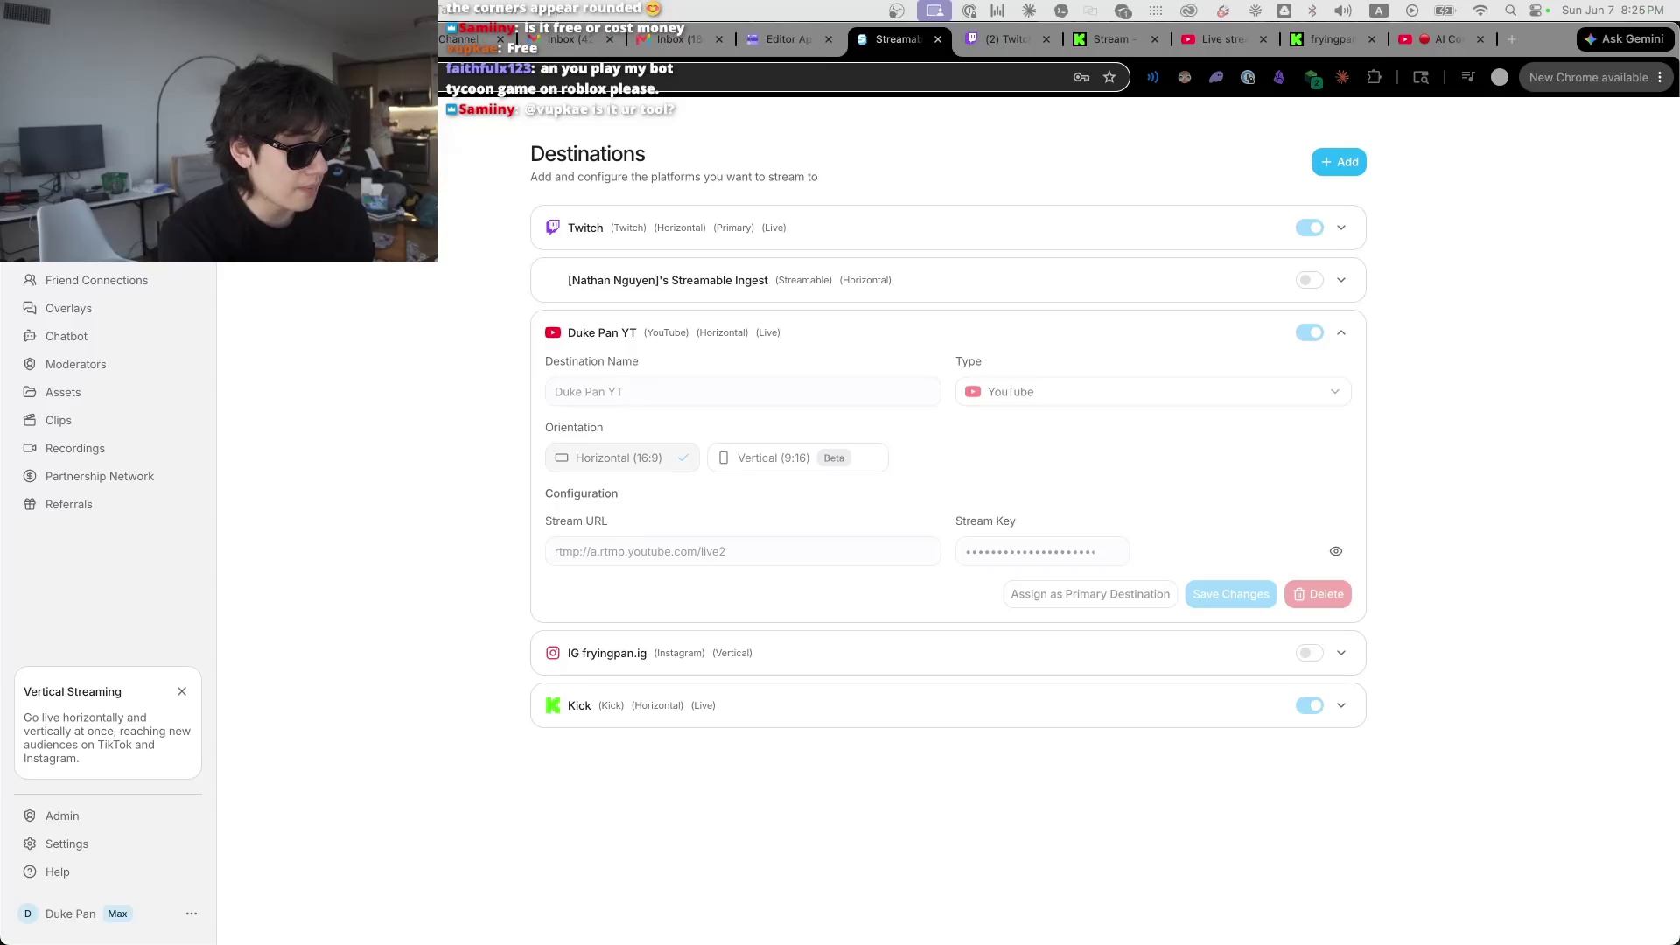
Step: Check the Twitch dashboard and Streamable destinations, then bring up YouTube Studio's live control room
{"action": "left_click", "coordinate": [1549, 612]}
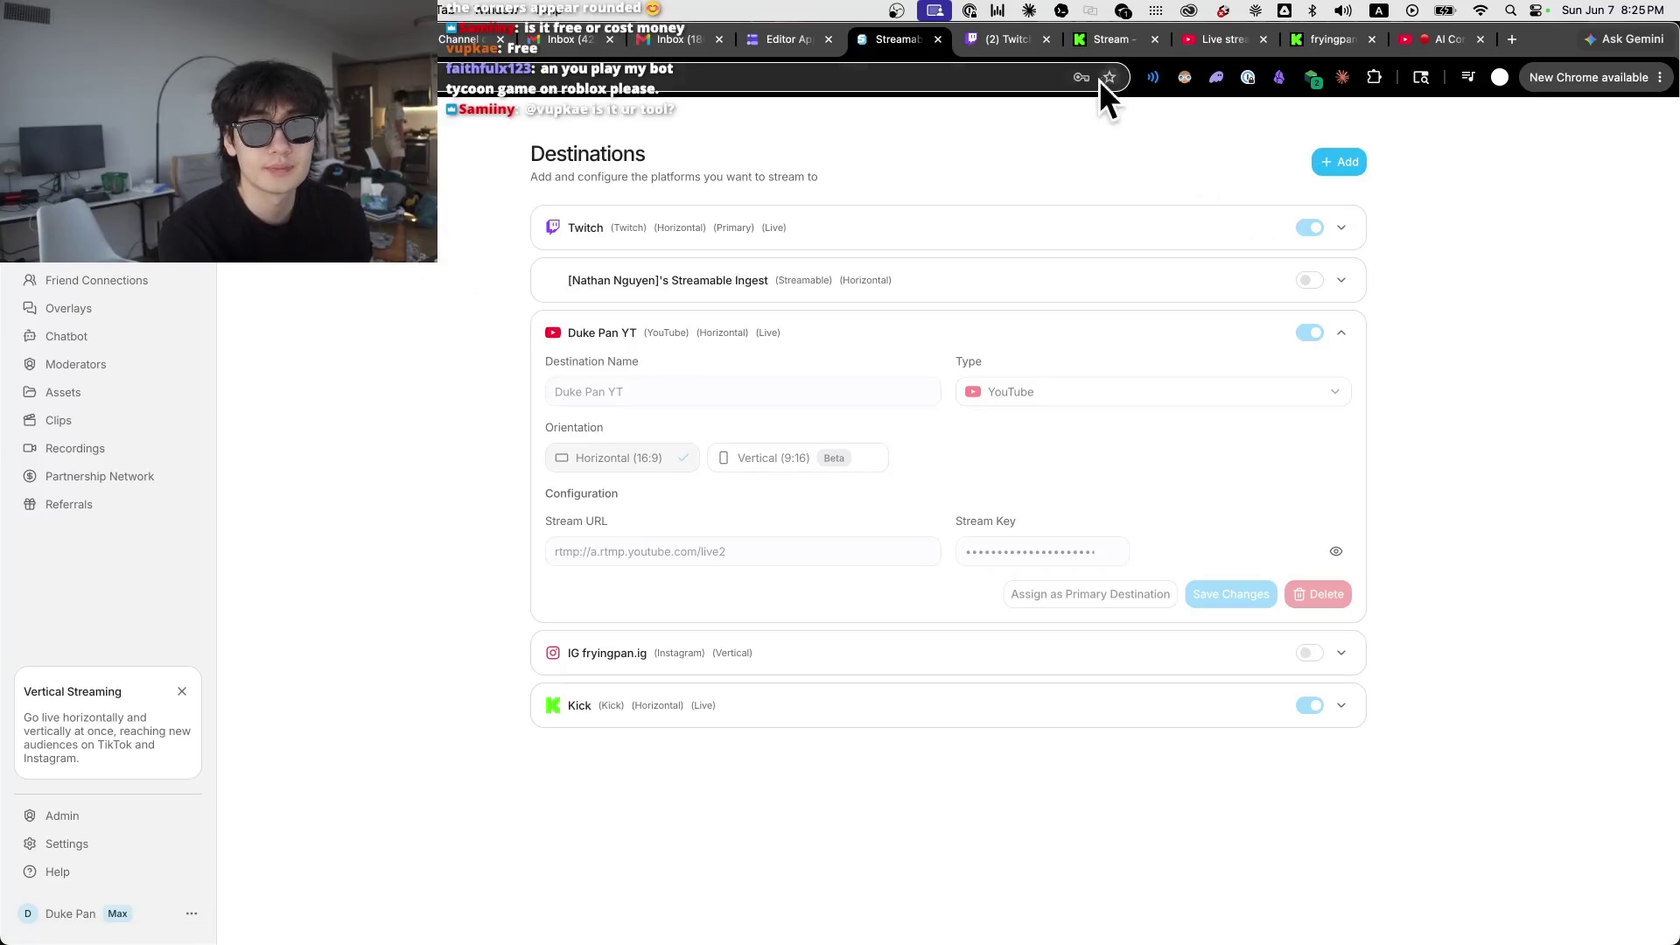
{"action": "left_click", "coordinate": [1006, 39]}
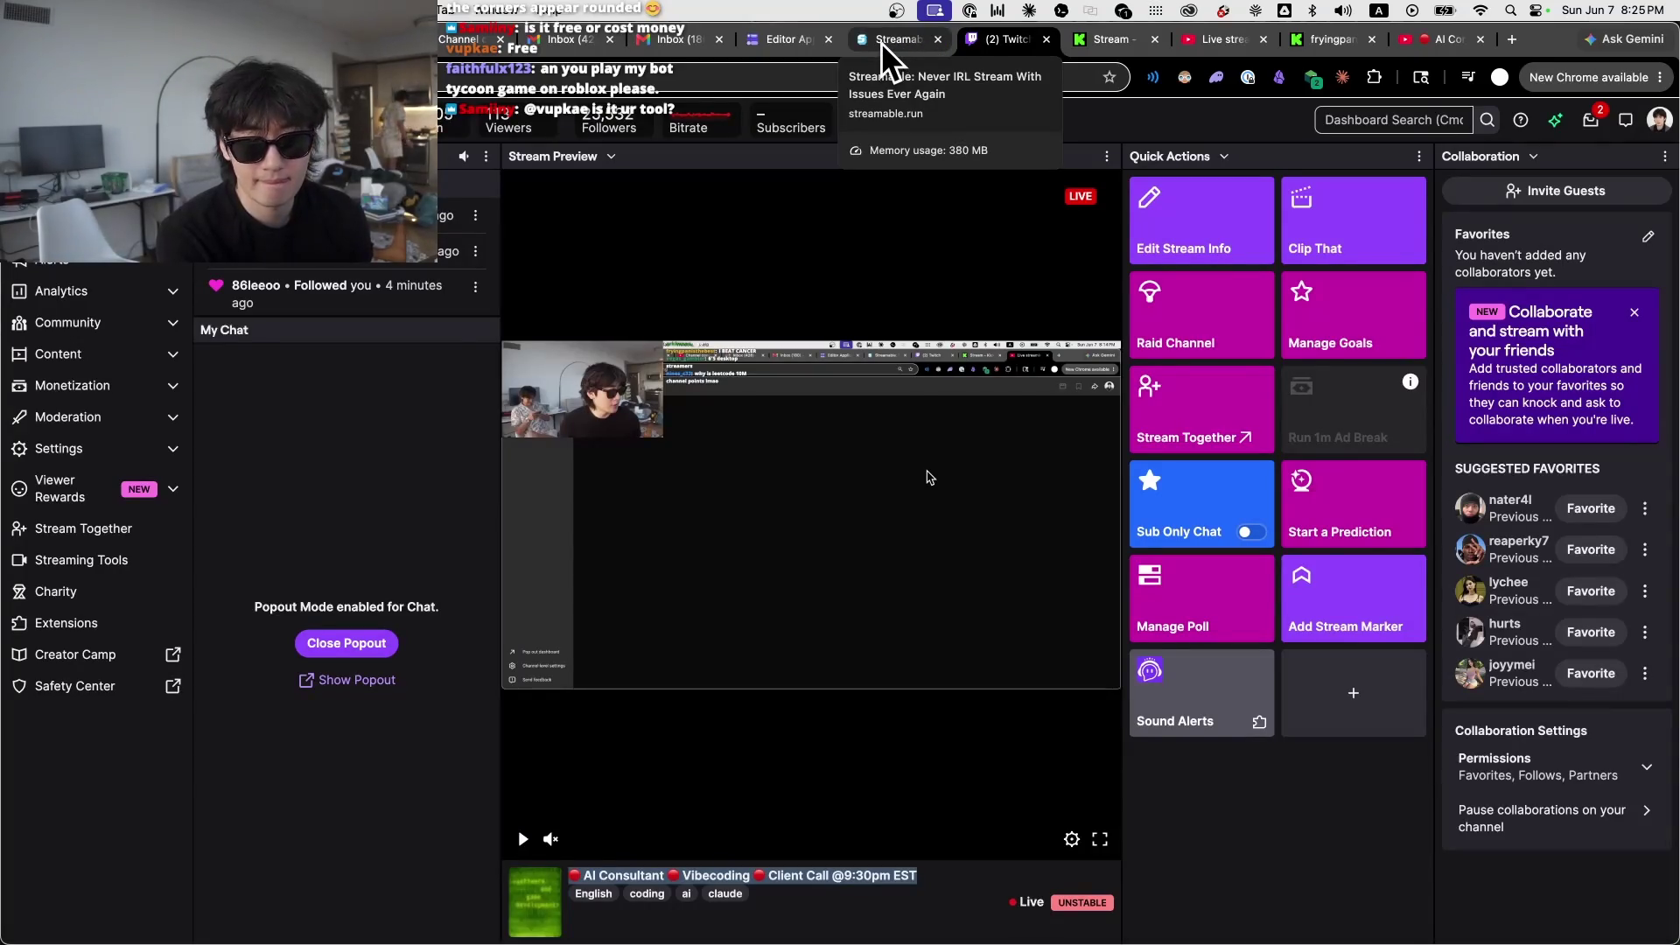
{"action": "left_click", "coordinate": [880, 42]}
{"action": "left_click", "coordinate": [1206, 39]}
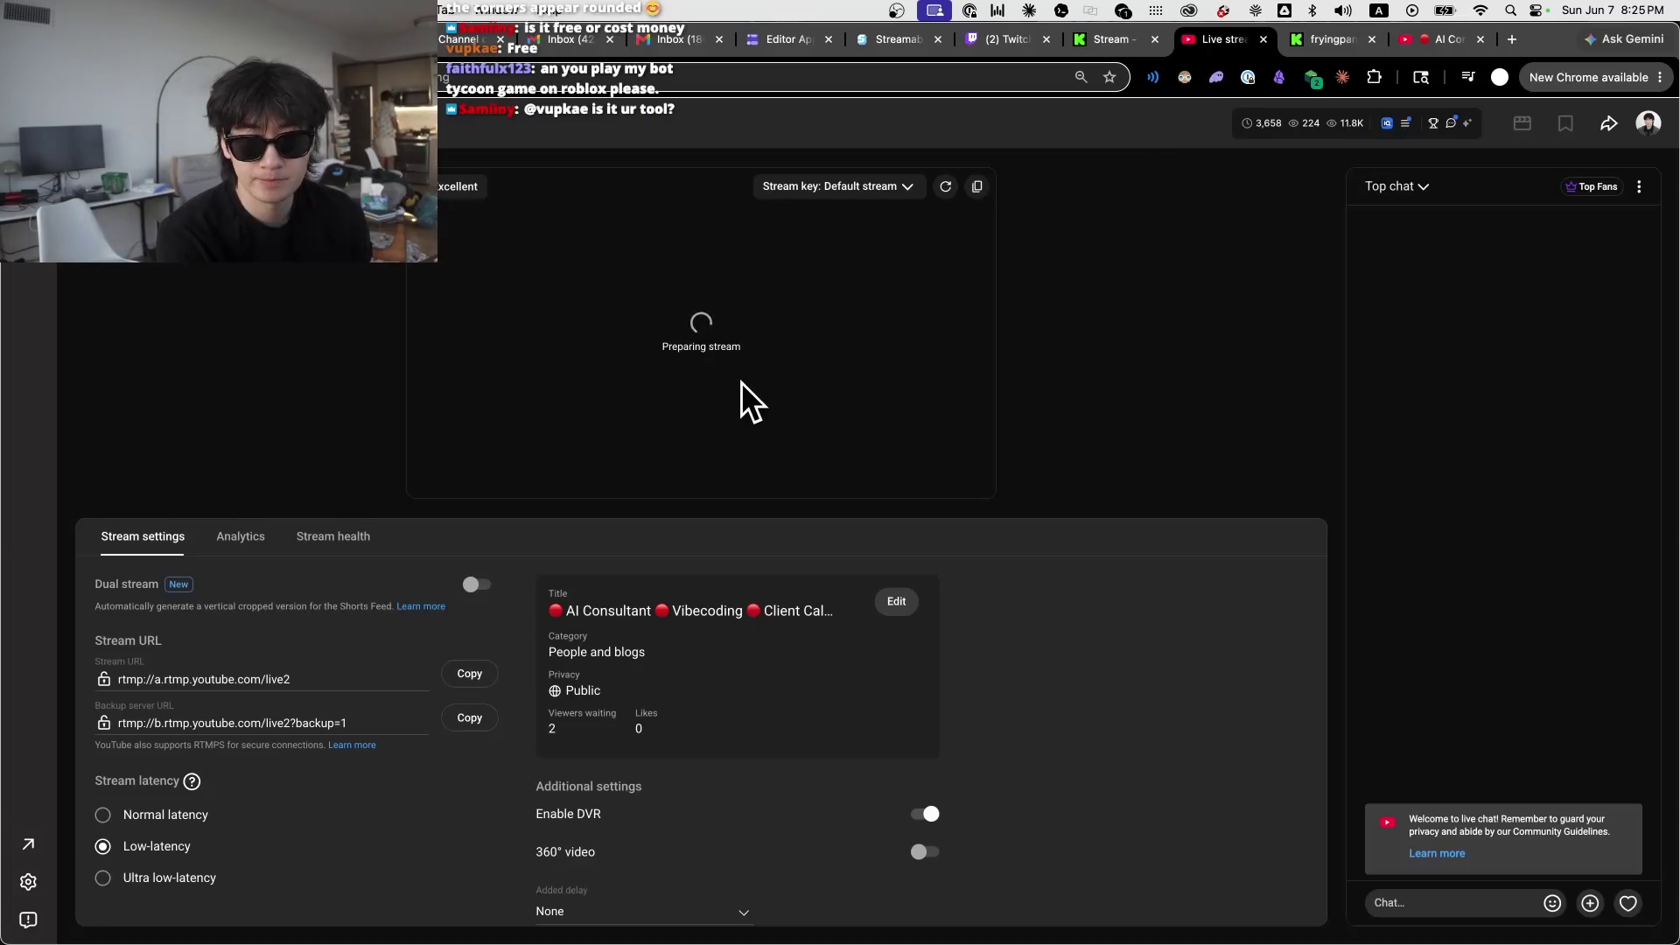
Step: Return to the Stream settings panel in YouTube's live control room after a brief look at Streamable
{"action": "left_click", "coordinate": [131, 537]}
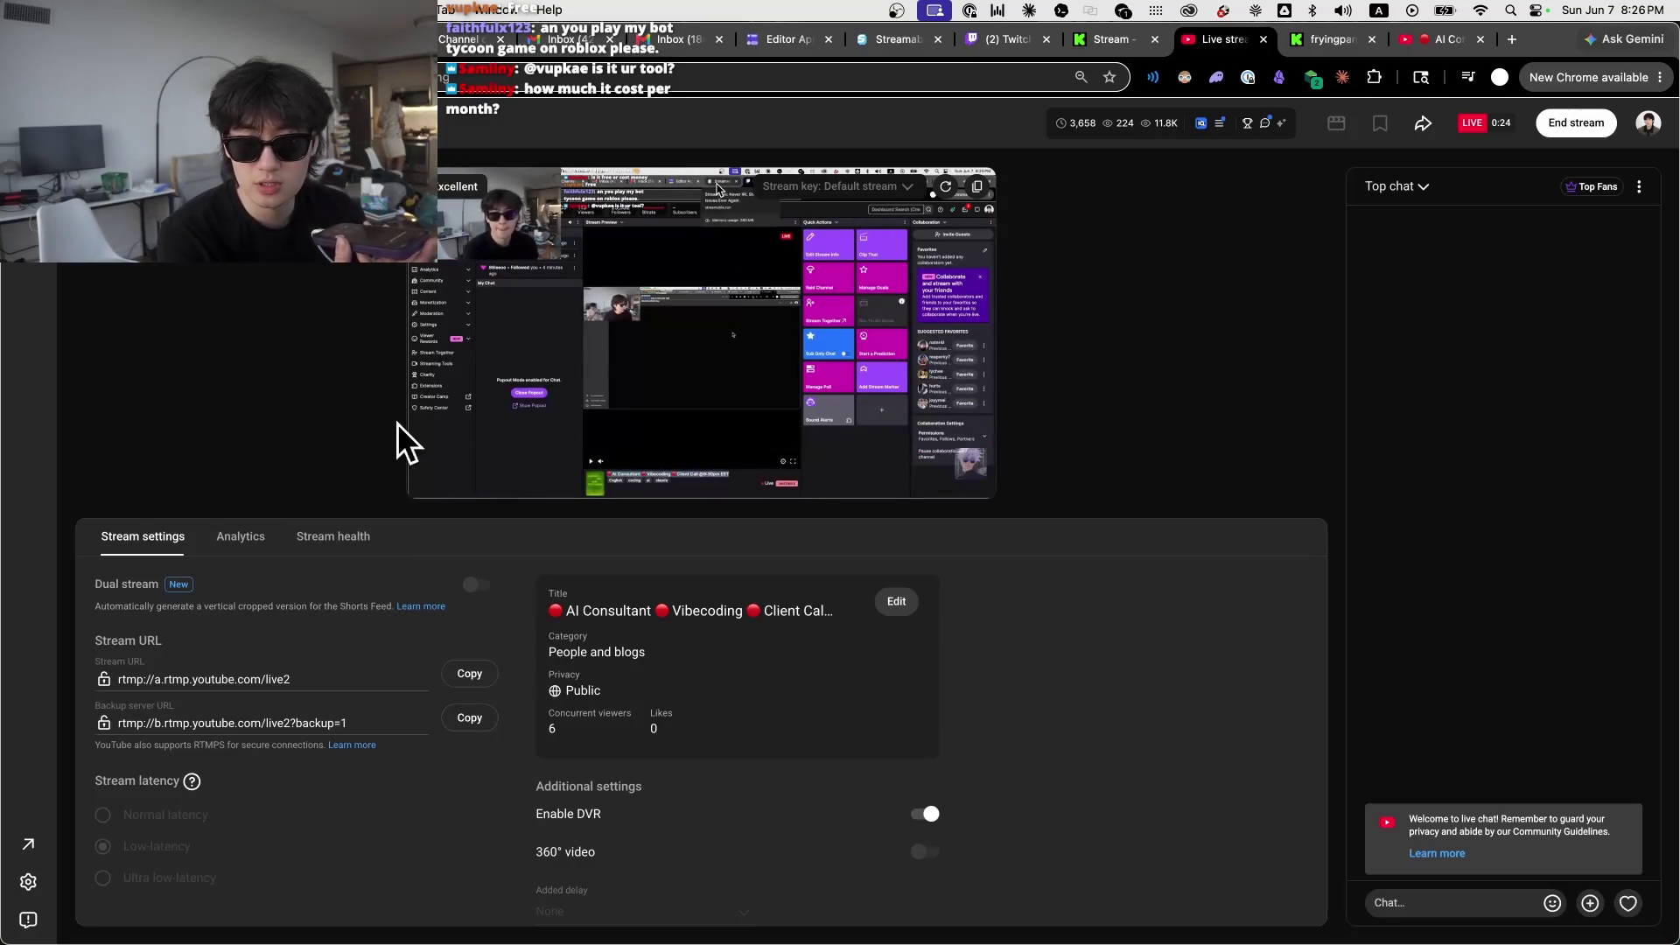
{"action": "mouse_move", "coordinate": [424, 484]}
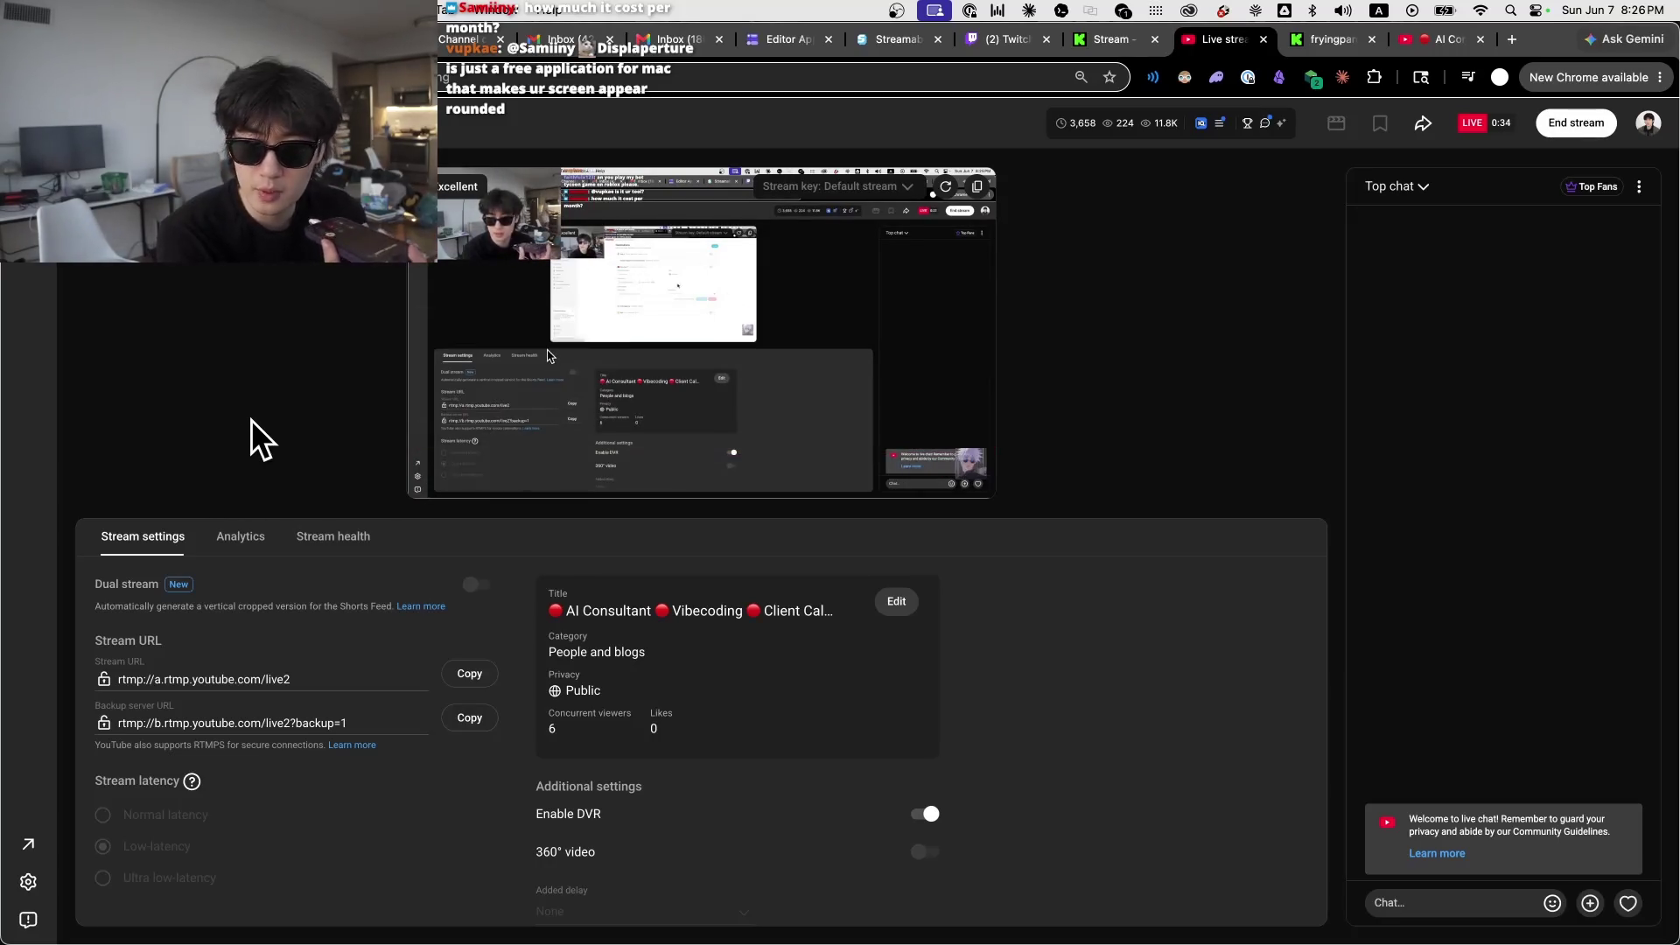
{"action": "left_click", "coordinate": [890, 43]}
{"action": "left_click", "coordinate": [1224, 37]}
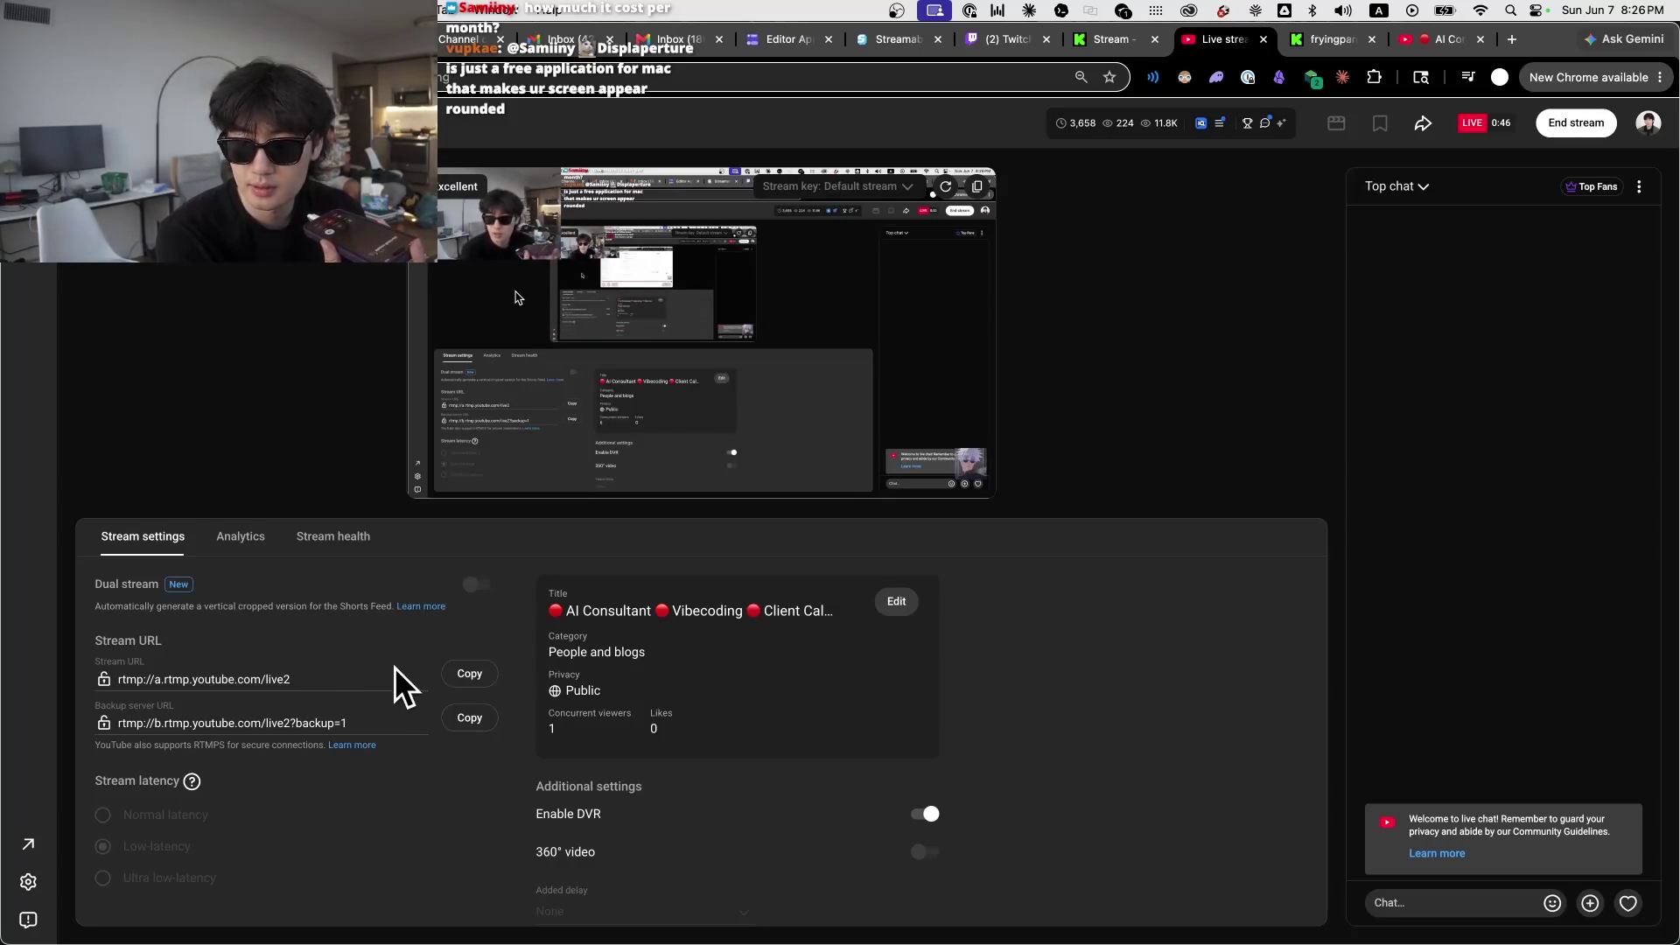
Step: Read the Dual stream description and scroll the settings through closed captions and replay unlisting
{"action": "triple_click", "coordinate": [304, 606]}
{"action": "left_click", "coordinate": [1107, 671]}
{"action": "triple_click", "coordinate": [127, 605]}
{"action": "left_click", "coordinate": [1064, 713]}
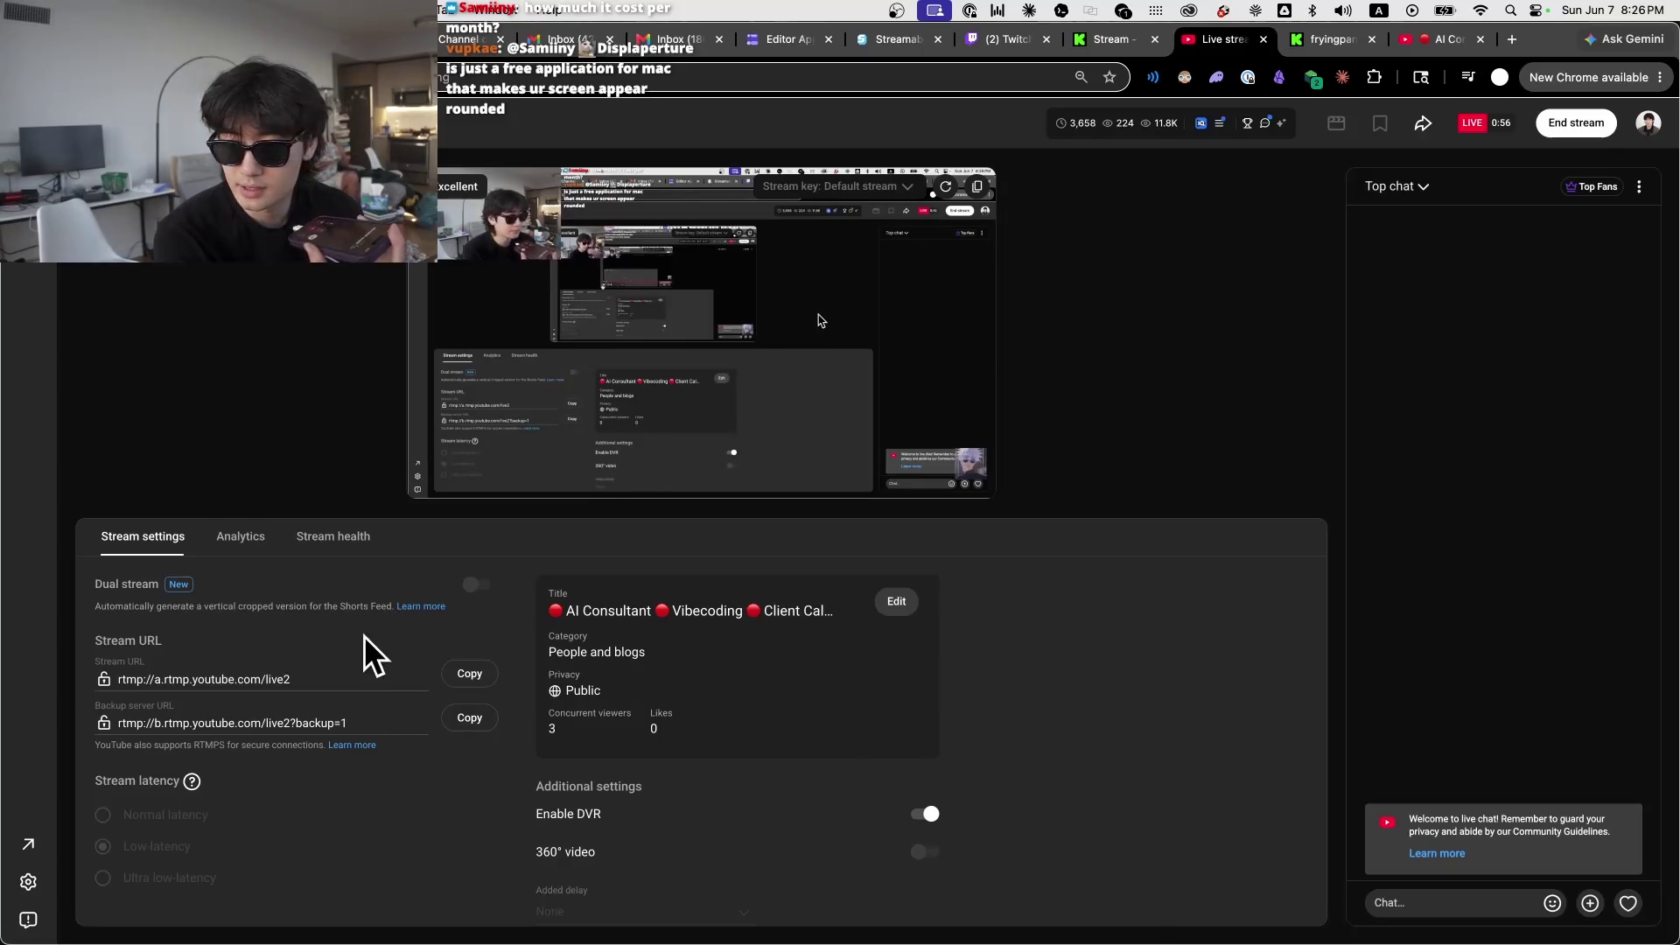
{"action": "scroll", "coordinate": [394, 626], "scroll_direction": "down", "scroll_amount": 3}
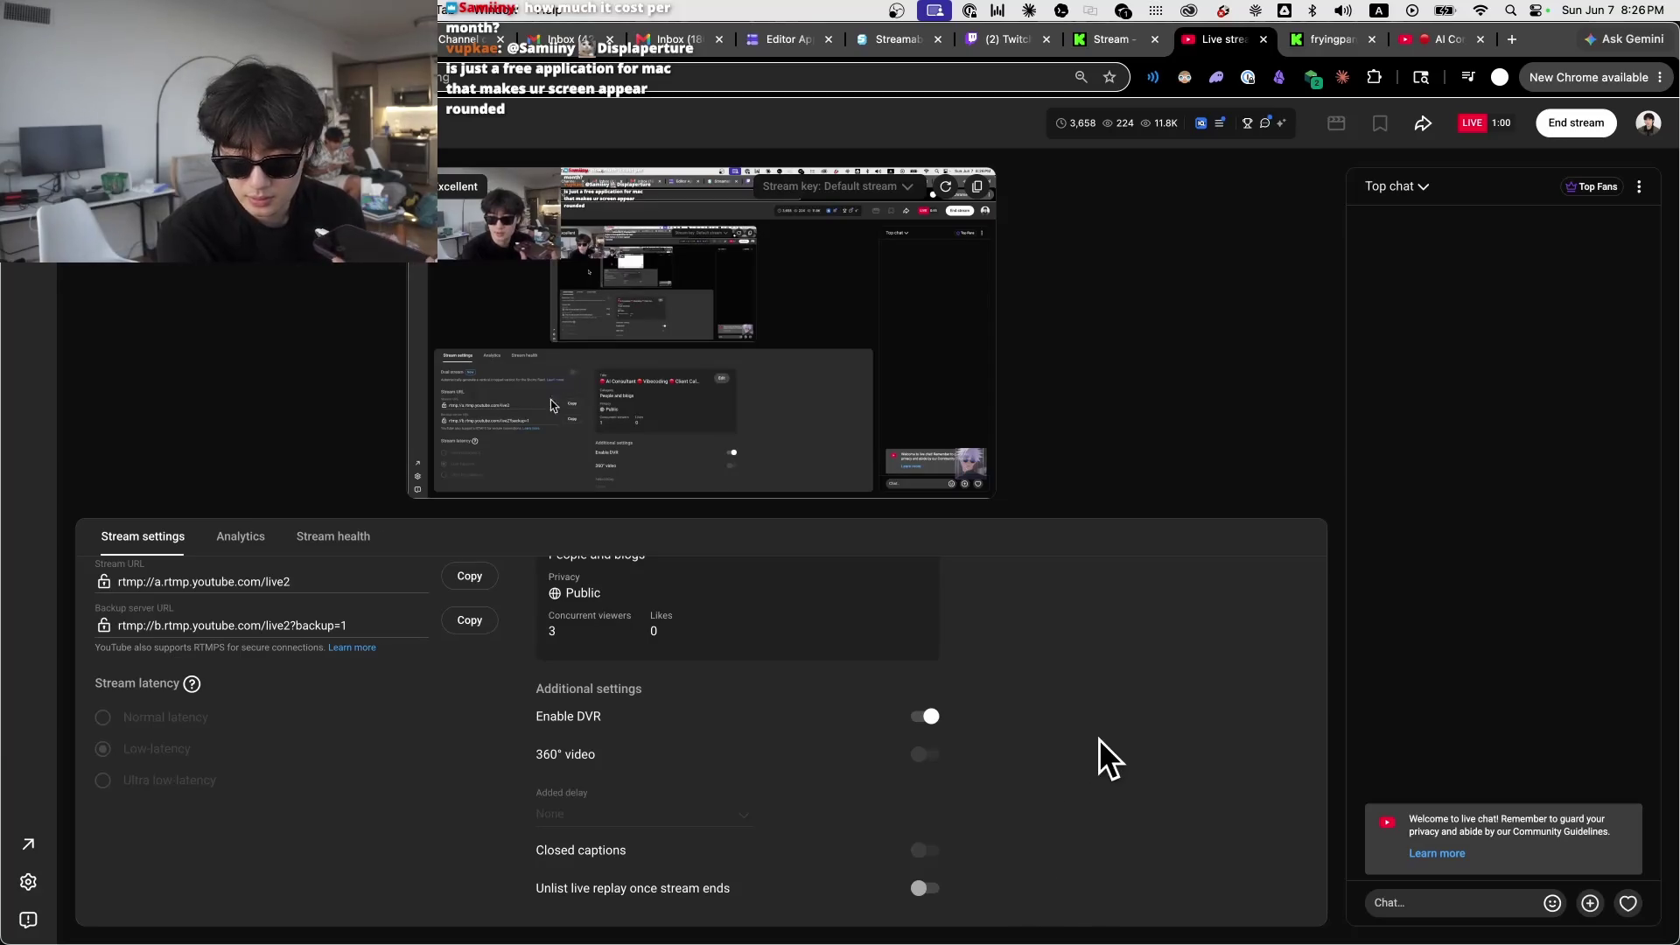
{"action": "scroll", "coordinate": [1116, 712], "scroll_direction": "up", "scroll_amount": 3}
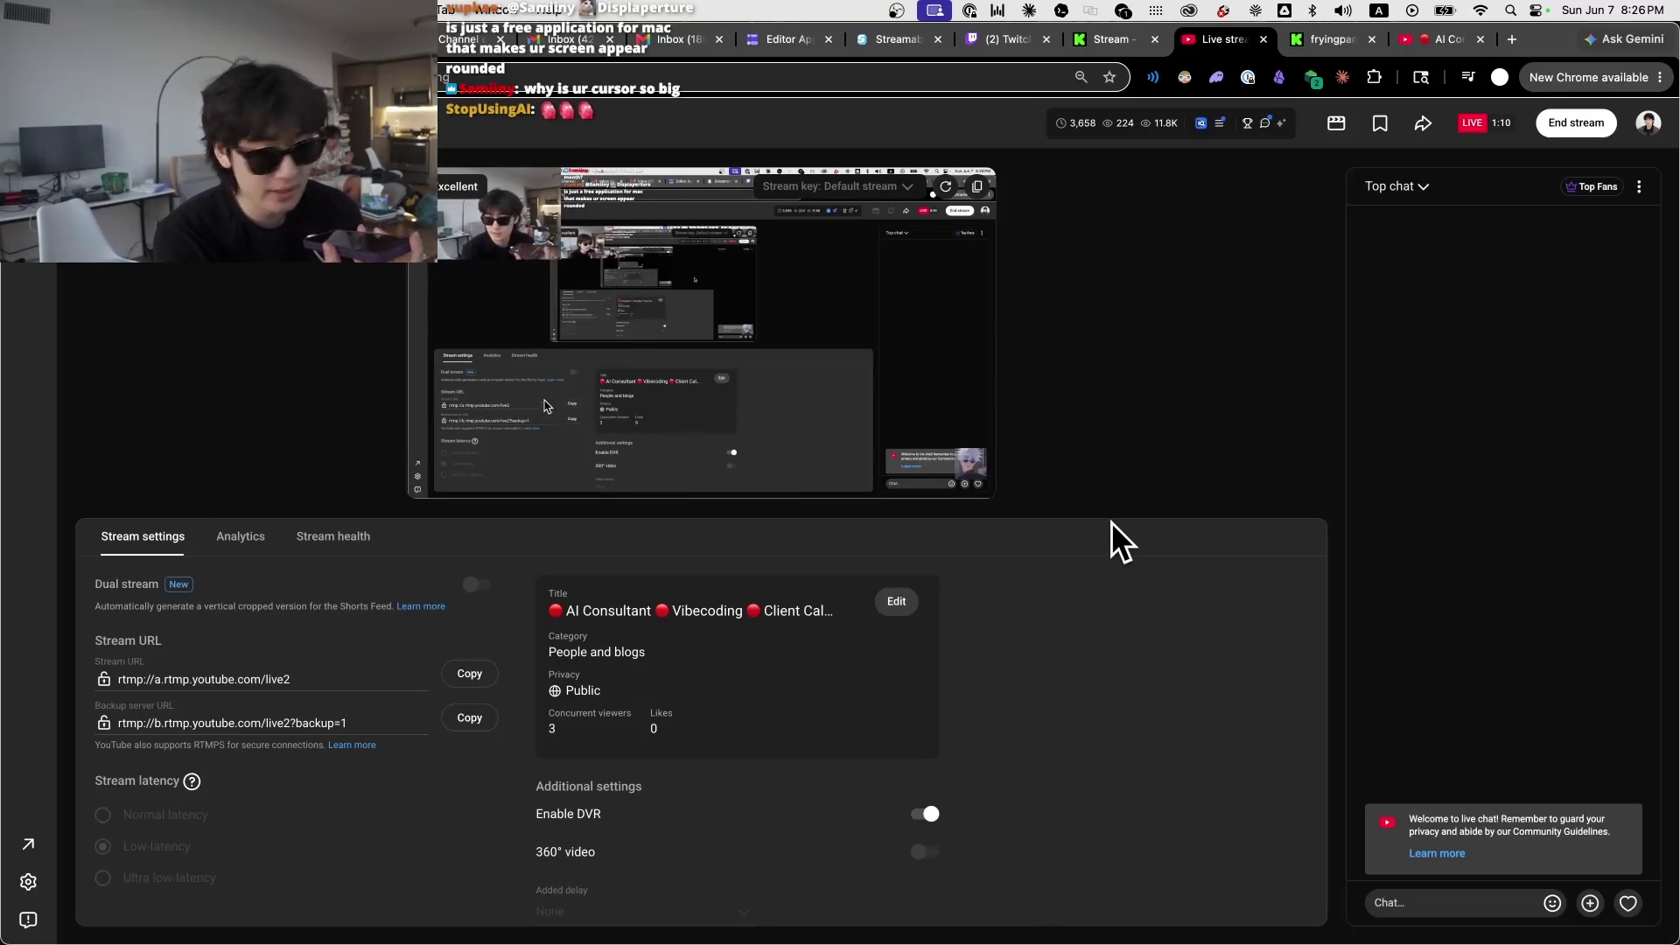
{"action": "scroll", "coordinate": [1061, 582], "scroll_direction": "down", "scroll_amount": 3}
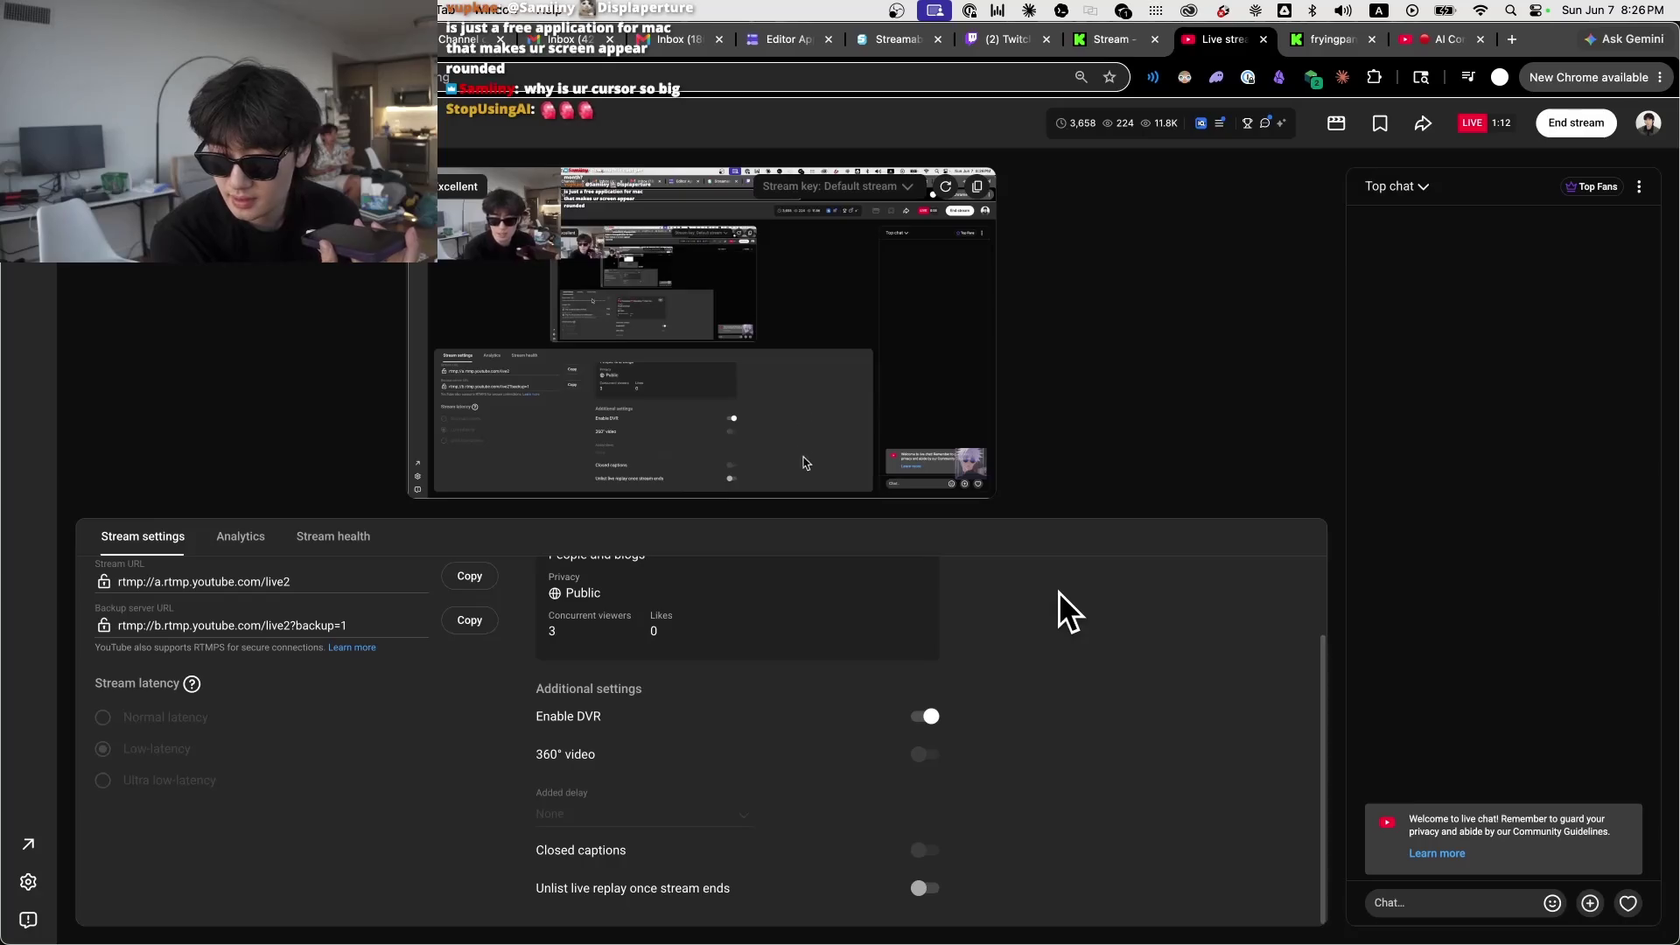
{"action": "scroll", "coordinate": [1058, 592], "scroll_direction": "up", "scroll_amount": 3}
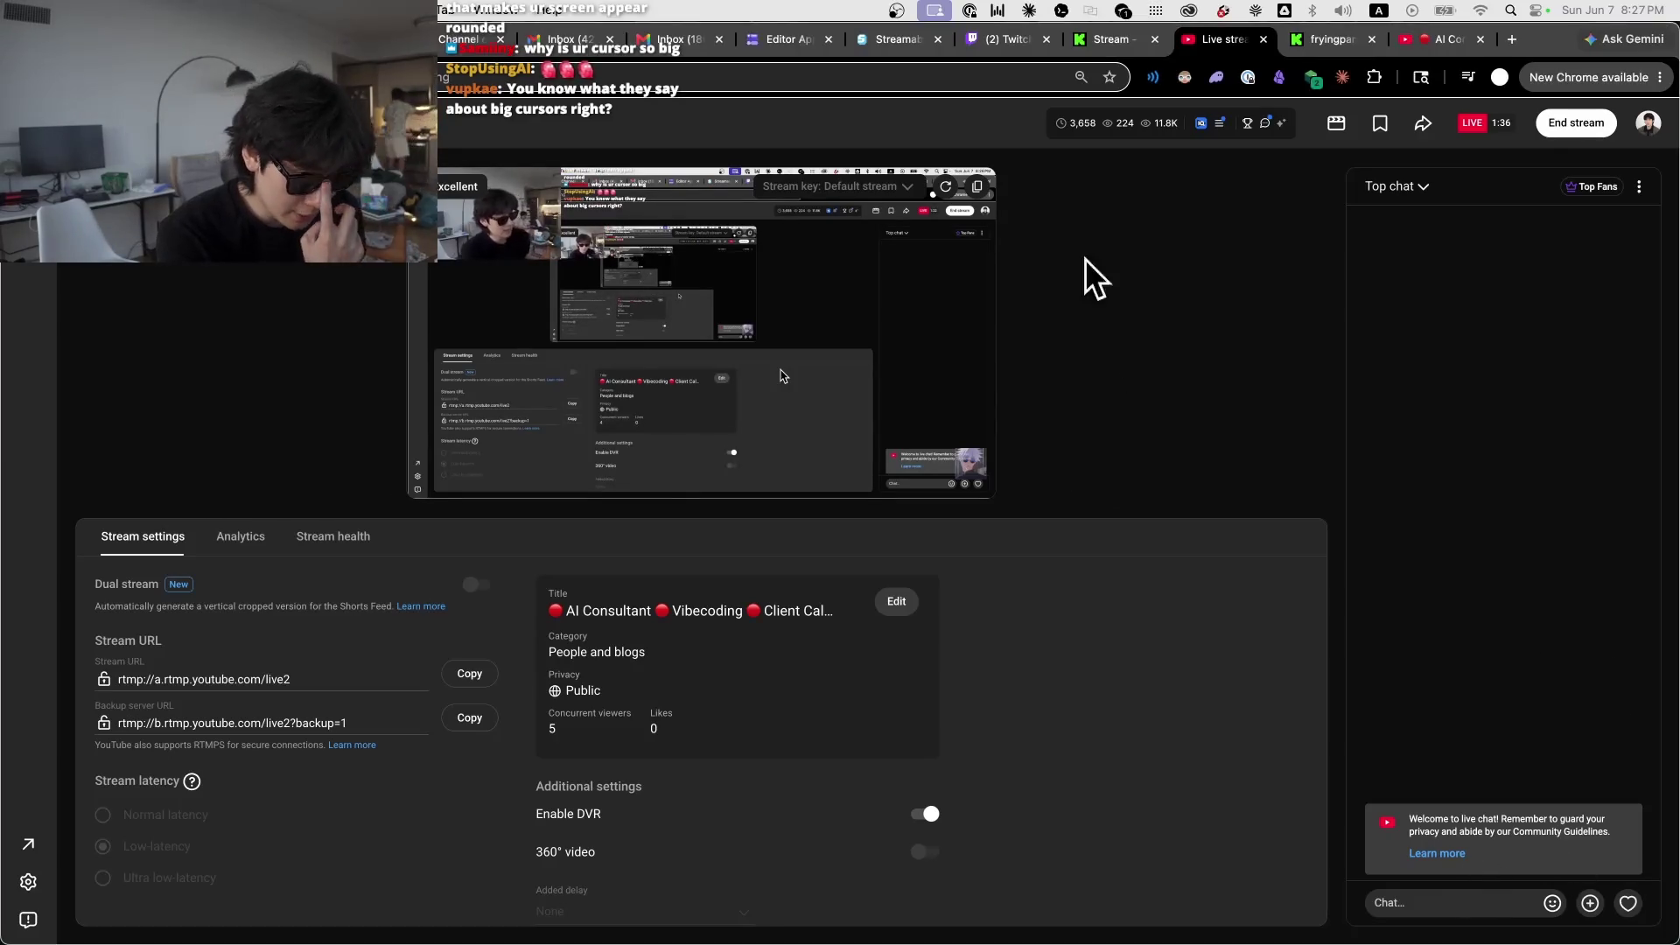
{"action": "left_click", "coordinate": [878, 49]}
Step: Check YouTube's live control room, then move over to the Kick stream dashboard
{"action": "left_click", "coordinate": [1210, 42]}
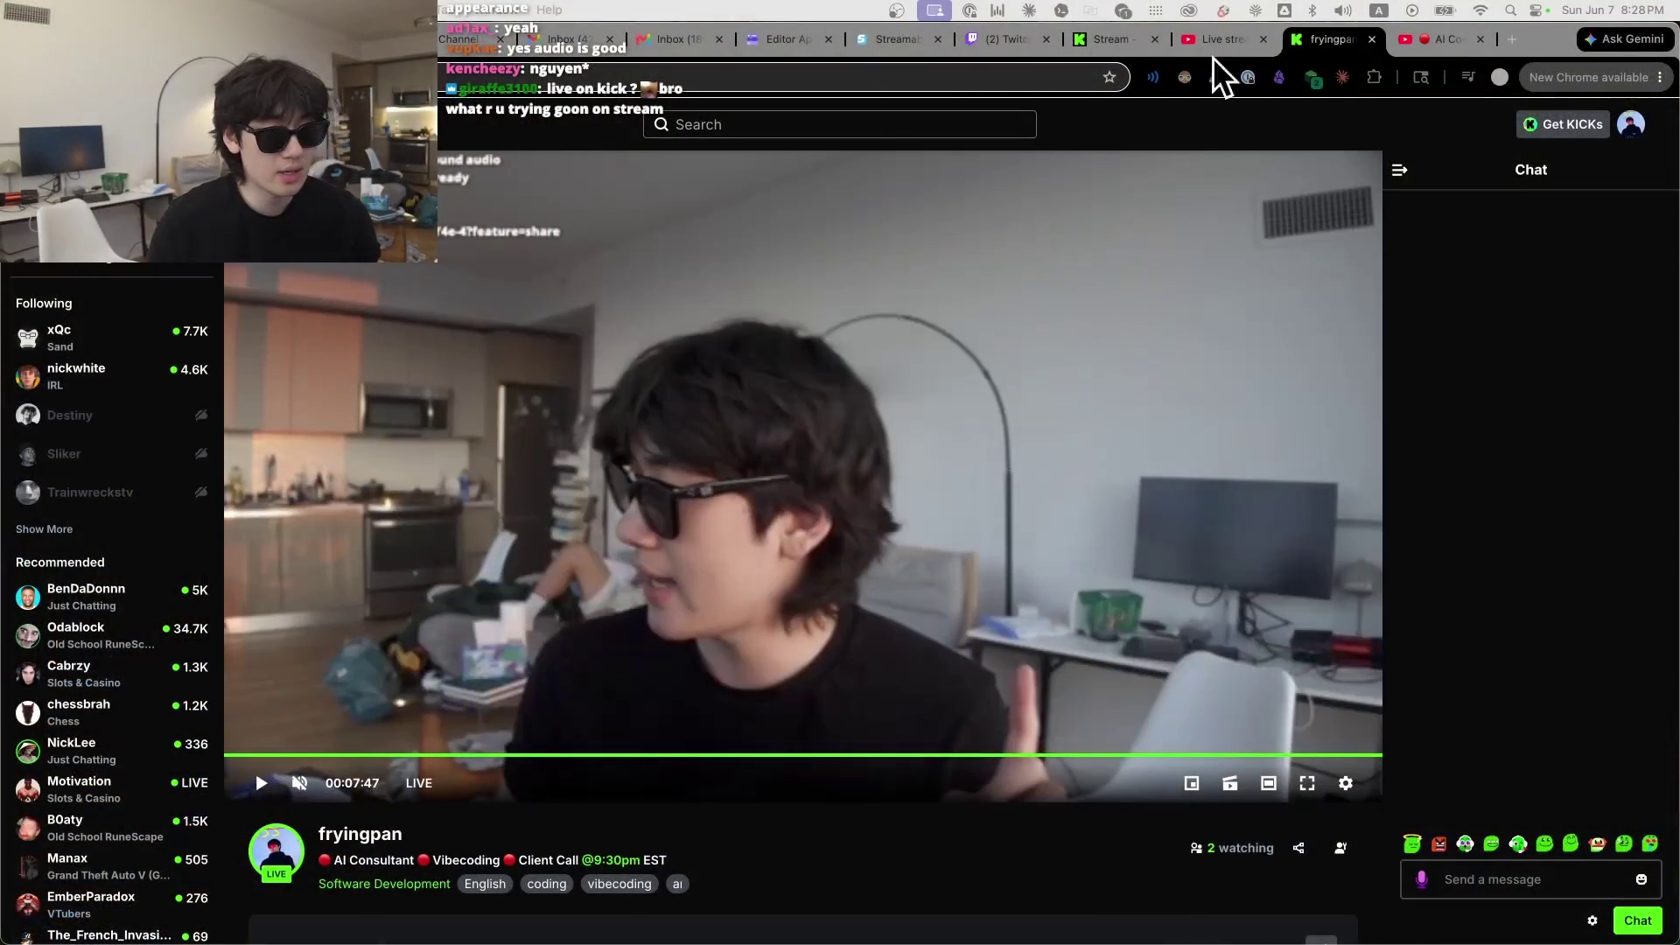
{"action": "left_click", "coordinate": [1099, 42]}
Step: Cycle between the Kick dashboard, YouTube control room, fryingpan channel page and public watch page
{"action": "left_click", "coordinate": [1211, 42]}
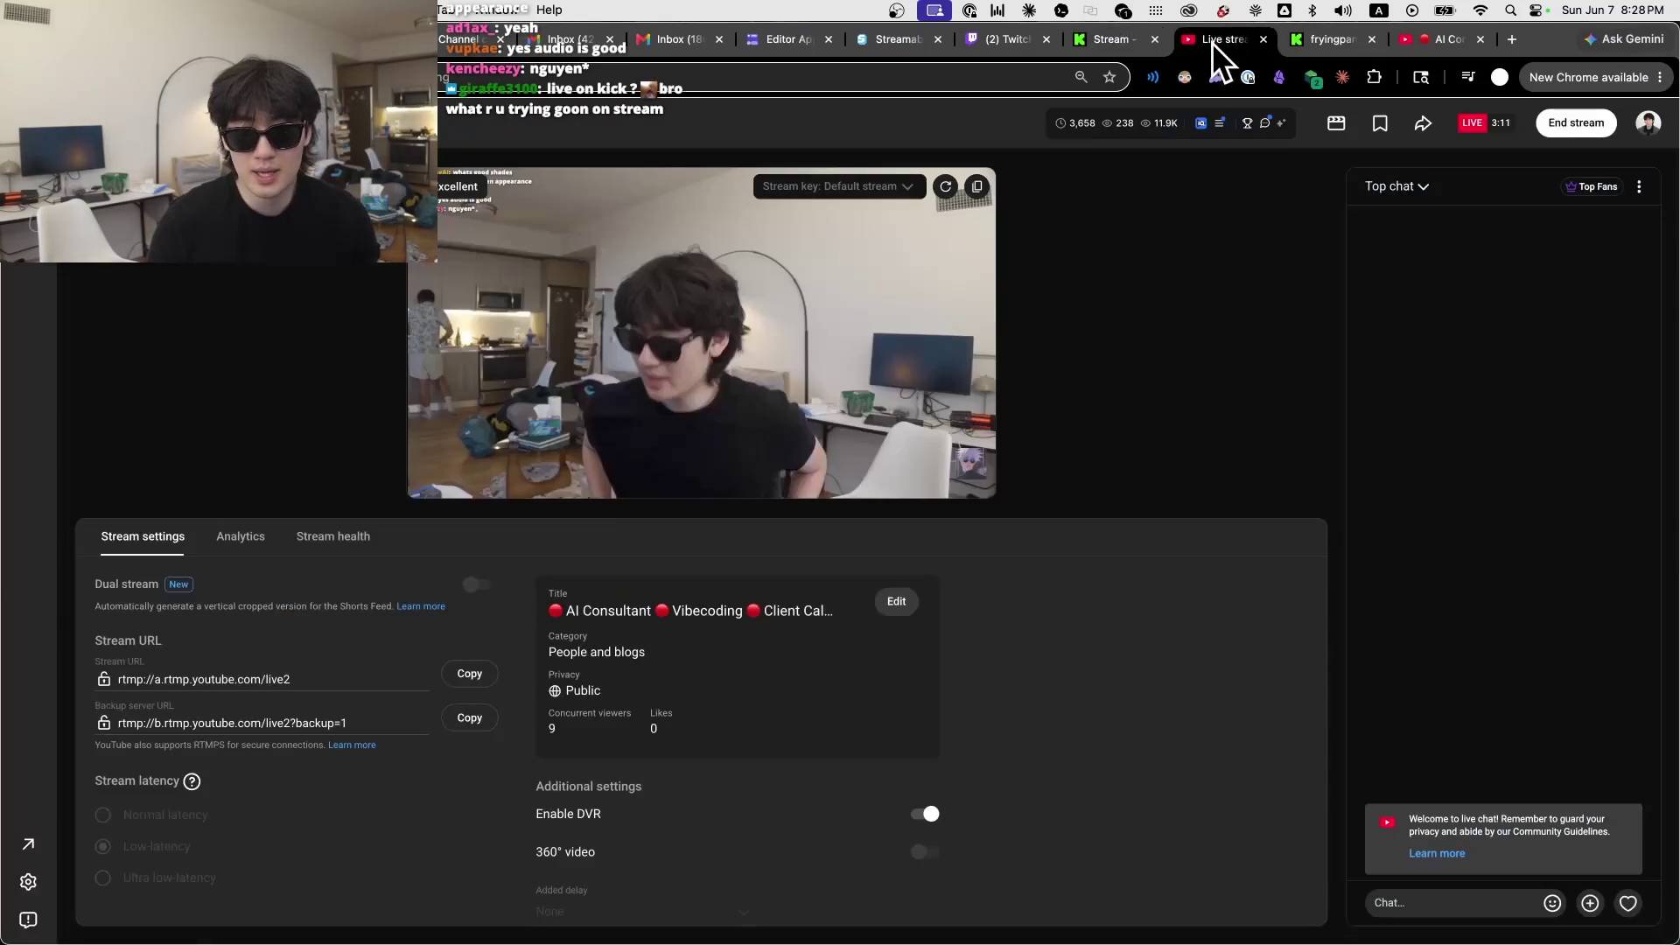
{"action": "left_click", "coordinate": [1115, 35]}
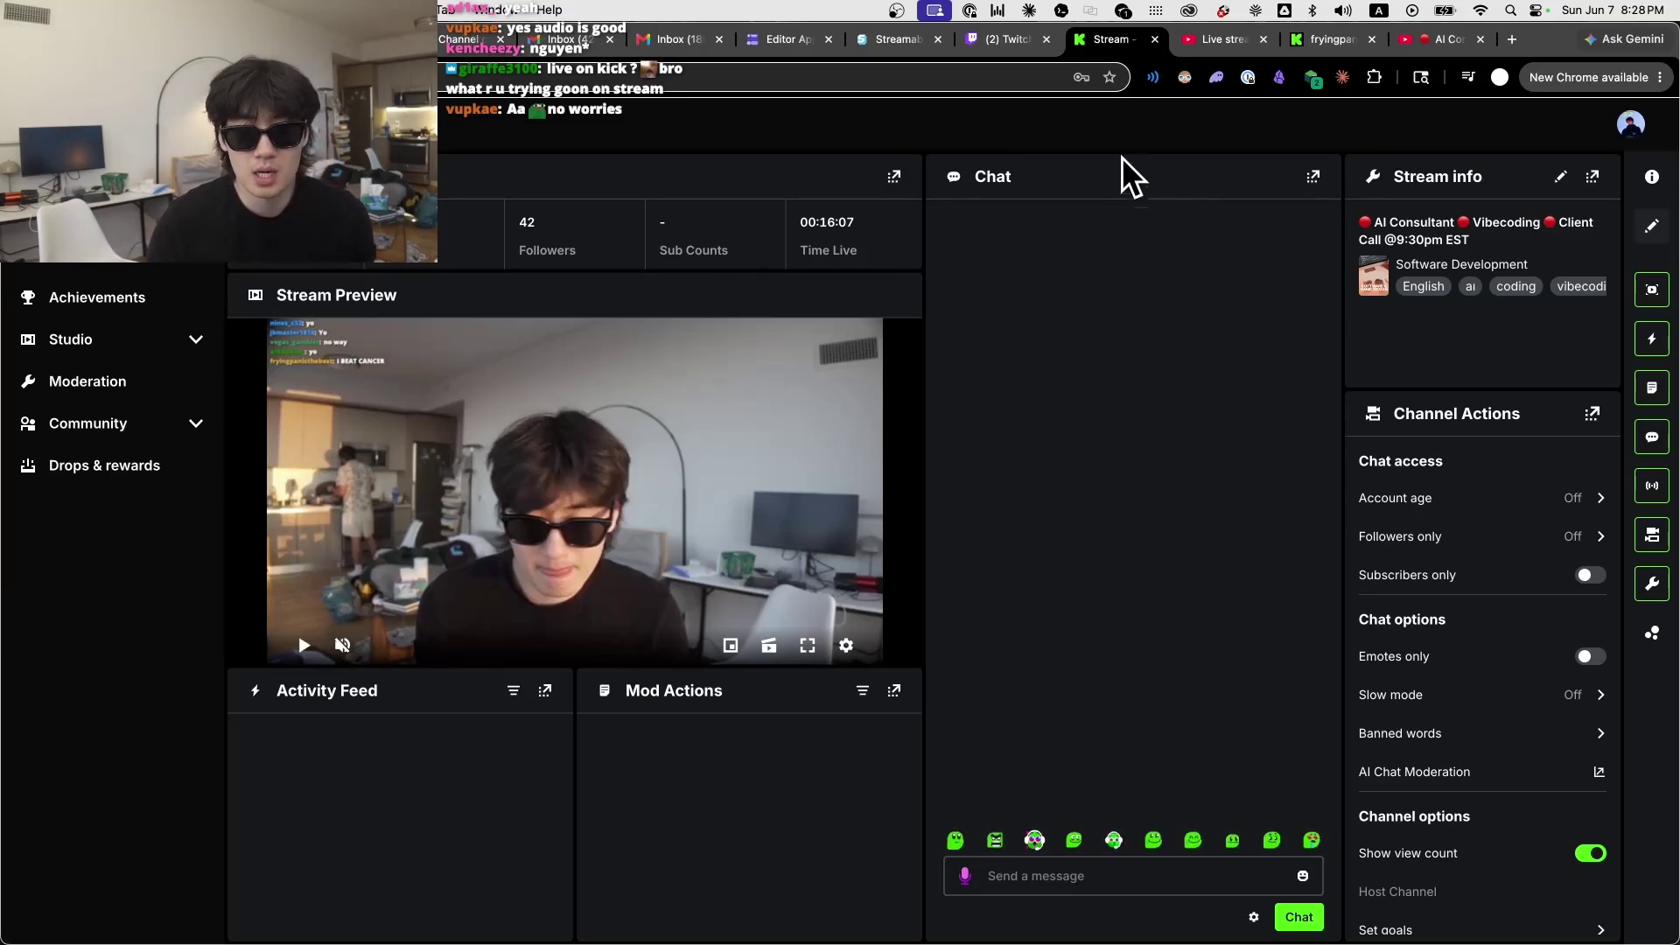
{"action": "left_click", "coordinate": [1199, 39]}
{"action": "left_click", "coordinate": [1313, 44]}
{"action": "left_click", "coordinate": [1404, 39]}
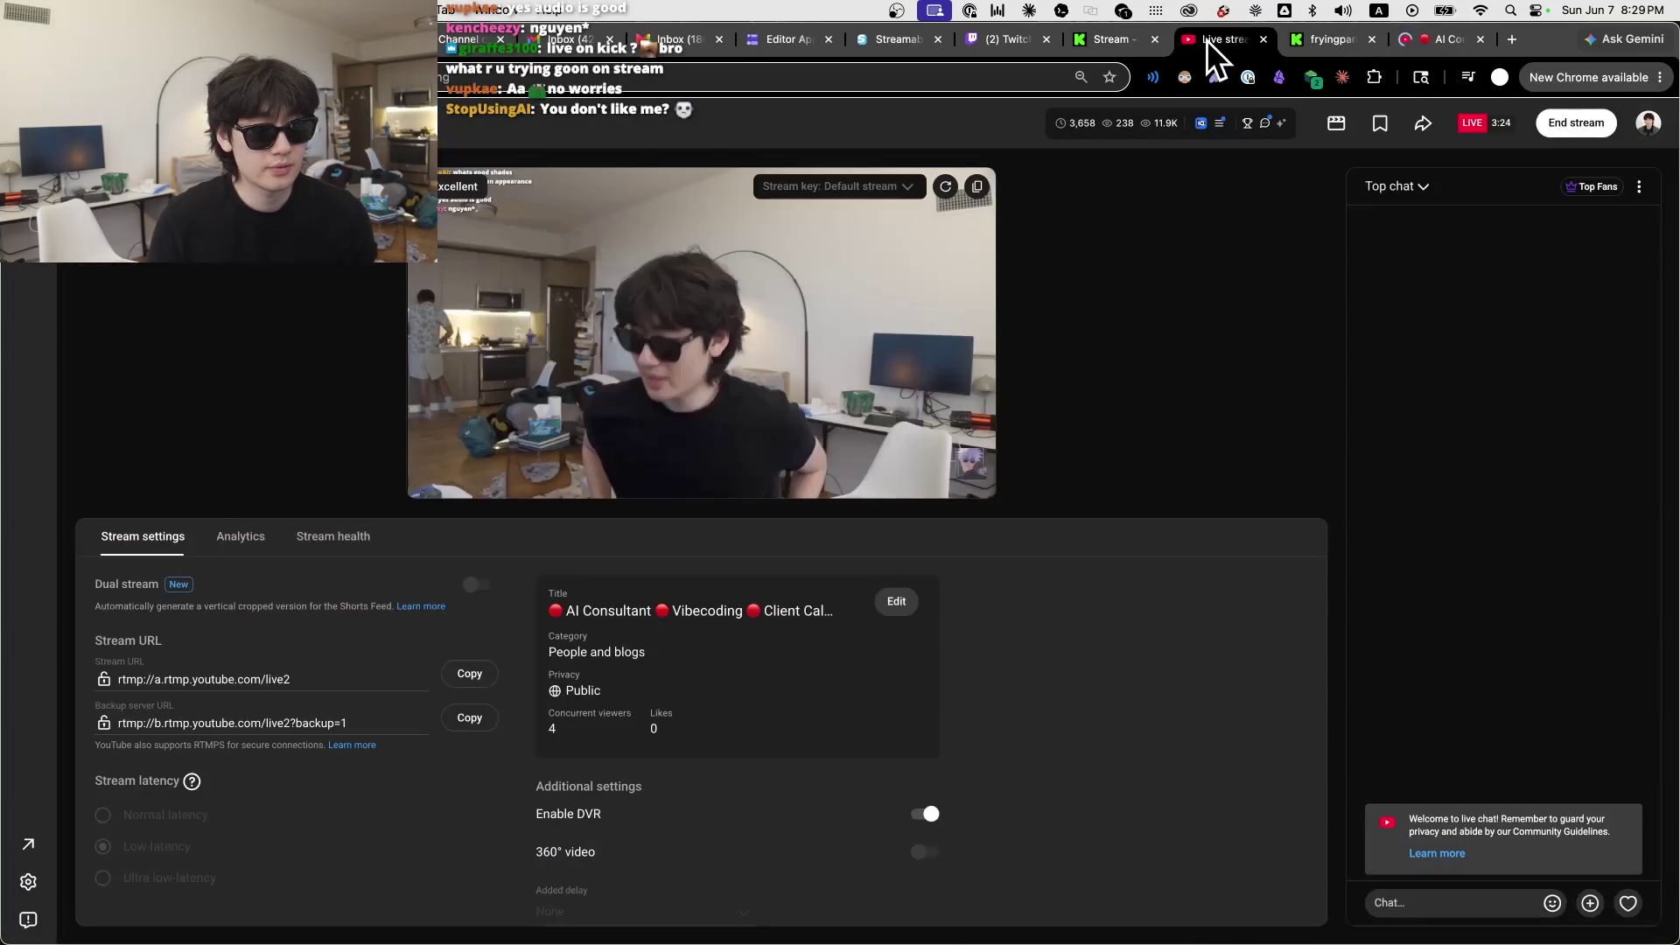
{"action": "left_click", "coordinate": [1205, 39]}
{"action": "left_click", "coordinate": [1414, 46]}
Step: Close the public YouTube watch page, the fryingpan Kick channel page and the Kick stream dashboard
{"action": "middle_click", "coordinate": [1414, 48]}
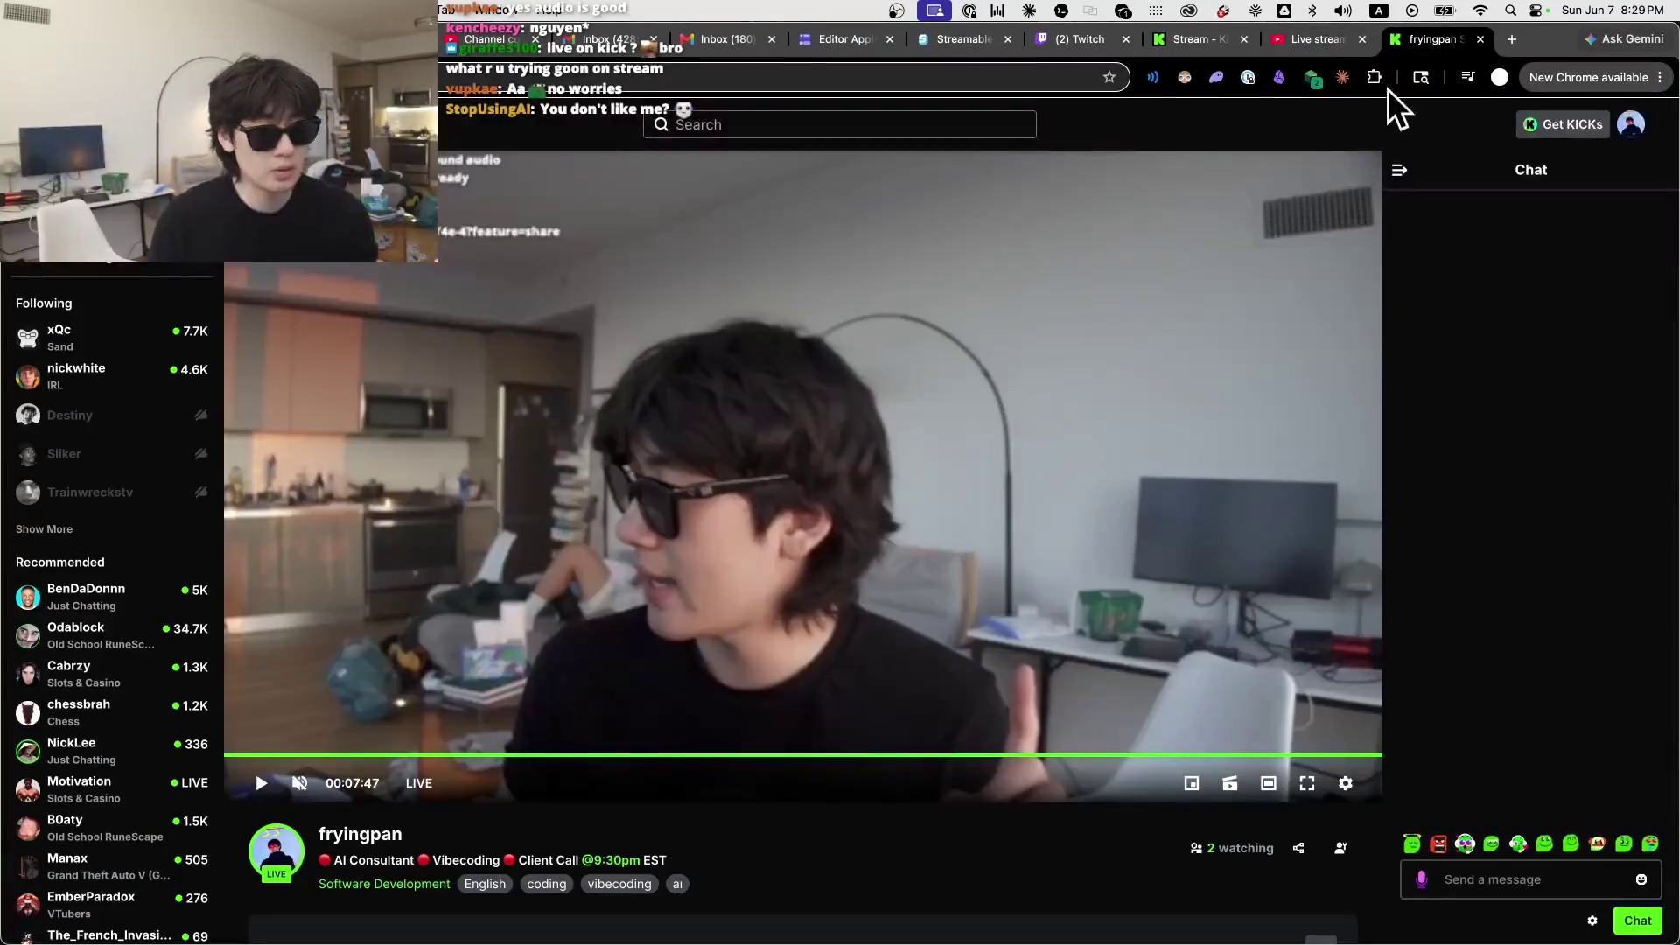
{"action": "left_click", "coordinate": [1214, 43]}
{"action": "left_click_drag", "start_coordinate": [1221, 48], "coordinate": [1431, 49]}
{"action": "left_click", "coordinate": [1330, 41]}
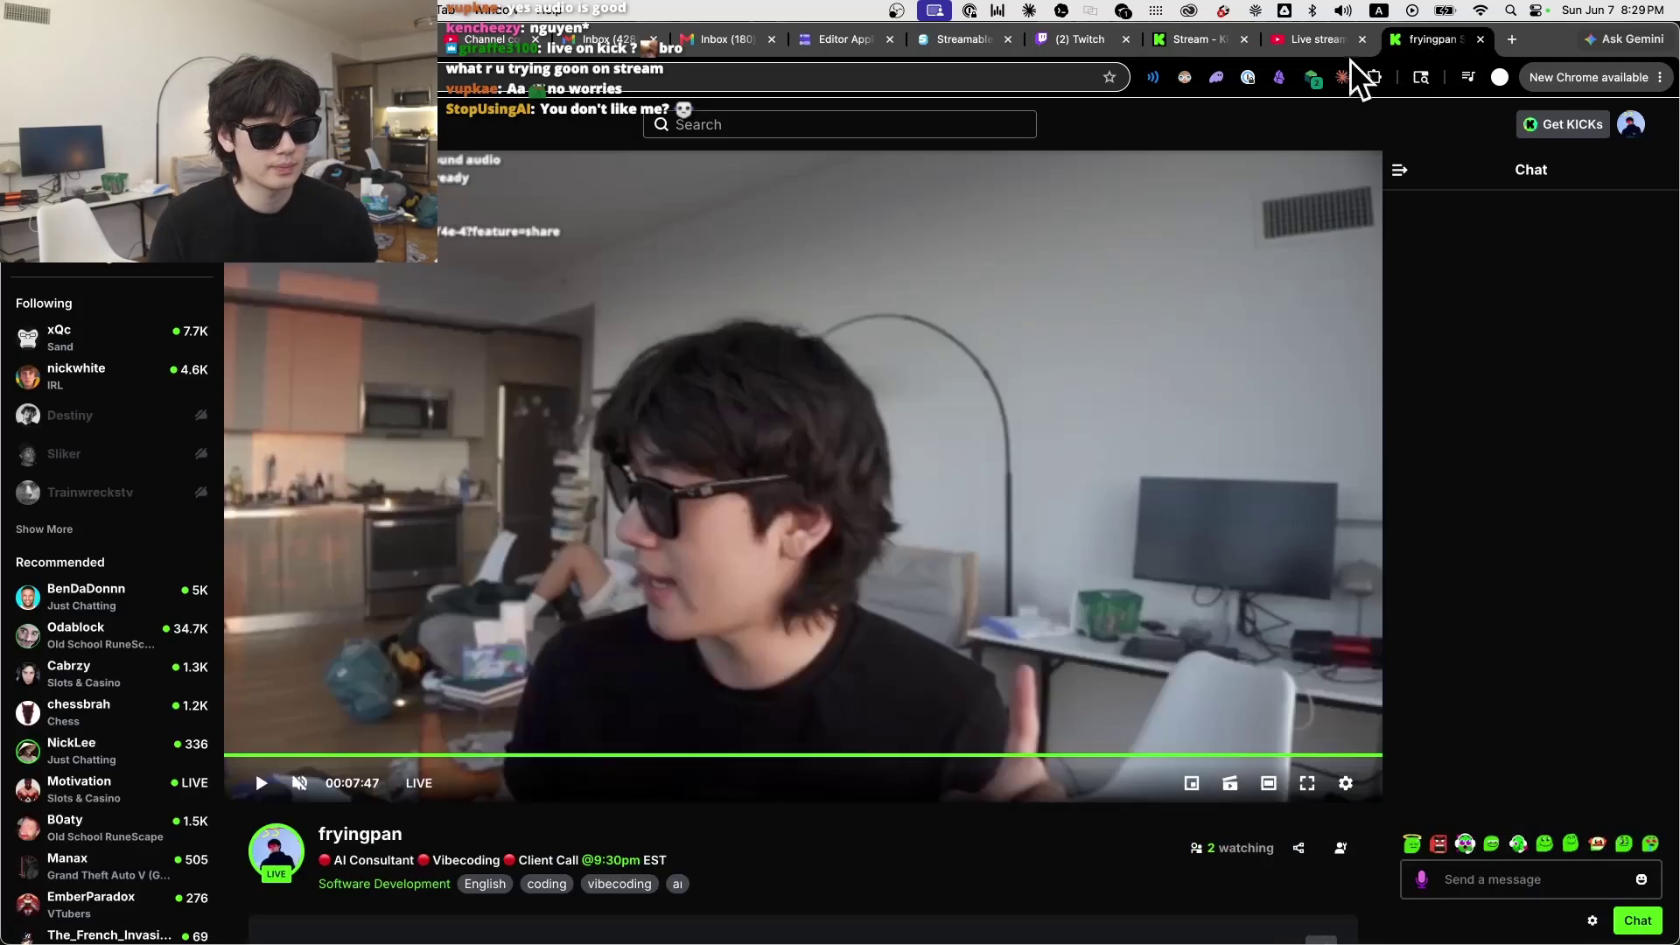
{"action": "left_click", "coordinate": [1352, 39]}
{"action": "left_click", "coordinate": [1409, 40]}
{"action": "middle_click", "coordinate": [1408, 39]}
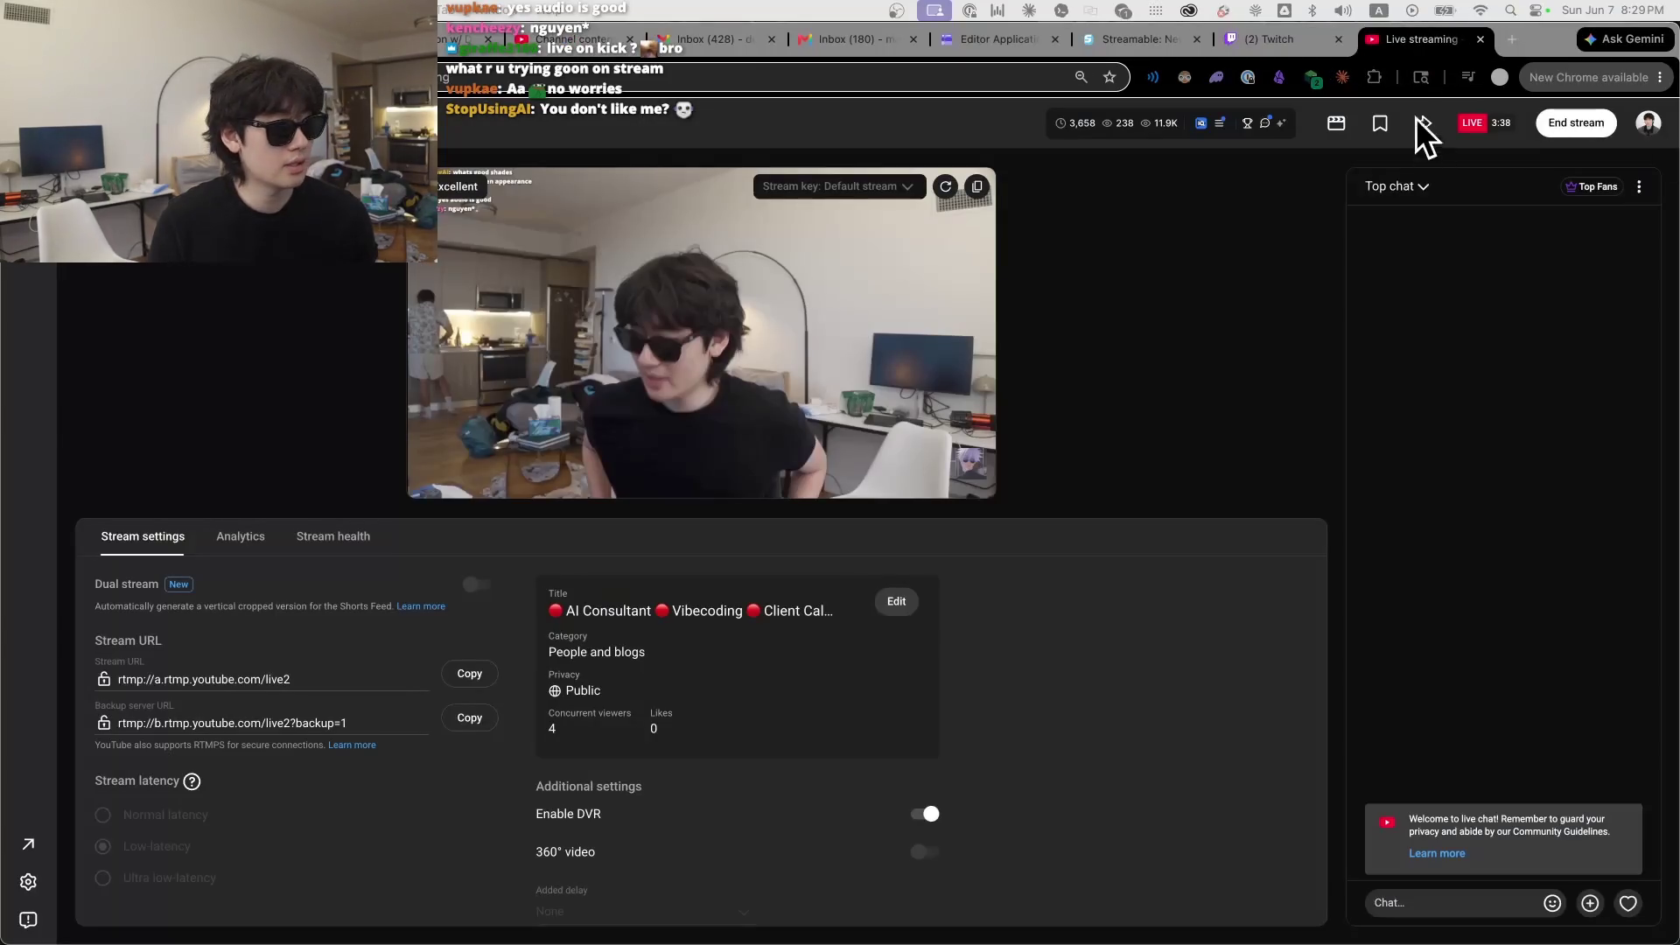
Step: Close the YouTube live page, Twitch dashboard and Streamable destinations tabs with Cmd+W
{"action": "key", "text": "super+w"}
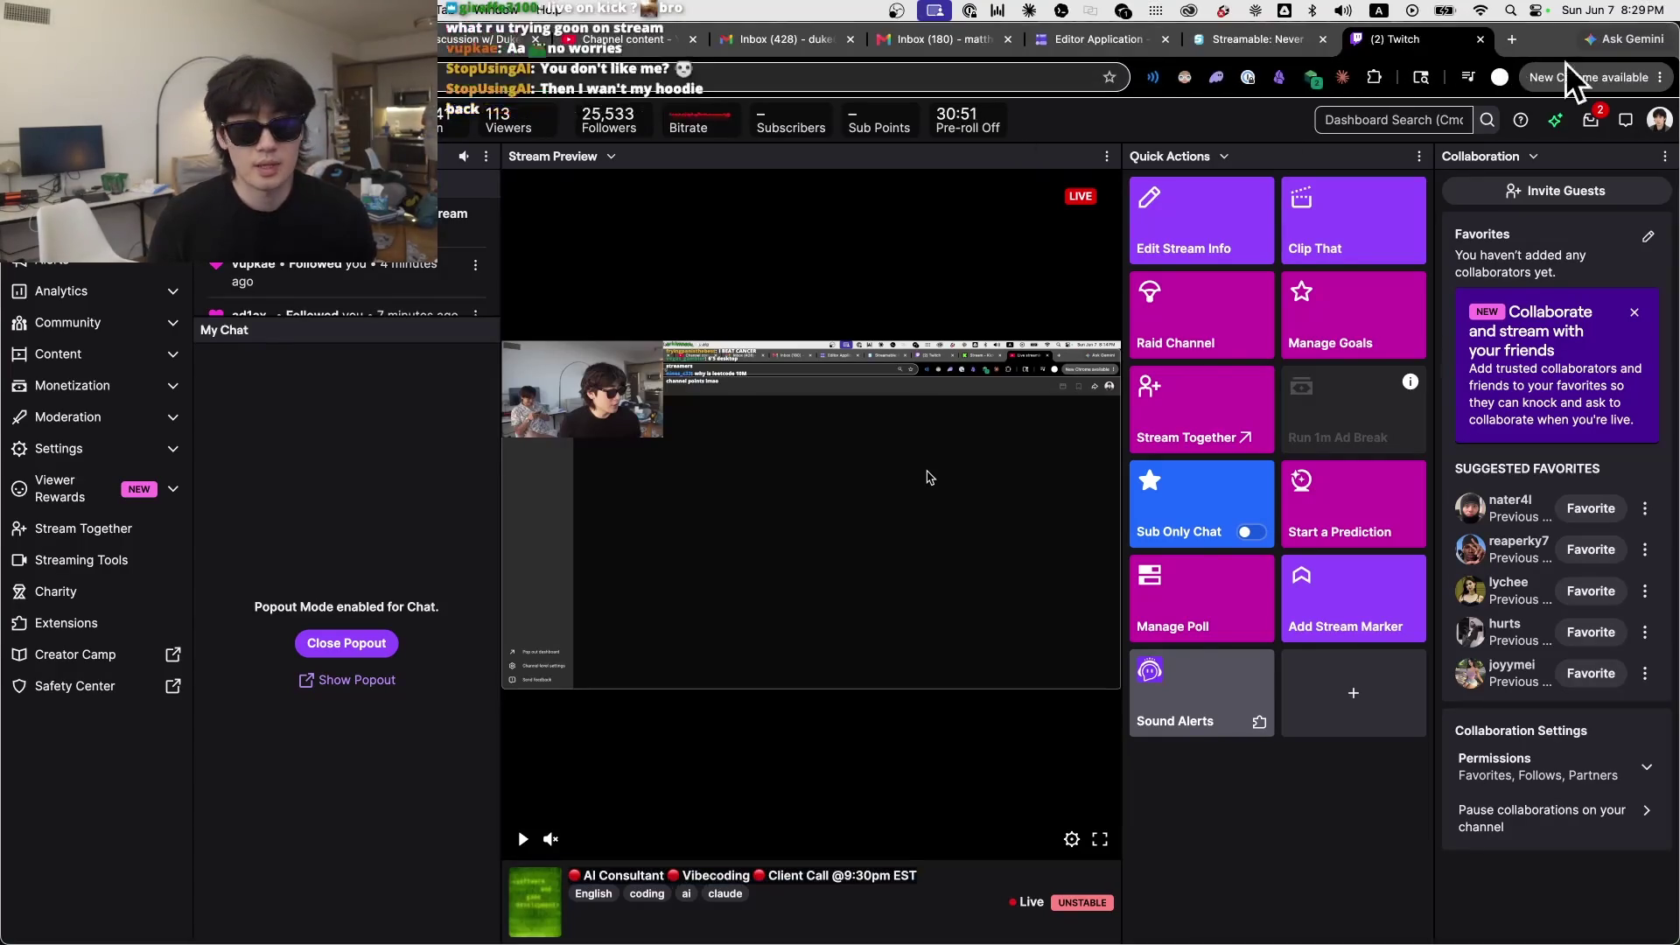
{"action": "key", "text": "super+w"}
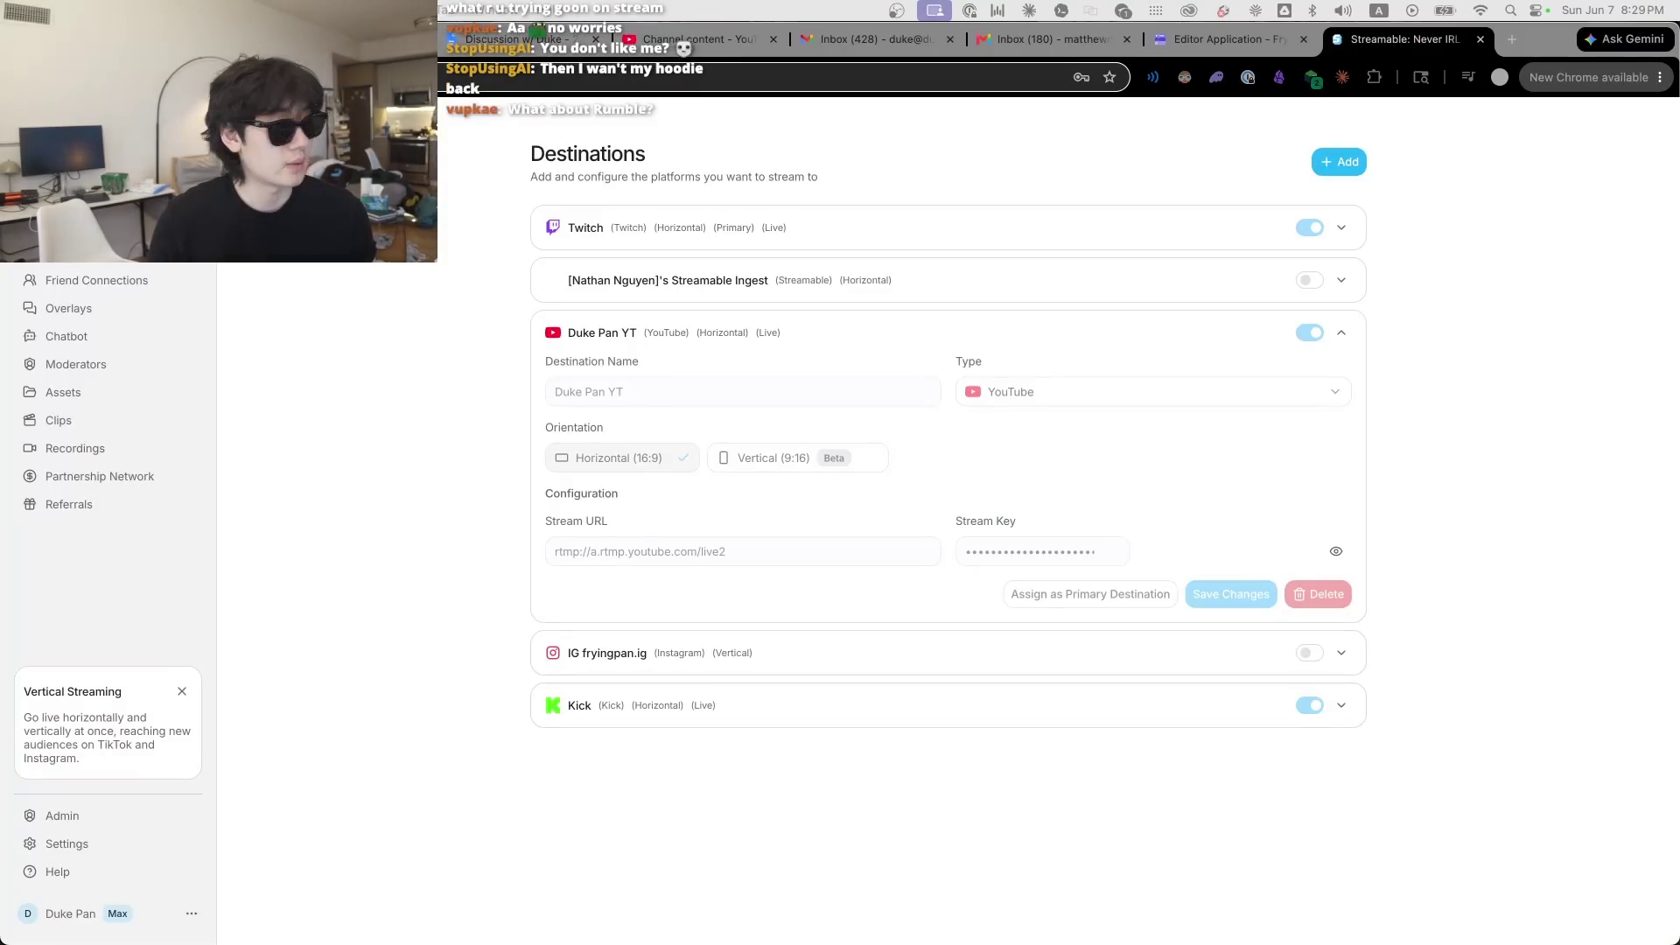
{"action": "left_click", "coordinate": [1021, 142]}
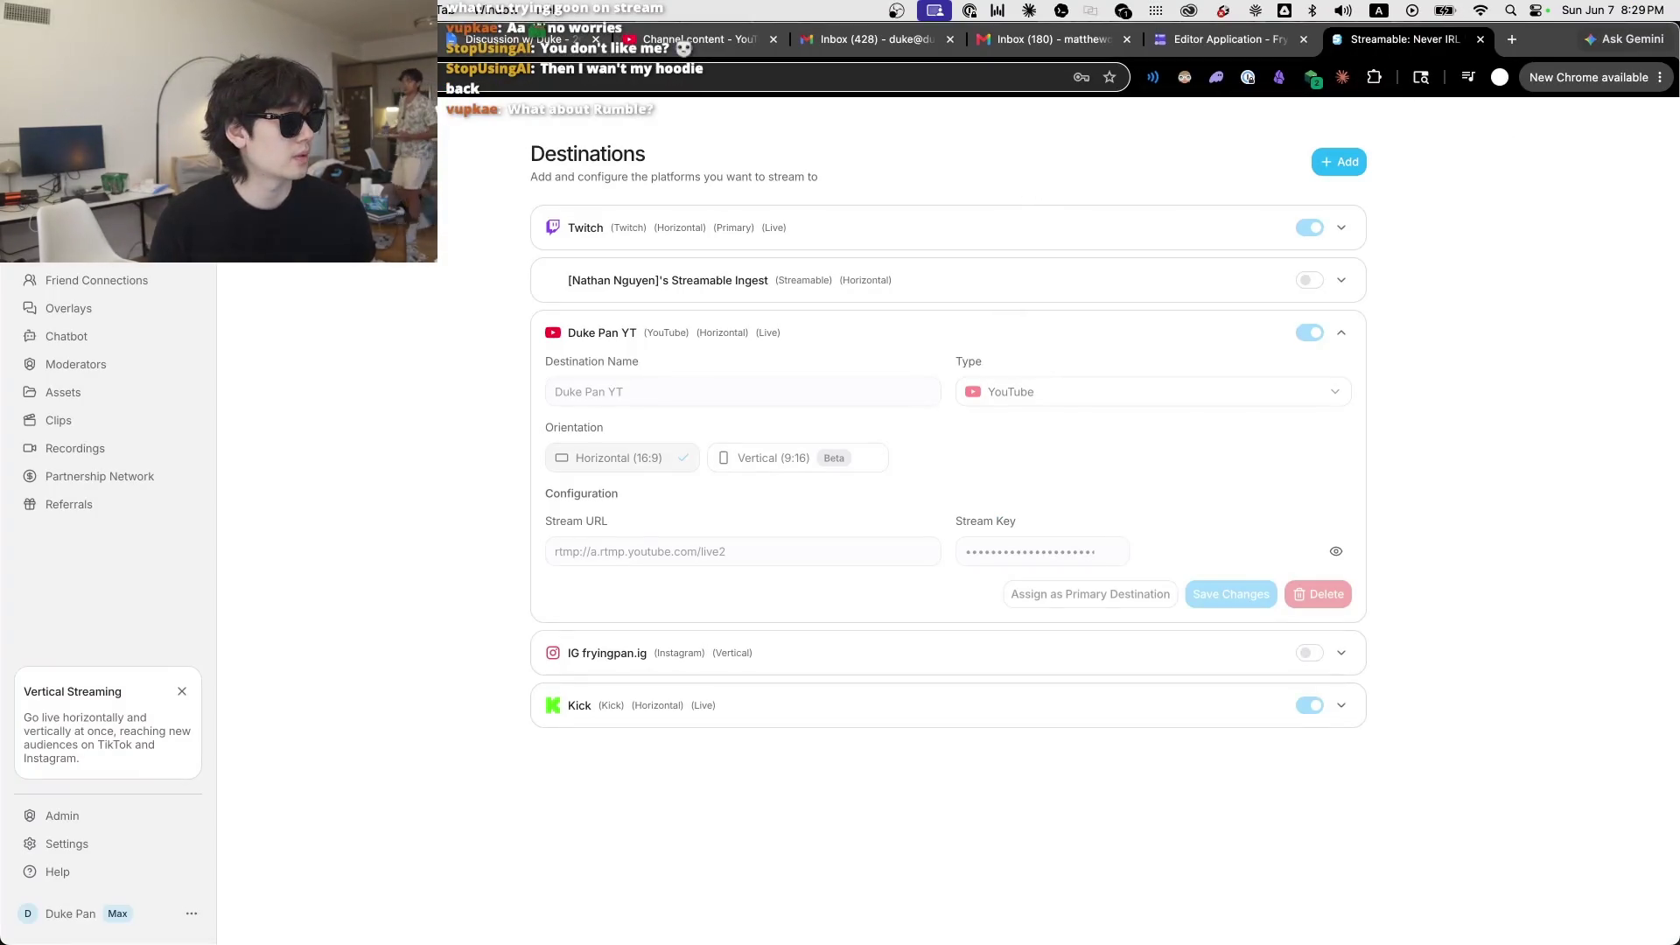
{"action": "key", "text": "super+w"}
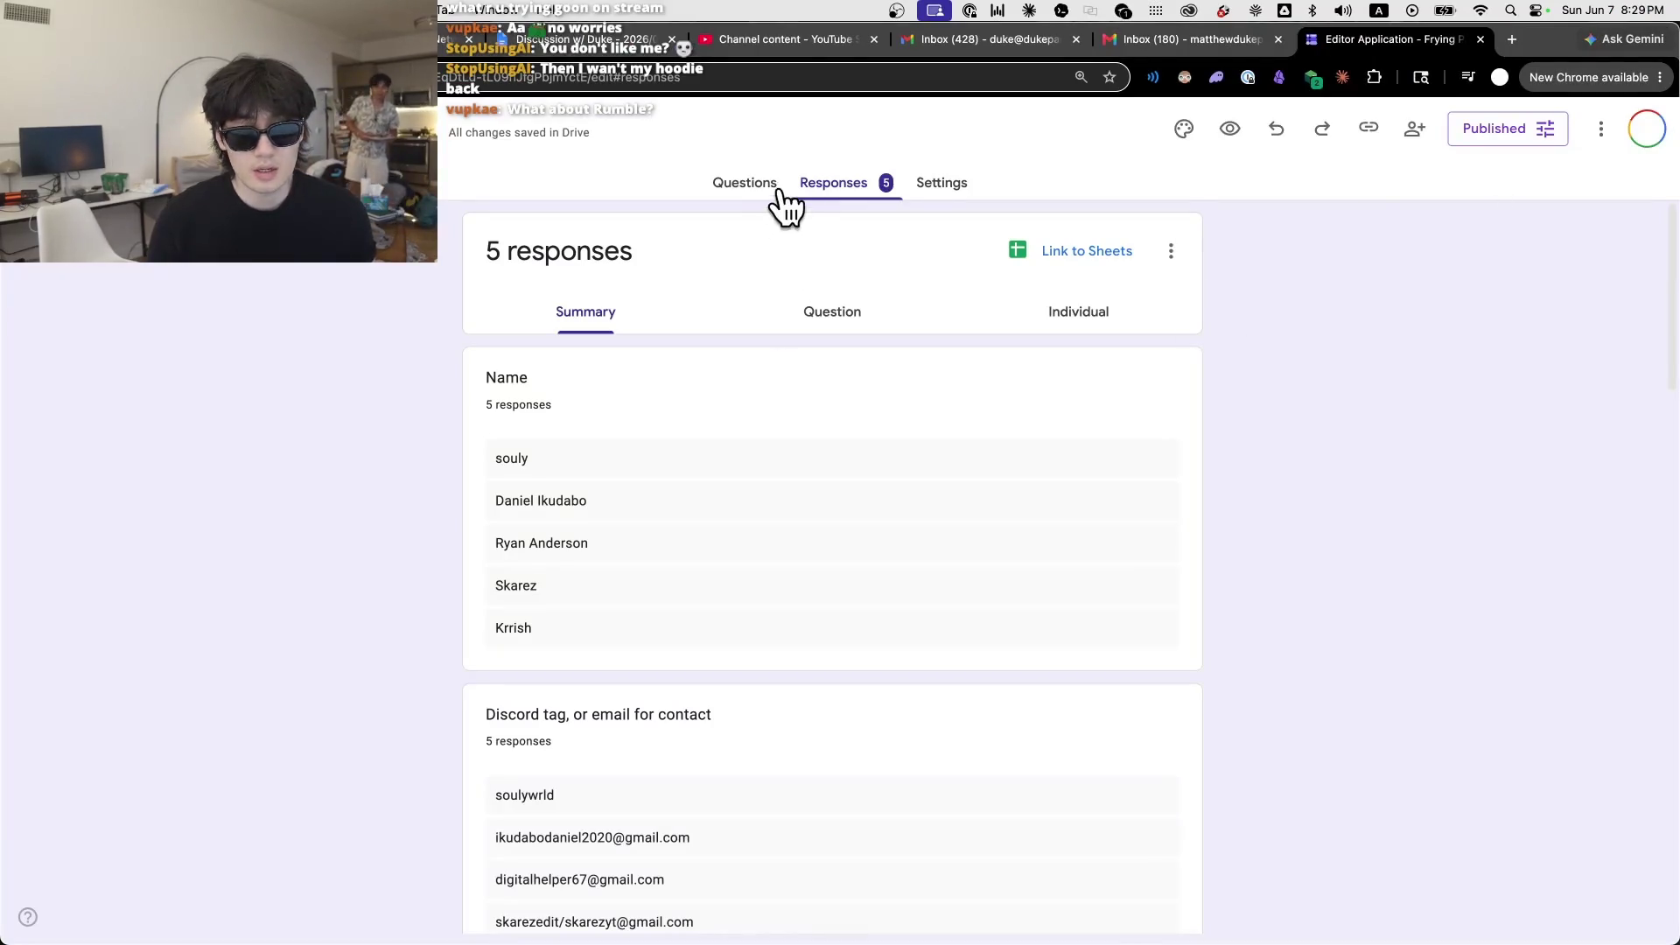
Step: View the Questions of the Editor Application - Frying Pan 2026 form, then go to the June 2026 calendar
{"action": "left_click", "coordinate": [777, 187]}
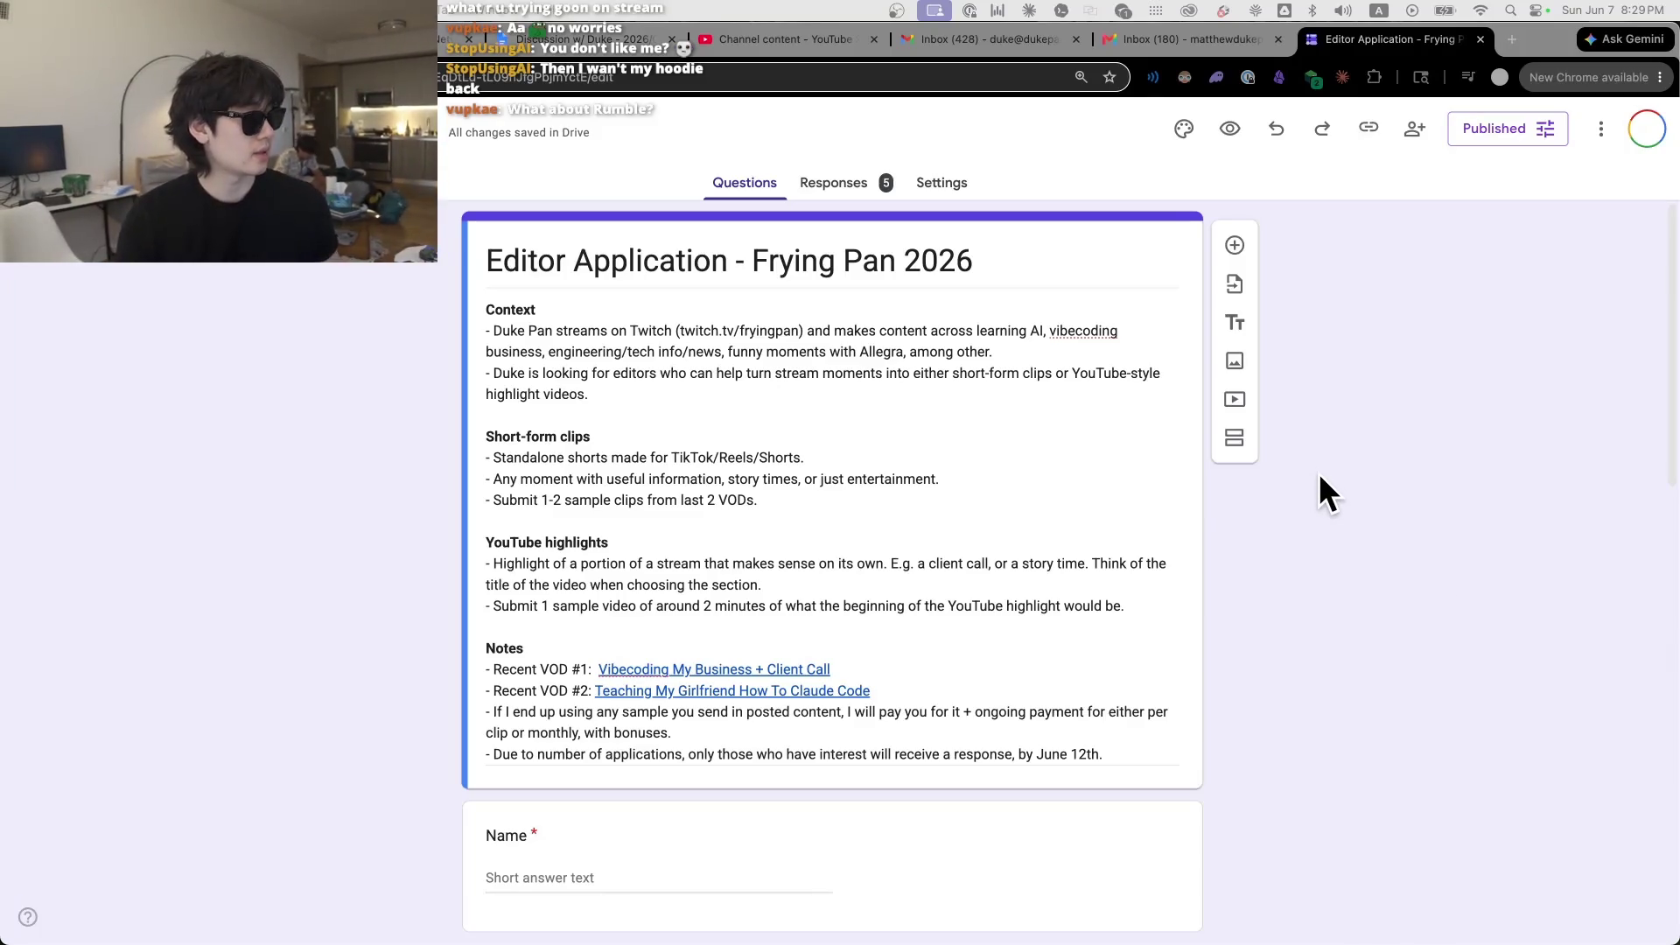
{"action": "left_click", "coordinate": [1343, 604]}
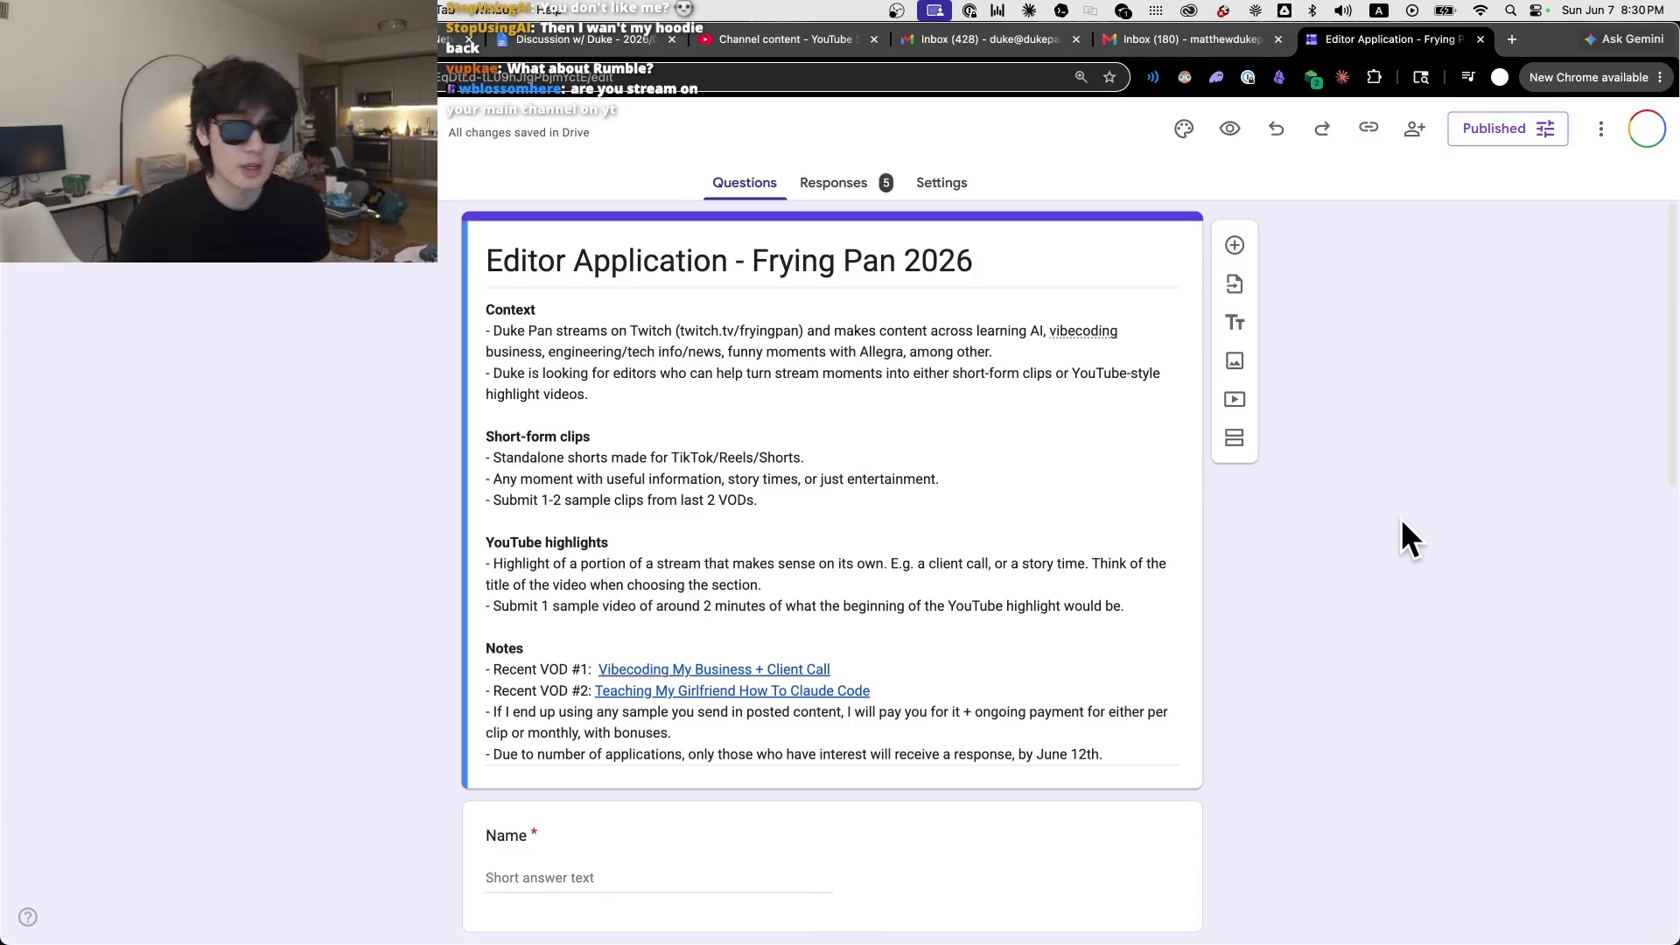
{"action": "key", "text": "super+1"}
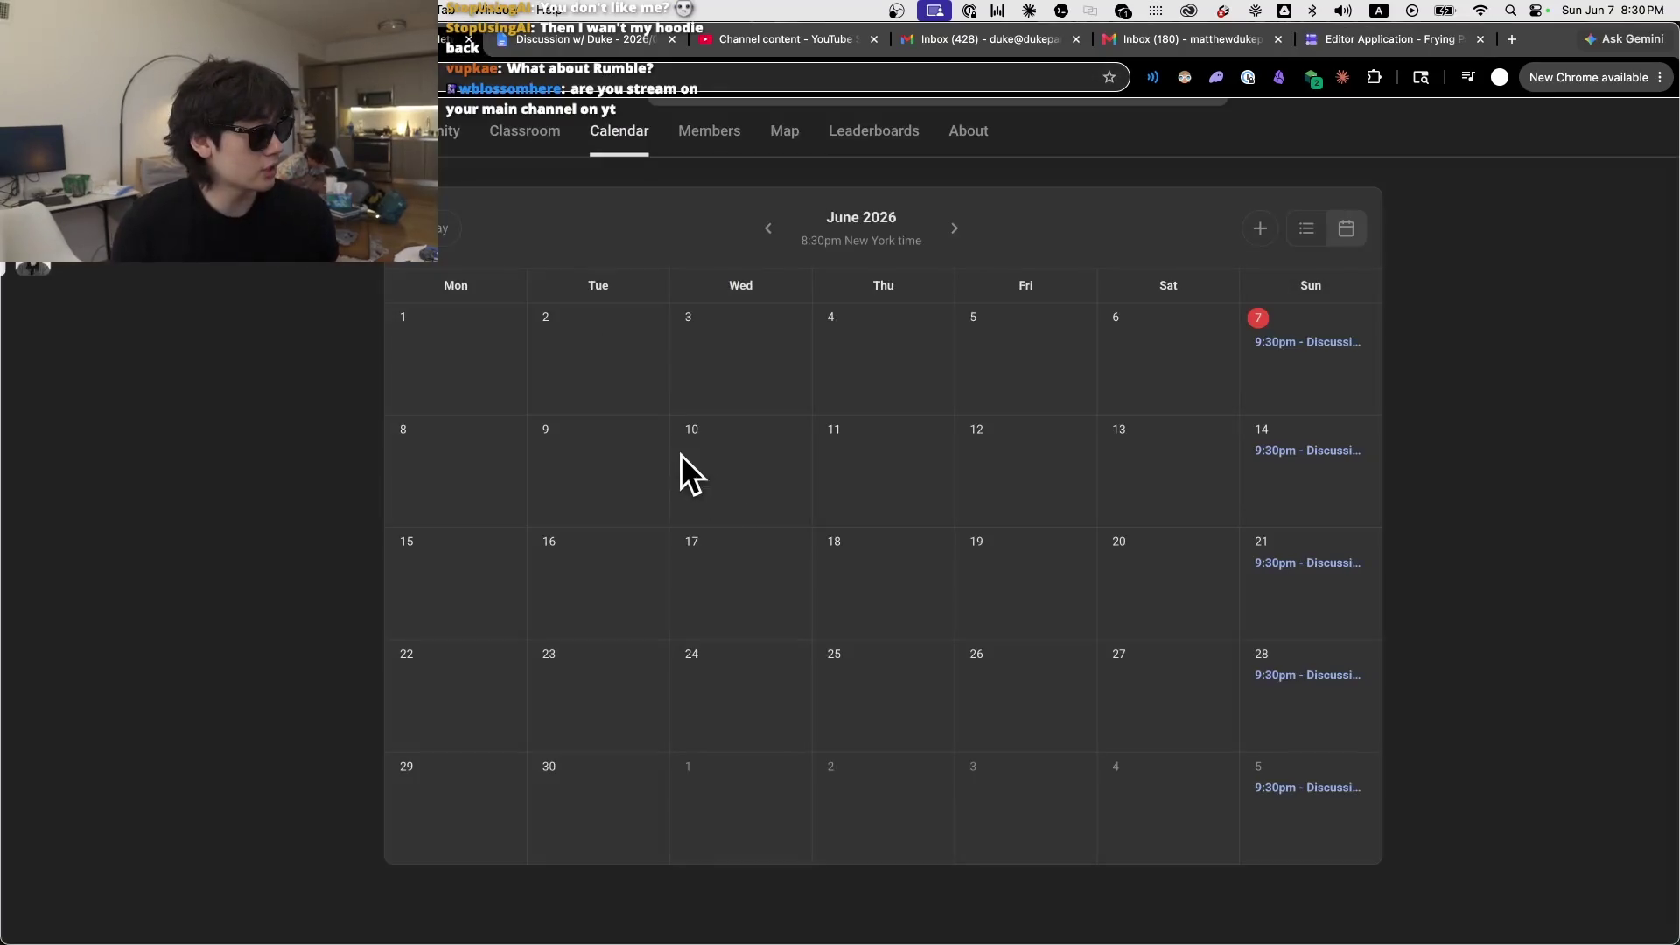
Step: Open the most recent member conversation from direct chats and read through its latest messages
{"action": "scroll", "coordinate": [1286, 183], "scroll_direction": "up", "scroll_amount": 1}
{"action": "left_click", "coordinate": [1258, 123]}
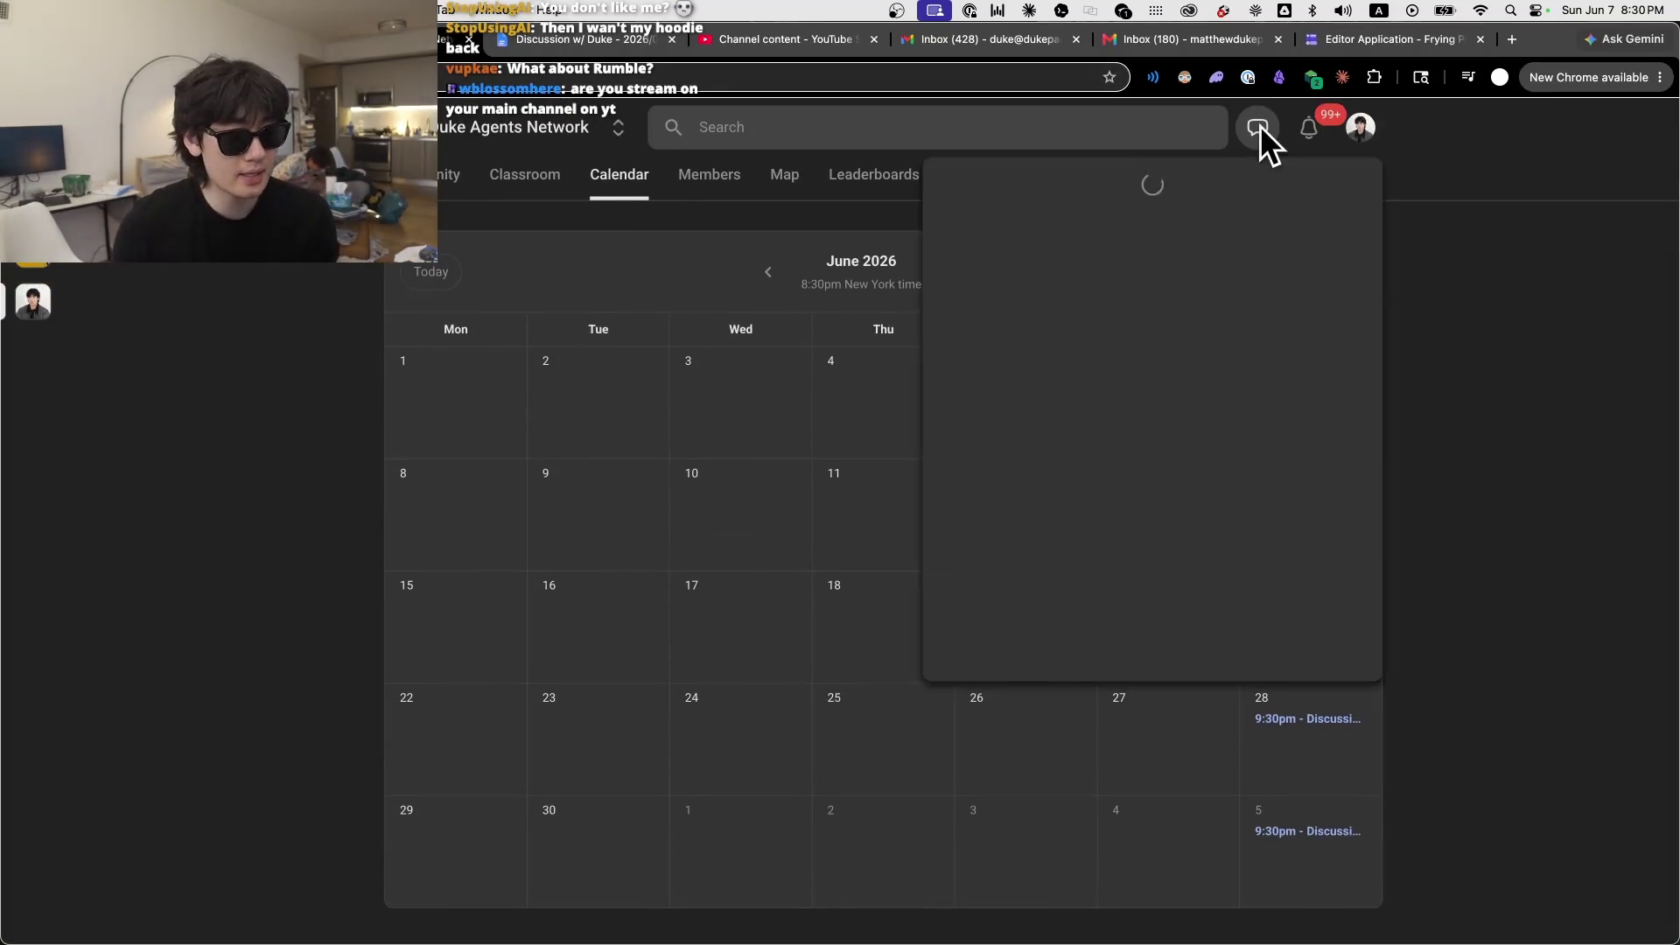
{"action": "left_click", "coordinate": [1100, 281]}
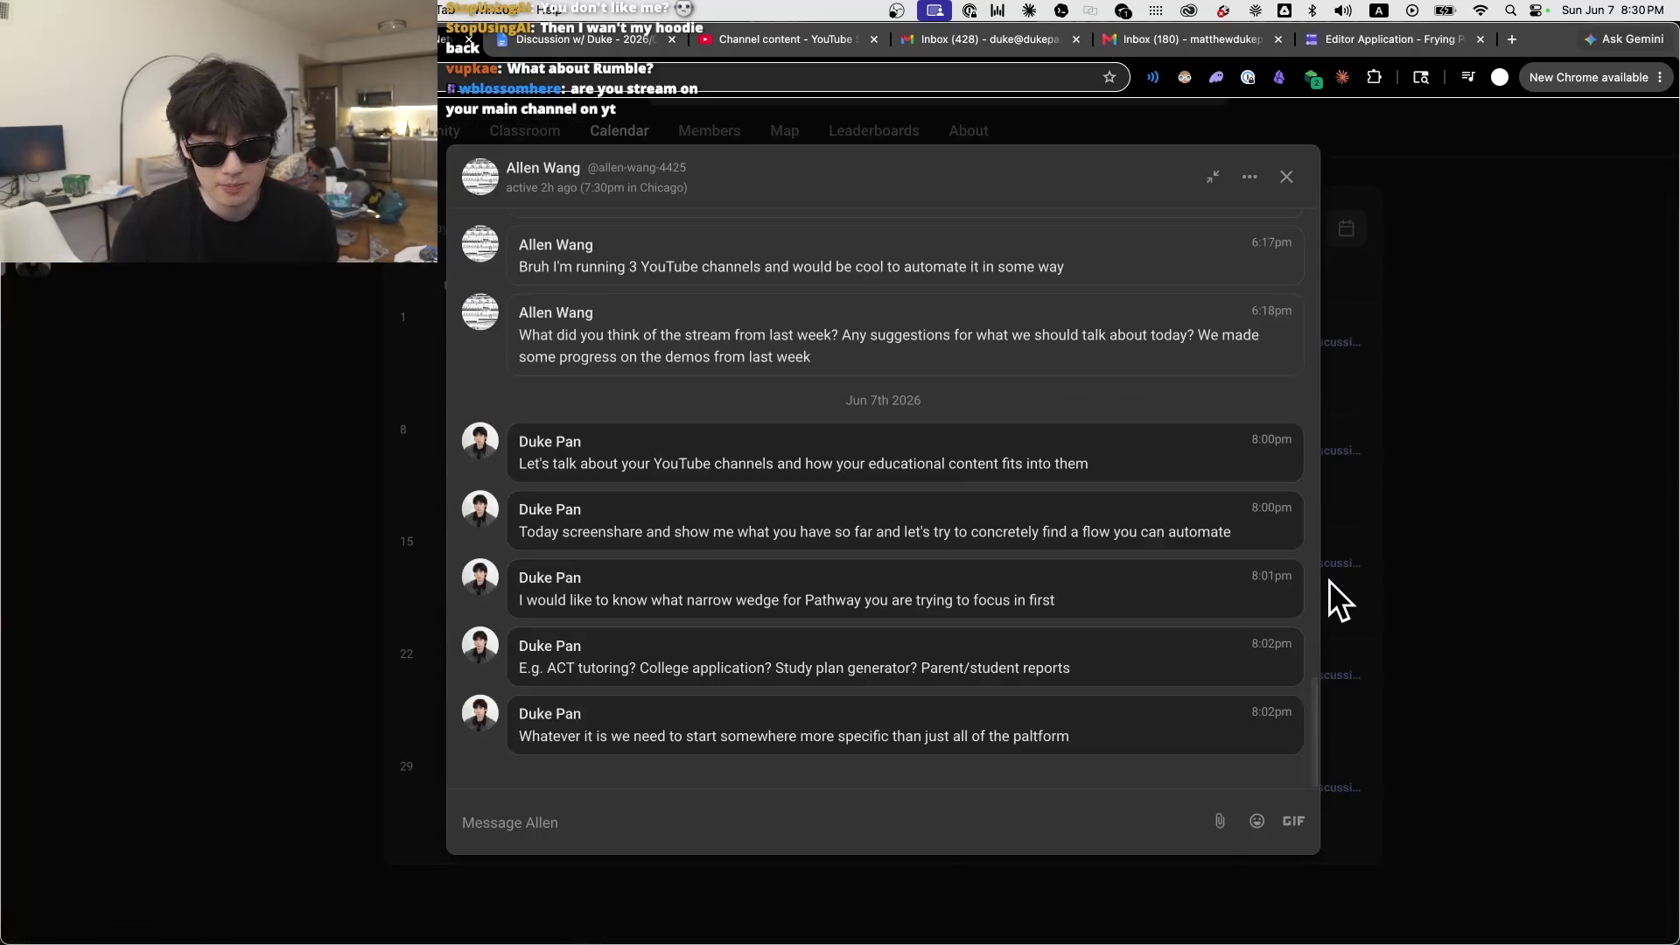
{"action": "scroll", "coordinate": [1171, 599], "scroll_direction": "up", "scroll_amount": 5}
{"action": "scroll", "coordinate": [1170, 598], "scroll_direction": "up", "scroll_amount": 1}
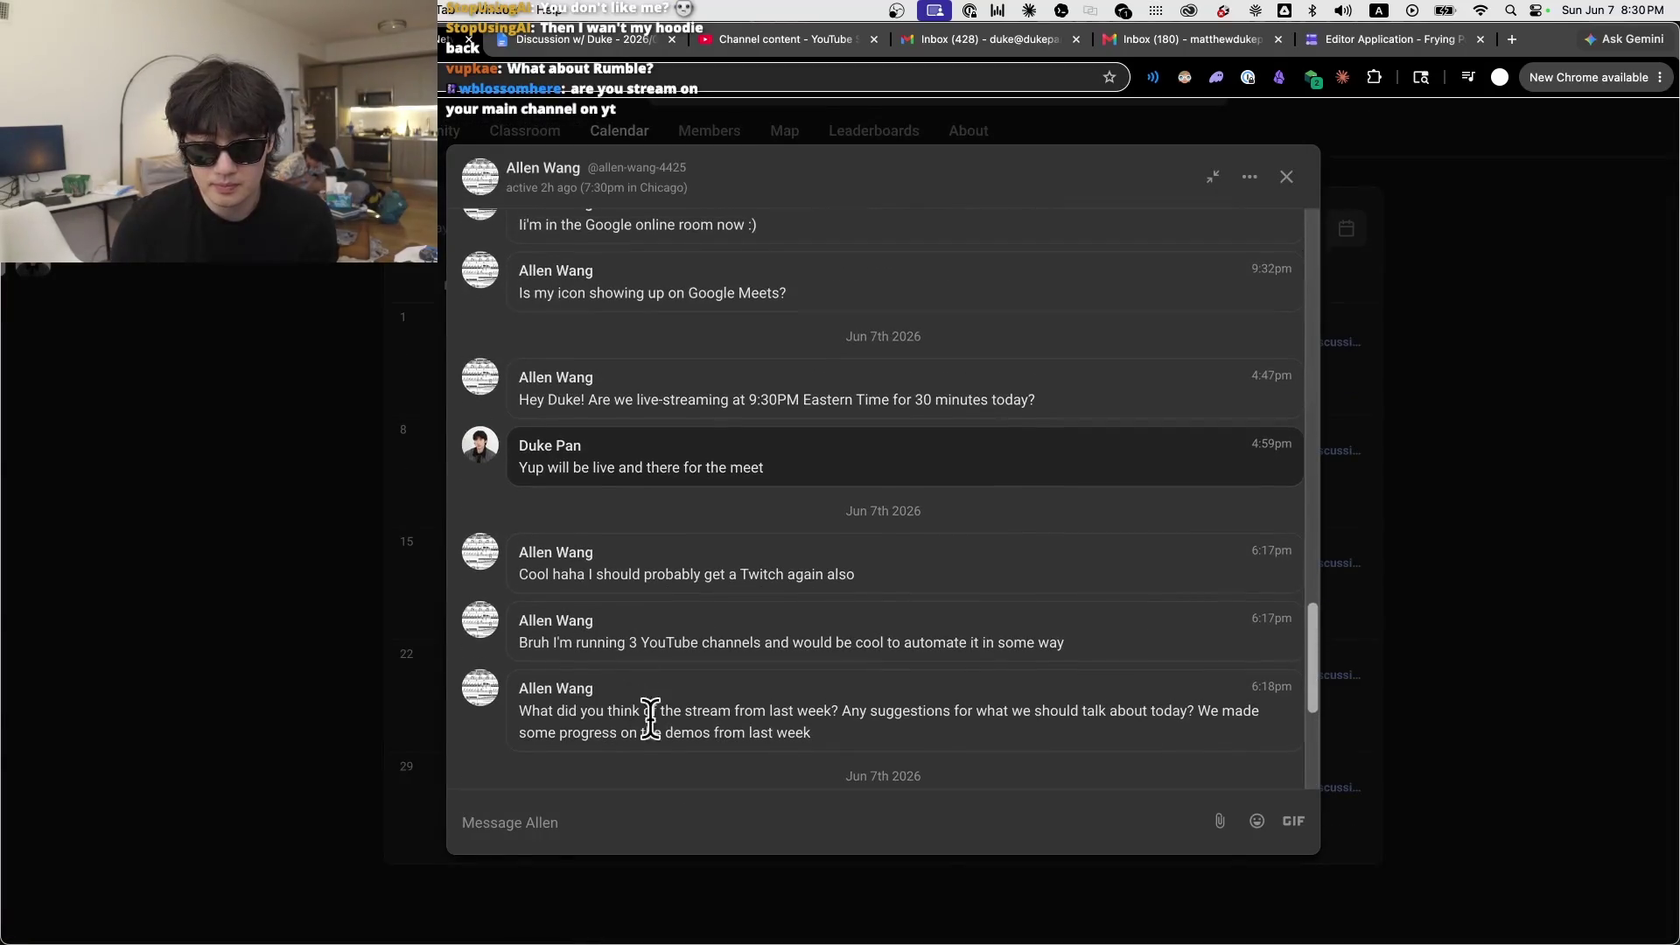
{"action": "mouse_move", "coordinate": [885, 762]}
{"action": "left_mouse_down"}
{"action": "mouse_move", "coordinate": [531, 574]}
{"action": "mouse_move", "coordinate": [517, 653]}
{"action": "left_mouse_up"}
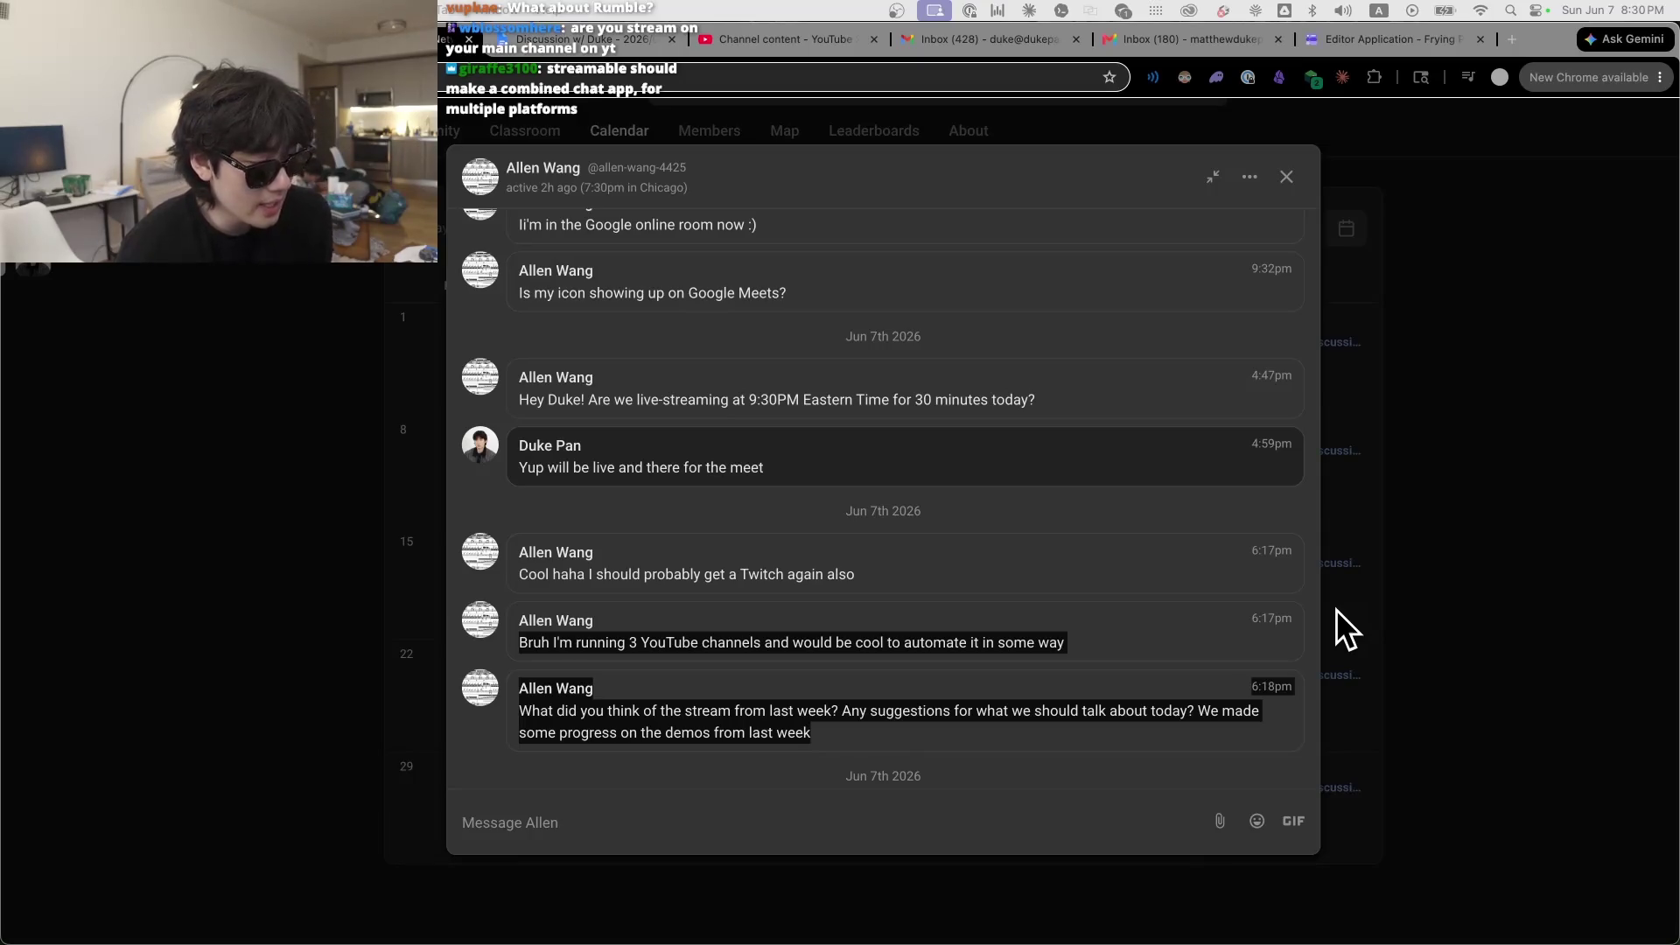
{"action": "left_click", "coordinate": [952, 528]}
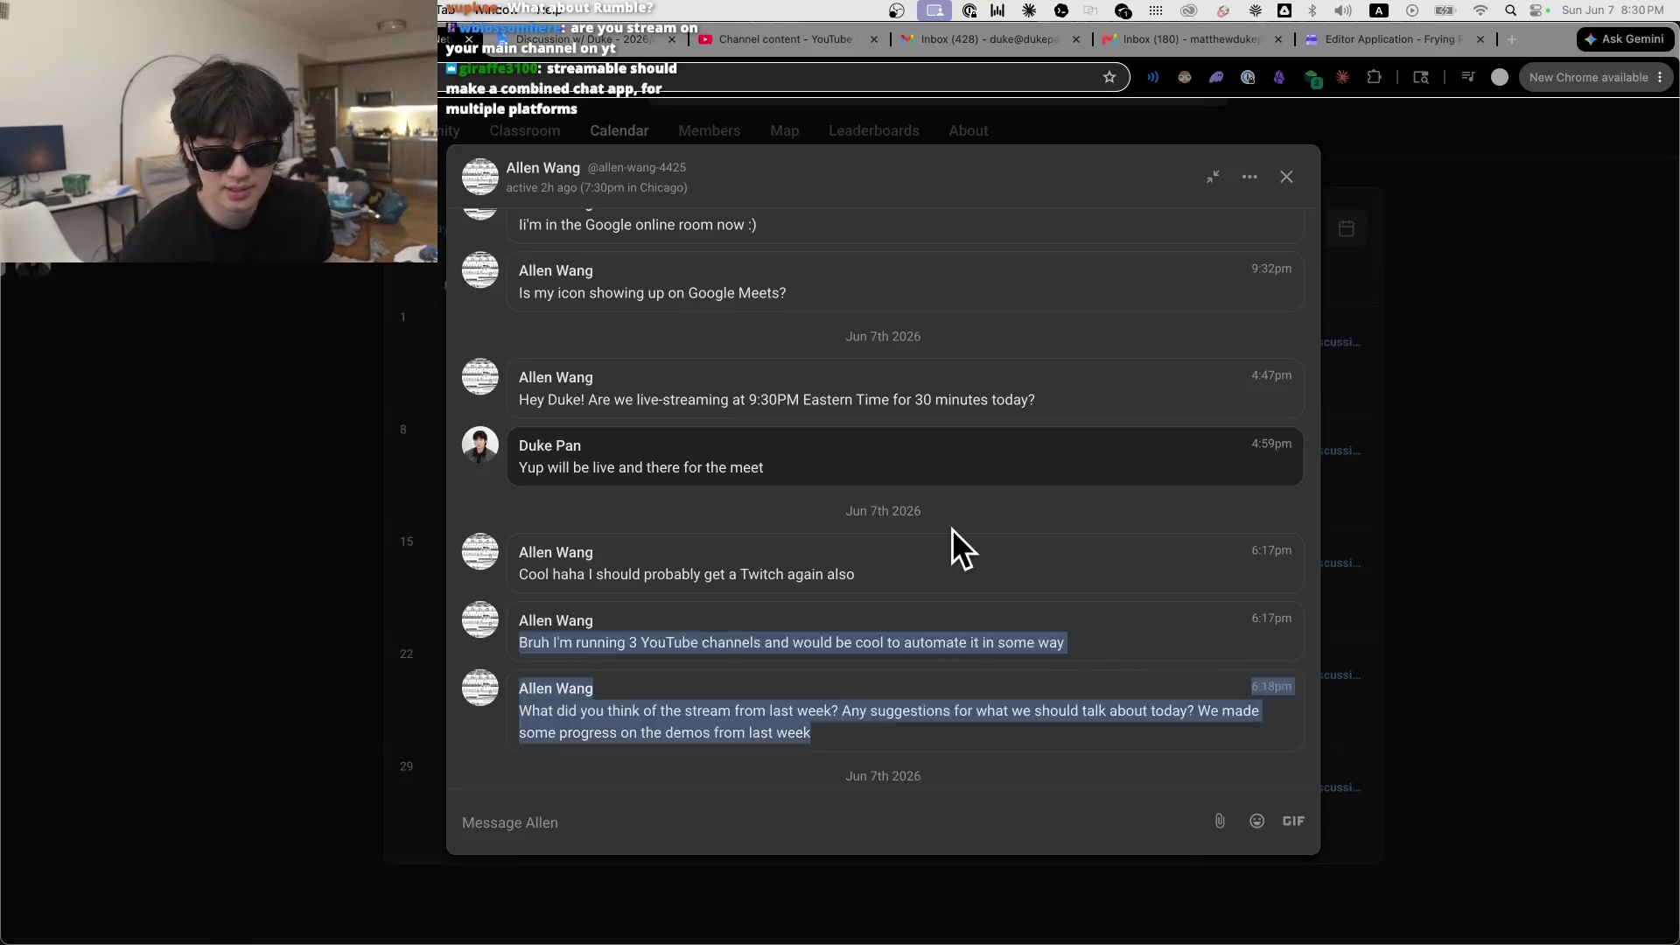
{"action": "scroll", "coordinate": [952, 529], "scroll_direction": "down", "scroll_amount": 5}
Step: Close the member chat, go via Classroom to the Community feed, and switch to Telegram
{"action": "left_click", "coordinate": [217, 391]}
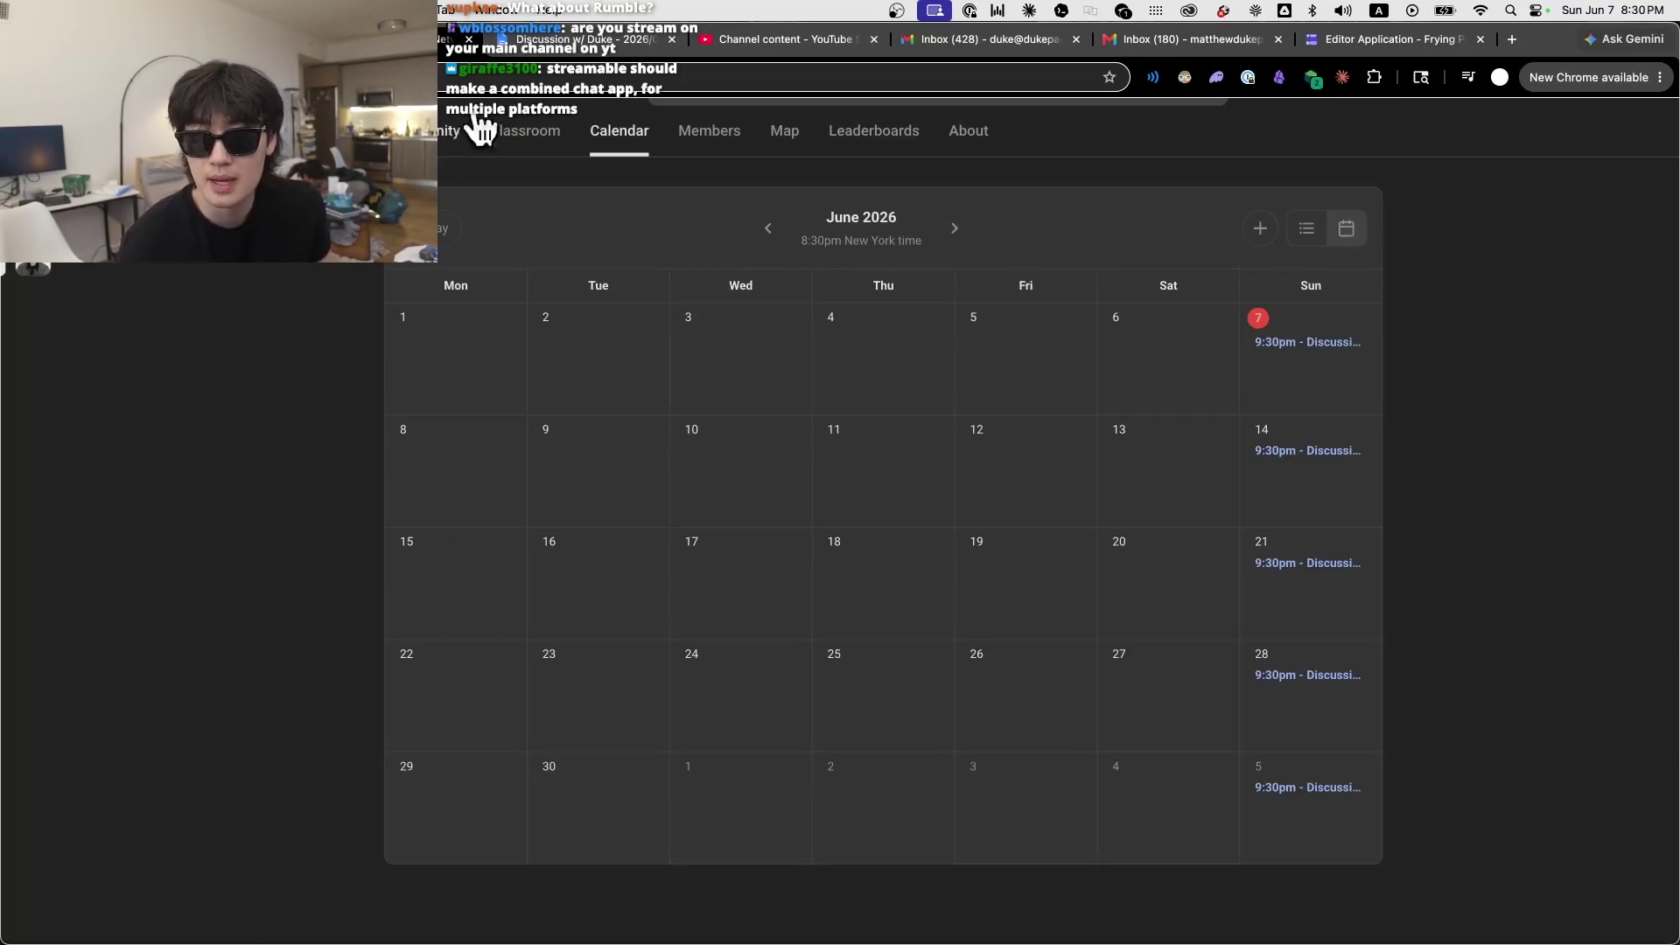
{"action": "left_click", "coordinate": [522, 140]}
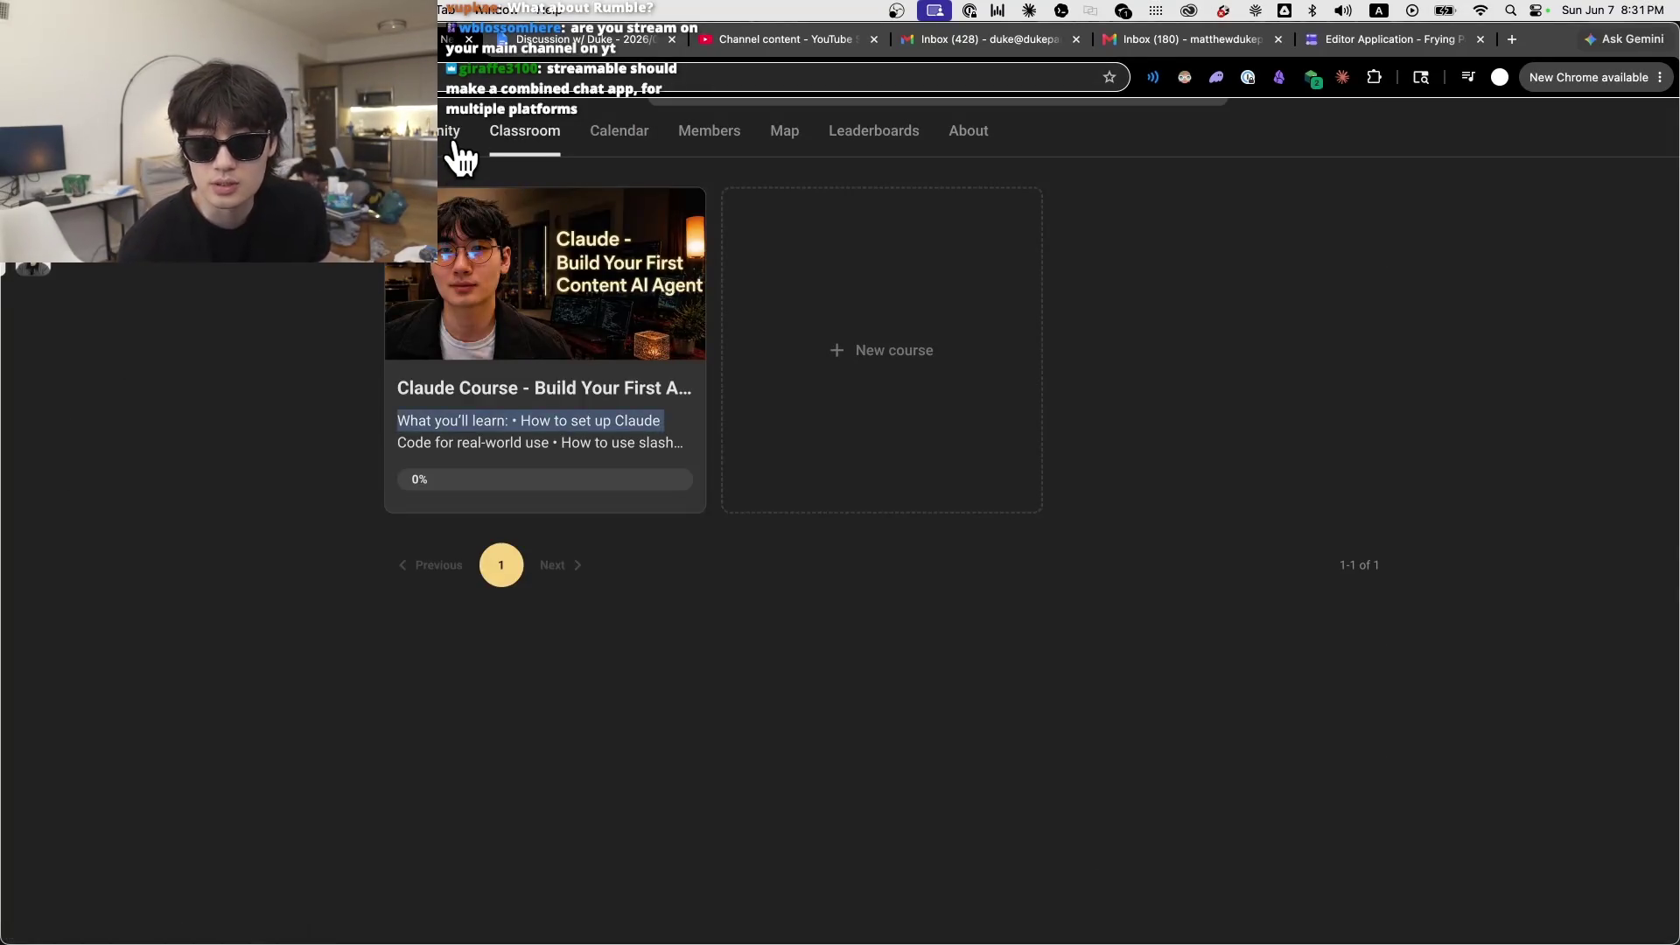
{"action": "left_click", "coordinate": [453, 140]}
{"action": "scroll", "coordinate": [264, 402], "scroll_direction": "down", "scroll_amount": 8}
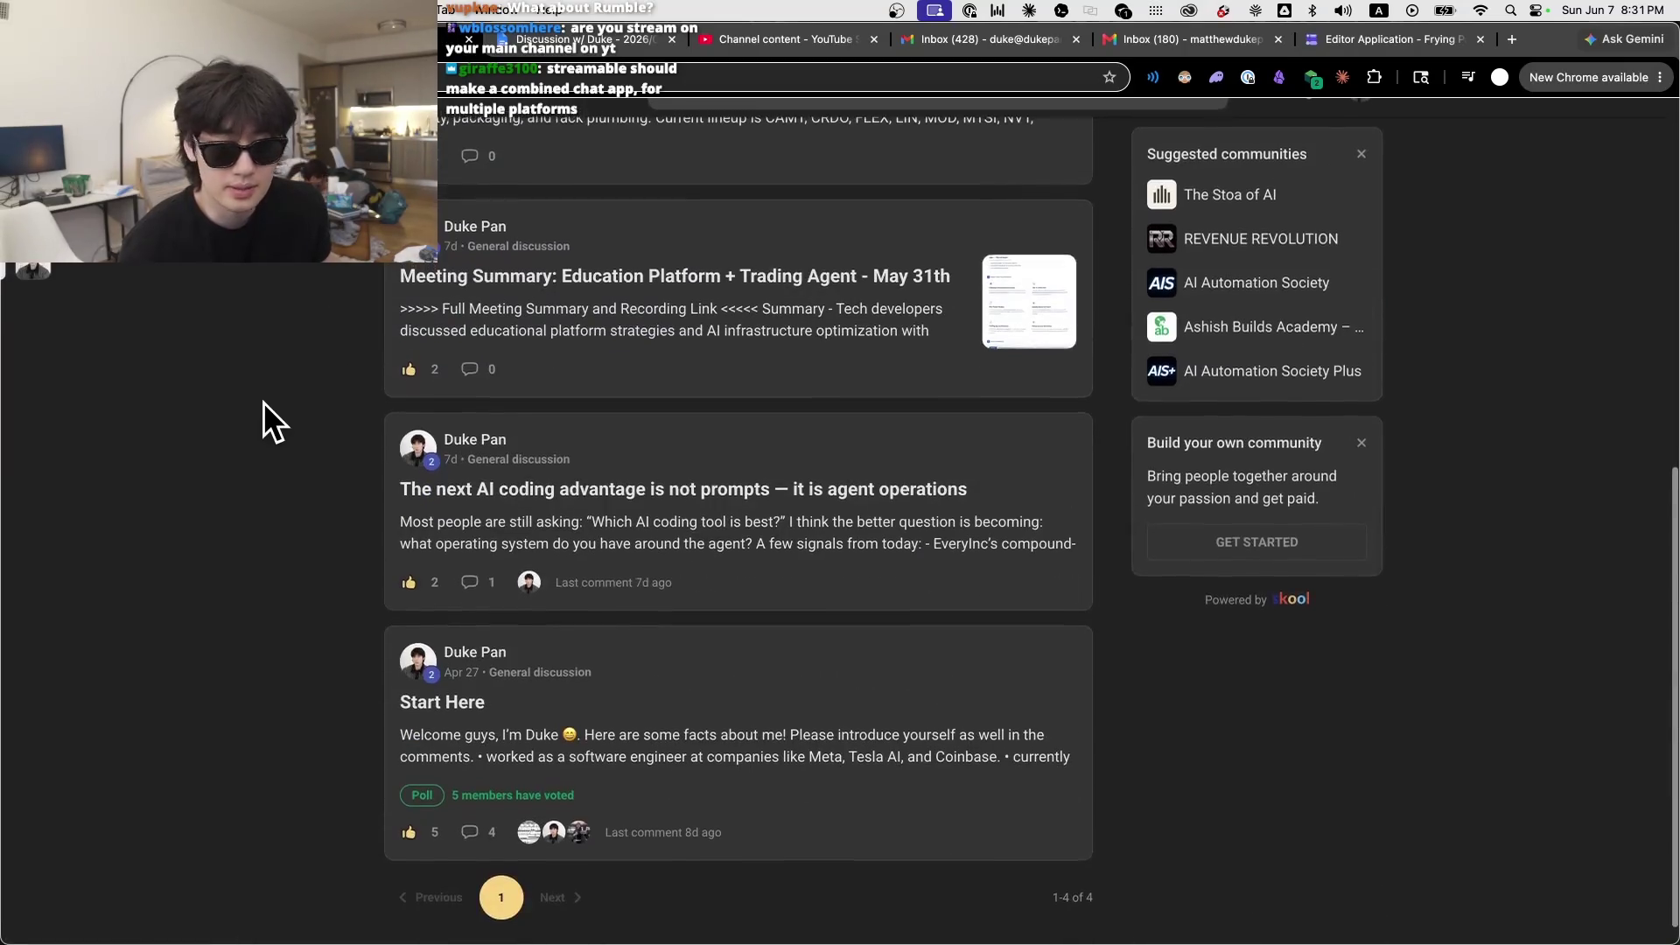
{"action": "scroll", "coordinate": [264, 401], "scroll_direction": "up", "scroll_amount": 2}
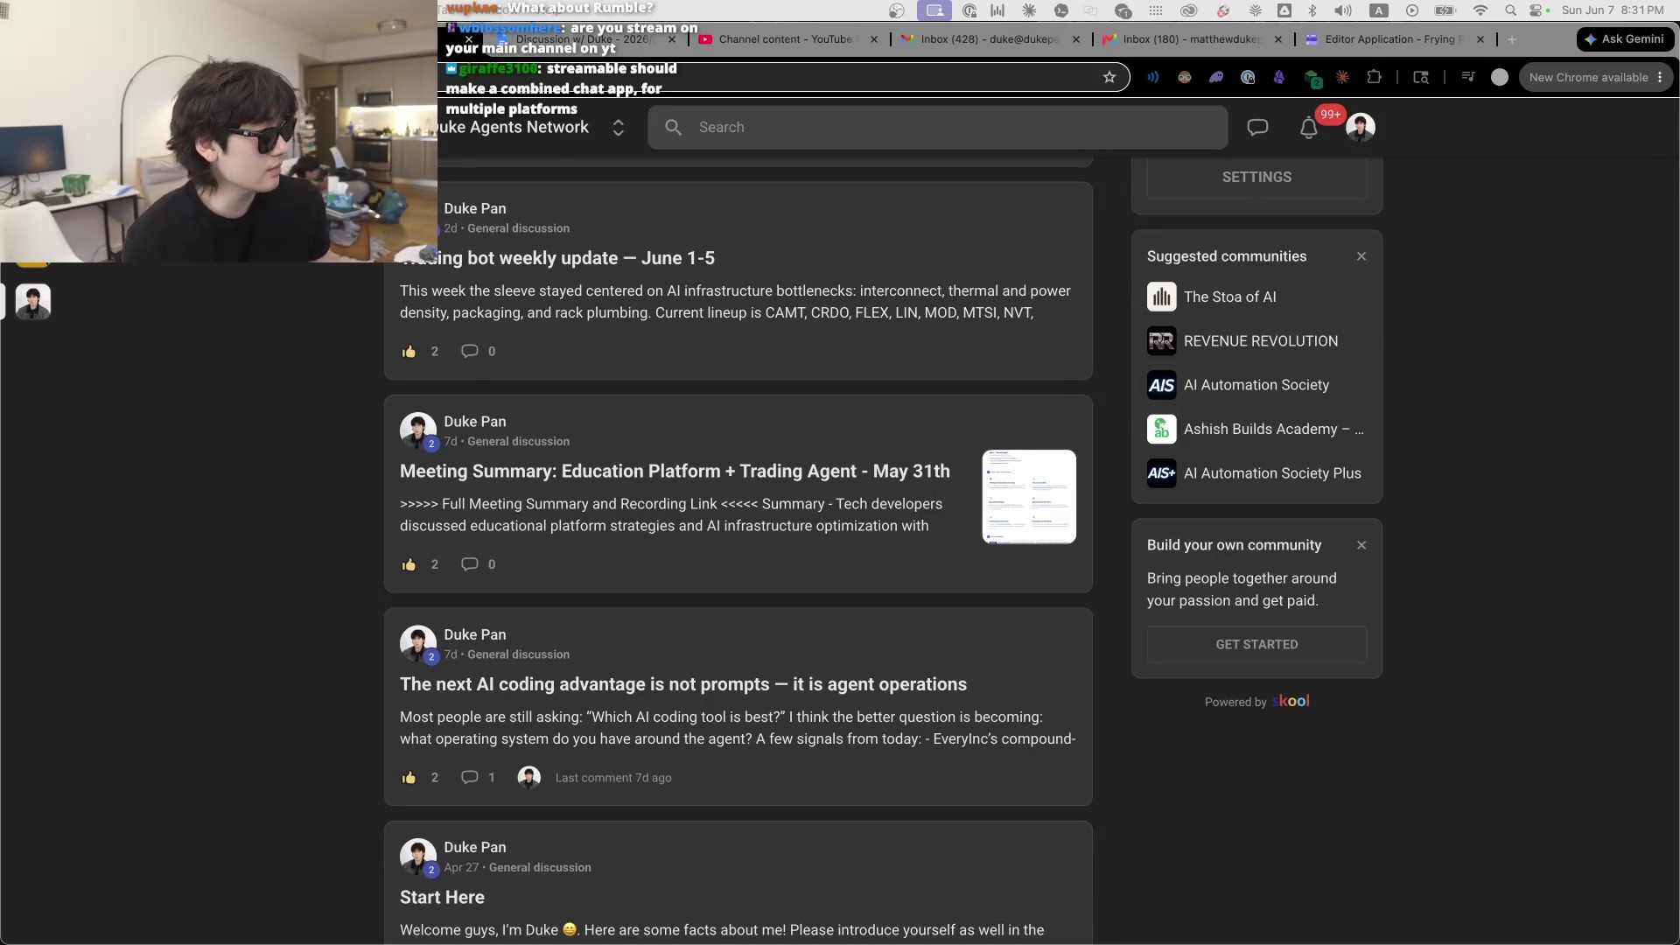
{"action": "left_click", "coordinate": [1509, 334]}
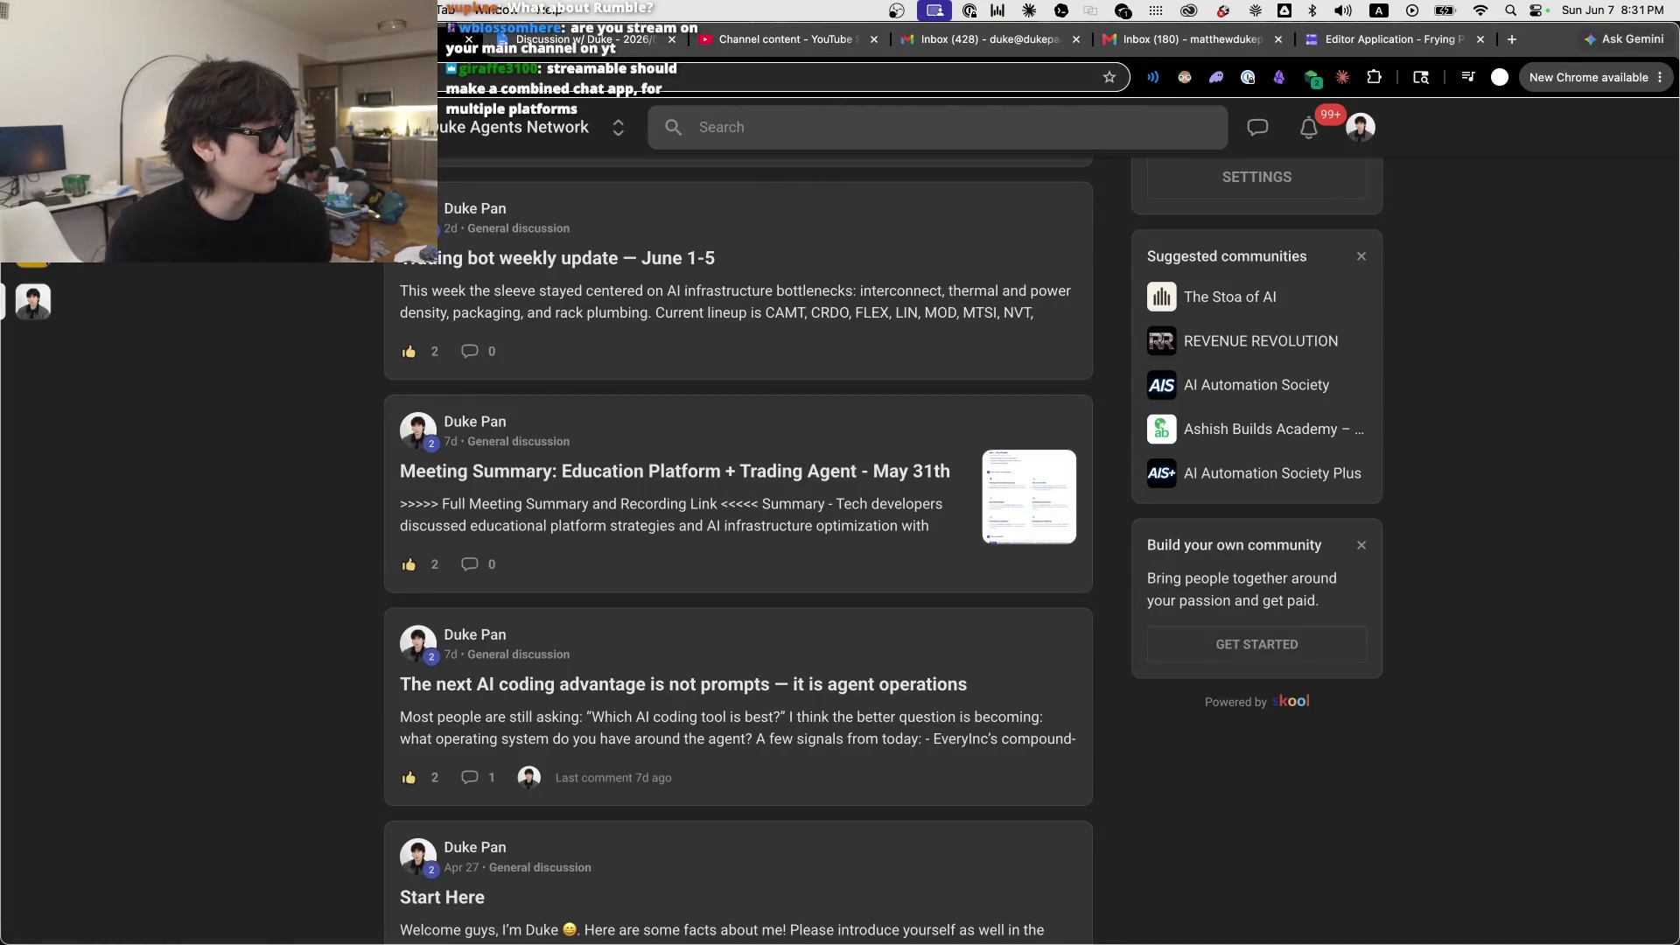
{"action": "key", "text": "super+Tab"}
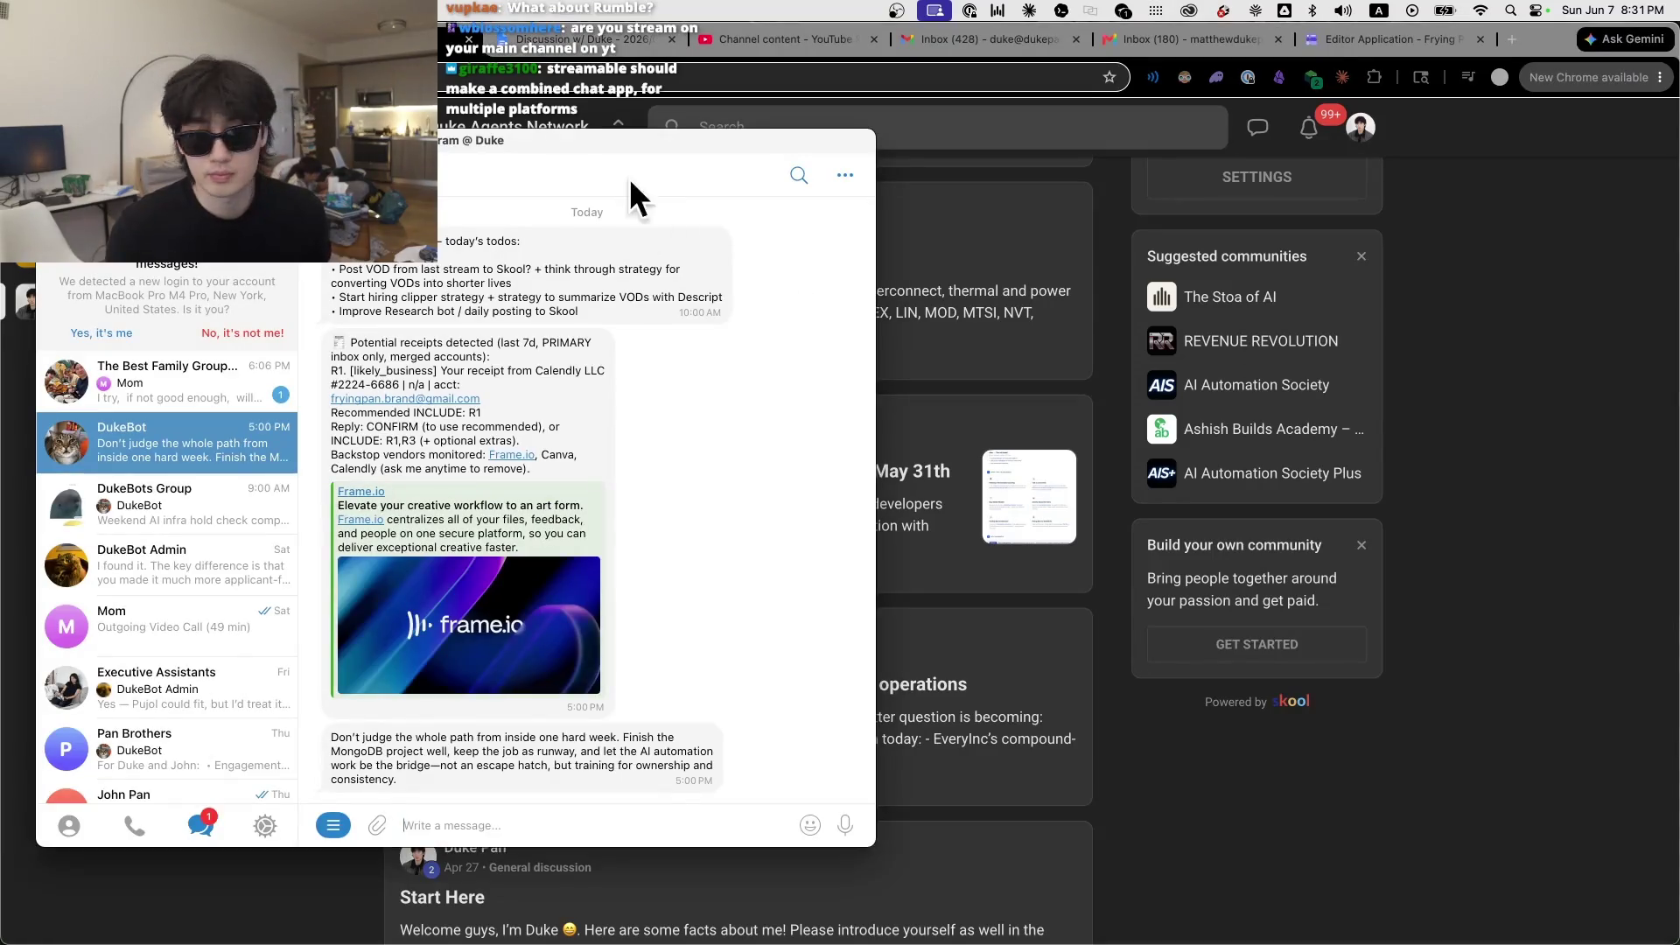
Step: Hide Telegram and move the notes editor window toward the centre of the screen
{"action": "key", "text": "super+Tab"}
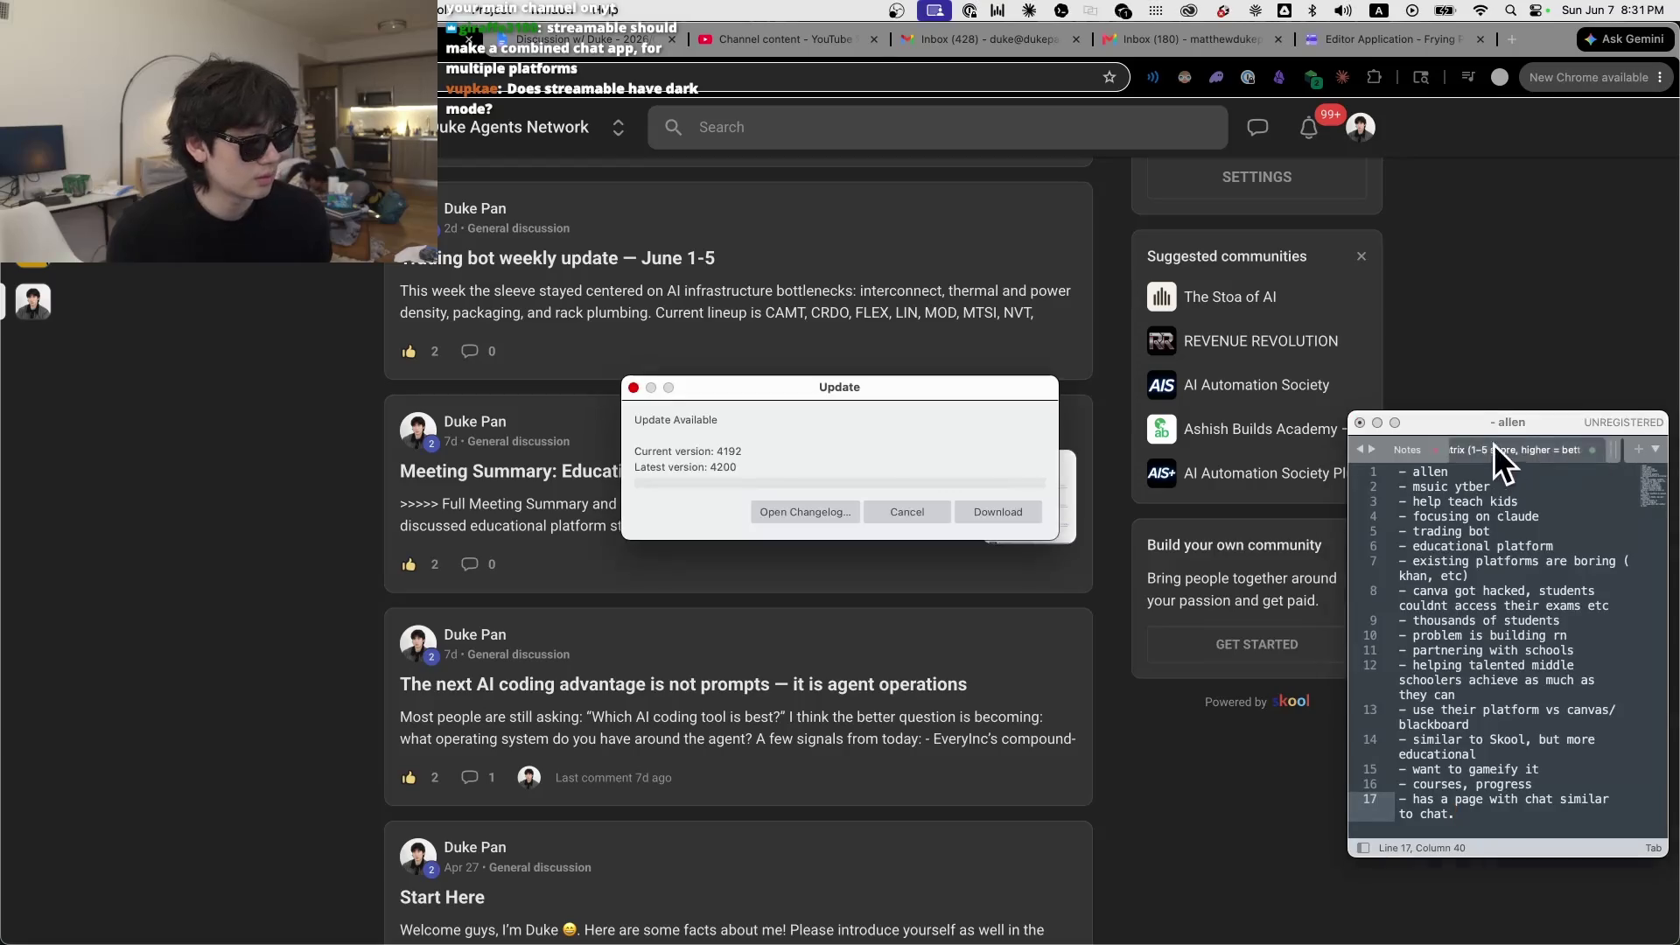
{"action": "left_click_drag", "start_coordinate": [1473, 422], "coordinate": [1007, 239]}
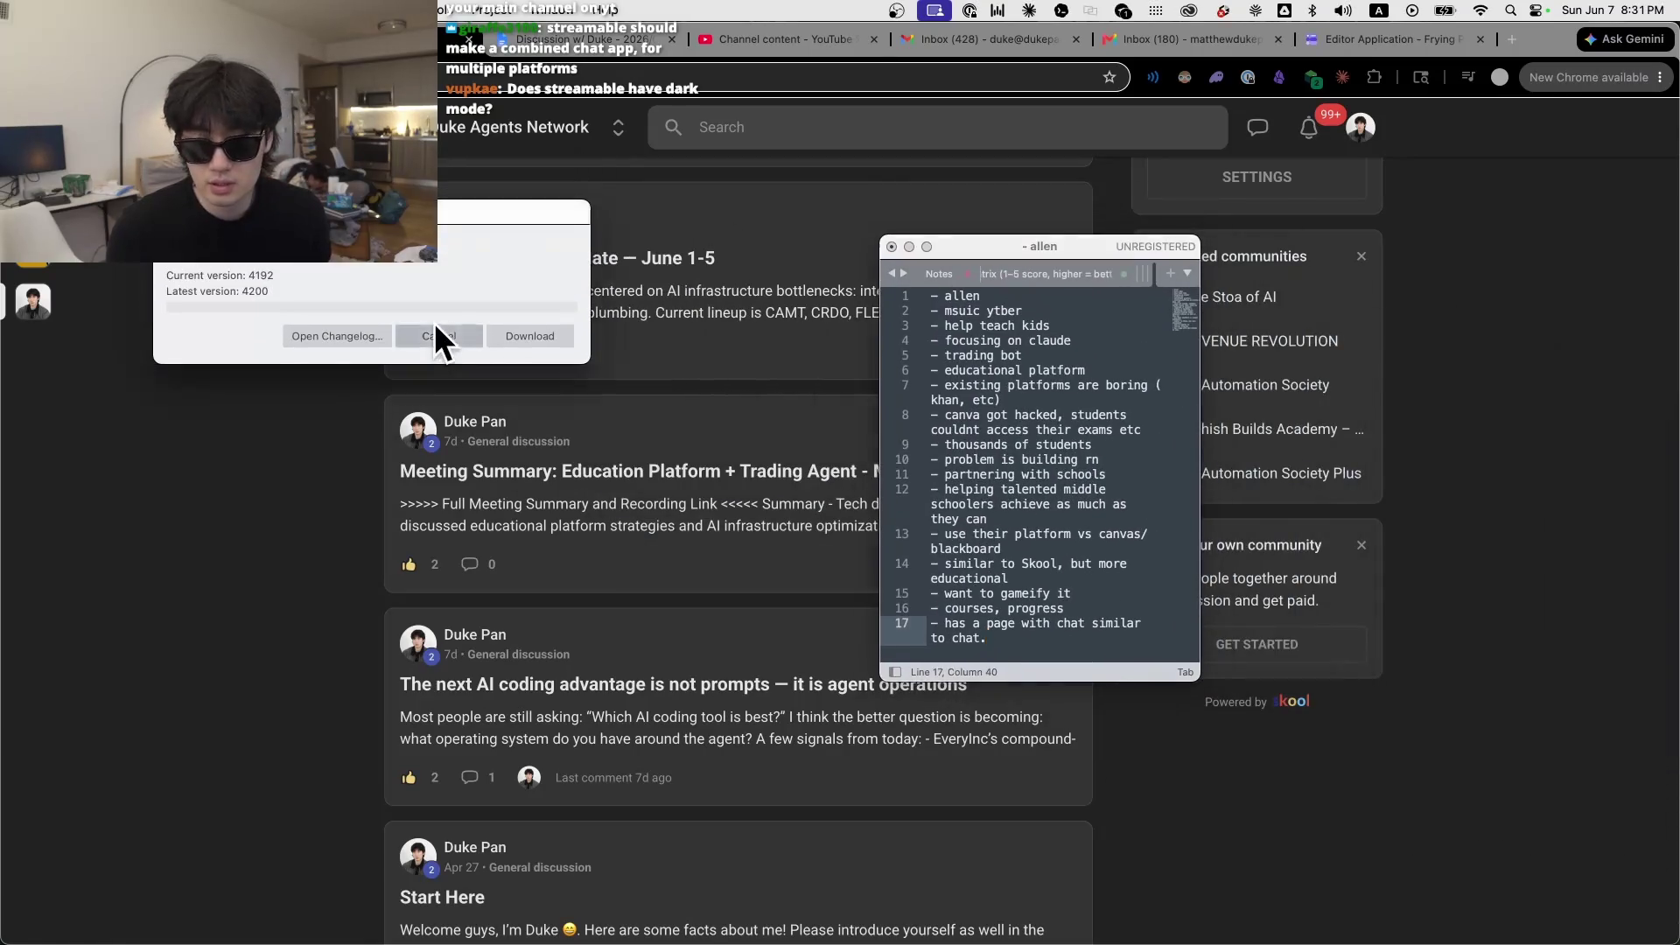
Step: Dismiss the update notice, enlarge the notes window, and retype line 1 as a heading above 'Meeting 1'
{"action": "left_click", "coordinate": [437, 344]}
{"action": "left_click_drag", "start_coordinate": [1200, 679], "coordinate": [1676, 934]}
{"action": "left_click_drag", "start_coordinate": [1105, 247], "coordinate": [901, 187]}
{"action": "left_click", "coordinate": [812, 250]}
{"action": "key", "text": "Up"}
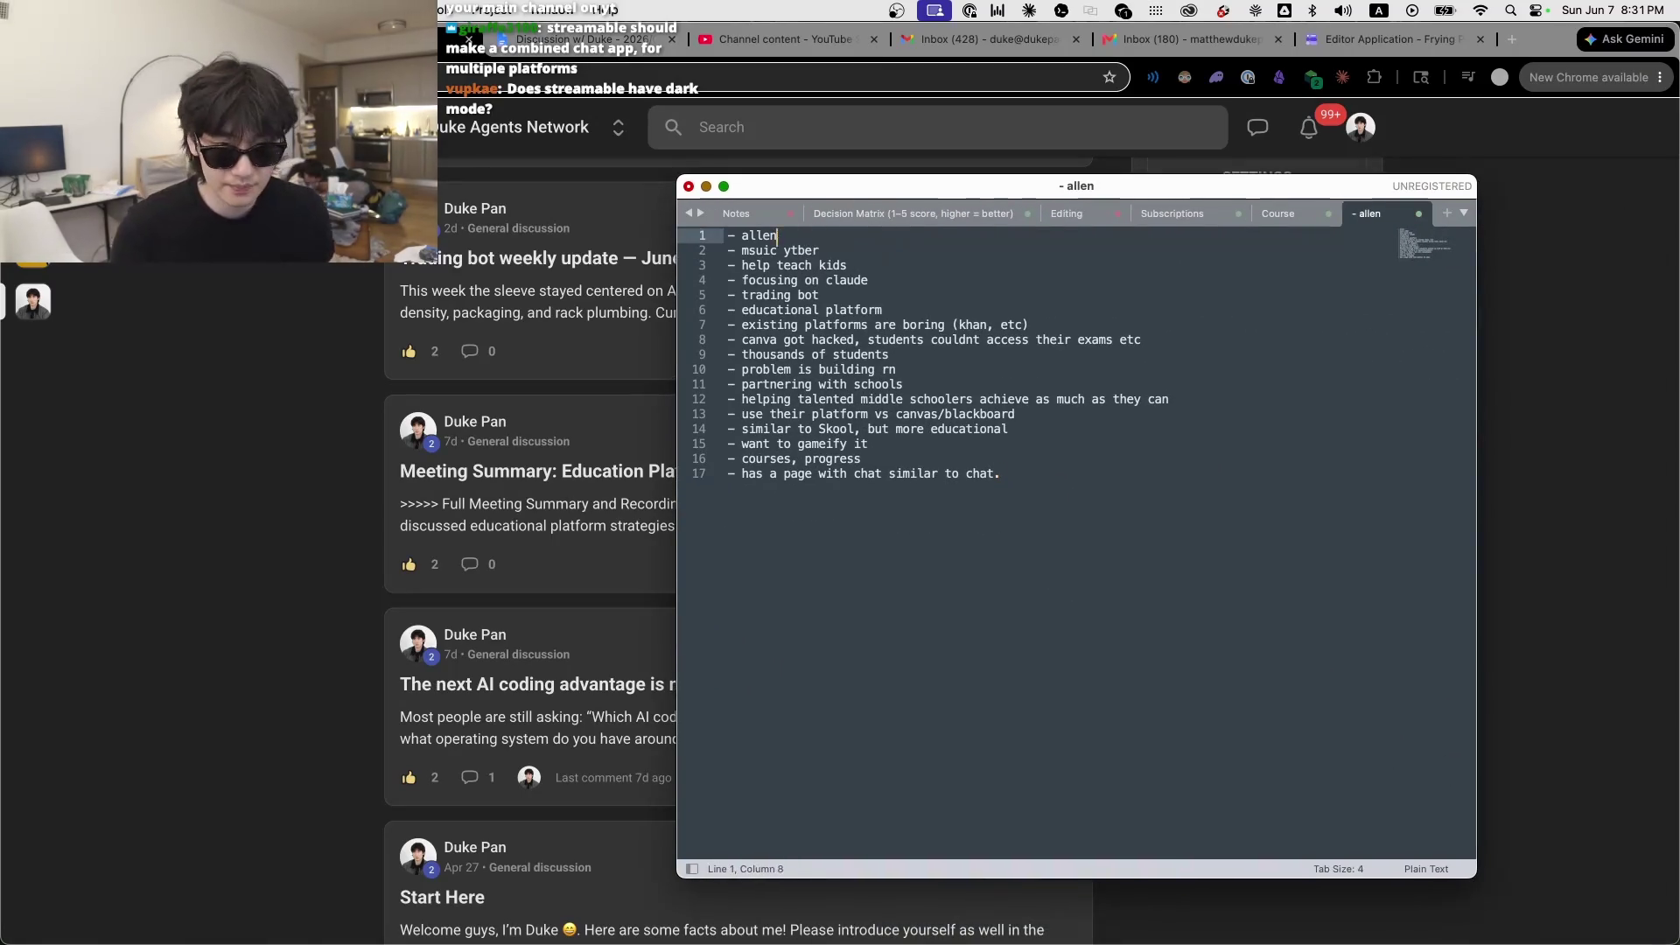
{"action": "key", "text": "Delete"}
{"action": "key", "text": "Delete"}
{"action": "key", "text": "Delete"}
{"action": "type", "text": "A"}
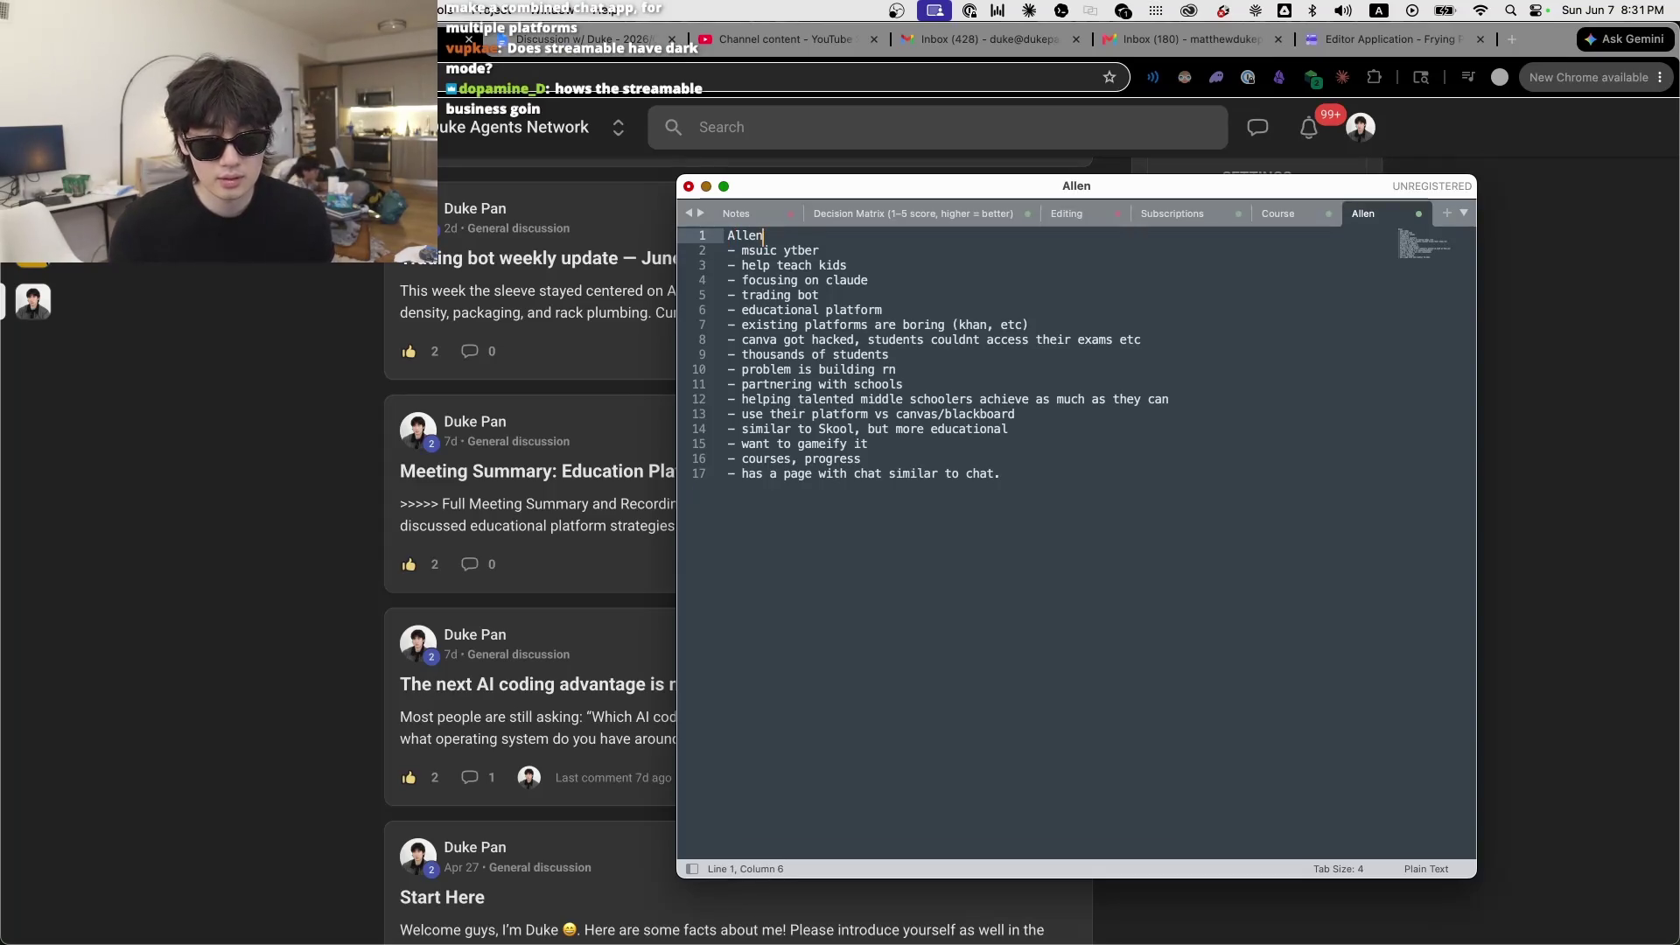
{"action": "key", "text": "Return"}
{"action": "key", "text": "Return"}
{"action": "type", "text": "Meeting 1"}
Step: Add a 'Meeting 2' heading with an empty dash bullet below the last bullet
{"action": "left_click", "coordinate": [1002, 503]}
{"action": "key", "text": "Return"}
{"action": "key", "text": "Return"}
{"action": "type", "text": "Meeting "}
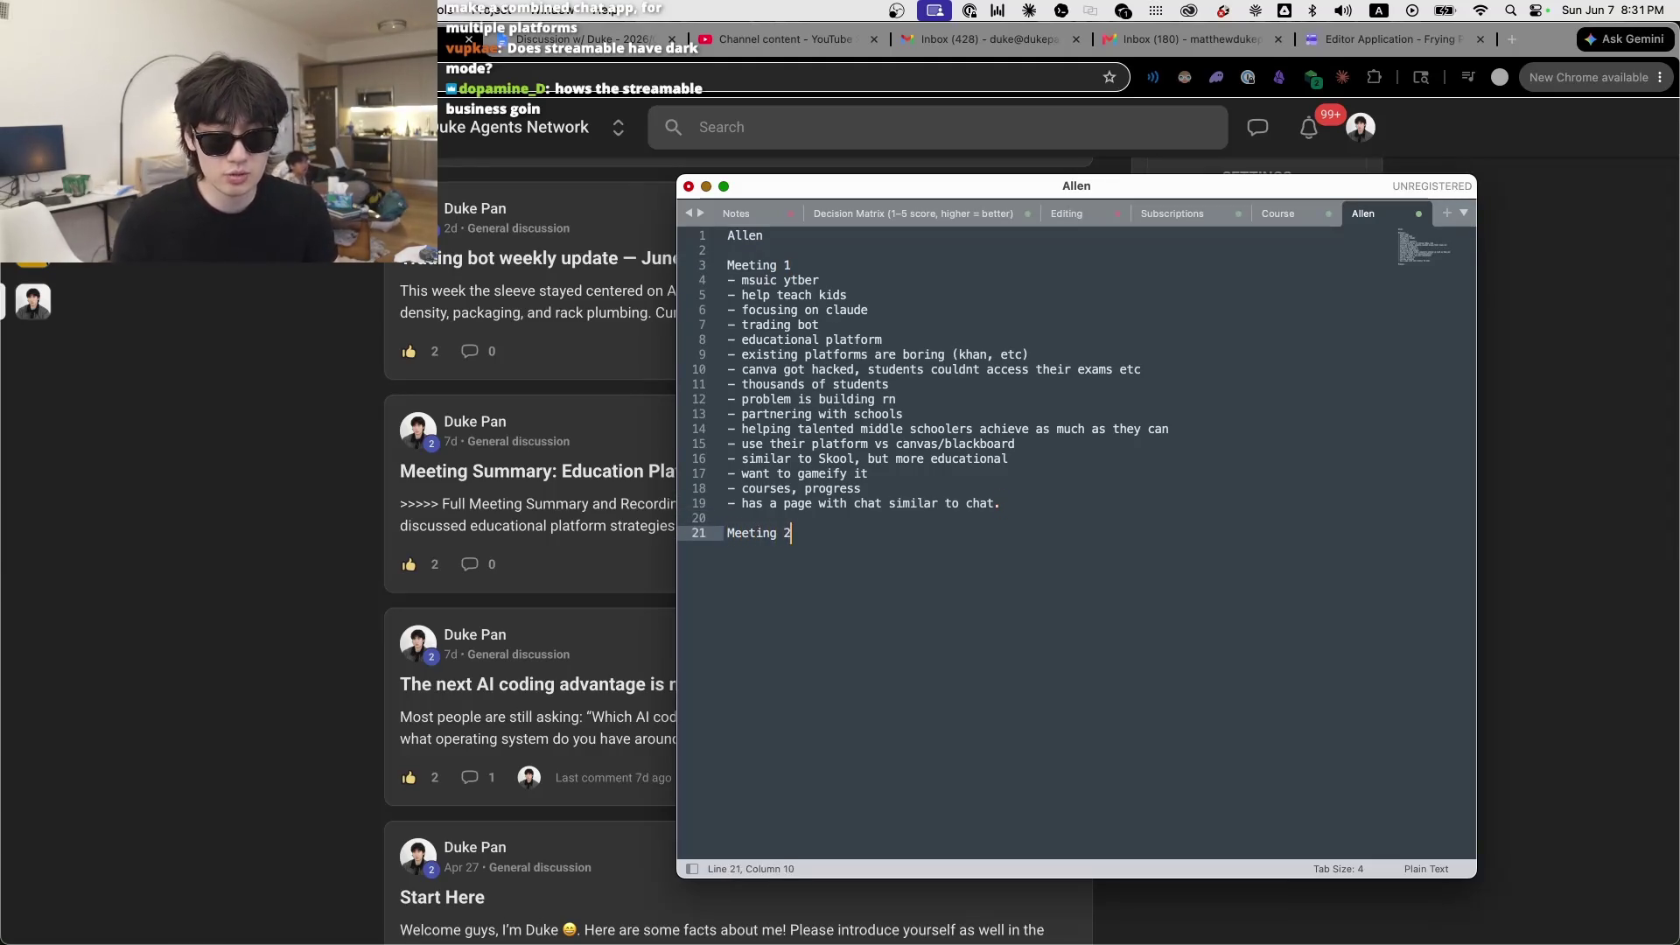
{"action": "type", "text": "2"}
{"action": "key", "text": "Return"}
{"action": "type", "text": "-"}
{"action": "key", "text": "Return"}
{"action": "key", "text": "Return"}
{"action": "key", "text": "Return"}
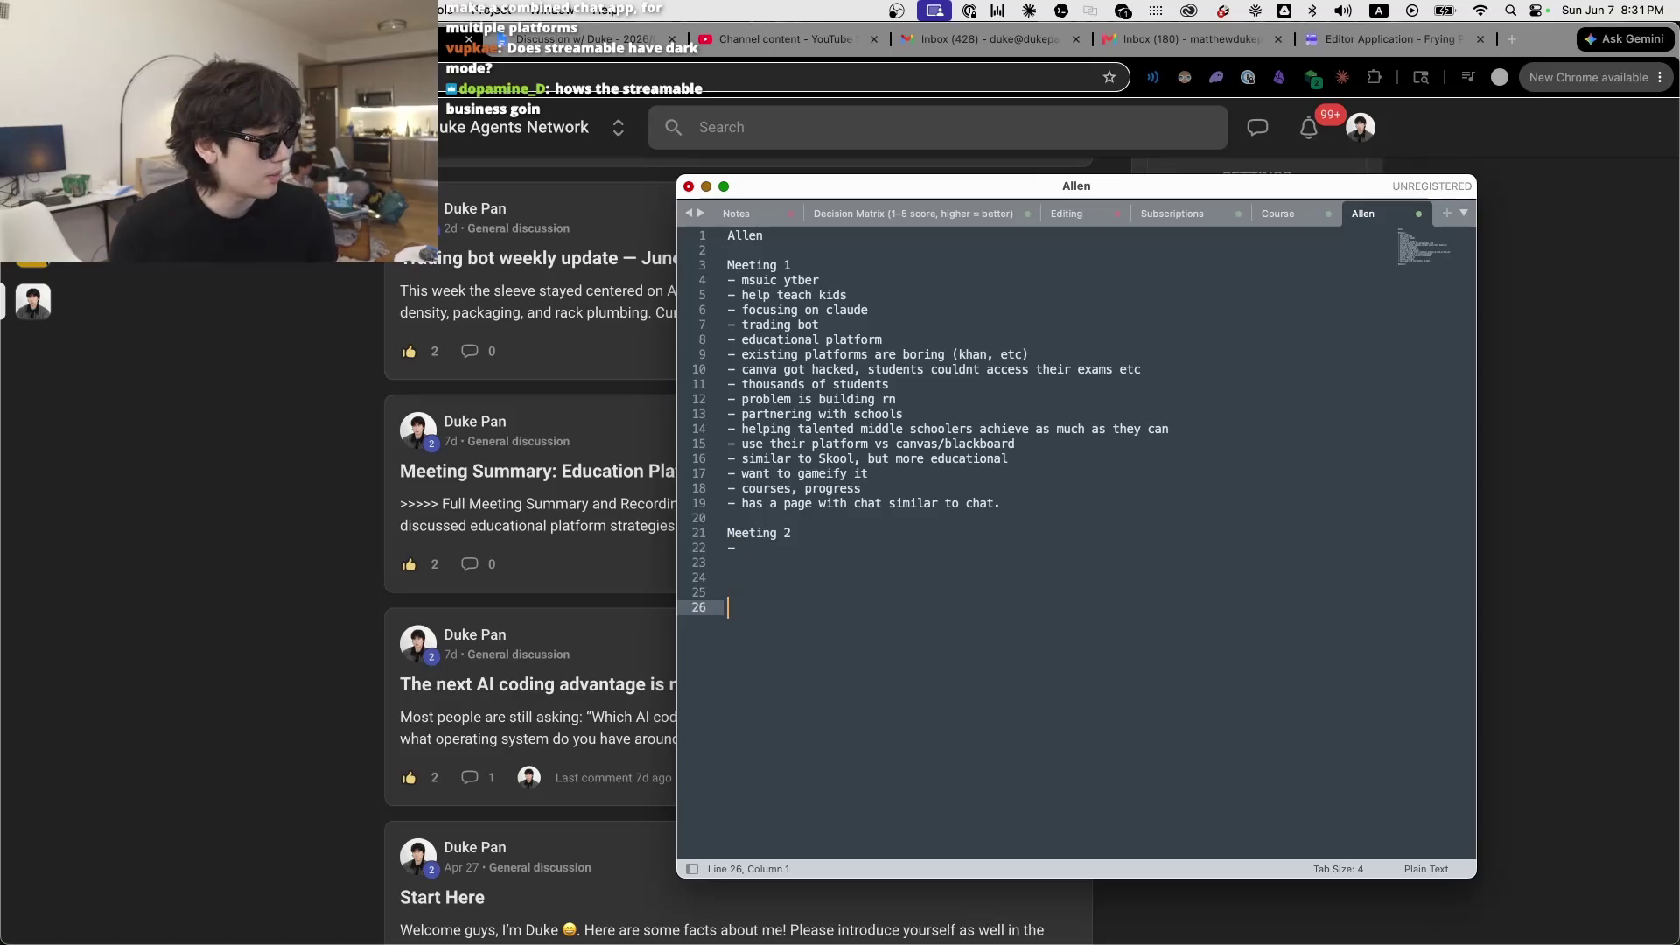
{"action": "left_click_drag", "start_coordinate": [763, 218], "coordinate": [1676, 293]}
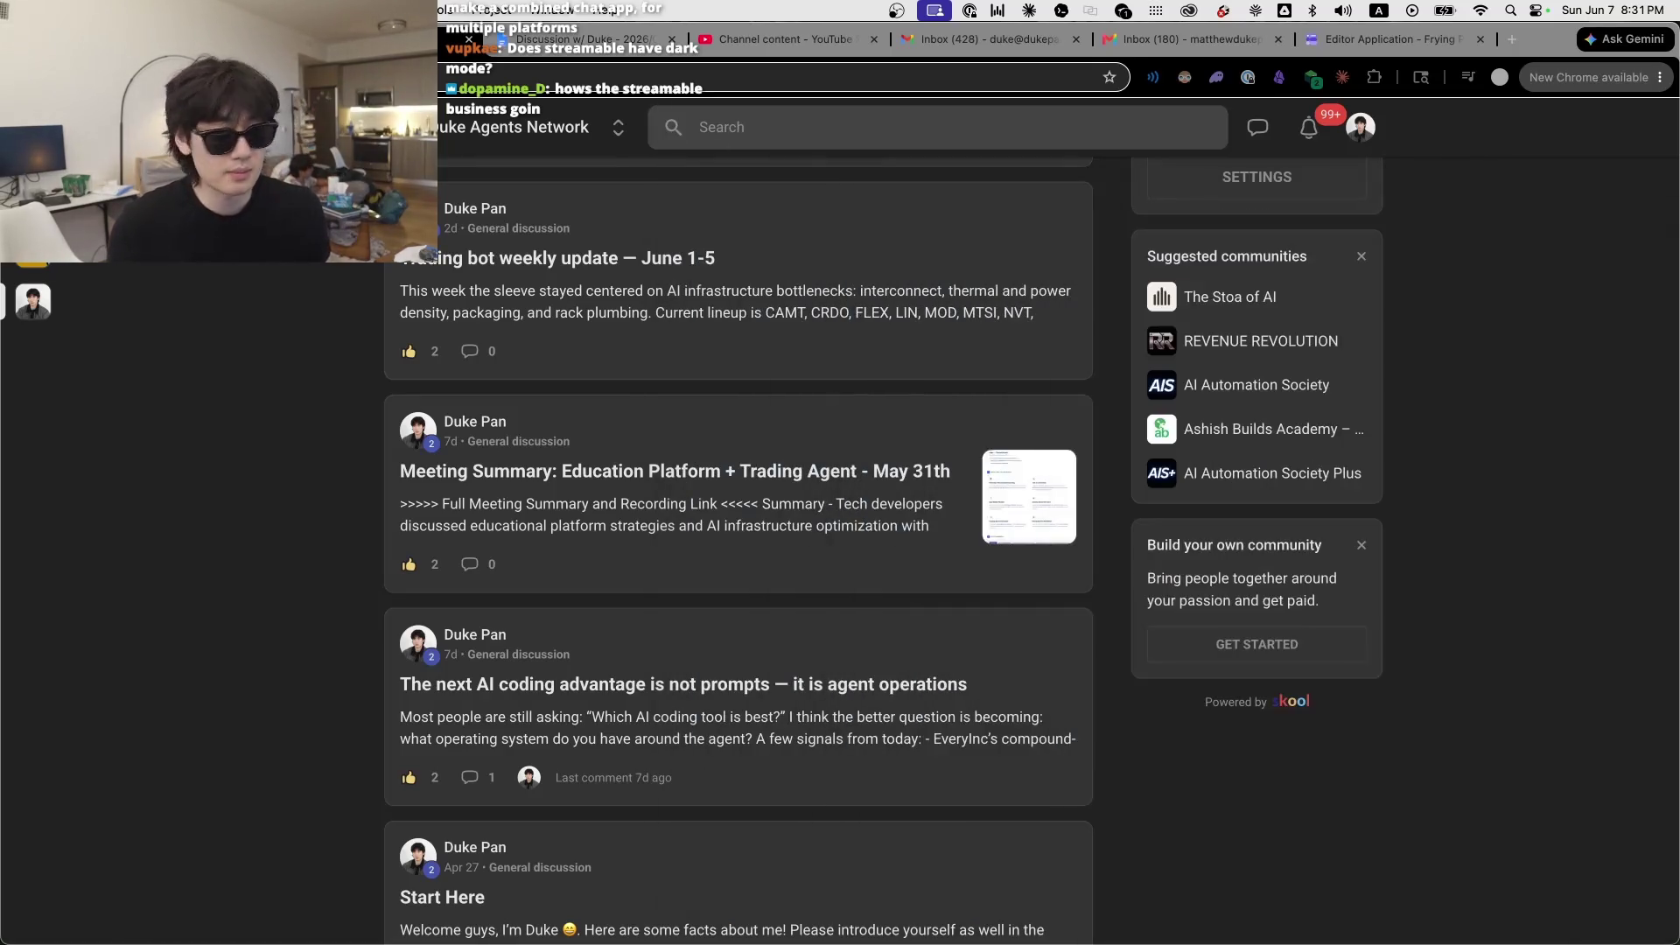
Step: Hide the meeting notes editor and bring the Stream notes window up over the feed
{"action": "key", "text": "super+h"}
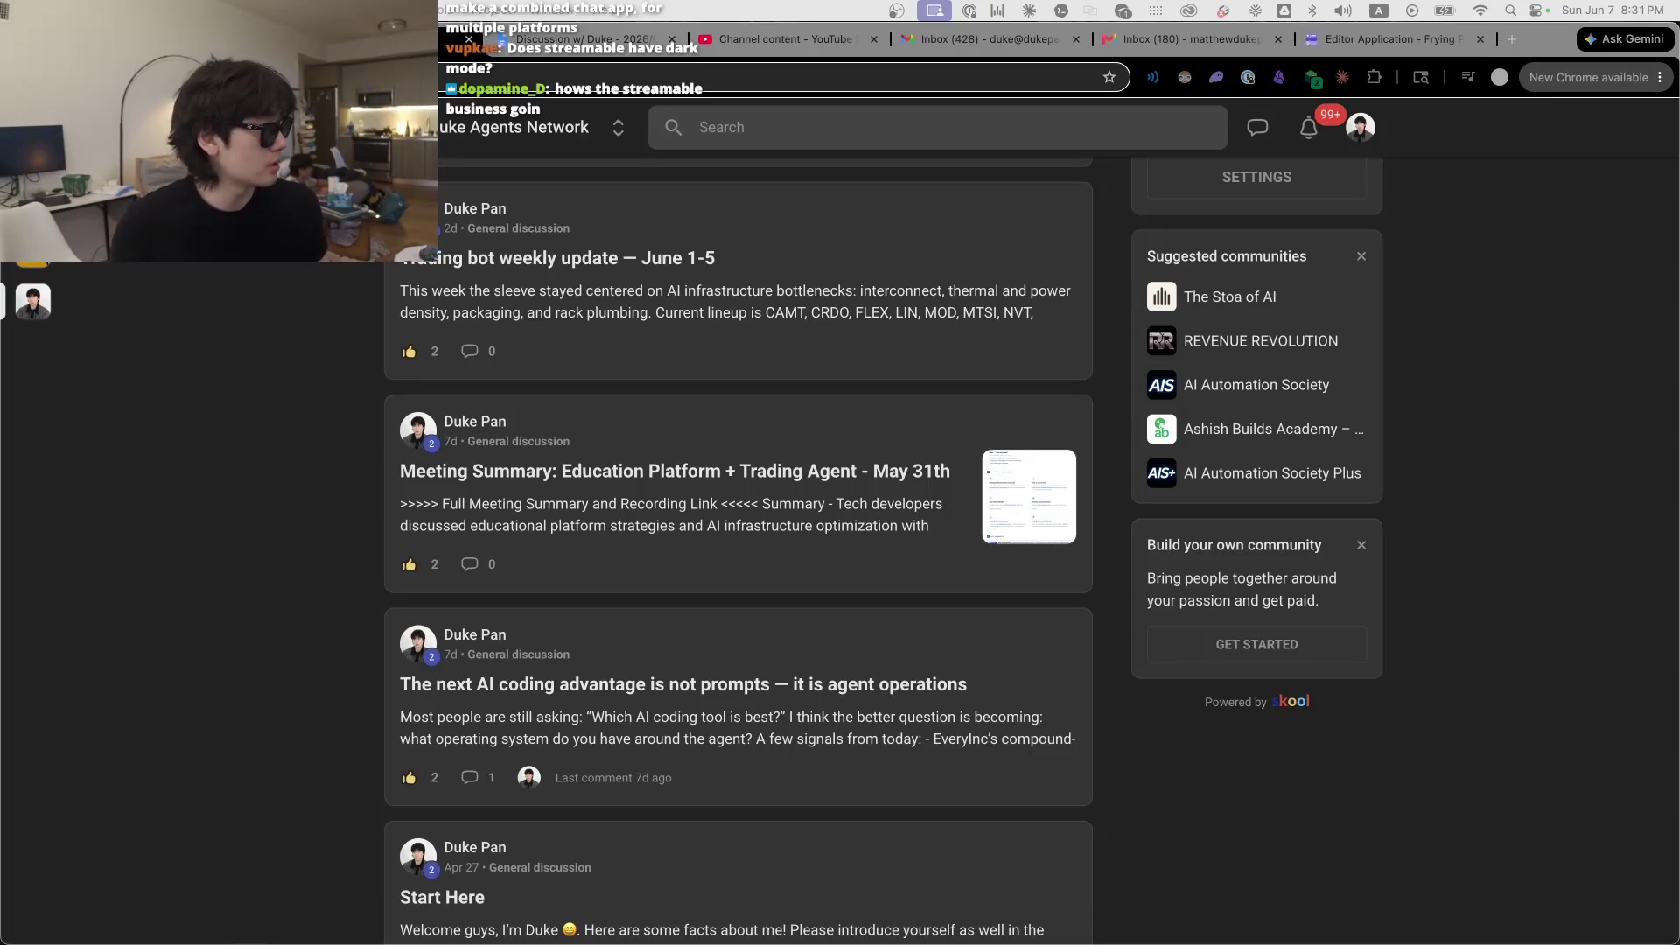
{"action": "key", "text": "super+Tab"}
{"action": "left_click_drag", "start_coordinate": [1109, 221], "coordinate": [832, 174]}
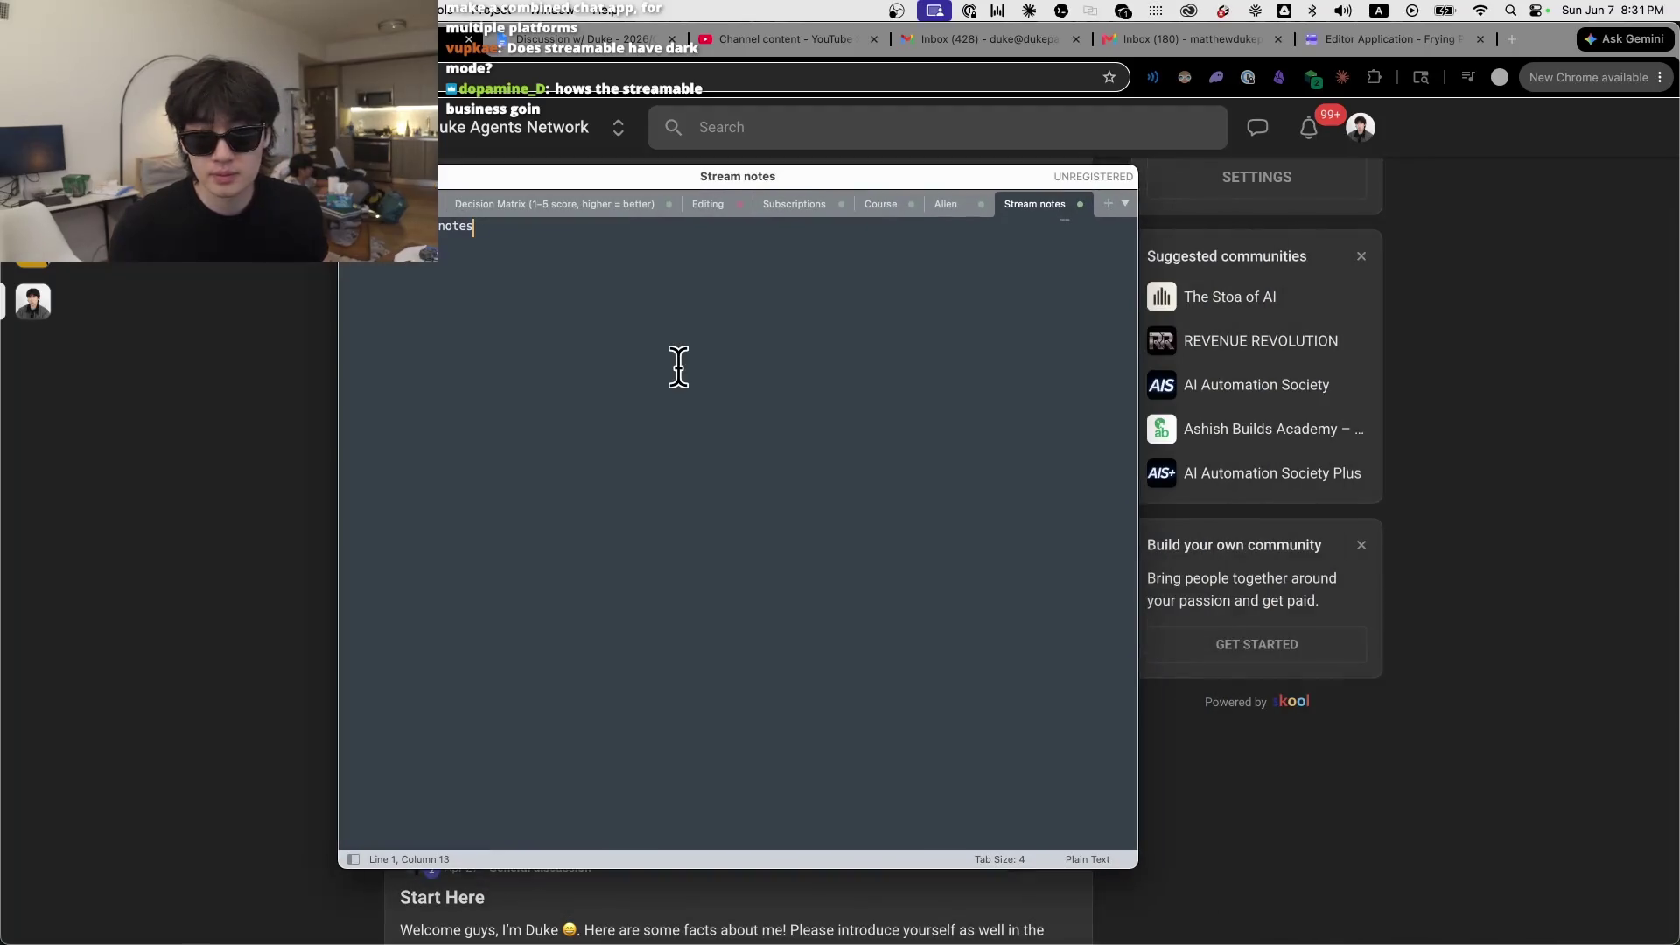
Step: Position the Stream notes window, select its three TODO items, and switch to the editor application form
{"action": "left_click", "coordinate": [521, 252]}
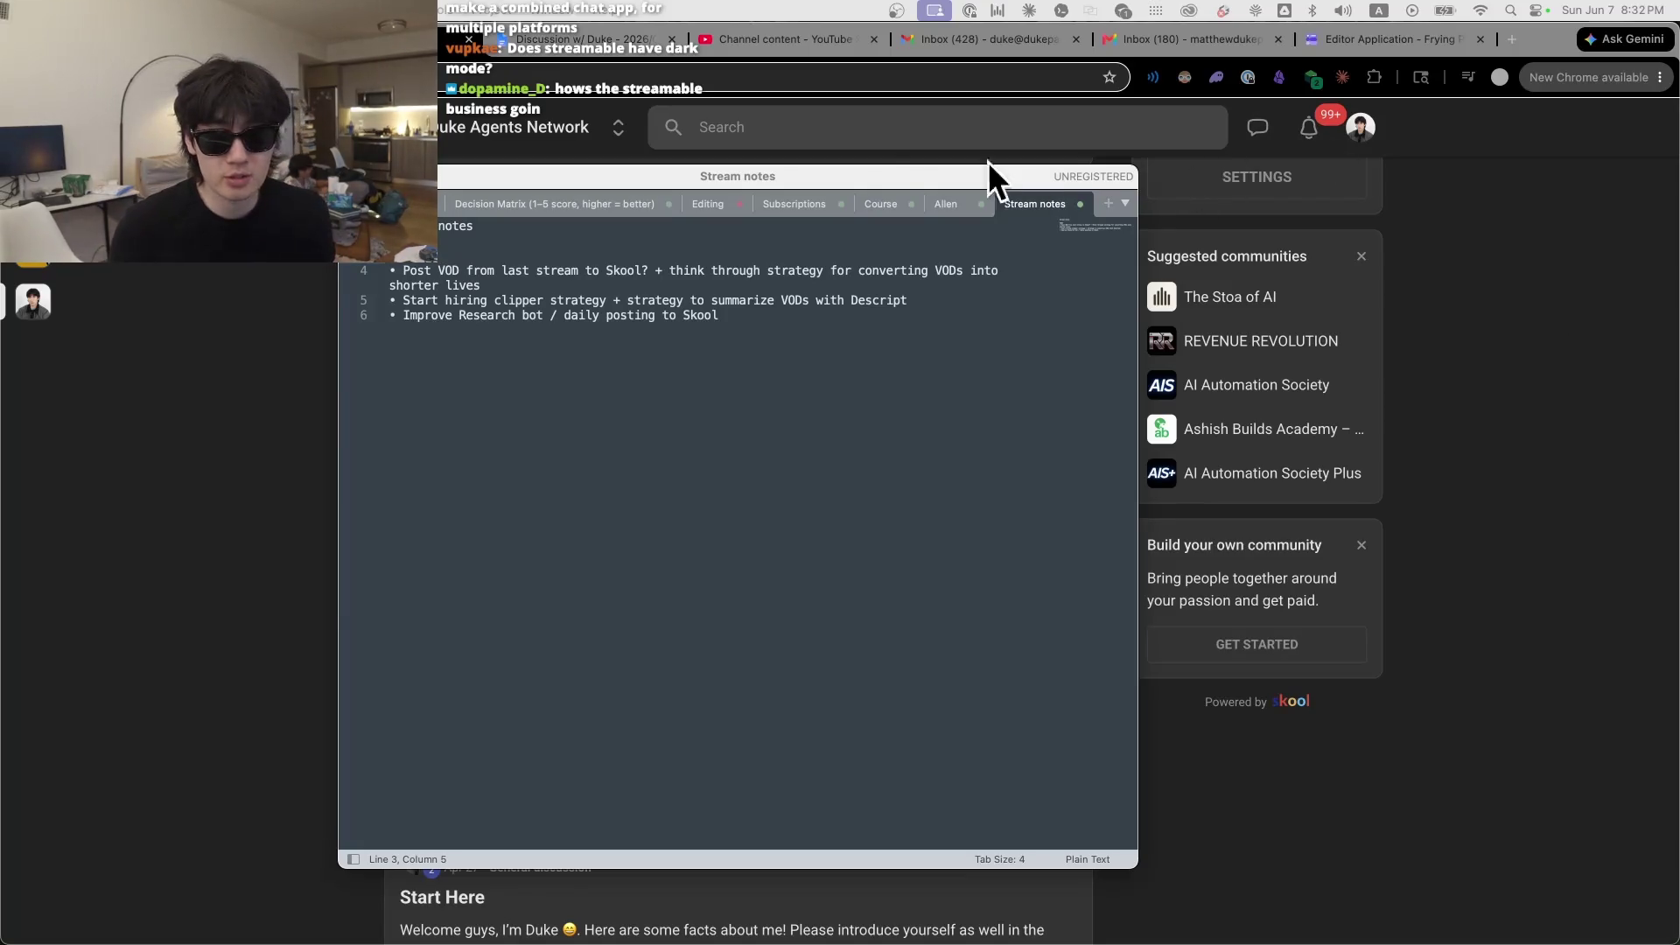
{"action": "left_click_drag", "start_coordinate": [863, 187], "coordinate": [889, 189]}
{"action": "left_click", "coordinate": [630, 423]}
{"action": "mouse_move", "coordinate": [693, 207]}
{"action": "left_mouse_down"}
{"action": "mouse_move", "coordinate": [1268, 218]}
{"action": "mouse_move", "coordinate": [870, 215]}
{"action": "left_mouse_up"}
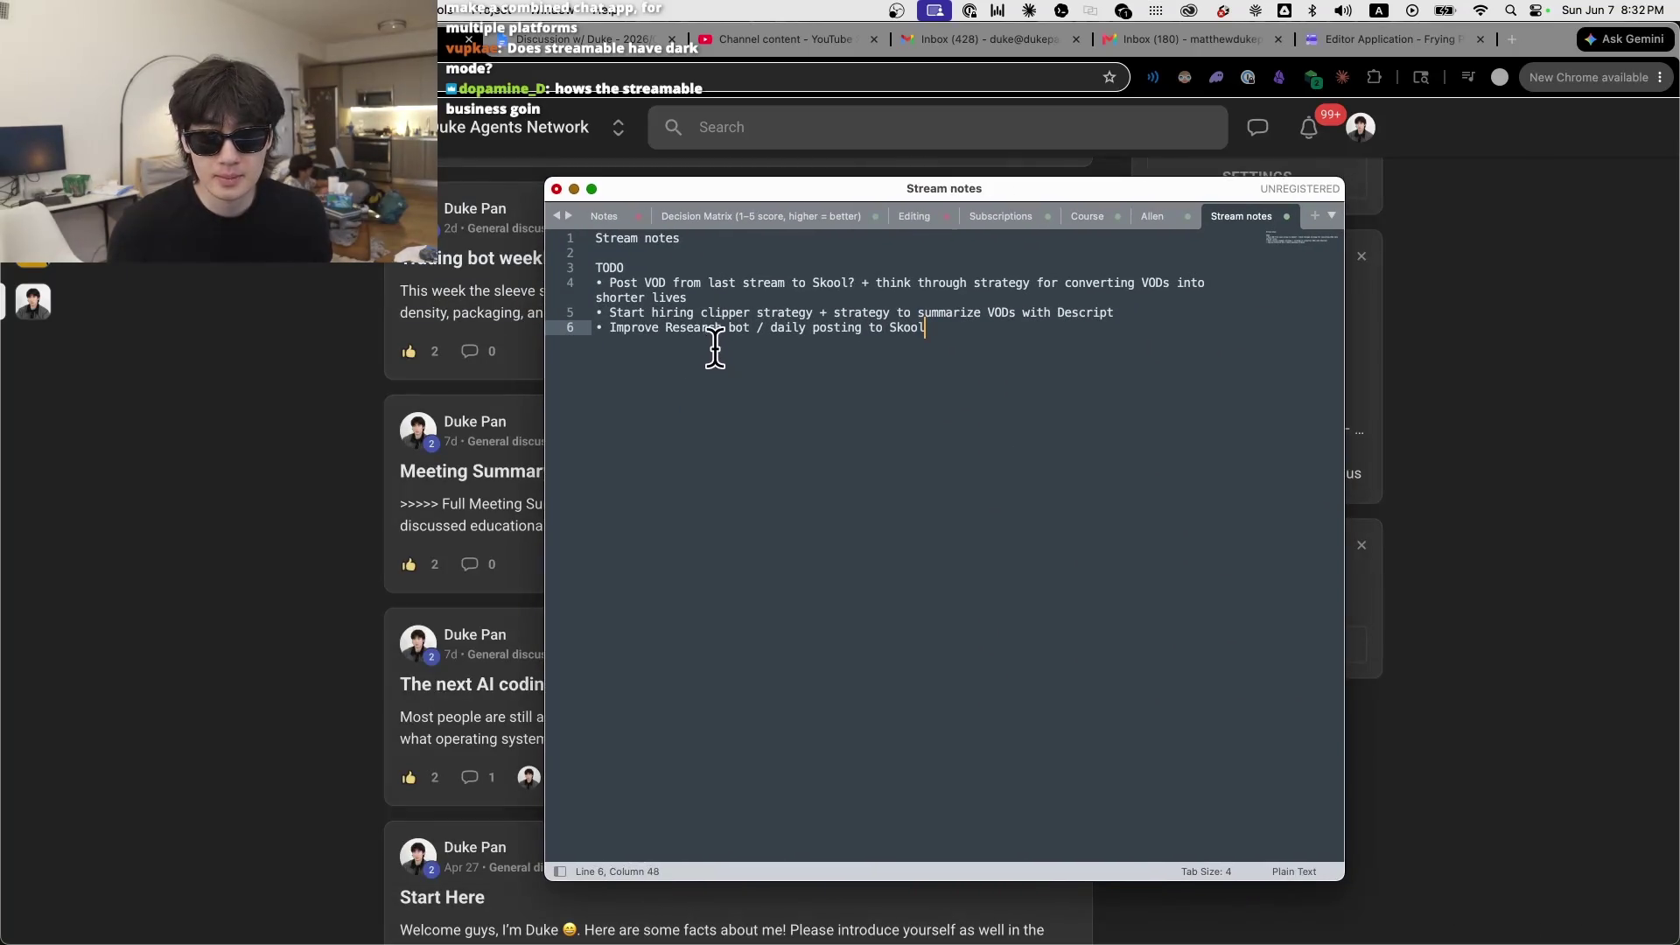
{"action": "mouse_move", "coordinate": [949, 332]}
{"action": "left_mouse_down"}
{"action": "mouse_move", "coordinate": [579, 306]}
{"action": "mouse_move", "coordinate": [591, 273]}
{"action": "left_mouse_up"}
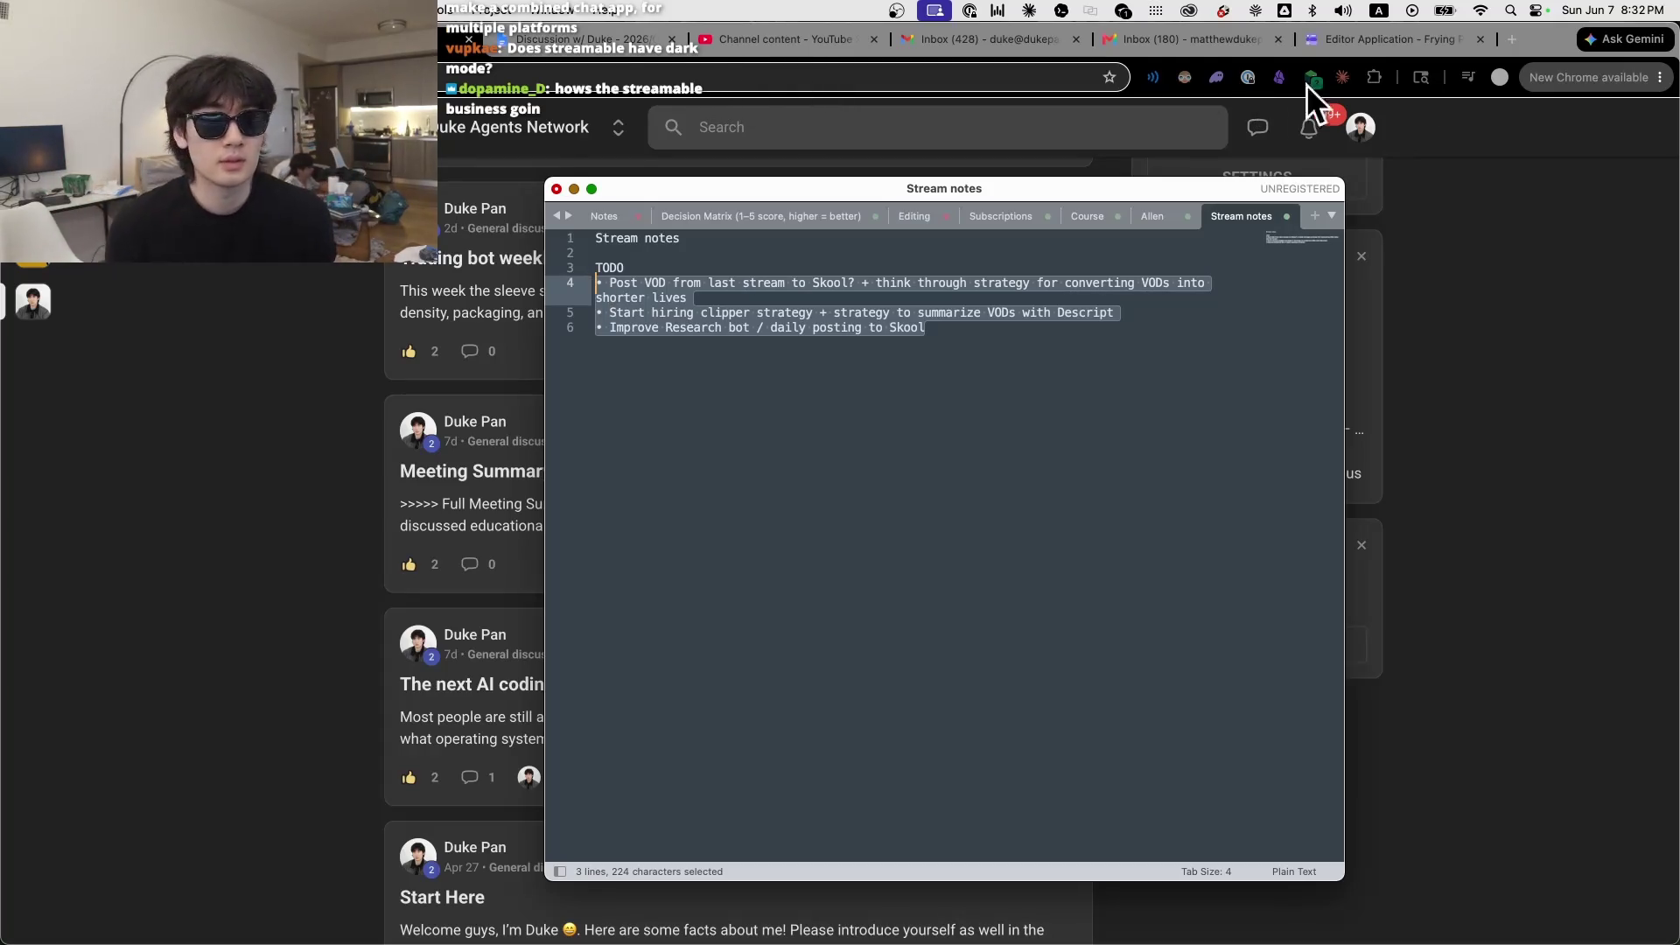
{"action": "left_click", "coordinate": [1400, 38]}
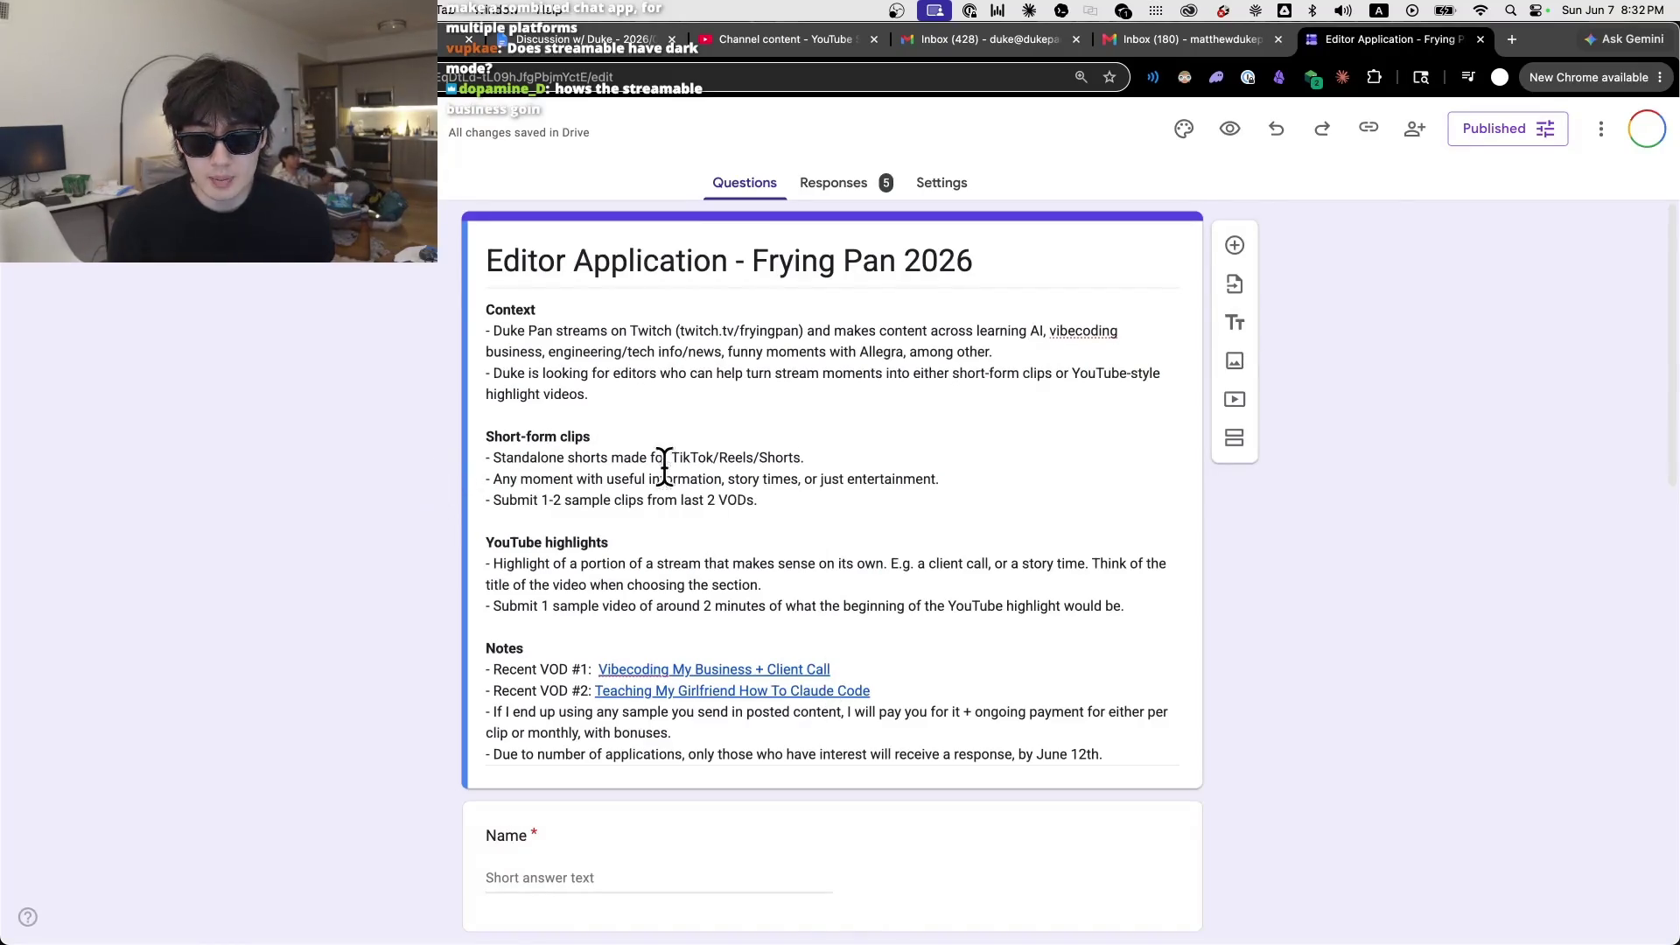
Step: Browse the 5-response summary and open one applicant's uploaded sample edit in Drive
{"action": "scroll", "coordinate": [682, 480], "scroll_direction": "down", "scroll_amount": 3}
{"action": "left_click", "coordinate": [833, 182]}
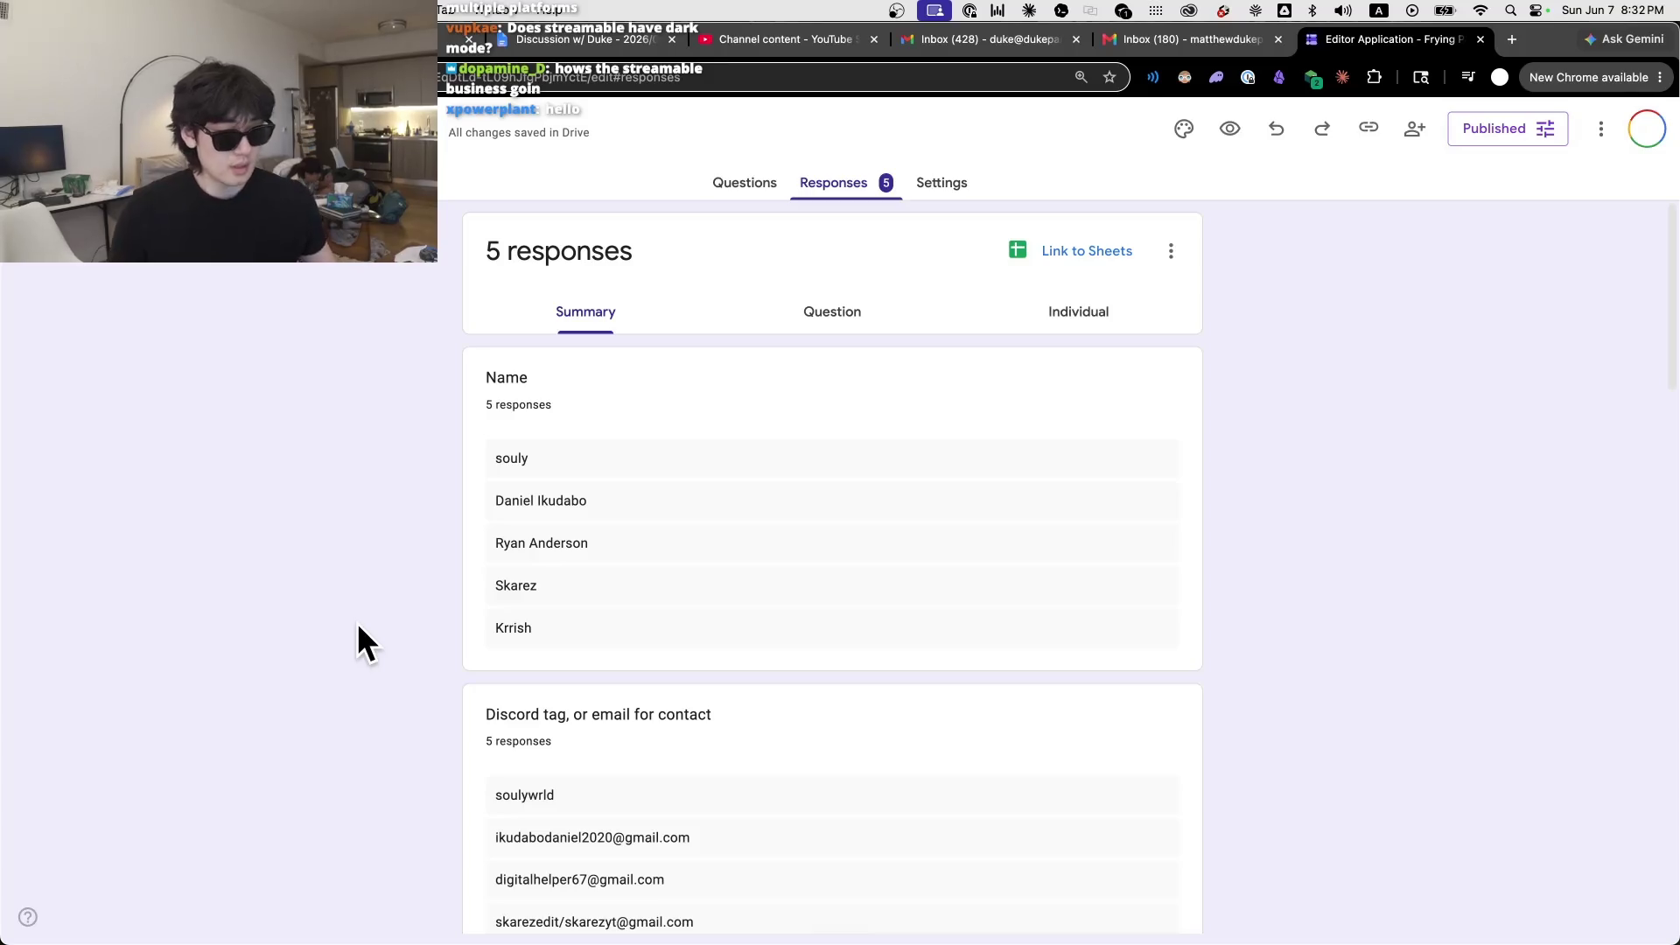
{"action": "scroll", "coordinate": [350, 560], "scroll_direction": "down", "scroll_amount": 5}
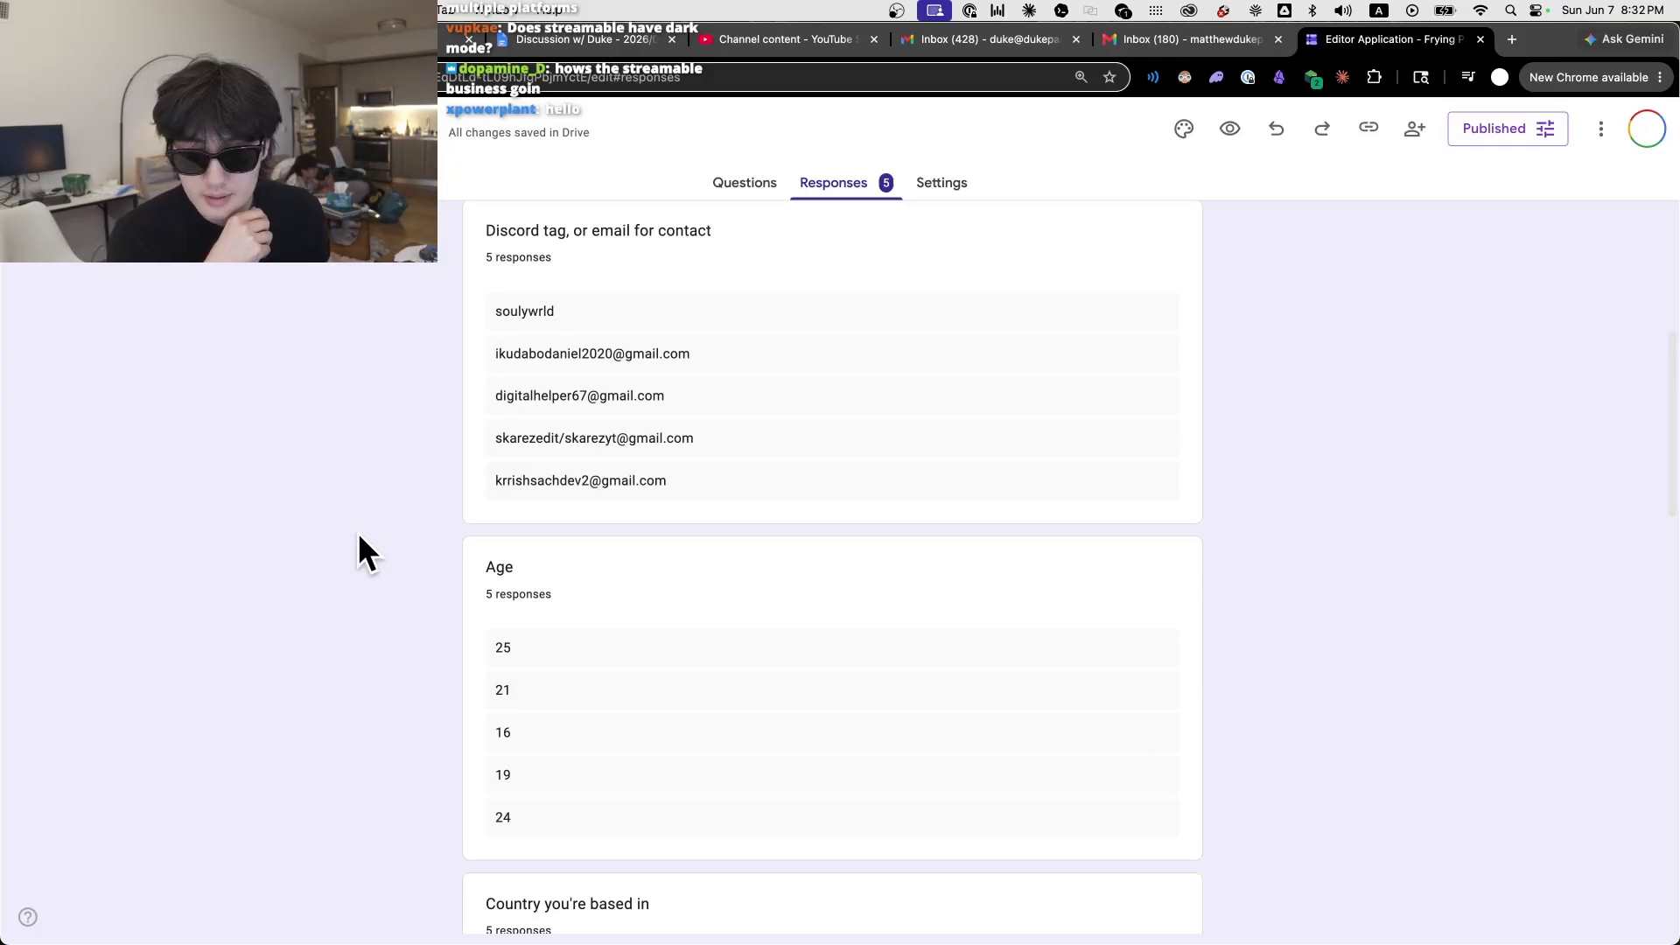
{"action": "scroll", "coordinate": [863, 570], "scroll_direction": "up", "scroll_amount": 1}
{"action": "scroll", "coordinate": [661, 582], "scroll_direction": "down", "scroll_amount": 10}
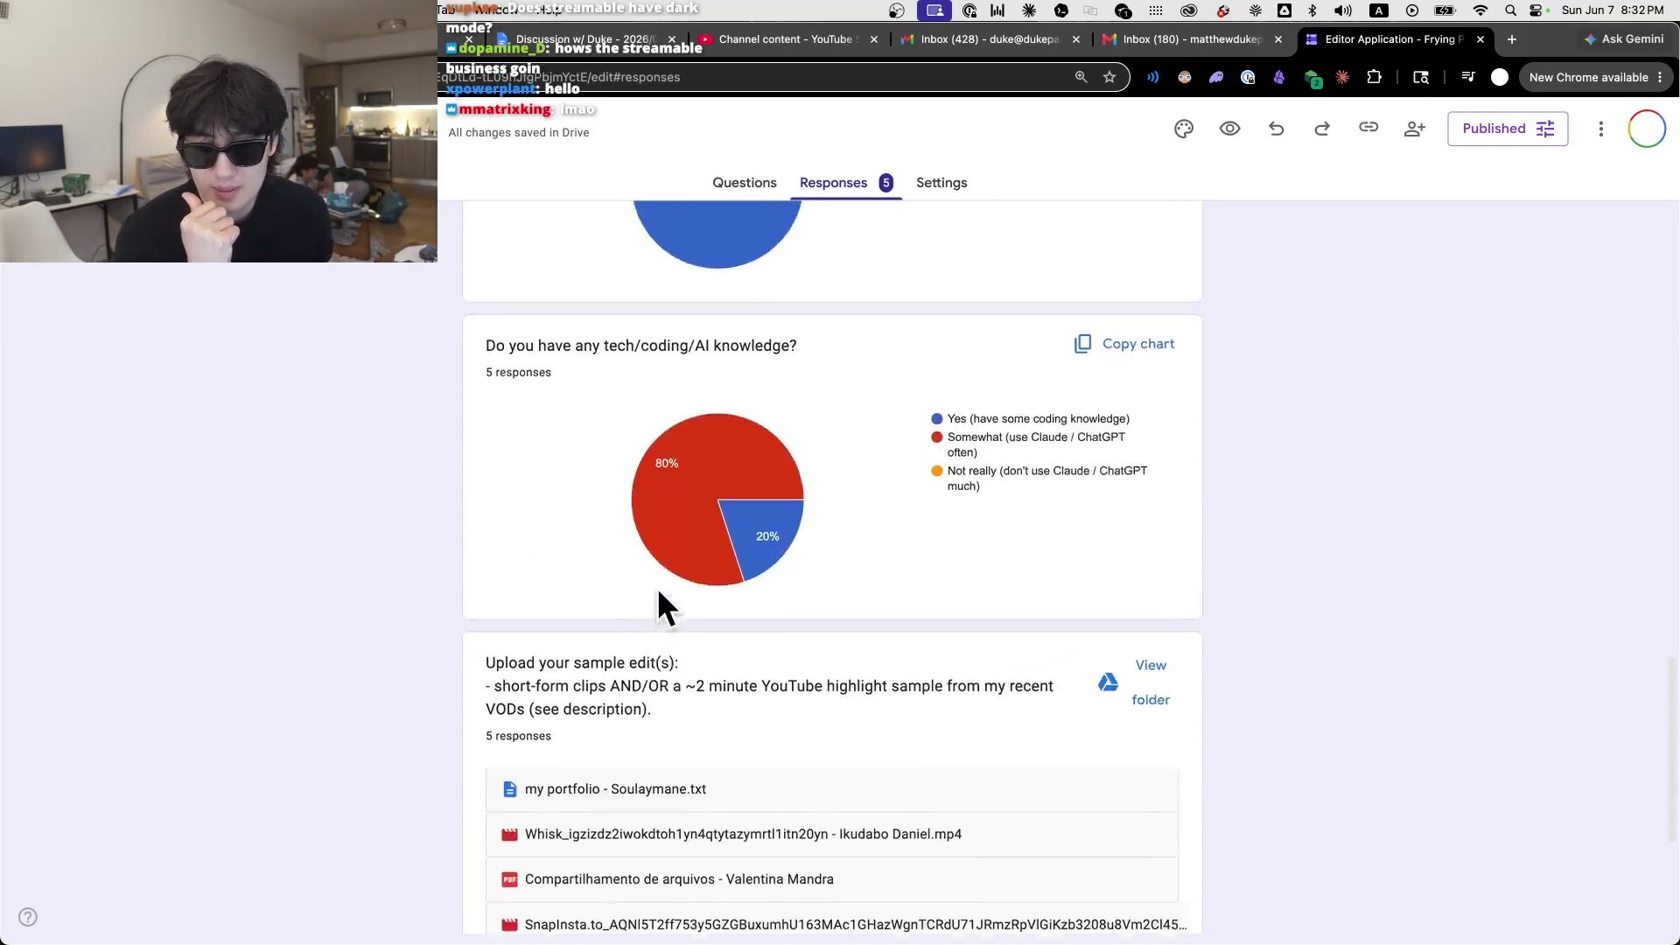
{"action": "scroll", "coordinate": [1461, 584], "scroll_direction": "up", "scroll_amount": 15}
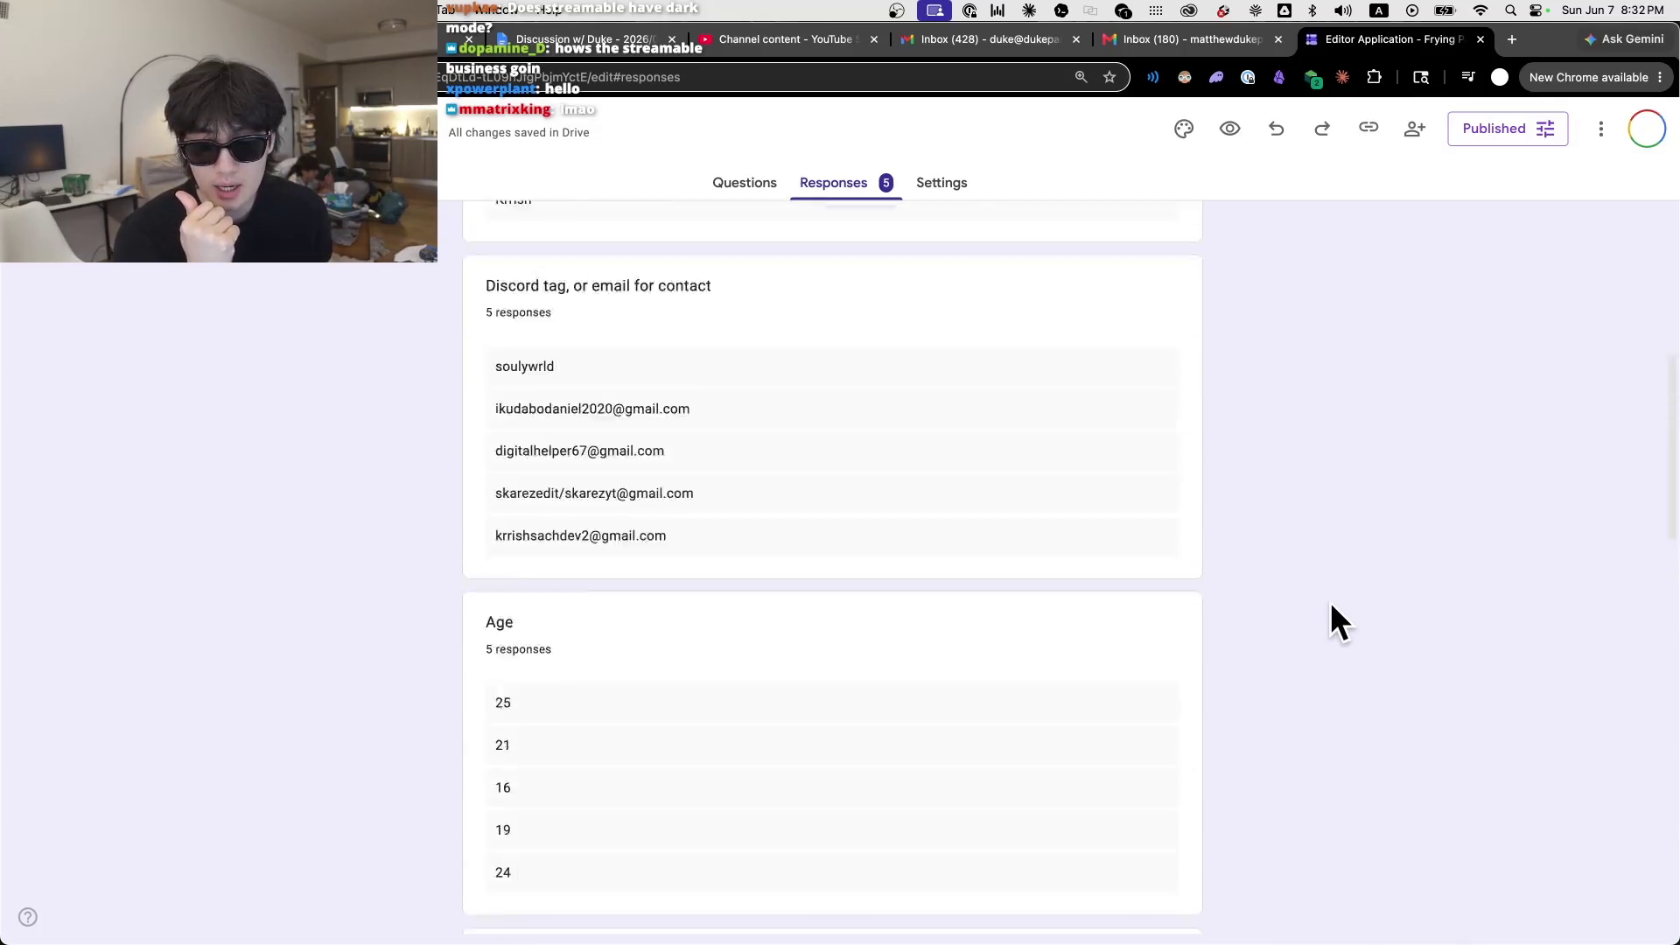
{"action": "scroll", "coordinate": [779, 630], "scroll_direction": "down", "scroll_amount": 20}
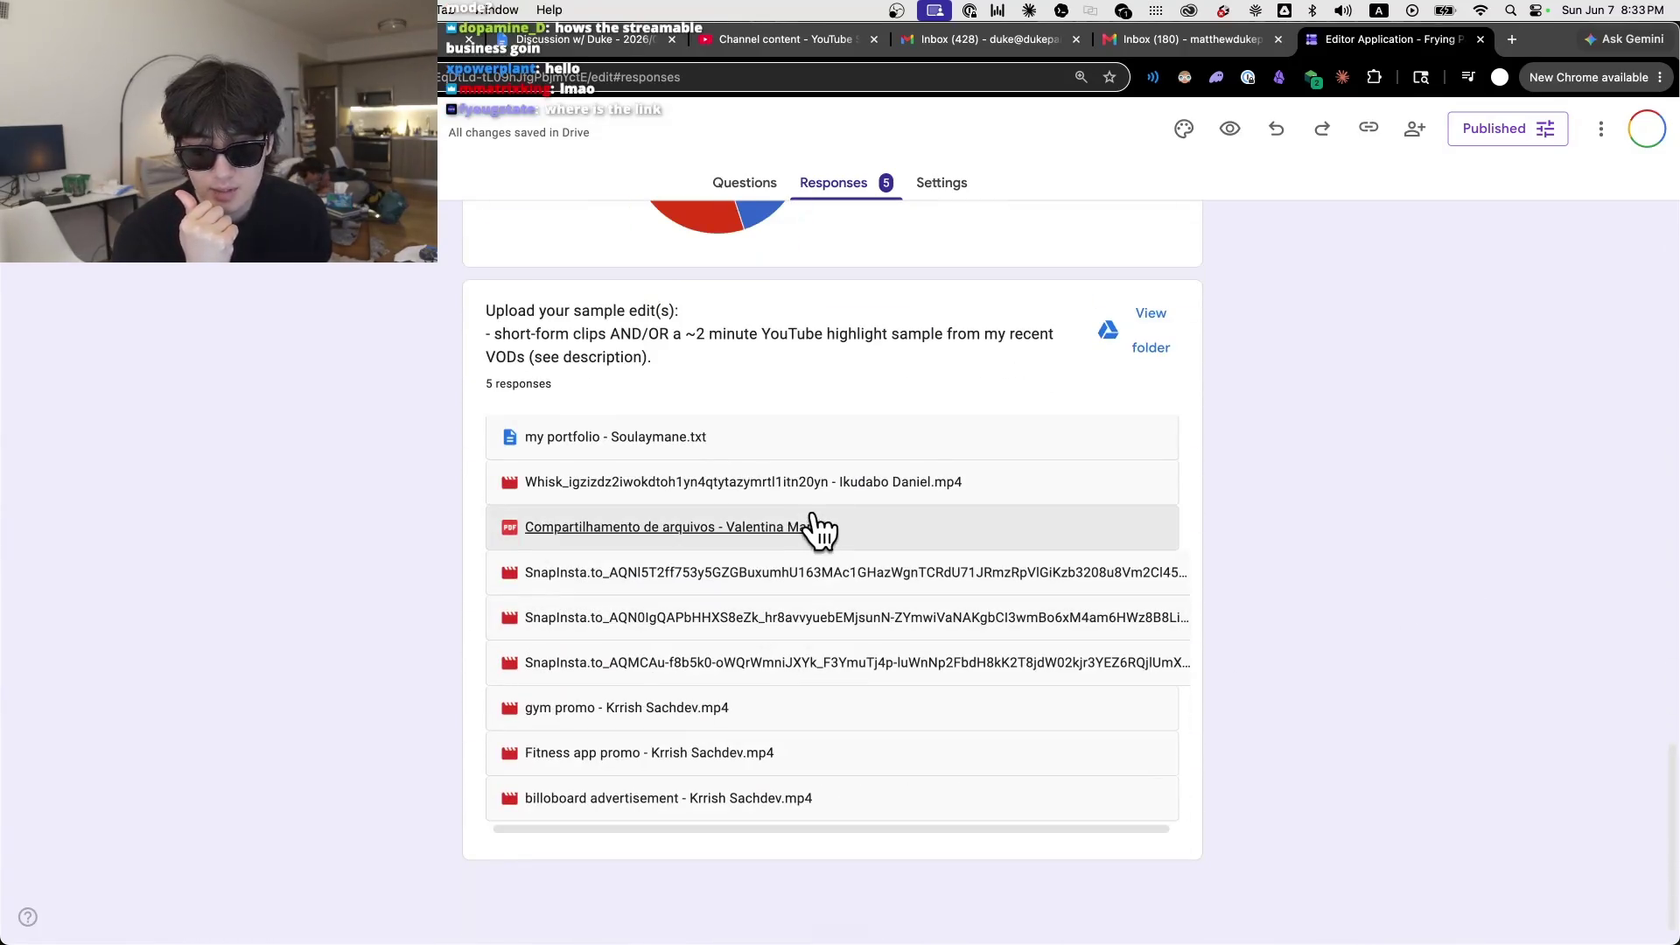
{"action": "scroll", "coordinate": [796, 578], "scroll_direction": "up", "scroll_amount": 15}
{"action": "scroll", "coordinate": [803, 604], "scroll_direction": "down", "scroll_amount": 15}
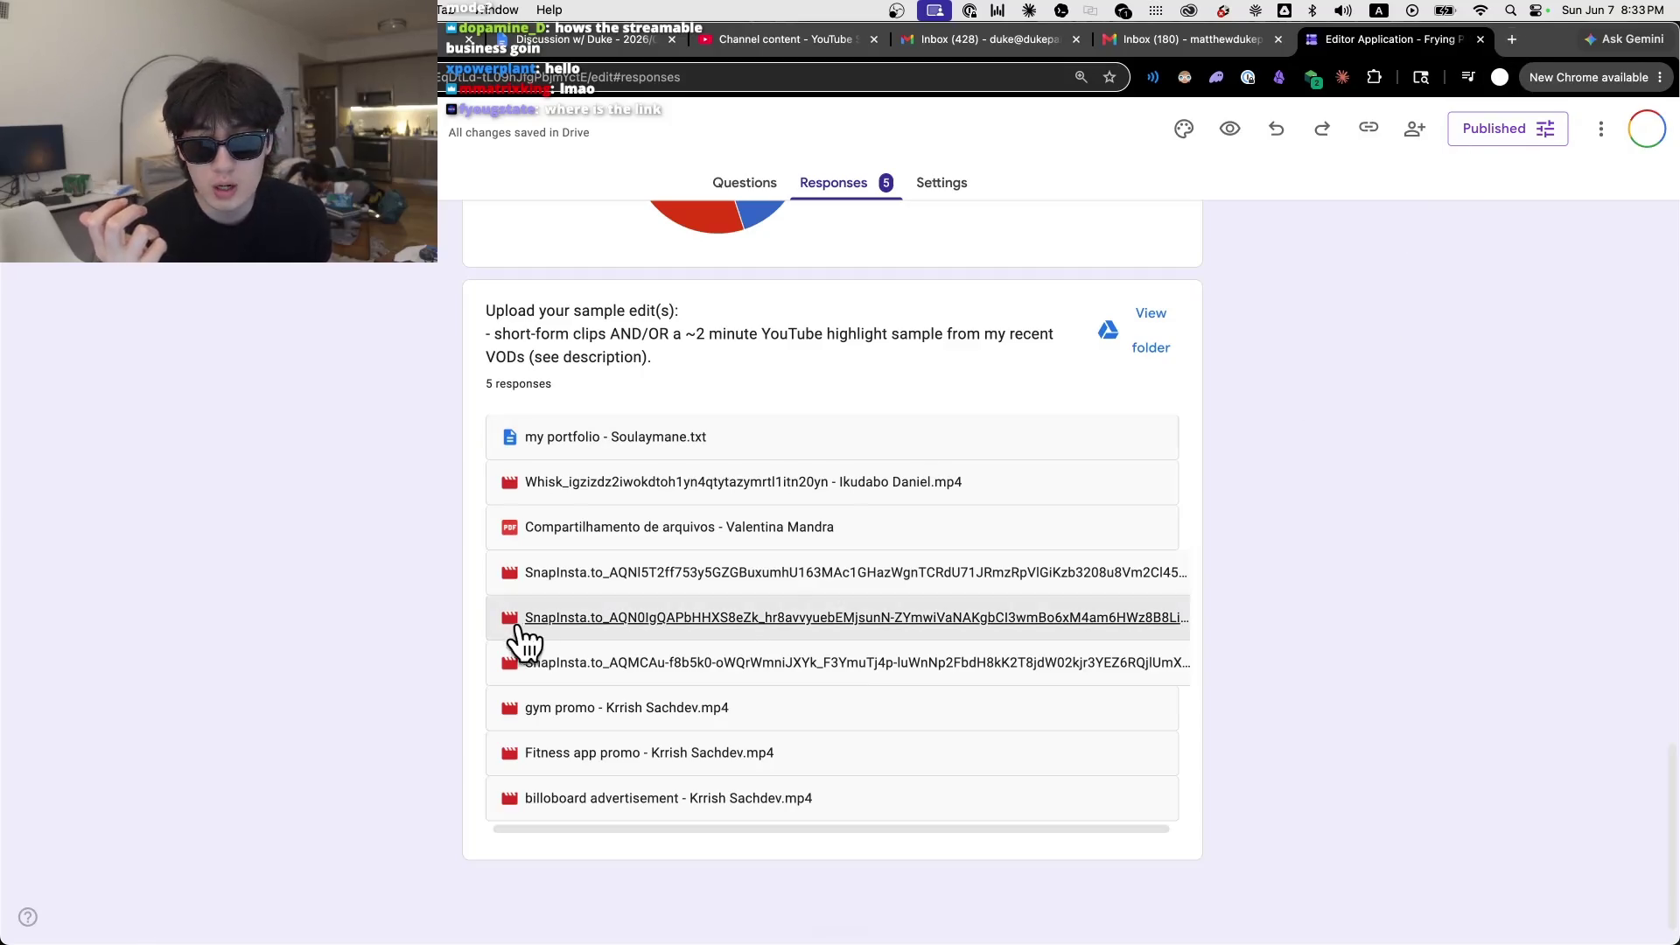
{"action": "left_click", "coordinate": [687, 527]}
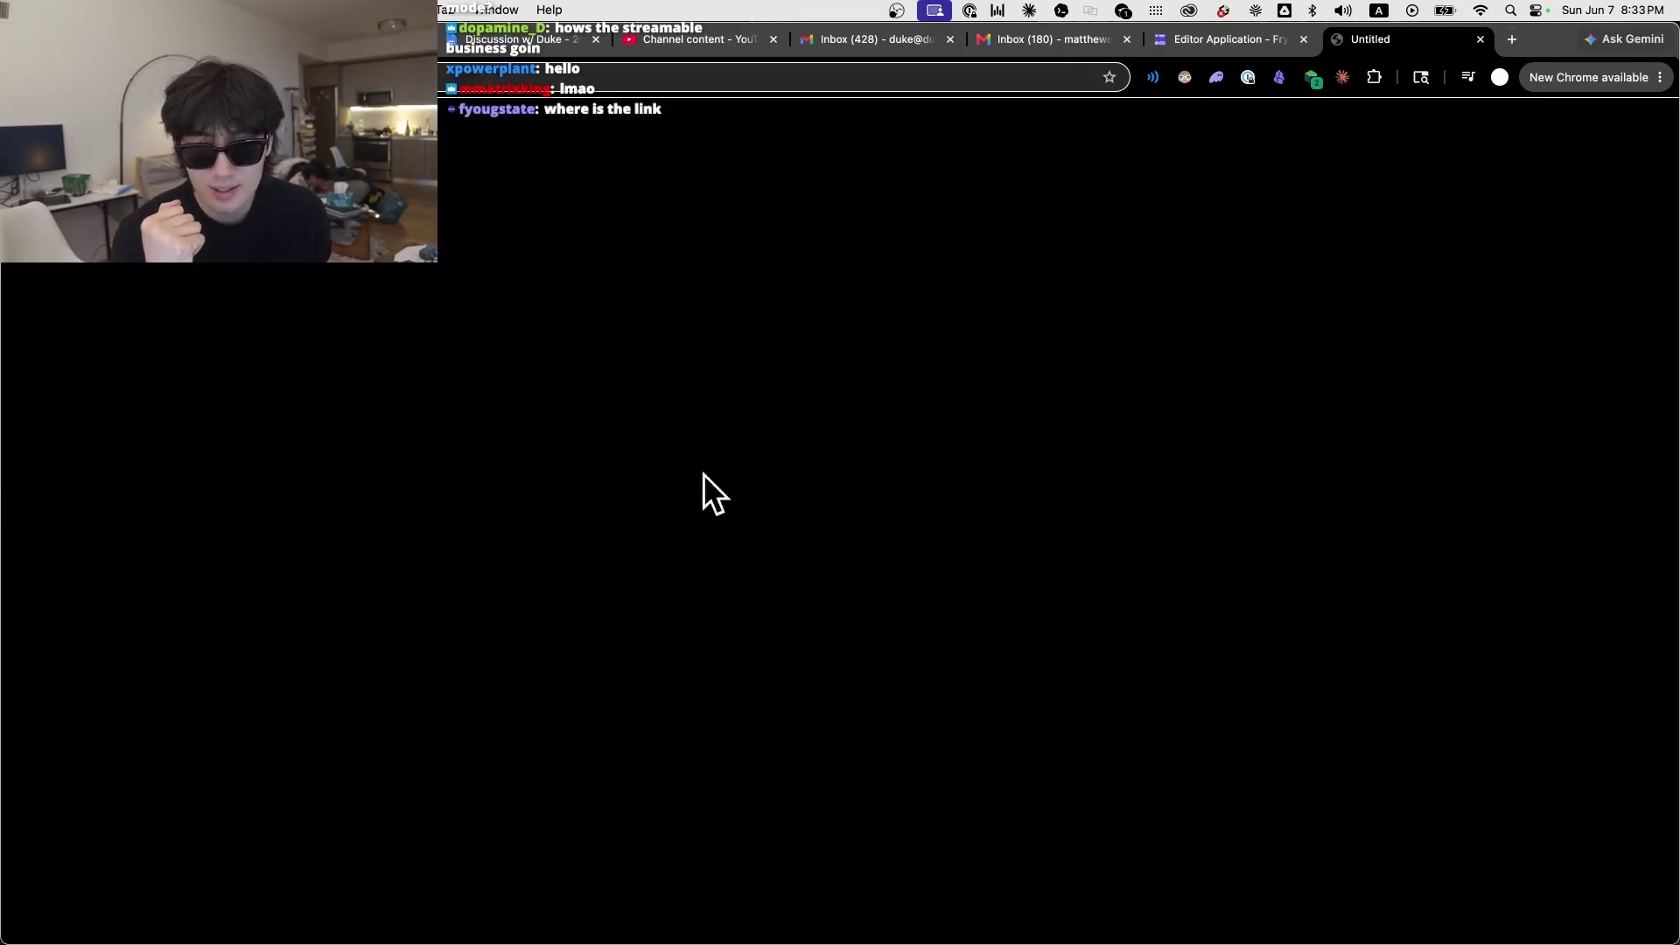
Step: Return to the Editor Application form and switch between its Questions and Responses views
{"action": "left_click", "coordinate": [1243, 39]}
{"action": "left_click", "coordinate": [745, 182]}
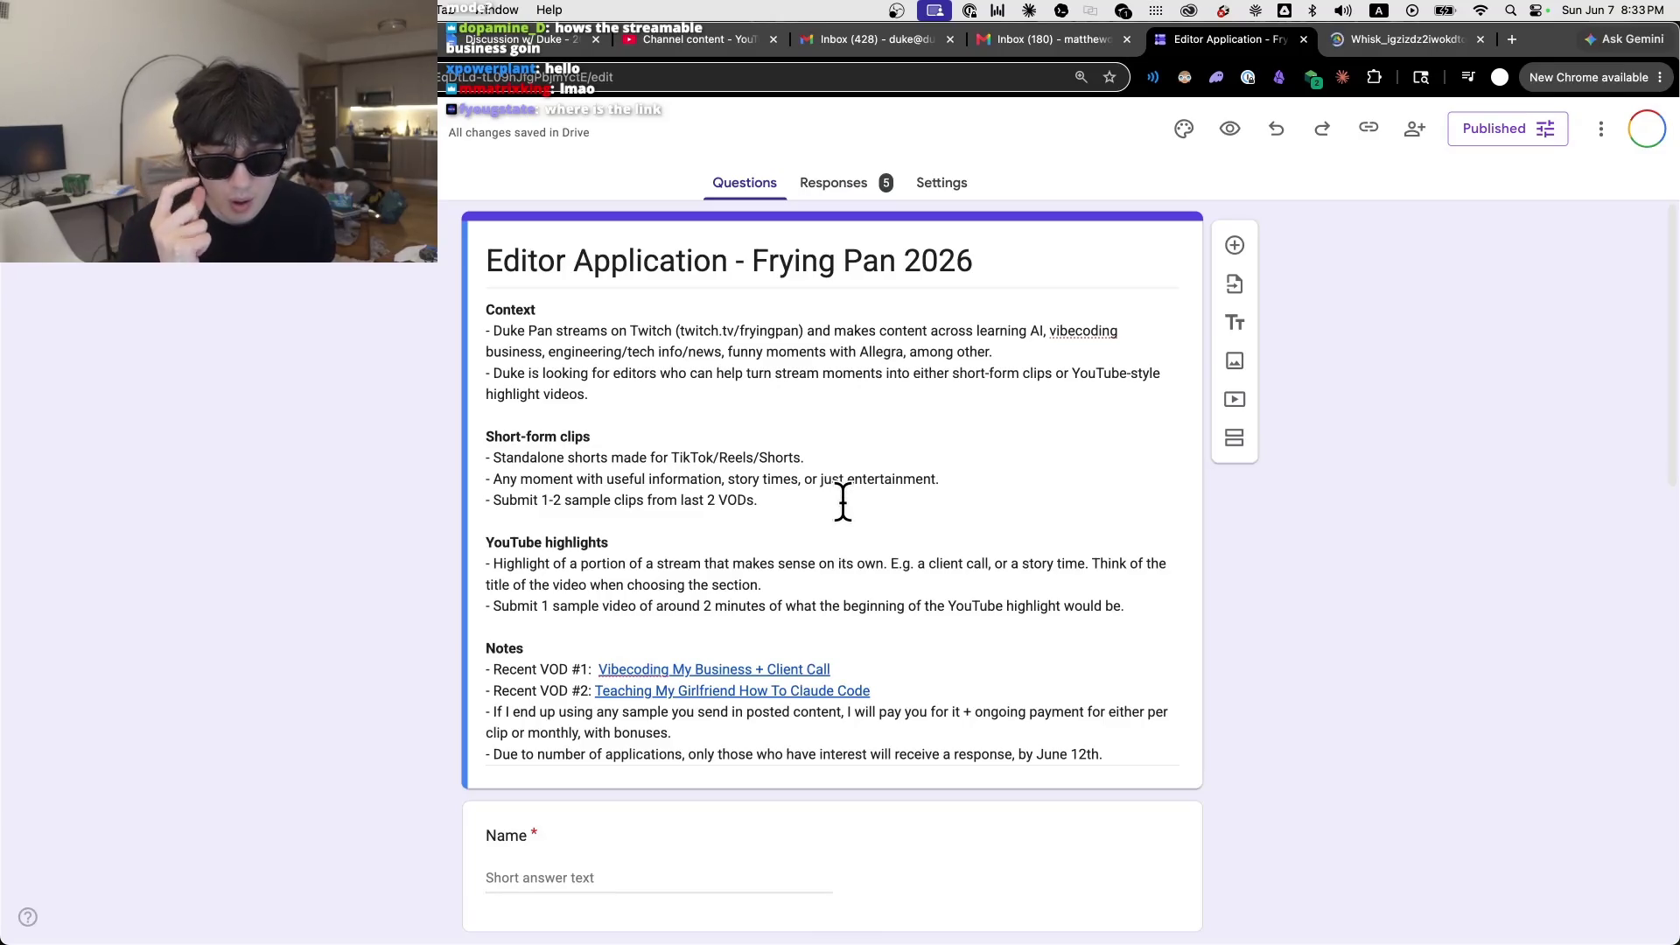
{"action": "left_click", "coordinate": [845, 188]}
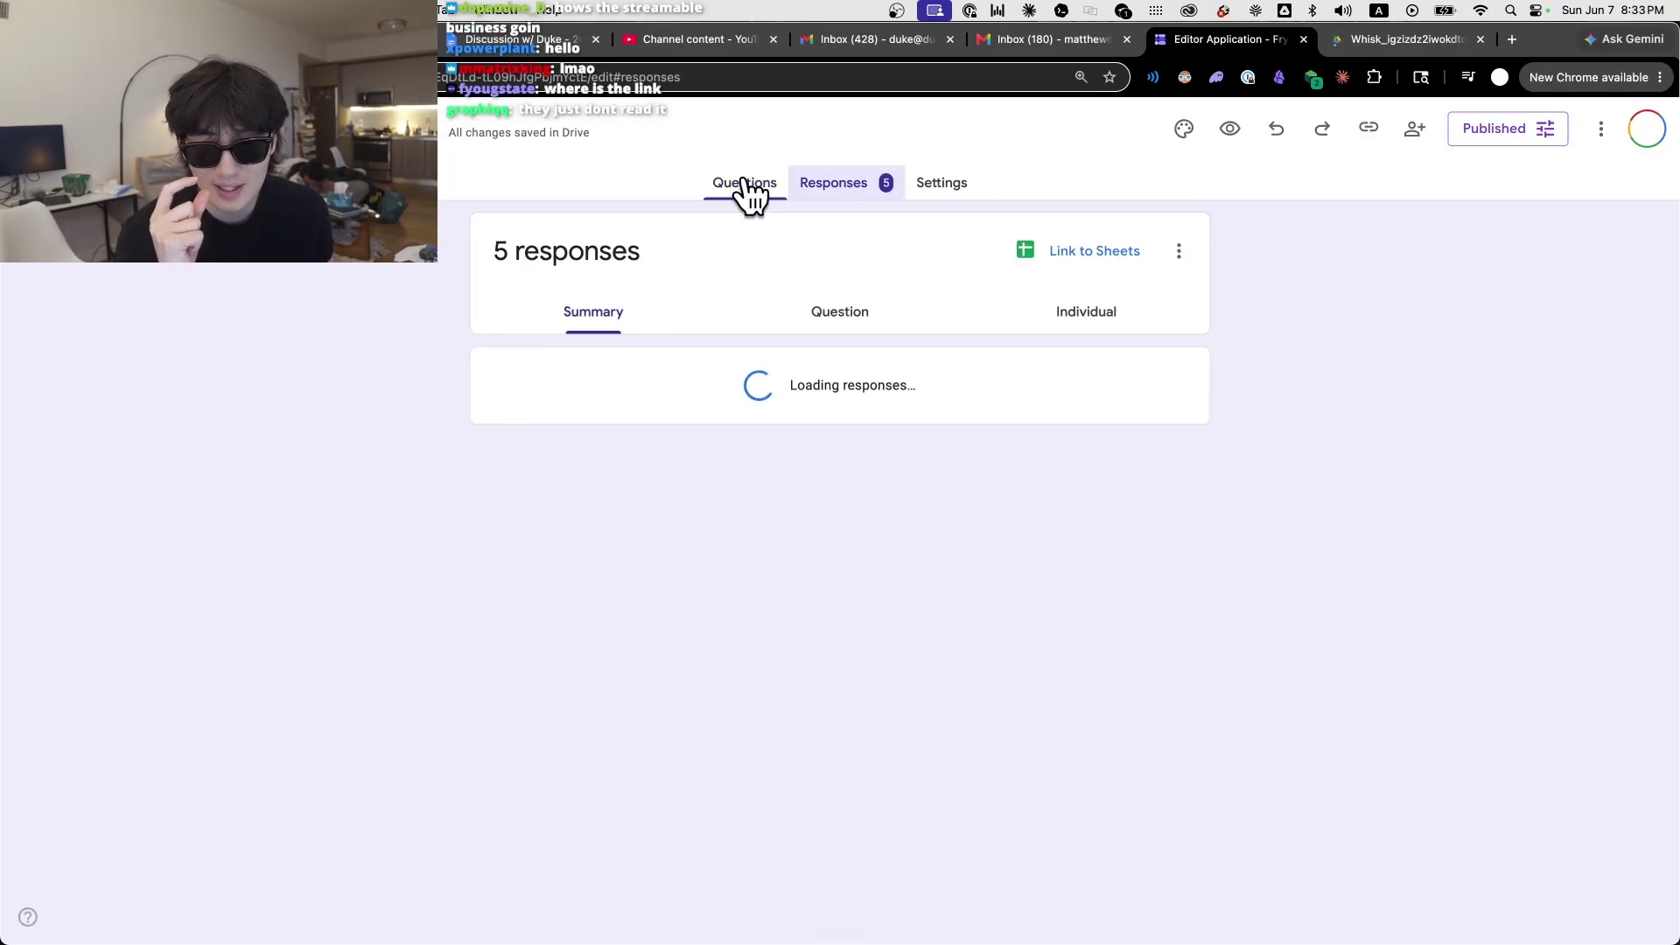
{"action": "left_click", "coordinate": [745, 184]}
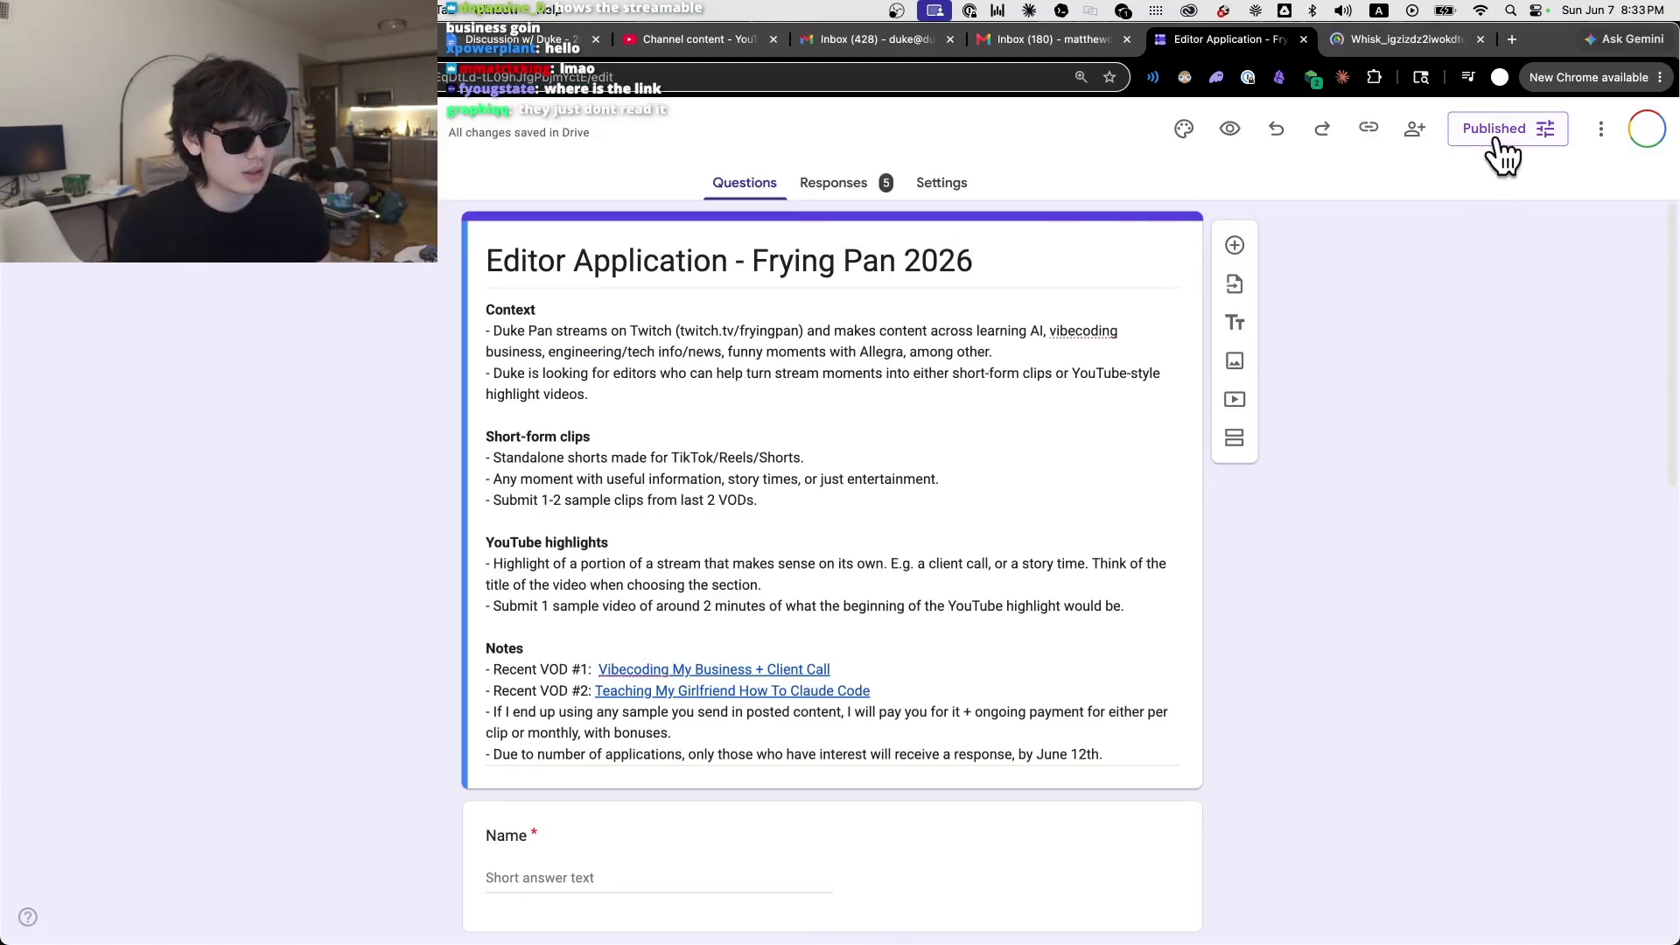
Step: Copy the form's shortened responder link from the Published options
{"action": "left_click", "coordinate": [1498, 144]}
{"action": "left_click", "coordinate": [769, 475]}
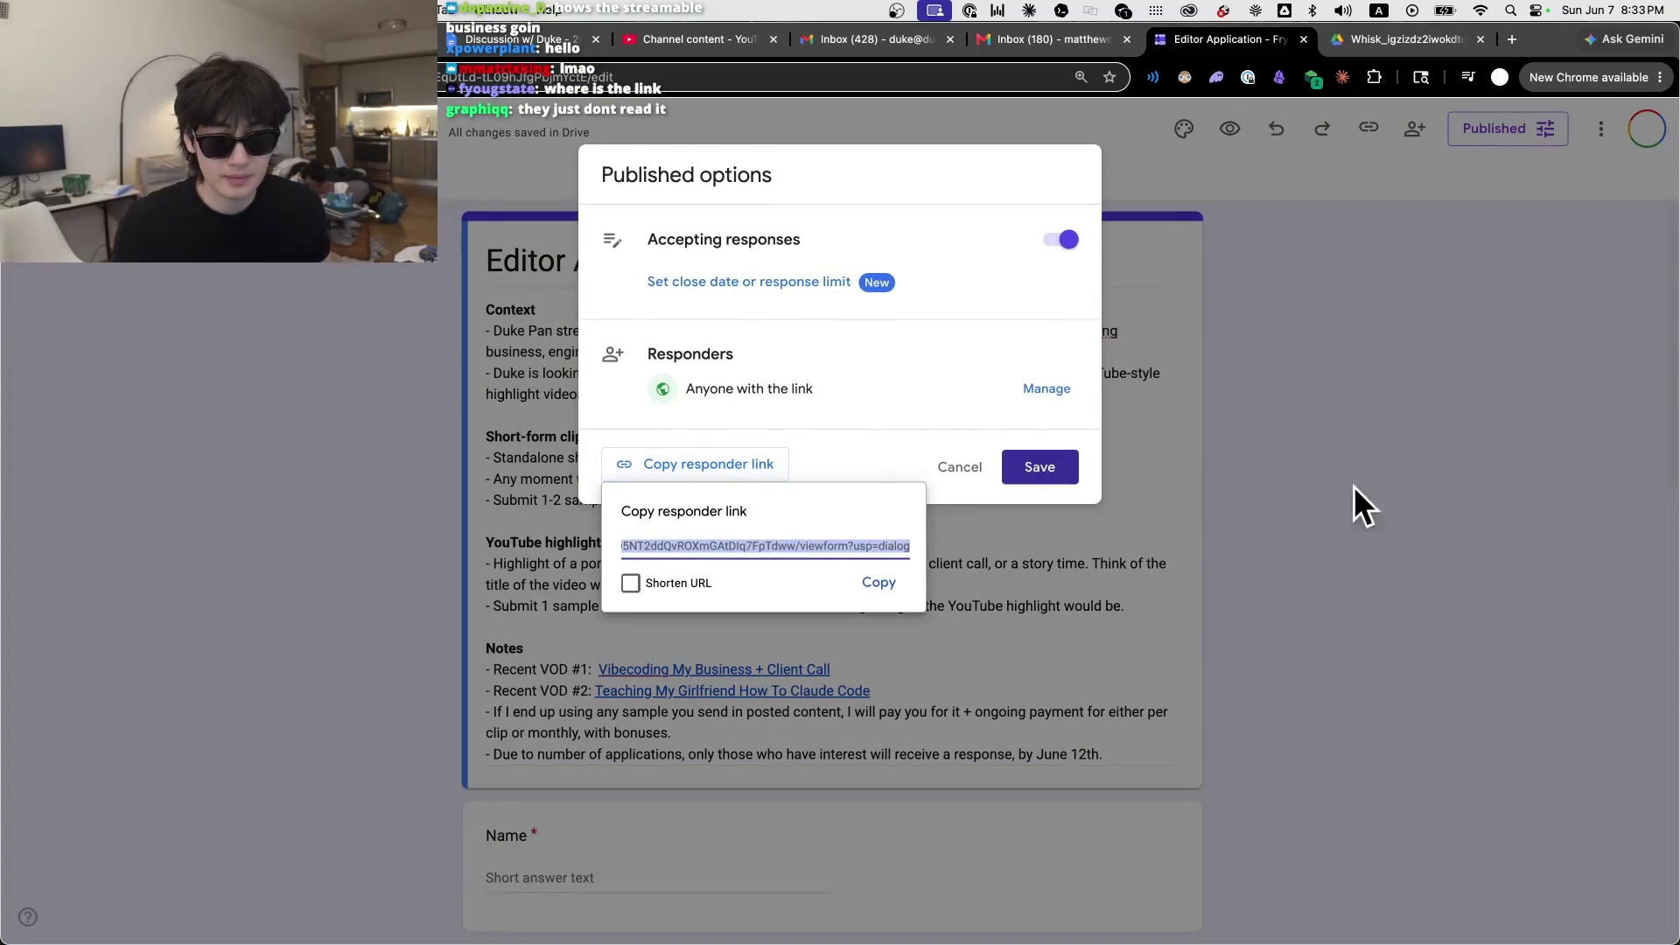
{"action": "left_click", "coordinate": [877, 583]}
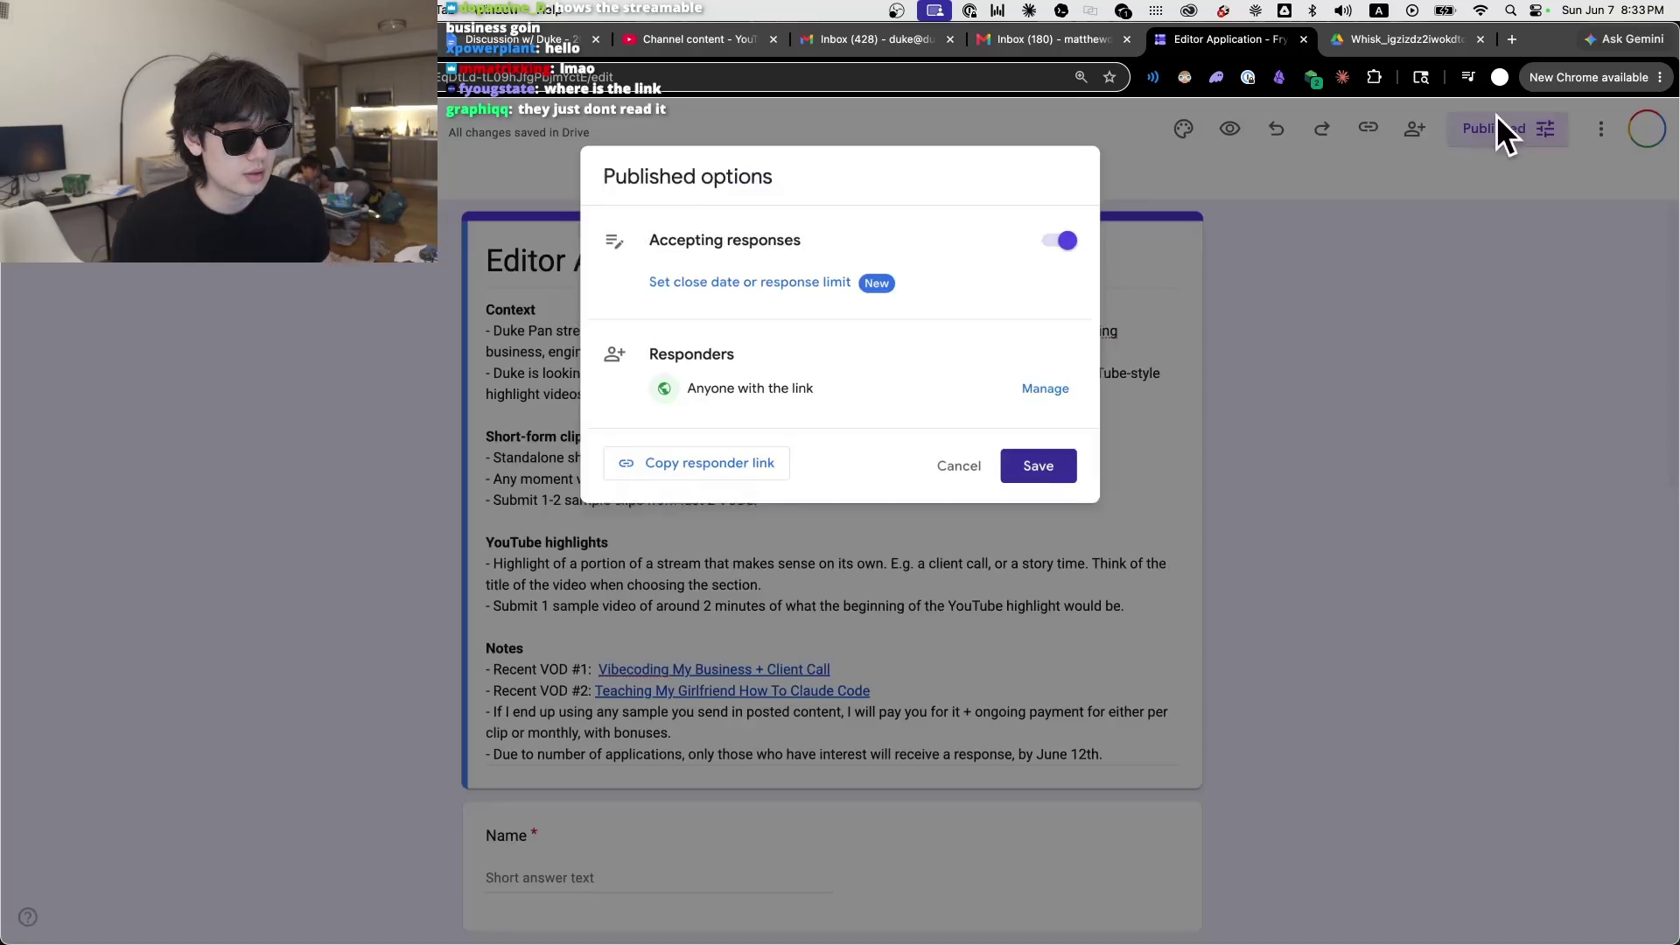
{"action": "left_click", "coordinate": [1498, 131]}
{"action": "left_click", "coordinate": [716, 473]}
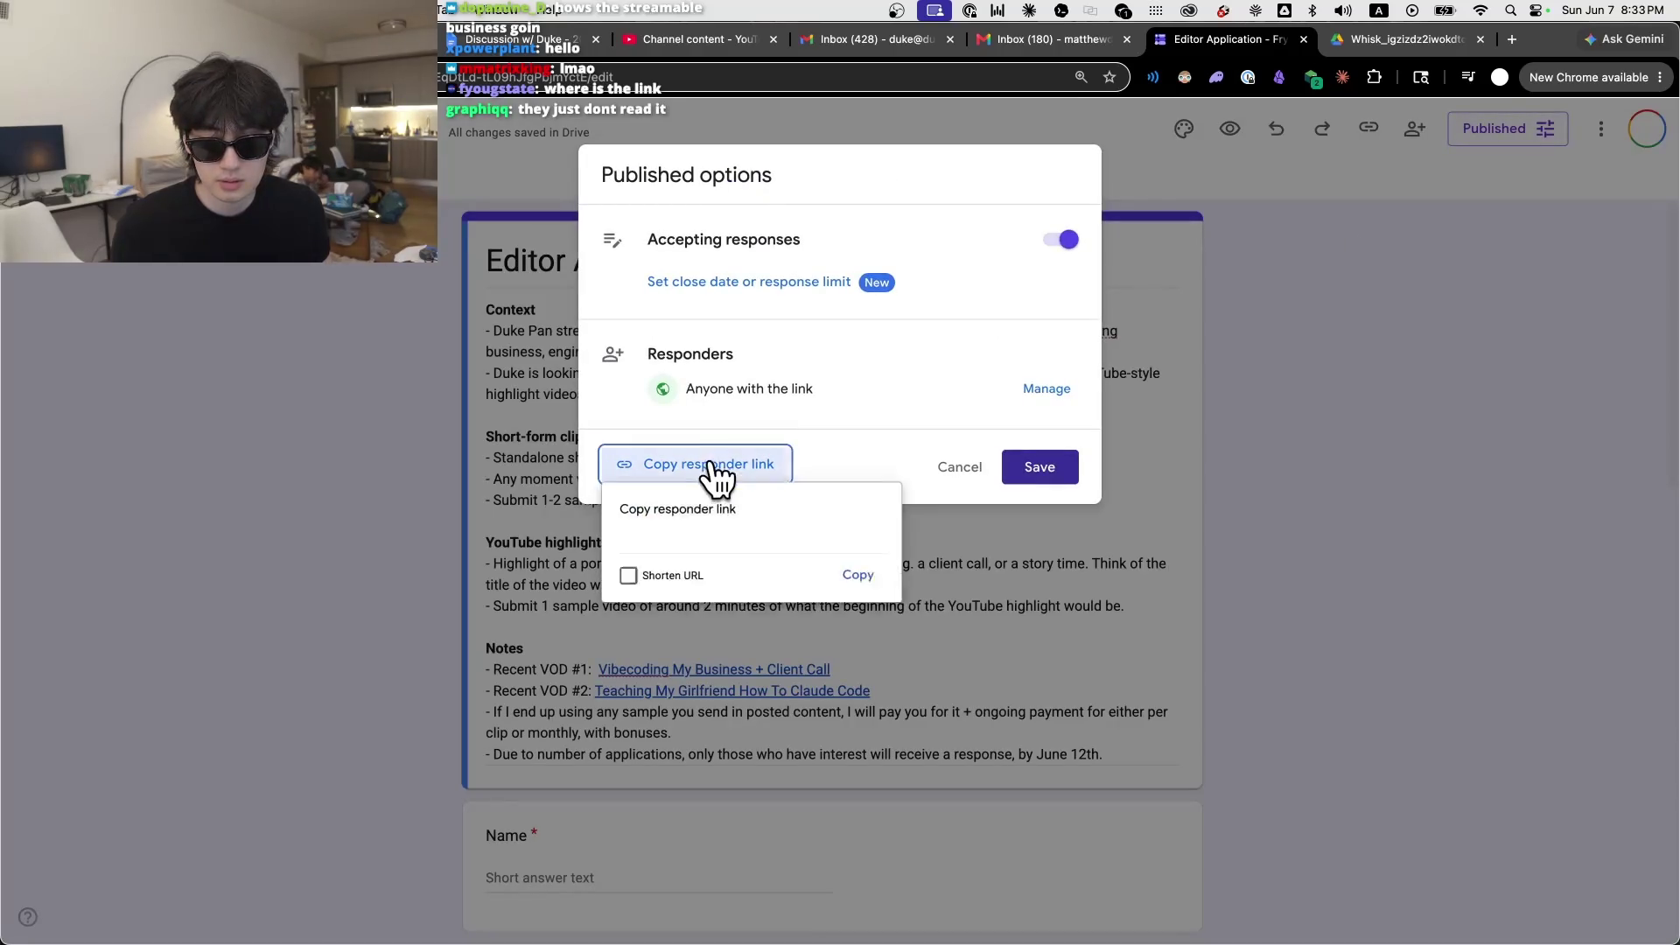
{"action": "left_click", "coordinate": [690, 548]}
{"action": "left_click", "coordinate": [630, 582]}
{"action": "left_click", "coordinate": [875, 583]}
{"action": "left_click", "coordinate": [1108, 487]}
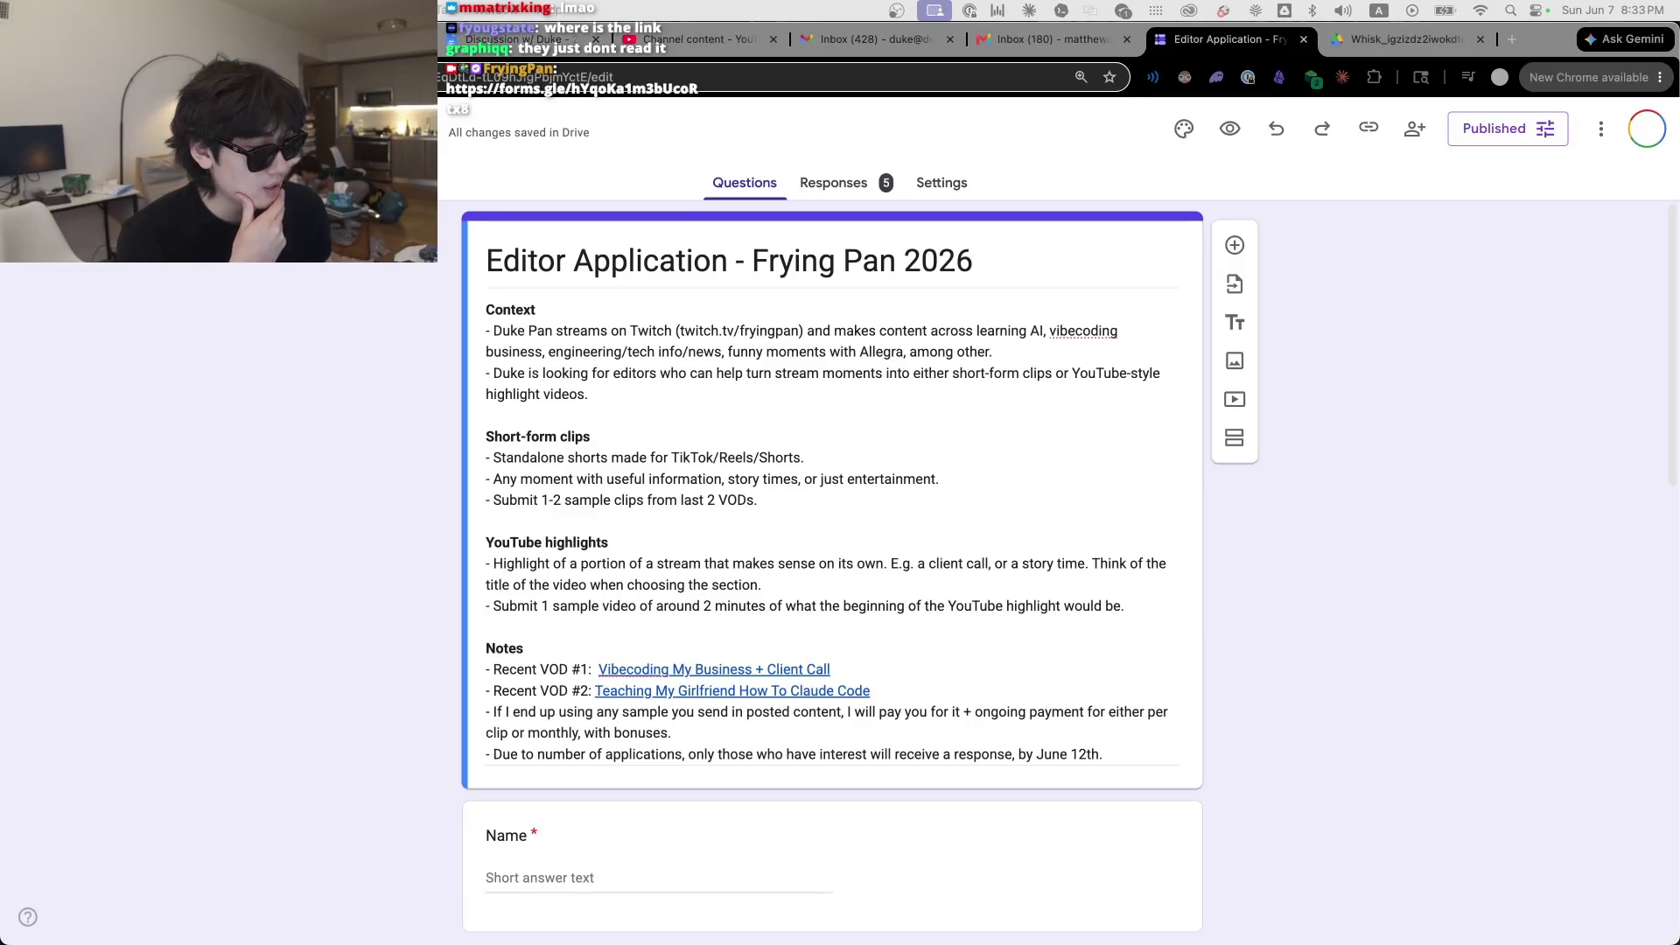
Step: Open an applicant's uploaded Whisk .mp4 sample video from the responses
{"action": "left_click", "coordinate": [838, 183]}
{"action": "scroll", "coordinate": [966, 595], "scroll_direction": "down", "scroll_amount": 10}
{"action": "scroll", "coordinate": [927, 551], "scroll_direction": "down", "scroll_amount": 10}
{"action": "left_click", "coordinate": [645, 491]}
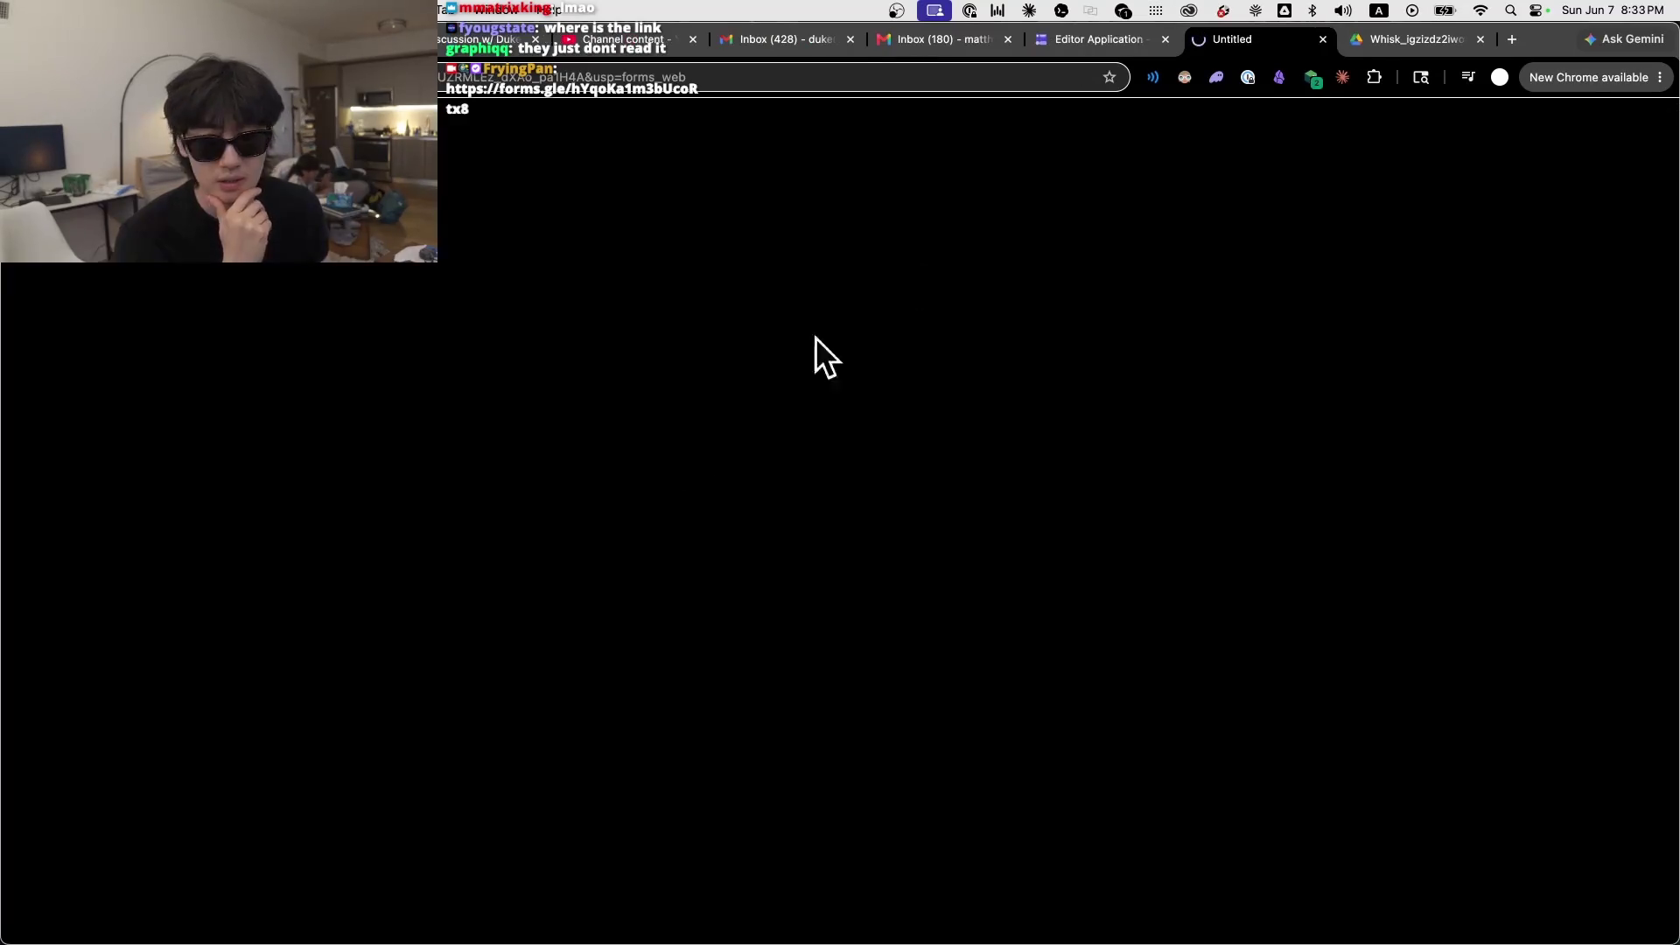
Step: Close the extra tab, play the applicant's 8-second Drive sample clip, and return to the responses
{"action": "left_click", "coordinate": [1478, 38]}
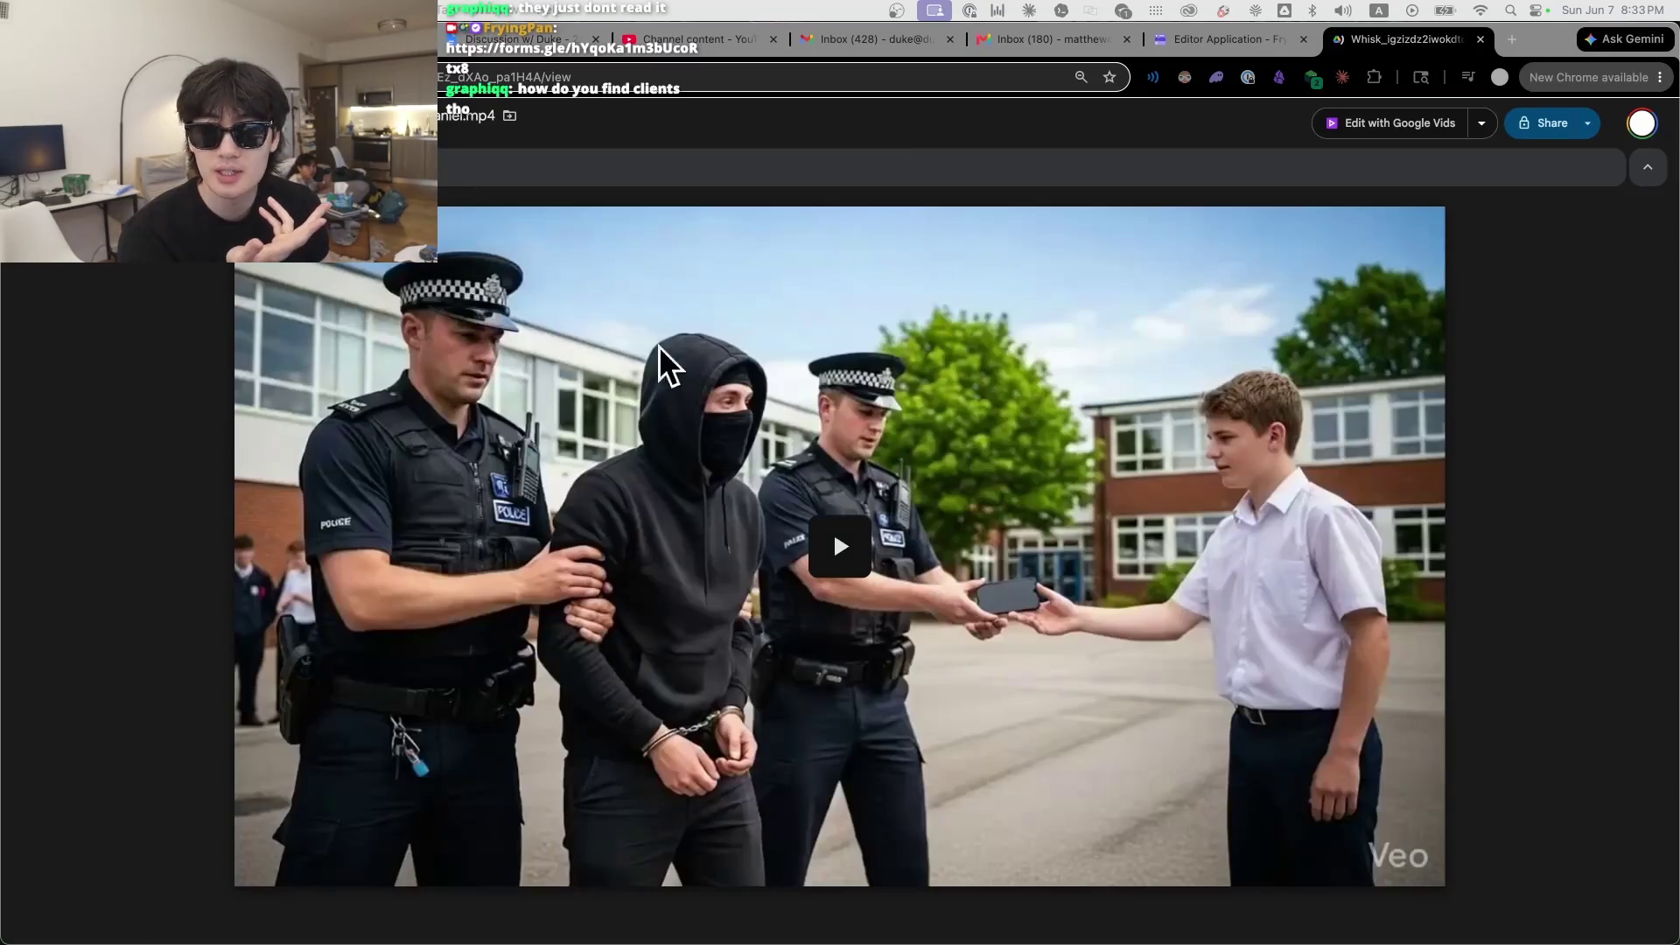
{"action": "left_click", "coordinate": [841, 538]}
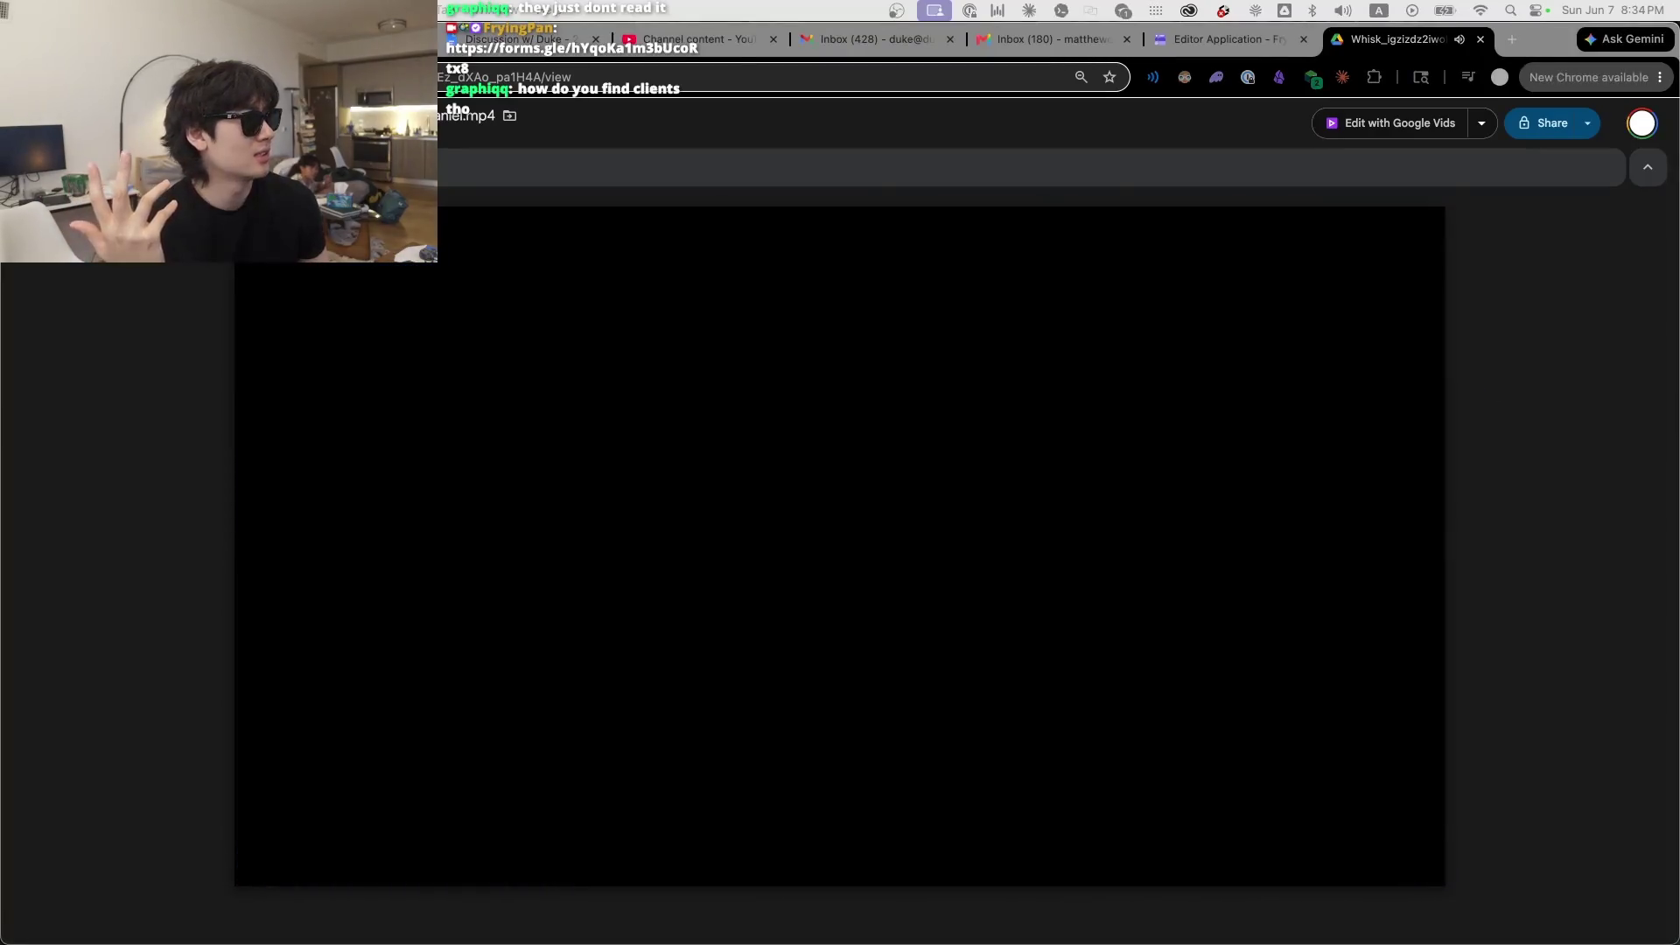
{"action": "left_click", "coordinate": [1217, 41]}
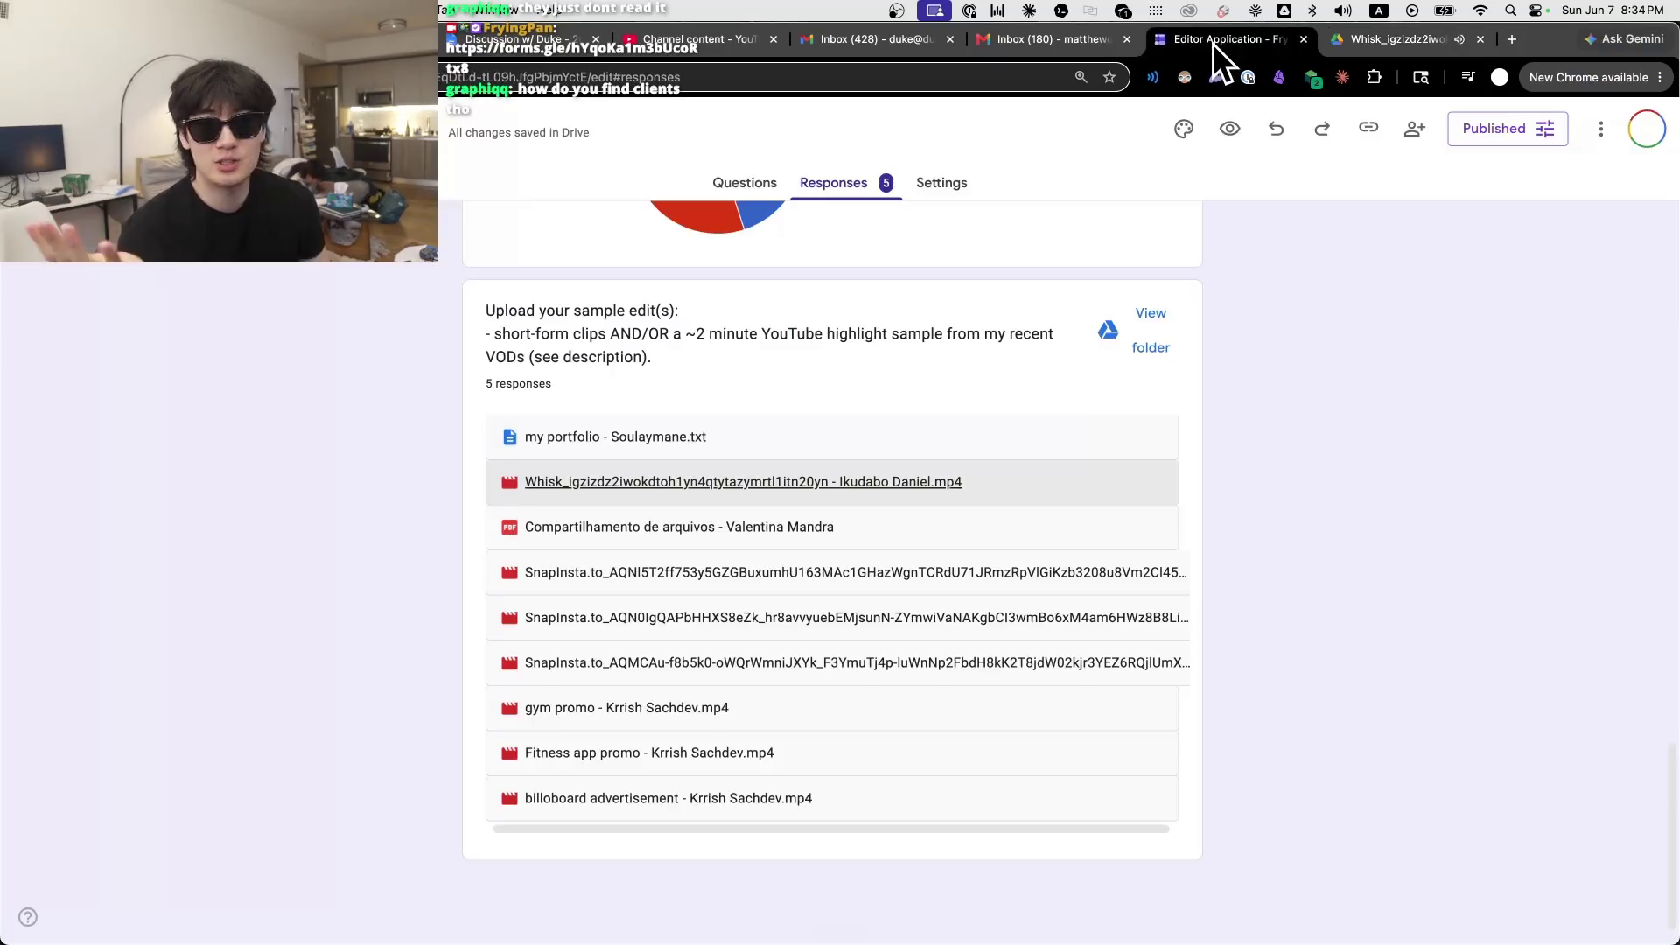
Step: Open the Compartilhamento de arquivos upload to view an applicant's résumé PDF
{"action": "scroll", "coordinate": [1312, 560], "scroll_direction": "up", "scroll_amount": 10}
{"action": "left_click", "coordinate": [752, 191]}
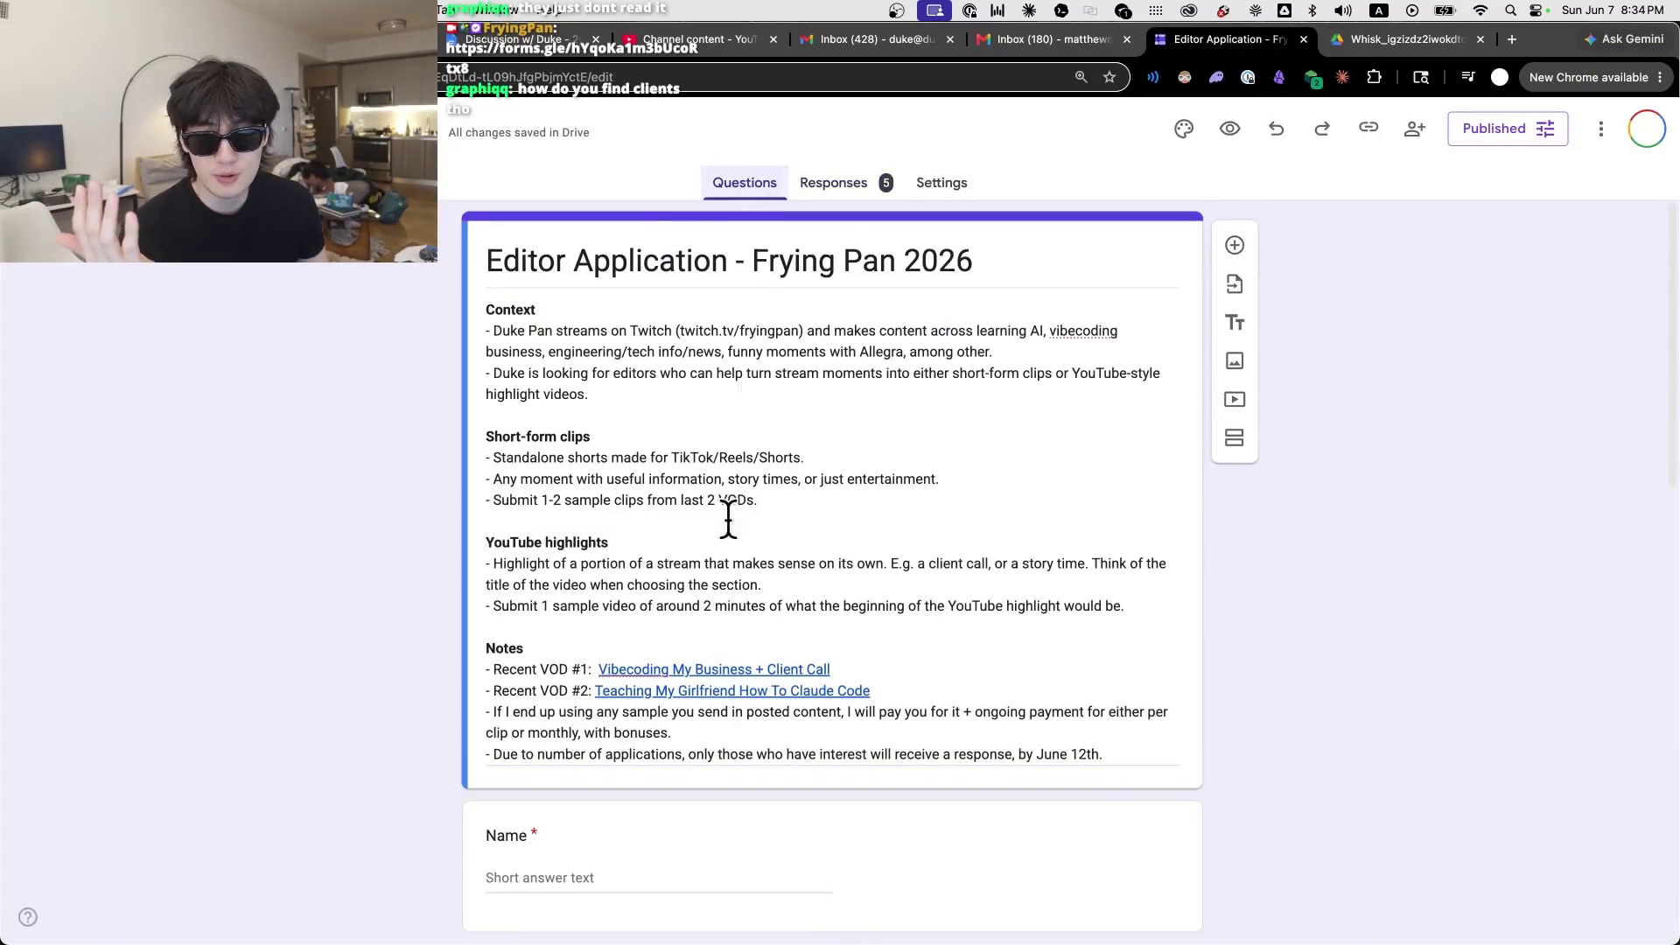
{"action": "scroll", "coordinate": [731, 569], "scroll_direction": "down", "scroll_amount": 10}
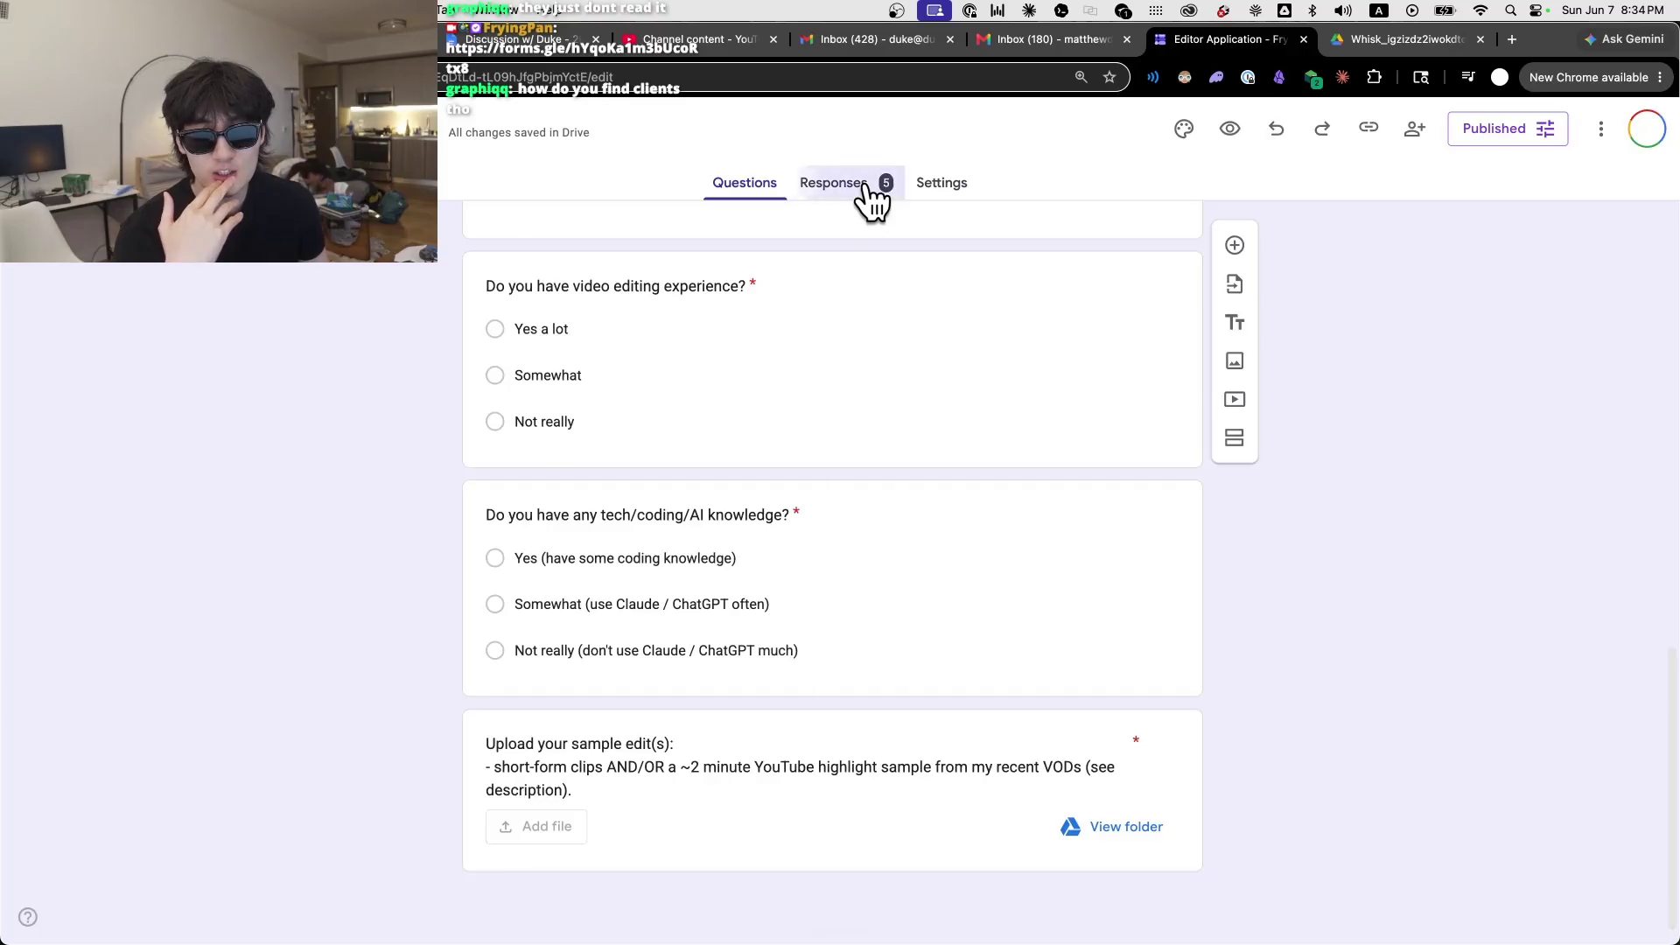
{"action": "left_click", "coordinate": [870, 190]}
{"action": "scroll", "coordinate": [1033, 542], "scroll_direction": "down", "scroll_amount": 3}
{"action": "scroll", "coordinate": [1201, 608], "scroll_direction": "down", "scroll_amount": 10}
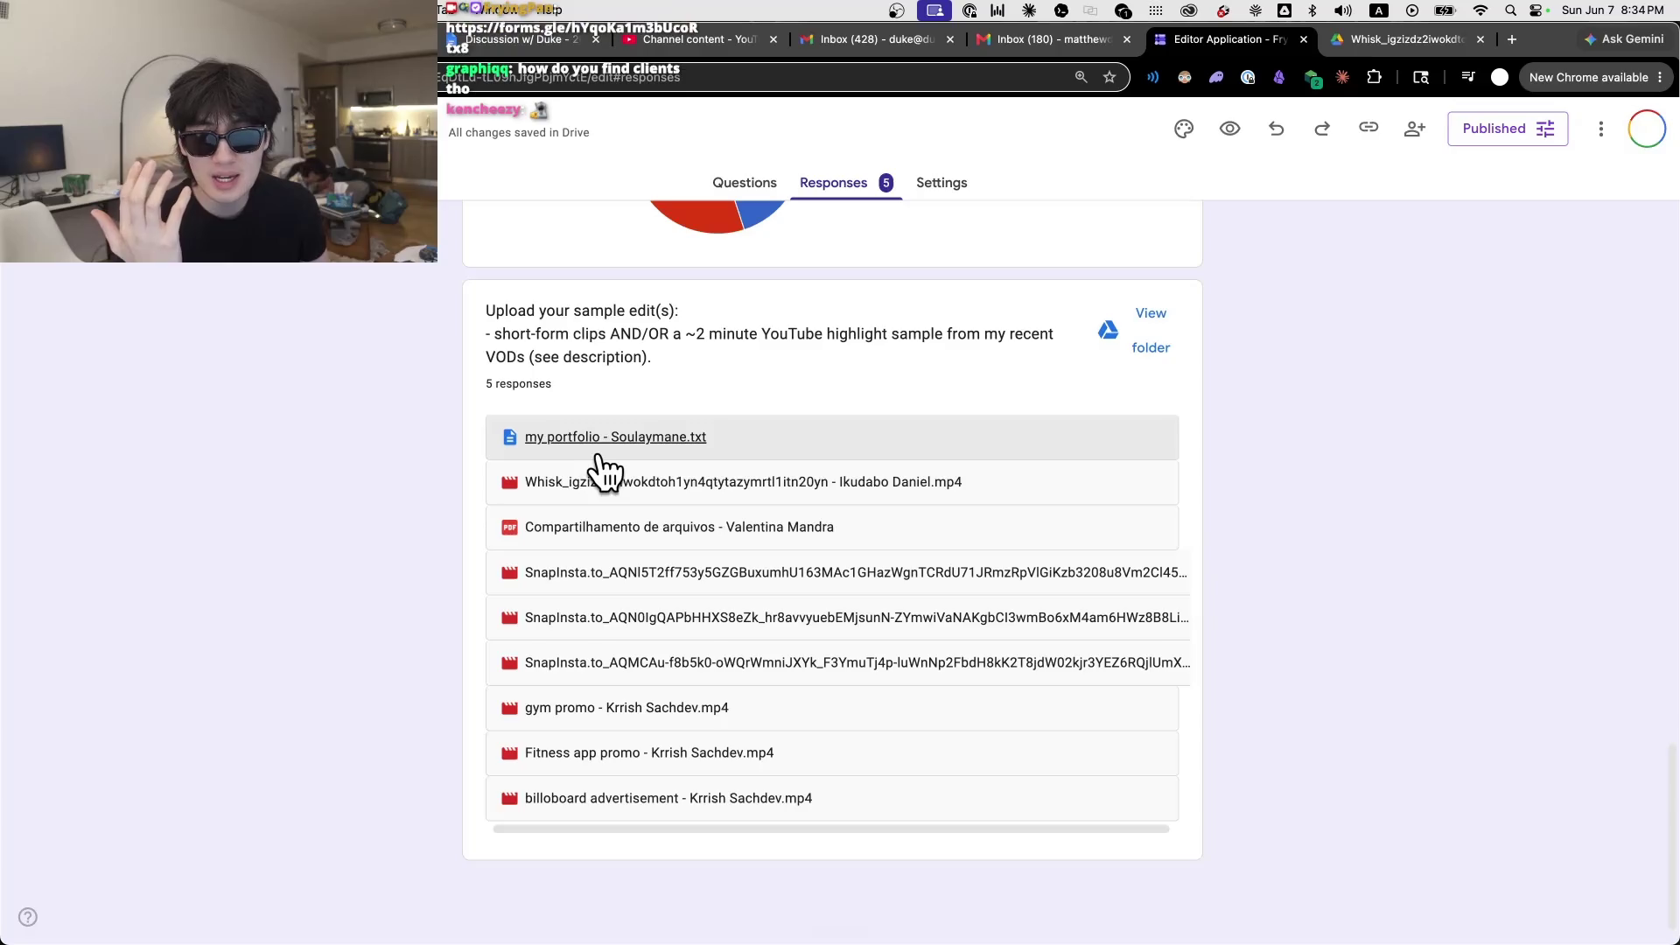
{"action": "left_click", "coordinate": [611, 527]}
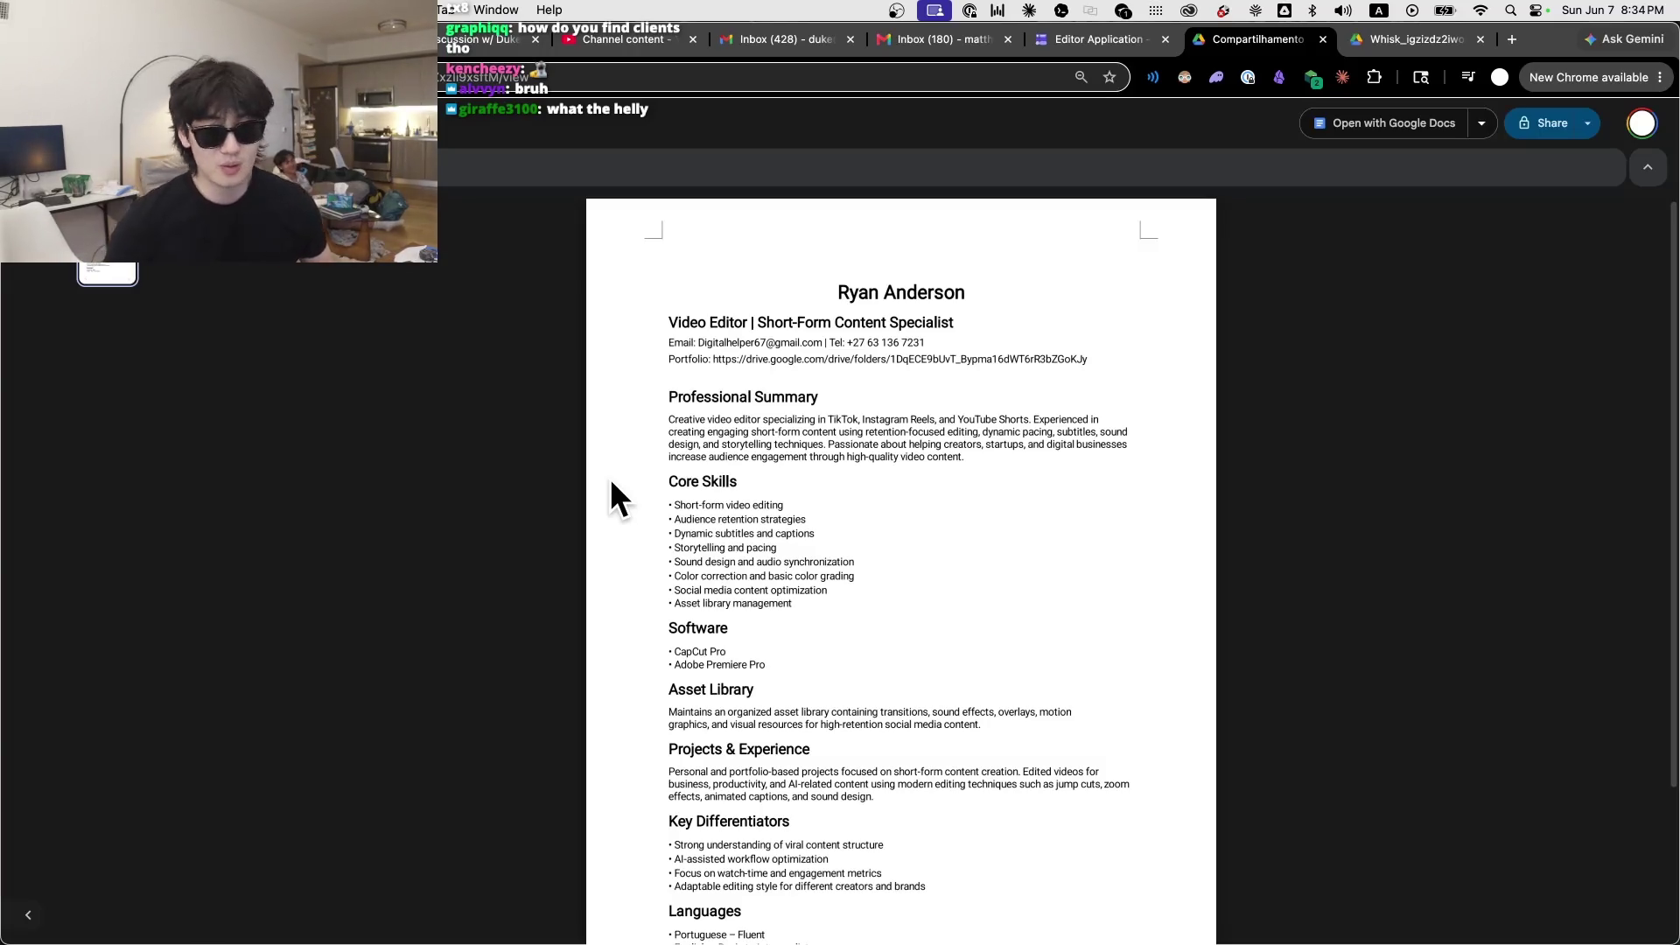
Step: Scroll through the résumé, go back to the form's responses, and shift the Twitch chat up-left
{"action": "scroll", "coordinate": [1076, 369], "scroll_direction": "down", "scroll_amount": 3}
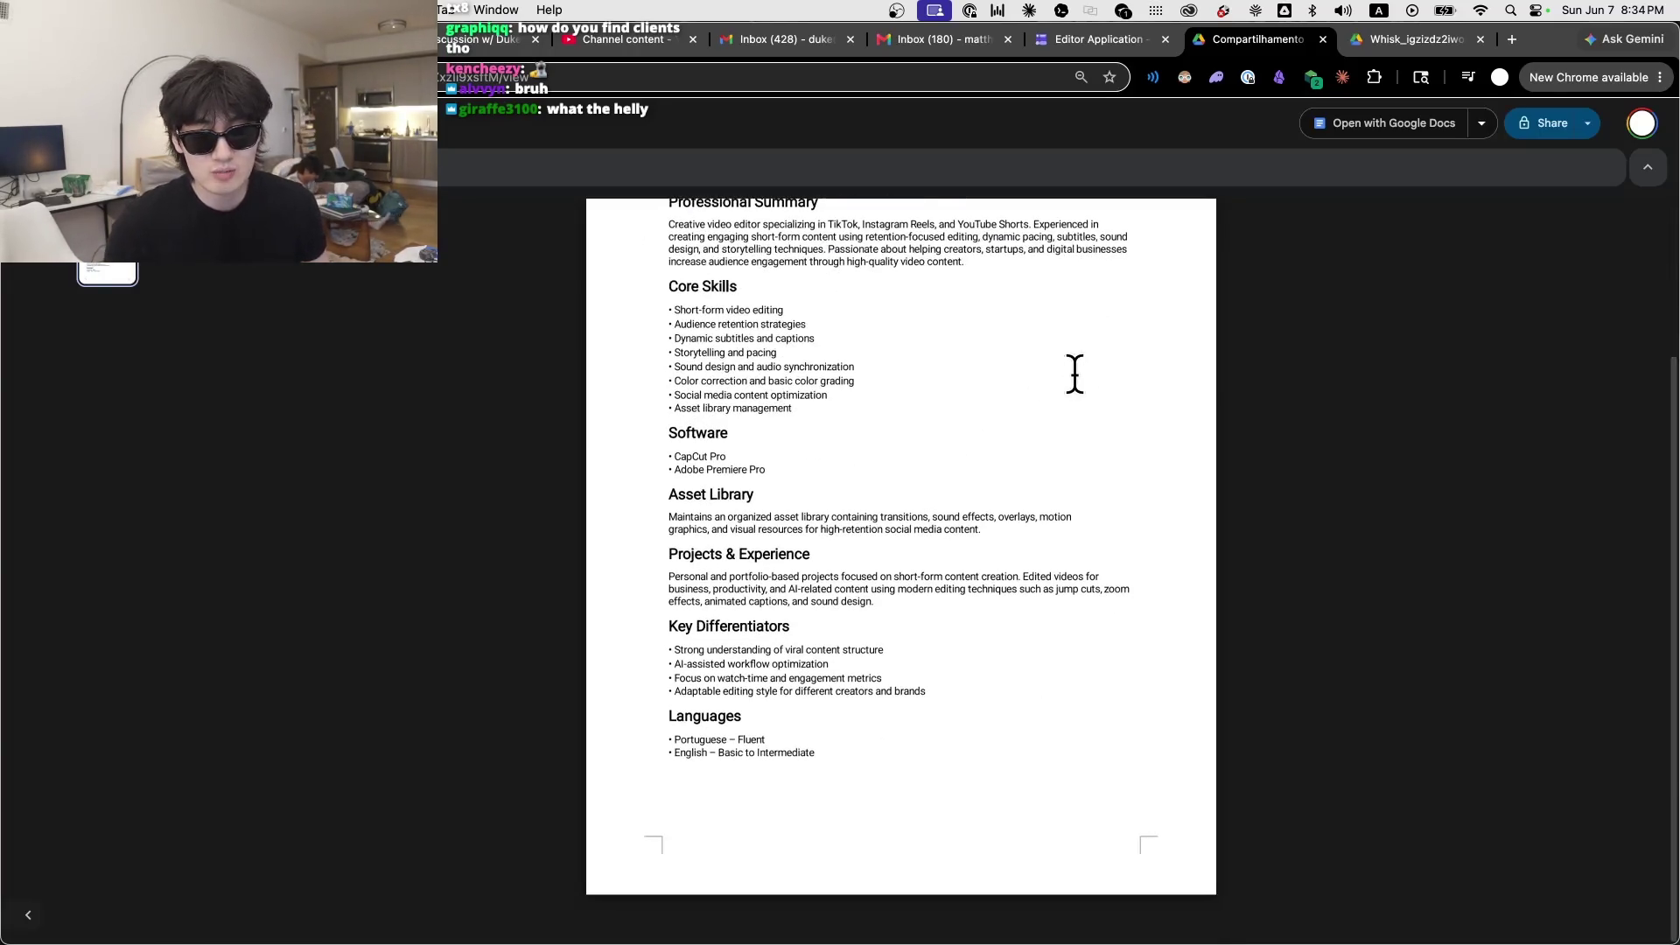
{"action": "left_click", "coordinate": [1106, 39]}
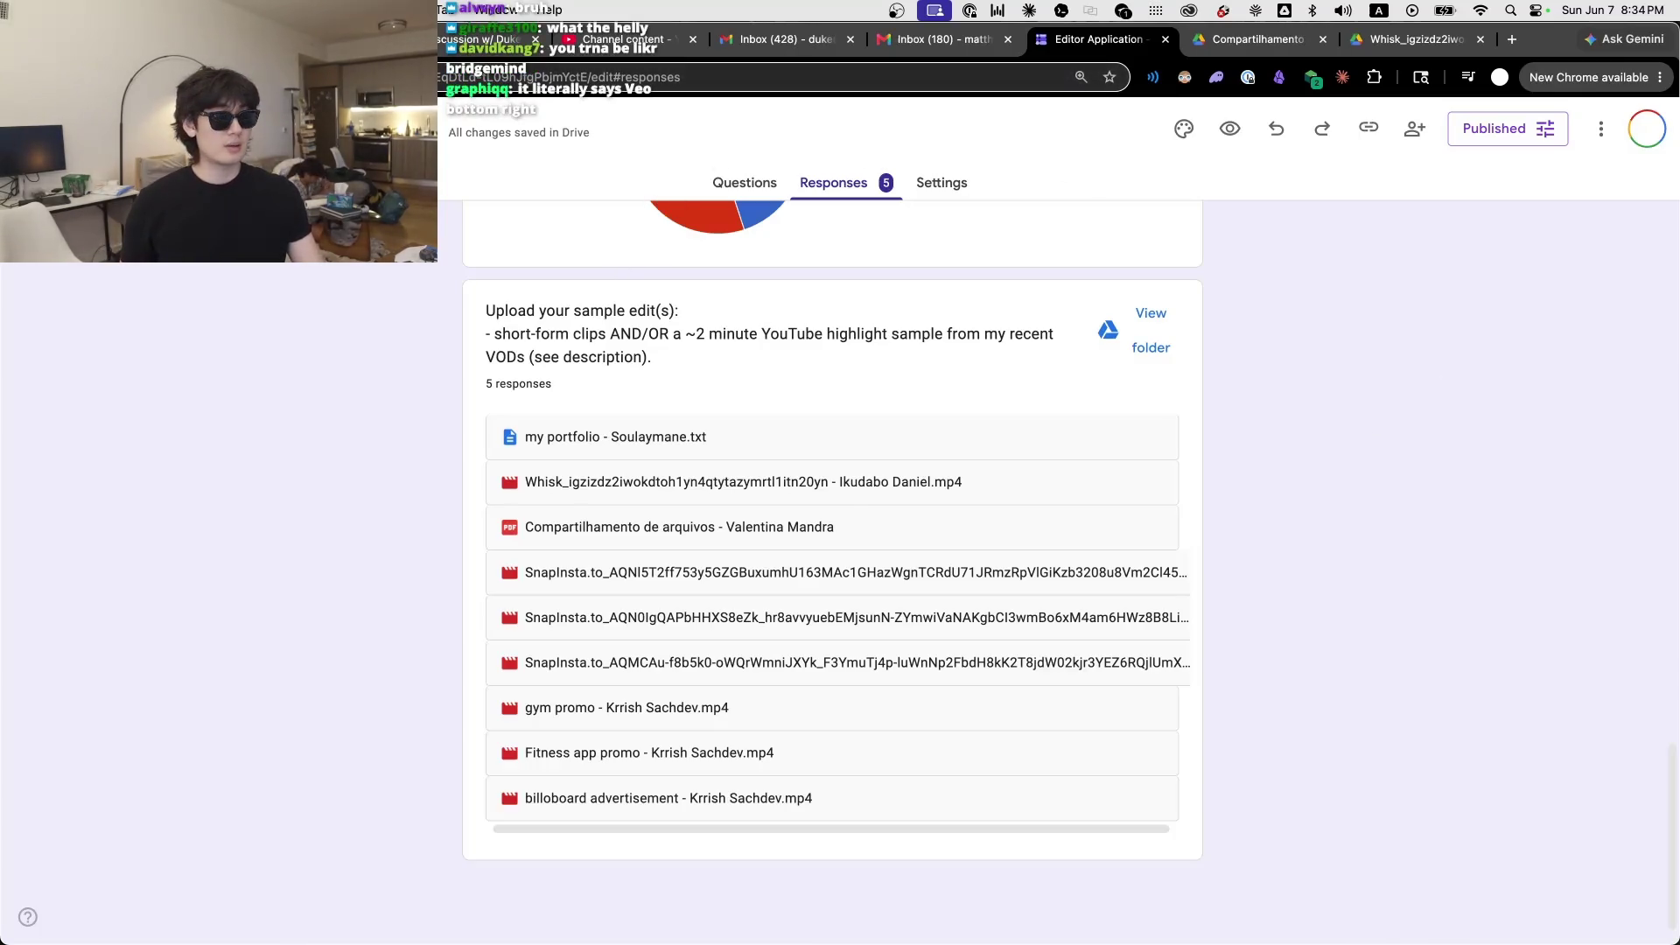
{"action": "left_click_drag", "start_coordinate": [948, 198], "coordinate": [882, 139]}
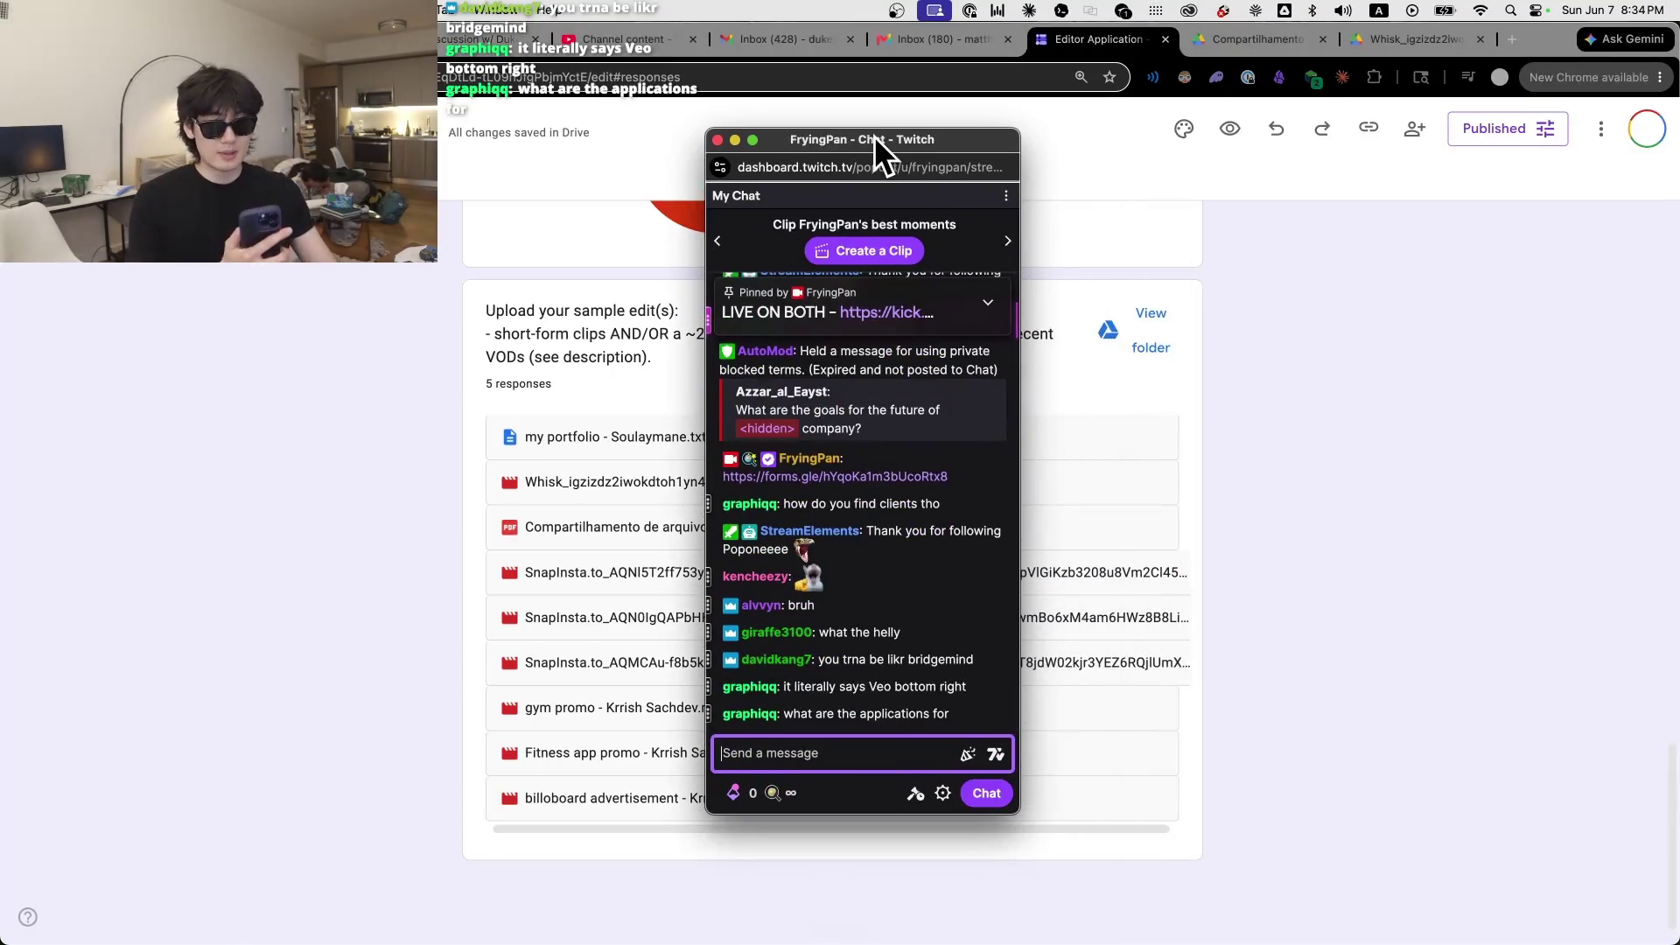
Step: Tuck the Twitch chat window behind Chrome and show the Editor Application form's questions
{"action": "left_click_drag", "start_coordinate": [778, 140], "coordinate": [740, 154]}
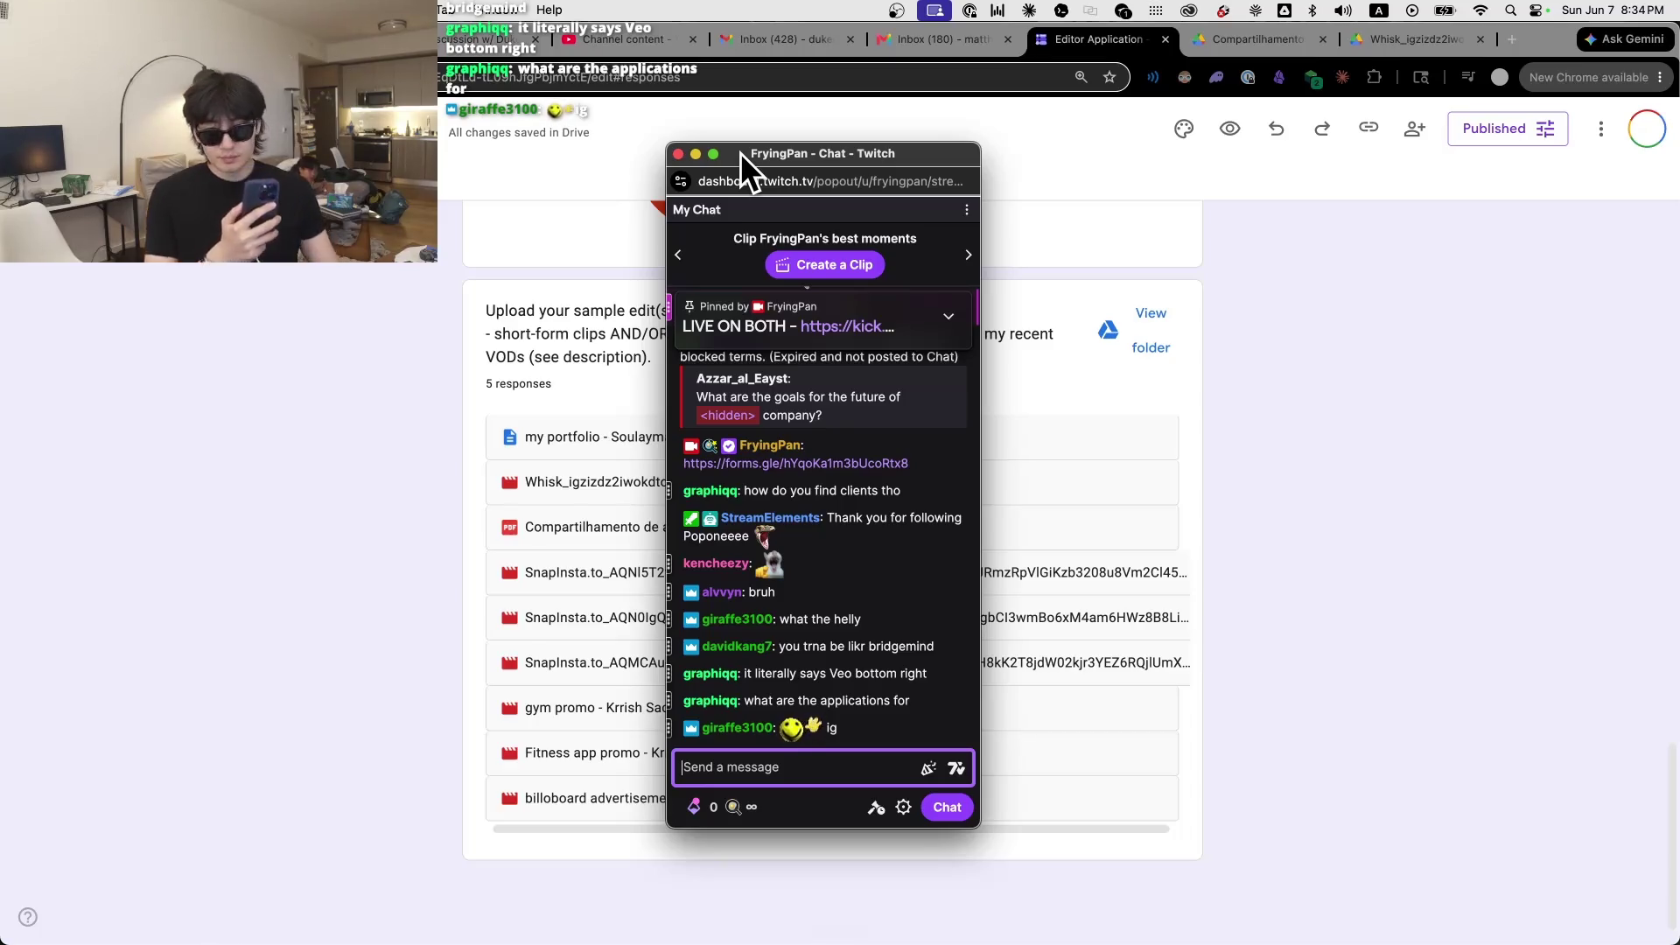
{"action": "left_click", "coordinate": [456, 222]}
{"action": "scroll", "coordinate": [716, 350], "scroll_direction": "up", "scroll_amount": 10}
{"action": "left_click", "coordinate": [746, 186]}
{"action": "mouse_move", "coordinate": [1164, 915]}
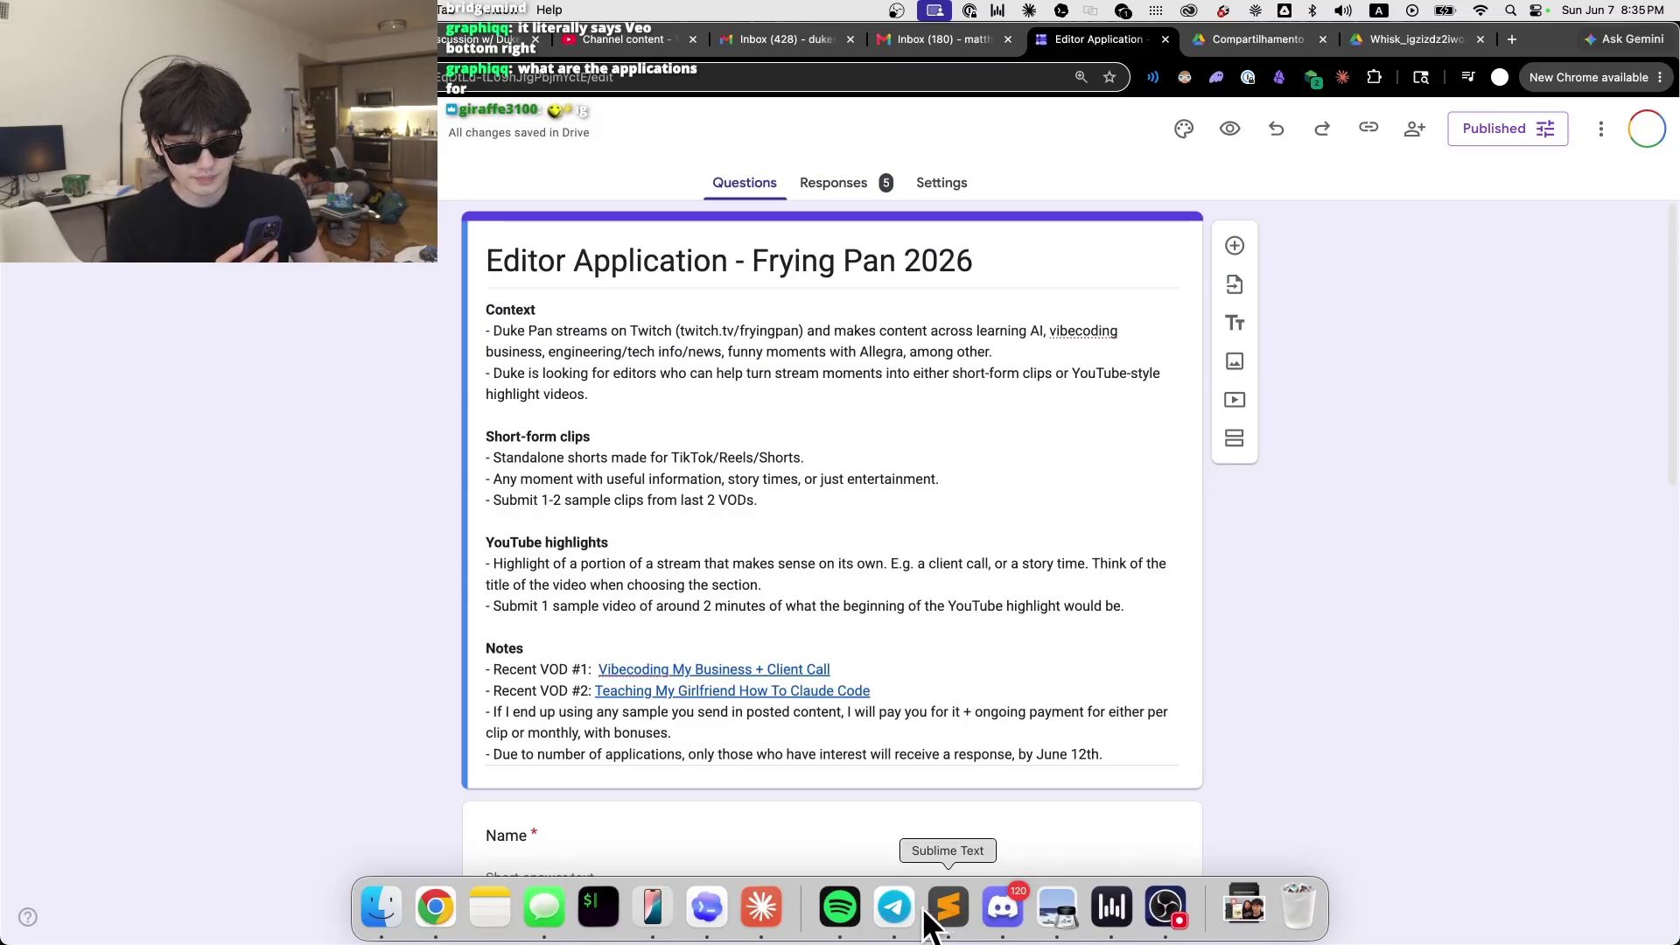
Step: Bring the 'FryingPan - Chat - Twitch' window forward from Chrome's Dock menu
{"action": "right_click", "coordinate": [435, 906]}
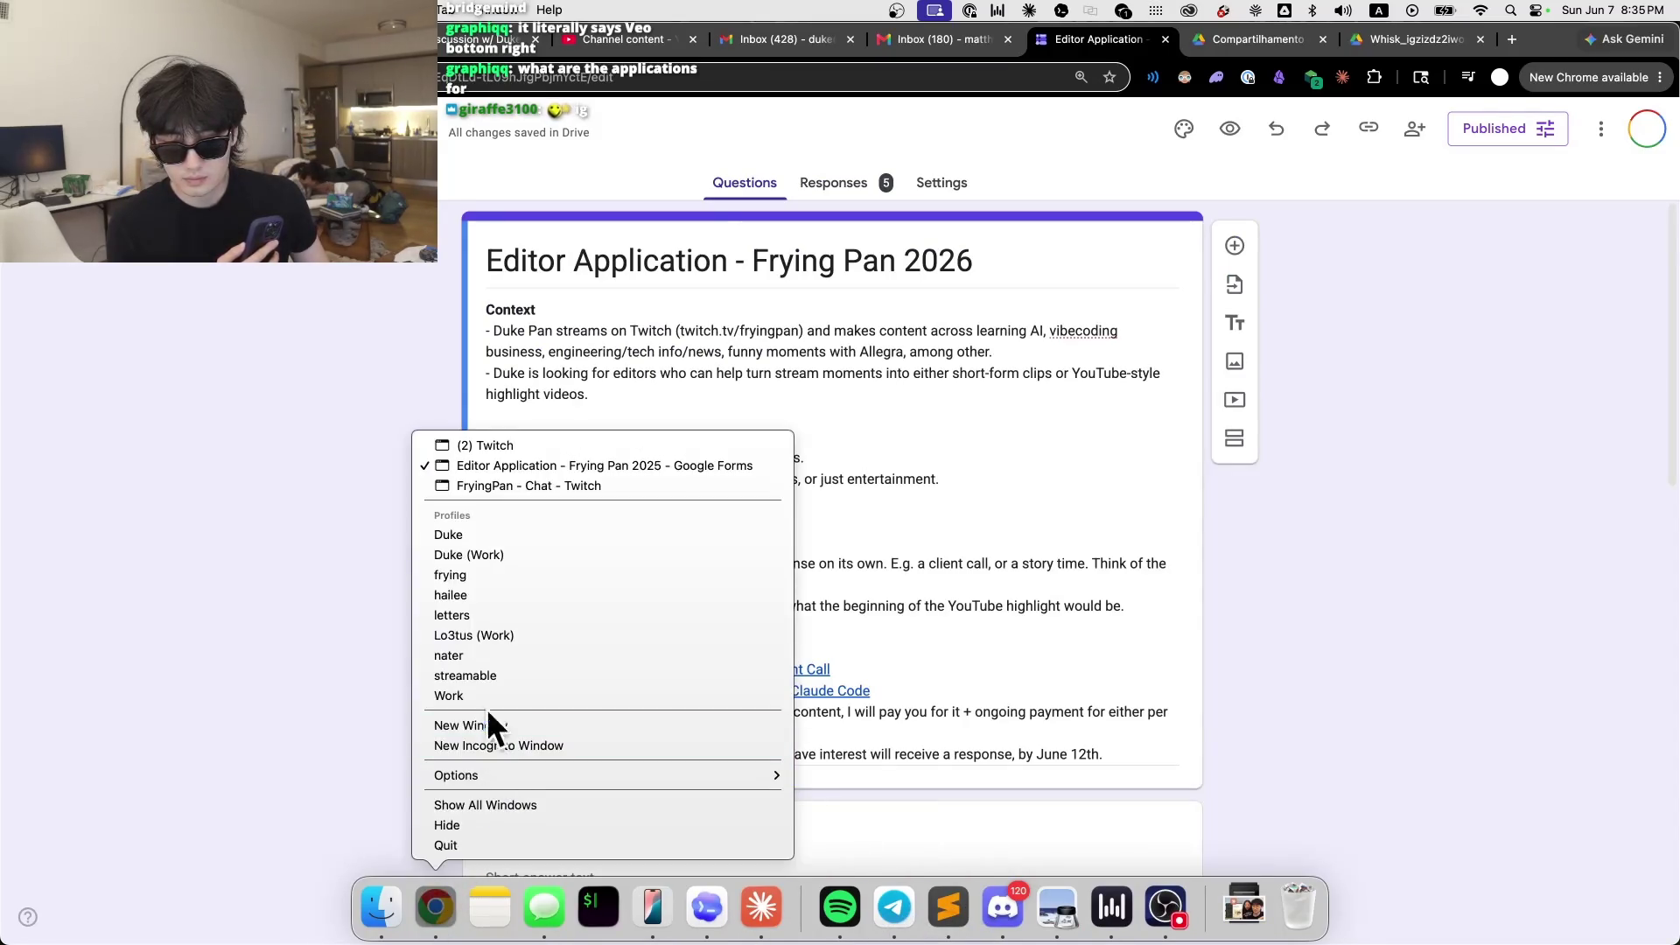
{"action": "left_click", "coordinate": [559, 487]}
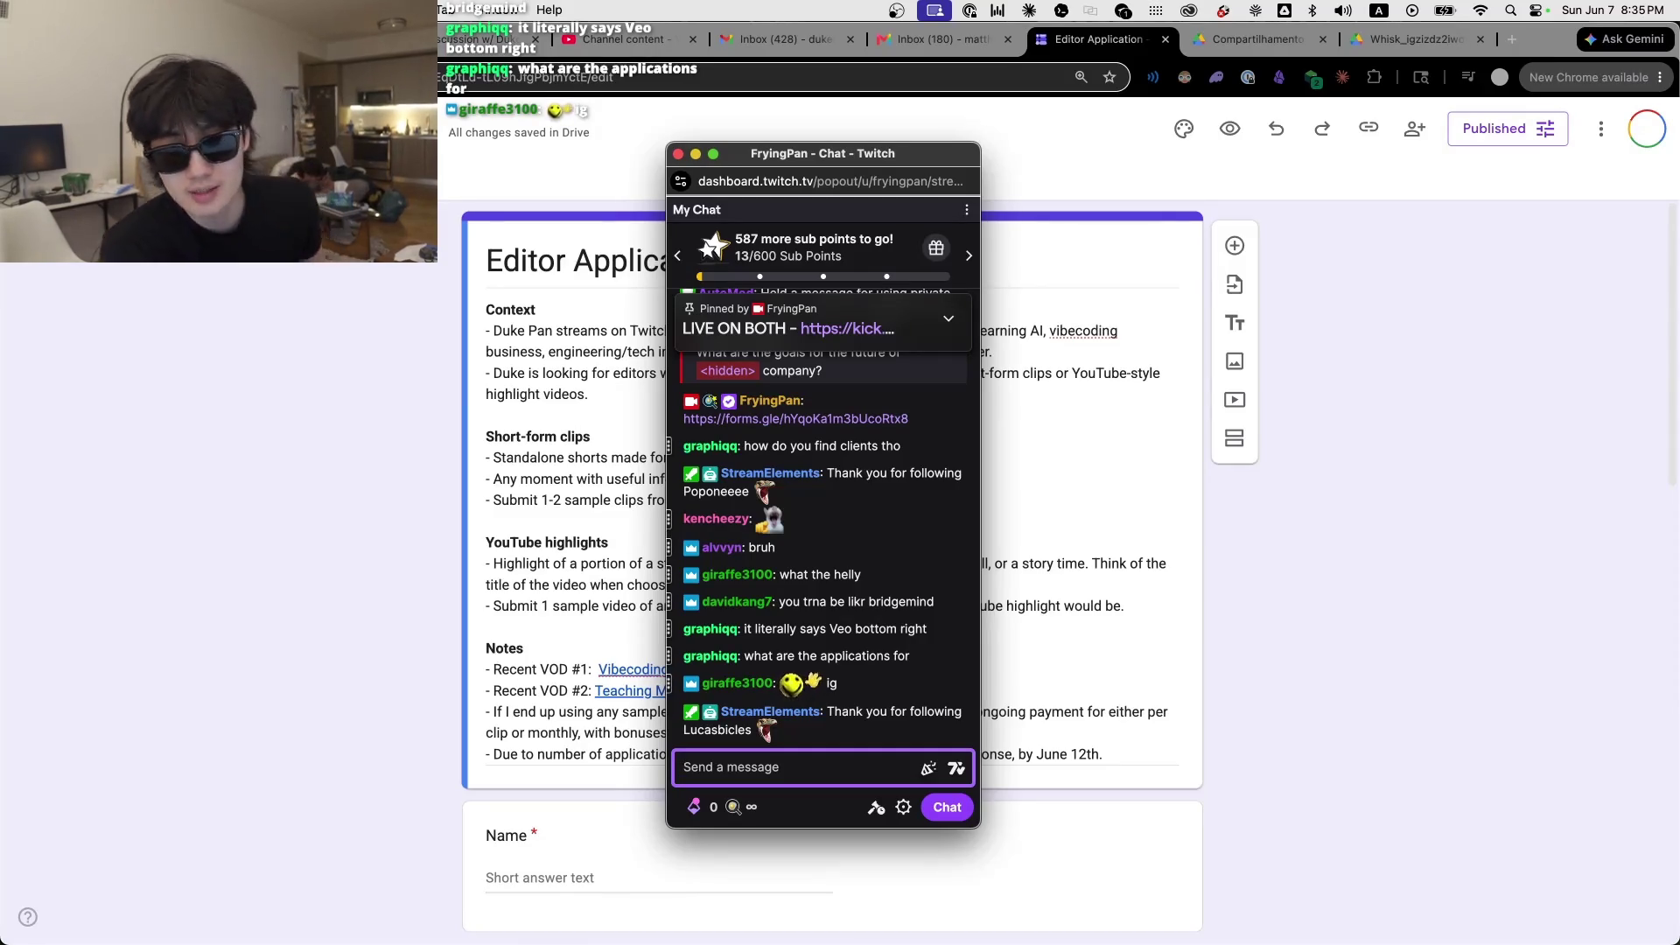
Step: Move the Twitch chat window to the right edge so the form description is visible
{"action": "left_click_drag", "start_coordinate": [901, 149], "coordinate": [1148, 143]}
{"action": "left_click_drag", "start_coordinate": [1535, 168], "coordinate": [1535, 166]}
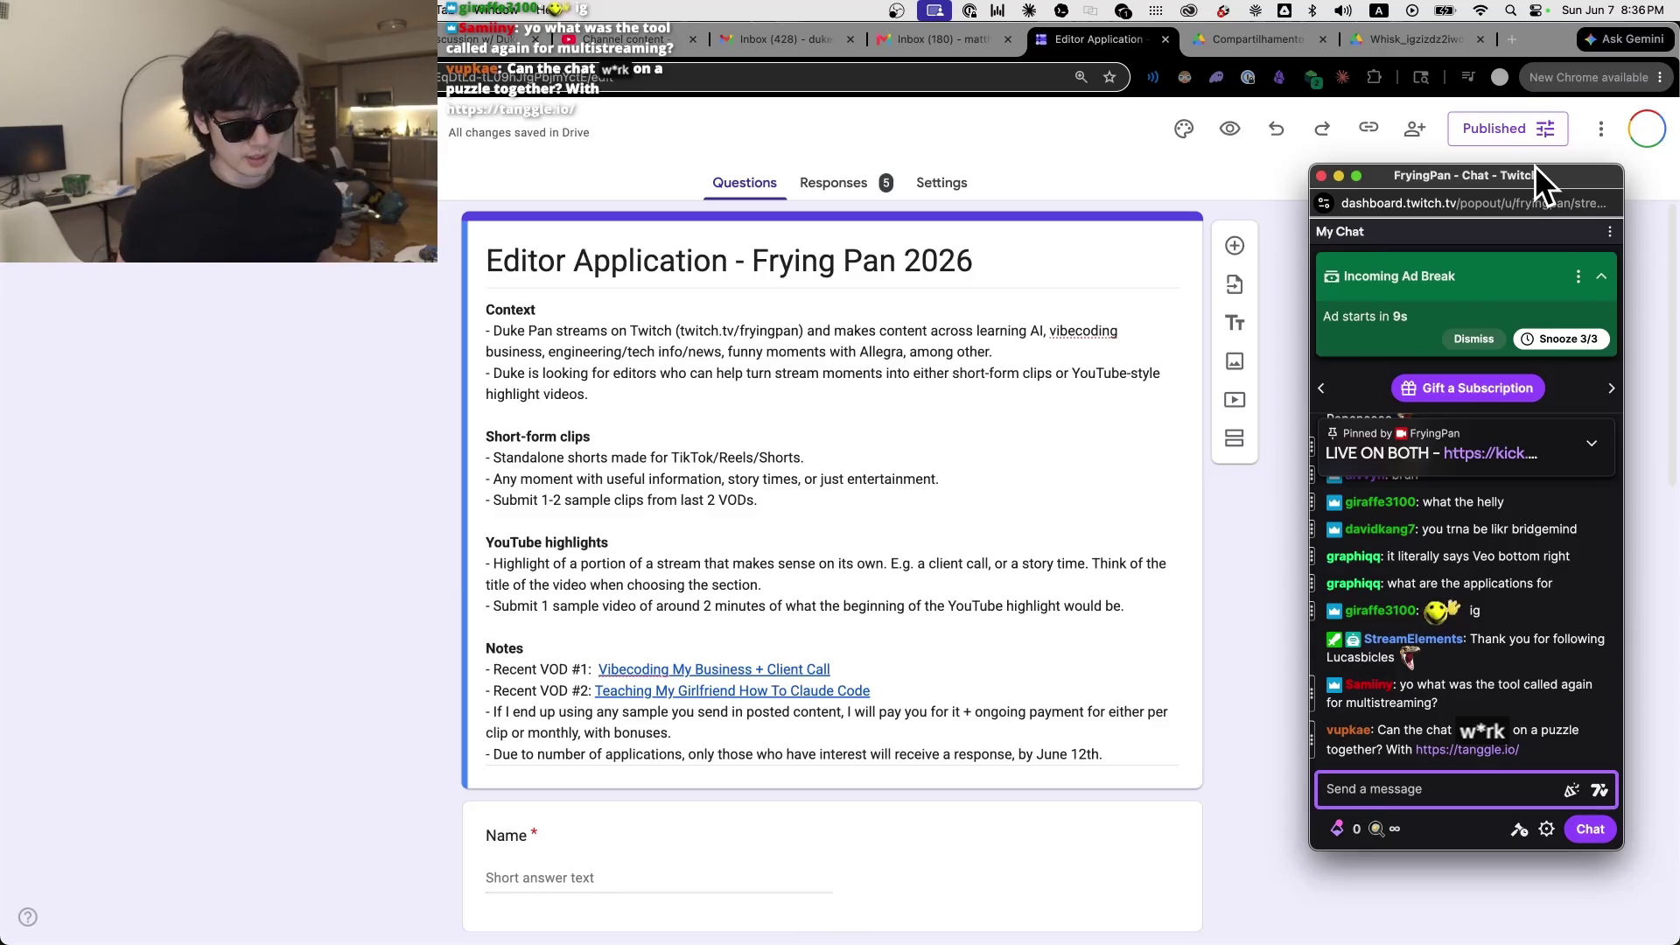
Step: Send 'Streamable' and 'streamable.run' as two Twitch chat messages
{"action": "type", "text": "Streamable"}
{"action": "key", "text": "Return"}
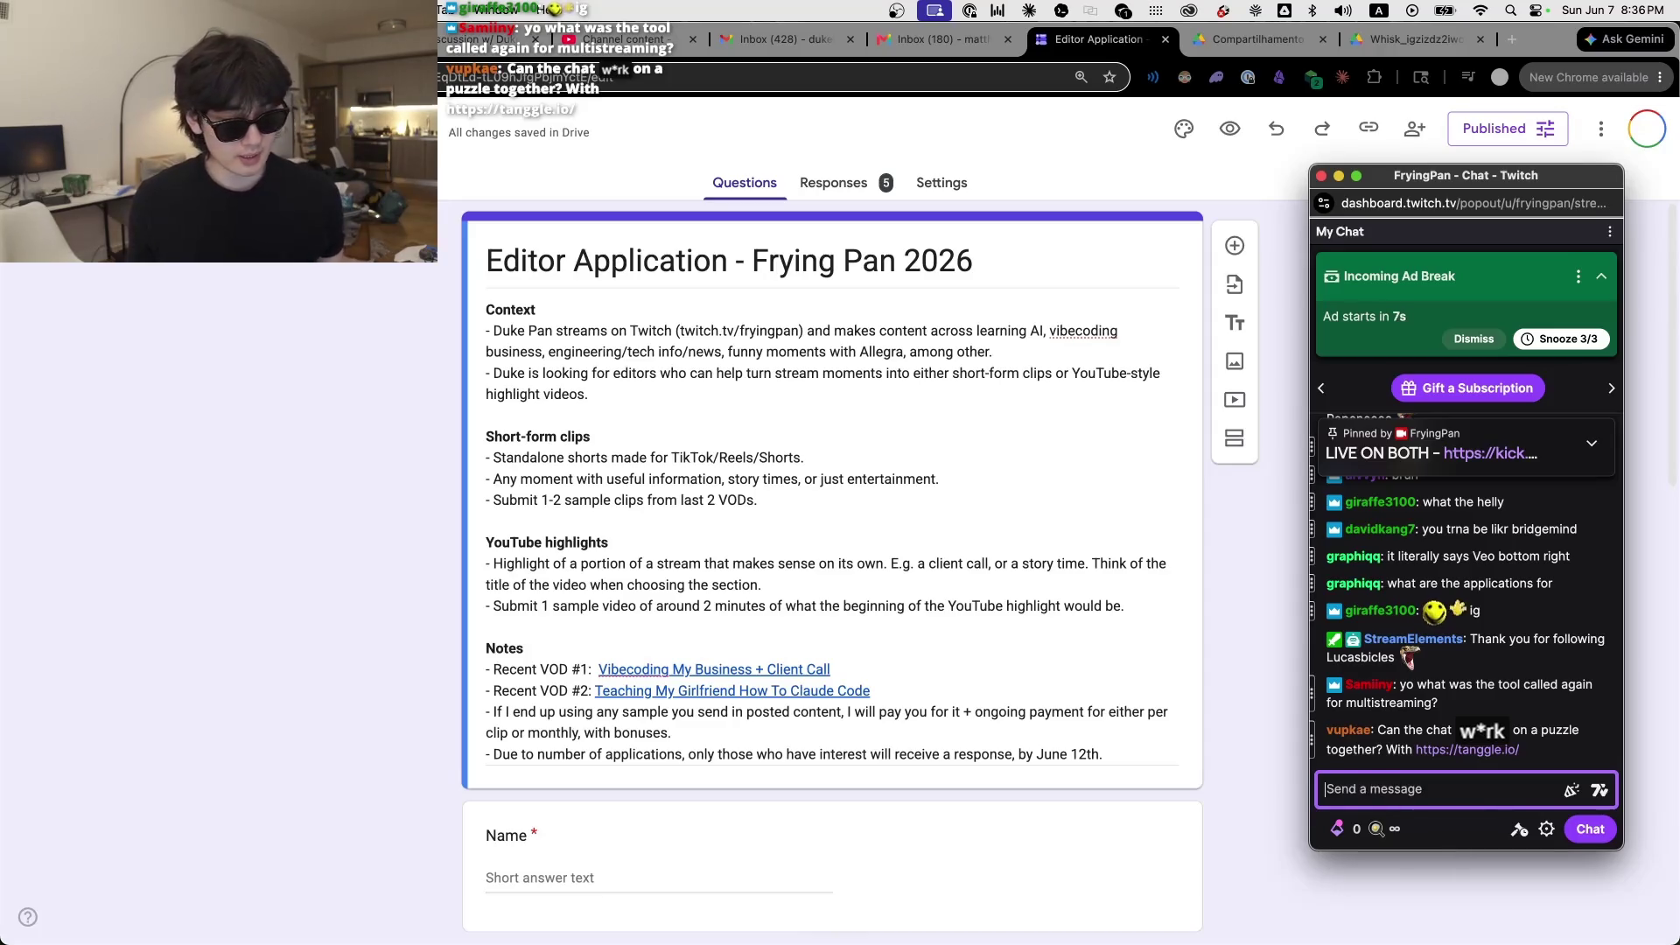
{"action": "type", "text": "st"}
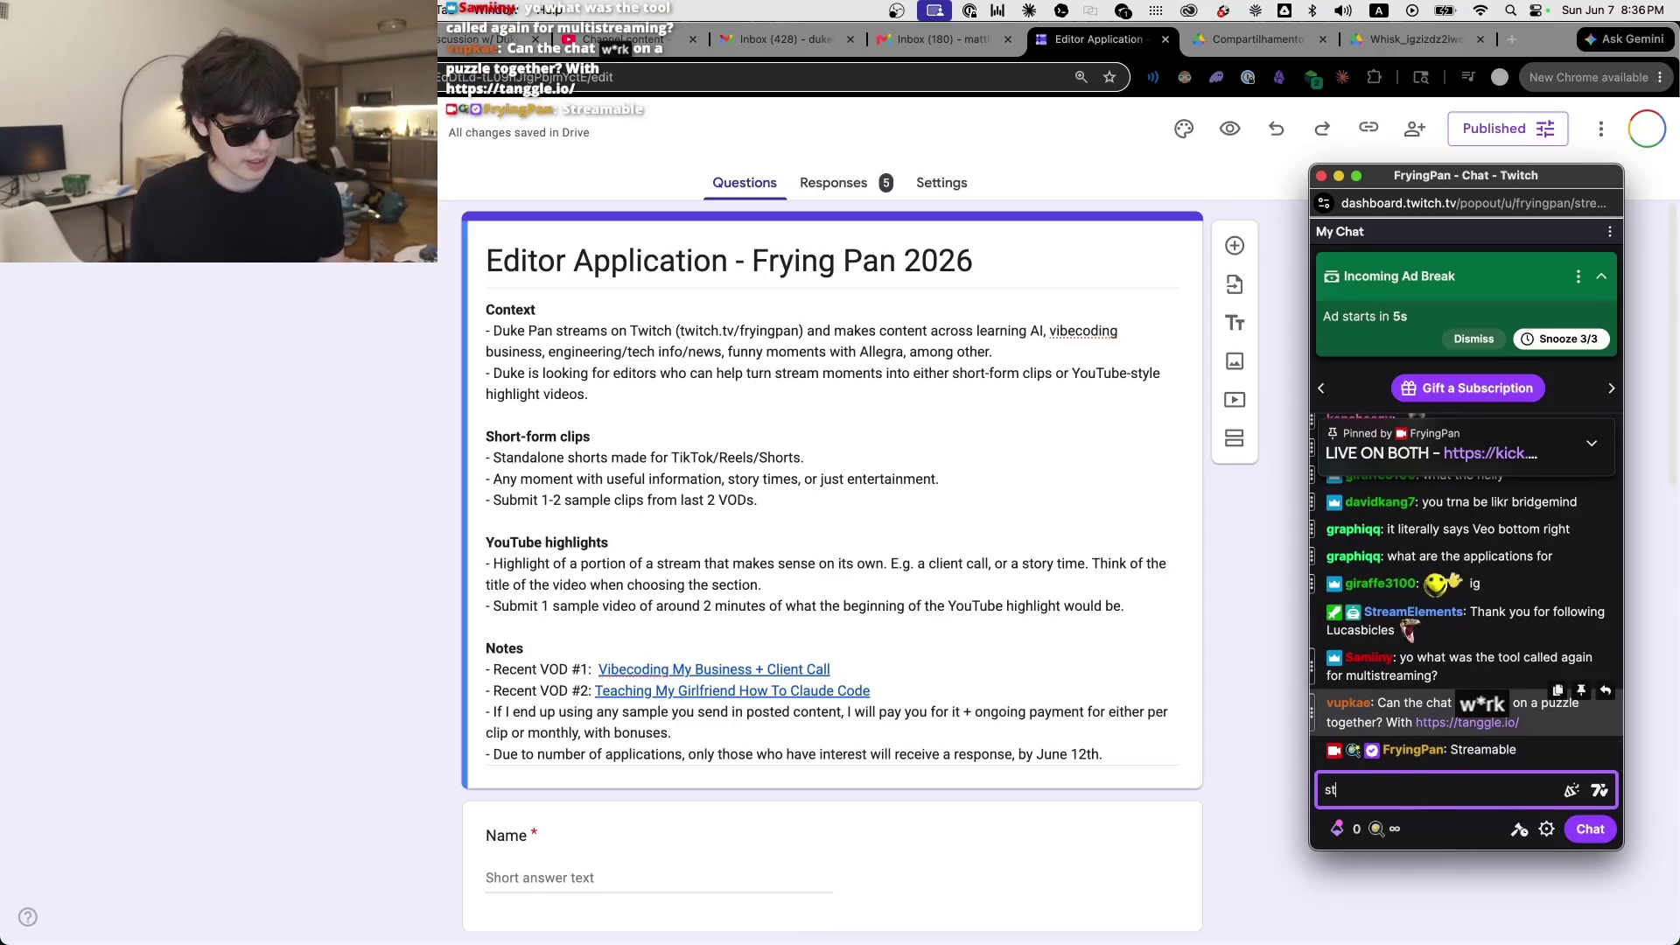
{"action": "type", "text": "reamable.run"}
{"action": "key", "text": "Return"}
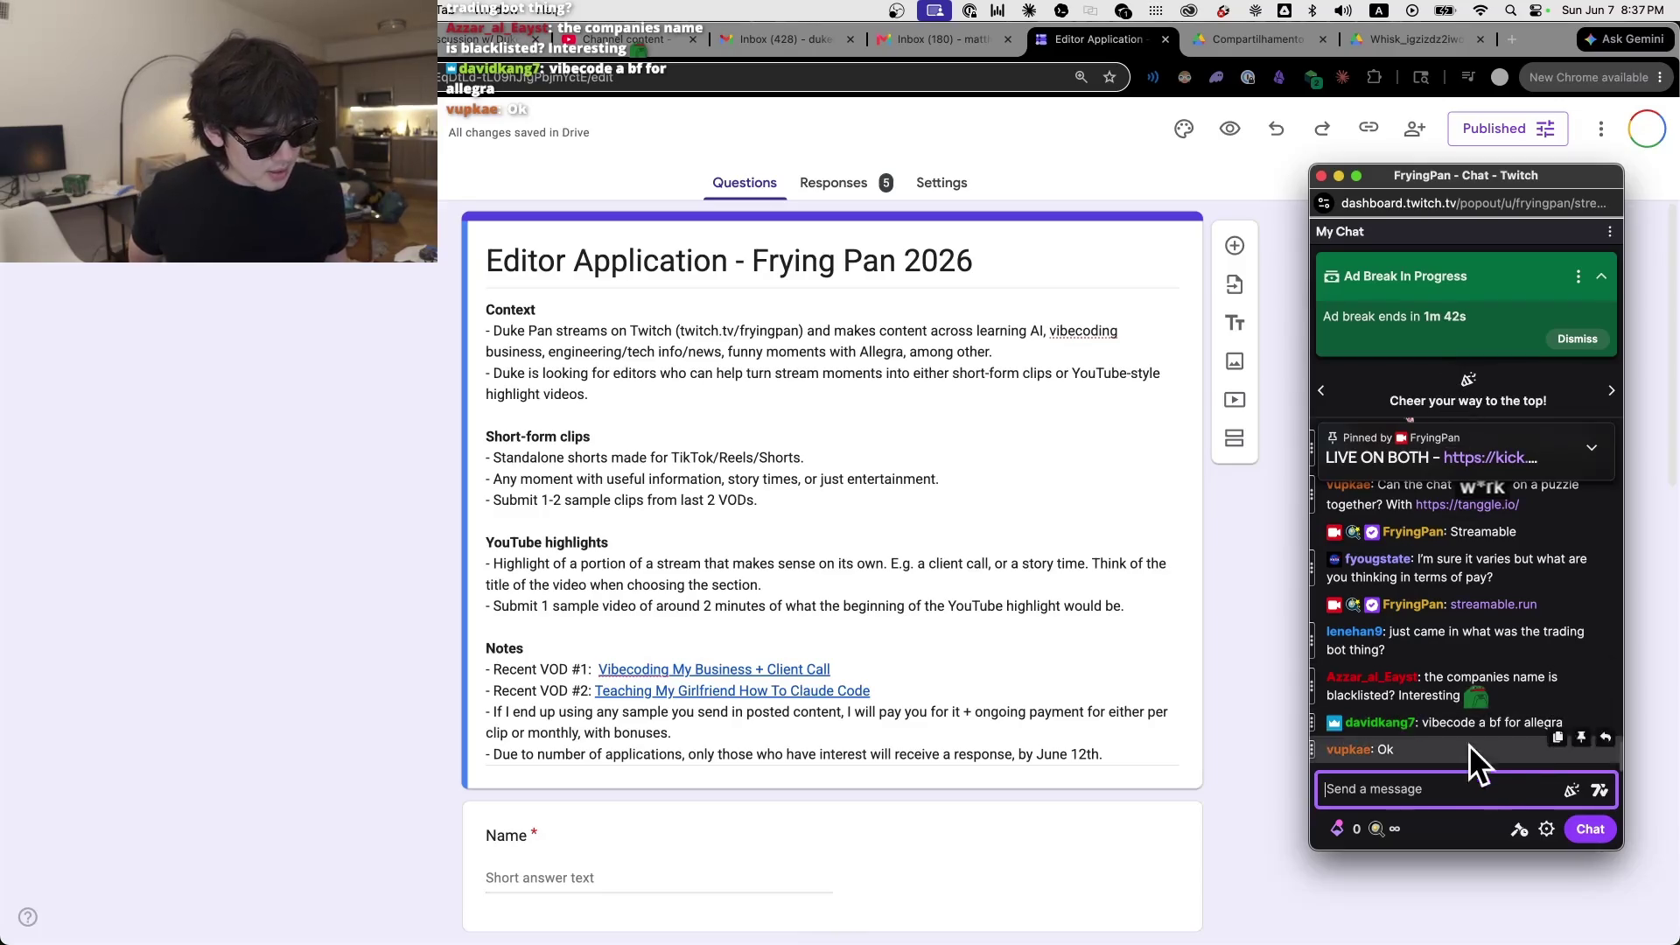
Step: Move the Twitch chat window off screen and switch to the Whisk sample video tab
{"action": "left_click", "coordinate": [1463, 743]}
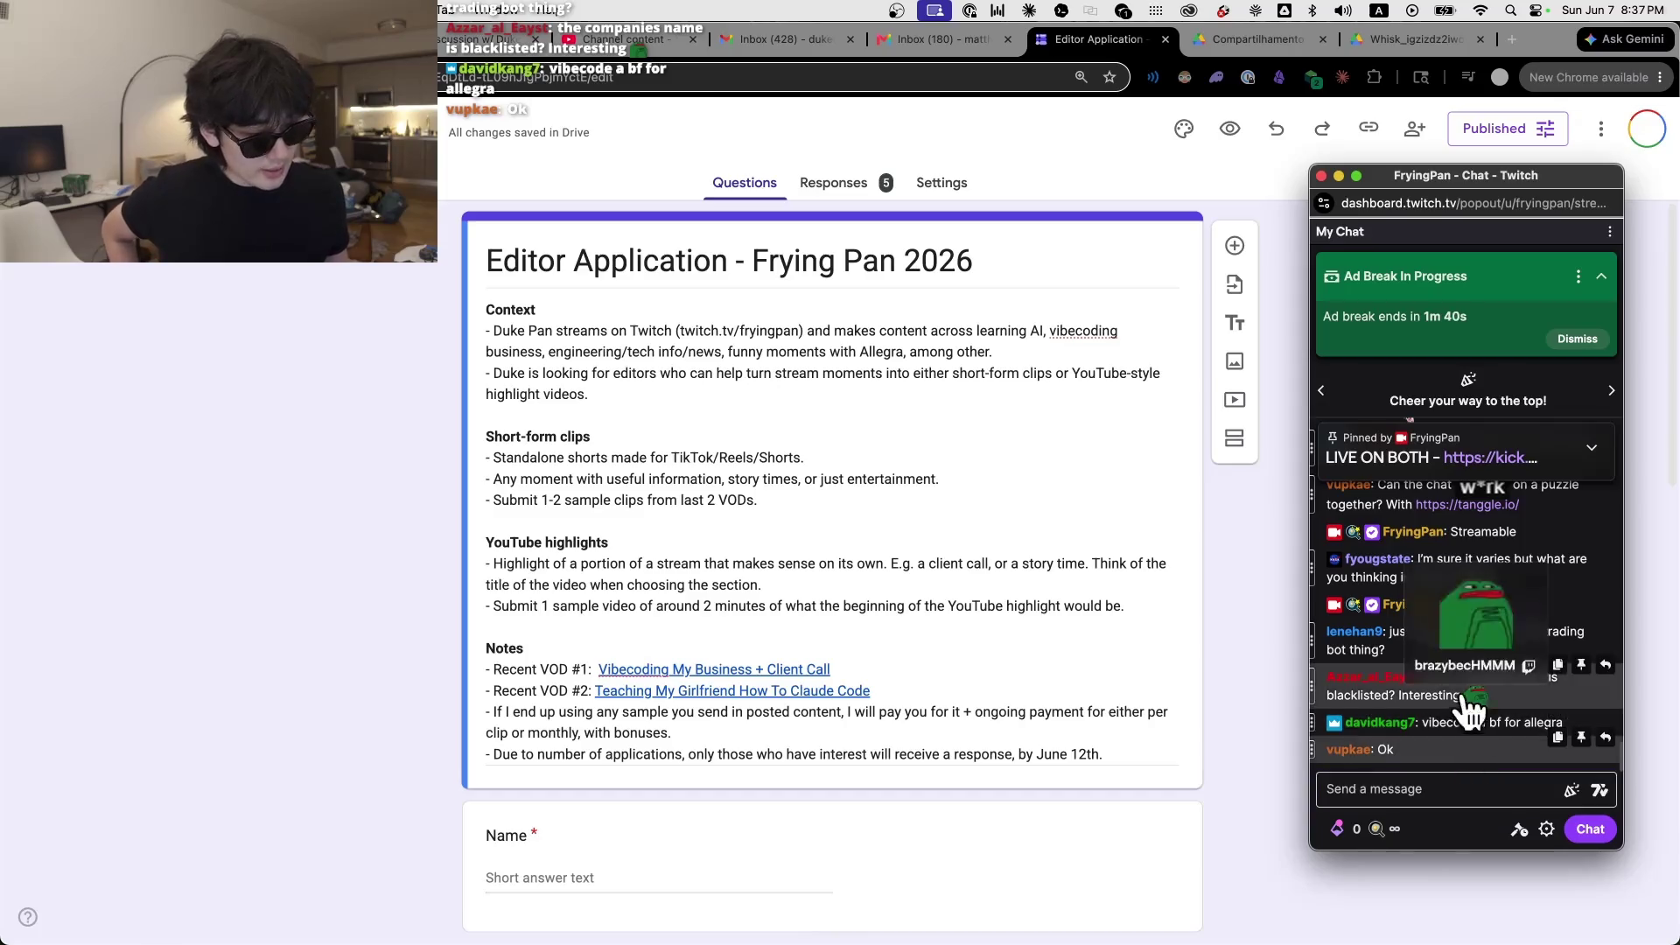
{"action": "mouse_move", "coordinate": [1431, 170]}
{"action": "left_mouse_down"}
{"action": "mouse_move", "coordinate": [1456, 180]}
{"action": "mouse_move", "coordinate": [1332, 163]}
{"action": "left_mouse_up"}
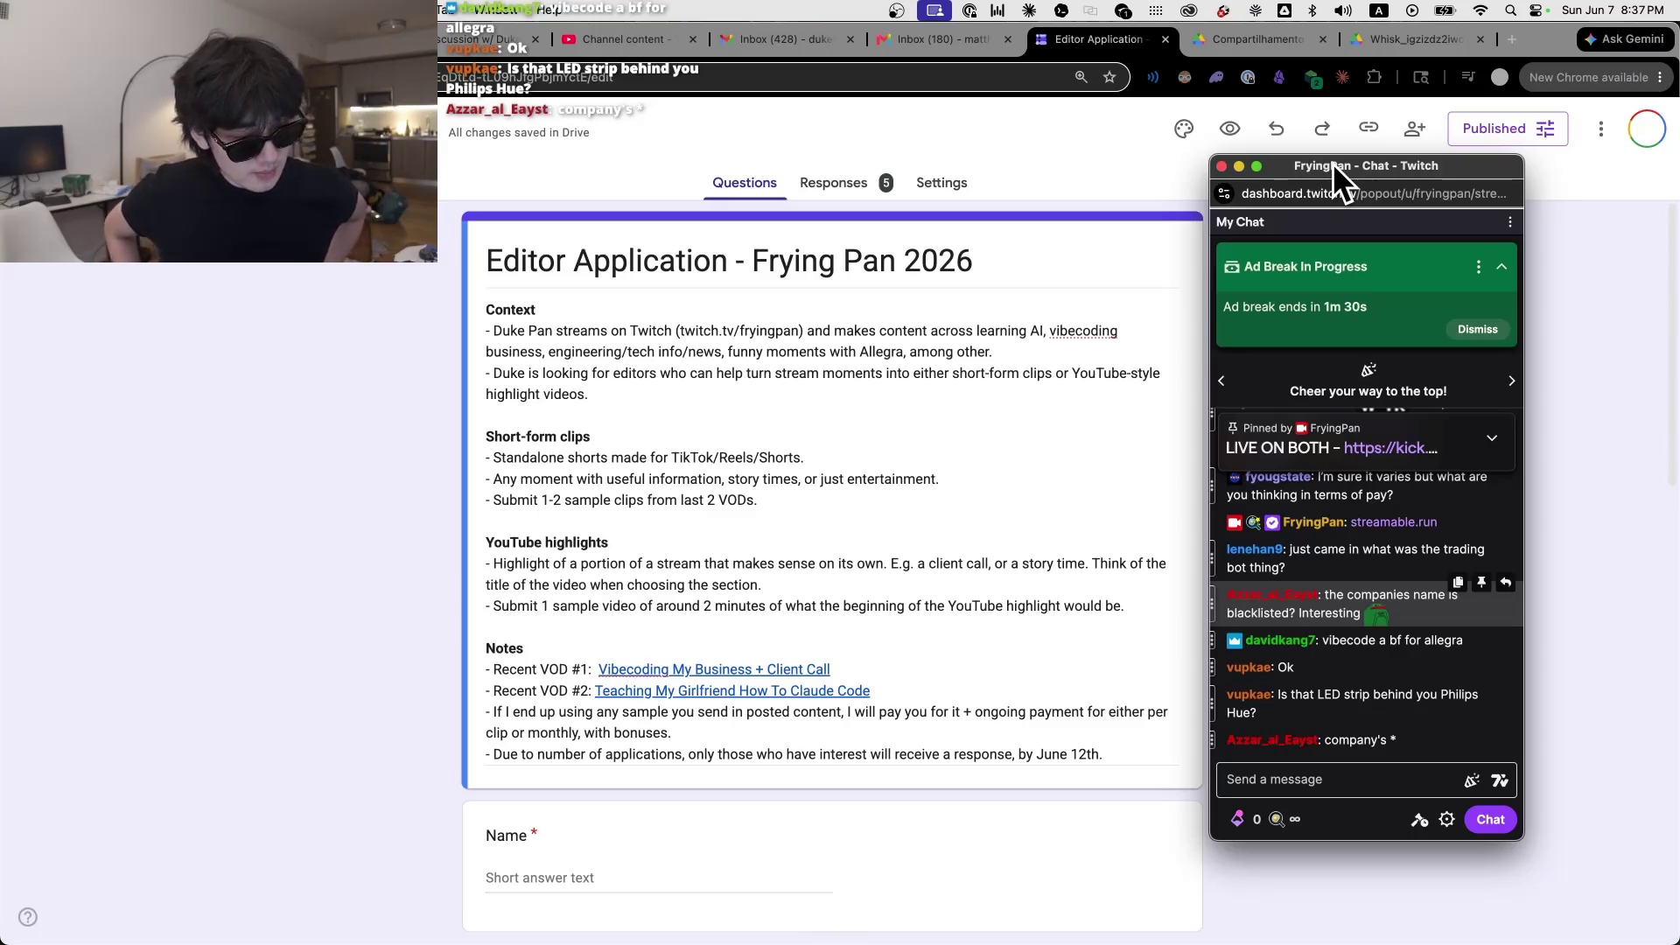
{"action": "left_click_drag", "start_coordinate": [1321, 172], "coordinate": [1679, 171]}
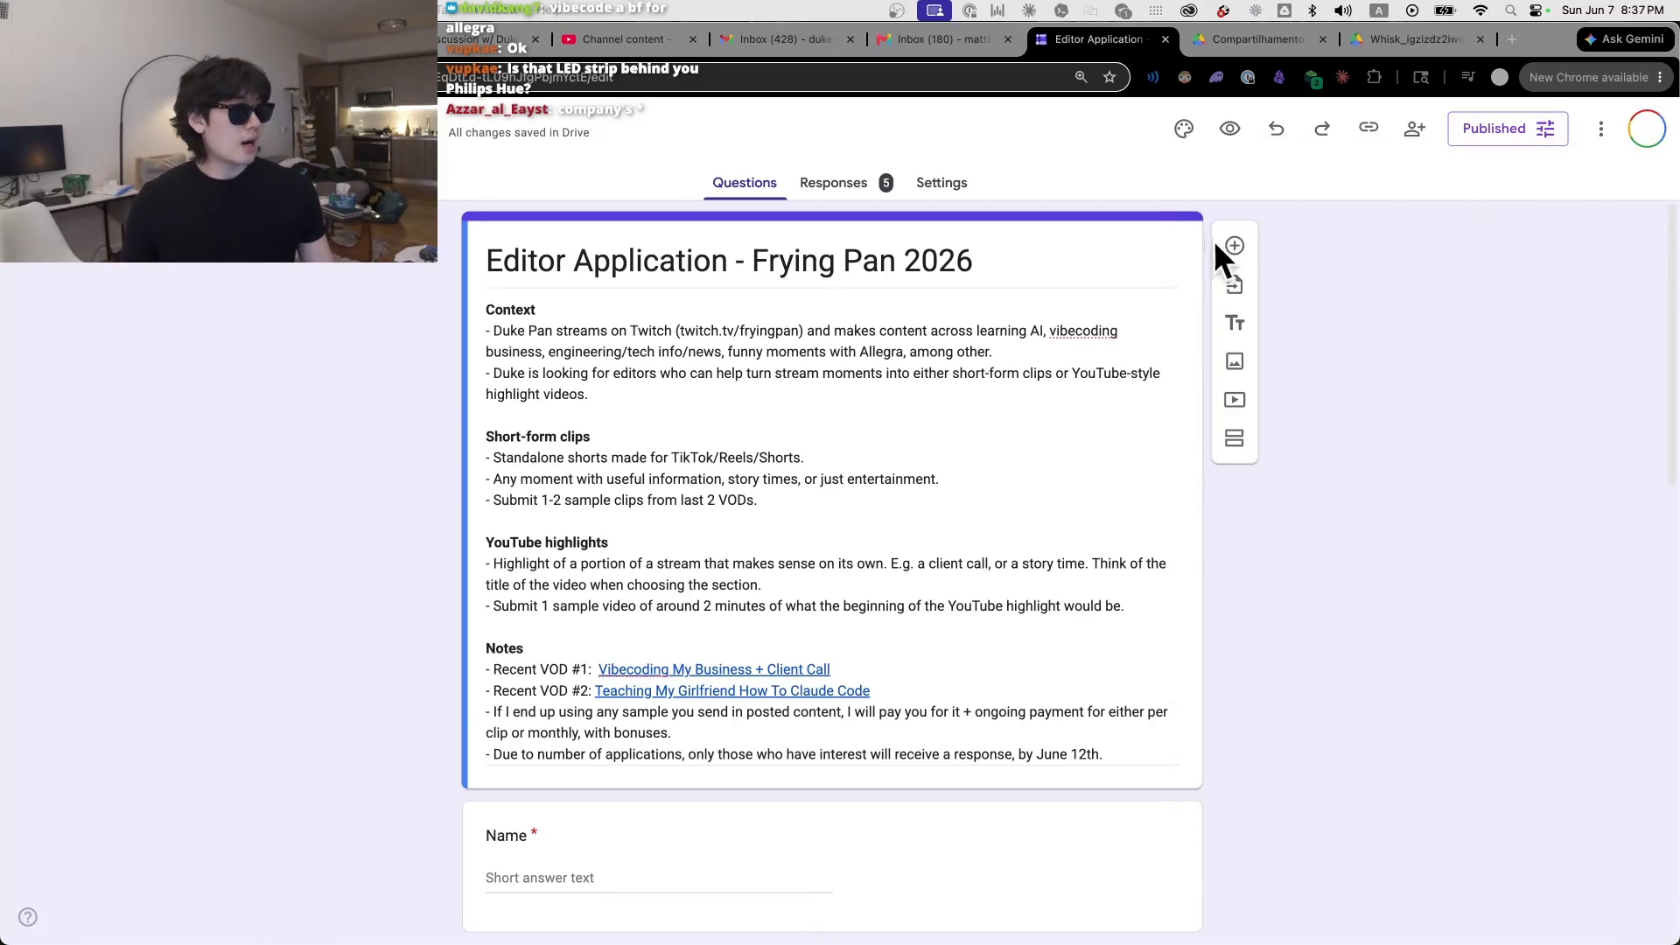
{"action": "left_click", "coordinate": [1235, 42]}
{"action": "left_click", "coordinate": [1384, 44]}
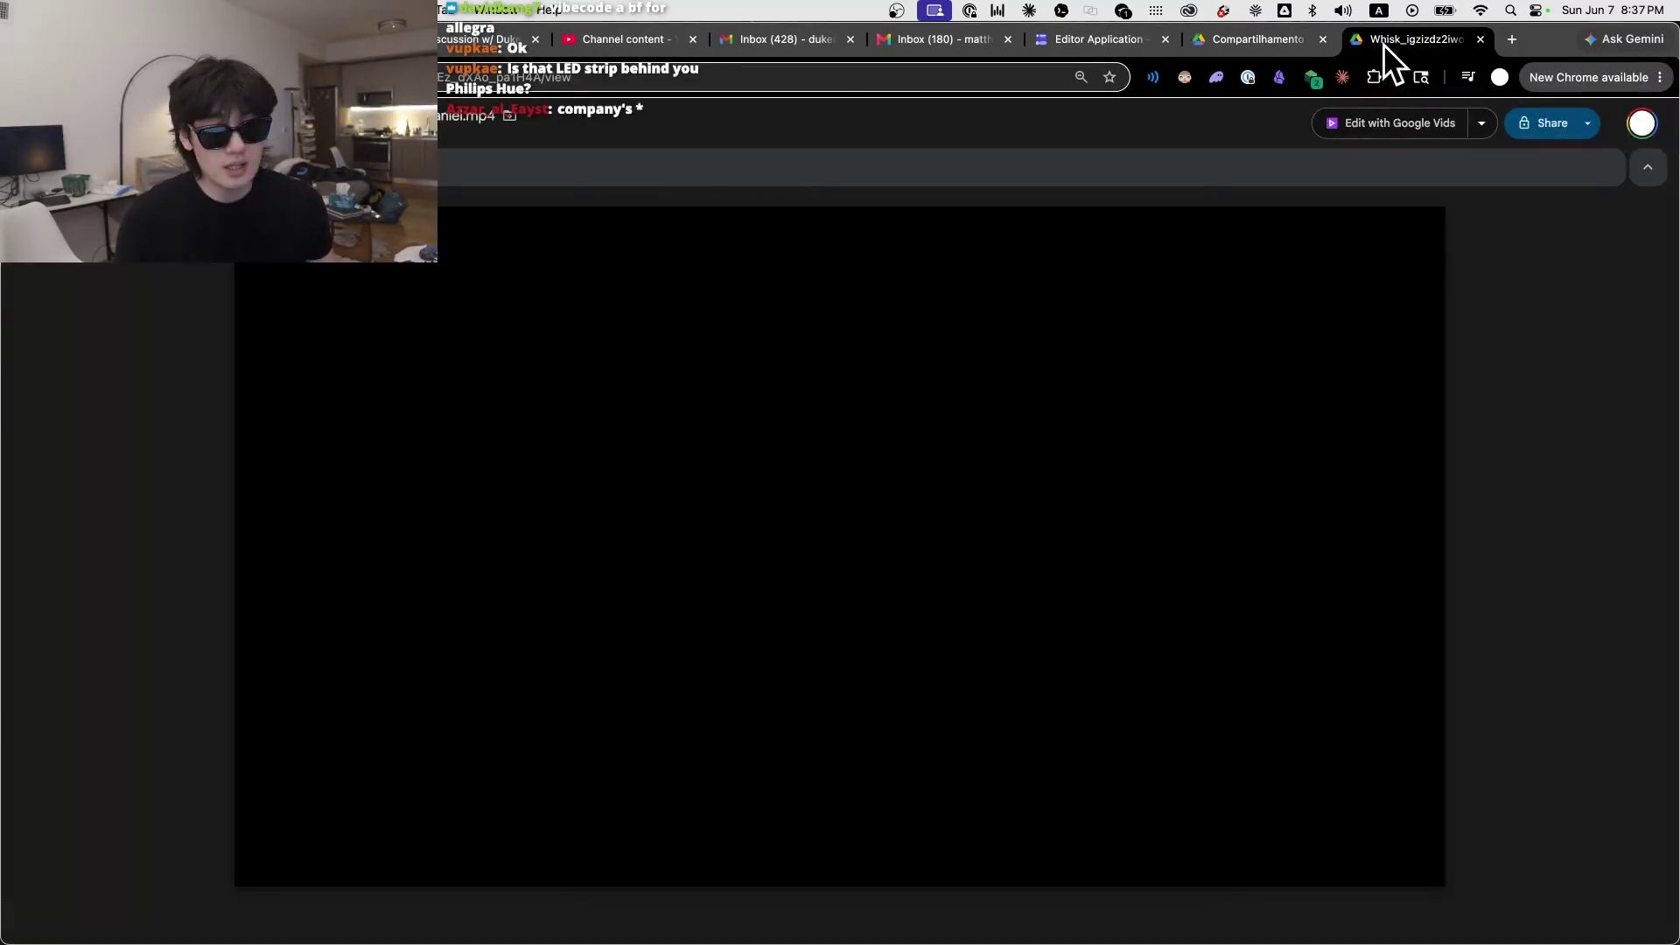
Step: Close the résumé and sample video tabs
{"action": "left_click", "coordinate": [1242, 42]}
{"action": "key", "text": "super+w"}
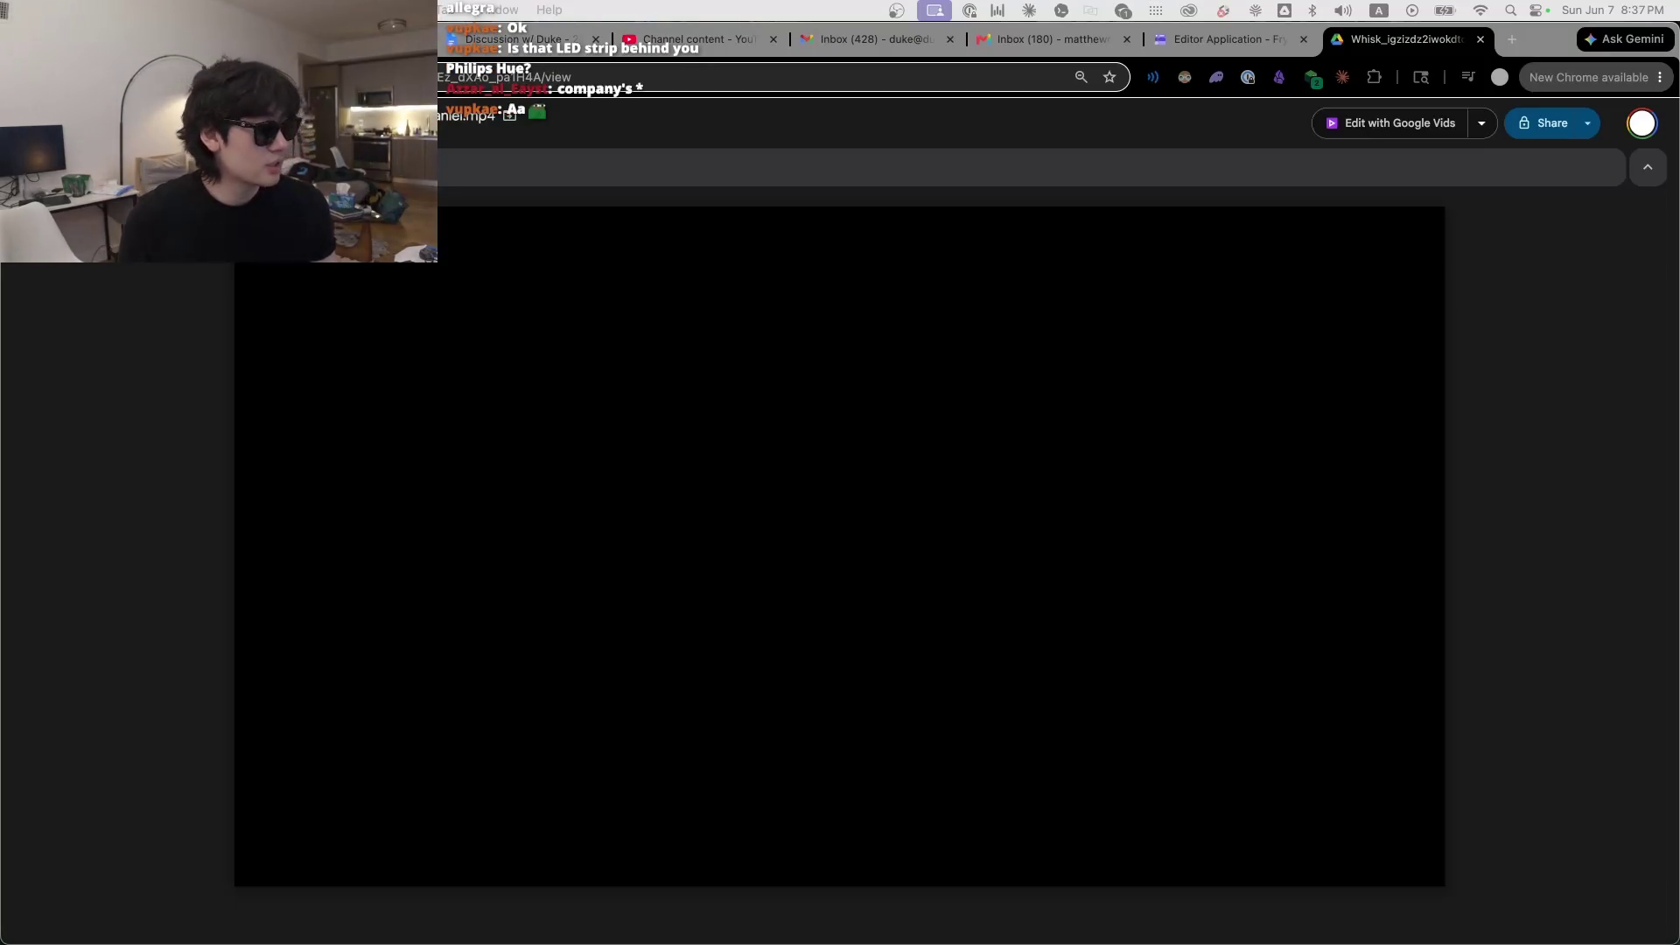
{"action": "middle_click", "coordinate": [1379, 35]}
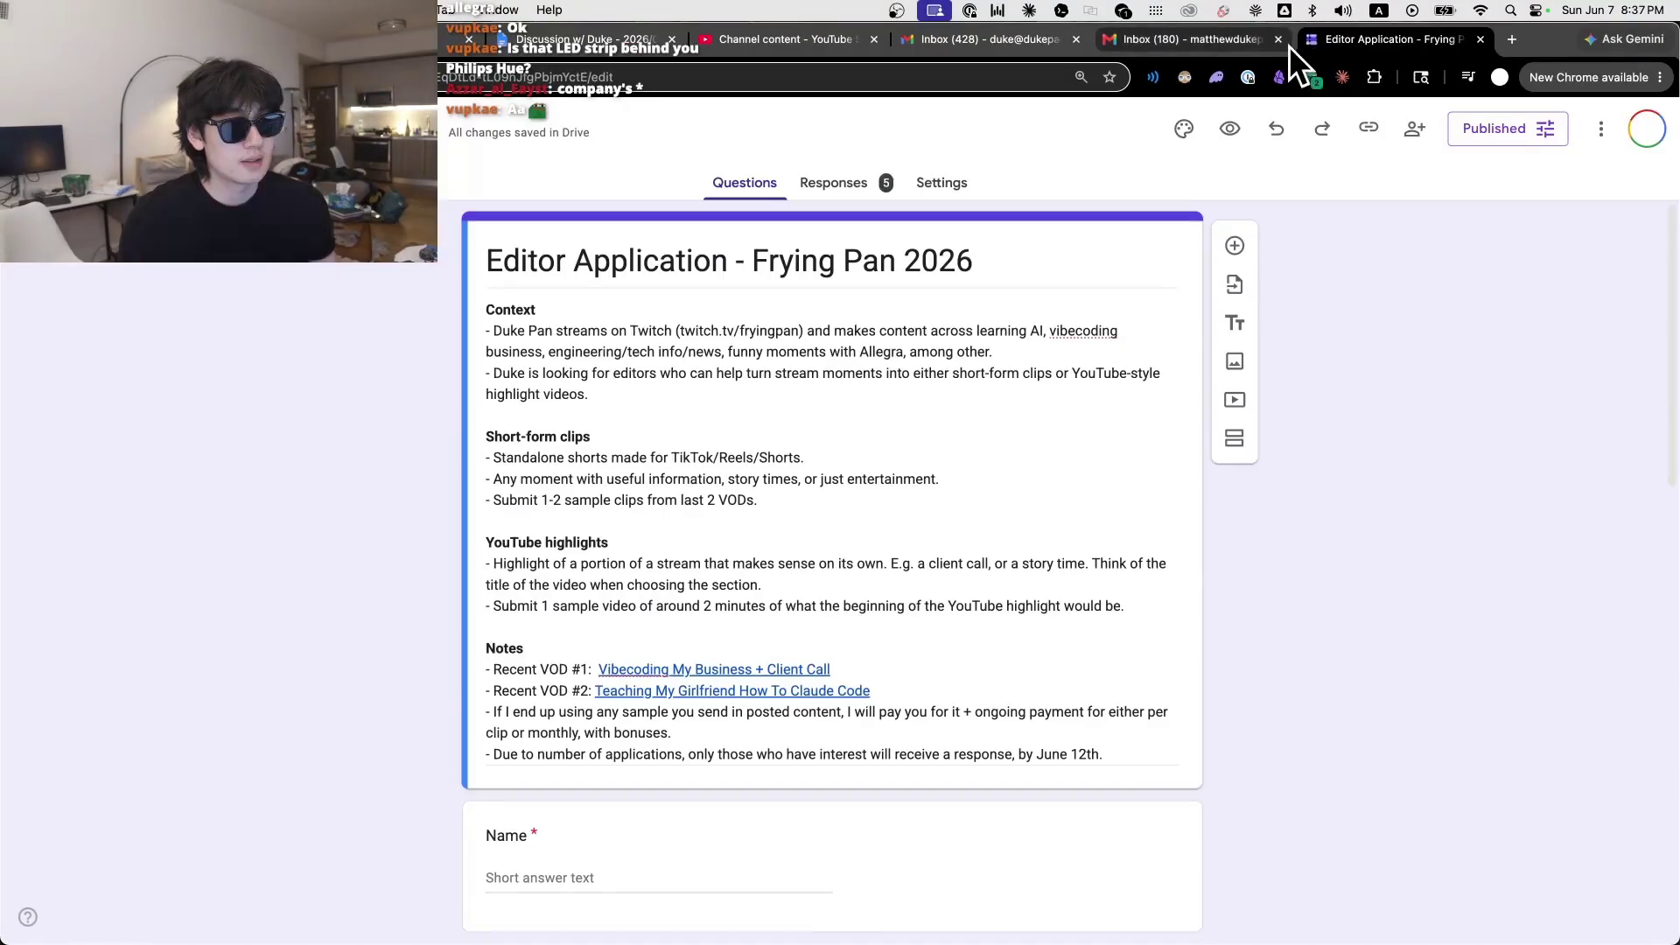
Step: Open a SnapInsta .mp4 sample clip from the form's responses summary
{"action": "scroll", "coordinate": [1005, 586], "scroll_direction": "down", "scroll_amount": 15}
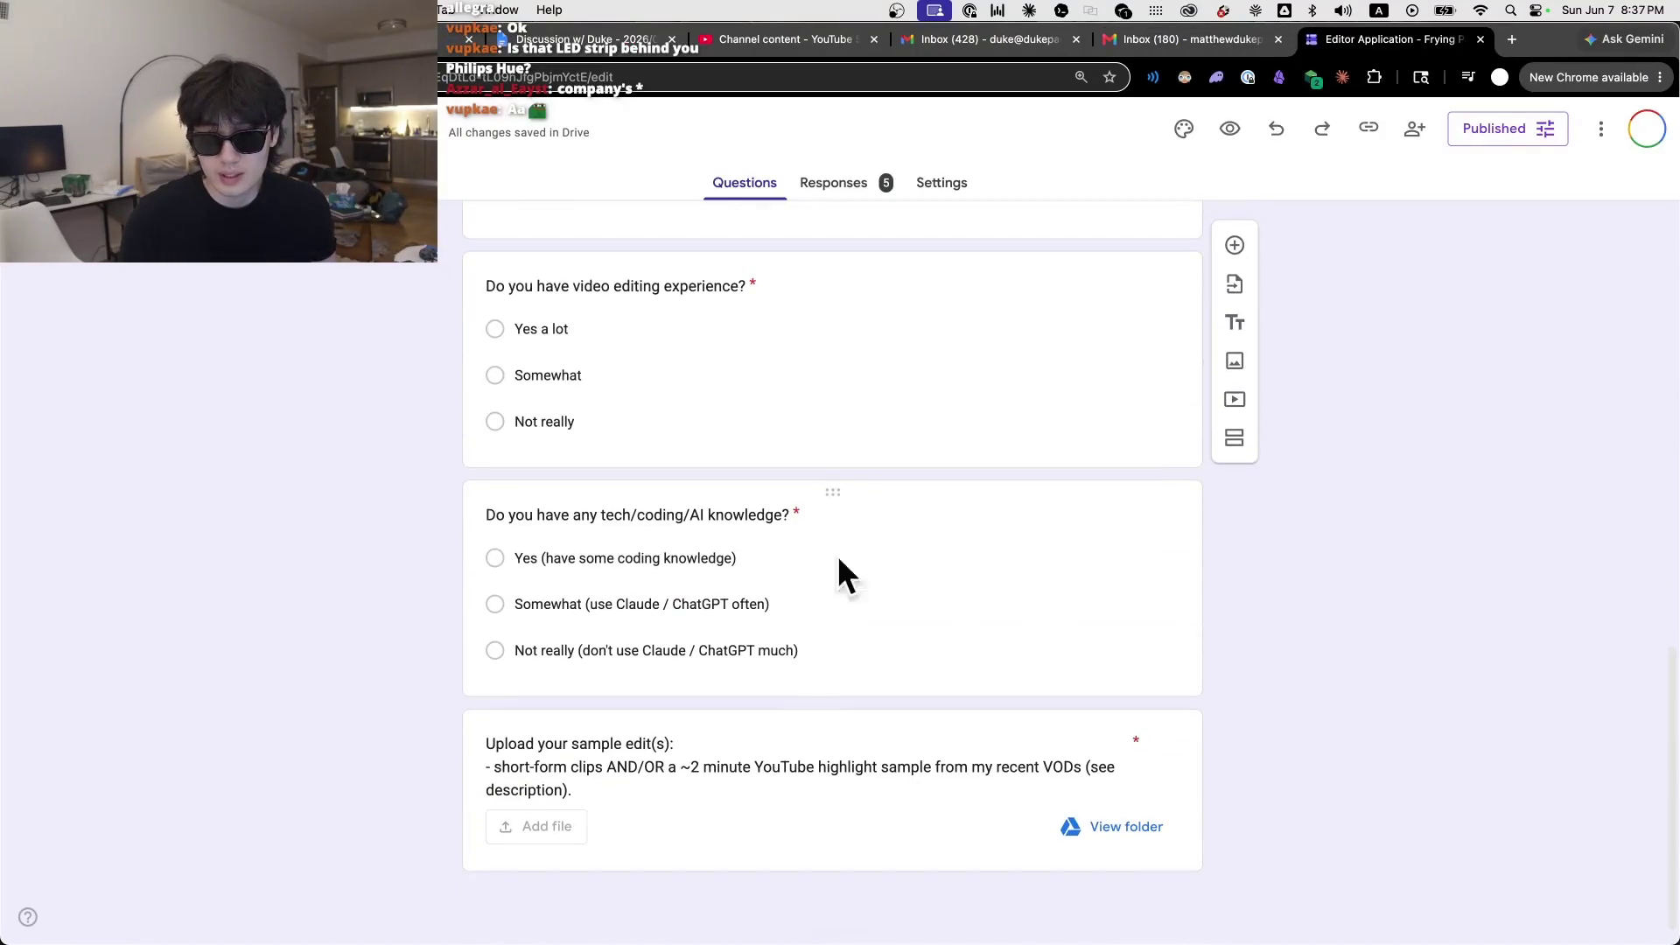
{"action": "left_click", "coordinate": [829, 201]}
{"action": "scroll", "coordinate": [722, 586], "scroll_direction": "down", "scroll_amount": 15}
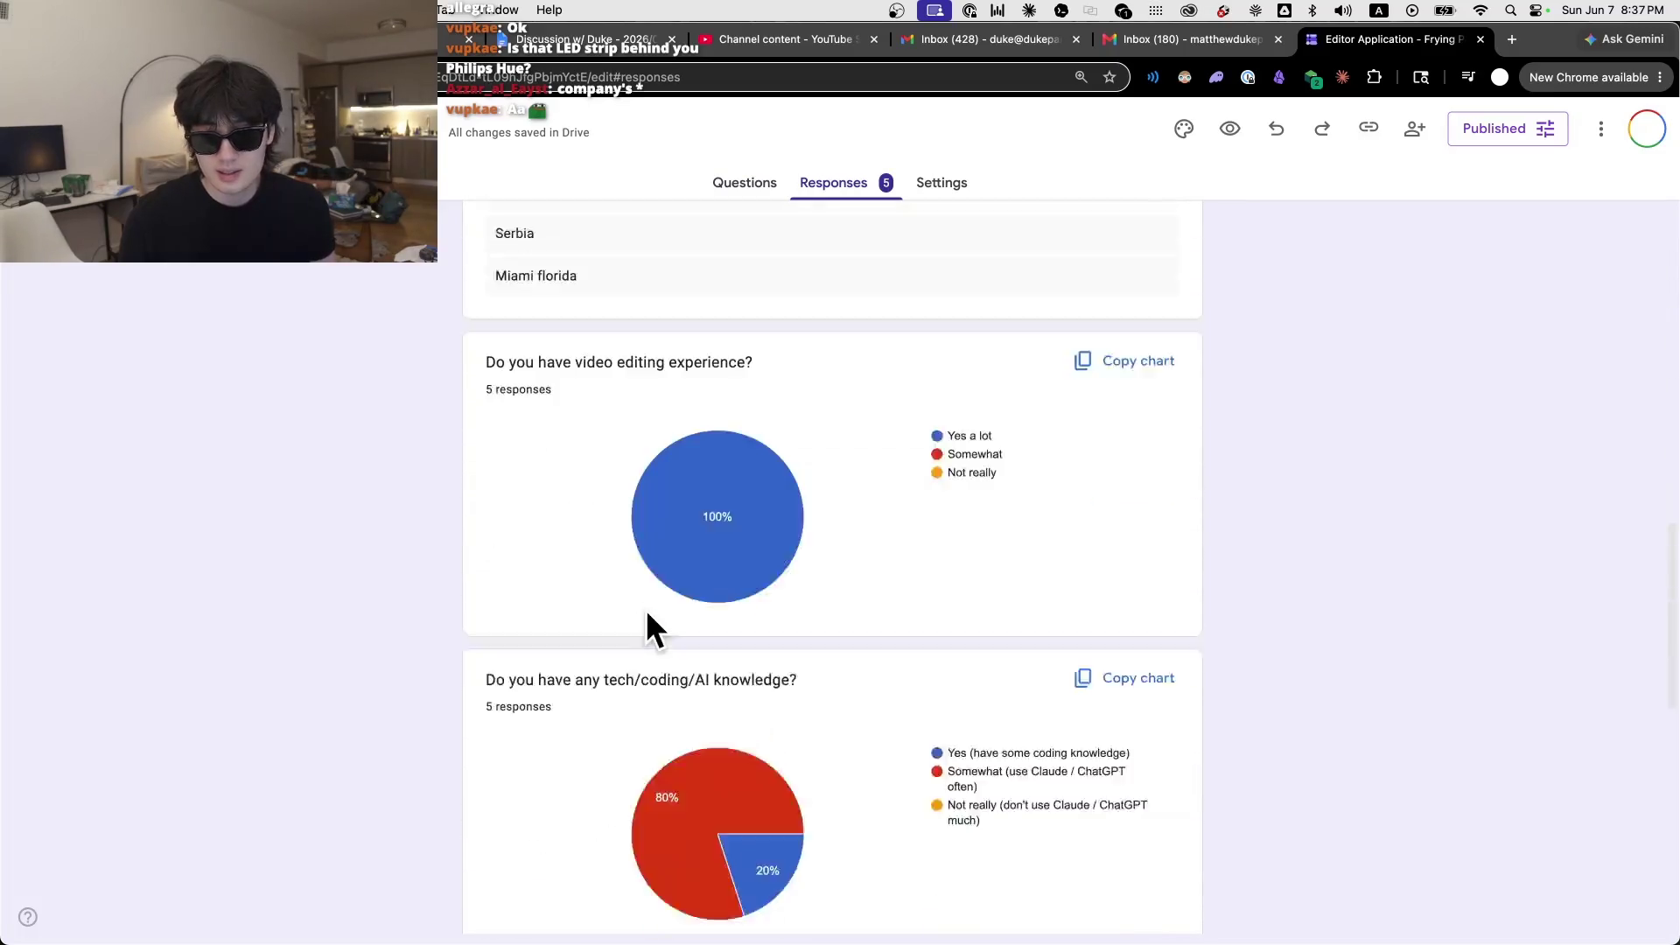
{"action": "scroll", "coordinate": [669, 590], "scroll_direction": "down", "scroll_amount": 6}
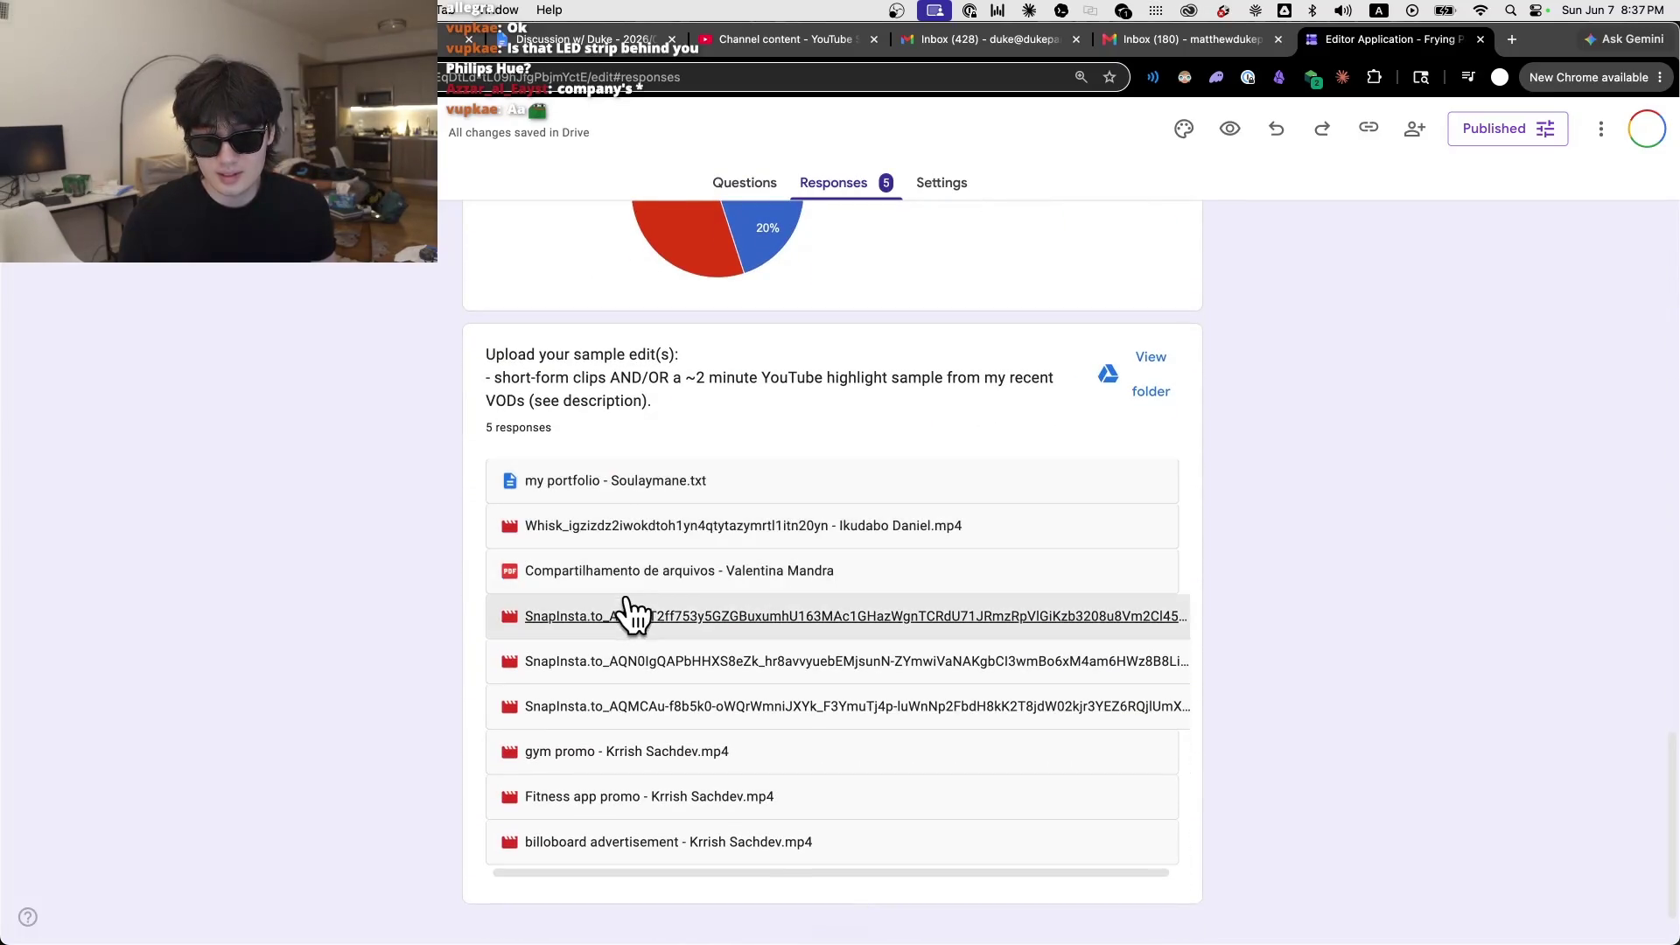
{"action": "left_click", "coordinate": [665, 600]}
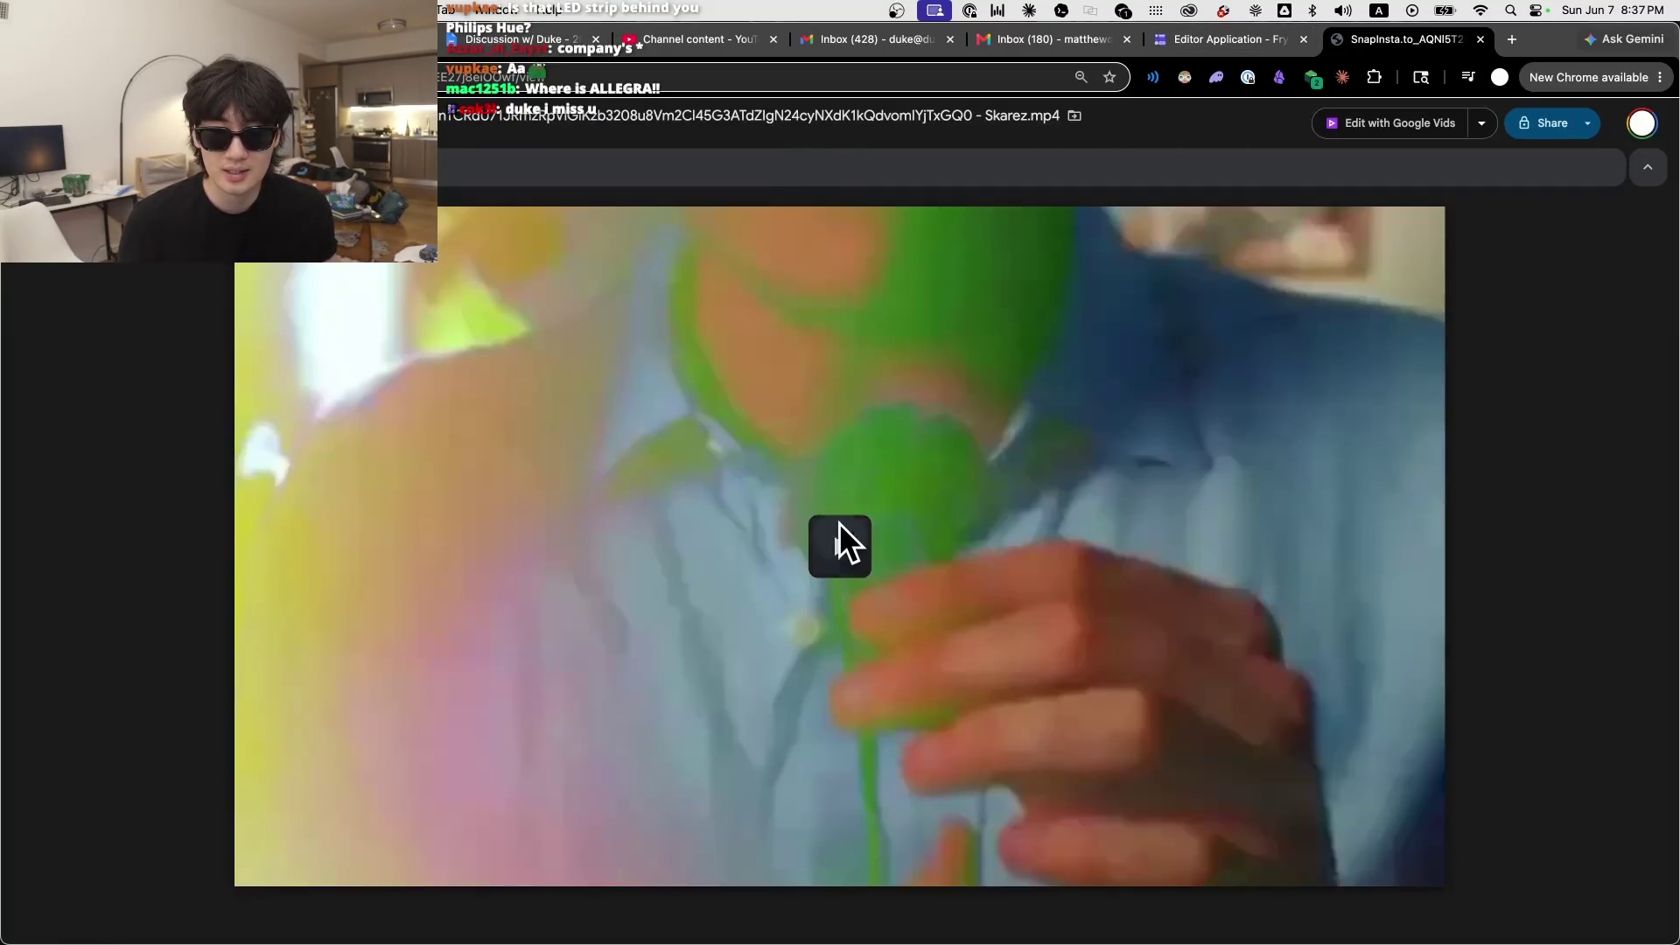
Step: Play and pause the SnapInsta sample video in Drive, then close its preview
{"action": "left_click", "coordinate": [840, 543]}
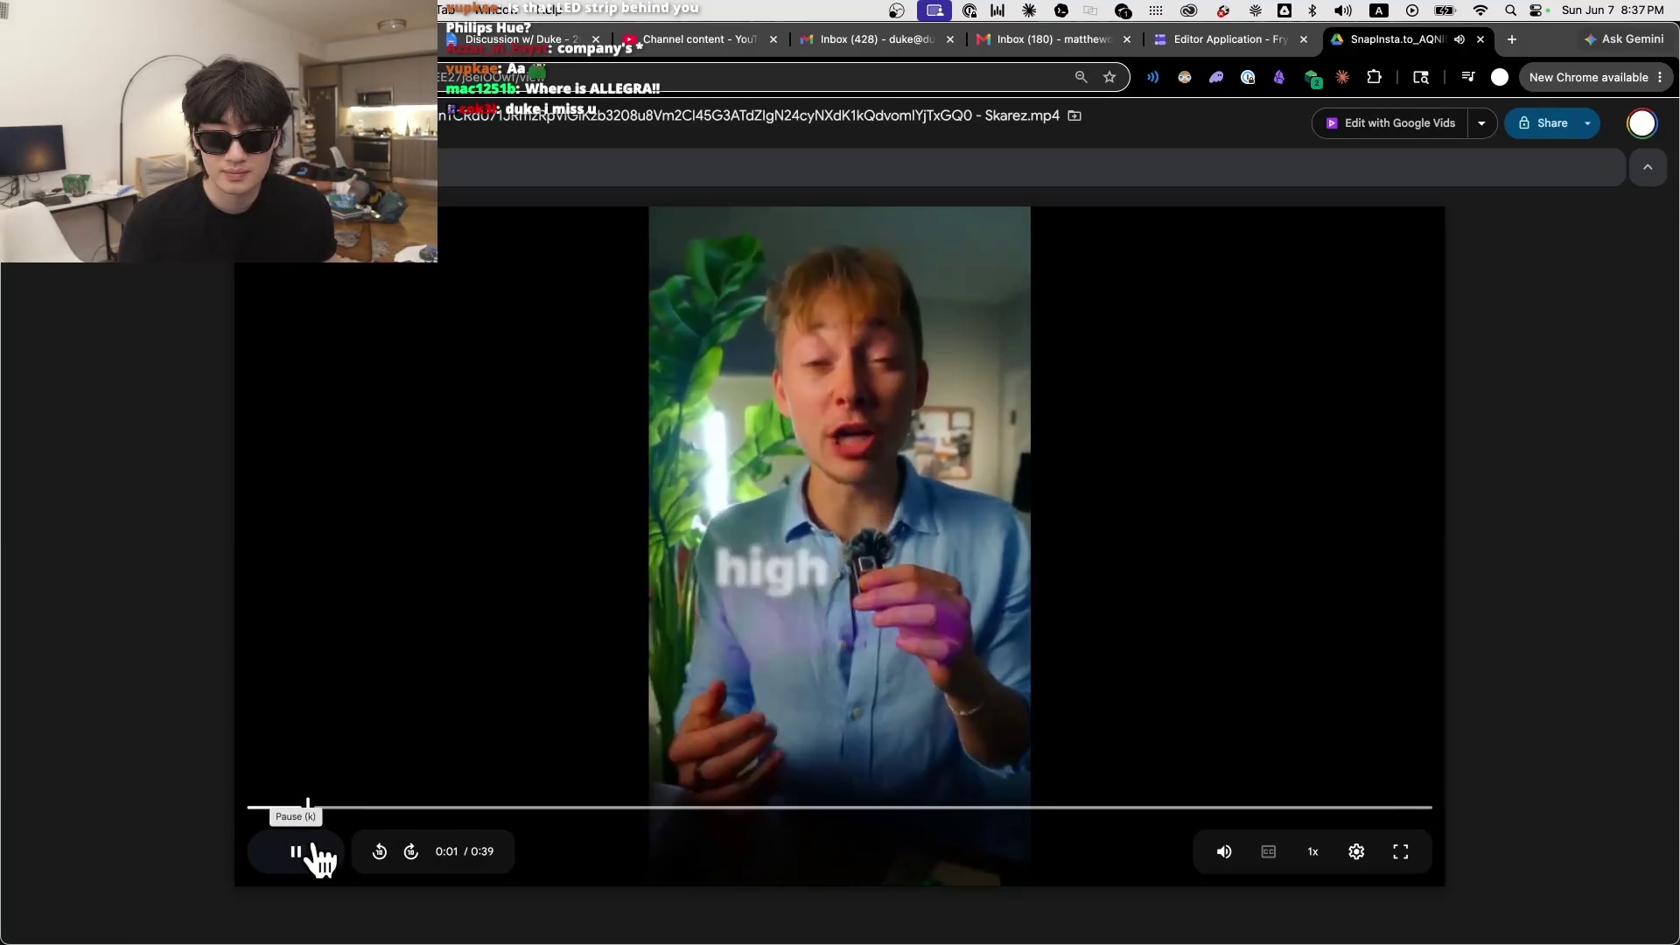
{"action": "mouse_move", "coordinate": [1228, 862]}
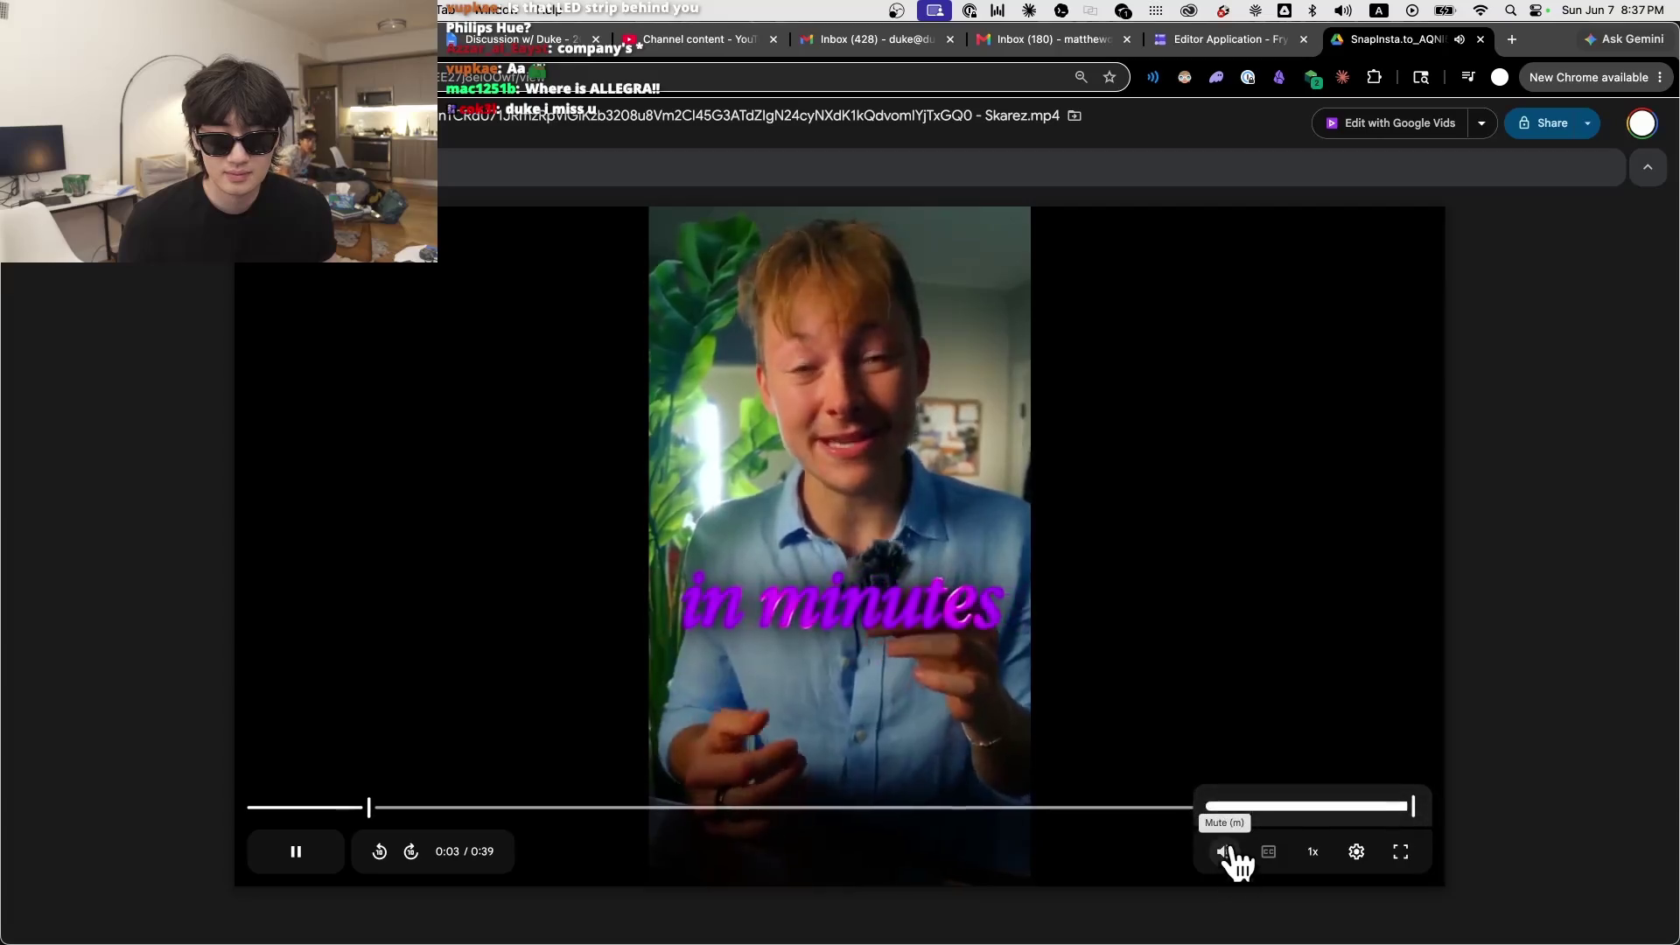
{"action": "left_click", "coordinate": [1002, 490]}
{"action": "key", "text": "super+w"}
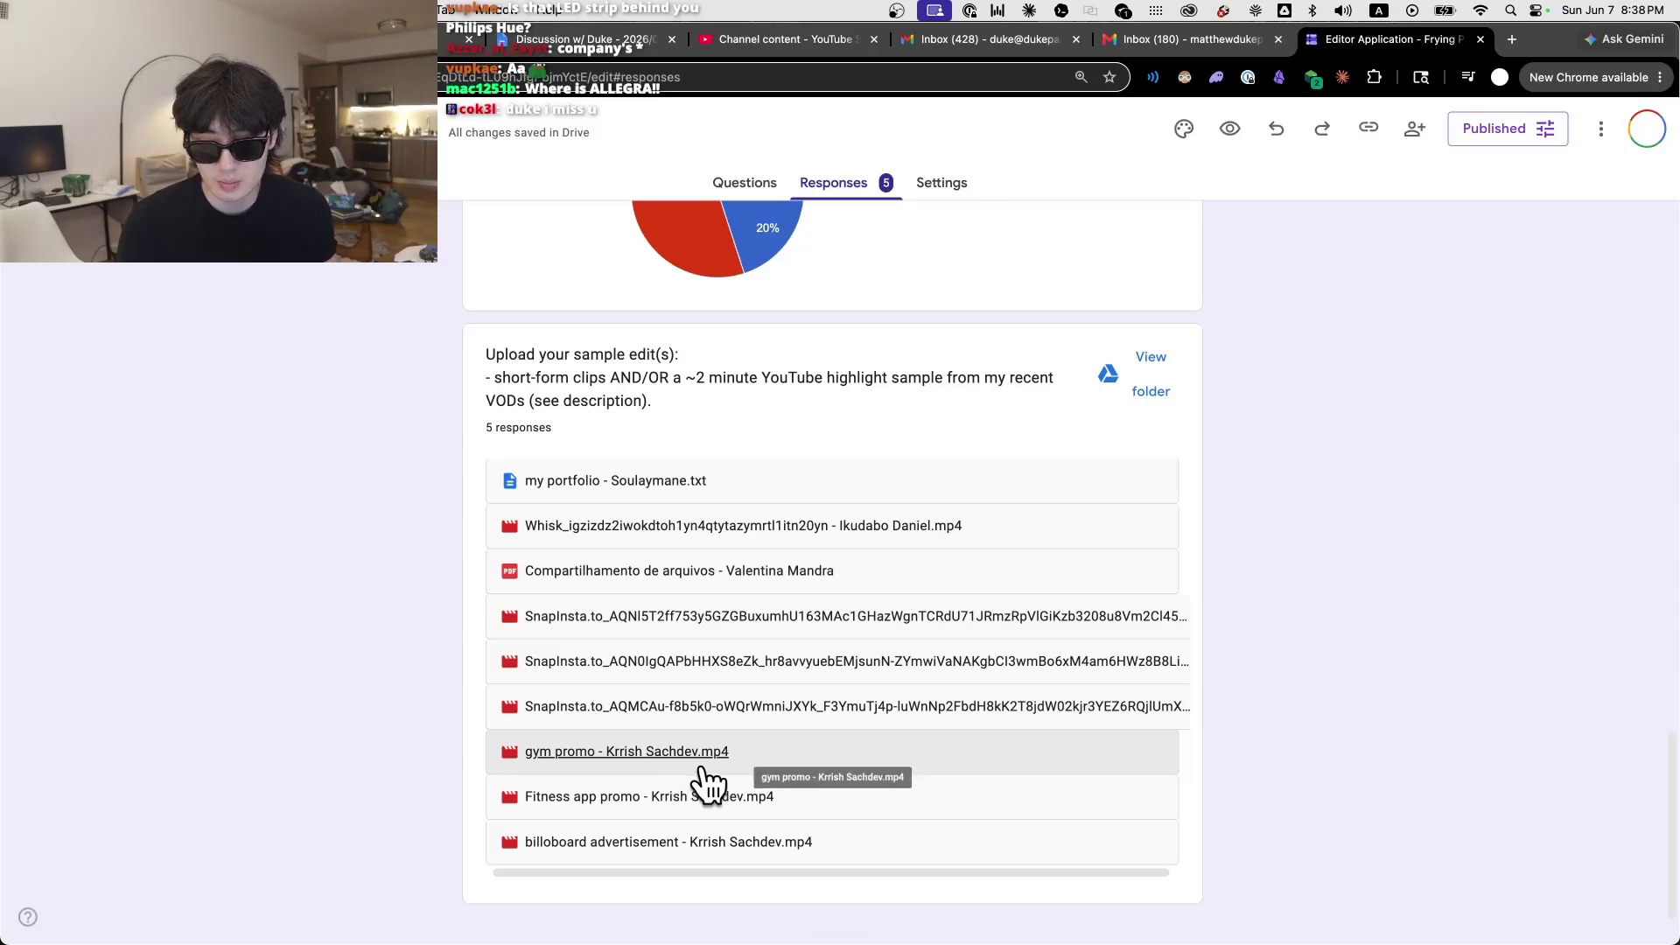
Step: Preview the billboard advertisement clip, close it, and return to the form's Questions view
{"action": "scroll", "coordinate": [616, 917], "scroll_direction": "up", "scroll_amount": 1}
{"action": "left_click", "coordinate": [625, 885]}
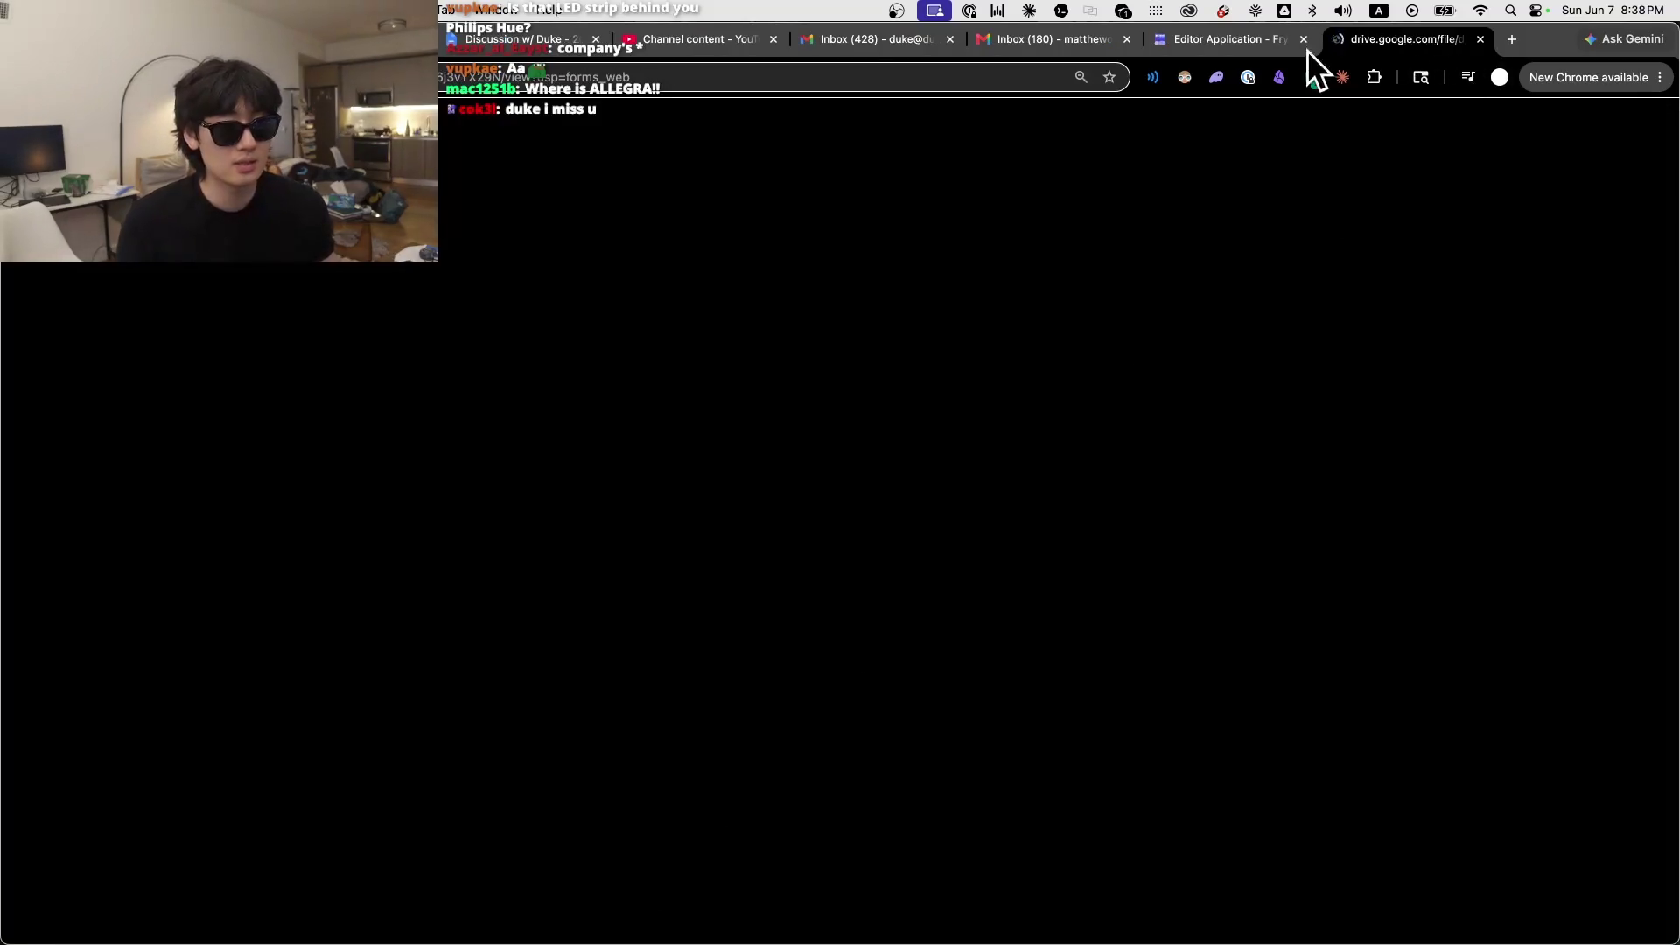
{"action": "left_click", "coordinate": [1308, 50]}
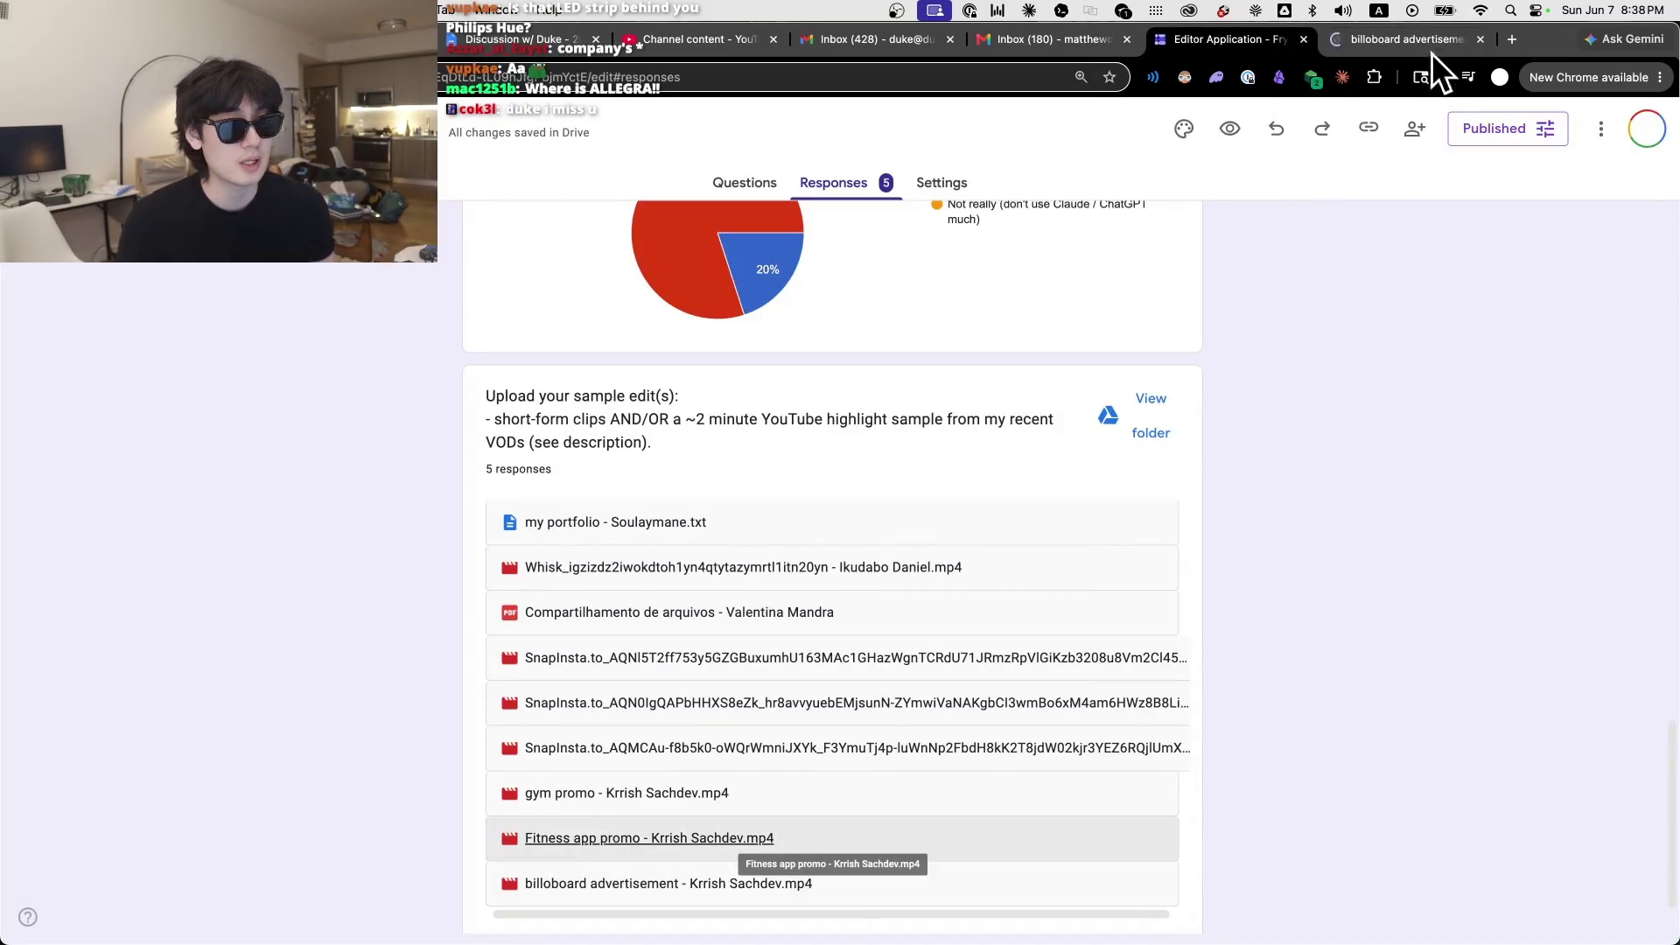
{"action": "left_click", "coordinate": [1430, 42]}
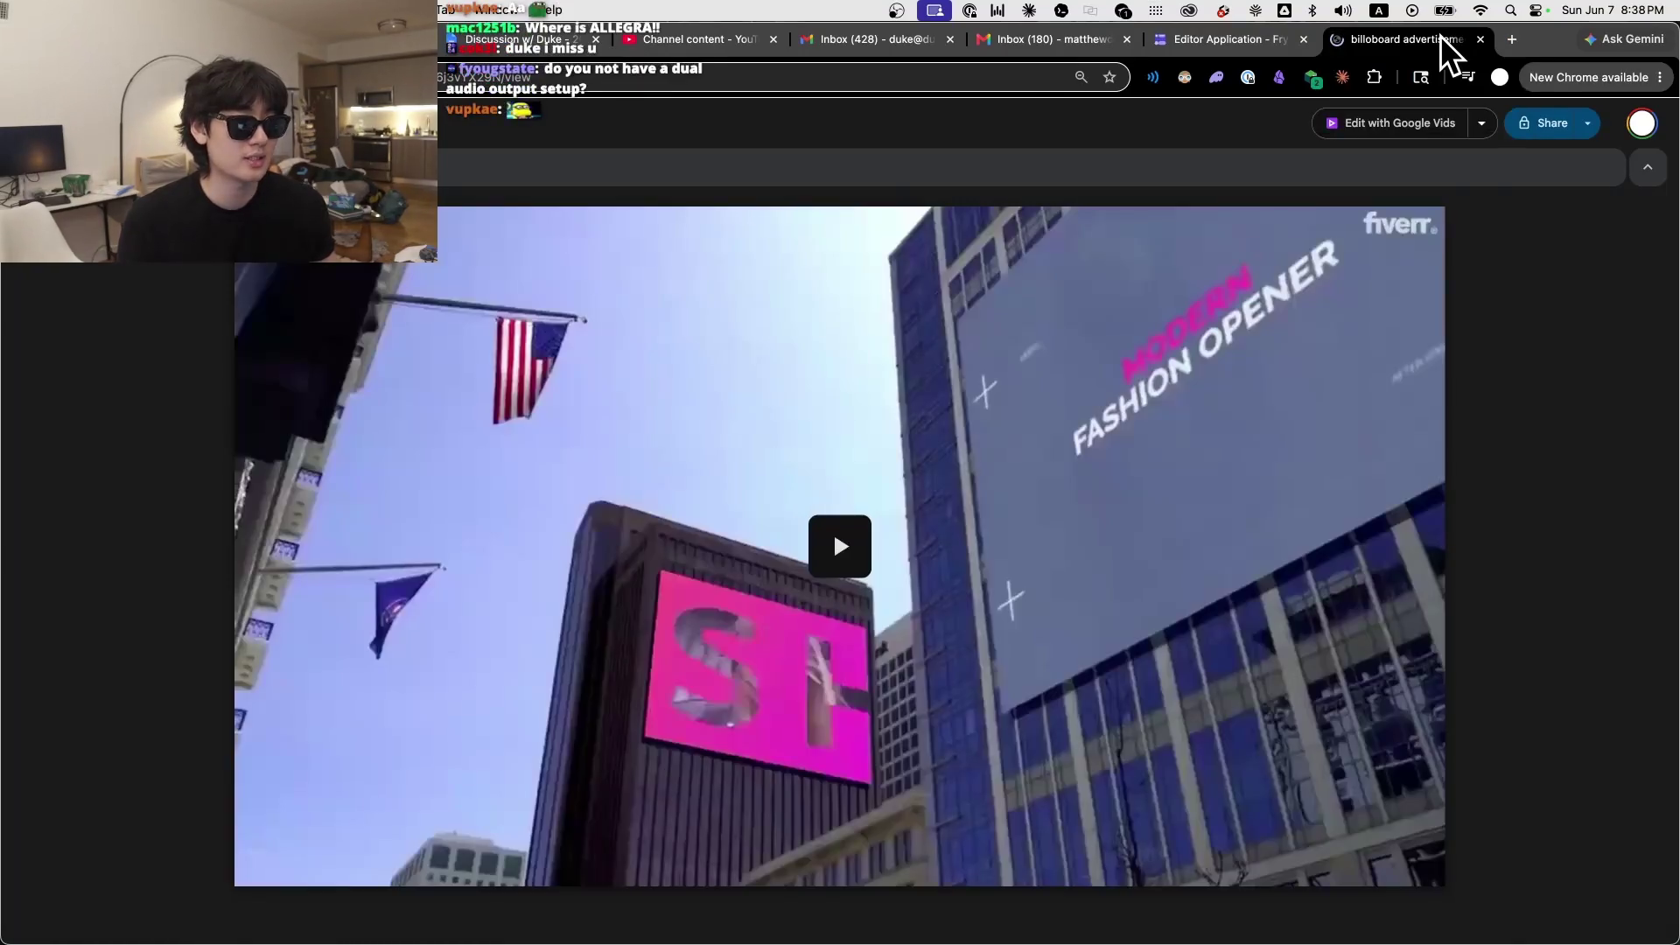
{"action": "key", "text": "super+w"}
{"action": "scroll", "coordinate": [682, 464], "scroll_direction": "up", "scroll_amount": 10}
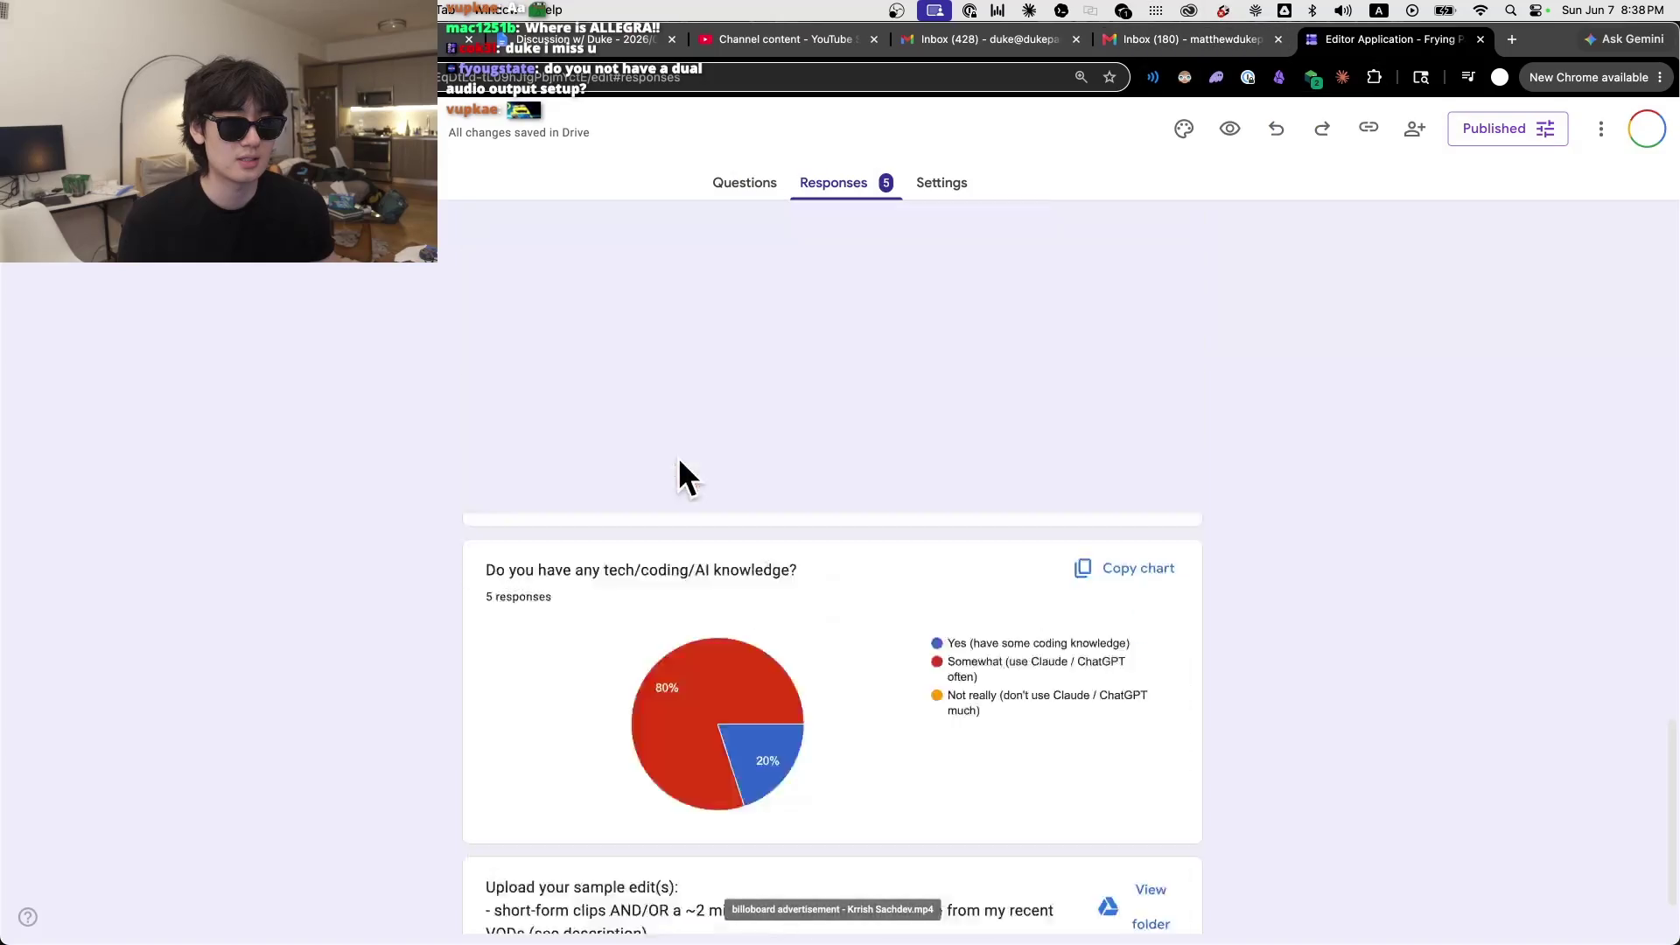
{"action": "left_click", "coordinate": [744, 183]}
{"action": "scroll", "coordinate": [751, 495], "scroll_direction": "down", "scroll_amount": 10}
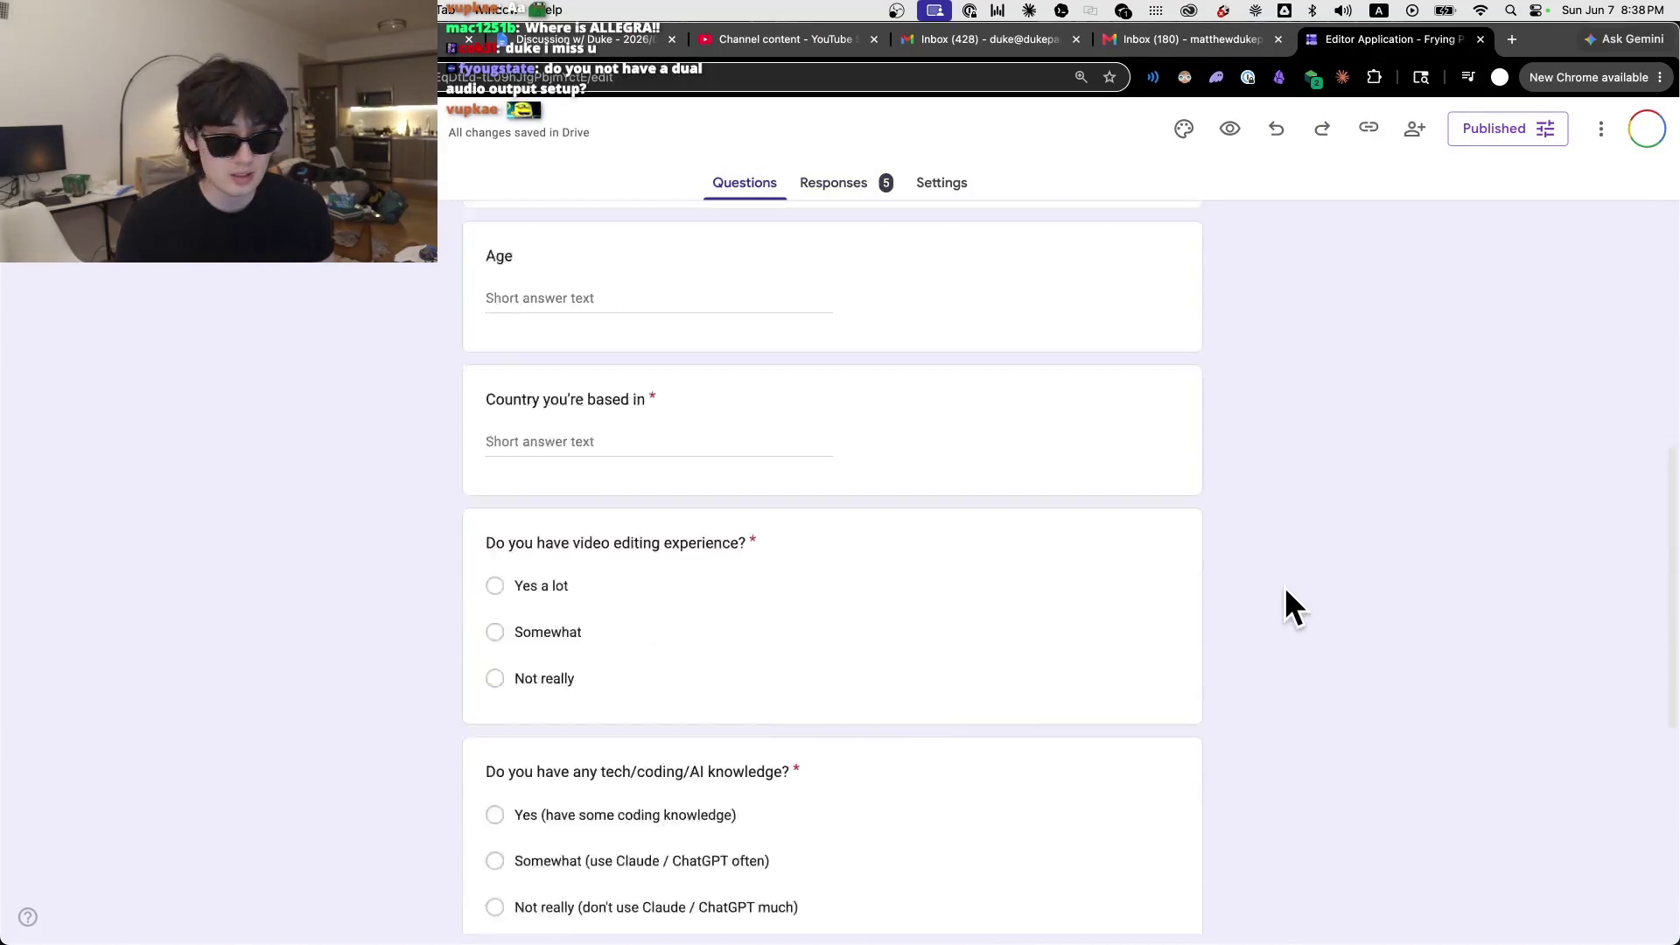
Step: Close the extra Gmail Inbox (180) tab and bring up the Skool feed's chats list
{"action": "scroll", "coordinate": [1341, 485], "scroll_direction": "up", "scroll_amount": 10}
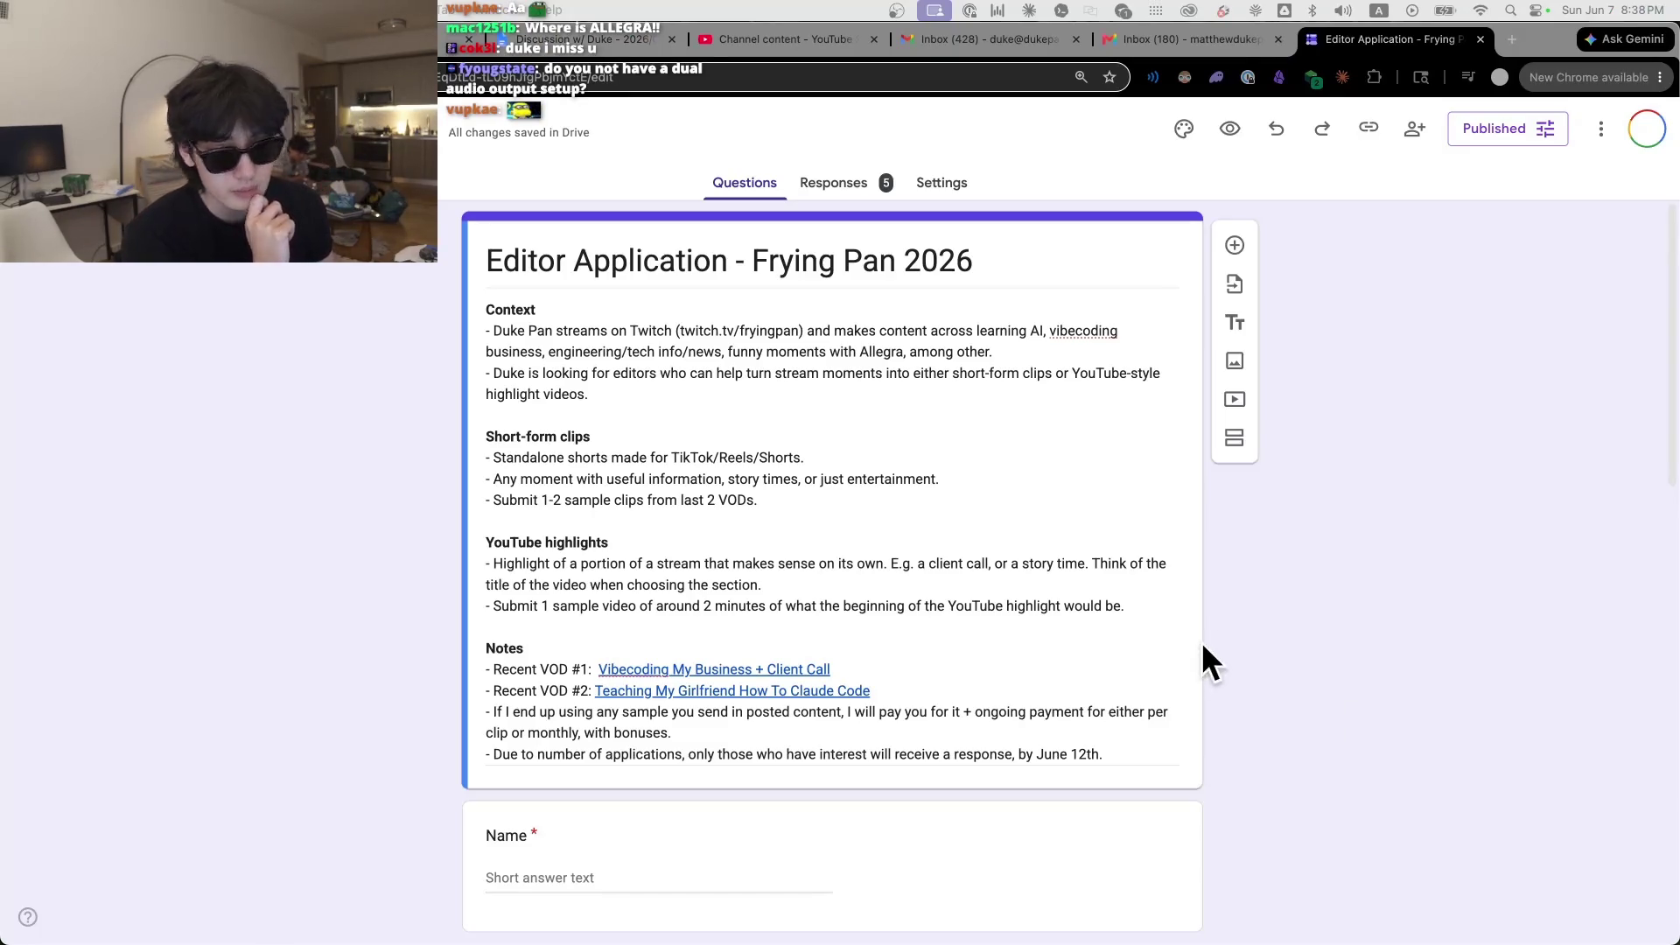
{"action": "left_click", "coordinate": [739, 319]}
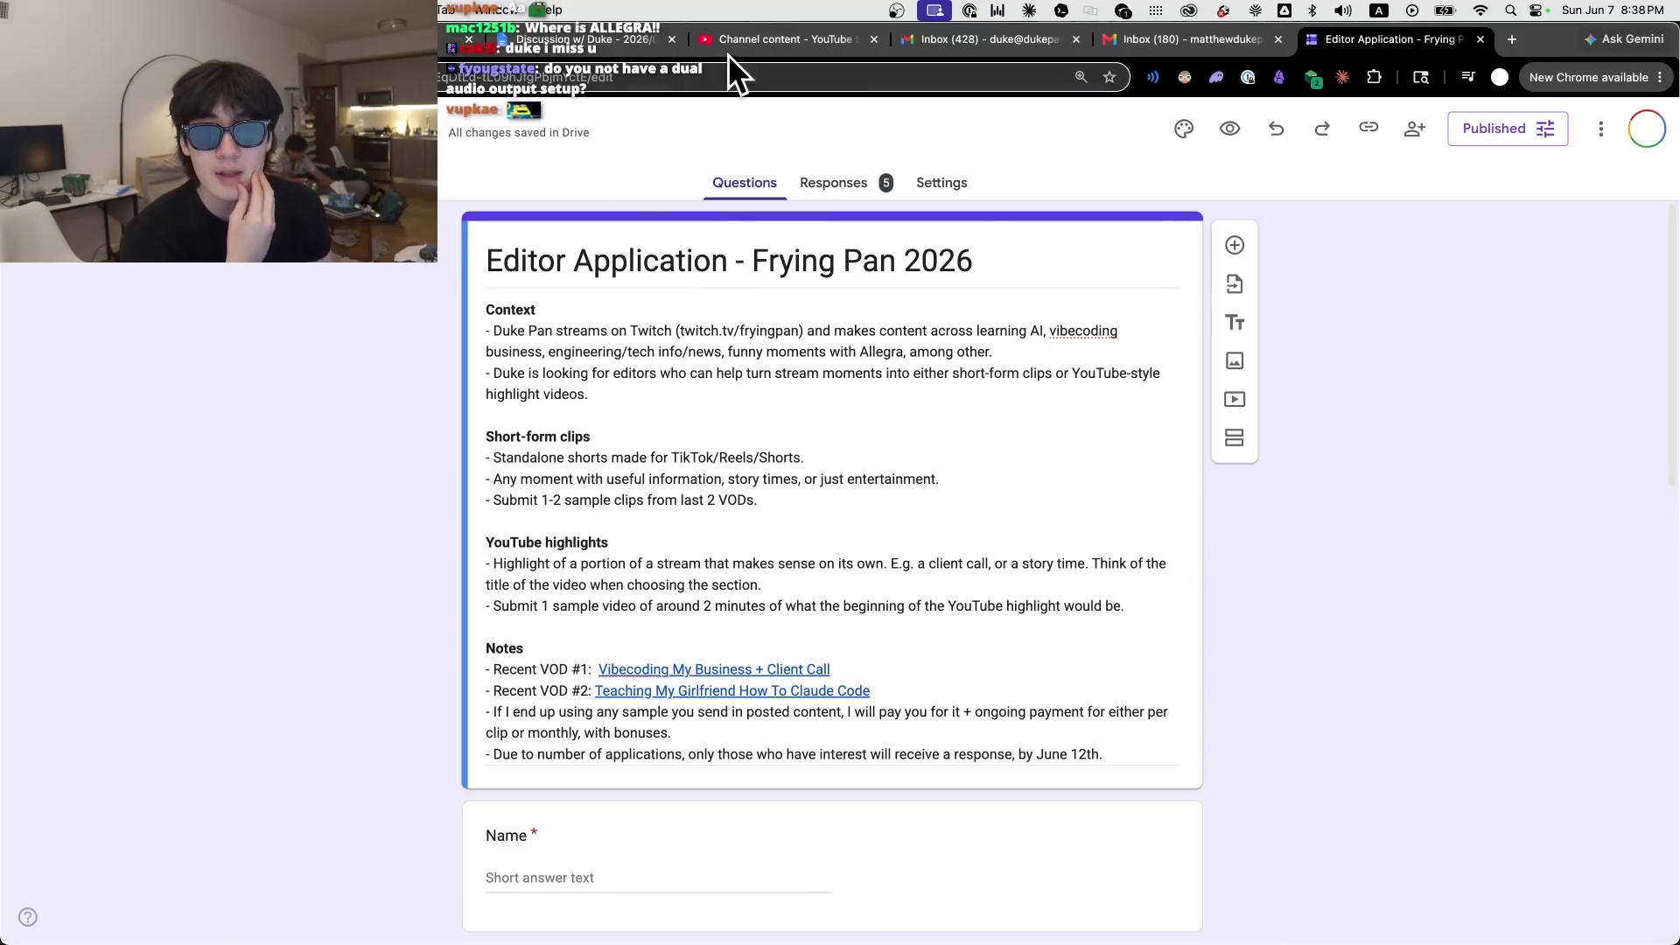
{"action": "left_click", "coordinate": [1041, 42]}
{"action": "left_click", "coordinate": [1221, 44]}
{"action": "left_click", "coordinate": [1277, 39]}
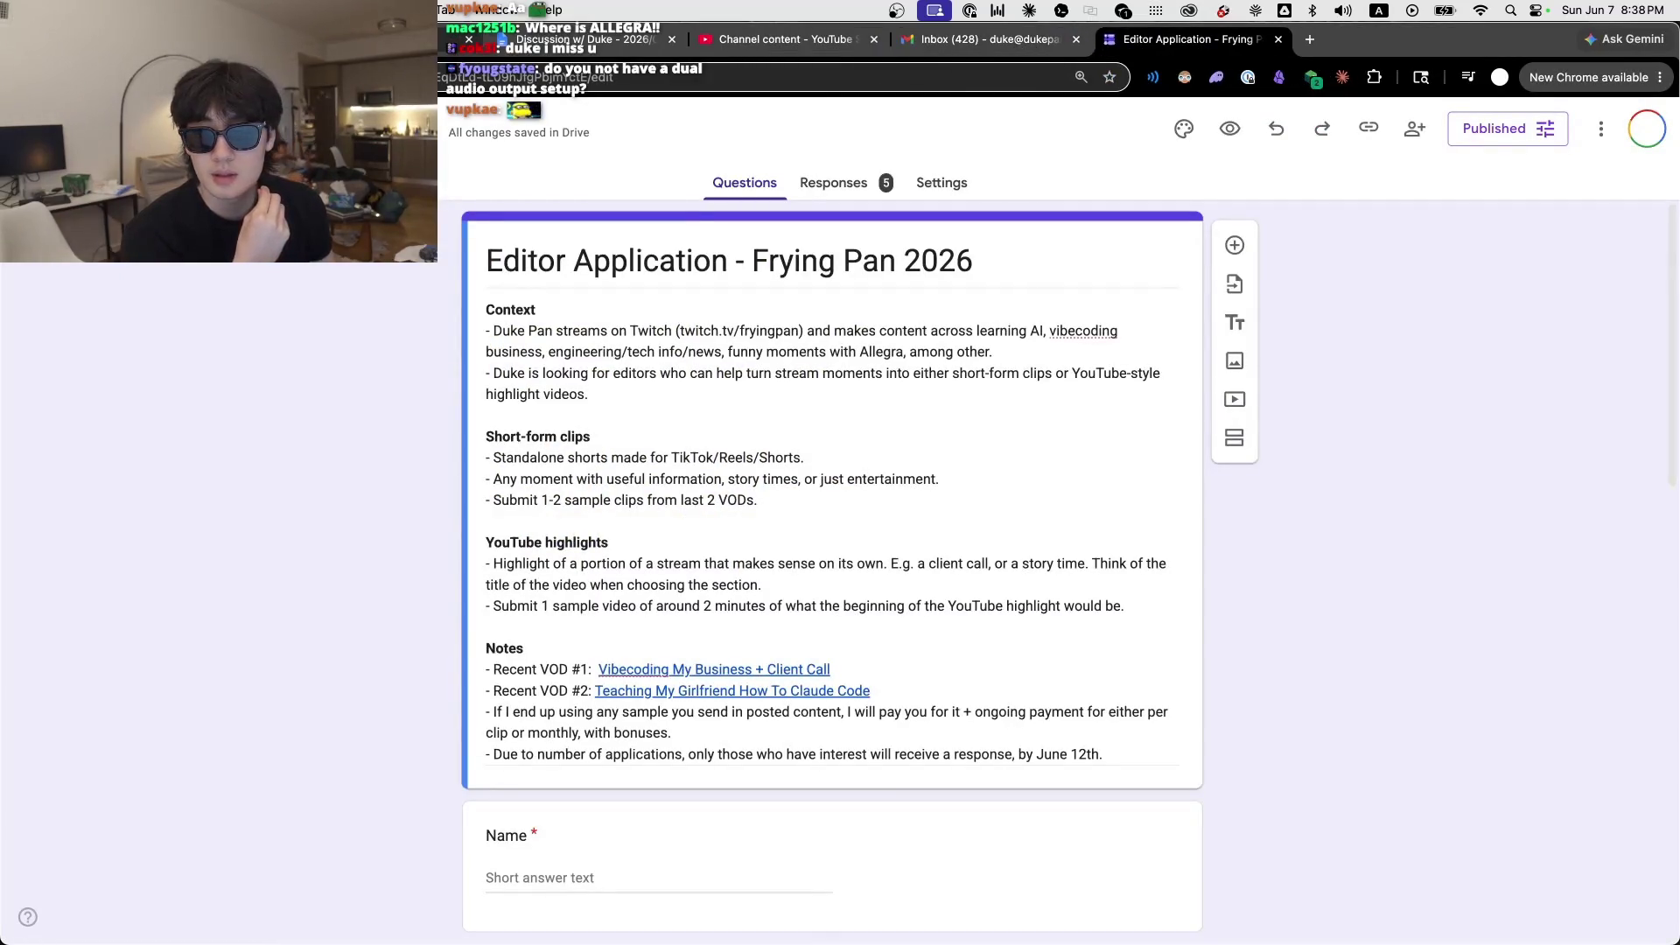
{"action": "key", "text": "ctrl+Tab"}
{"action": "left_click", "coordinate": [1260, 135]}
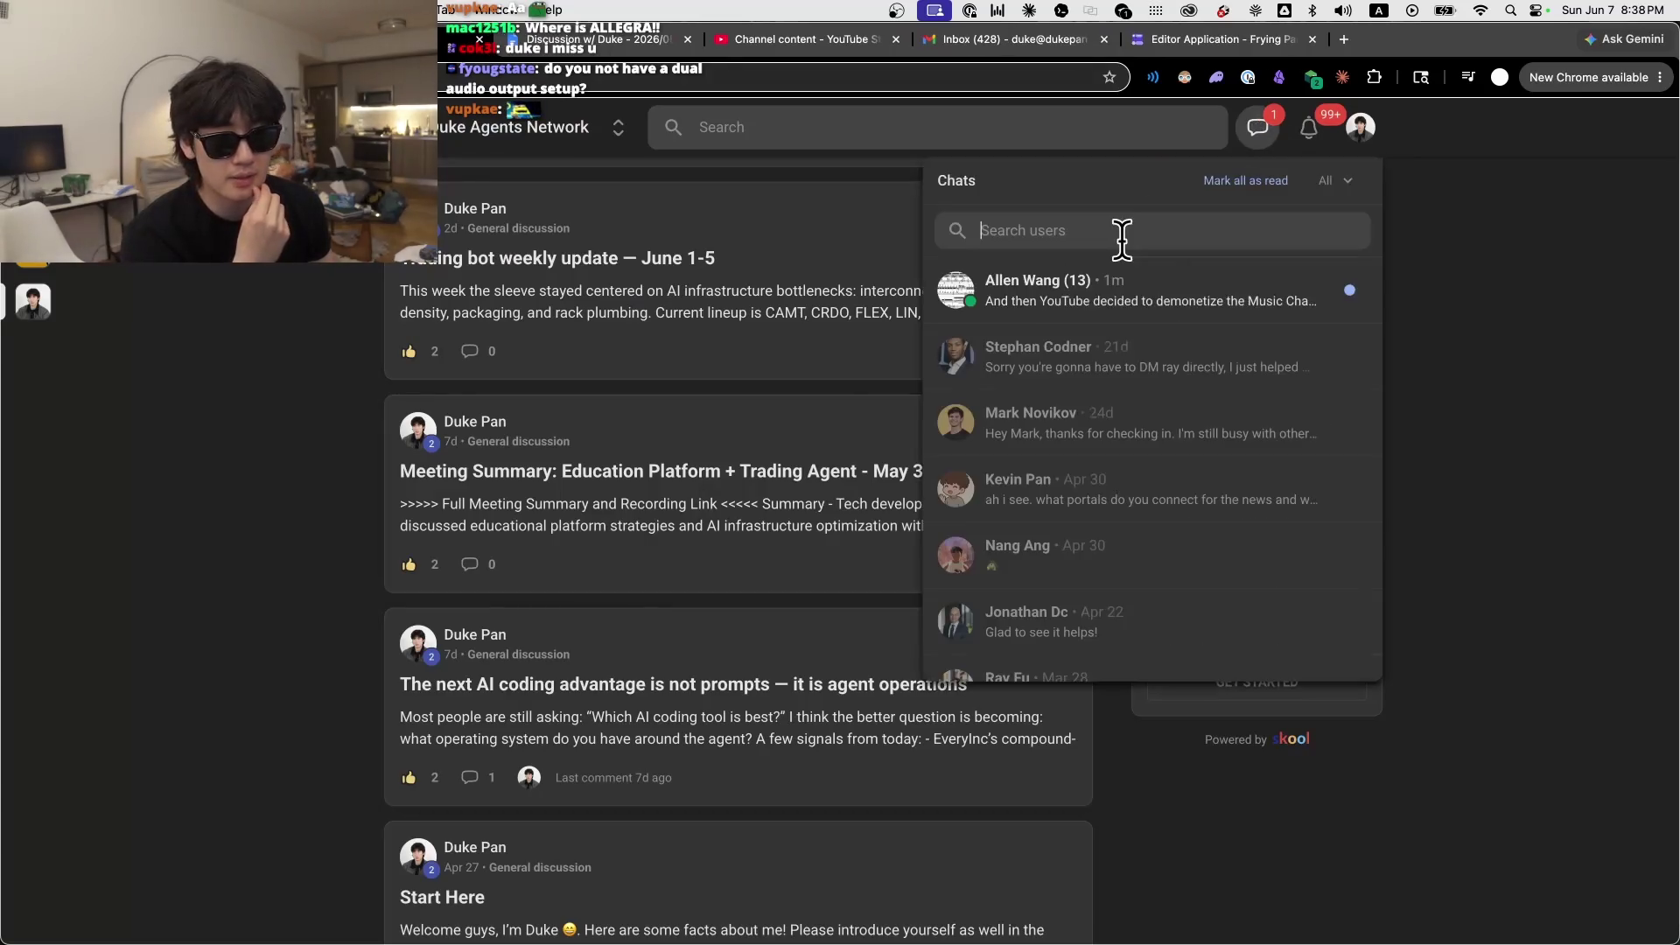
Step: Open the newest Skool conversation and read the 'Great plan!' and ACT tutoring messages
{"action": "left_click", "coordinate": [1085, 245]}
{"action": "scroll", "coordinate": [754, 564], "scroll_direction": "up", "scroll_amount": 5}
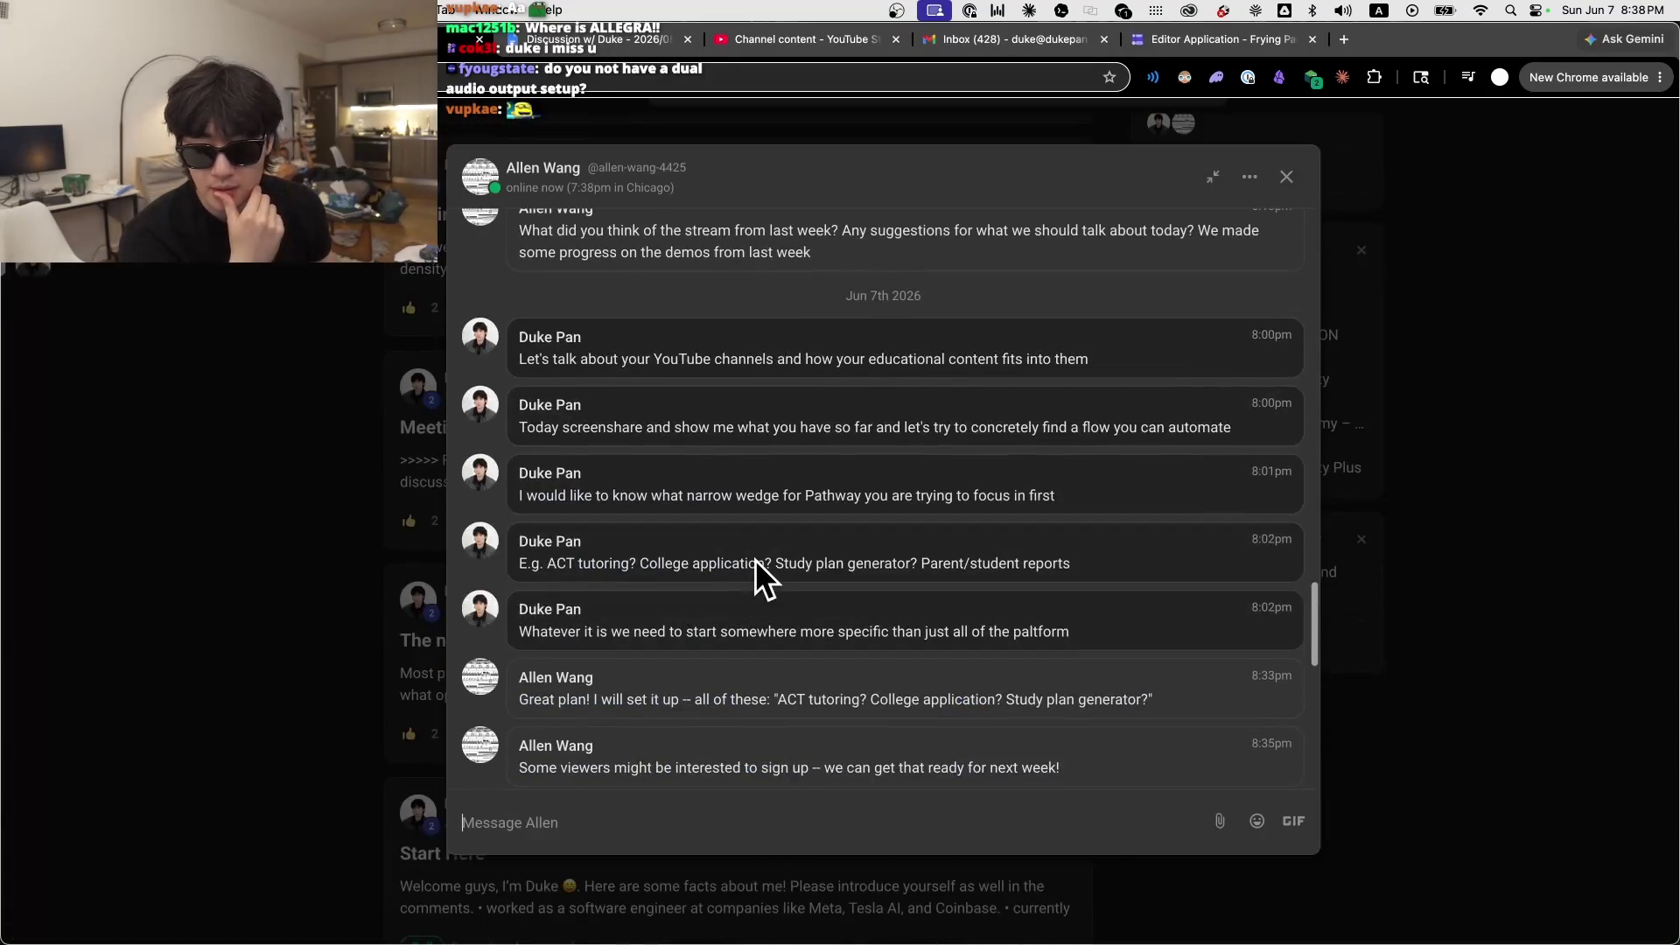
{"action": "triple_click", "coordinate": [563, 523]}
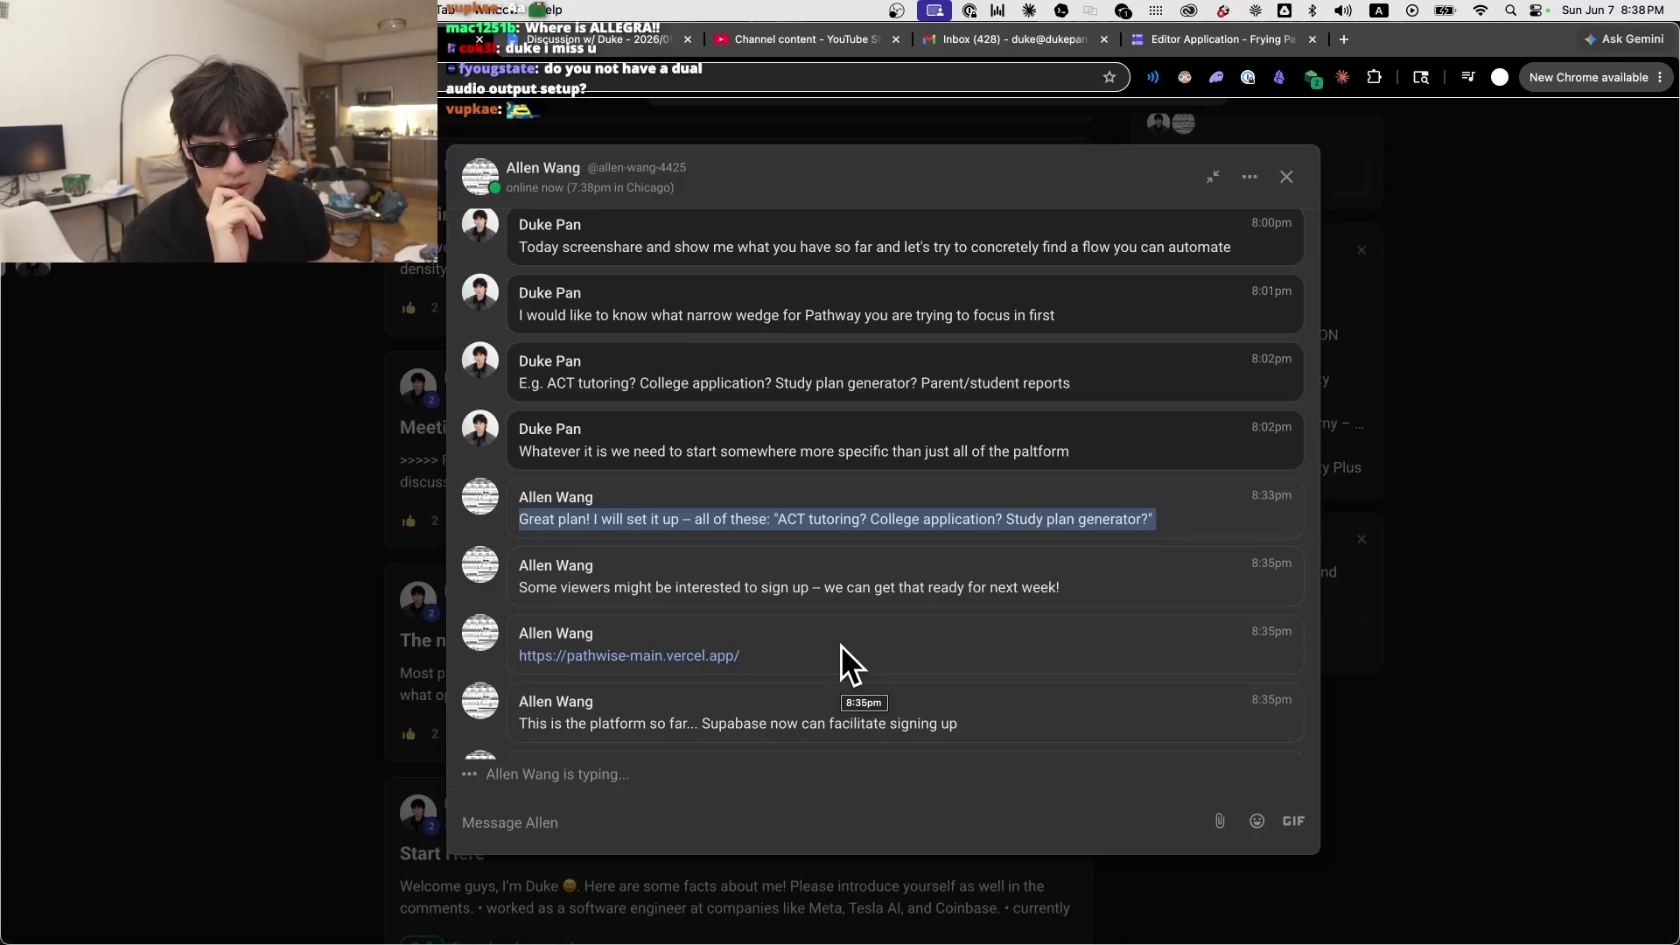
{"action": "left_click", "coordinate": [842, 638]}
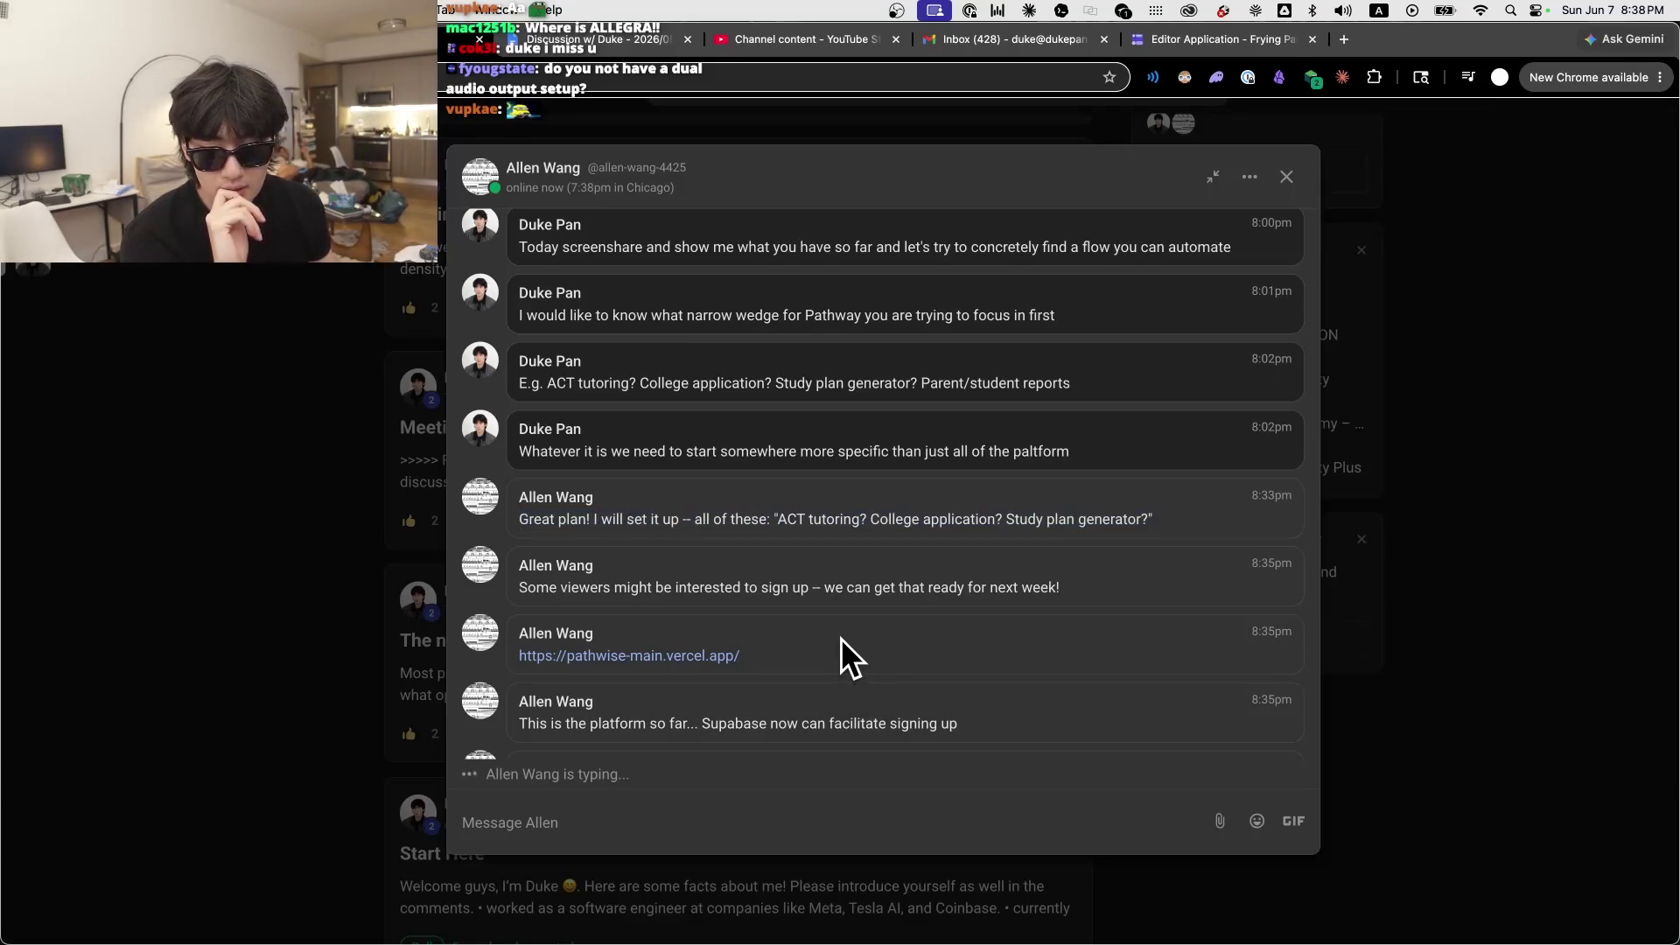
{"action": "triple_click", "coordinate": [581, 588]}
{"action": "left_click", "coordinate": [903, 647]}
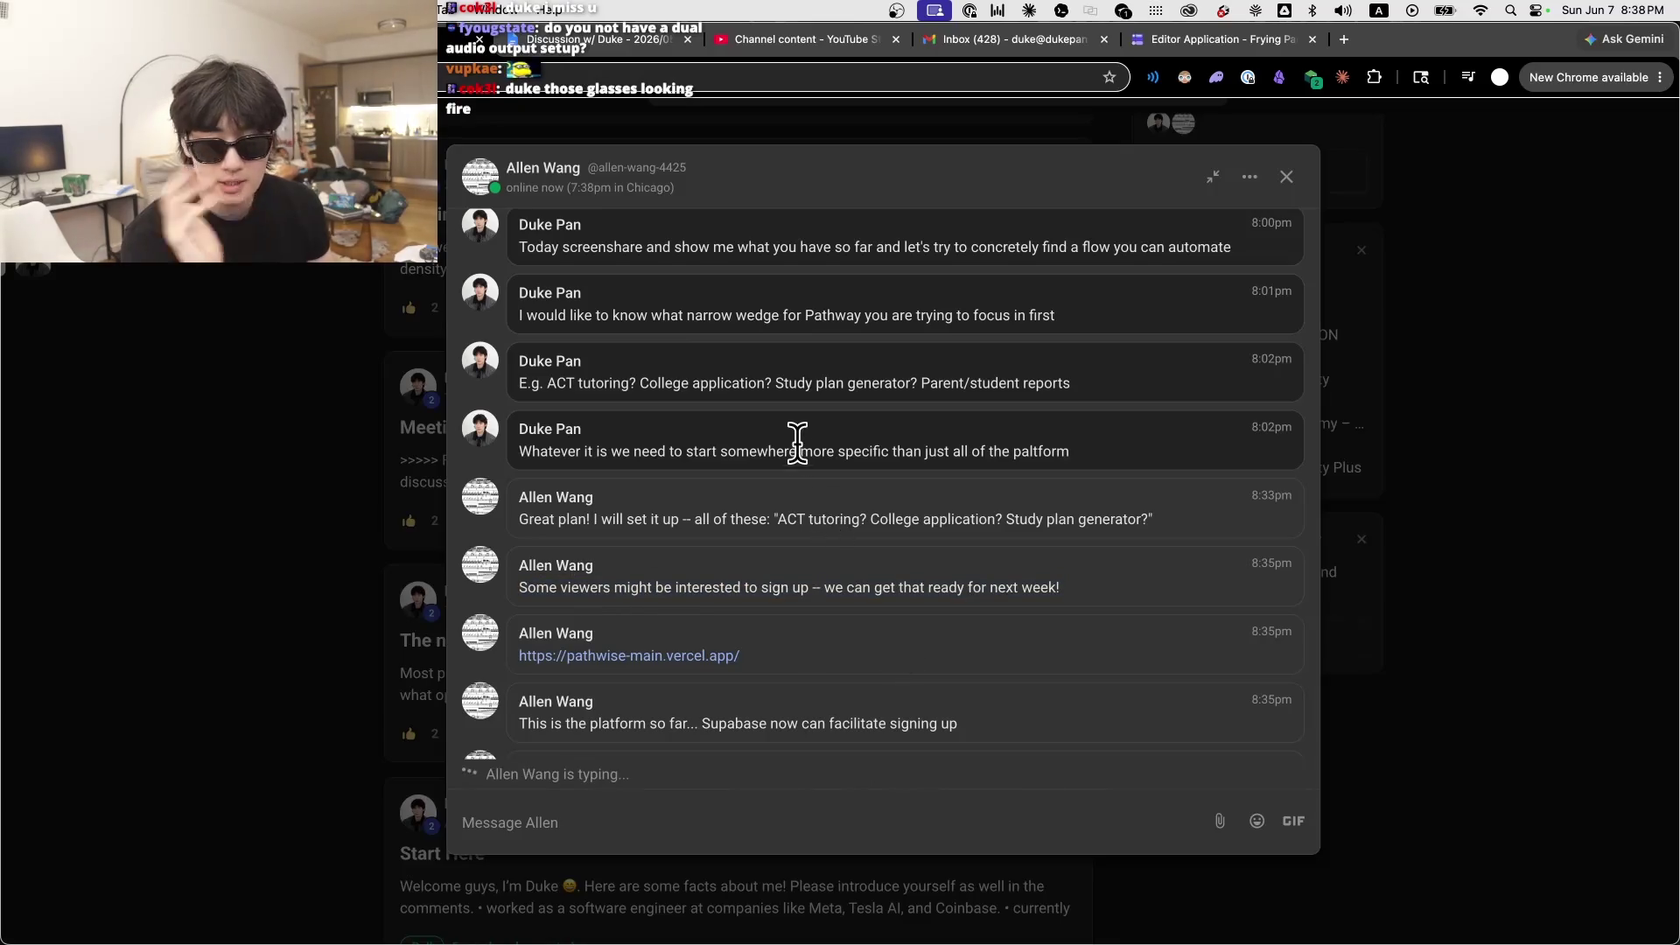
{"action": "triple_click", "coordinate": [864, 403]}
{"action": "scroll", "coordinate": [866, 407], "scroll_direction": "up", "scroll_amount": 2}
{"action": "scroll", "coordinate": [866, 407], "scroll_direction": "up", "scroll_amount": 10}
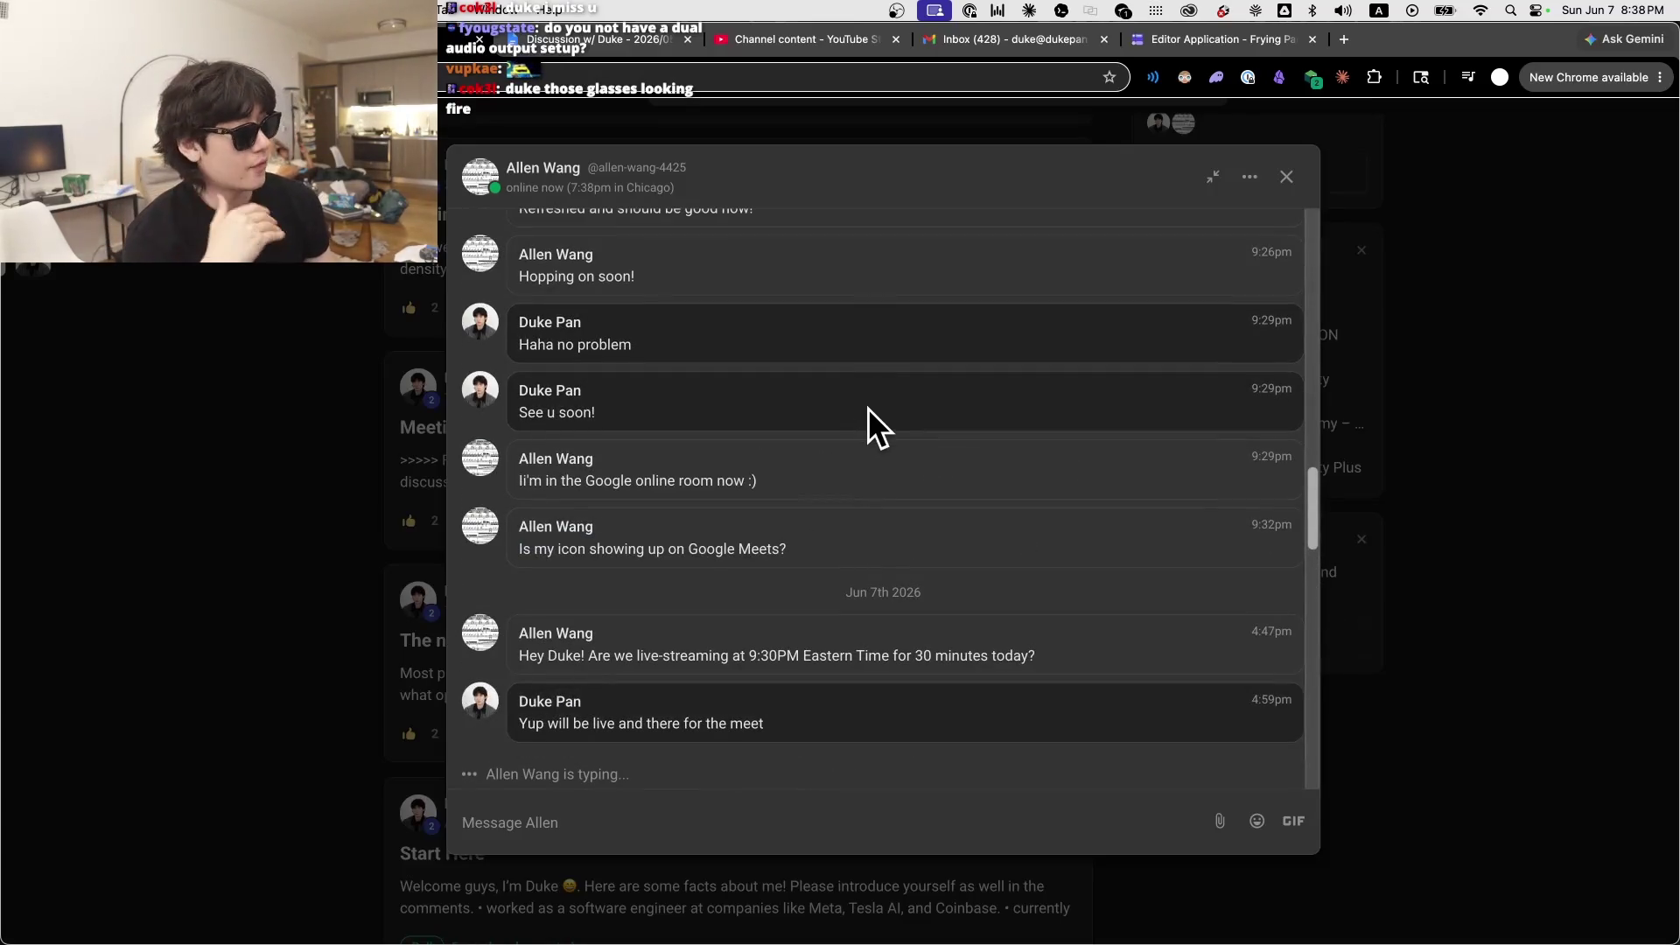
{"action": "scroll", "coordinate": [868, 409], "scroll_direction": "down", "scroll_amount": 5}
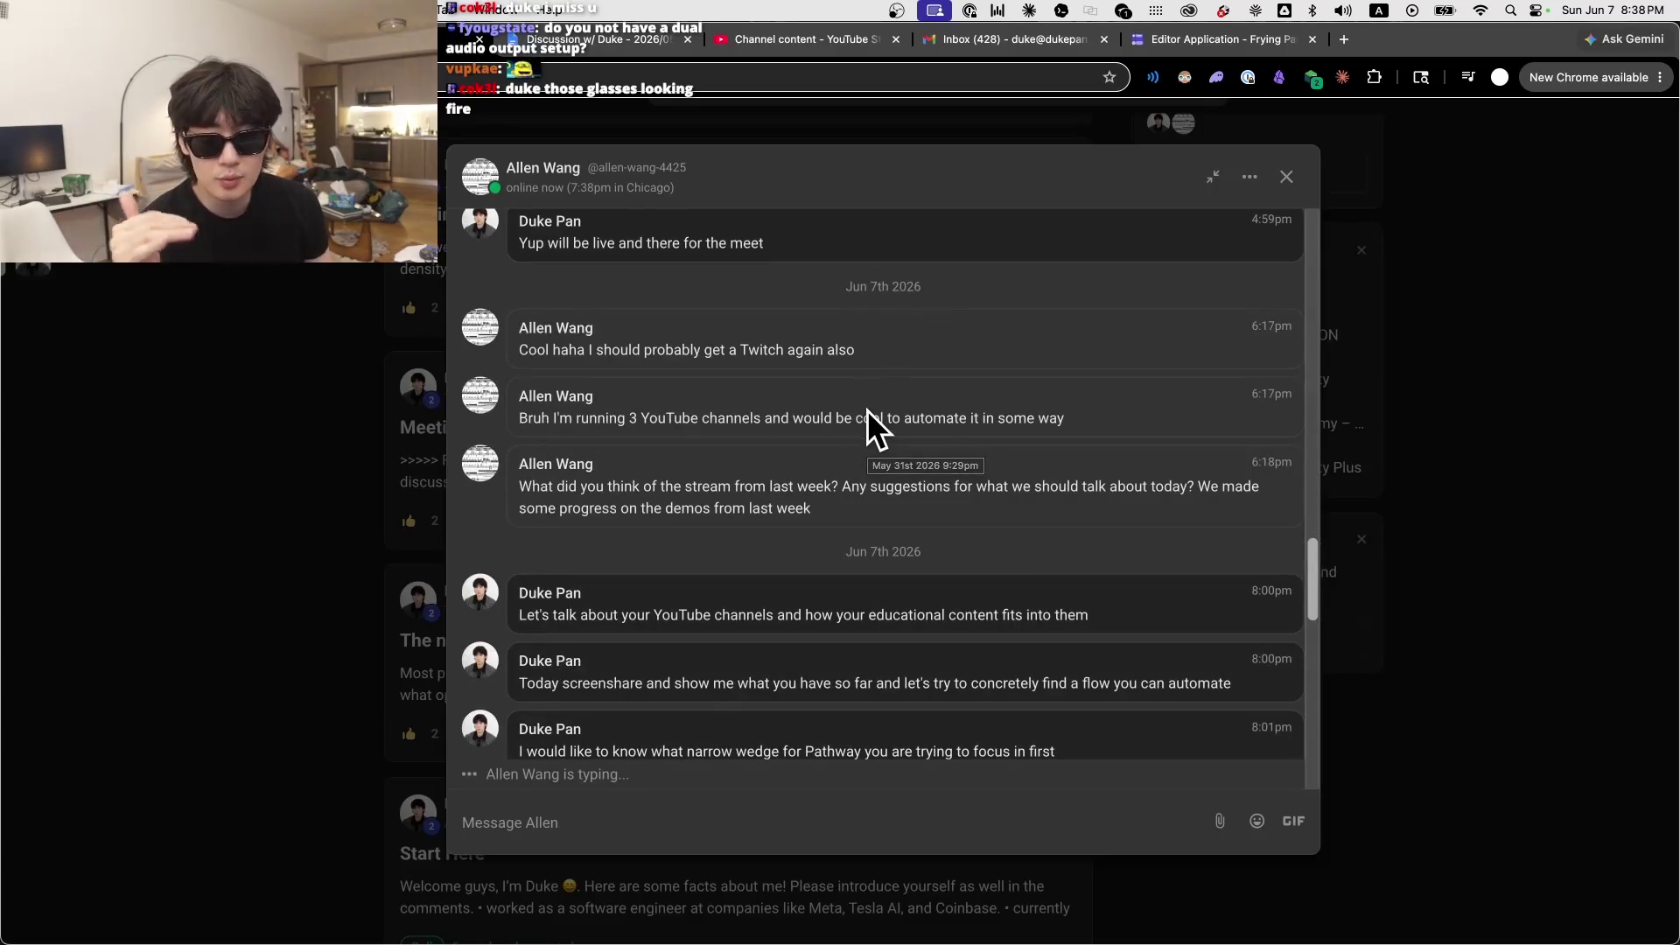
{"action": "scroll", "coordinate": [803, 515], "scroll_direction": "up", "scroll_amount": 2}
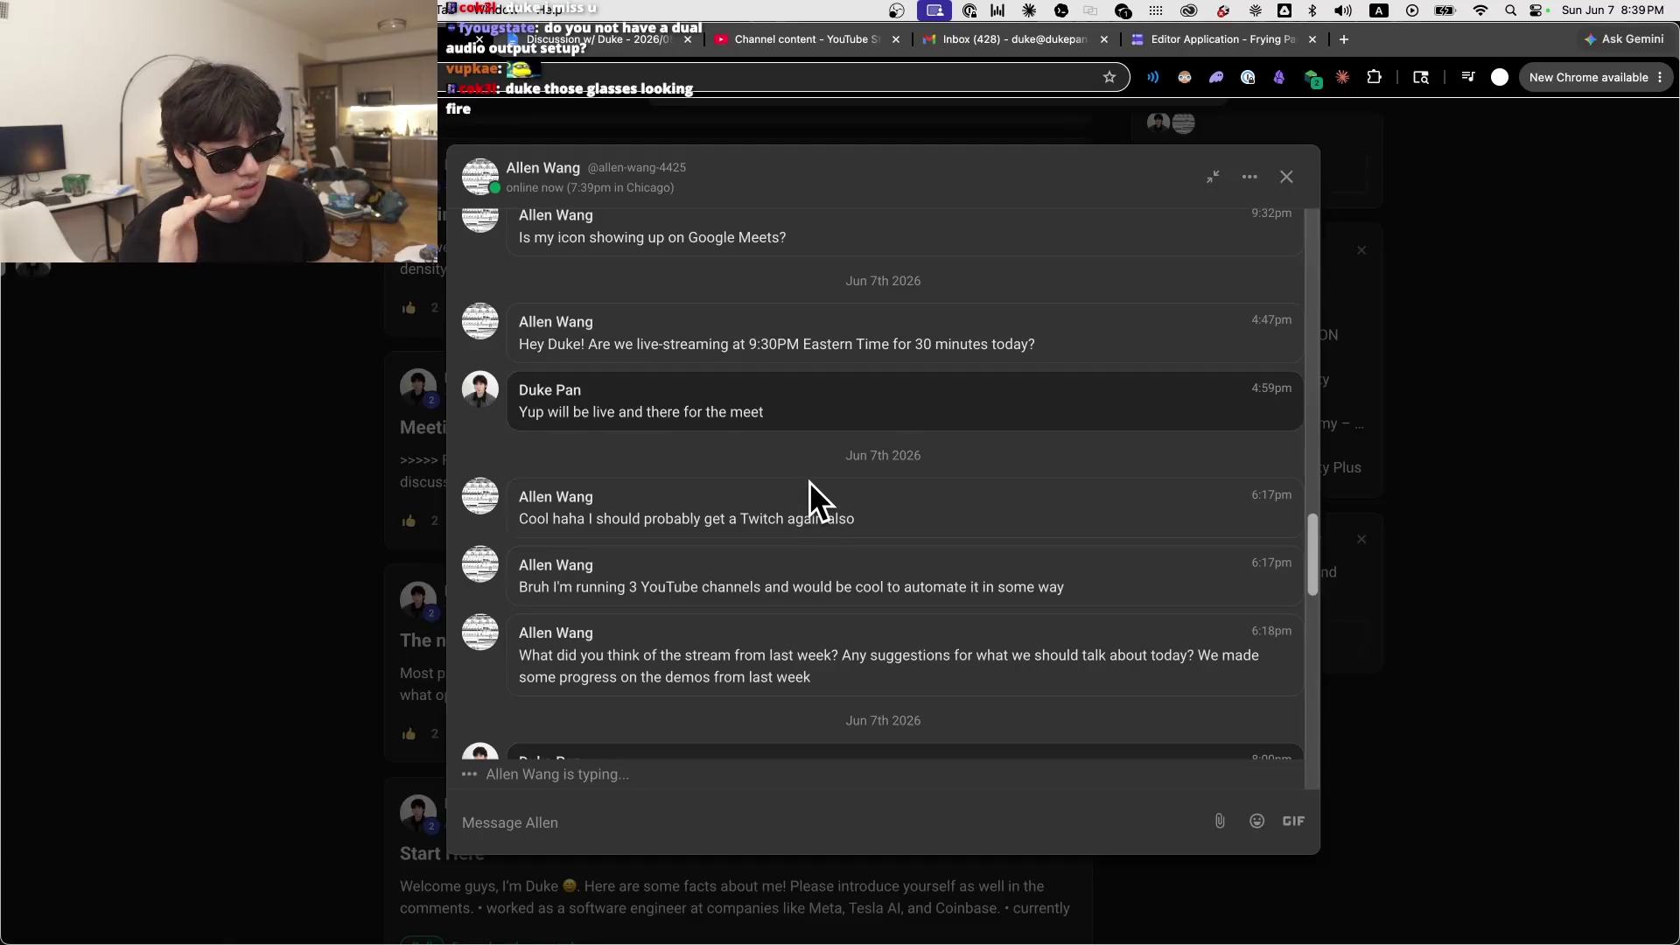
{"action": "scroll", "coordinate": [811, 481], "scroll_direction": "down", "scroll_amount": 3}
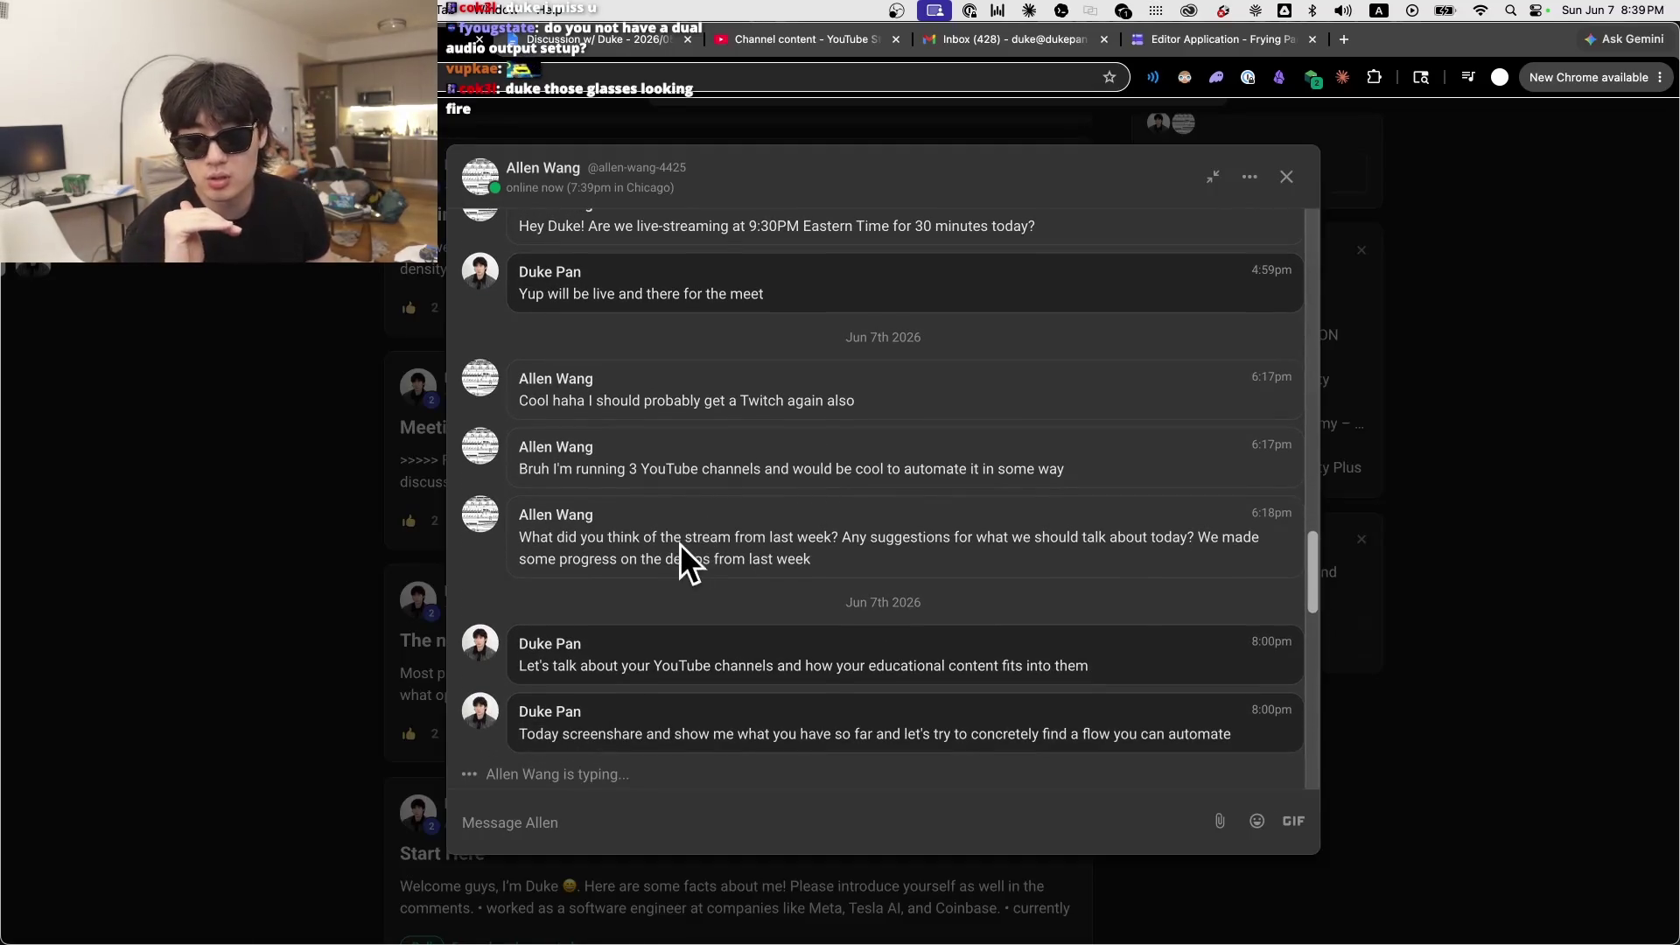
{"action": "scroll", "coordinate": [665, 569], "scroll_direction": "down", "scroll_amount": 2}
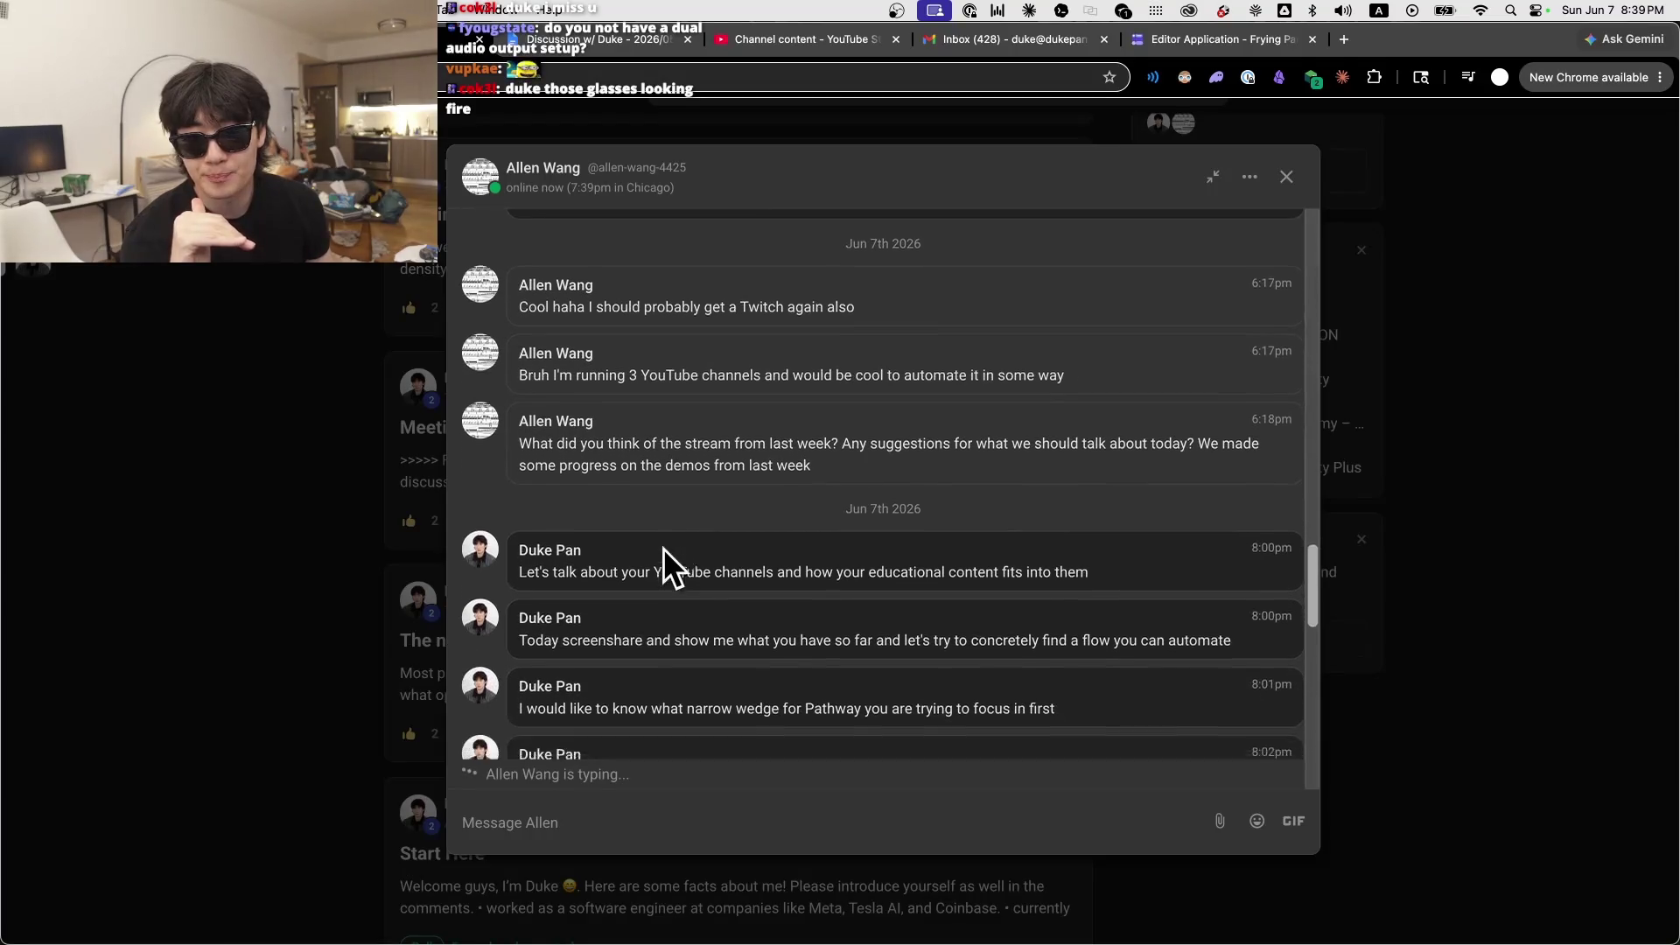
{"action": "scroll", "coordinate": [664, 545], "scroll_direction": "down", "scroll_amount": 2}
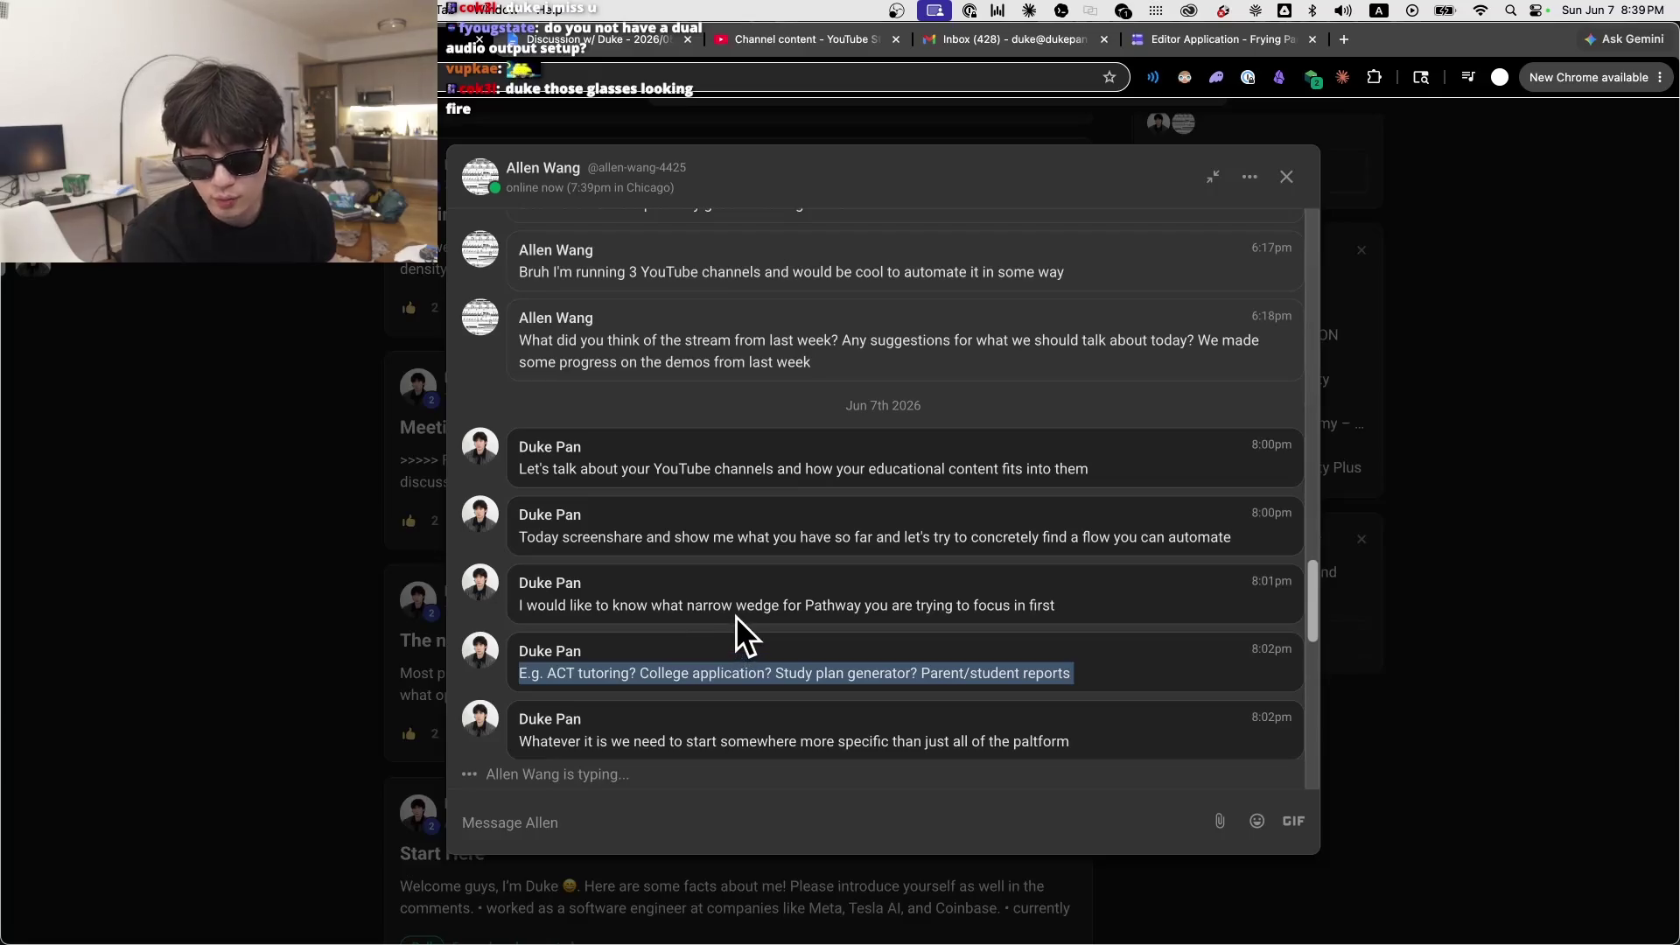
{"action": "scroll", "coordinate": [735, 616], "scroll_direction": "down", "scroll_amount": 3}
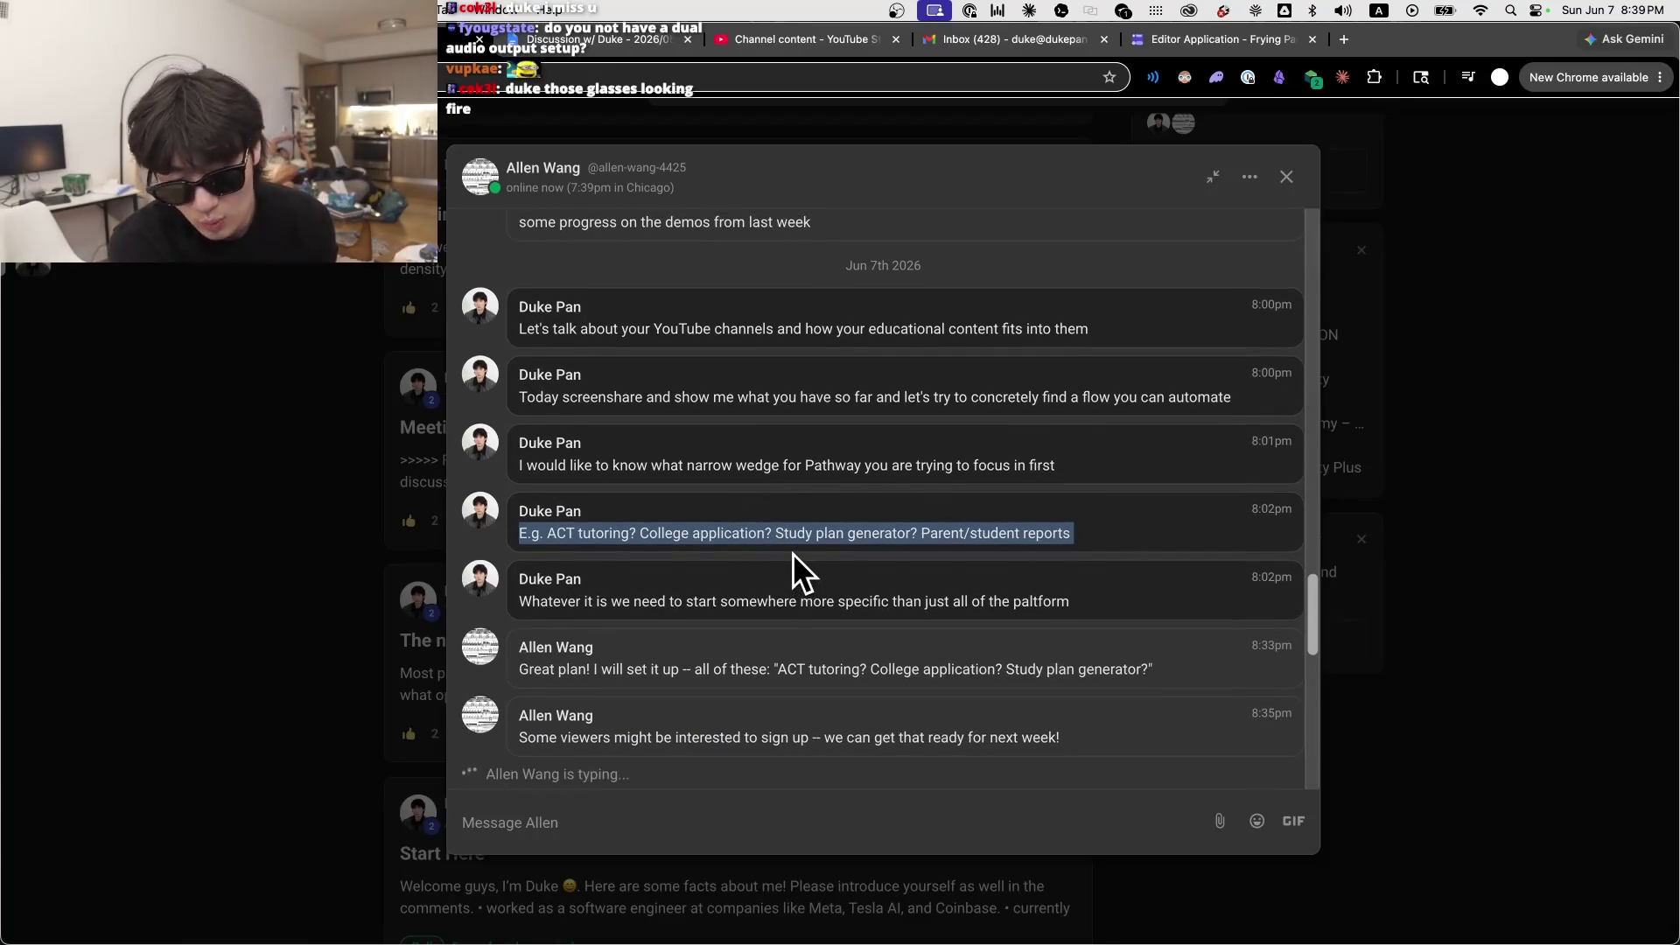
Step: Highlight the ACT tutoring, college application and study-plan ideas, then open the Pathwise link
{"action": "left_click_drag", "start_coordinate": [709, 534], "coordinate": [536, 527]}
{"action": "left_click", "coordinate": [700, 535]}
{"action": "mouse_move", "coordinate": [659, 534]}
{"action": "left_mouse_down"}
{"action": "mouse_move", "coordinate": [952, 581]}
{"action": "mouse_move", "coordinate": [1234, 536]}
{"action": "left_mouse_up"}
{"action": "left_click", "coordinate": [952, 581]}
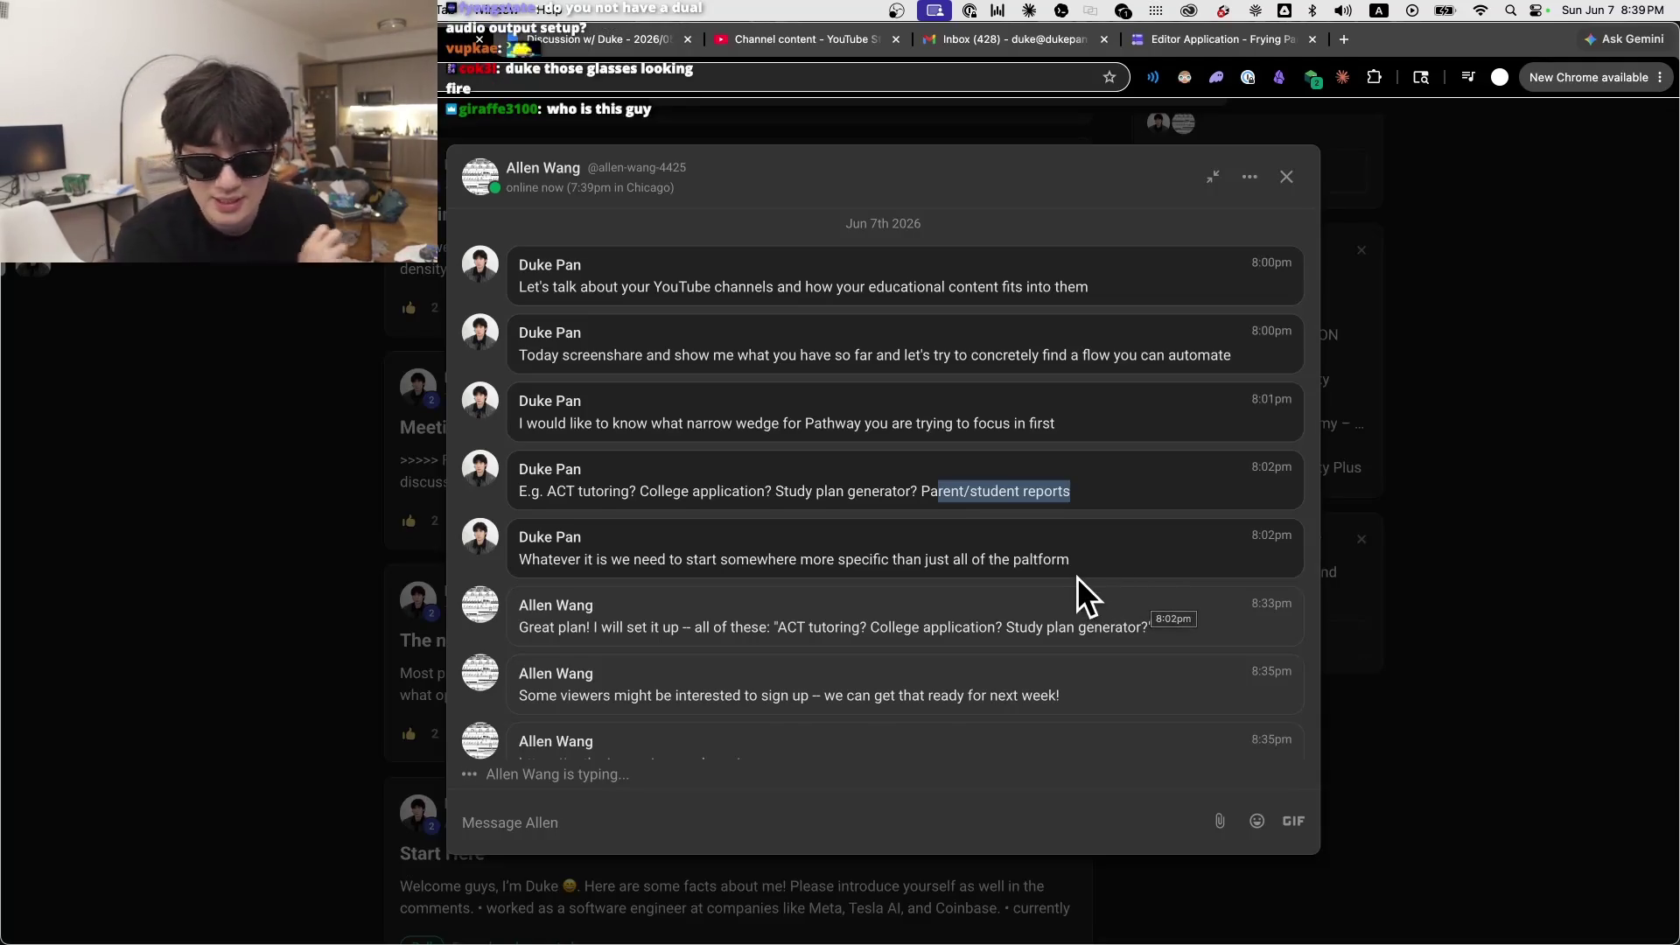
{"action": "mouse_move", "coordinate": [564, 544]}
{"action": "left_mouse_down"}
{"action": "mouse_move", "coordinate": [855, 608]}
{"action": "mouse_move", "coordinate": [866, 570]}
{"action": "mouse_move", "coordinate": [739, 507]}
{"action": "mouse_move", "coordinate": [953, 588]}
{"action": "left_mouse_up"}
{"action": "mouse_move", "coordinate": [578, 574]}
{"action": "left_mouse_down"}
{"action": "mouse_move", "coordinate": [585, 592]}
{"action": "mouse_move", "coordinate": [708, 561]}
{"action": "mouse_move", "coordinate": [994, 581]}
{"action": "left_mouse_up"}
{"action": "left_click", "coordinate": [700, 621]}
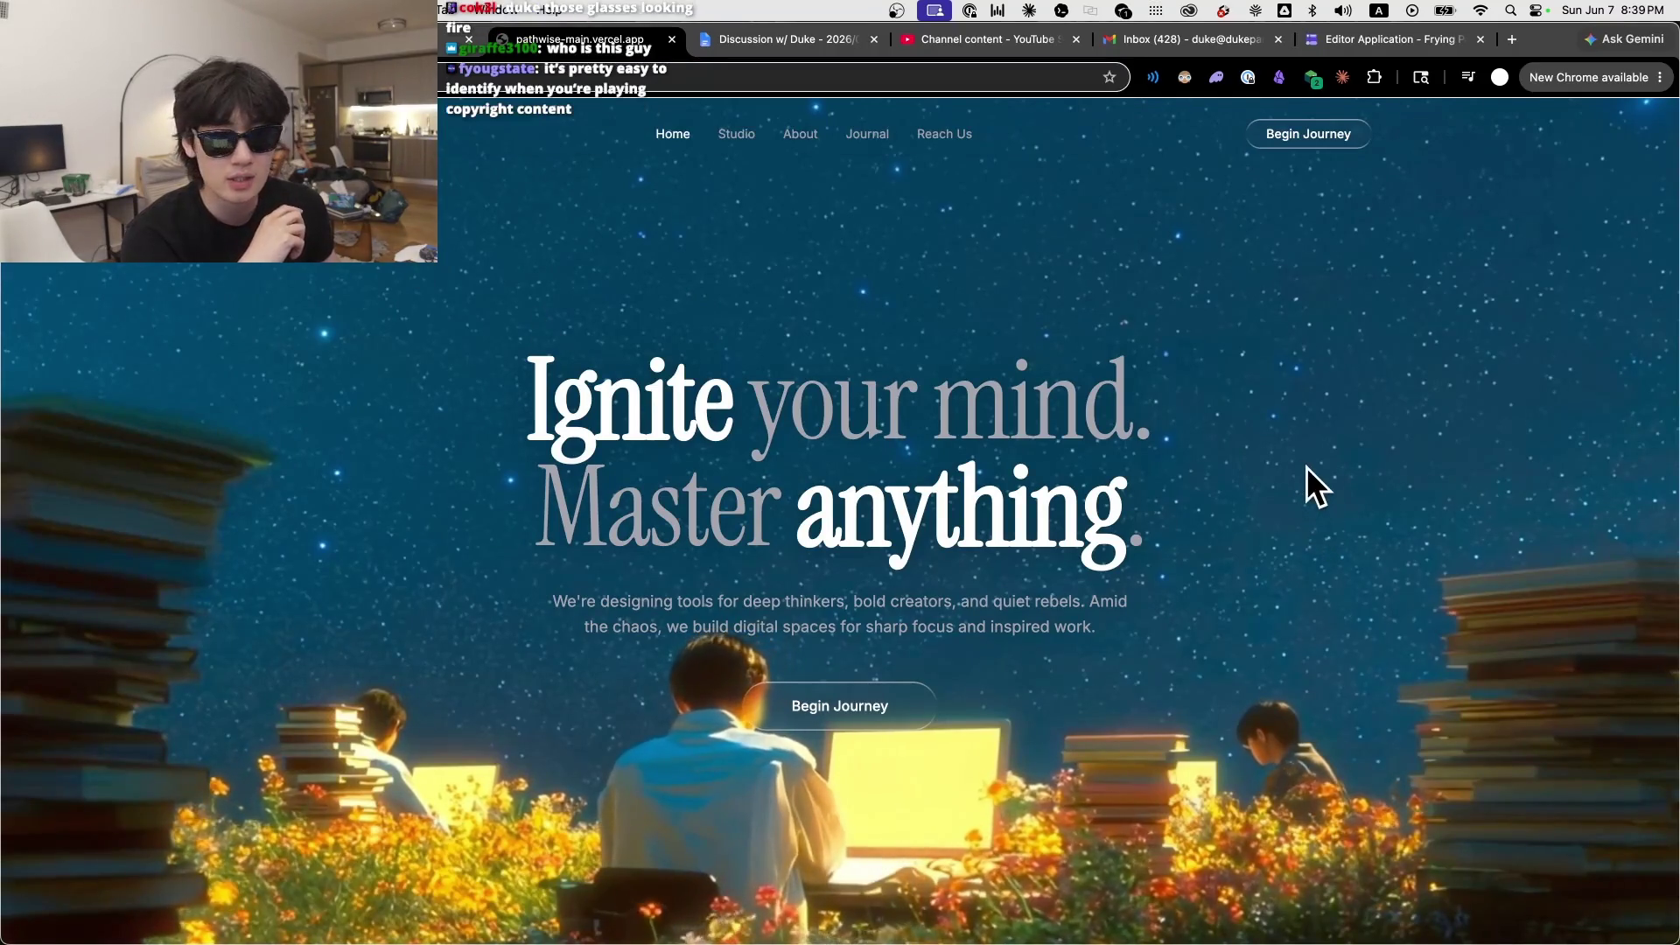
Step: Reach the Pathwise Sign up form from the 'Ignite your mind' landing page, then return to Skool
{"action": "left_click_drag", "start_coordinate": [870, 412], "coordinate": [691, 511]}
{"action": "left_click", "coordinate": [866, 726]}
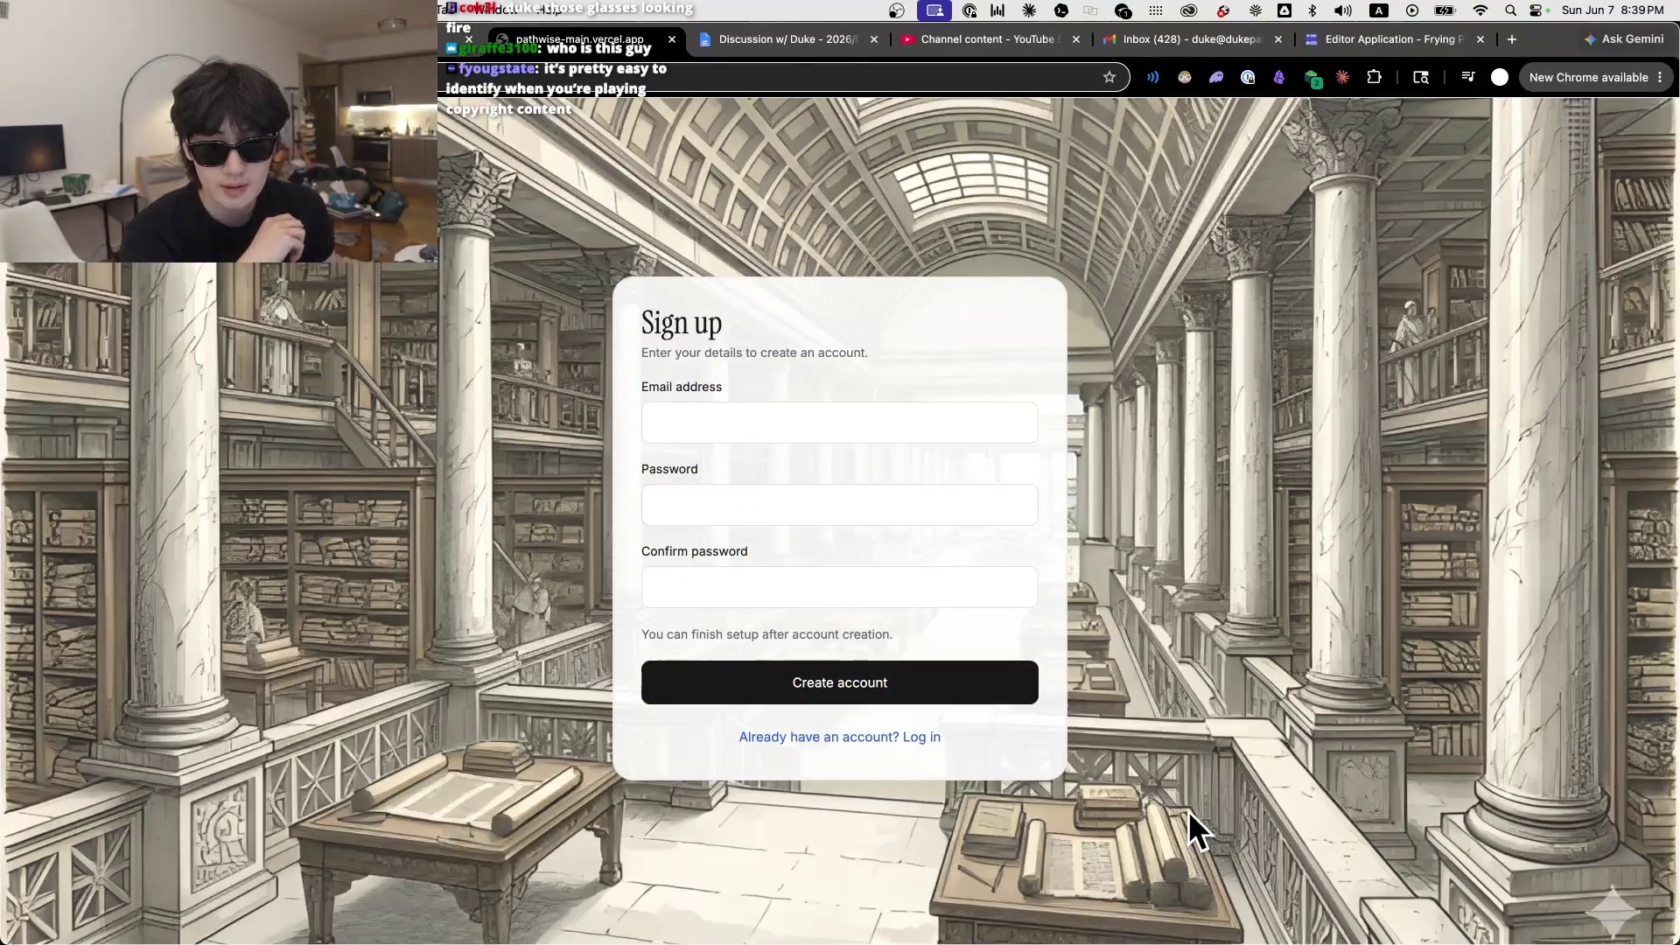
{"action": "key", "text": "super+r"}
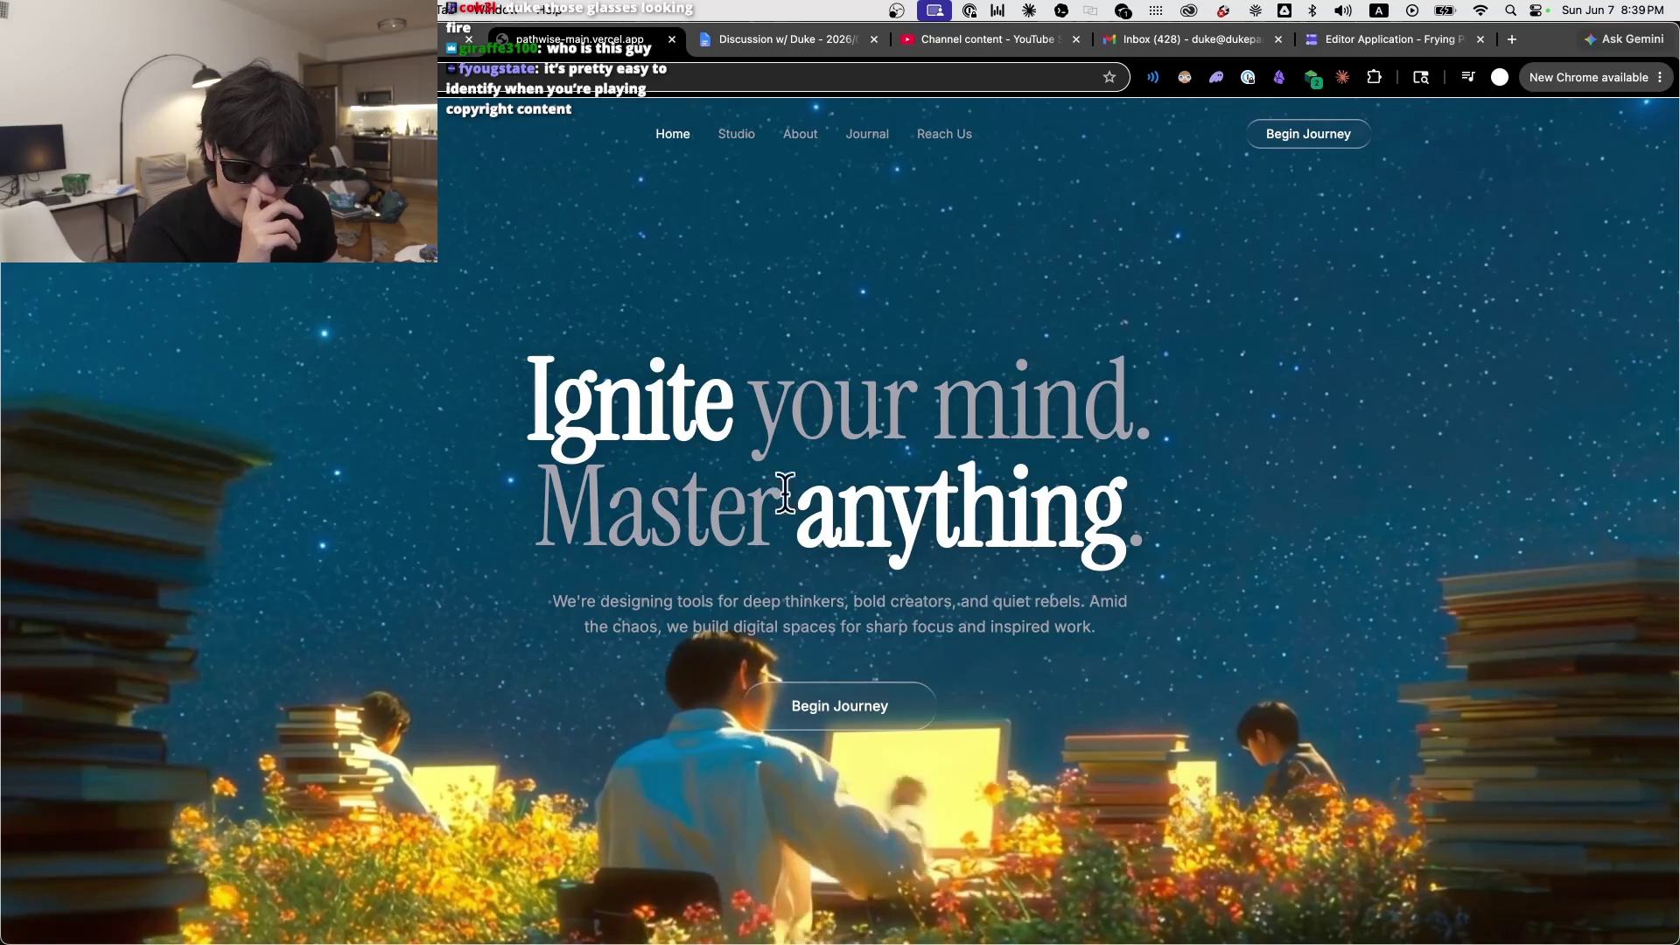
{"action": "triple_click", "coordinate": [862, 508]}
{"action": "left_click", "coordinate": [1537, 735]}
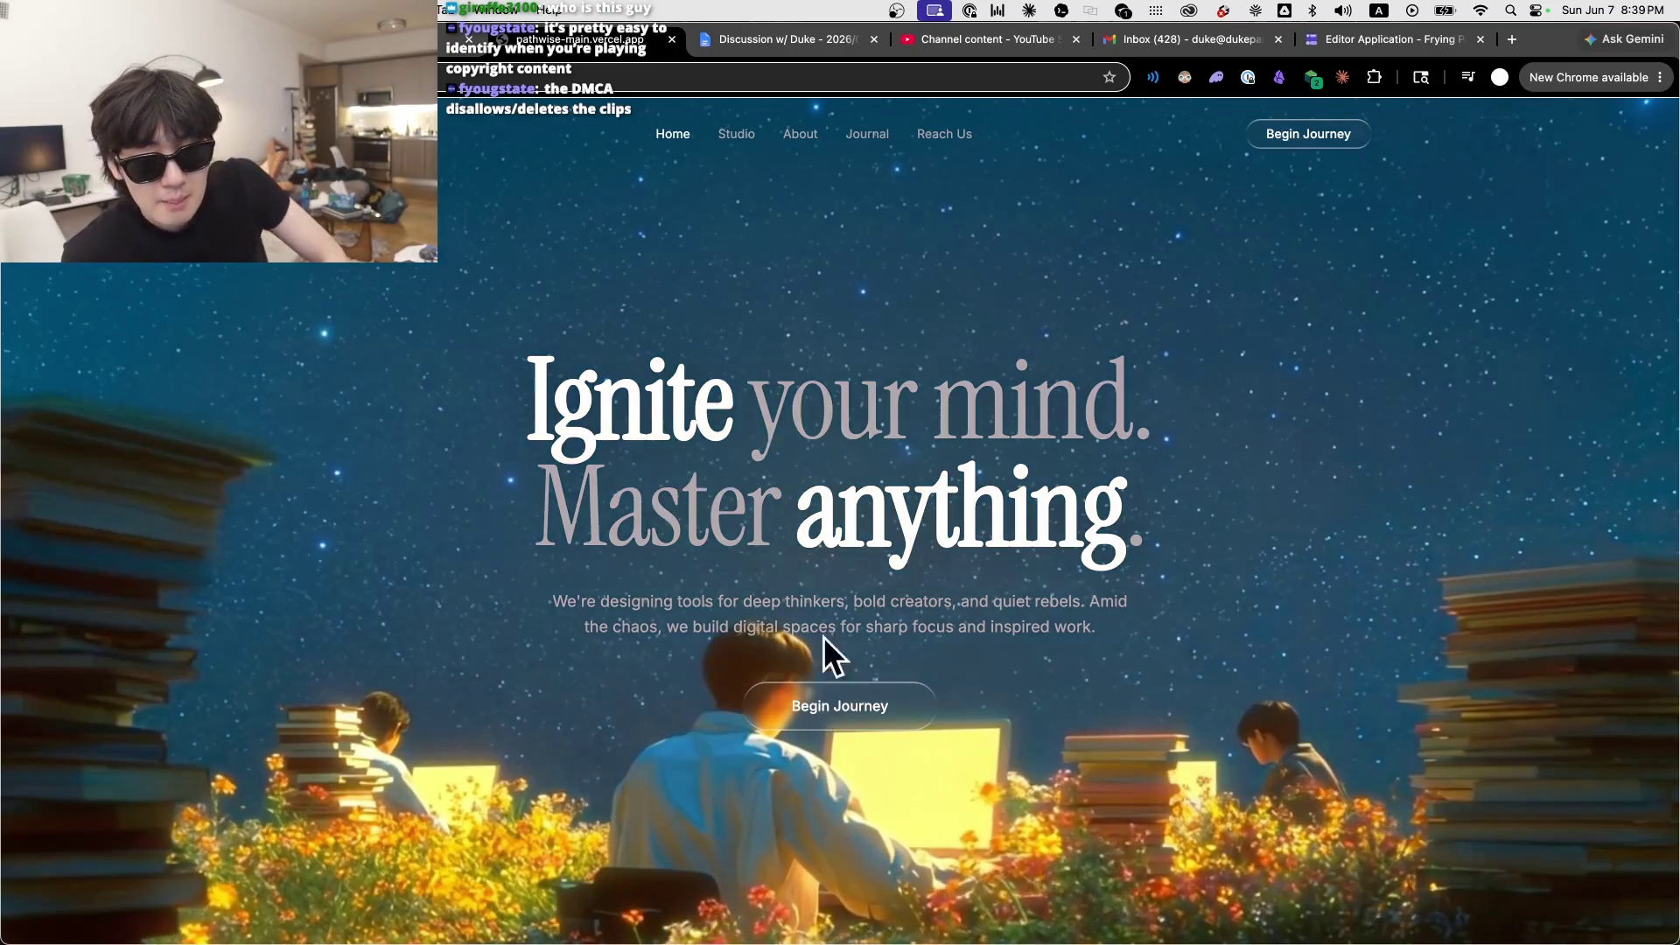
{"action": "left_click", "coordinate": [828, 674]}
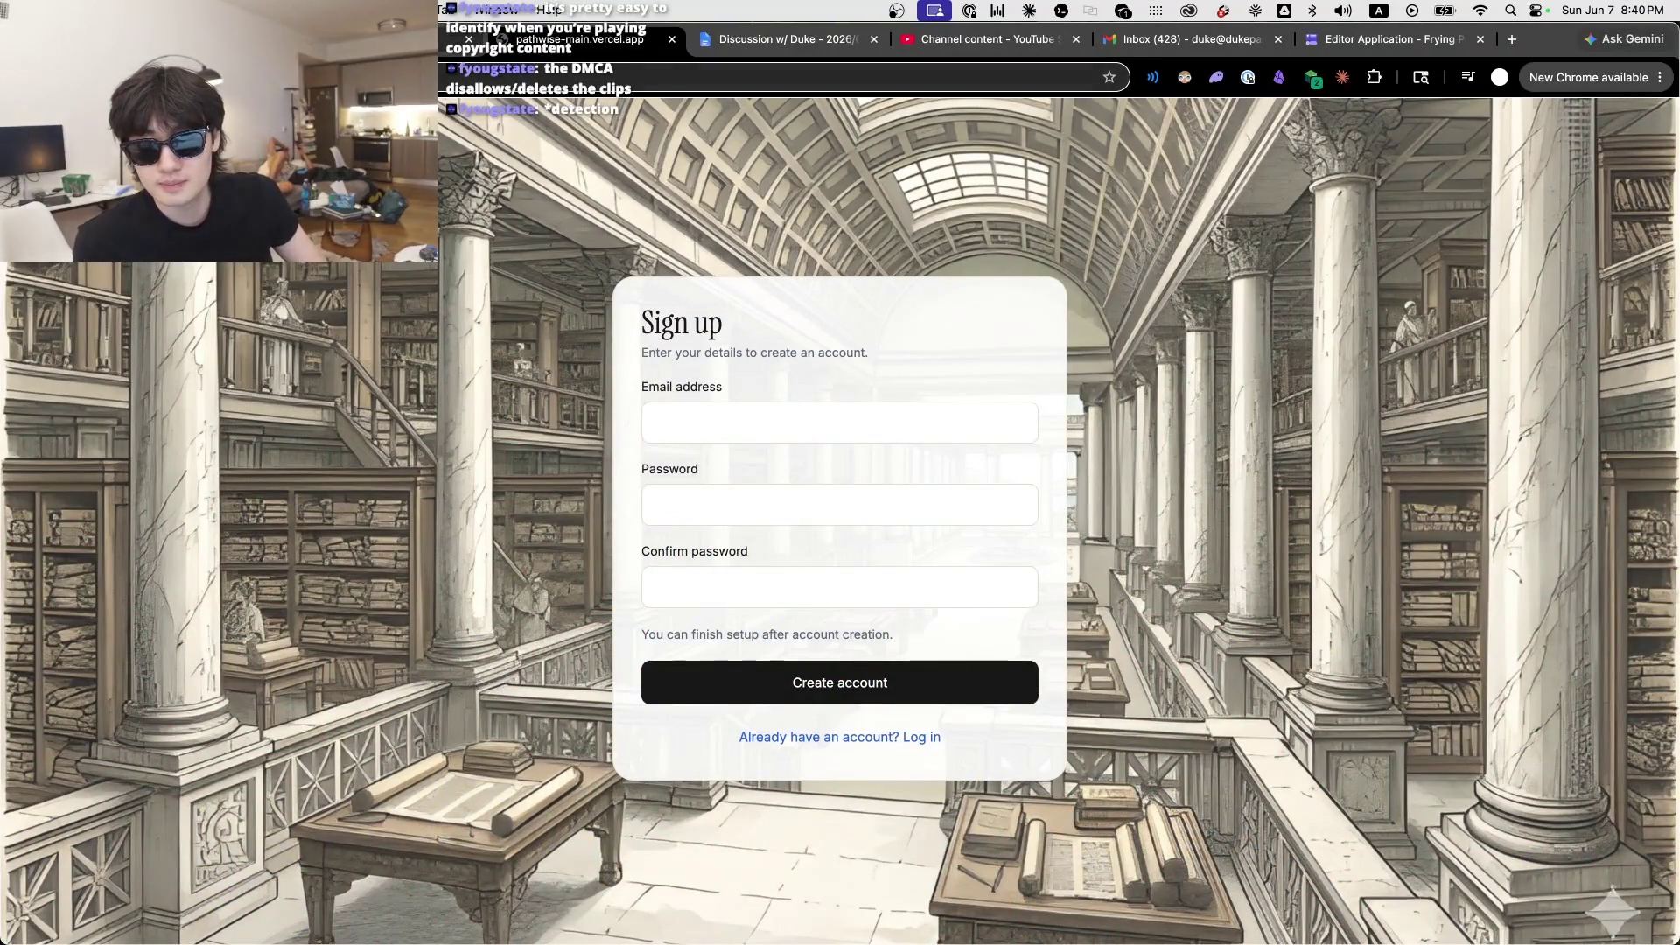
{"action": "left_click", "coordinate": [455, 39]}
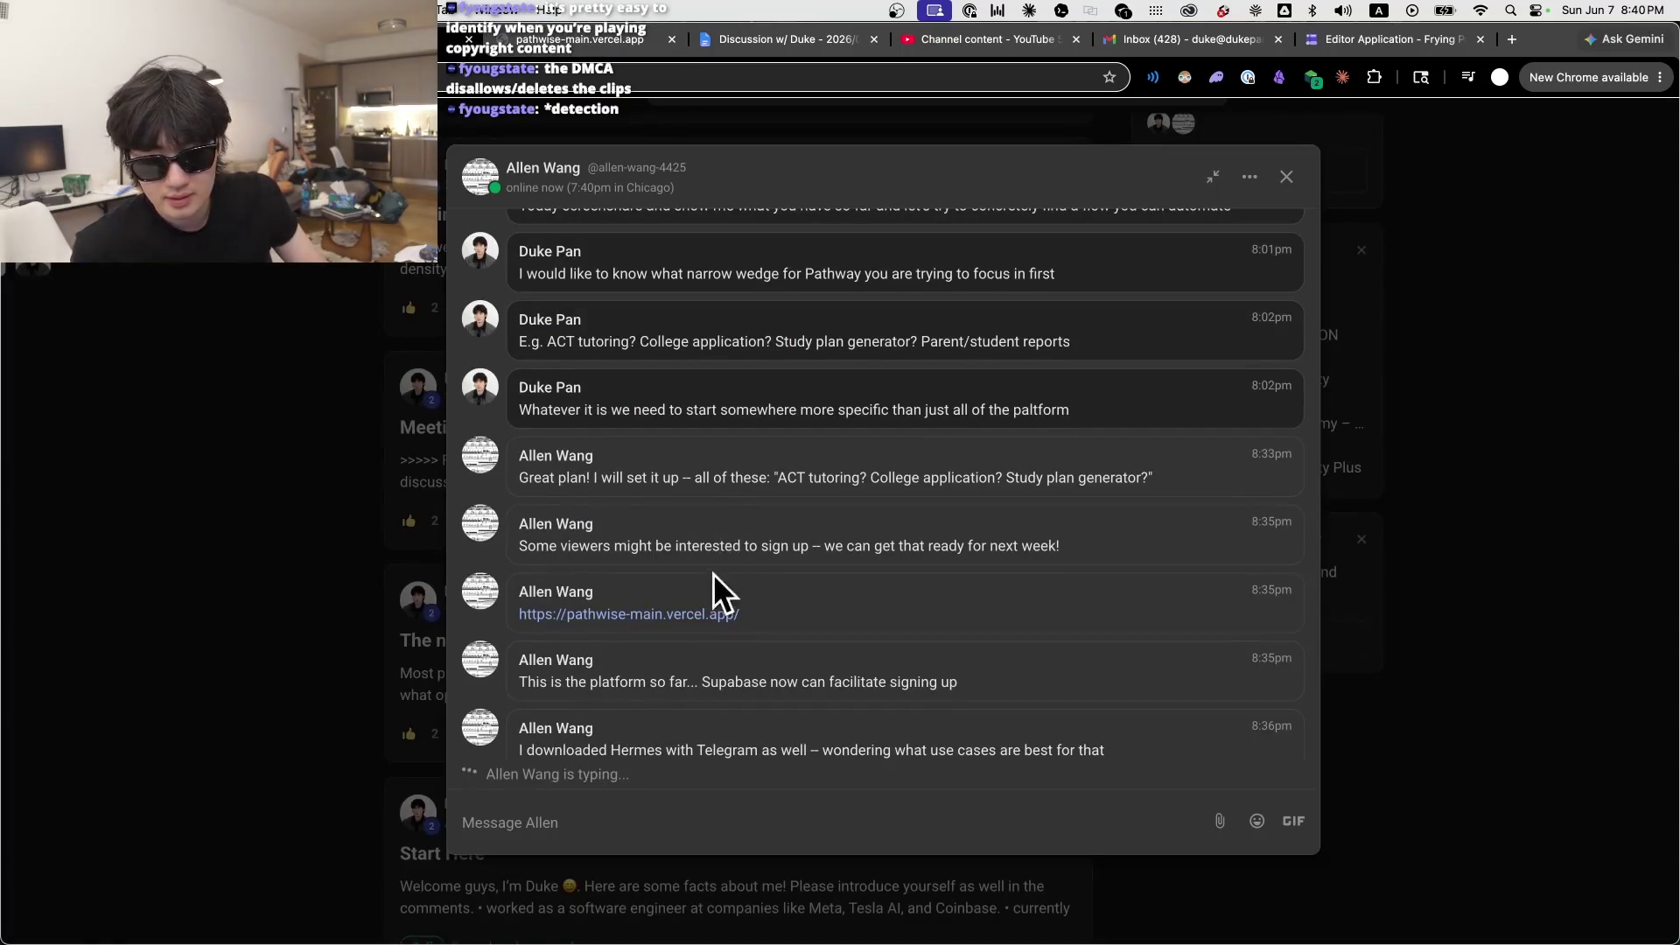
Step: Read the newer chat messages, close the chat to reveal the feed, then go to YouTube Studio
{"action": "scroll", "coordinate": [716, 588], "scroll_direction": "down", "scroll_amount": 2}
{"action": "scroll", "coordinate": [770, 610], "scroll_direction": "down", "scroll_amount": 4}
{"action": "scroll", "coordinate": [752, 569], "scroll_direction": "down", "scroll_amount": 1}
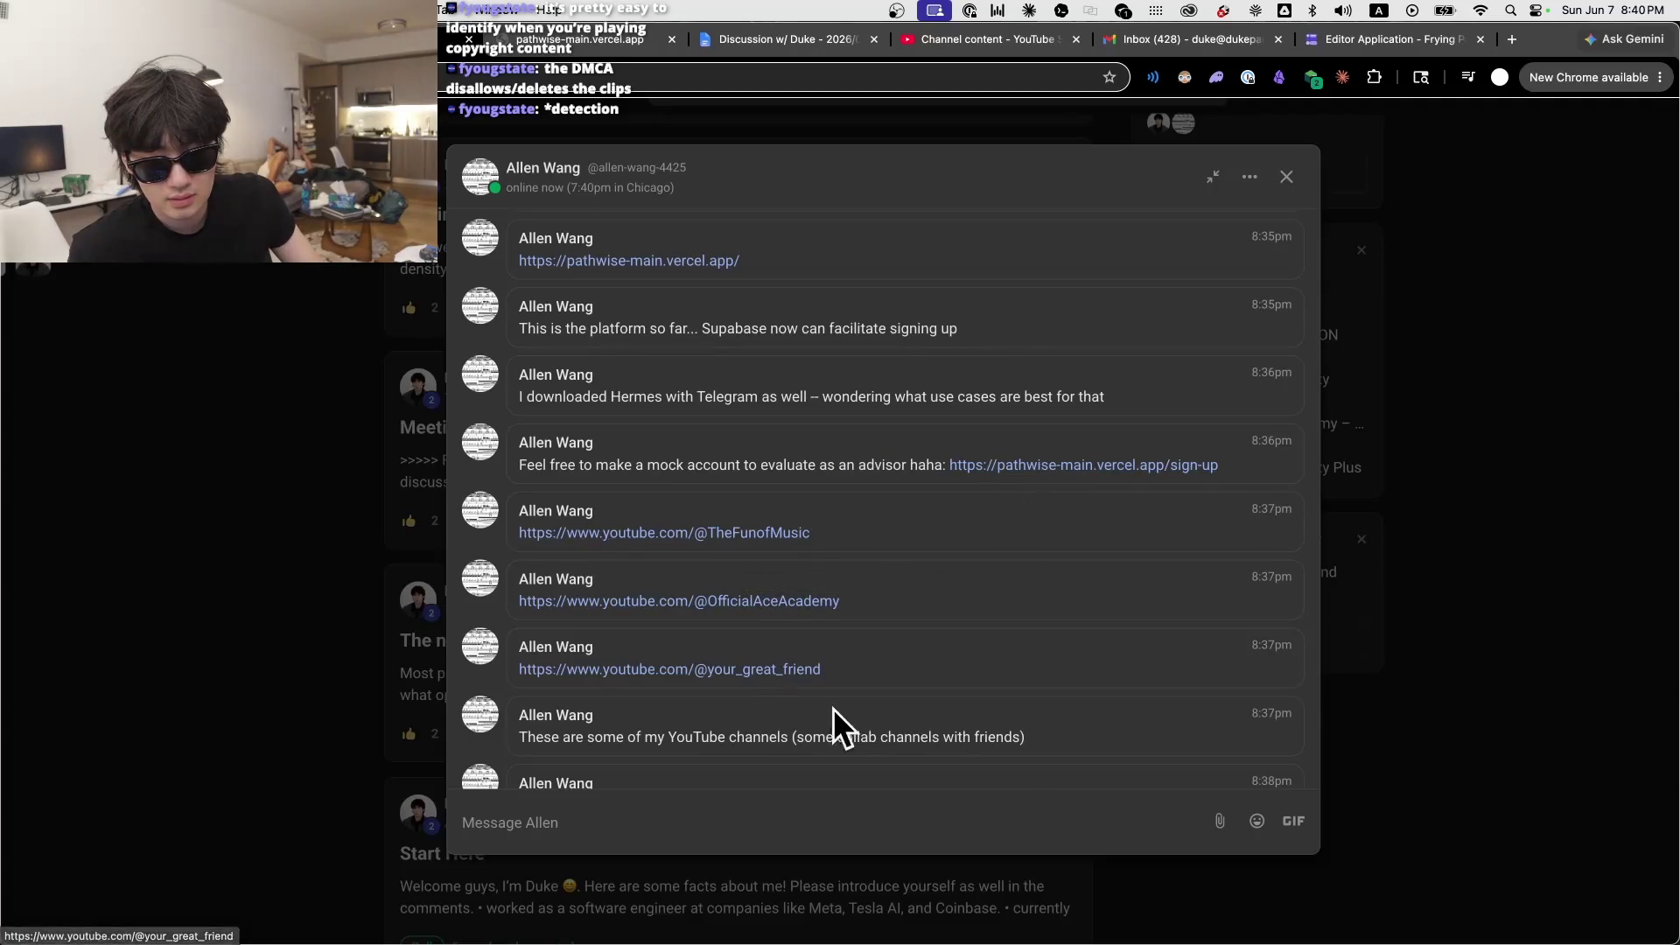
{"action": "scroll", "coordinate": [817, 712], "scroll_direction": "down", "scroll_amount": 5}
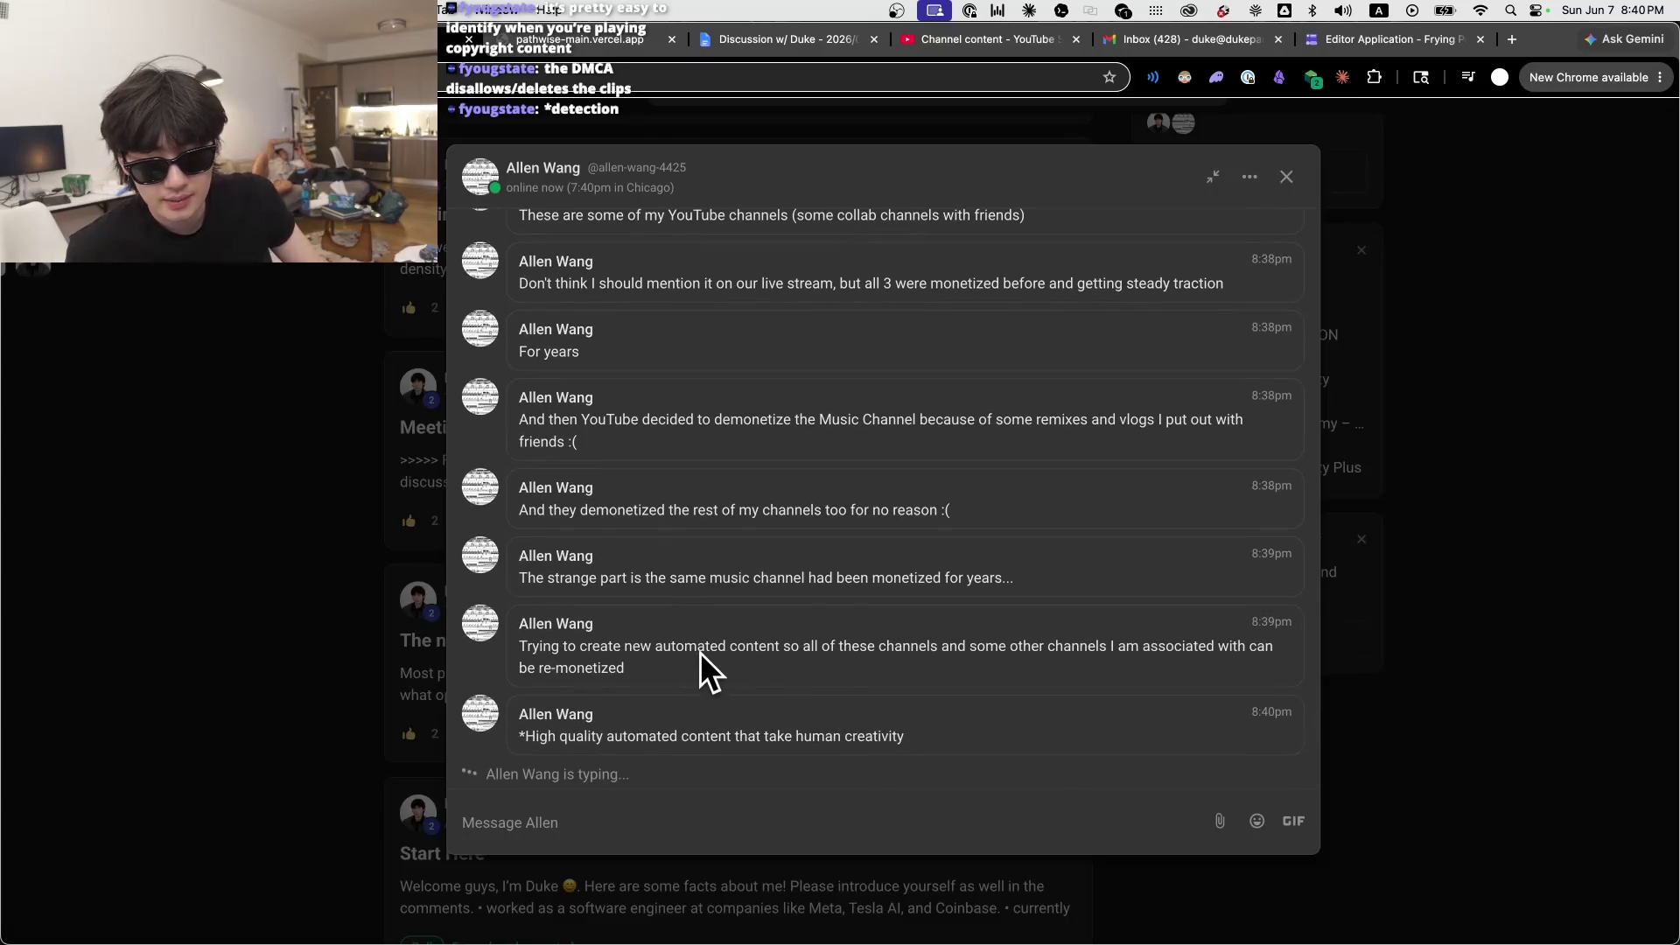
{"action": "left_click", "coordinate": [1518, 500]}
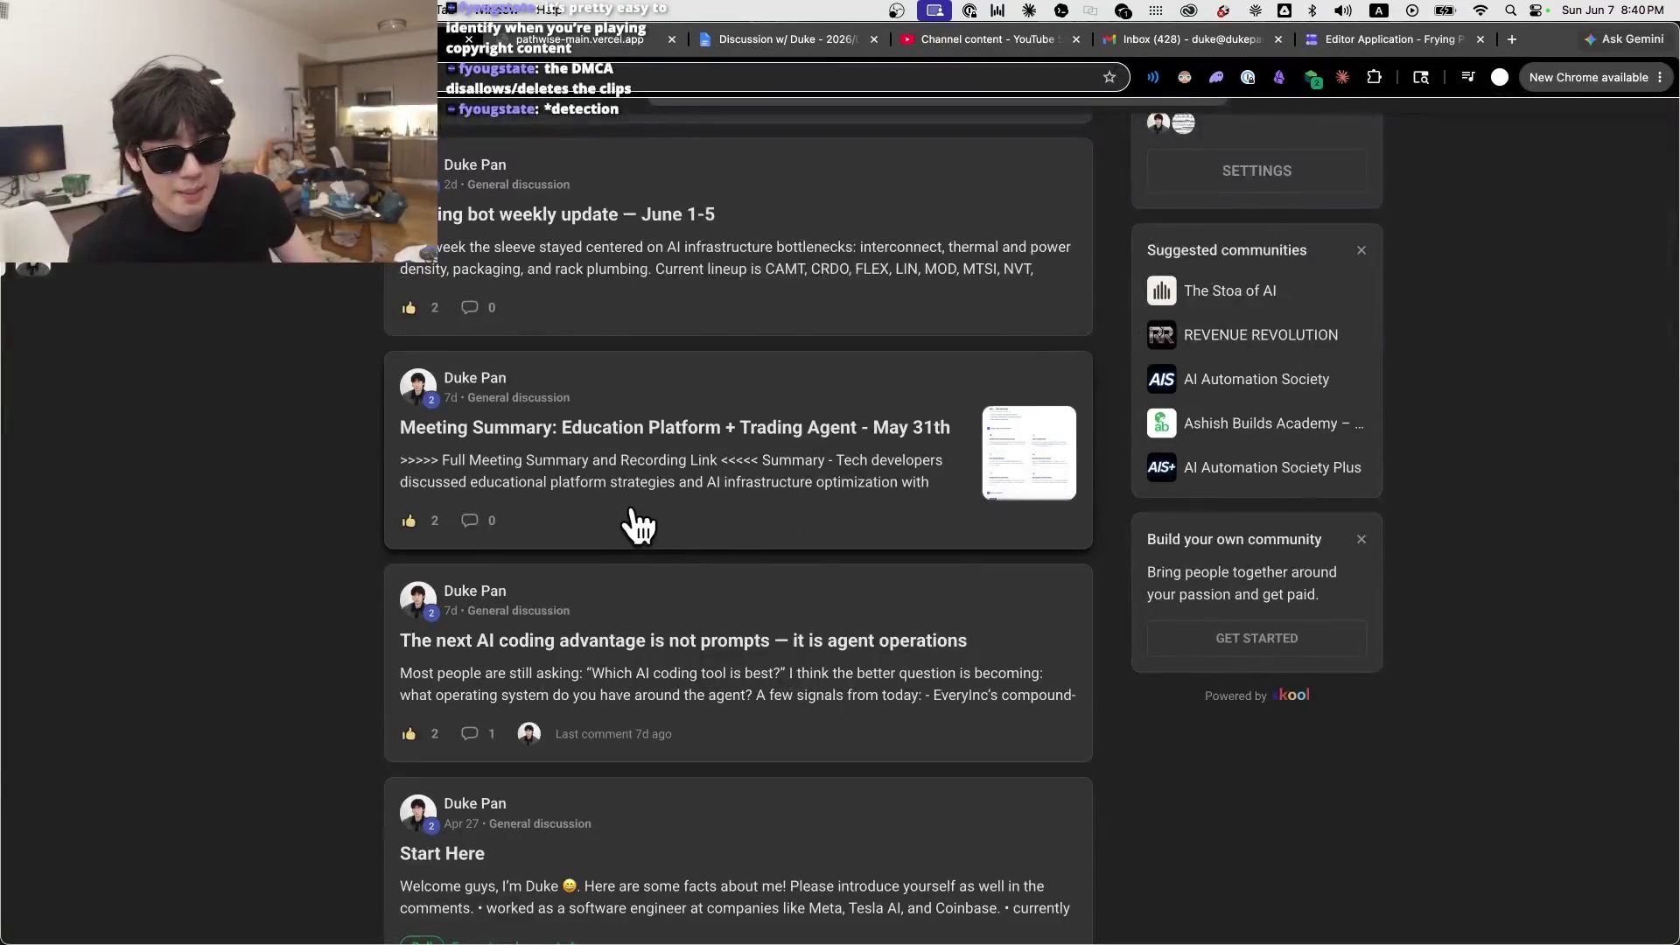
{"action": "scroll", "coordinate": [630, 517], "scroll_direction": "up", "scroll_amount": 3}
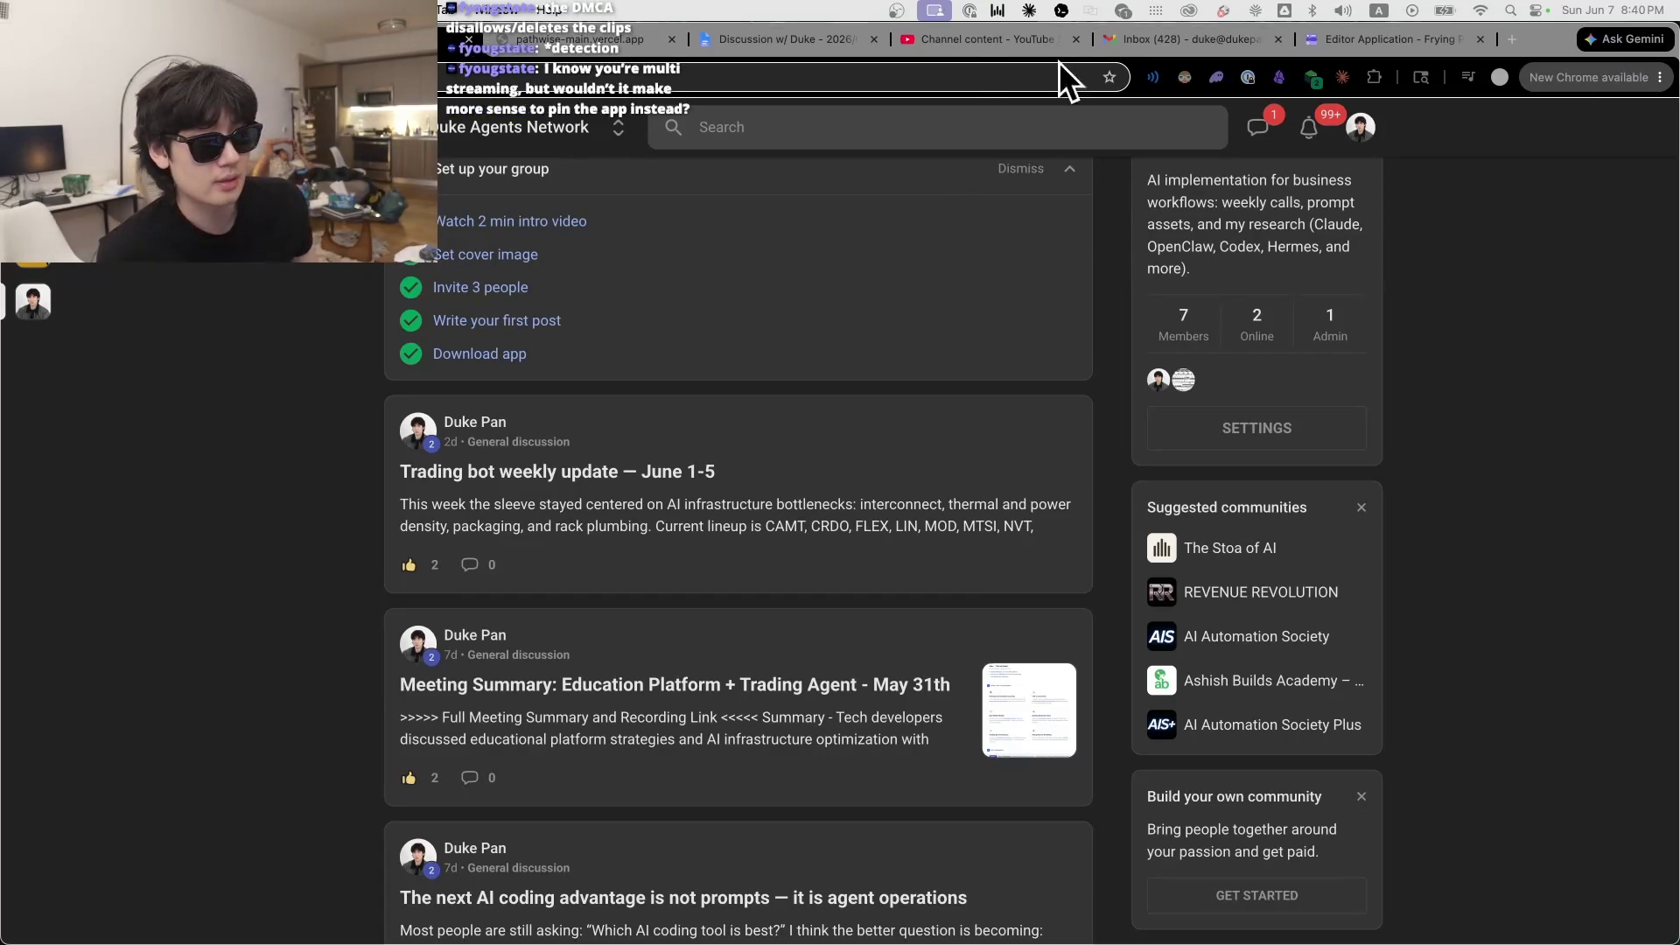
{"action": "left_click", "coordinate": [1010, 40]}
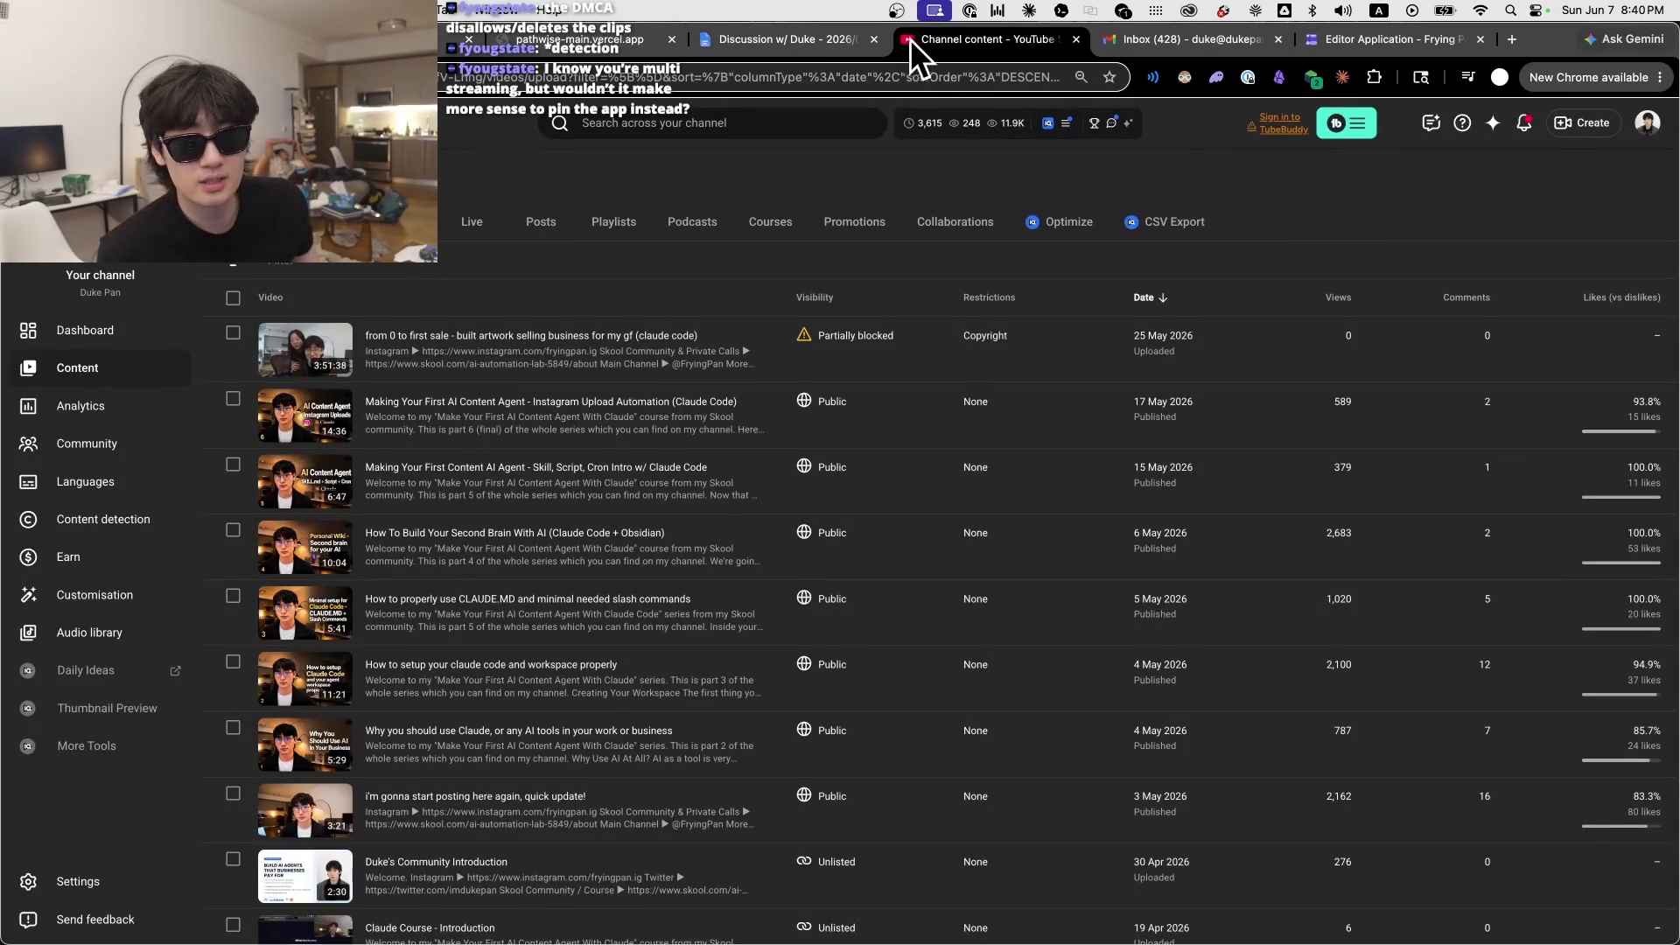
{"action": "key", "text": "super+1"}
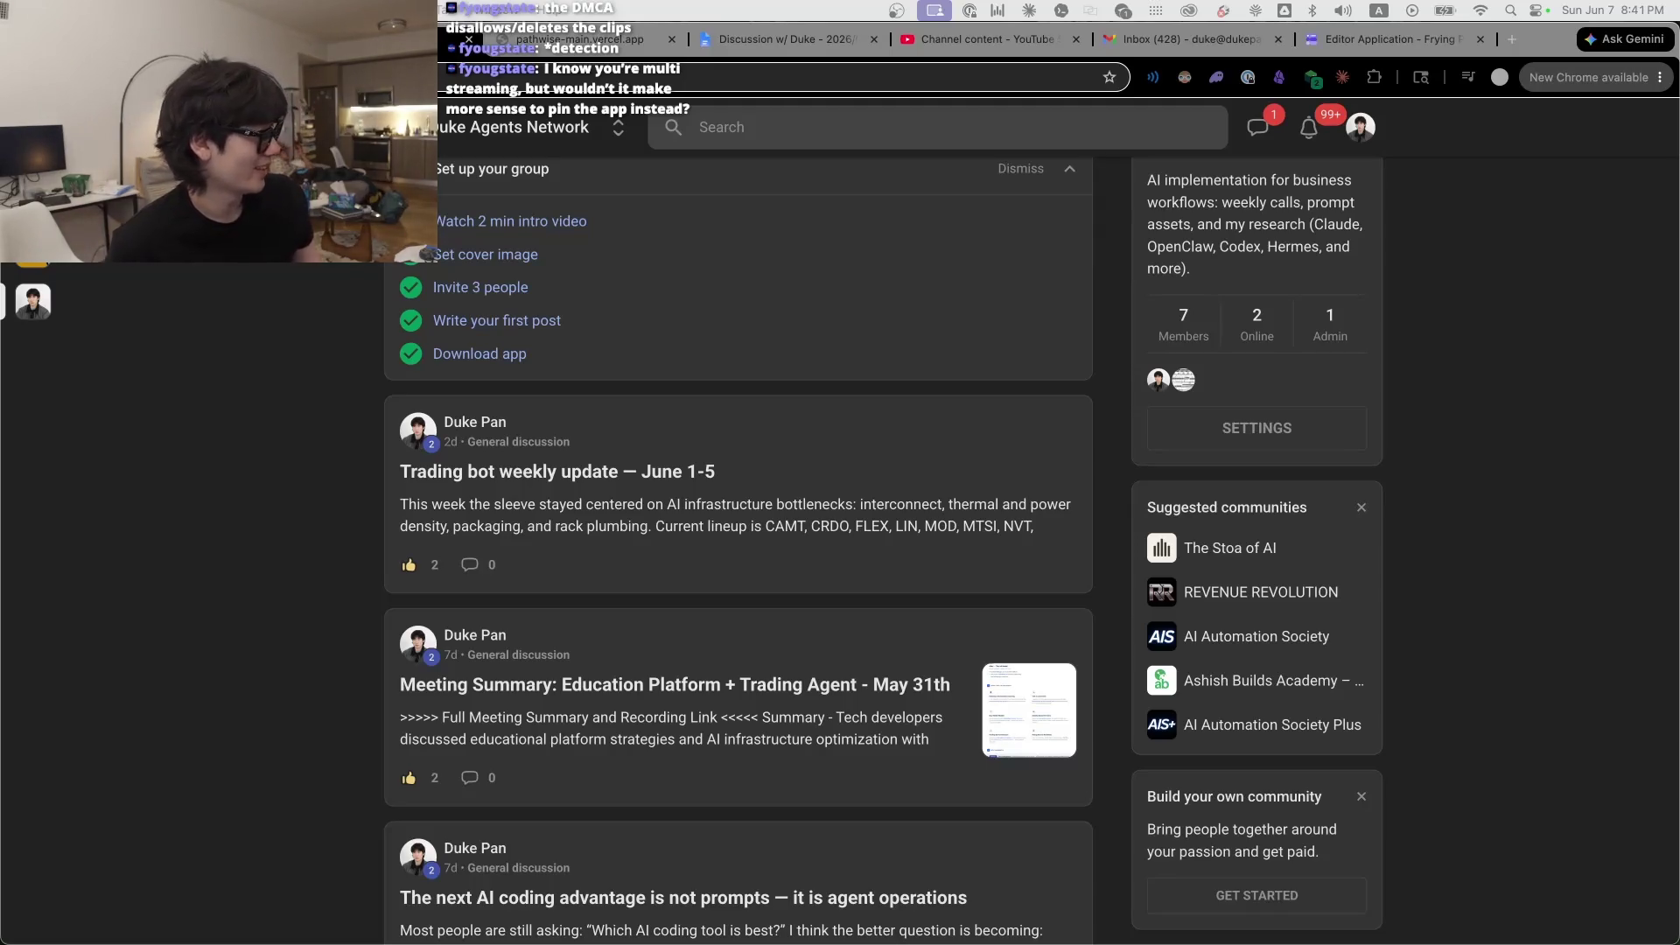
{"action": "mouse_move", "coordinate": [1132, 767]}
{"action": "left_mouse_down"}
{"action": "mouse_move", "coordinate": [1114, 679]}
{"action": "mouse_move", "coordinate": [763, 549]}
{"action": "mouse_move", "coordinate": [911, 510]}
{"action": "mouse_move", "coordinate": [917, 541]}
{"action": "left_mouse_up"}
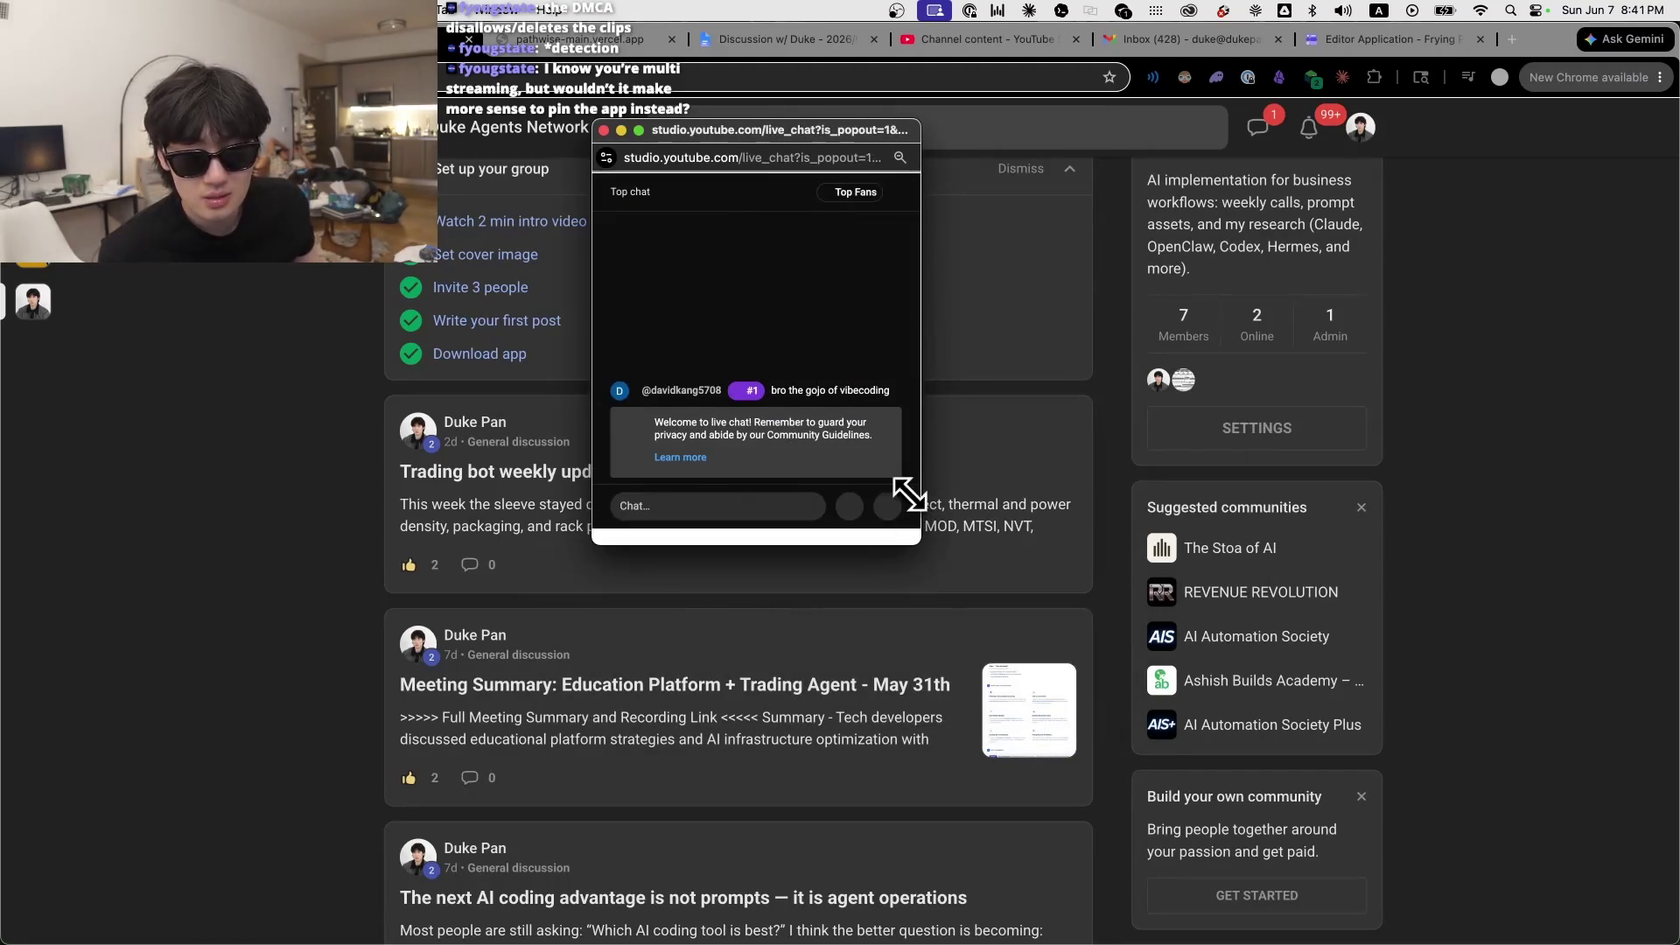
{"action": "left_click_drag", "start_coordinate": [768, 135], "coordinate": [1679, 144]}
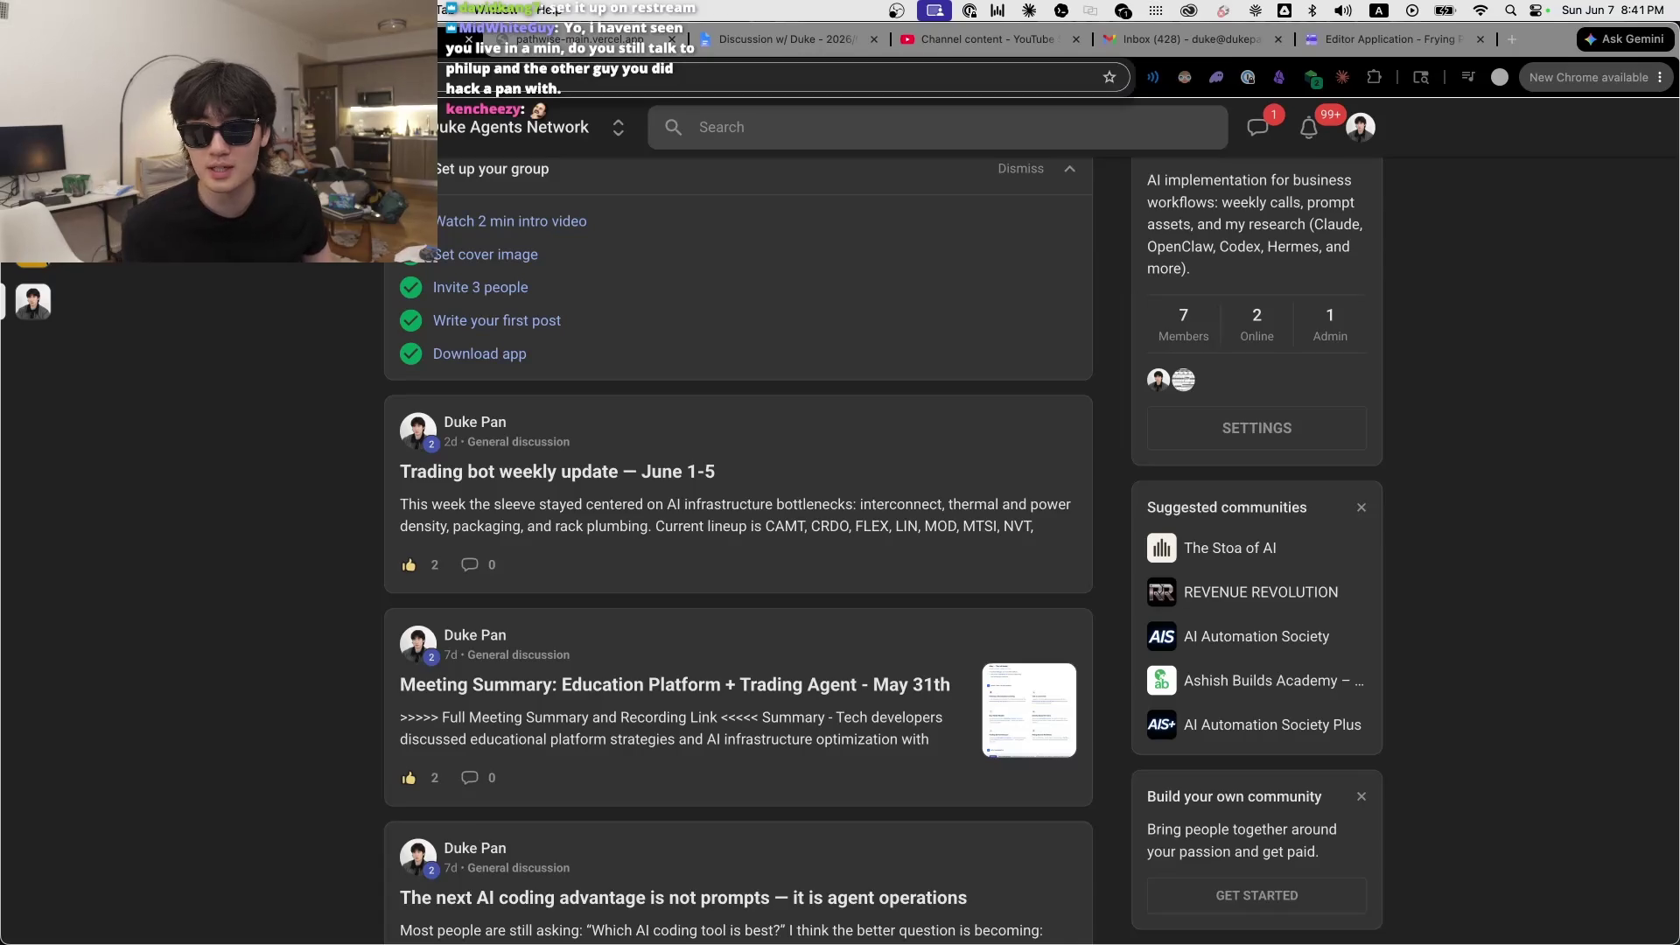
{"action": "key", "text": "super+l"}
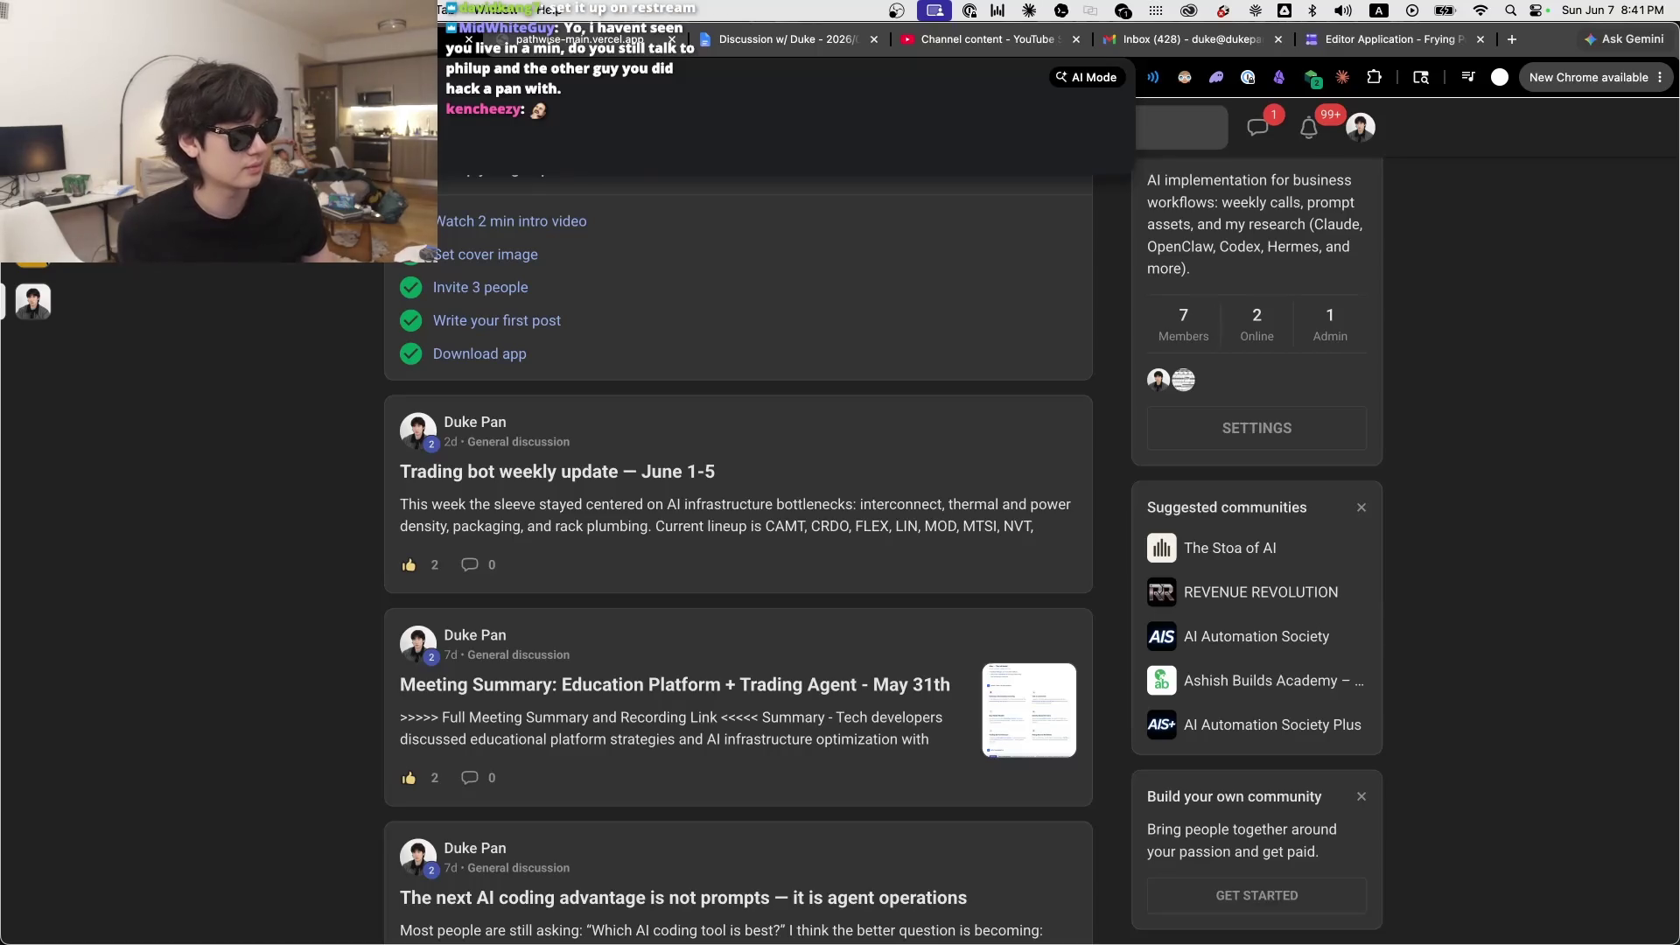
{"action": "key", "text": "Escape"}
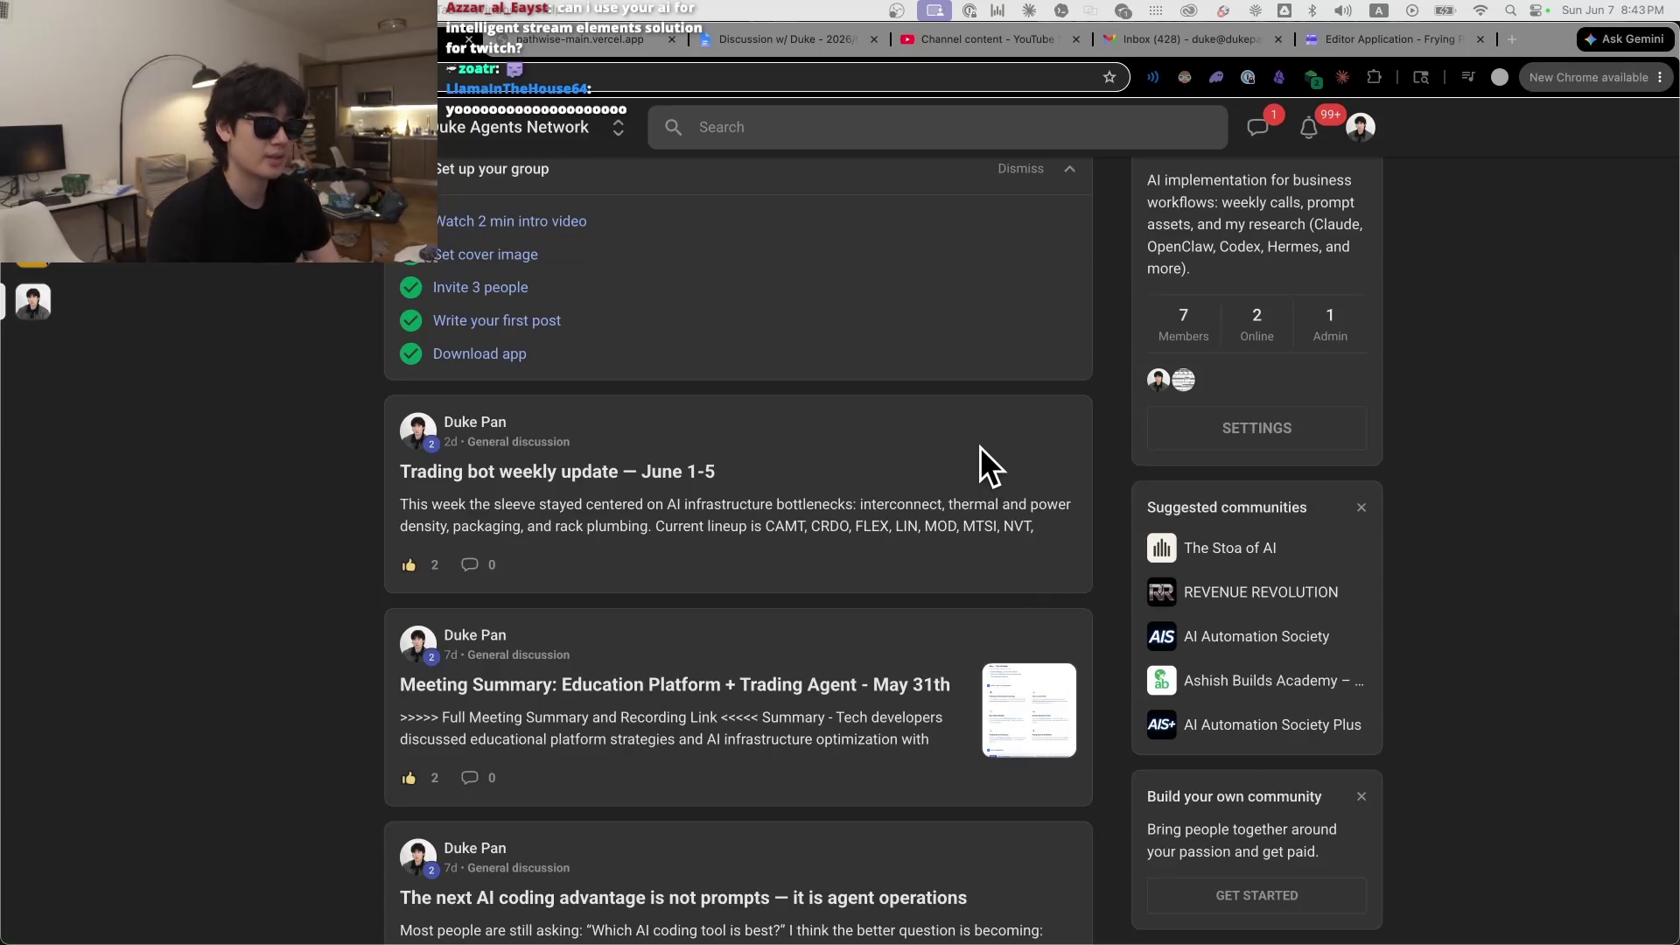
{"action": "scroll", "coordinate": [360, 507], "scroll_direction": "up", "scroll_amount": 3}
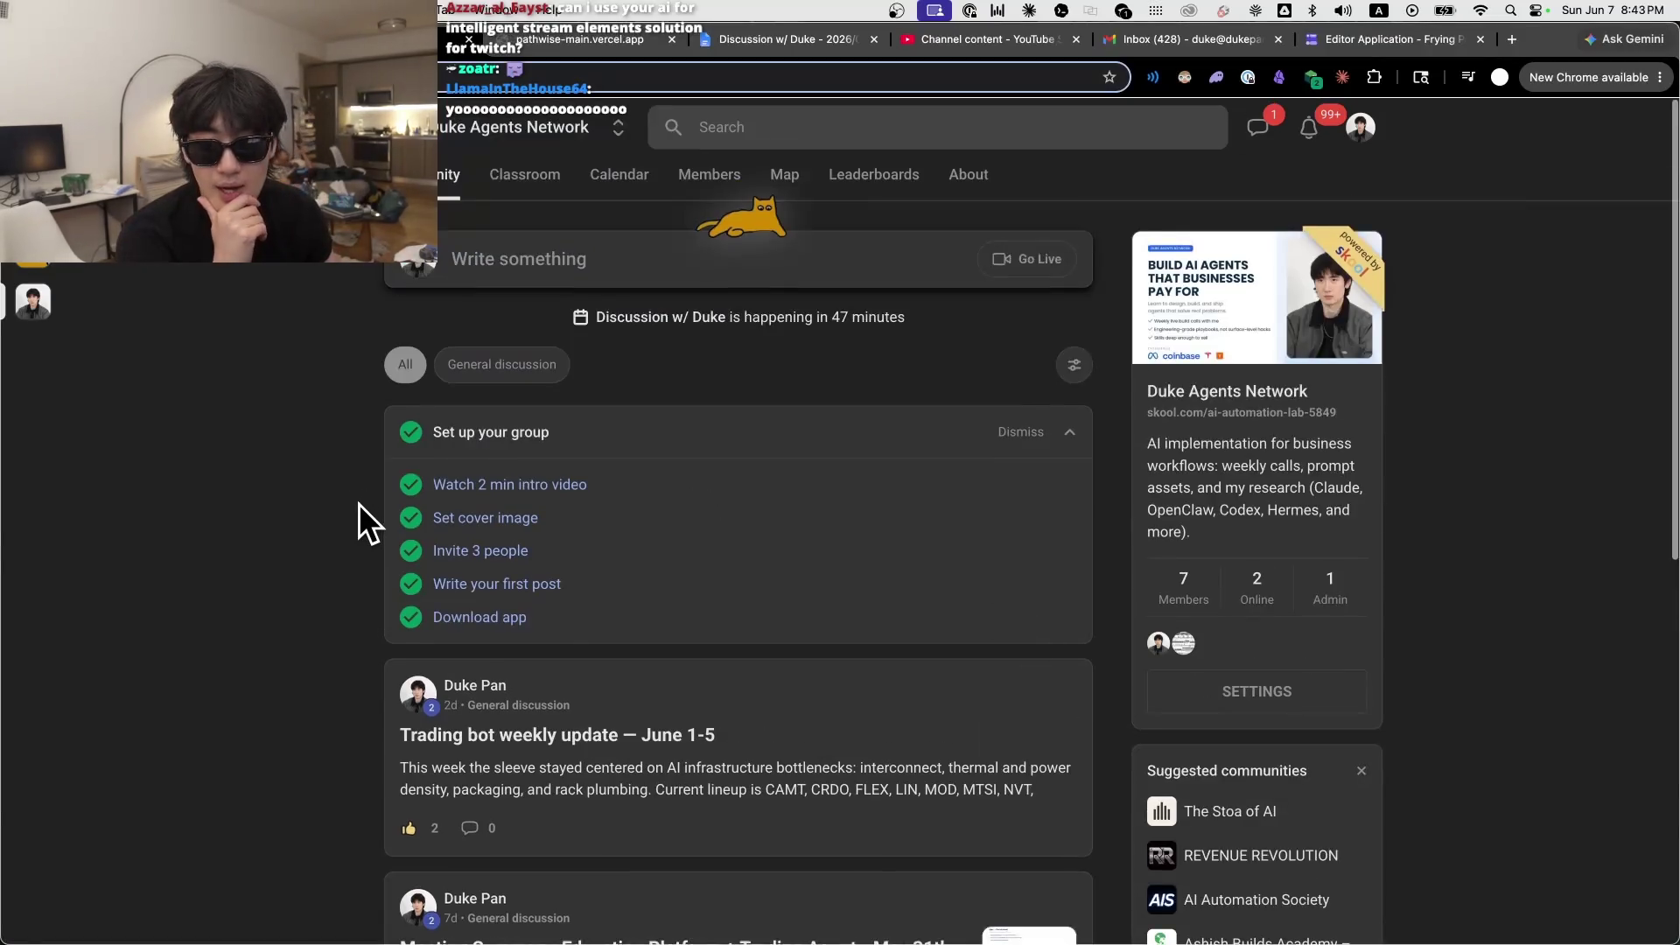
{"action": "mouse_move", "coordinate": [1165, 910]}
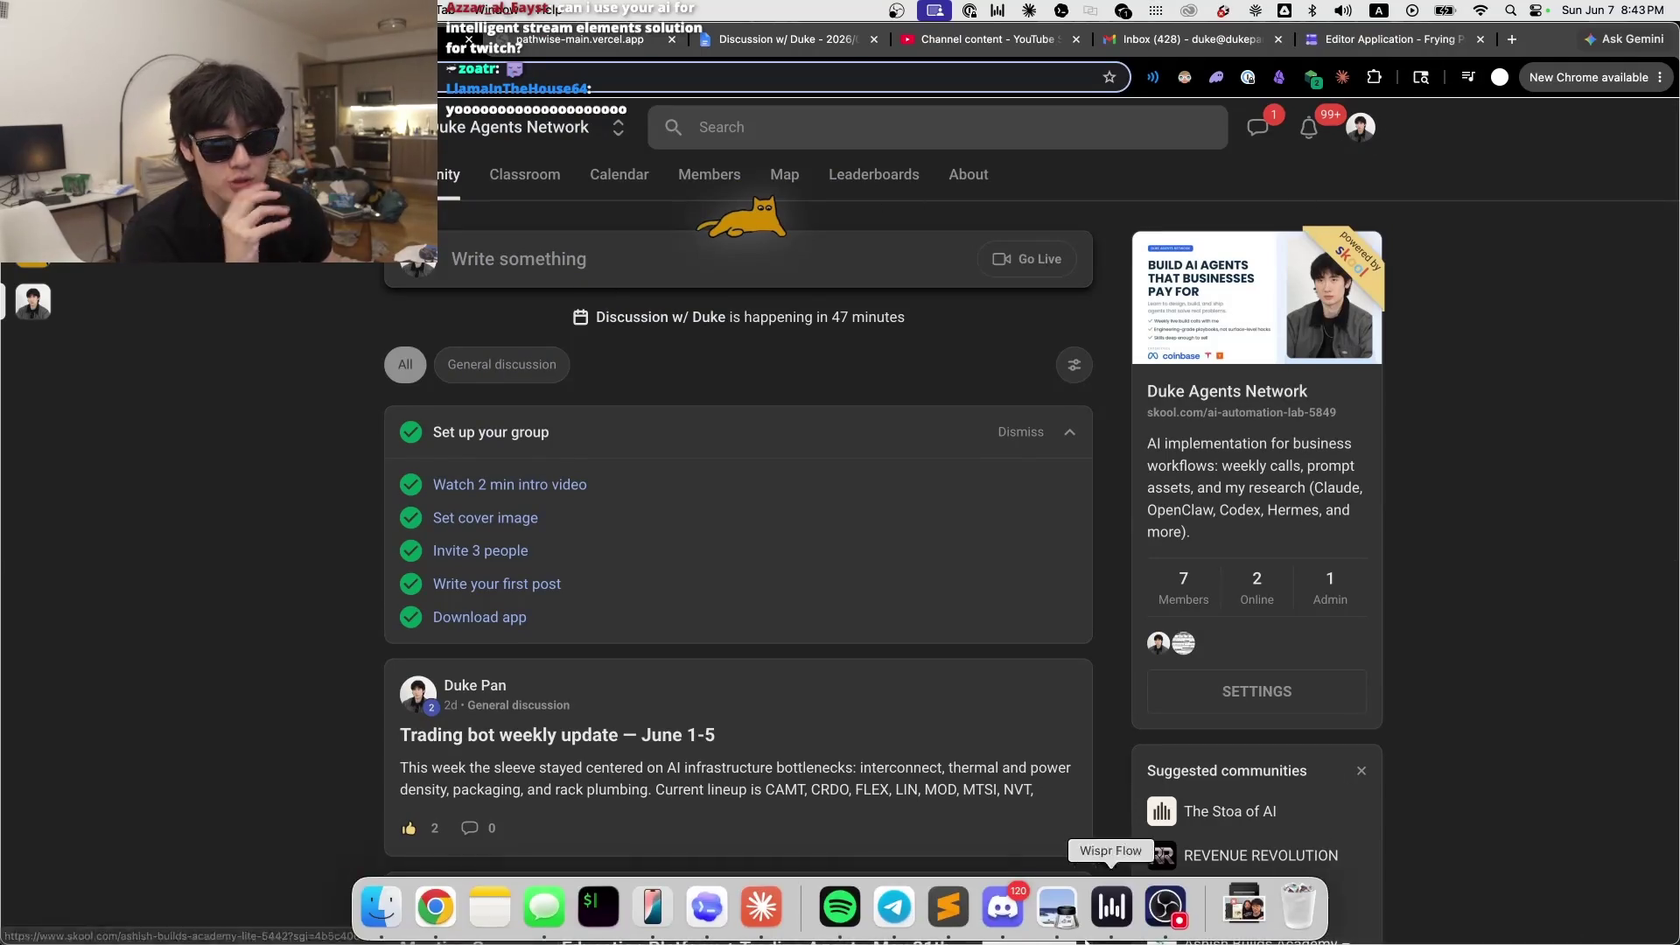
{"action": "left_click", "coordinate": [948, 907]}
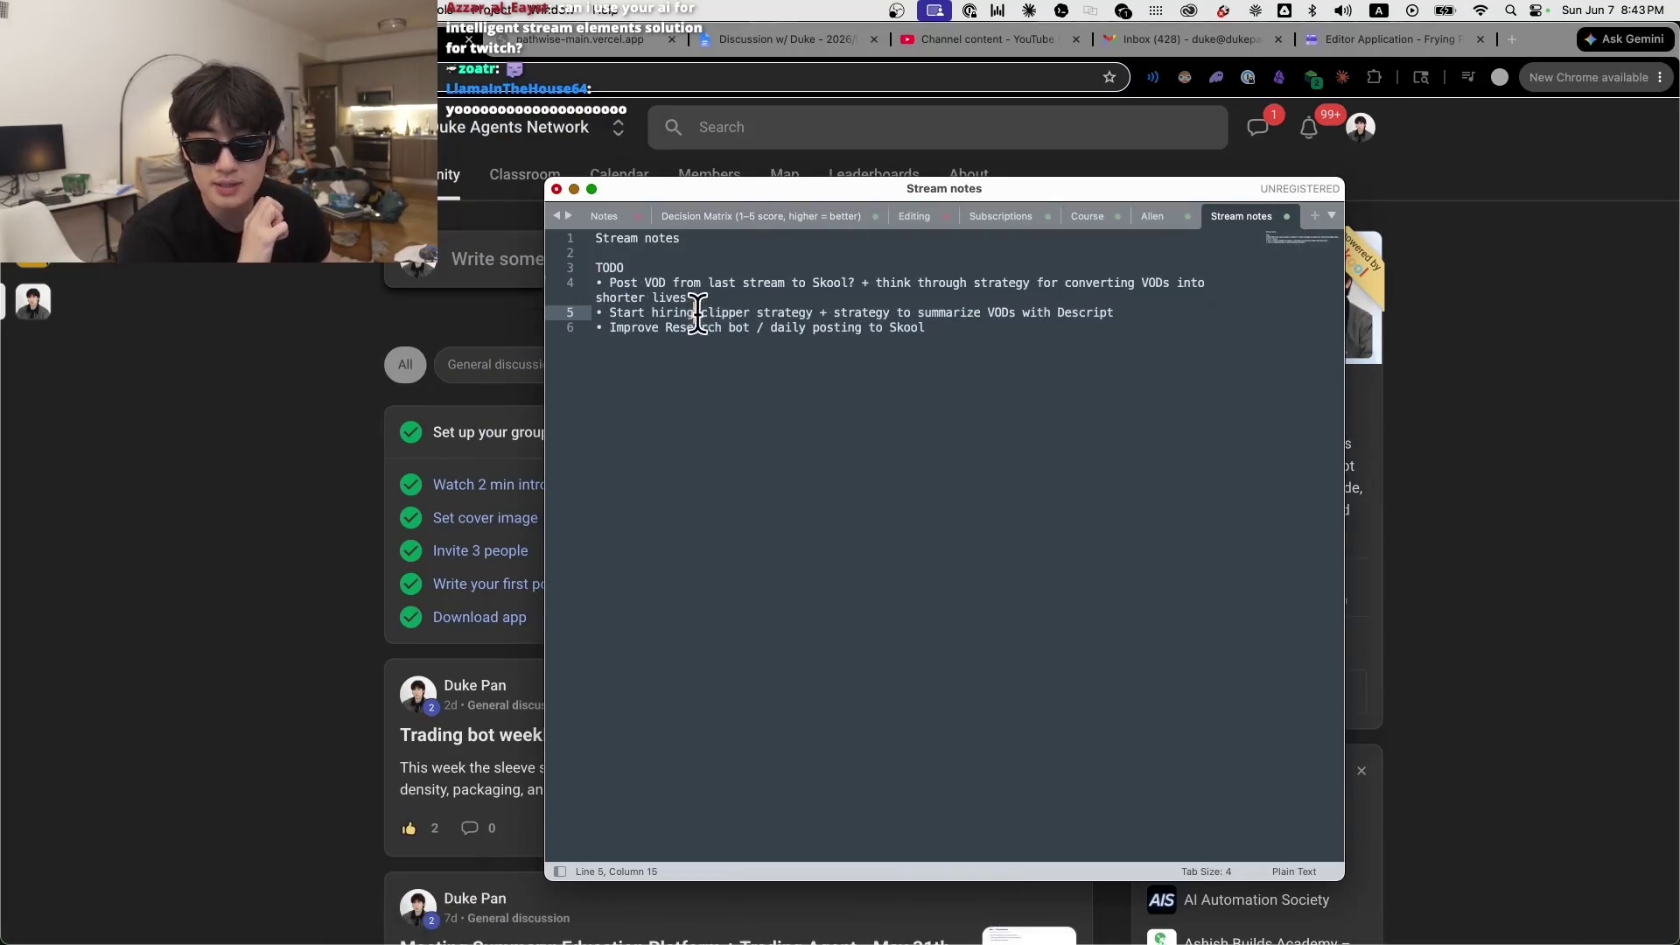
{"action": "left_click", "coordinate": [715, 291]}
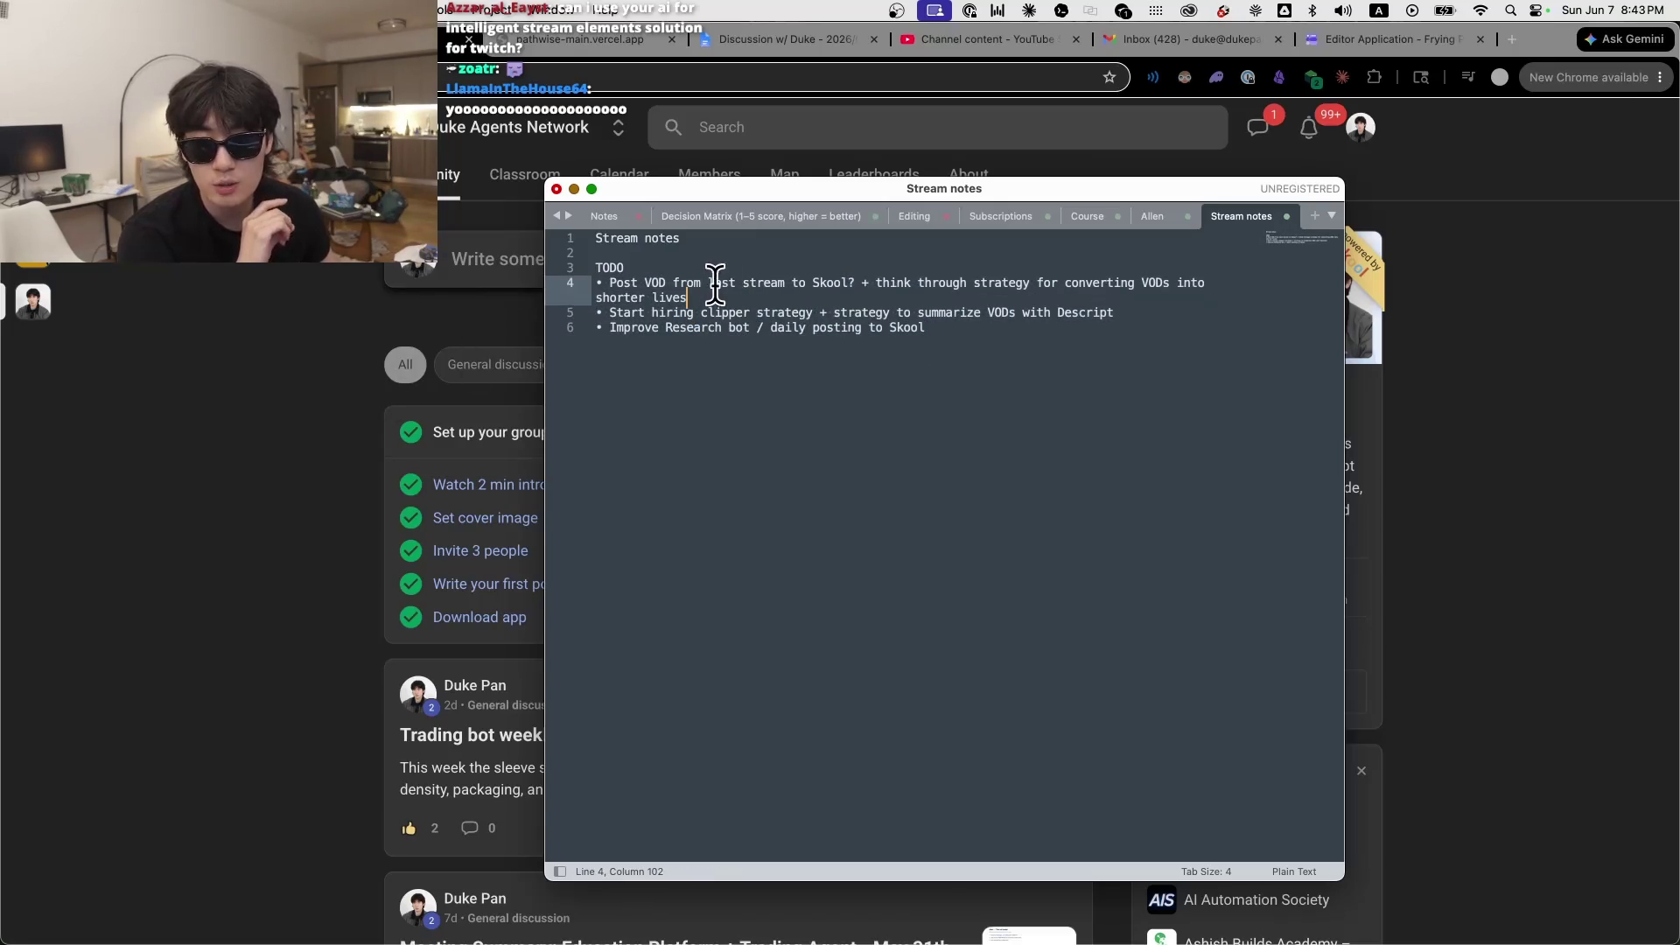
{"action": "left_click_drag", "start_coordinate": [861, 283], "coordinate": [595, 268]}
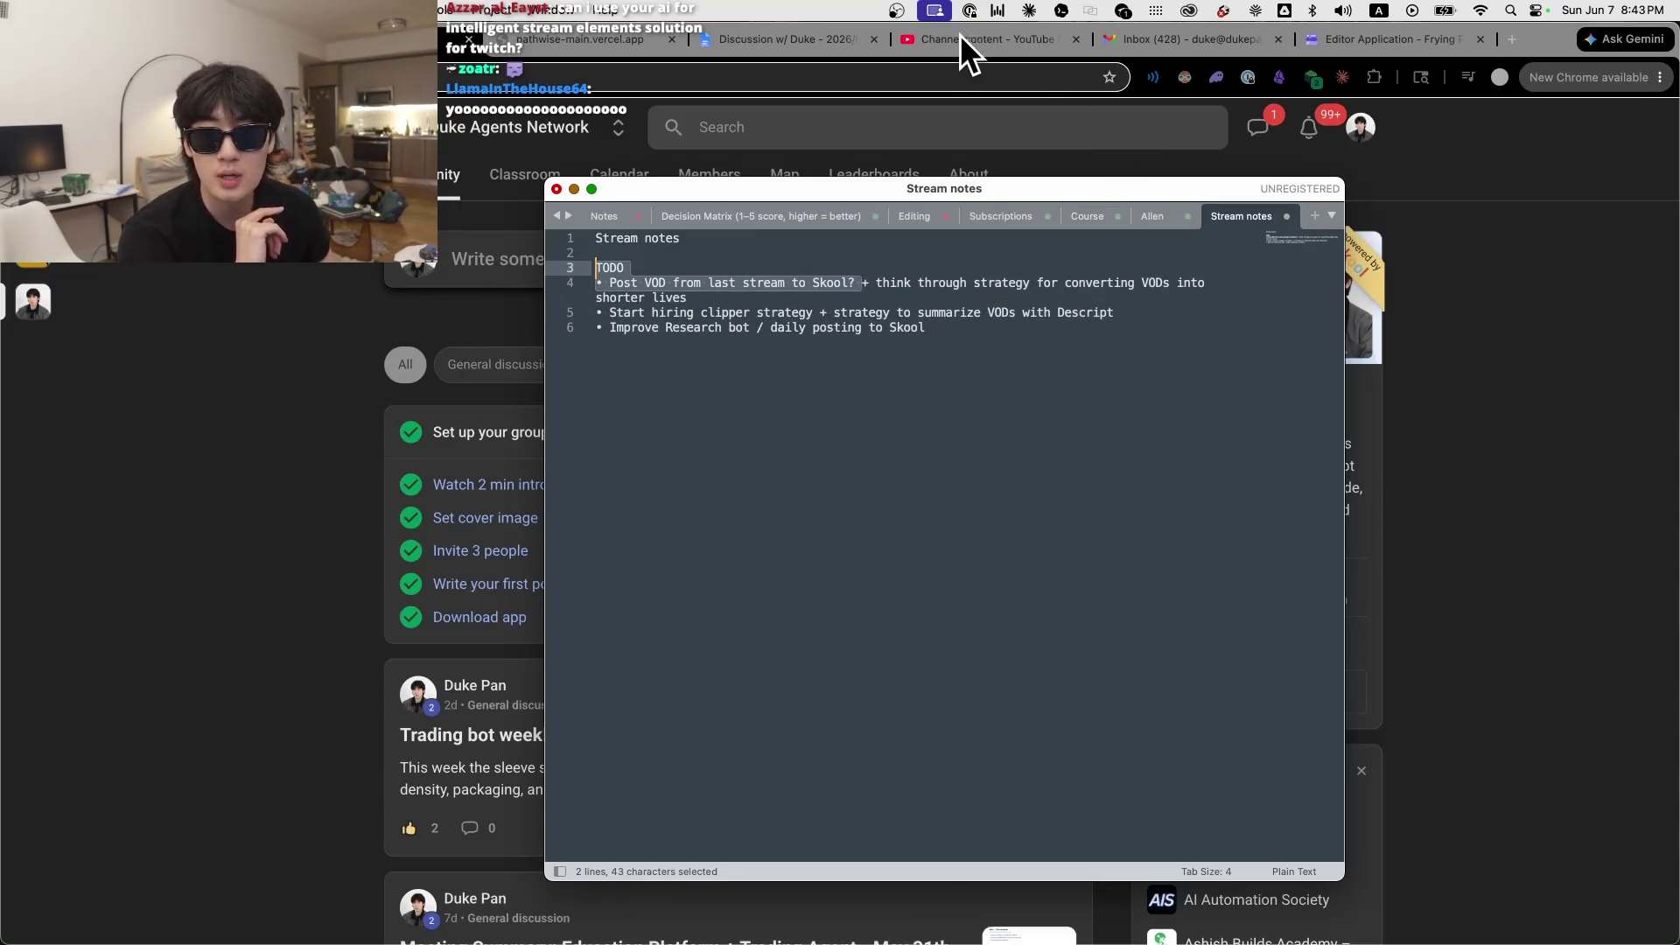
{"action": "left_click", "coordinate": [288, 274]}
{"action": "scroll", "coordinate": [618, 536], "scroll_direction": "down", "scroll_amount": 10}
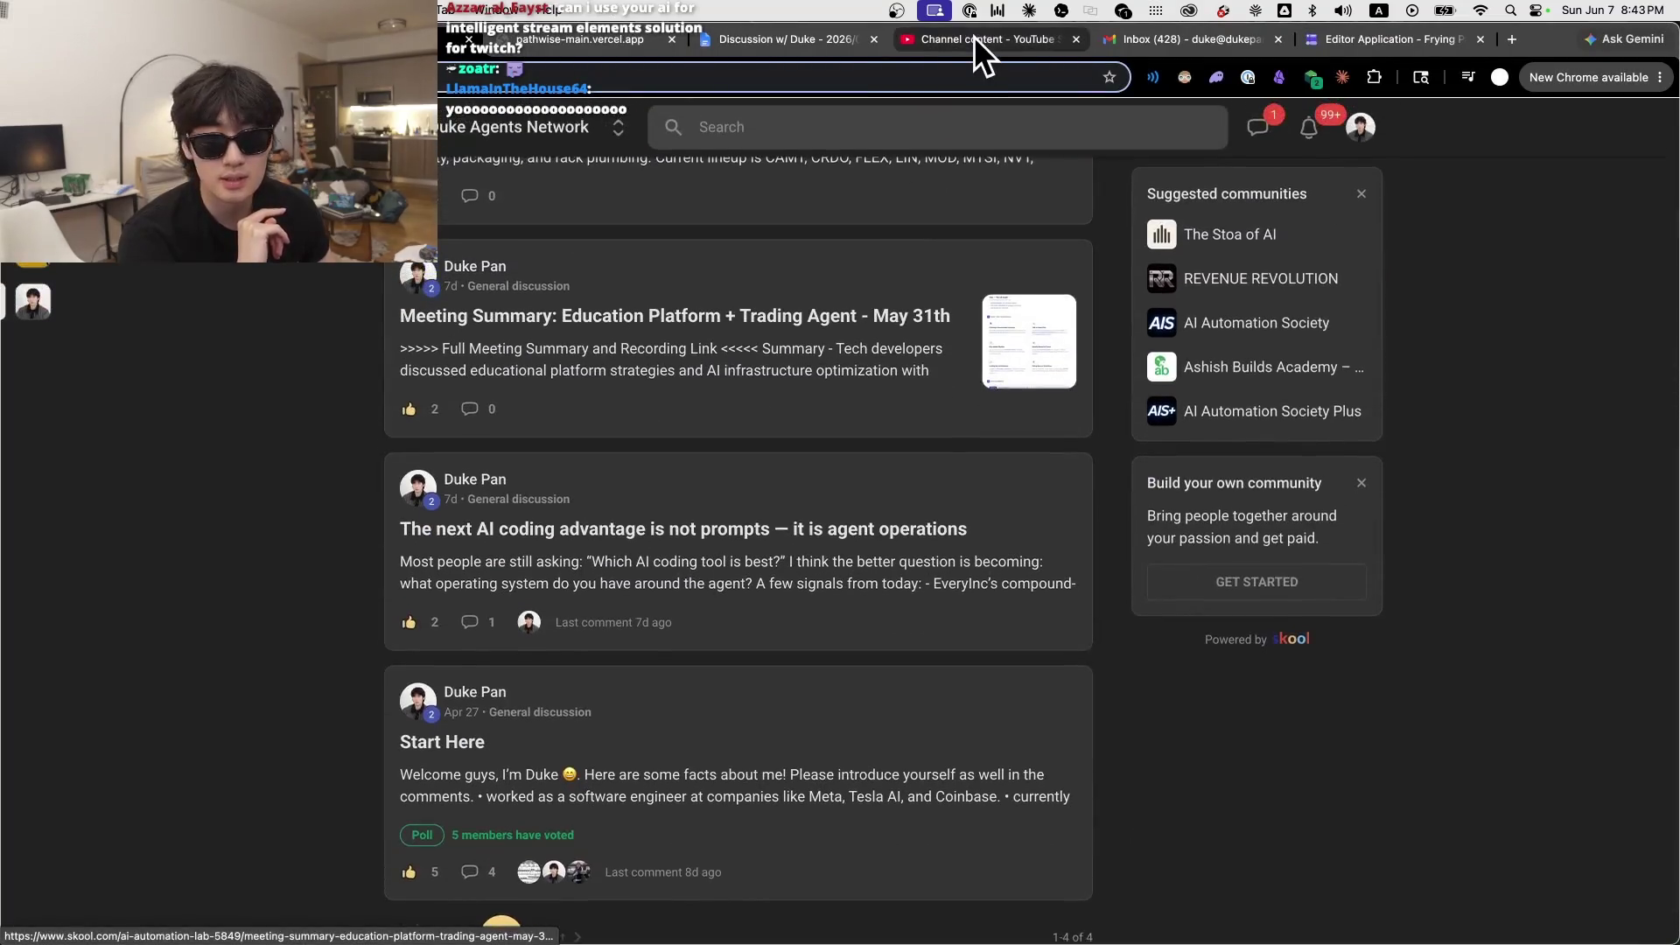
Step: Copy the video link of the 'Vibecoding My Business and Meeting Client - AI Consultant' live replay
{"action": "left_click", "coordinate": [974, 38]}
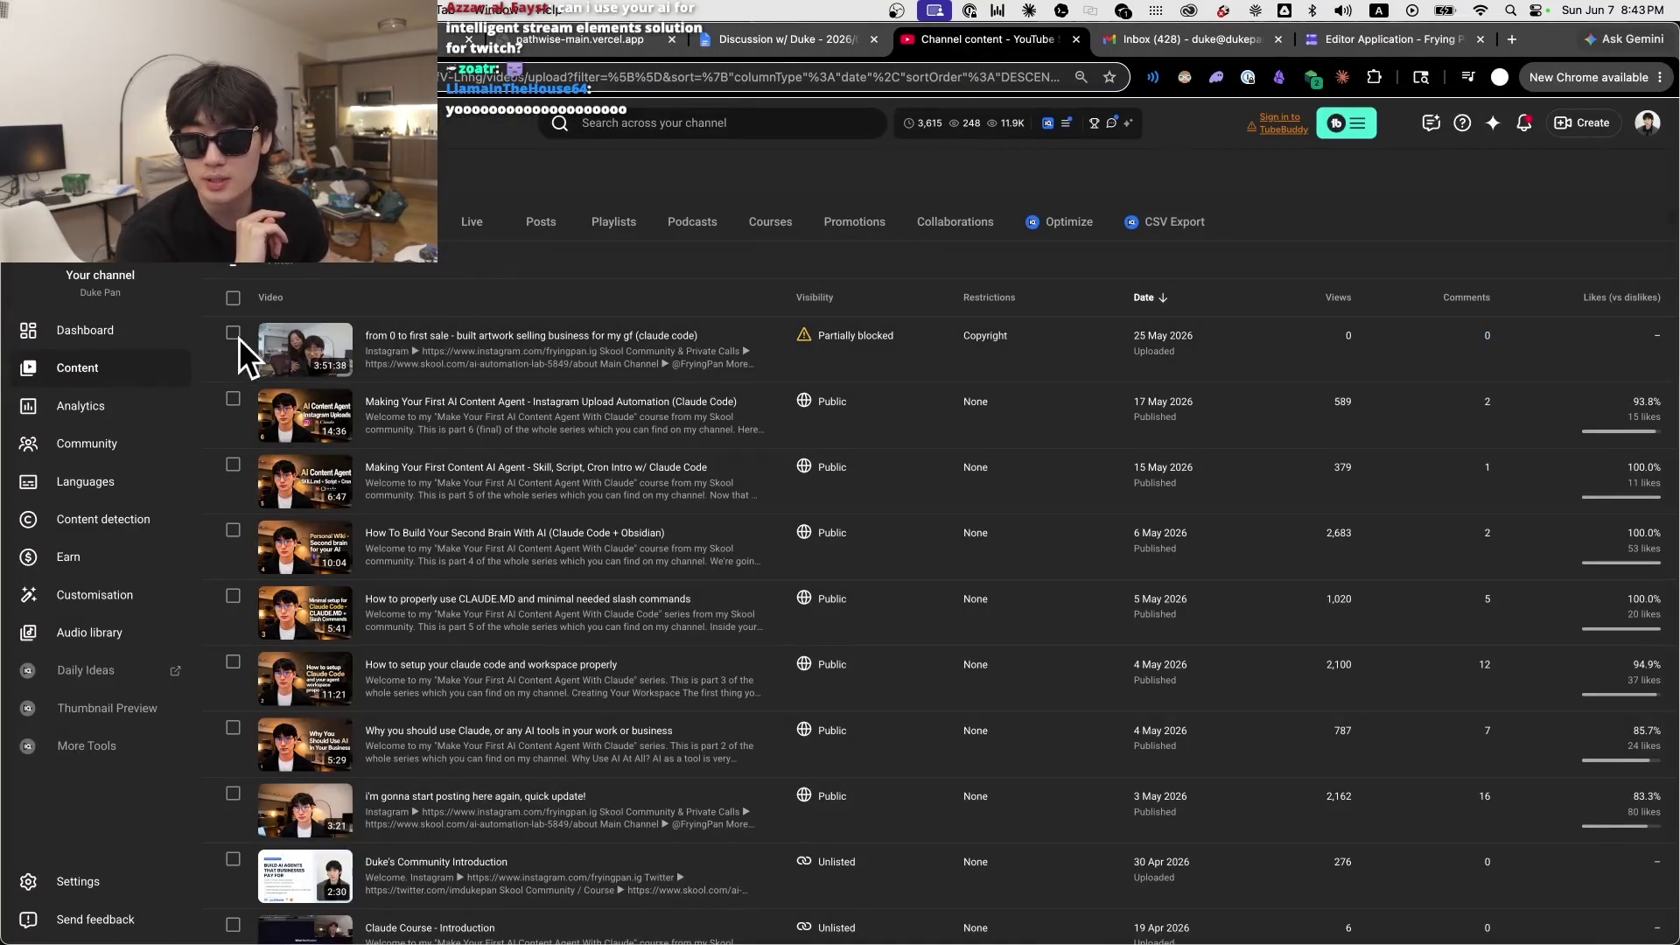
{"action": "left_click", "coordinate": [472, 225]}
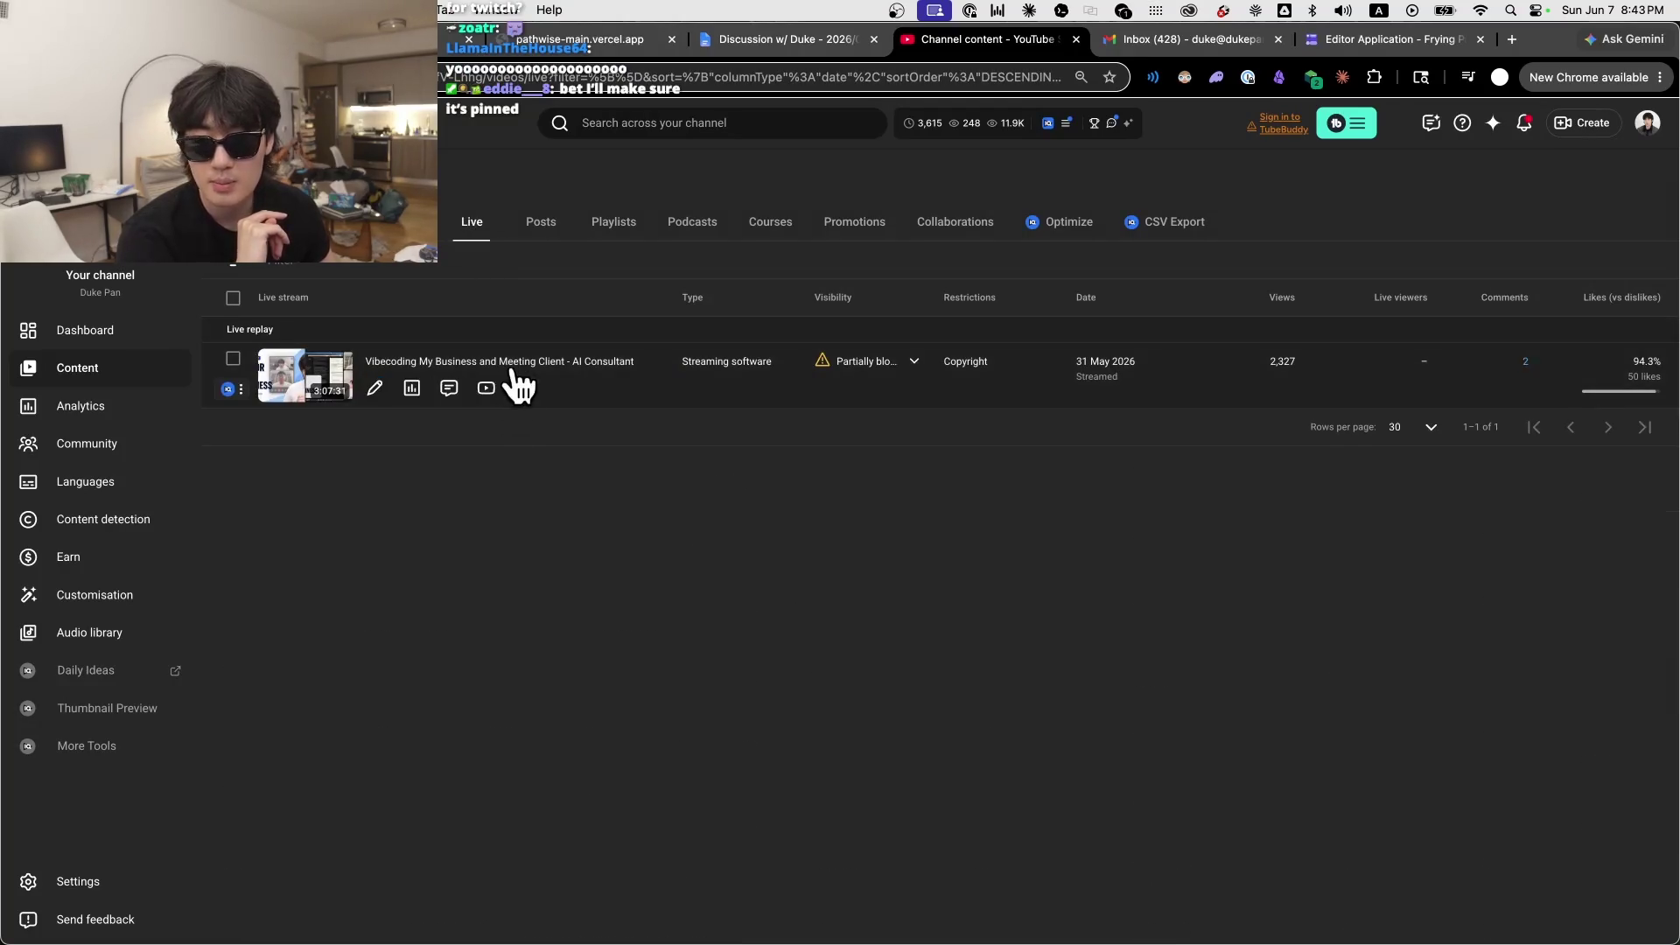
{"action": "left_click", "coordinate": [516, 369]}
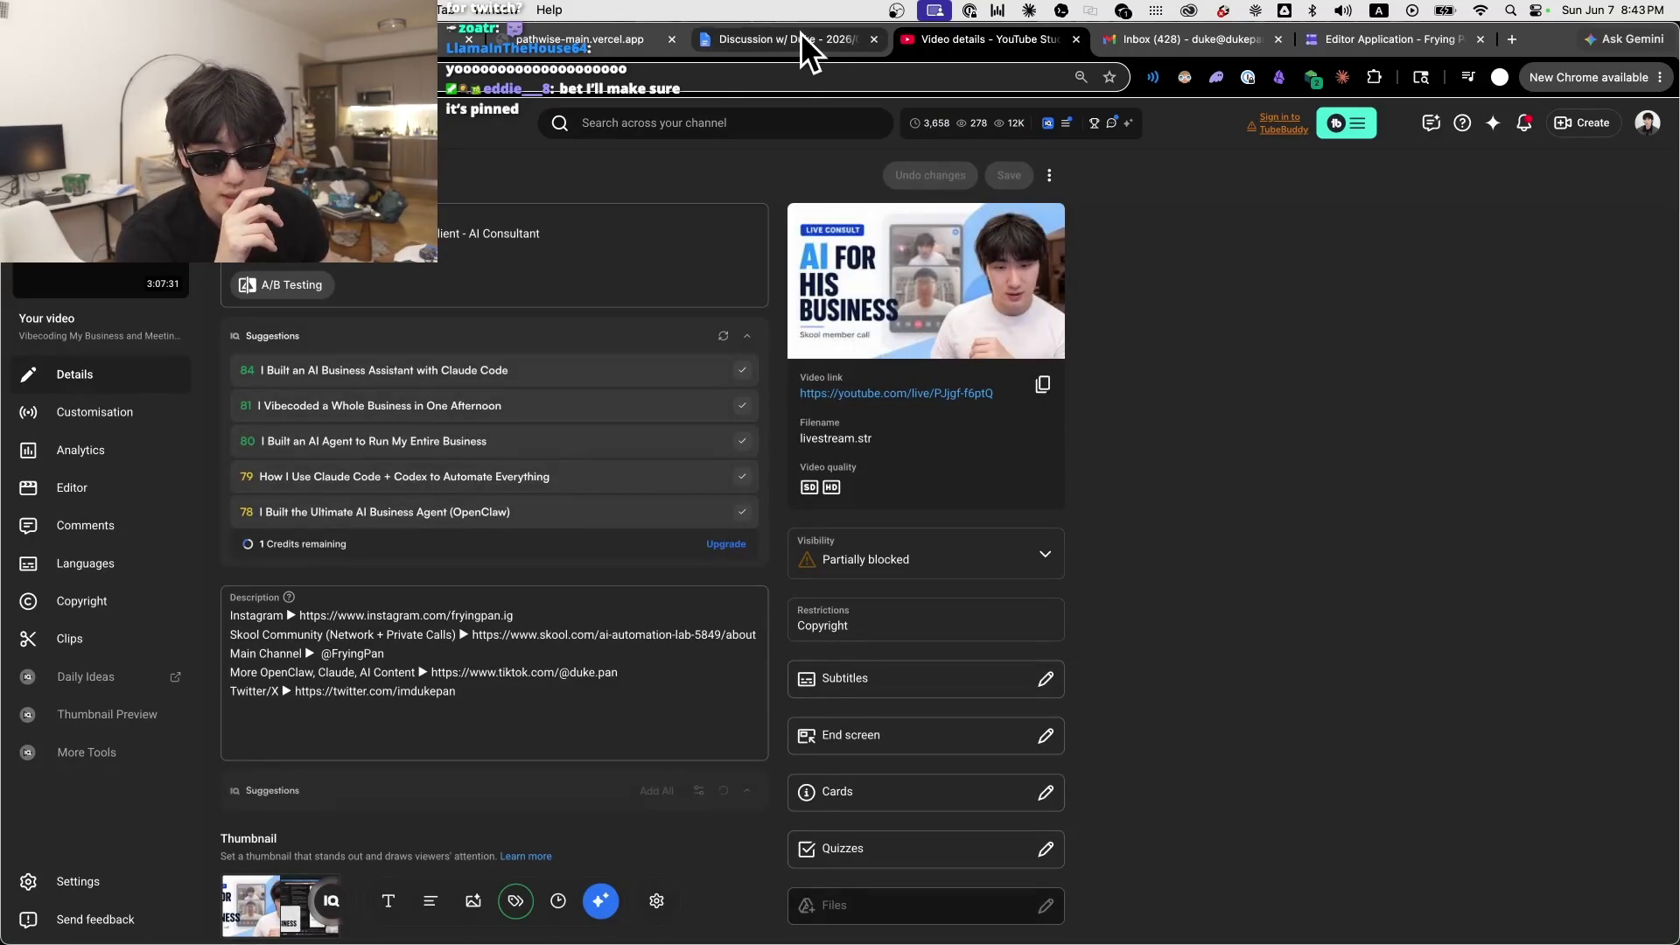
{"action": "left_click", "coordinate": [1043, 385]}
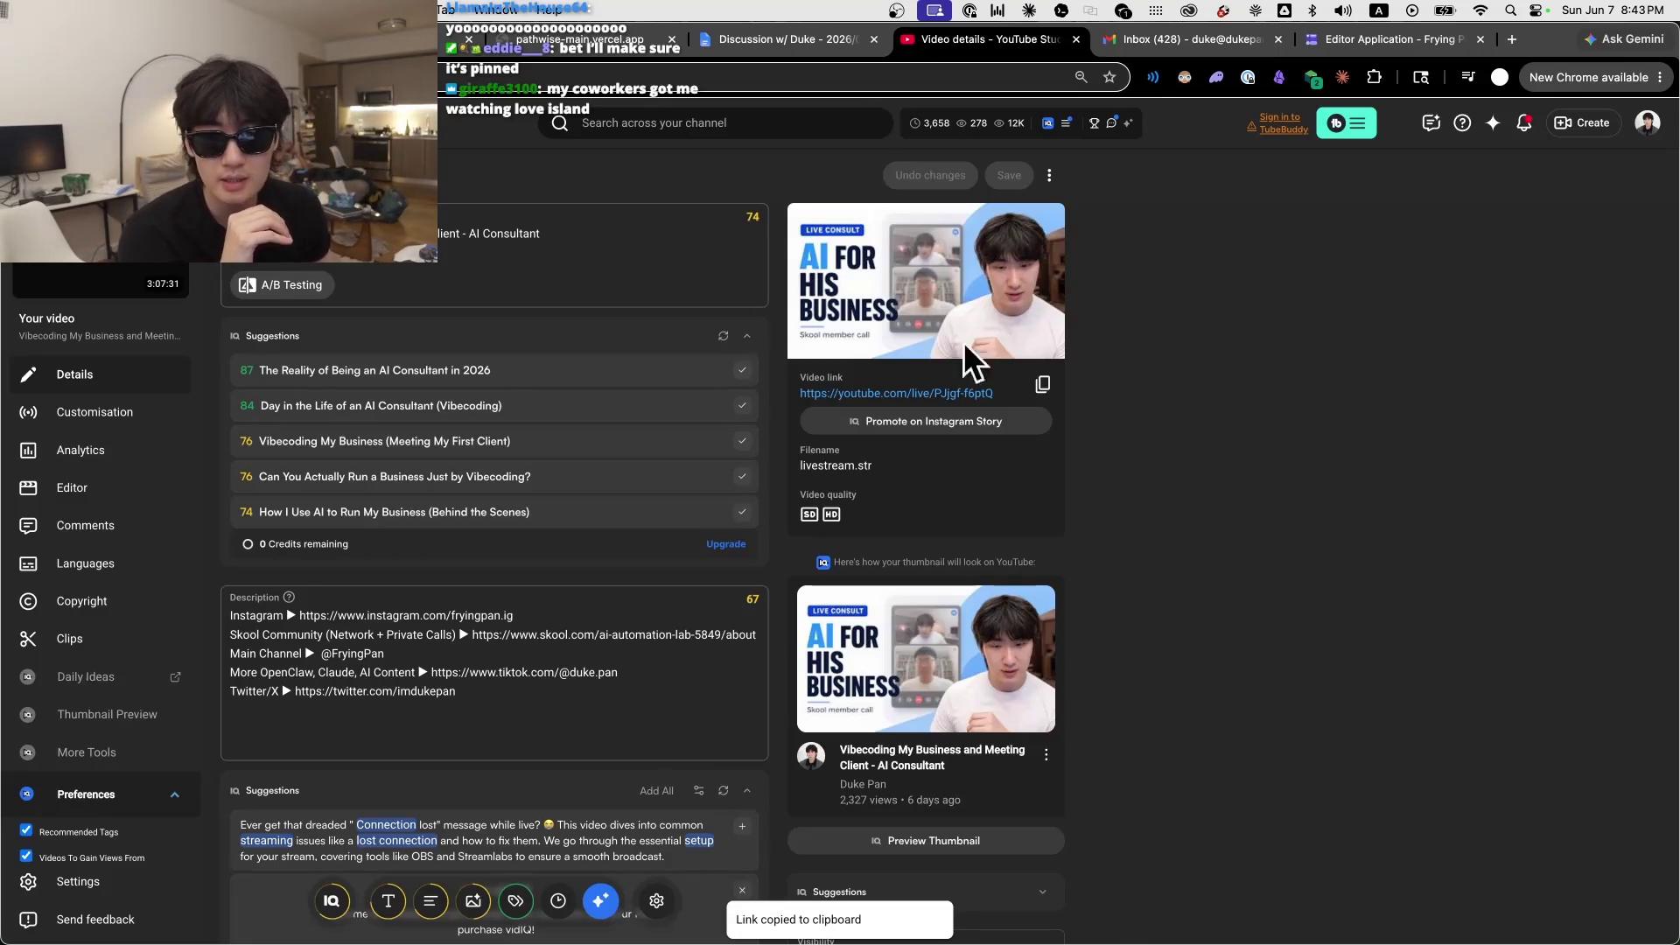
Step: Close the Discussion w/ Duke notes tab and return to the Skool community feed
{"action": "left_click", "coordinate": [455, 39]}
{"action": "left_click", "coordinate": [578, 39]}
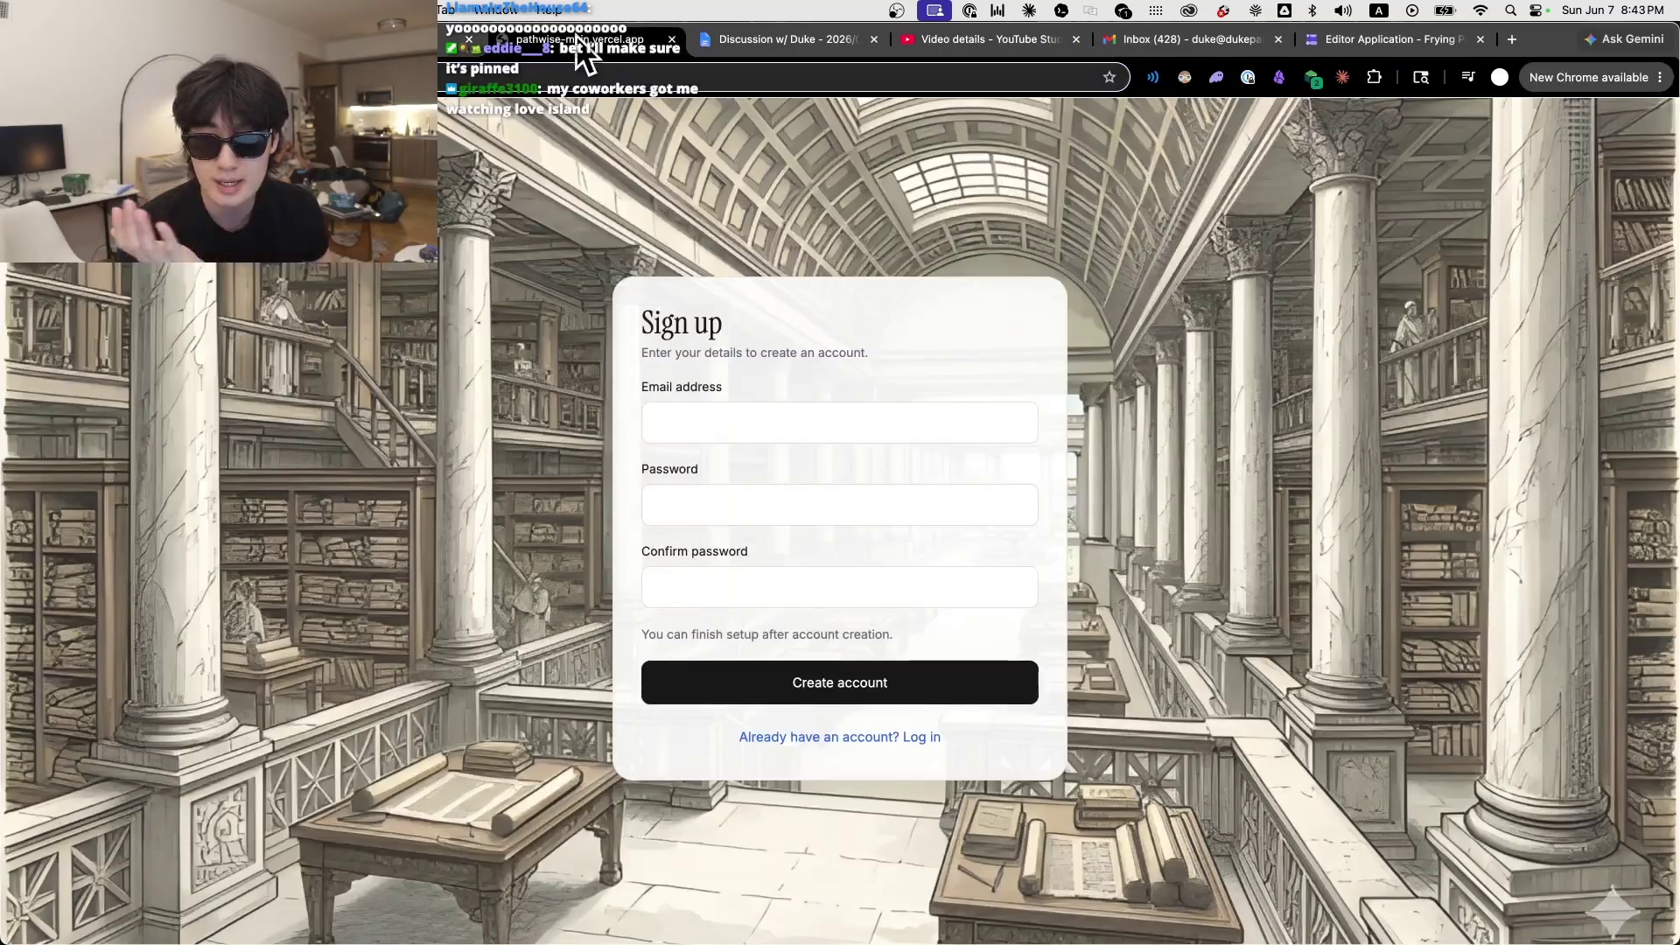
{"action": "left_click", "coordinate": [732, 38]}
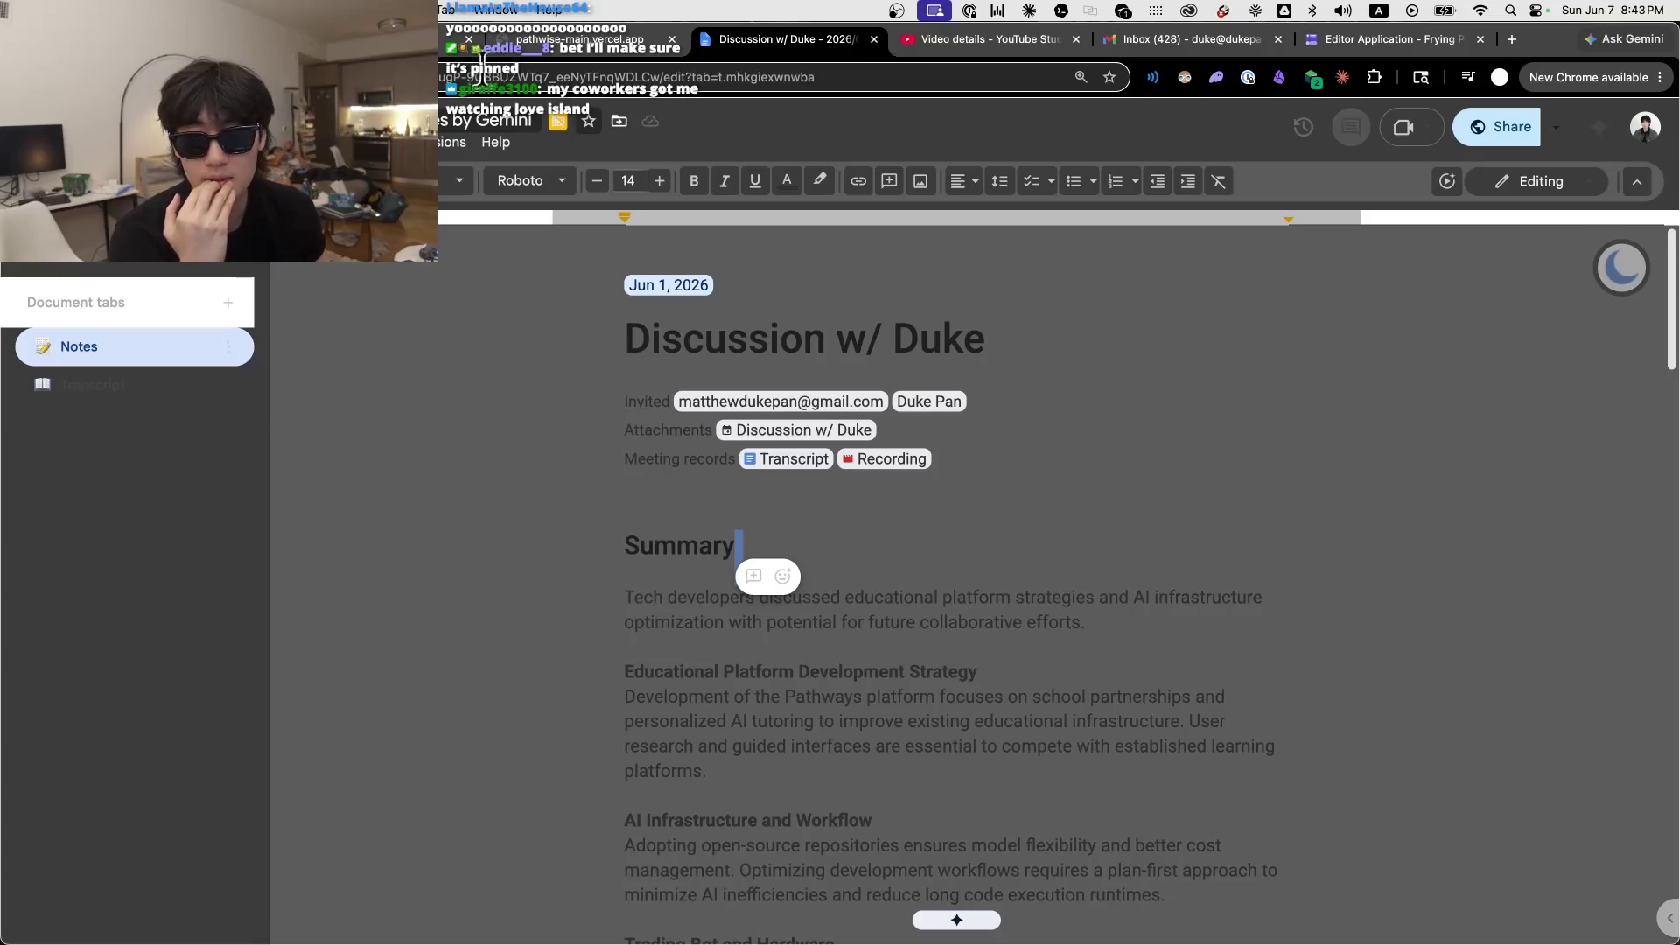
{"action": "left_click", "coordinate": [874, 39]}
{"action": "left_click", "coordinate": [437, 38]}
{"action": "scroll", "coordinate": [301, 490], "scroll_direction": "up", "scroll_amount": 5}
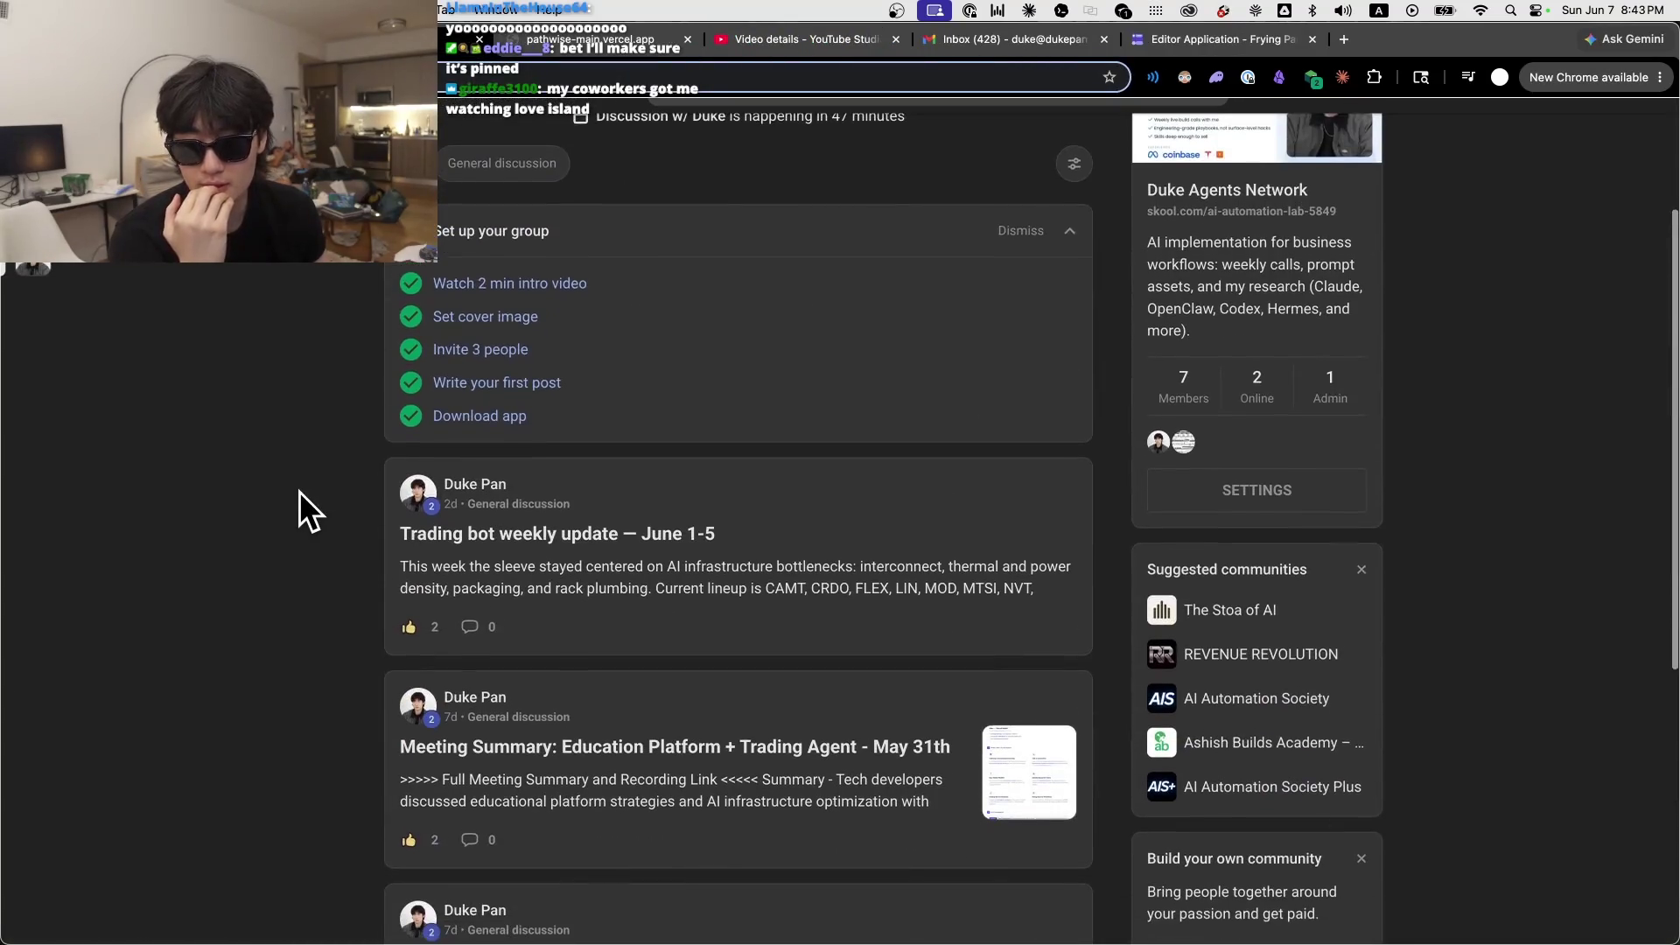
{"action": "left_click", "coordinate": [739, 818]}
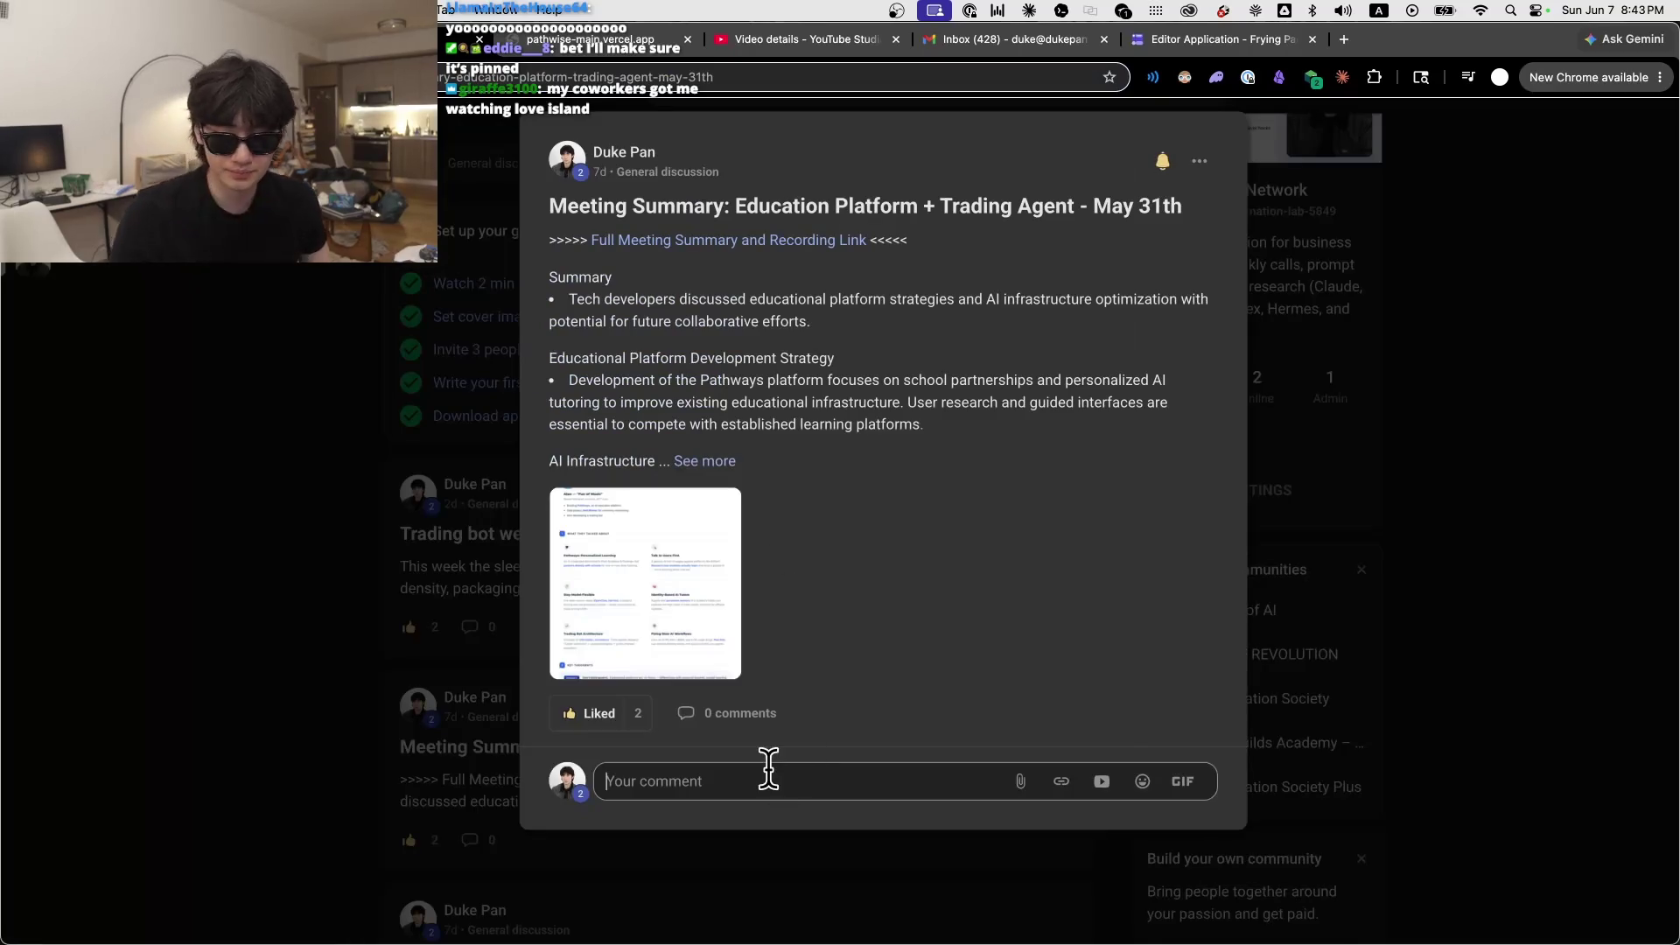
{"action": "type", "text": "Meeting recording:"}
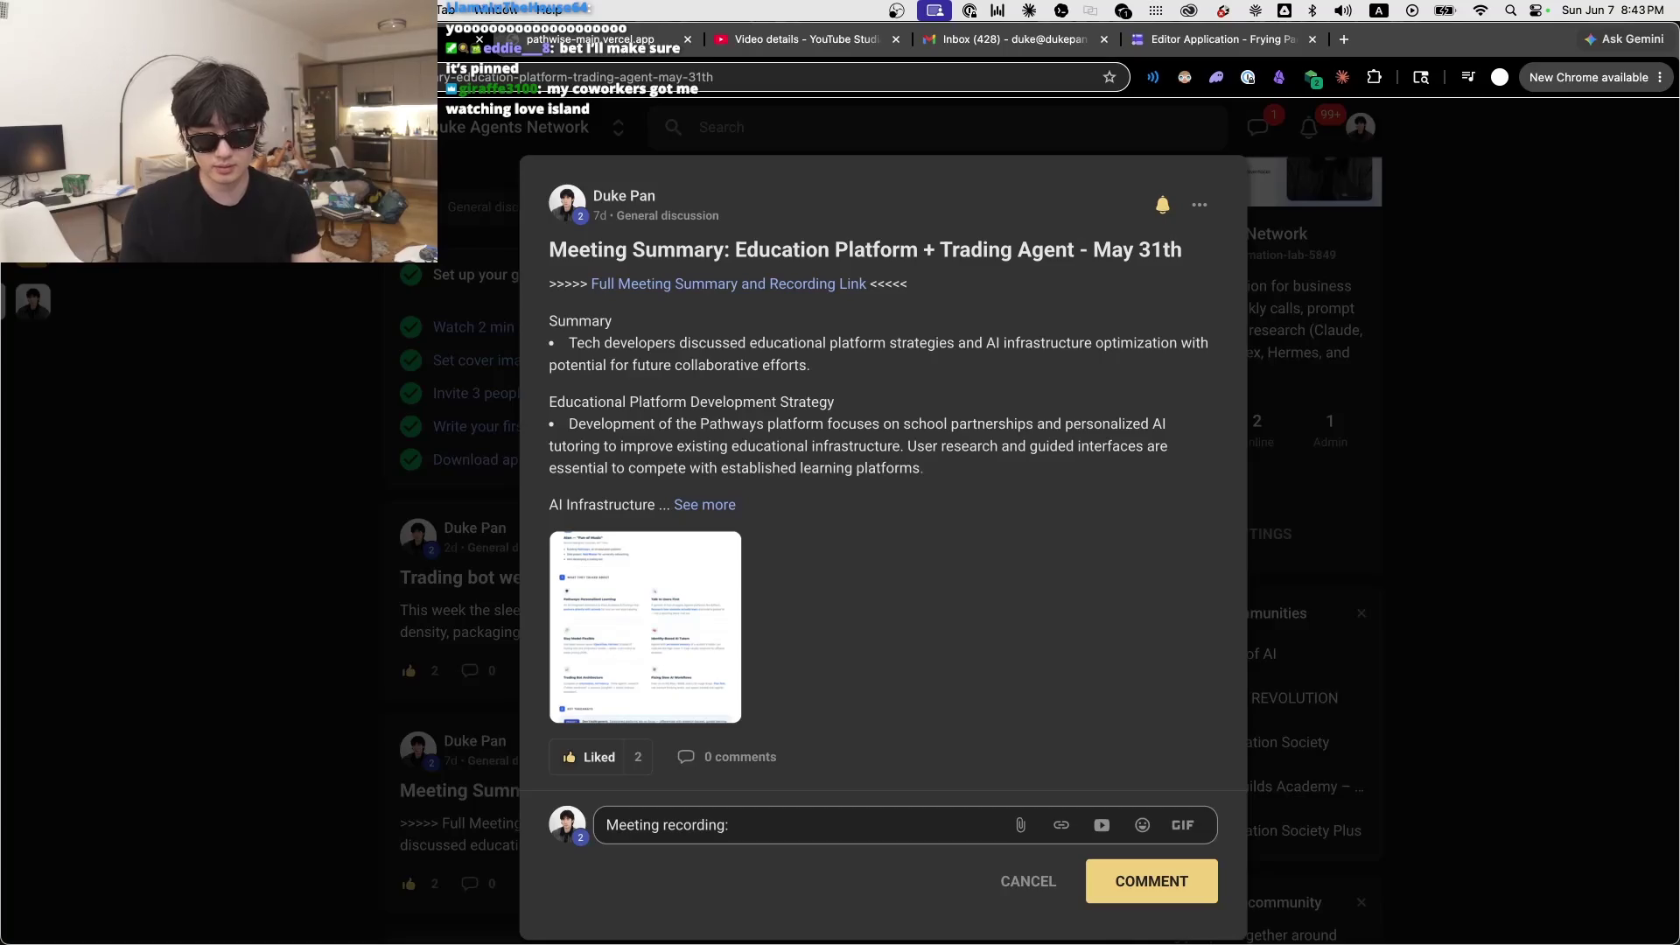
{"action": "key", "text": "ctrl+v"}
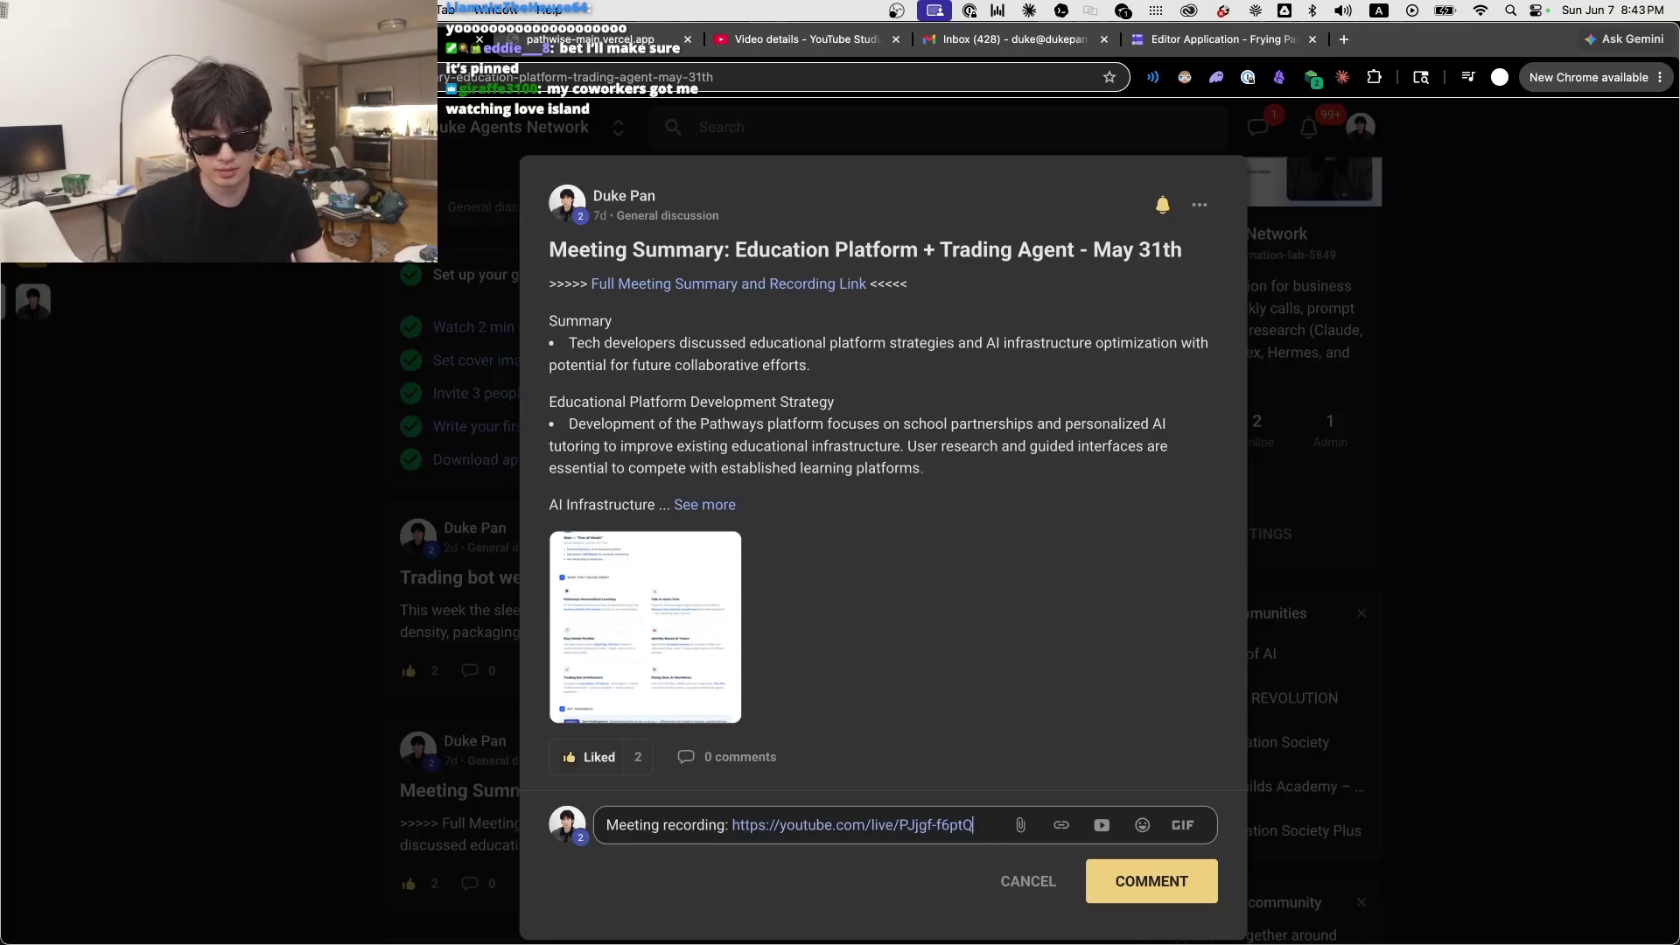
{"action": "left_click", "coordinate": [1129, 885]}
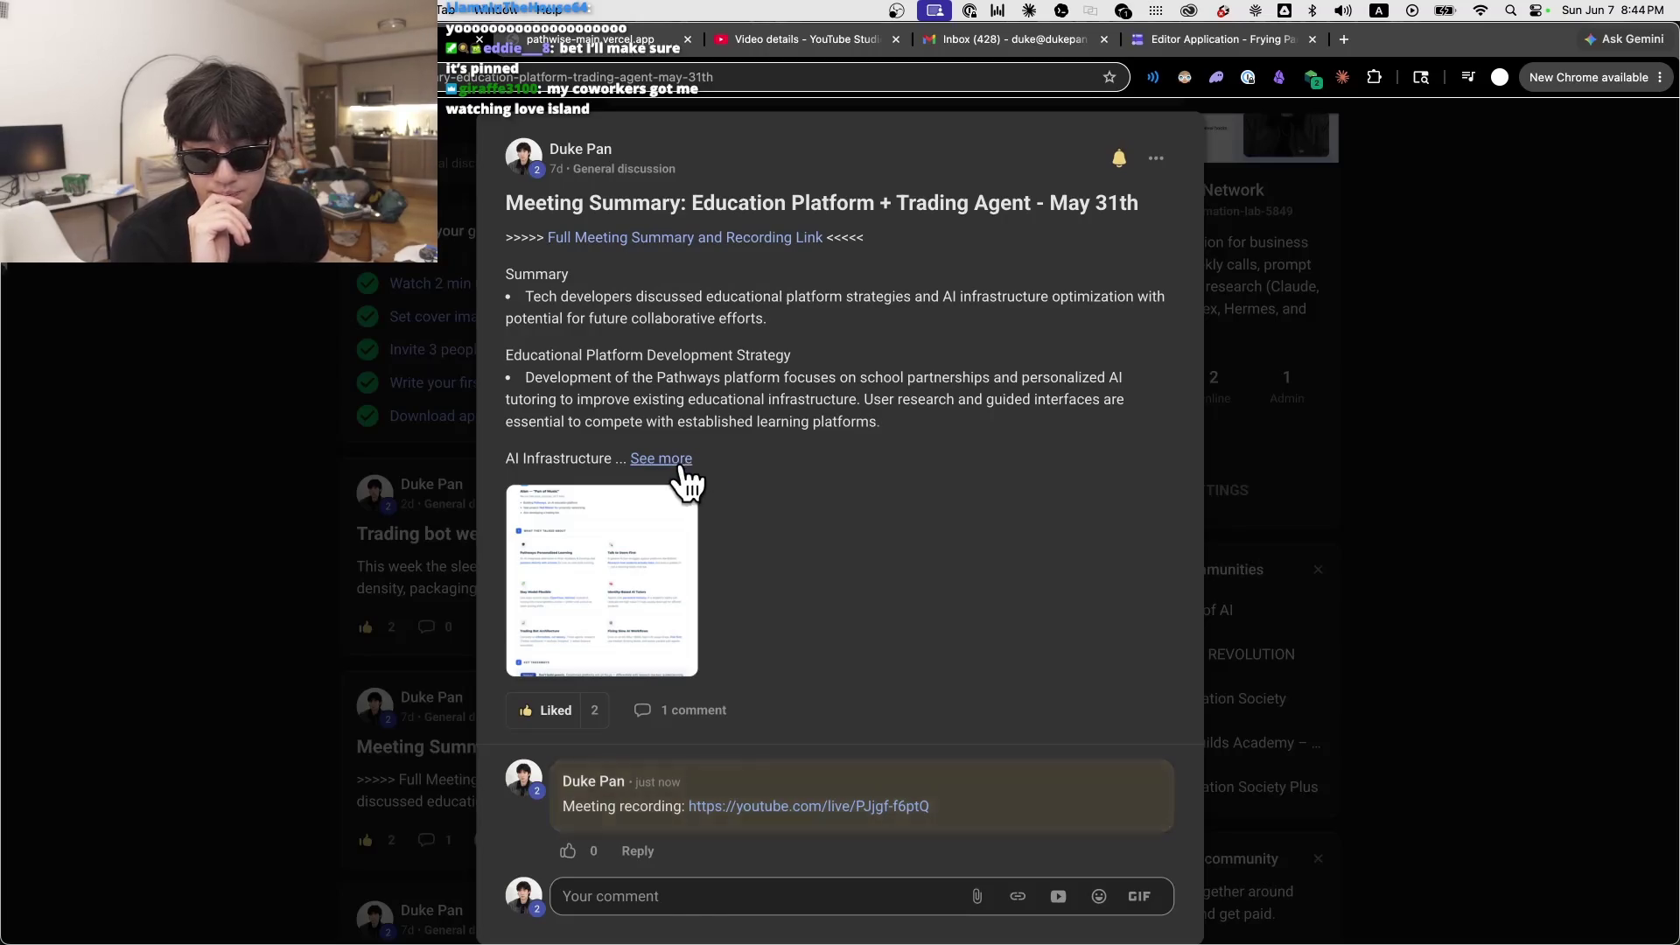
Step: Reopen the May 31st Meeting Summary post and expand it with See more
{"action": "left_click", "coordinate": [665, 458]}
{"action": "scroll", "coordinate": [875, 603], "scroll_direction": "down", "scroll_amount": 2}
{"action": "scroll", "coordinate": [798, 648], "scroll_direction": "up", "scroll_amount": 2}
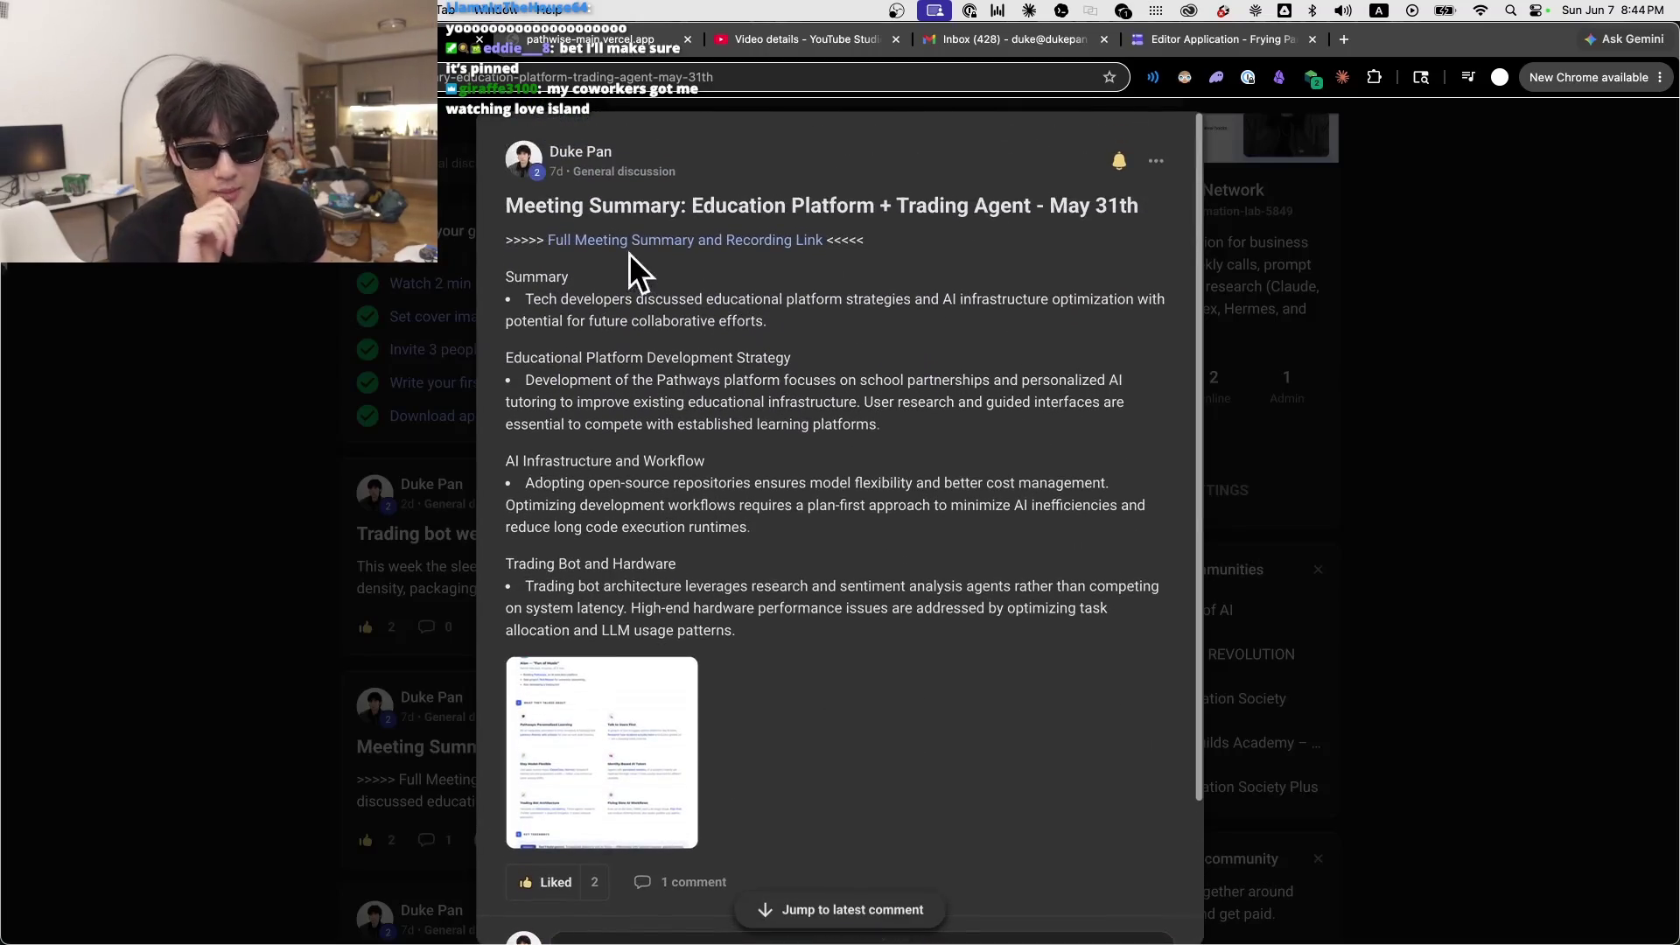
{"action": "left_click", "coordinate": [207, 619]}
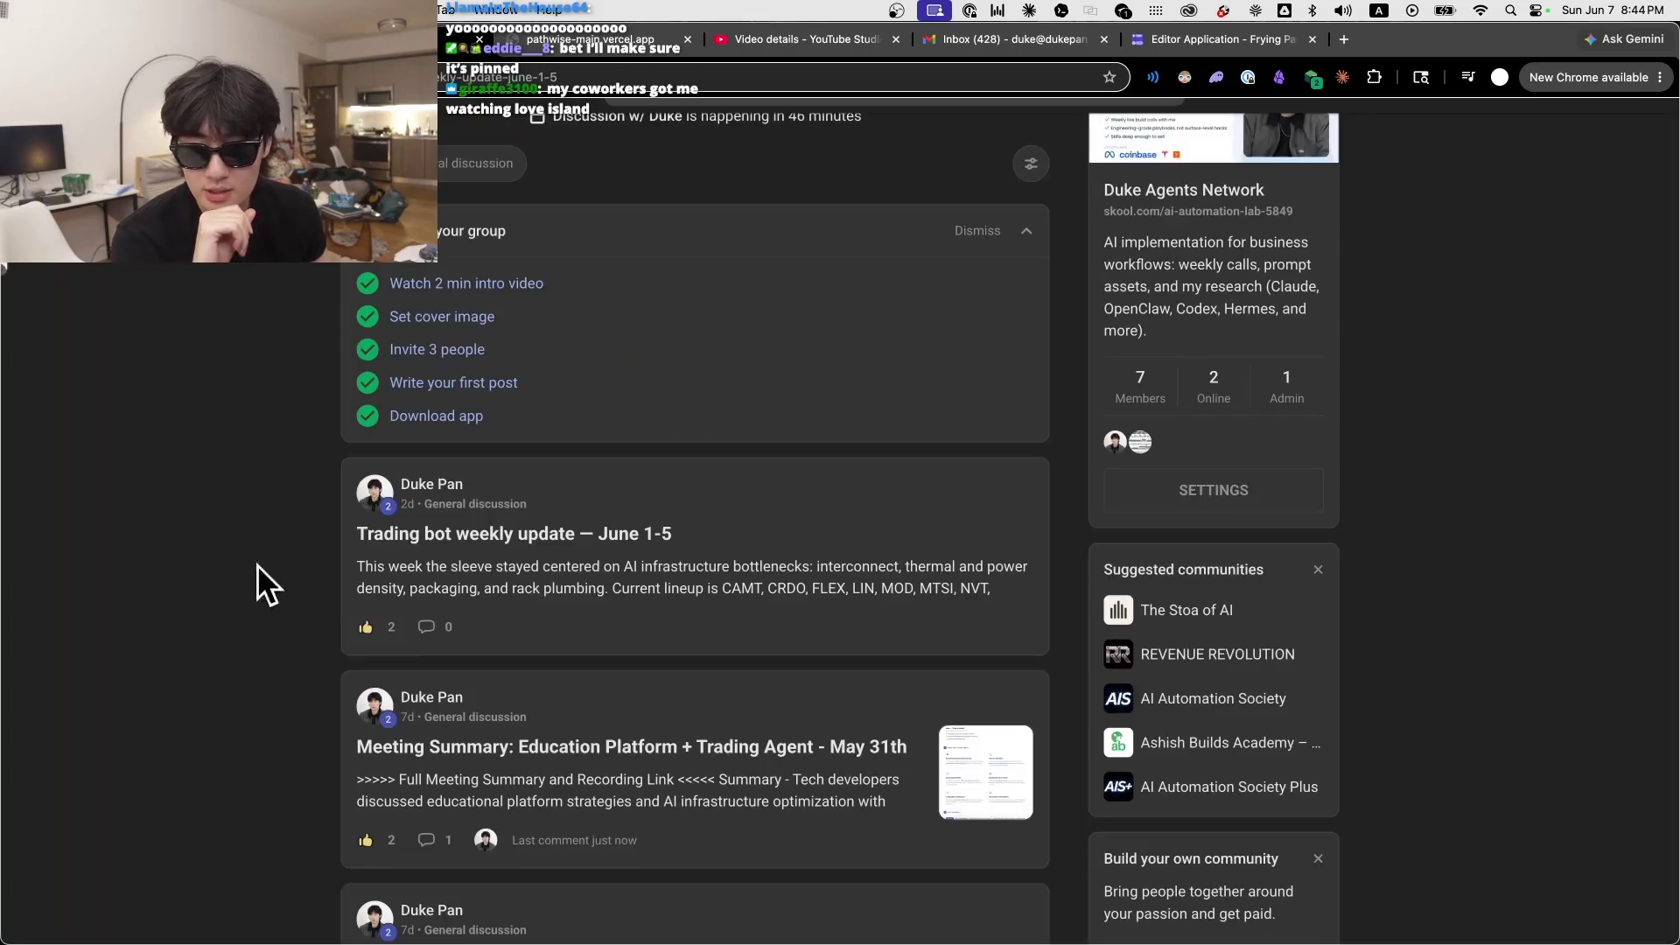
{"action": "left_click", "coordinate": [600, 780]}
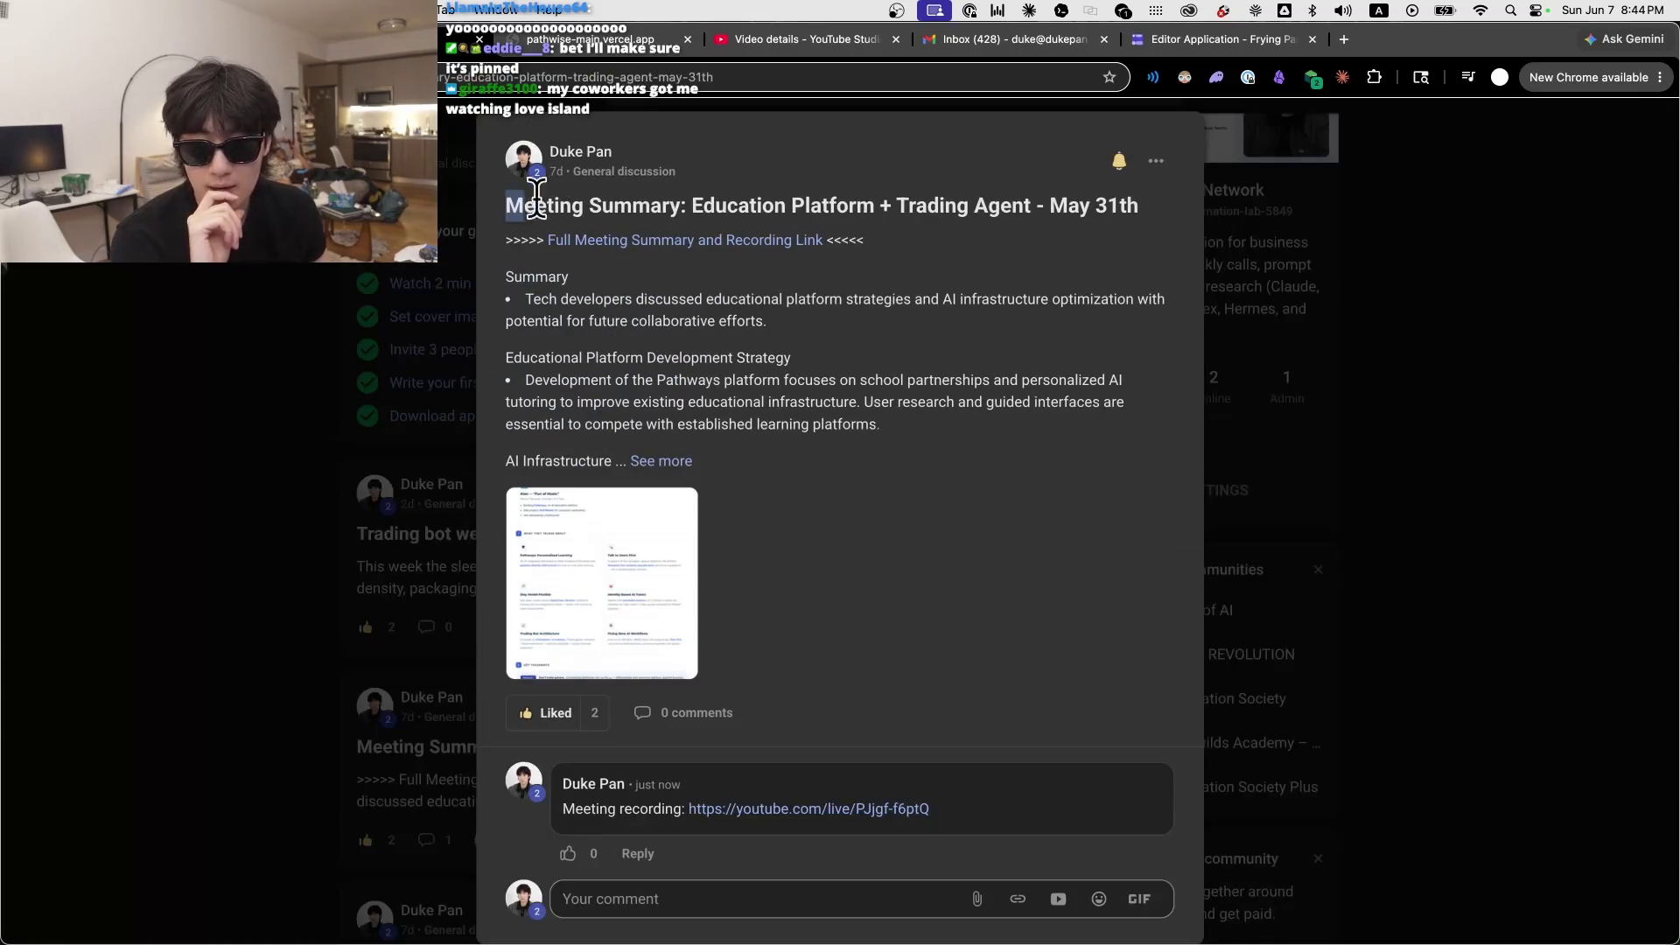
{"action": "left_click_drag", "start_coordinate": [509, 205], "coordinate": [981, 446]}
{"action": "left_click", "coordinate": [982, 447]}
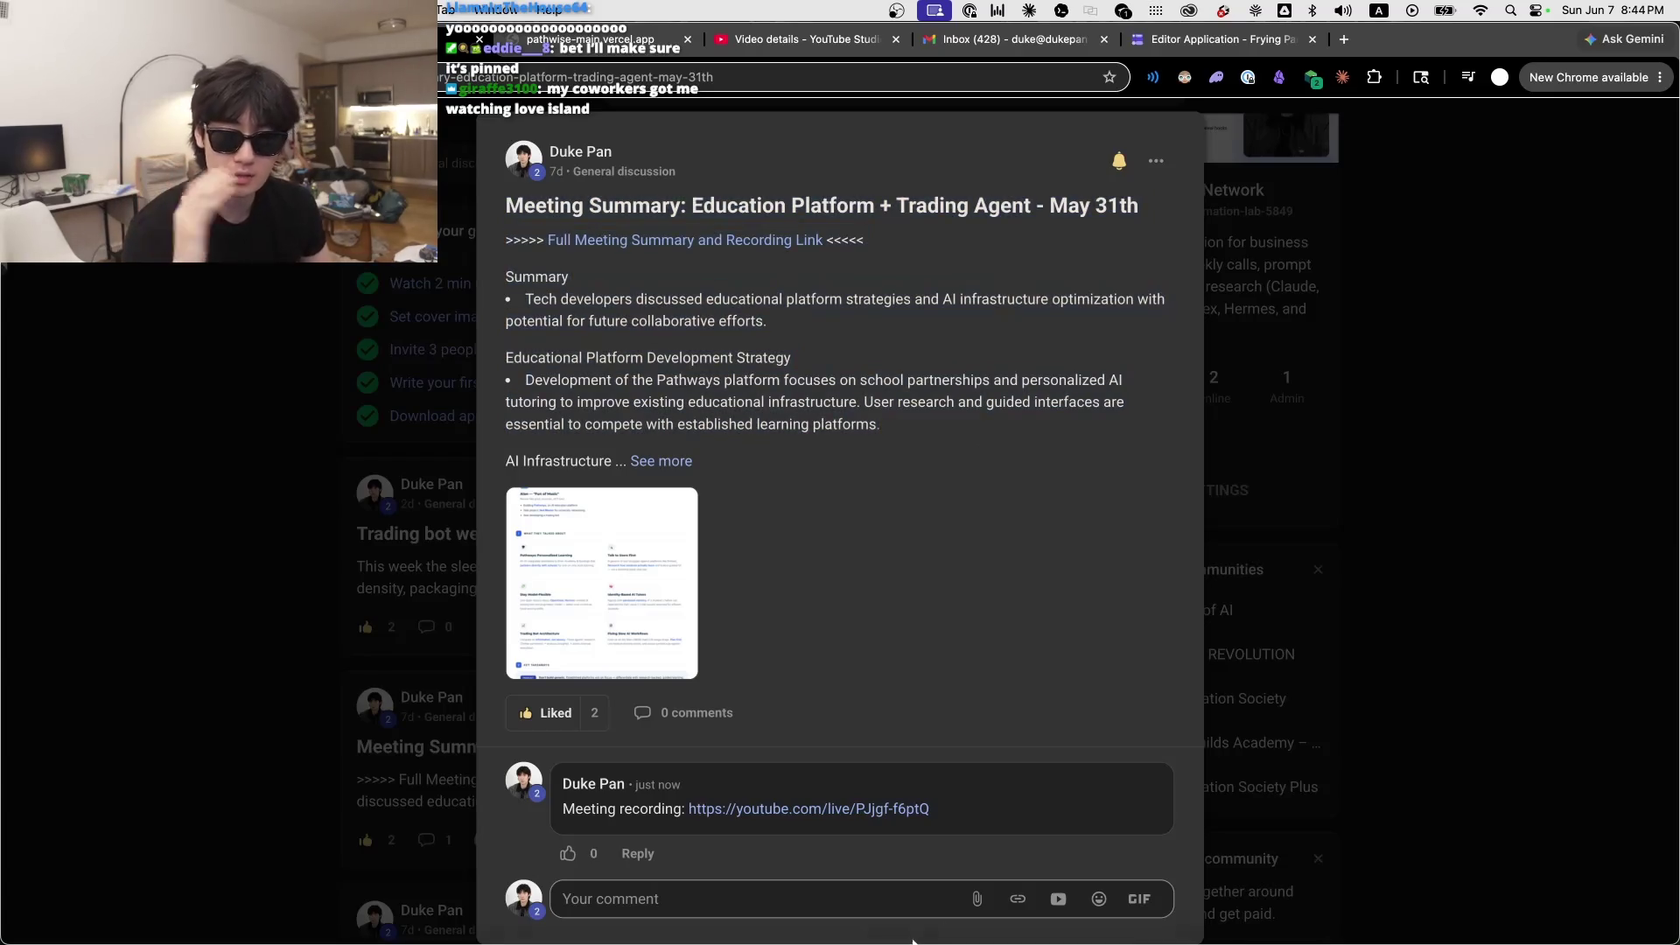
{"action": "left_click", "coordinate": [669, 462]}
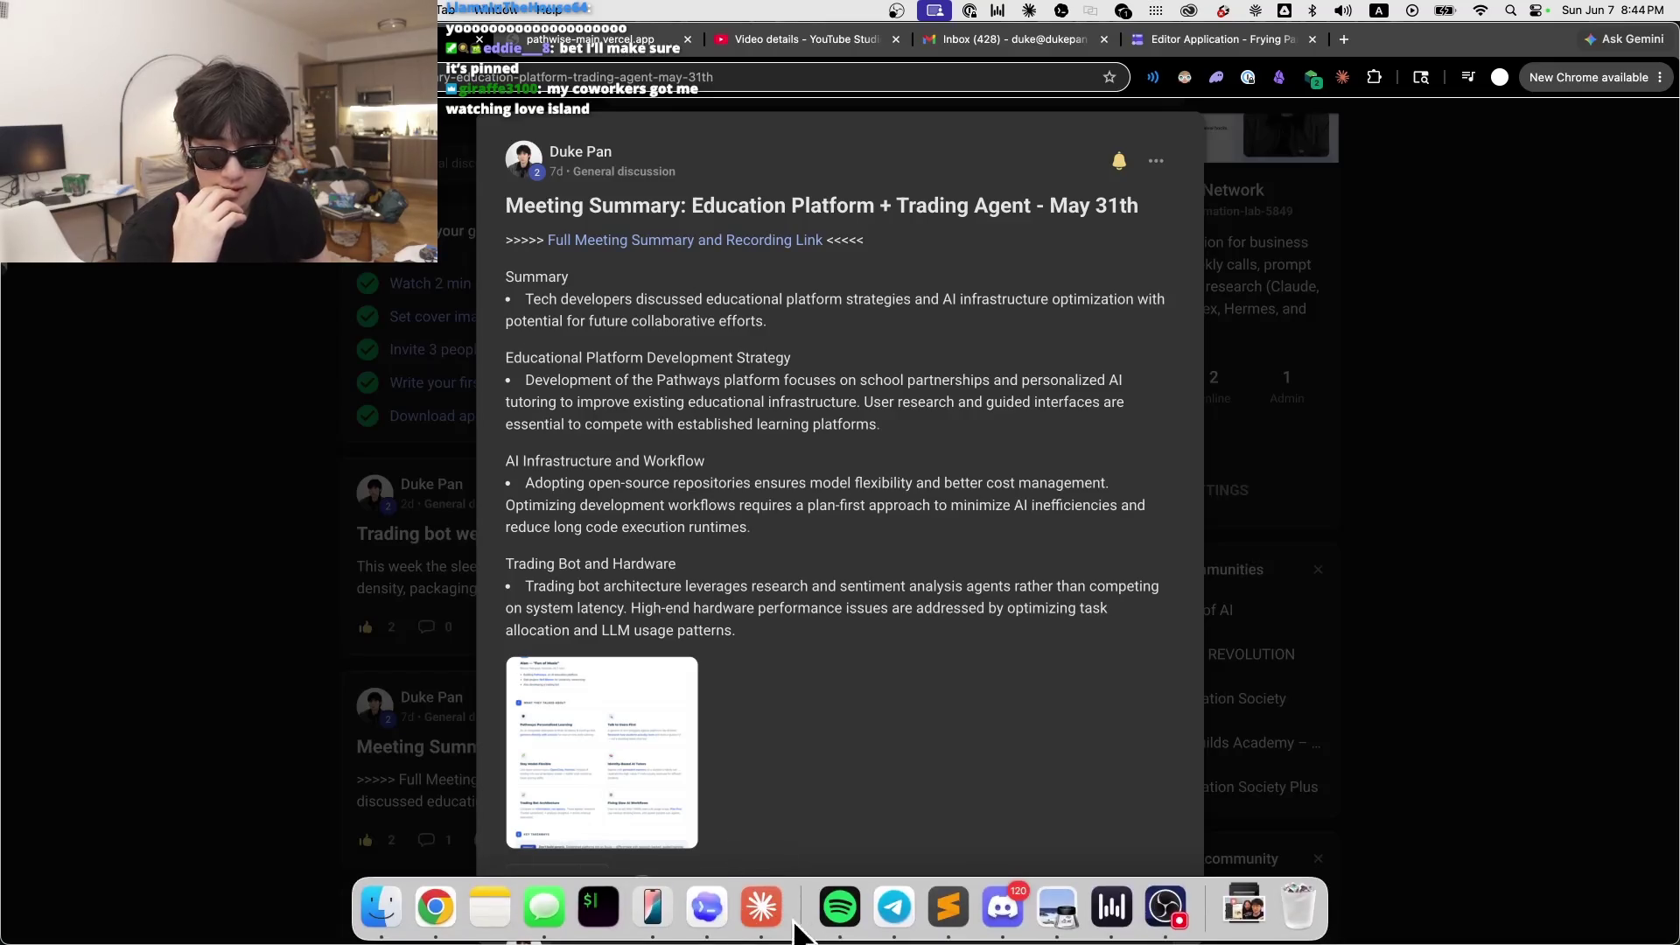
Step: Glance at the Codex app and Pathwise sign-up page, then return to the expanded post
{"action": "left_click", "coordinate": [704, 910]}
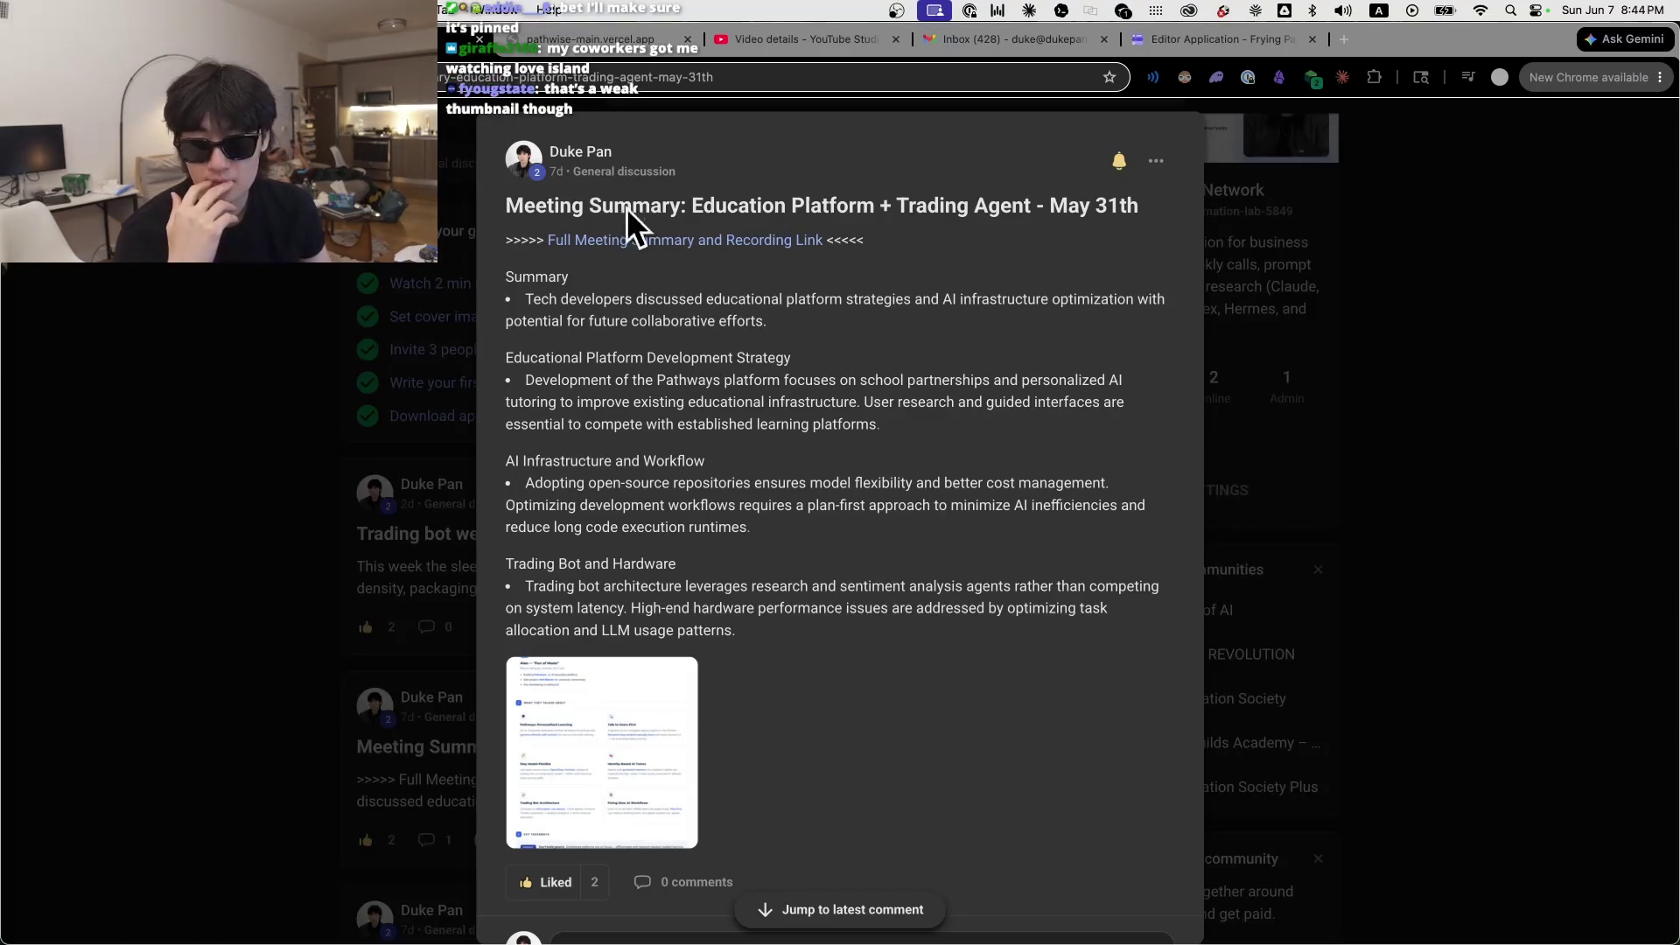
{"action": "left_click", "coordinate": [573, 54]}
{"action": "left_click", "coordinate": [574, 43]}
{"action": "left_click", "coordinate": [1137, 40]}
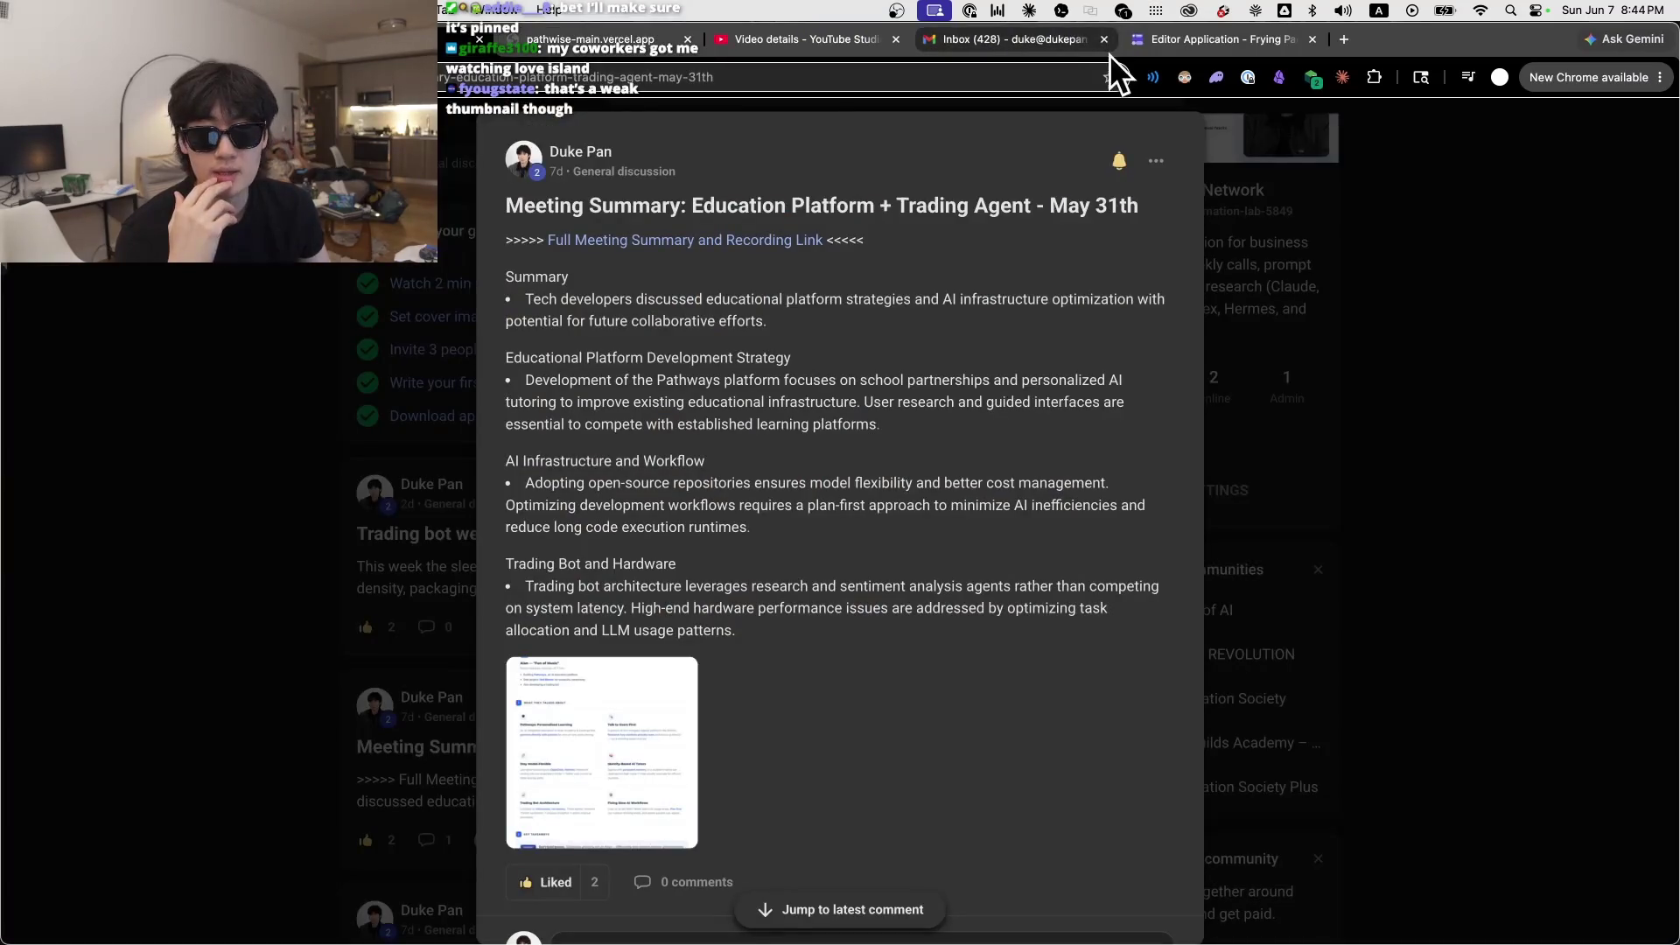
{"action": "scroll", "coordinate": [874, 563], "scroll_direction": "down", "scroll_amount": 2}
{"action": "scroll", "coordinate": [884, 618], "scroll_direction": "up", "scroll_amount": 2}
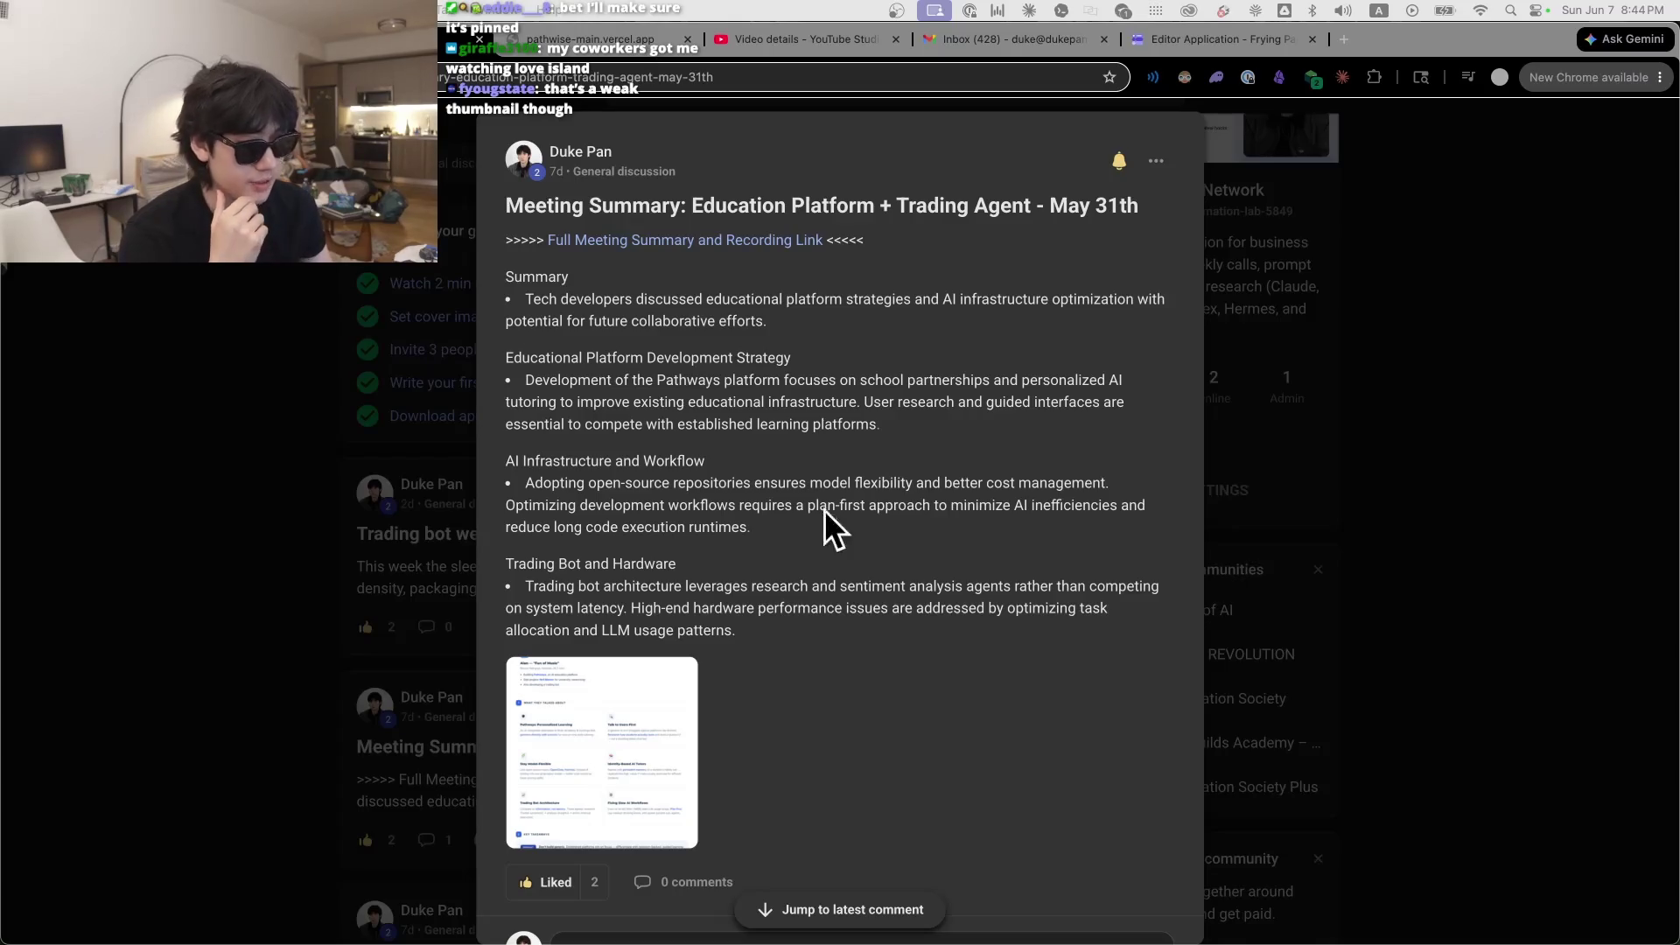
Step: Copy the livestream's video link and check the thumbnail A/B test report, 12 days remaining
{"action": "left_click", "coordinate": [780, 40]}
{"action": "left_click", "coordinate": [1042, 384]}
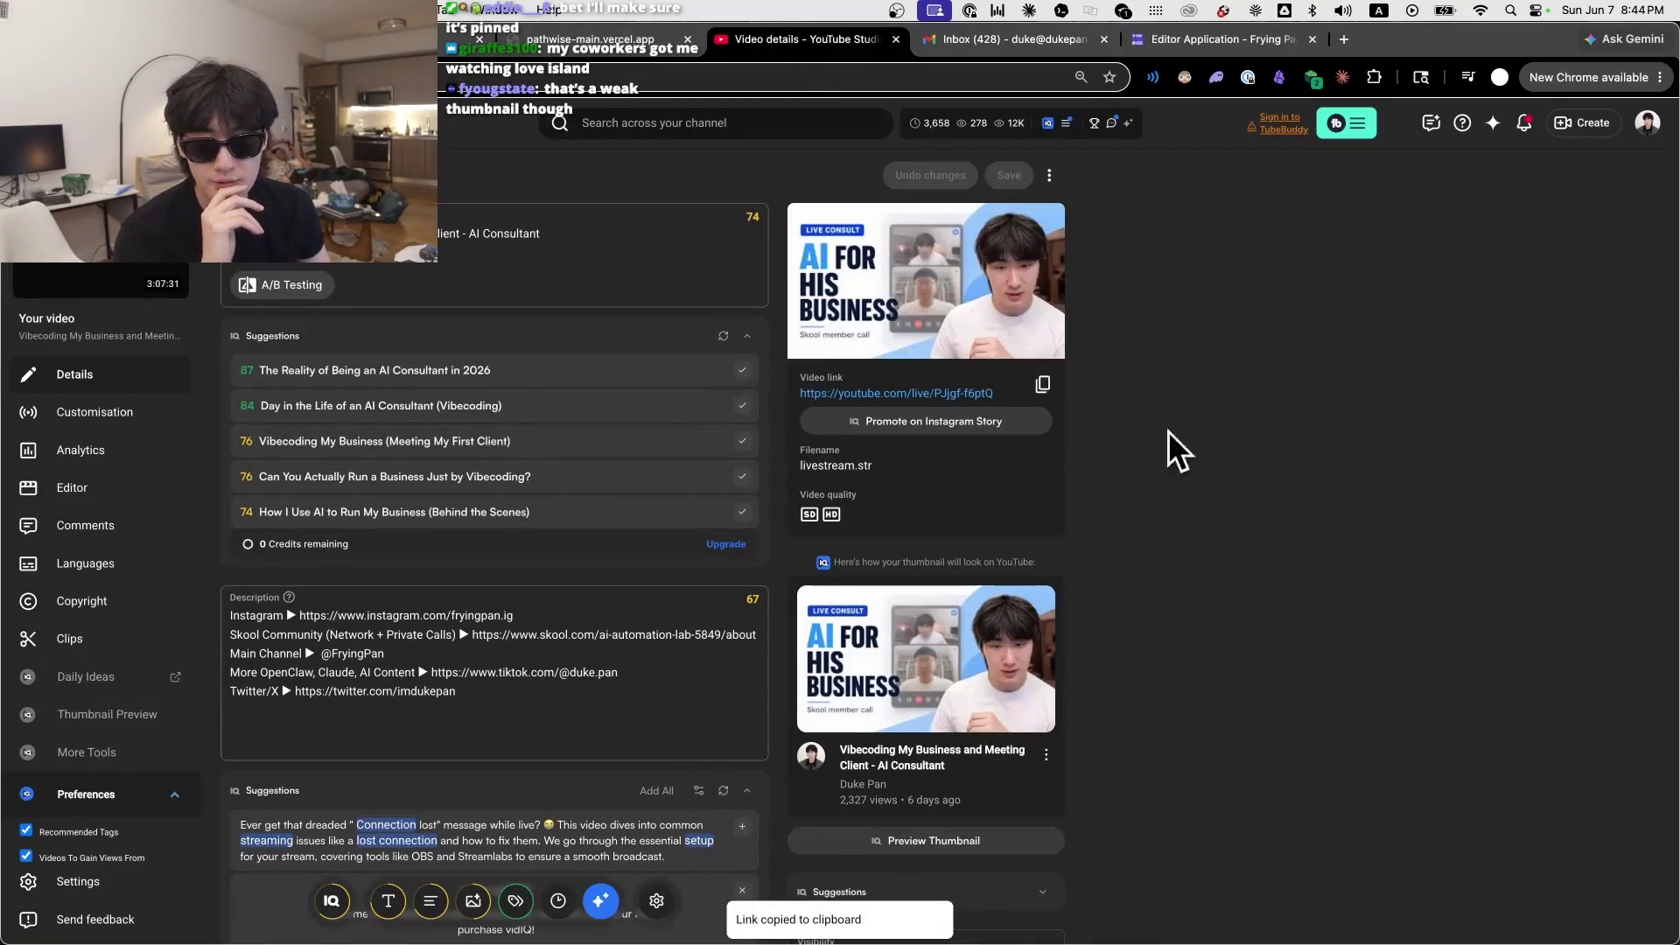
{"action": "scroll", "coordinate": [690, 675], "scroll_direction": "down", "scroll_amount": 5}
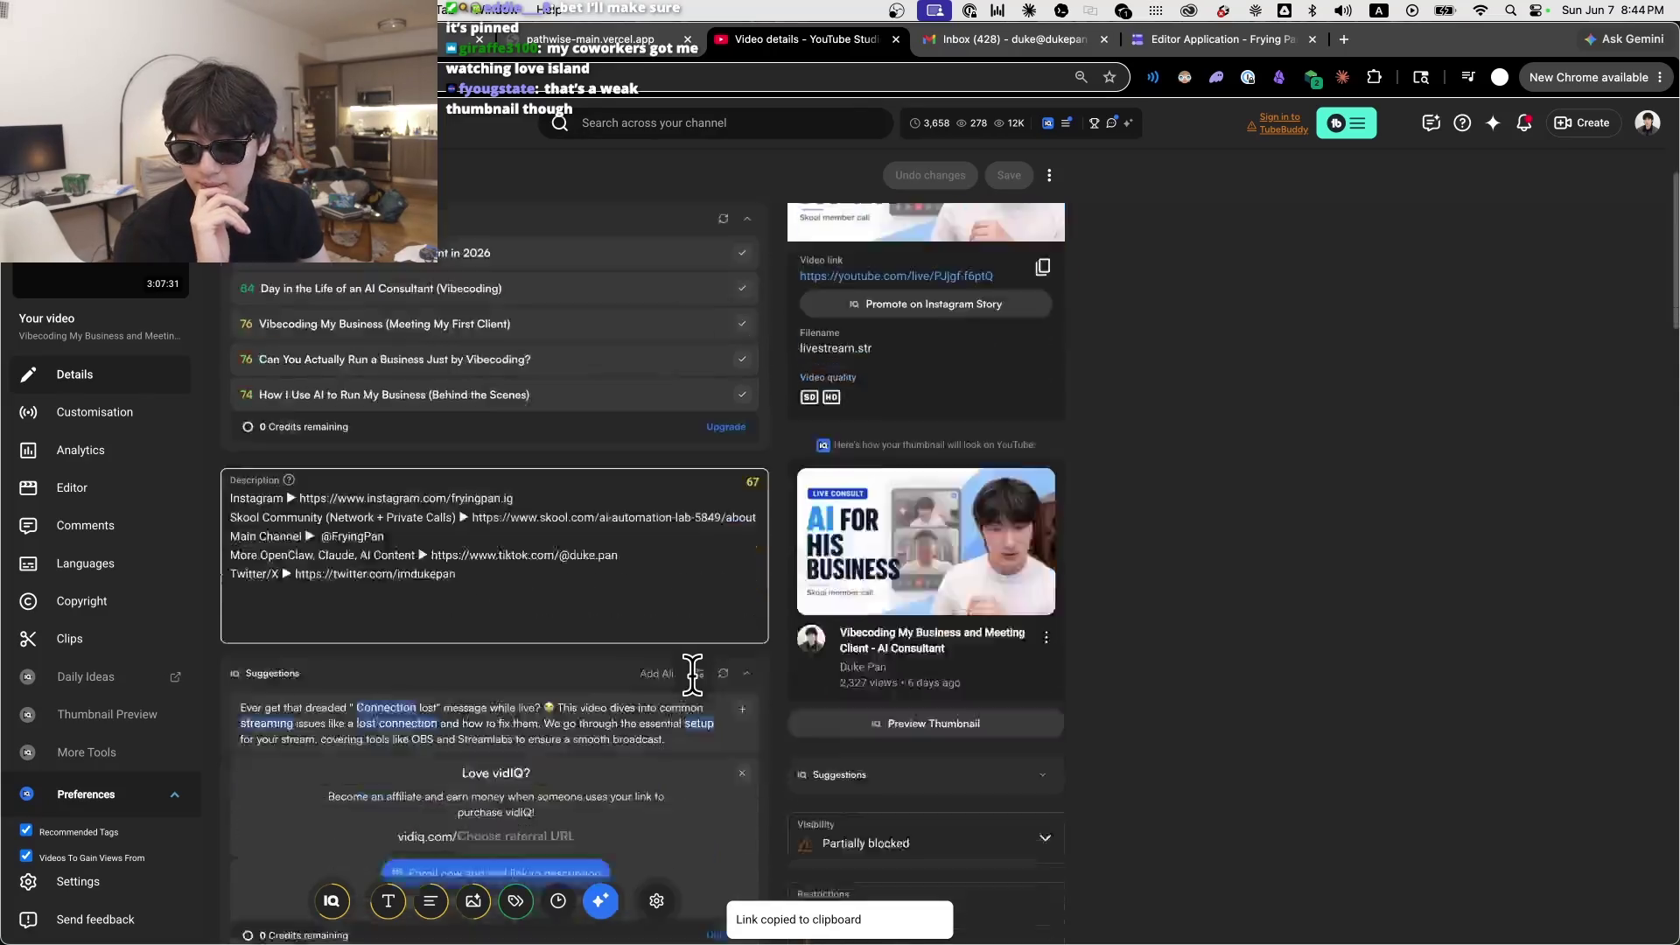
{"action": "left_click", "coordinate": [322, 696]}
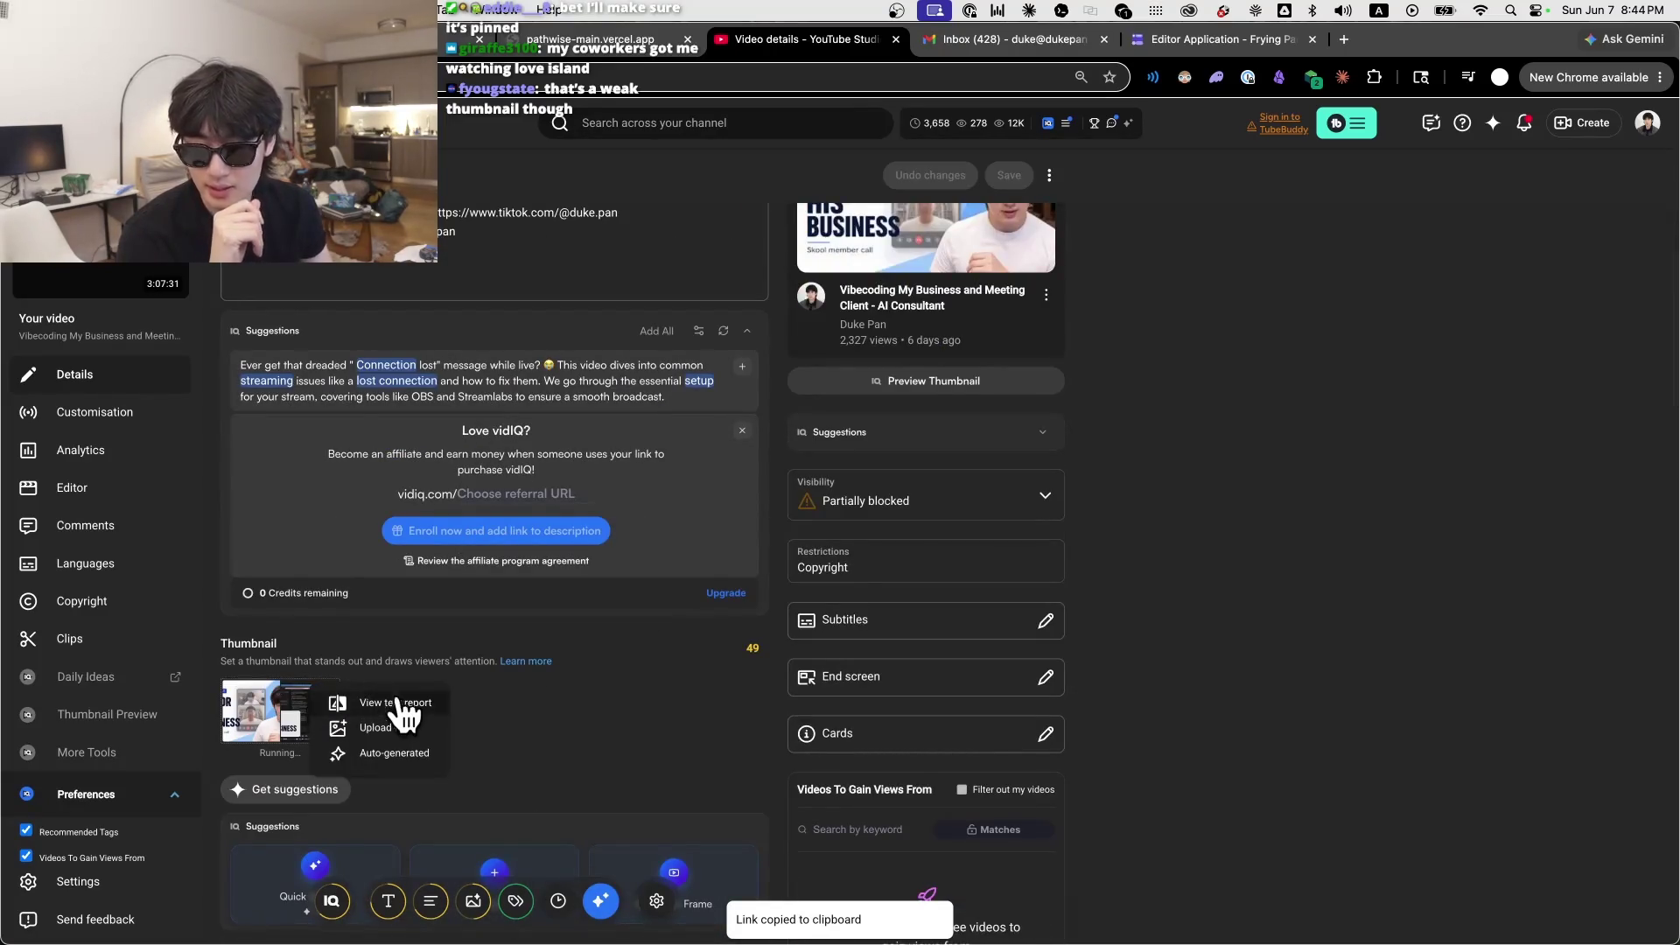
{"action": "left_click", "coordinate": [411, 719]}
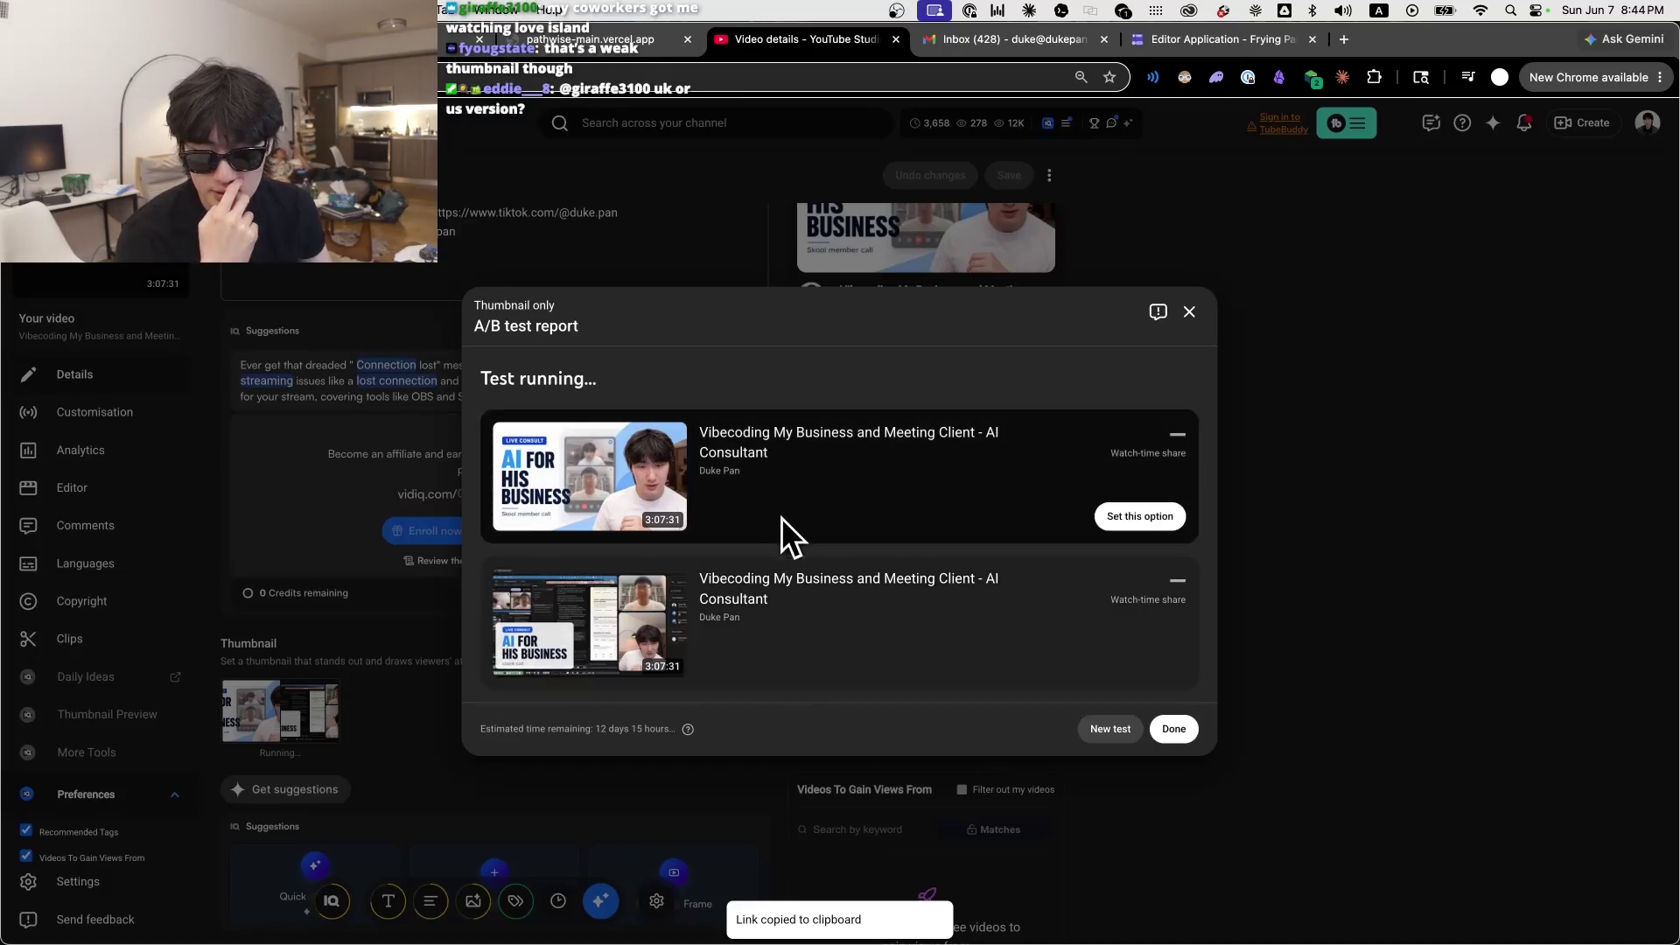
{"action": "left_click", "coordinate": [1190, 314]}
{"action": "scroll", "coordinate": [1141, 366], "scroll_direction": "up", "scroll_amount": 5}
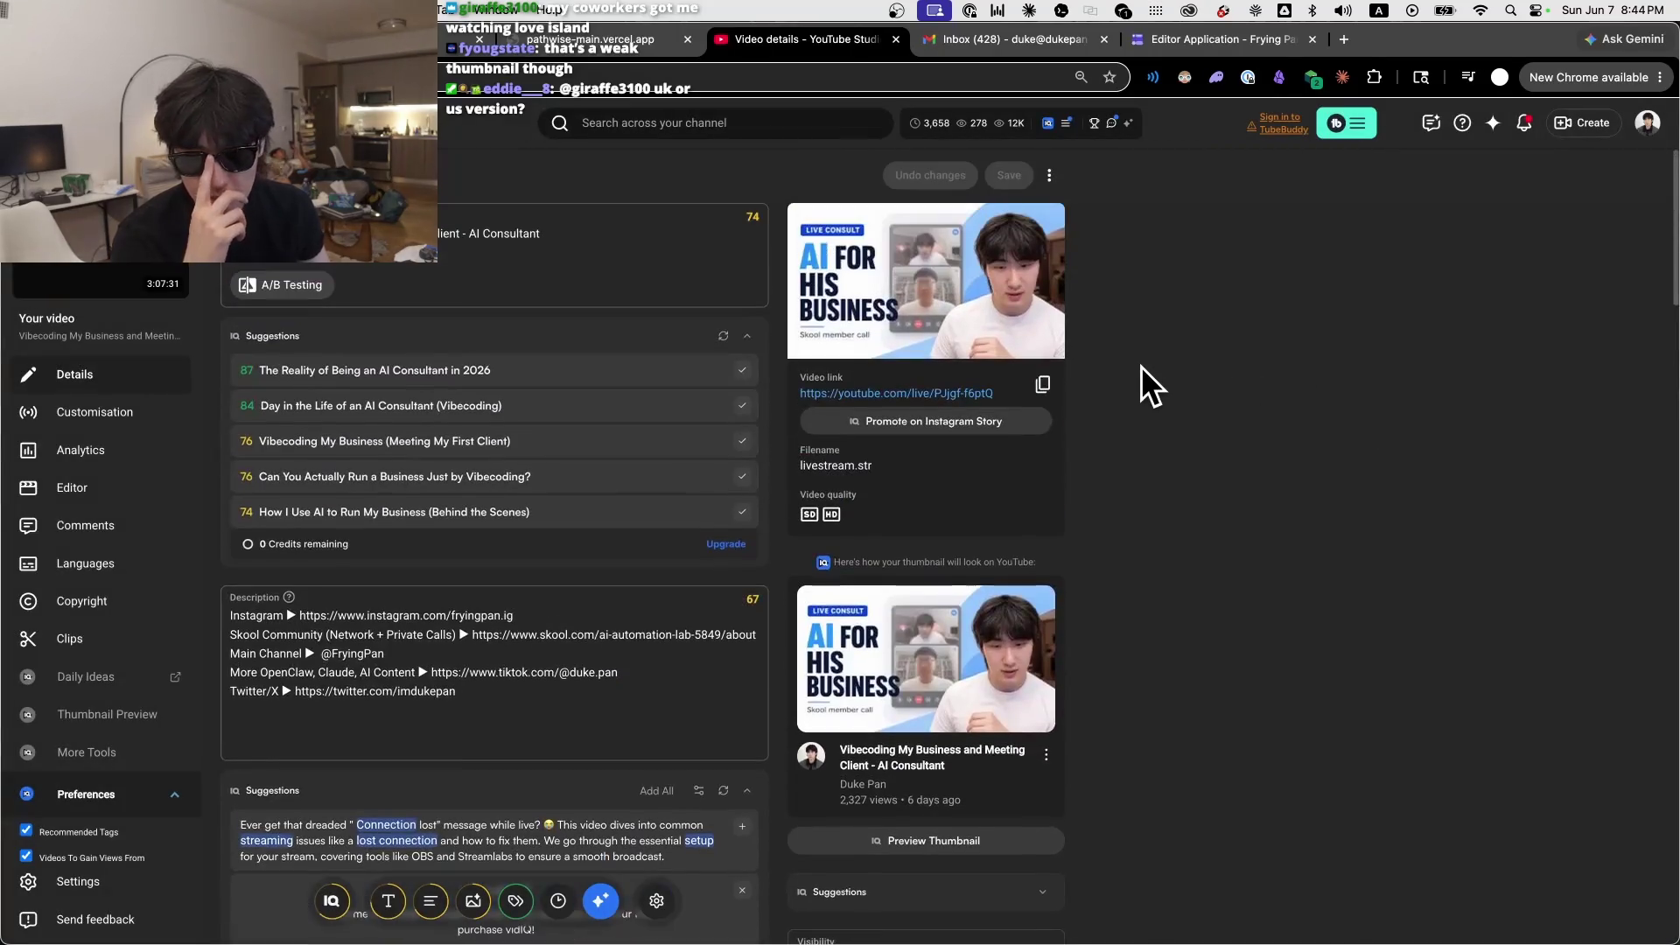
{"action": "left_click", "coordinate": [612, 40]}
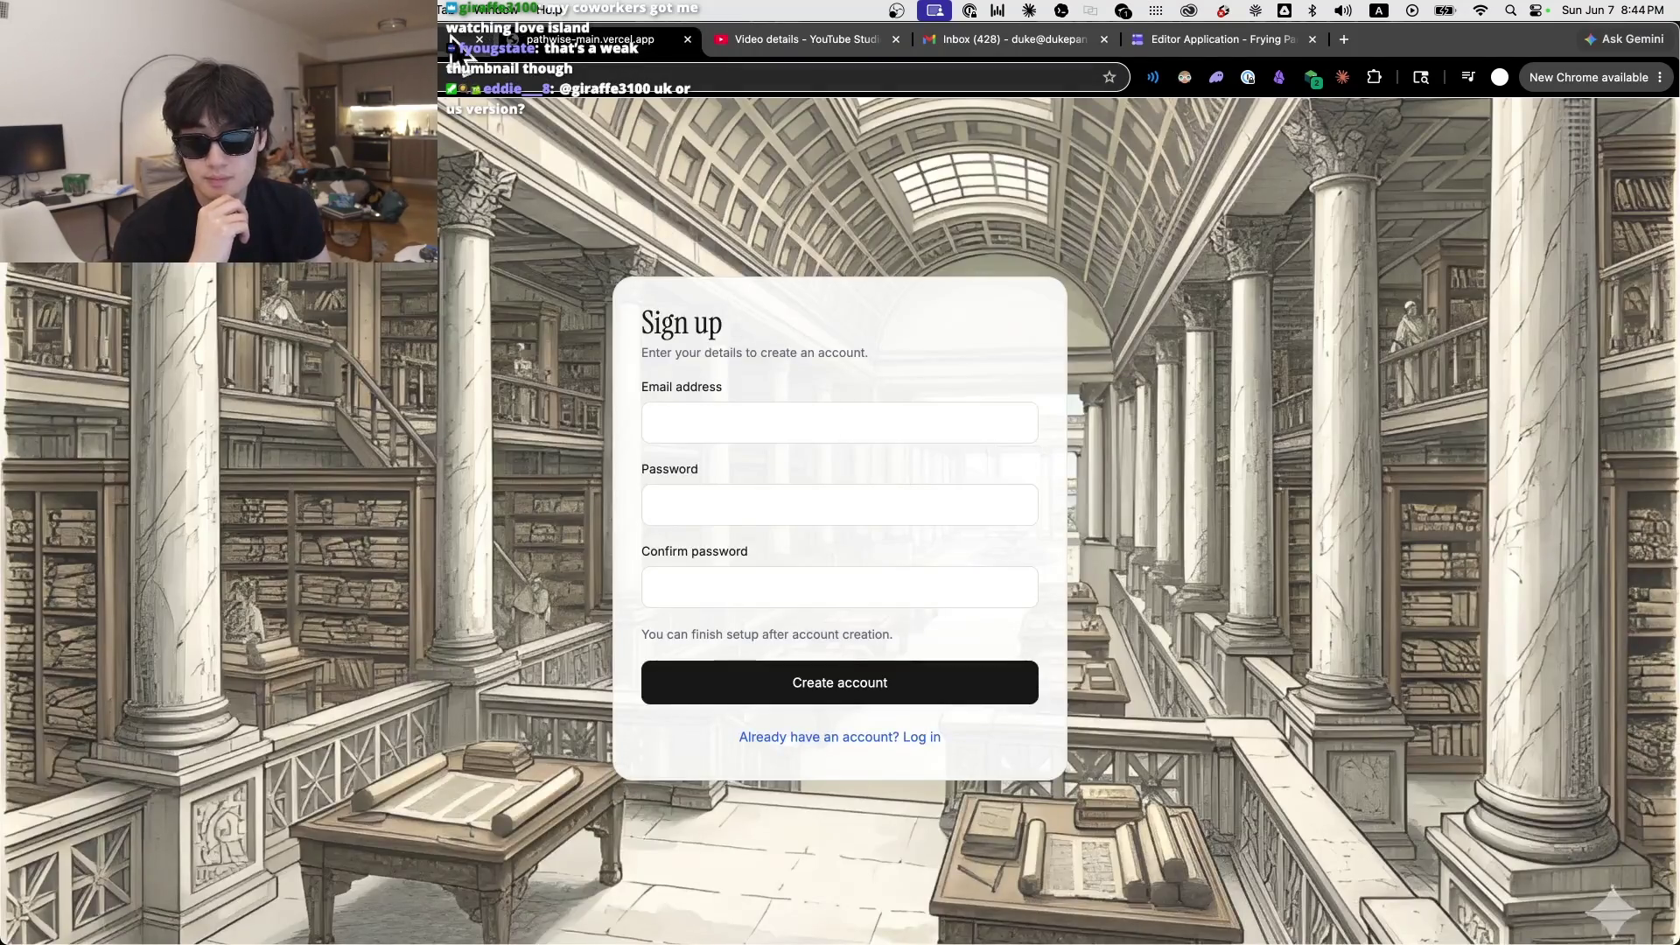
Step: Drag-select the May 31st post title down through the Full Meeting Summary and Recording Link line
{"action": "scroll", "coordinate": [766, 534], "scroll_direction": "down", "scroll_amount": 2}
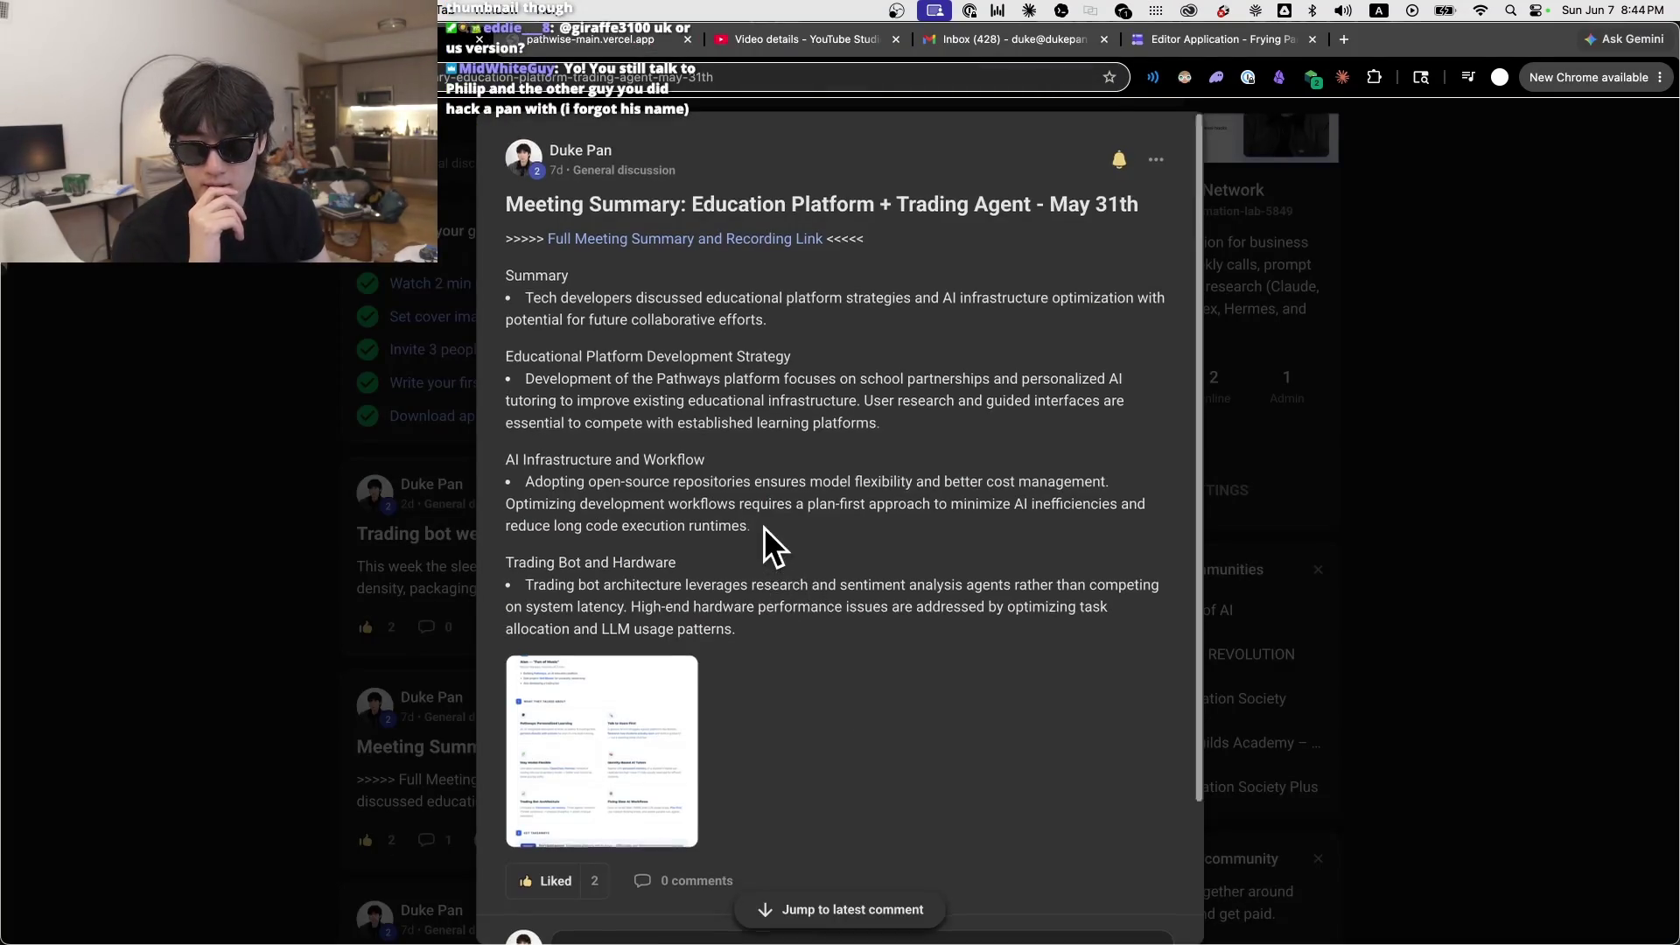
{"action": "scroll", "coordinate": [766, 533], "scroll_direction": "up", "scroll_amount": 2}
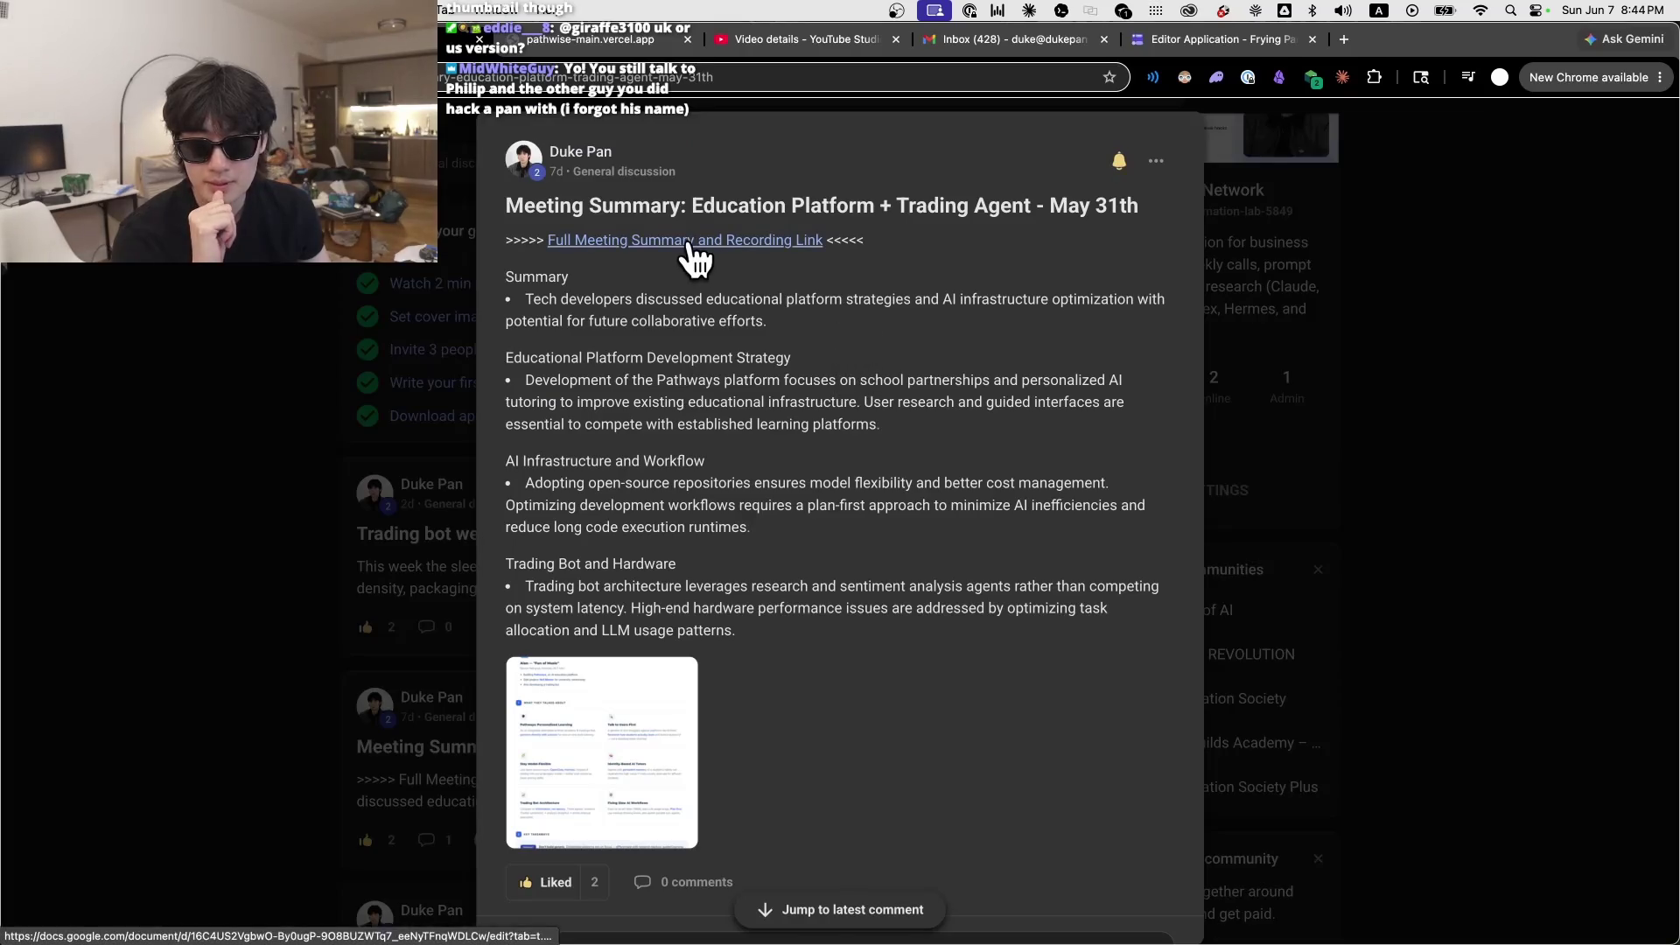
{"action": "mouse_move", "coordinate": [506, 205]}
{"action": "left_mouse_down"}
{"action": "mouse_move", "coordinate": [793, 207]}
{"action": "mouse_move", "coordinate": [1061, 270]}
{"action": "left_mouse_up"}
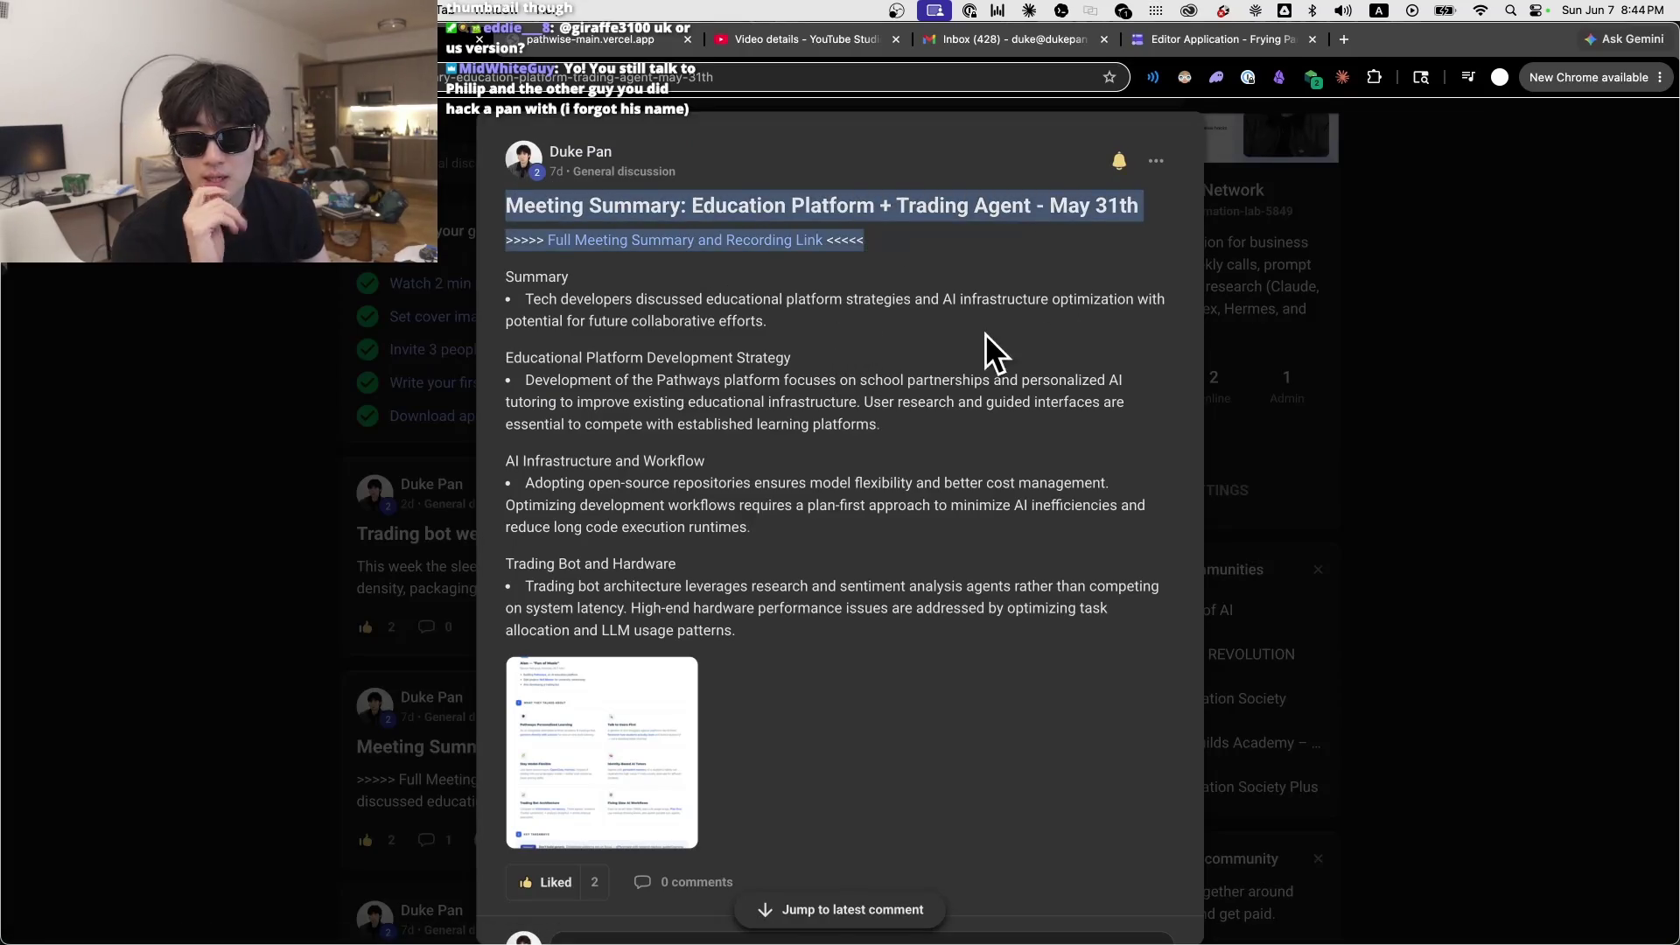
{"action": "mouse_move", "coordinate": [999, 941]}
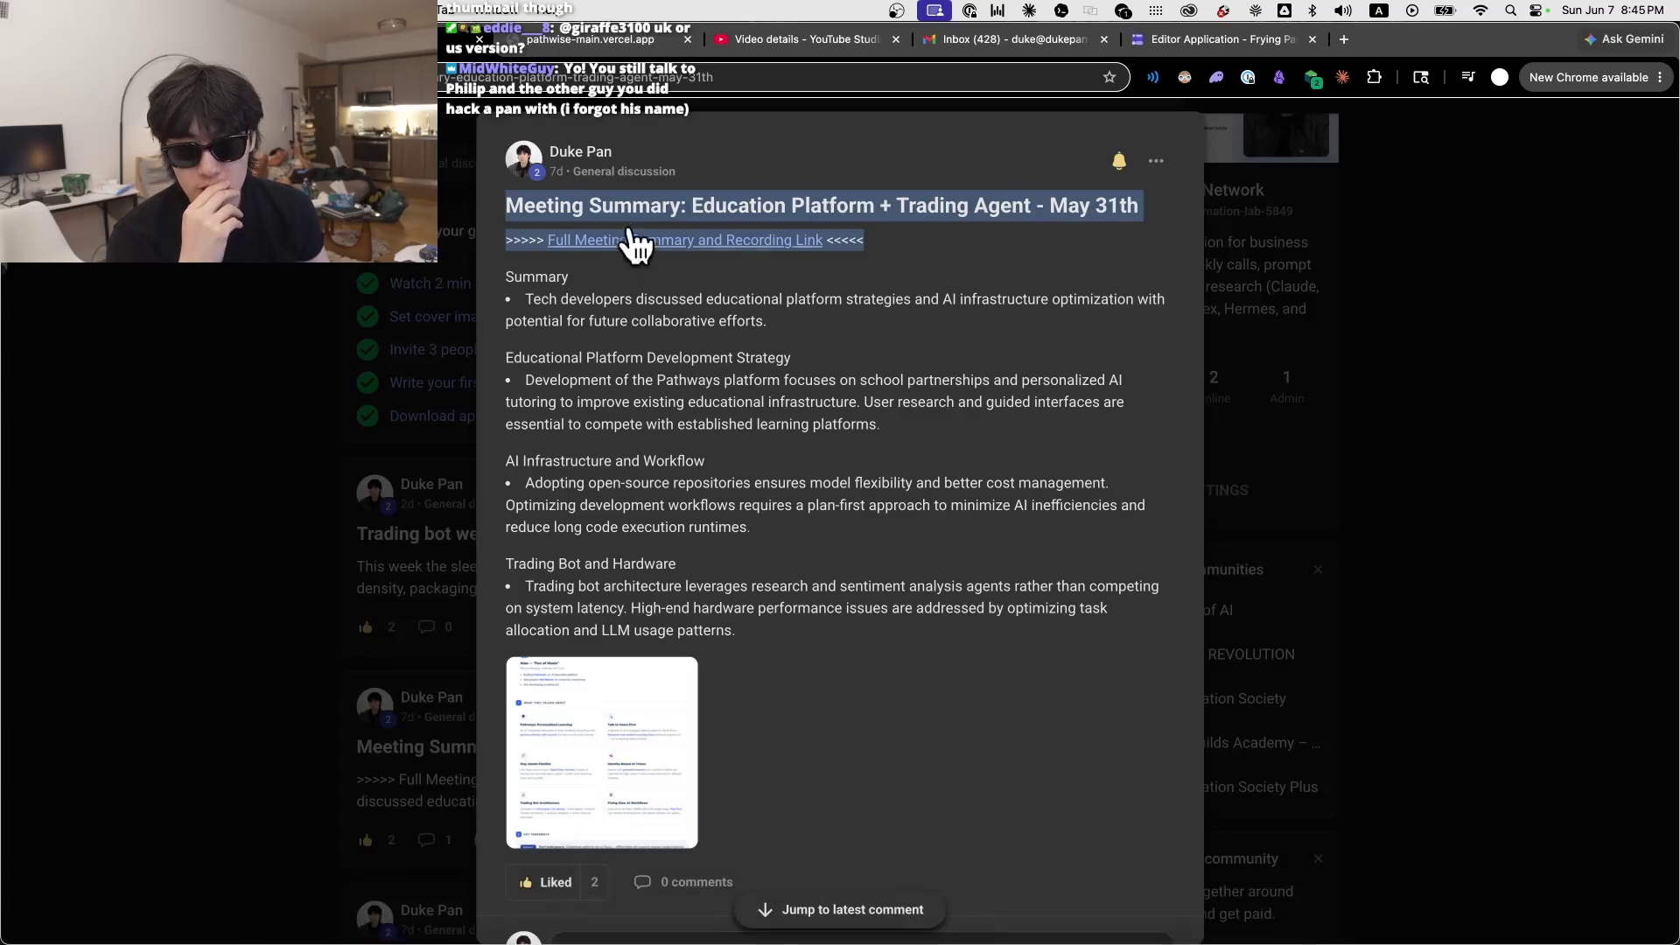
{"action": "left_click", "coordinate": [464, 39]}
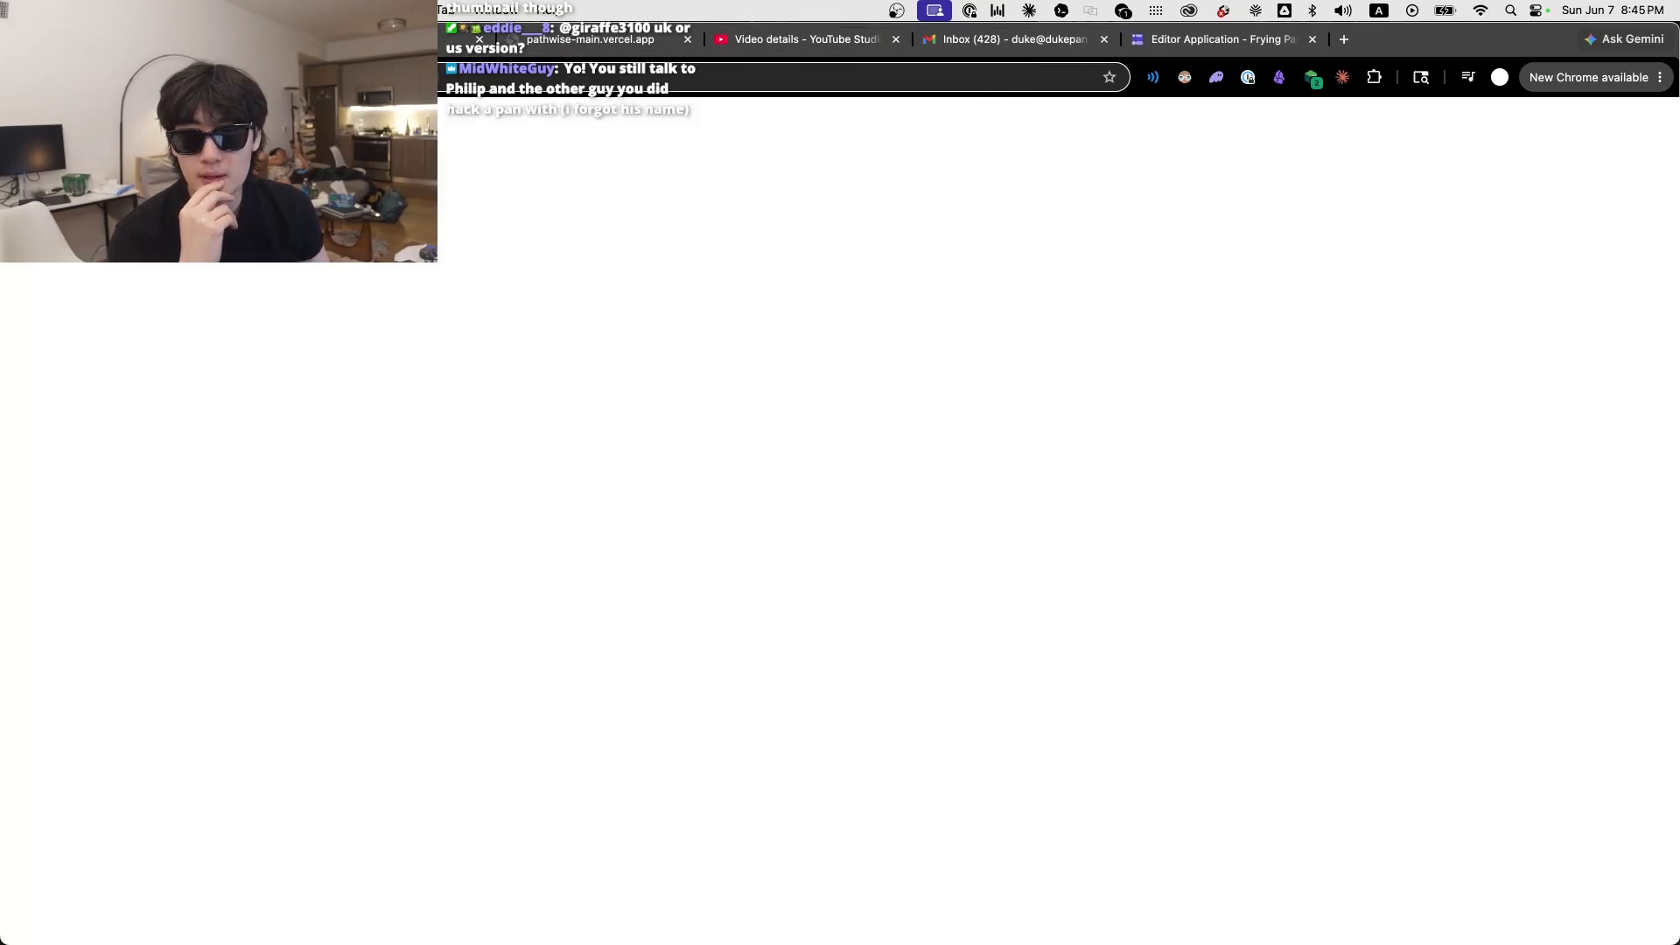
{"action": "left_click", "coordinate": [363, 362]}
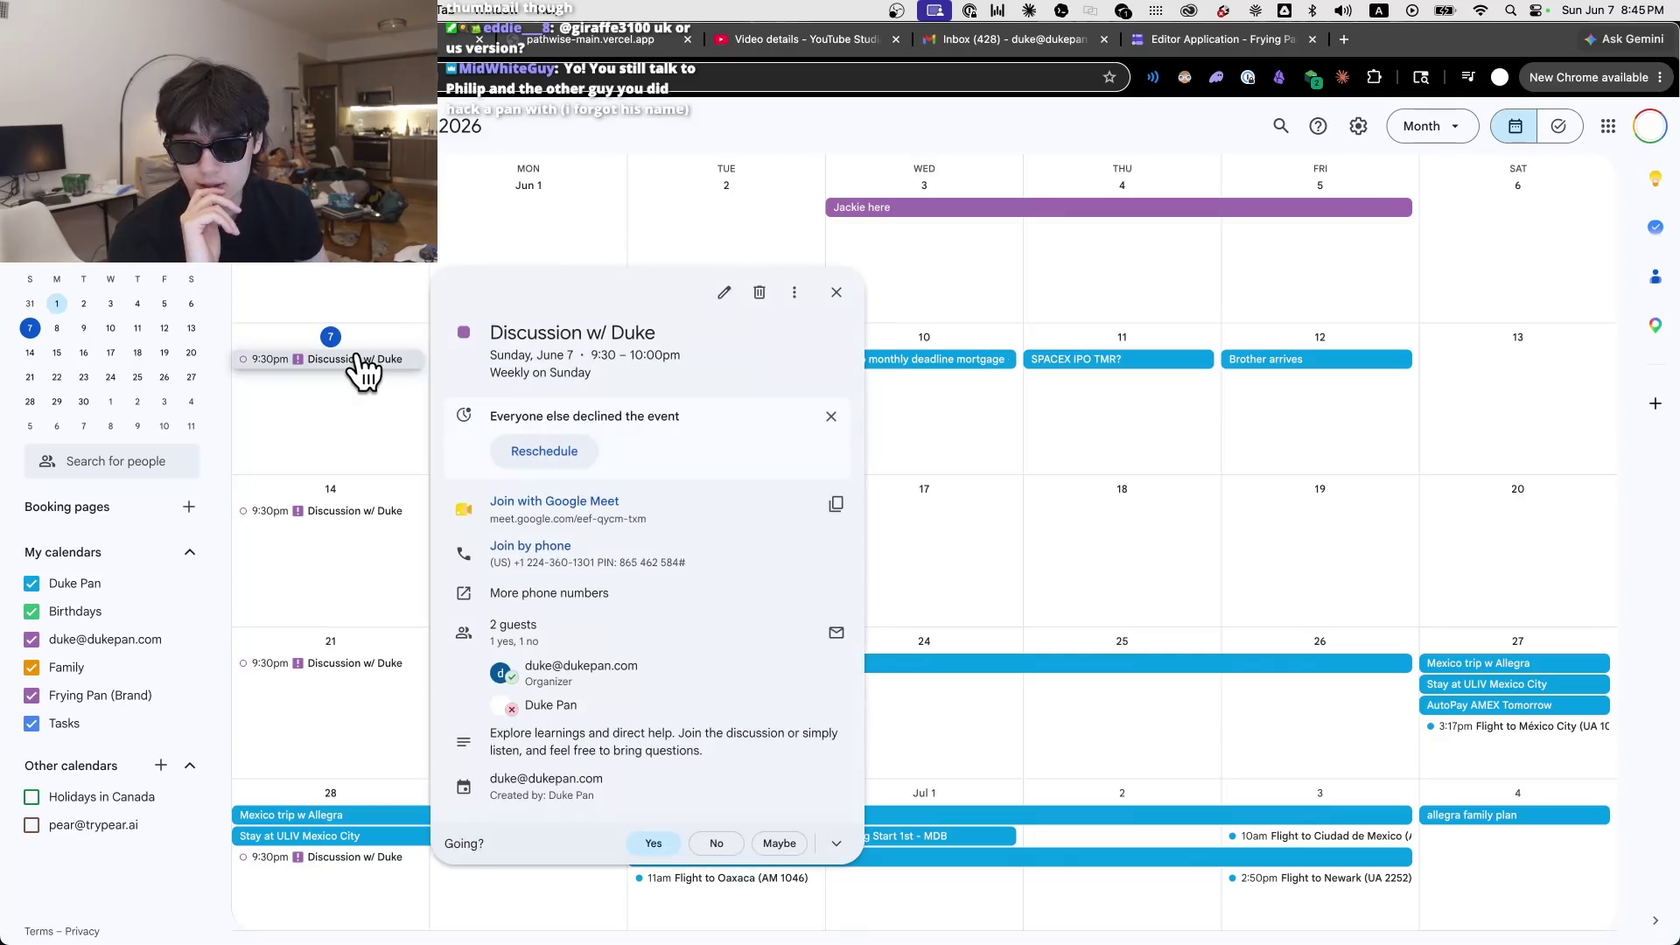
{"action": "left_click", "coordinate": [378, 381]}
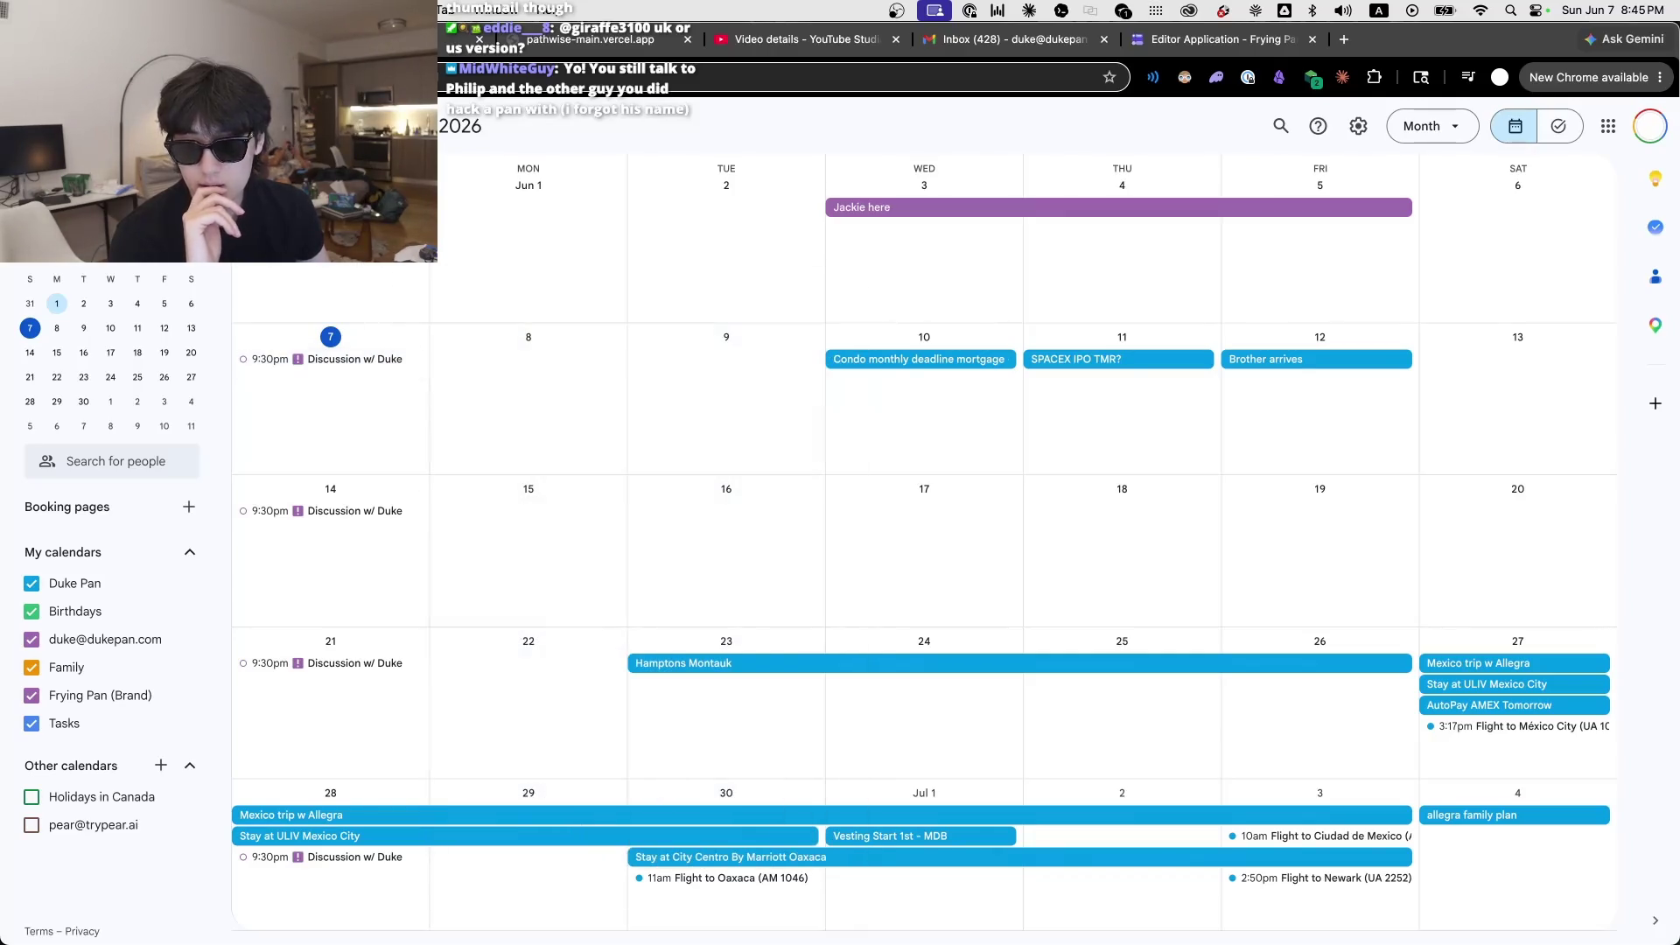
{"action": "left_click", "coordinate": [362, 360]}
{"action": "left_click", "coordinate": [362, 359]}
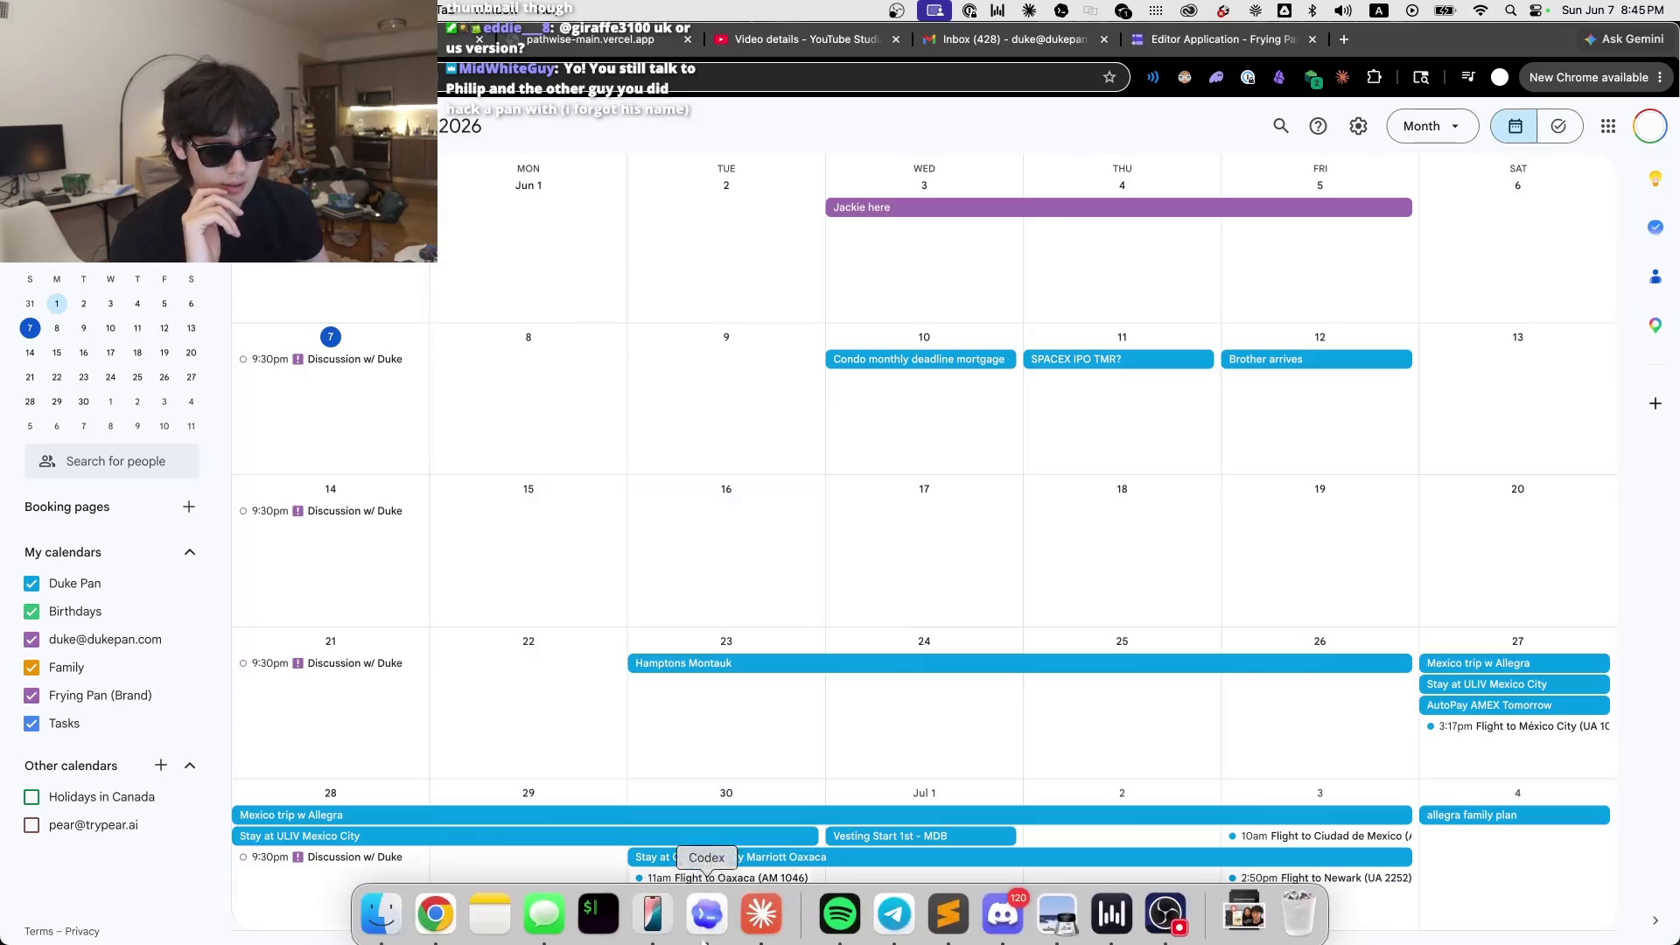
{"action": "key", "text": "ctrl+shift+Tab"}
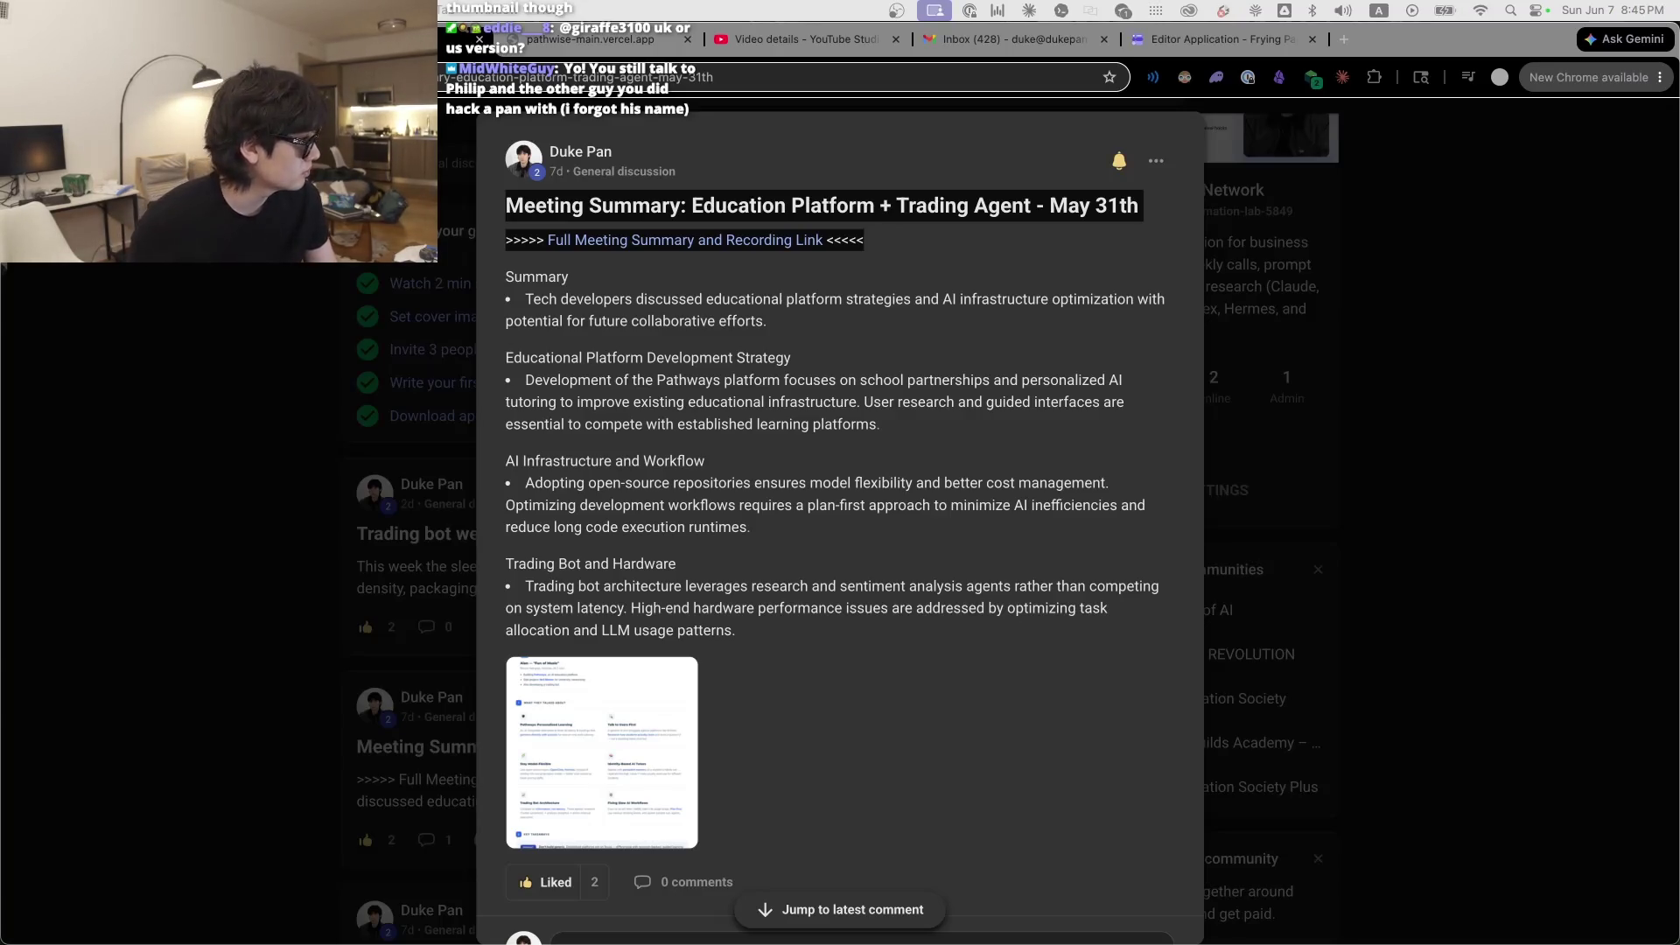
Step: Switch to the Sublime Text window and open the Allen meeting notes tab
{"action": "key", "text": "super+Tab"}
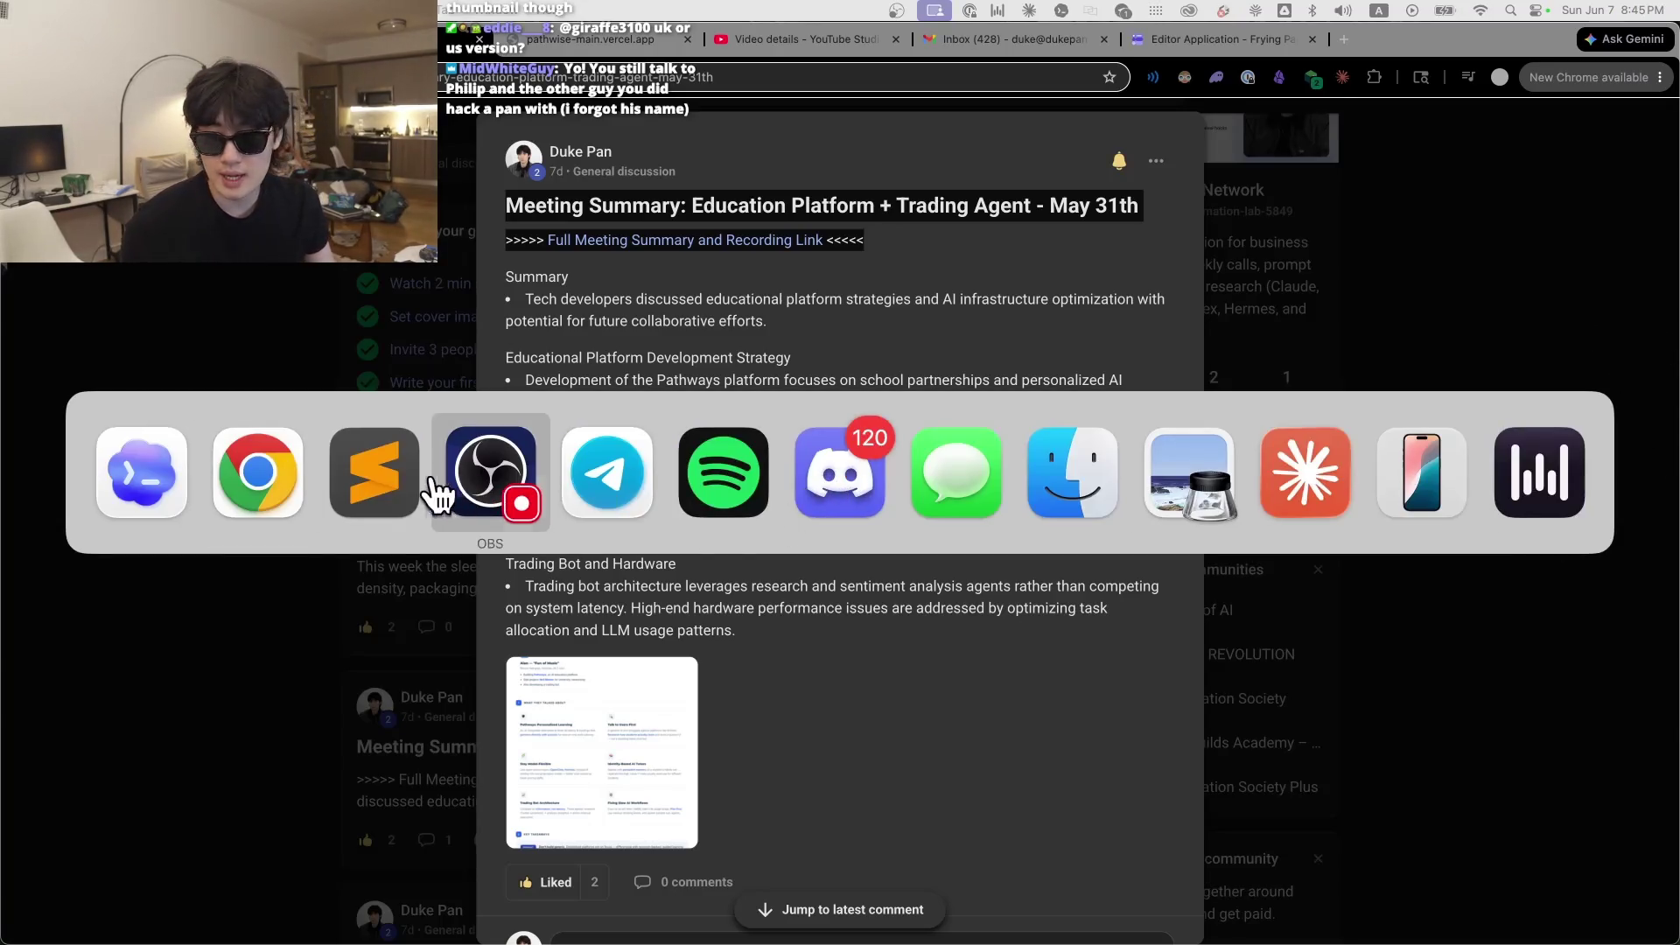
{"action": "left_click", "coordinate": [431, 494]}
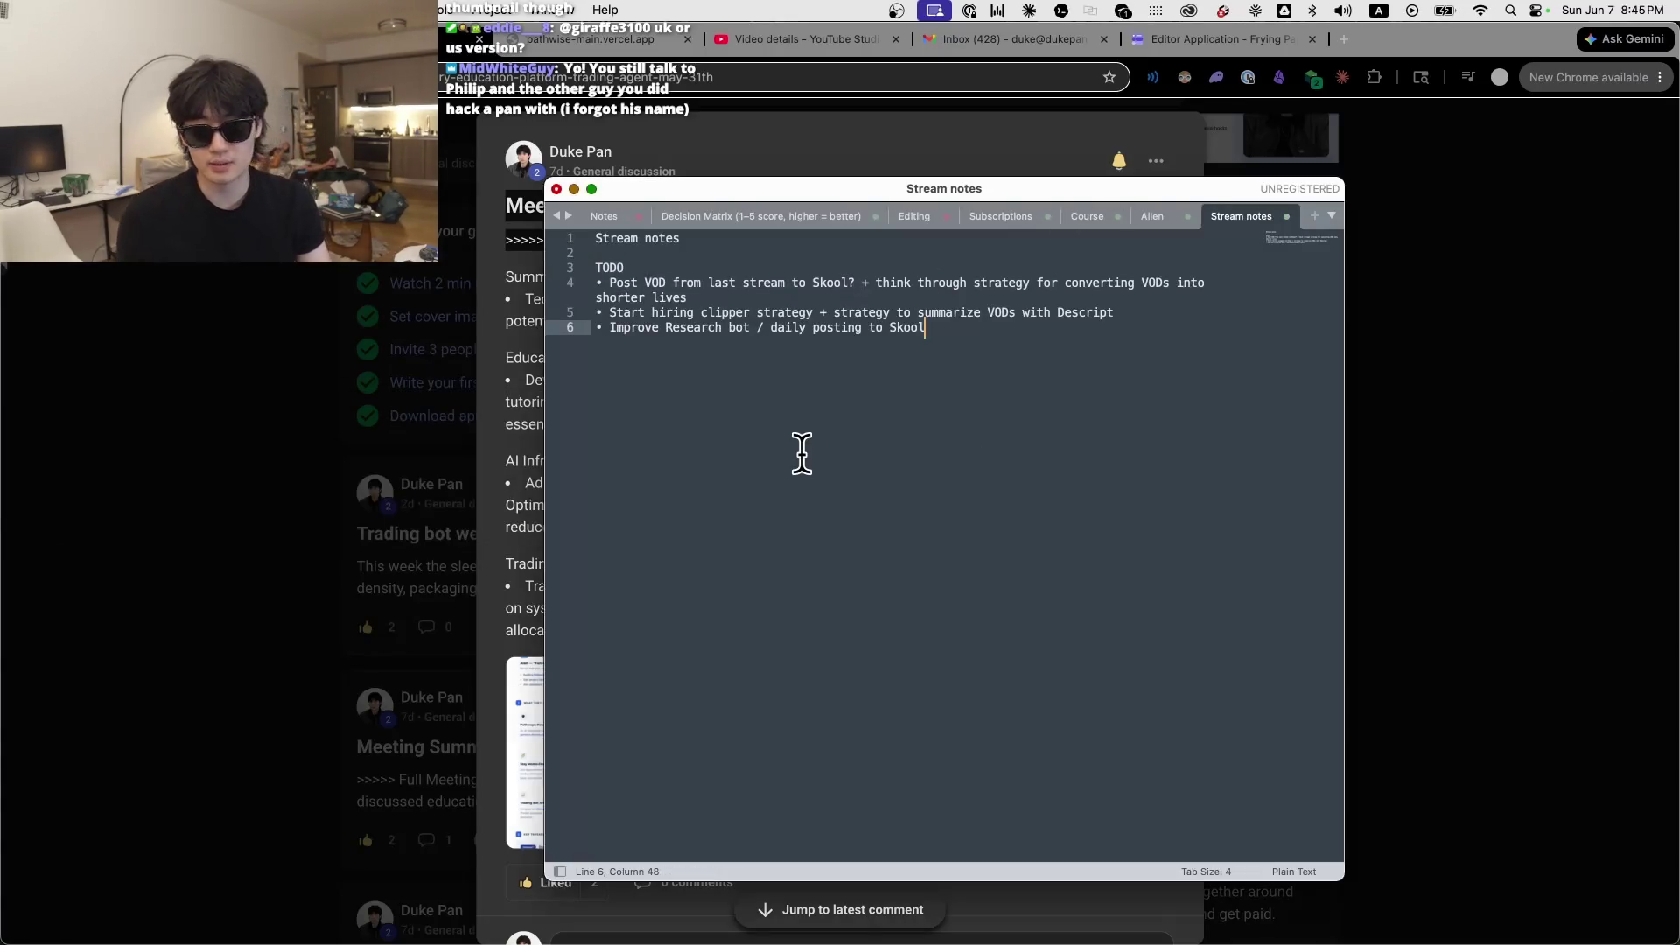
{"action": "left_click", "coordinate": [1157, 219]}
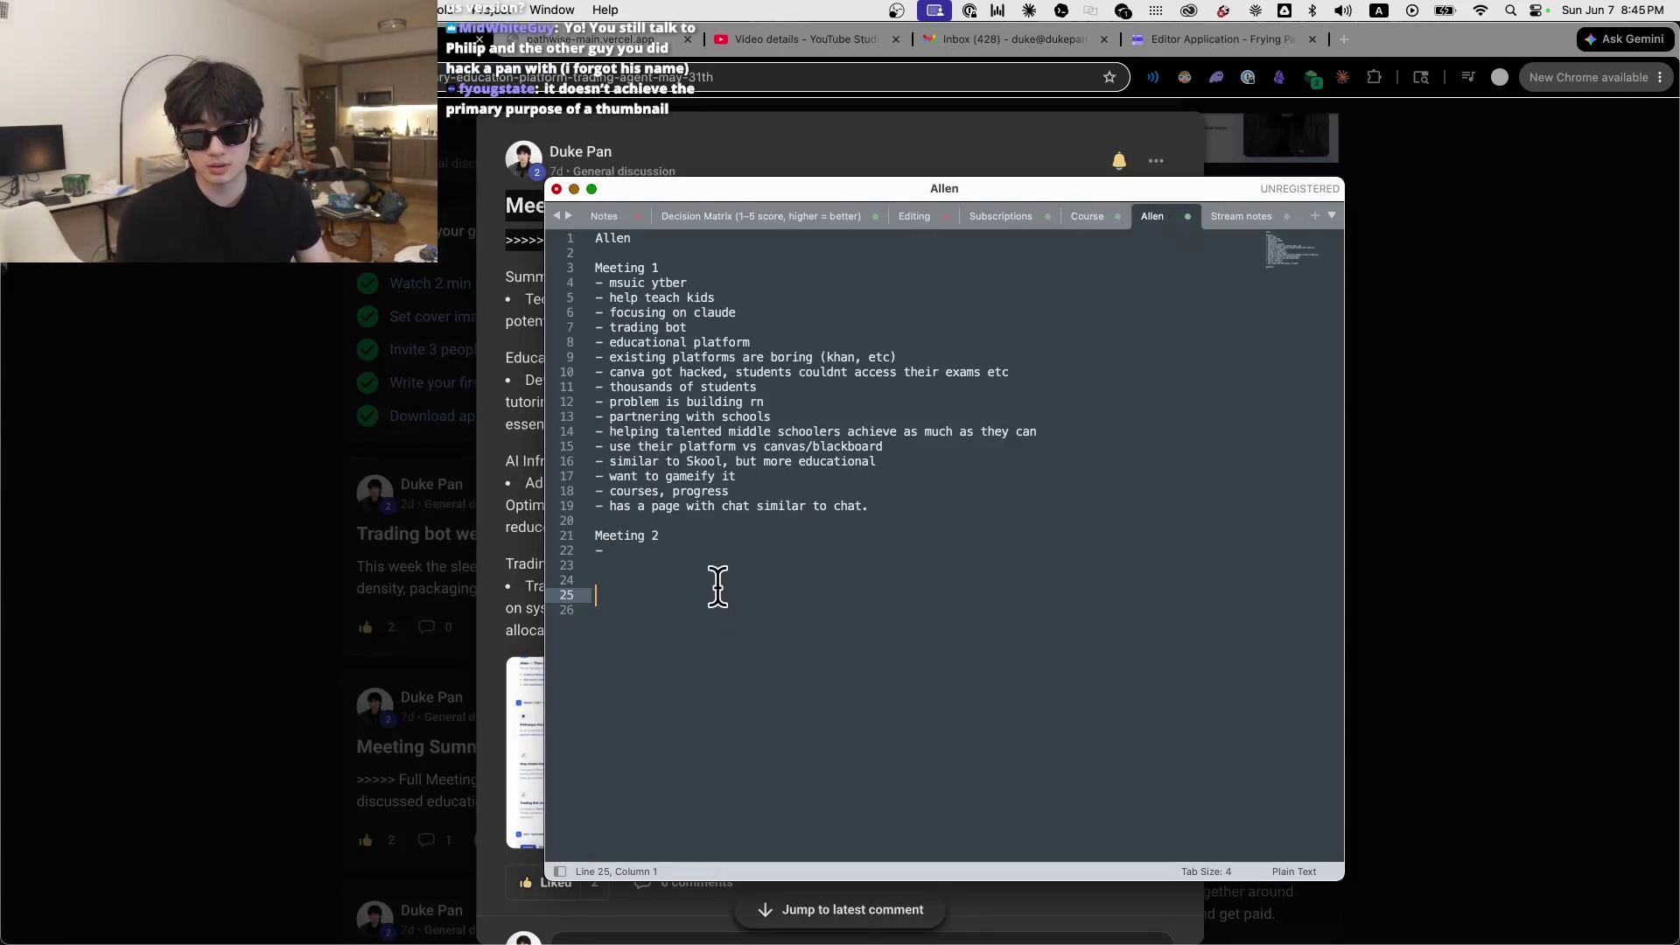
Step: Paste the meeting-prep notes under My Notes, undoing an accidental empty-line deletion
{"action": "type", "text": "My Notes"}
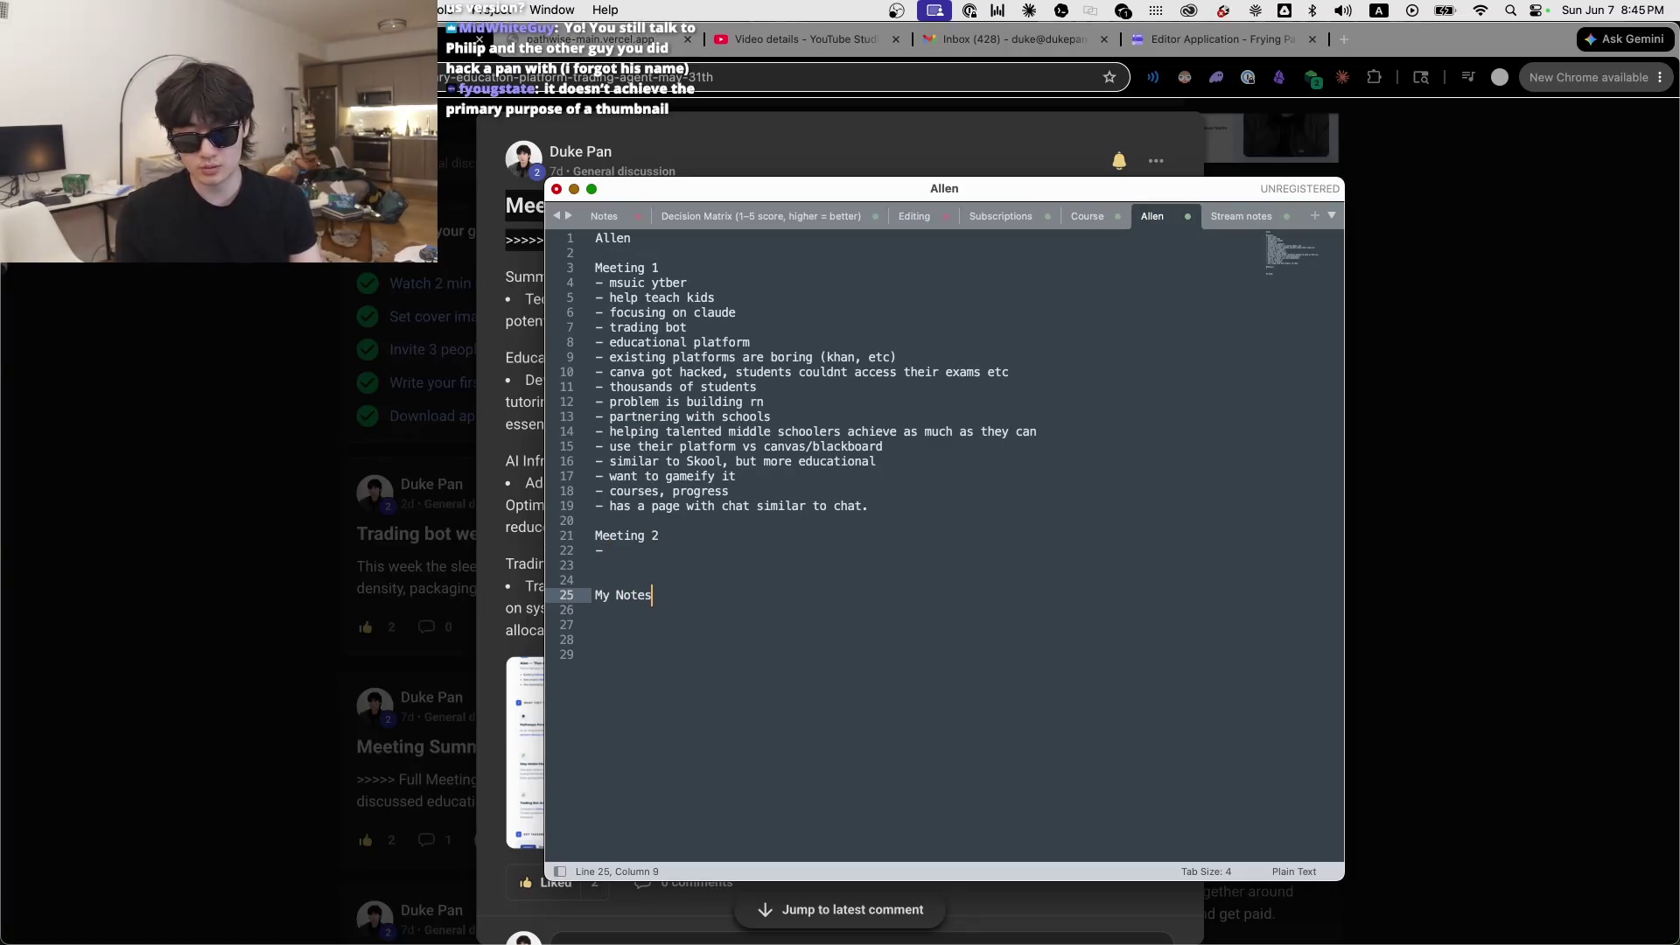
{"action": "type", "text": ":  Start by asking Allen to demo progress from last week: what works, what’s broken, what changed.  Main theme: AI agents for education + creator workflows, not just generic automation.  Ask about his 3 YouTube channels: purpose of each, audience, upload cadence, and biggest bottleneck.  Map his current workflow: idea → script → record → edit → thumbnail → upload → analytics/comments.  Identify one annoying repetitive task to automate first: scripting, clipping, metadata, upload scheduling, analytics, comments, or repurposing.  Deep dive Pathways: what is the first narrow wedge? ACT tutoring, college apps, study plans, school dashboard, or personalized tutor.  Push against generic chatbot: ask what the student actually does and how AI guides them step-by-step.  Look for overlap: student pain point → lesson plan → video/script → practice questions → personalized feedback.  End with one-week pilot: pick one real ACT/topic lesson and build the full loop as a demo.  Next action for Allen: send channel links, current workflow, Pathways demo/screenshots, and one lesson/topic to prototype."}
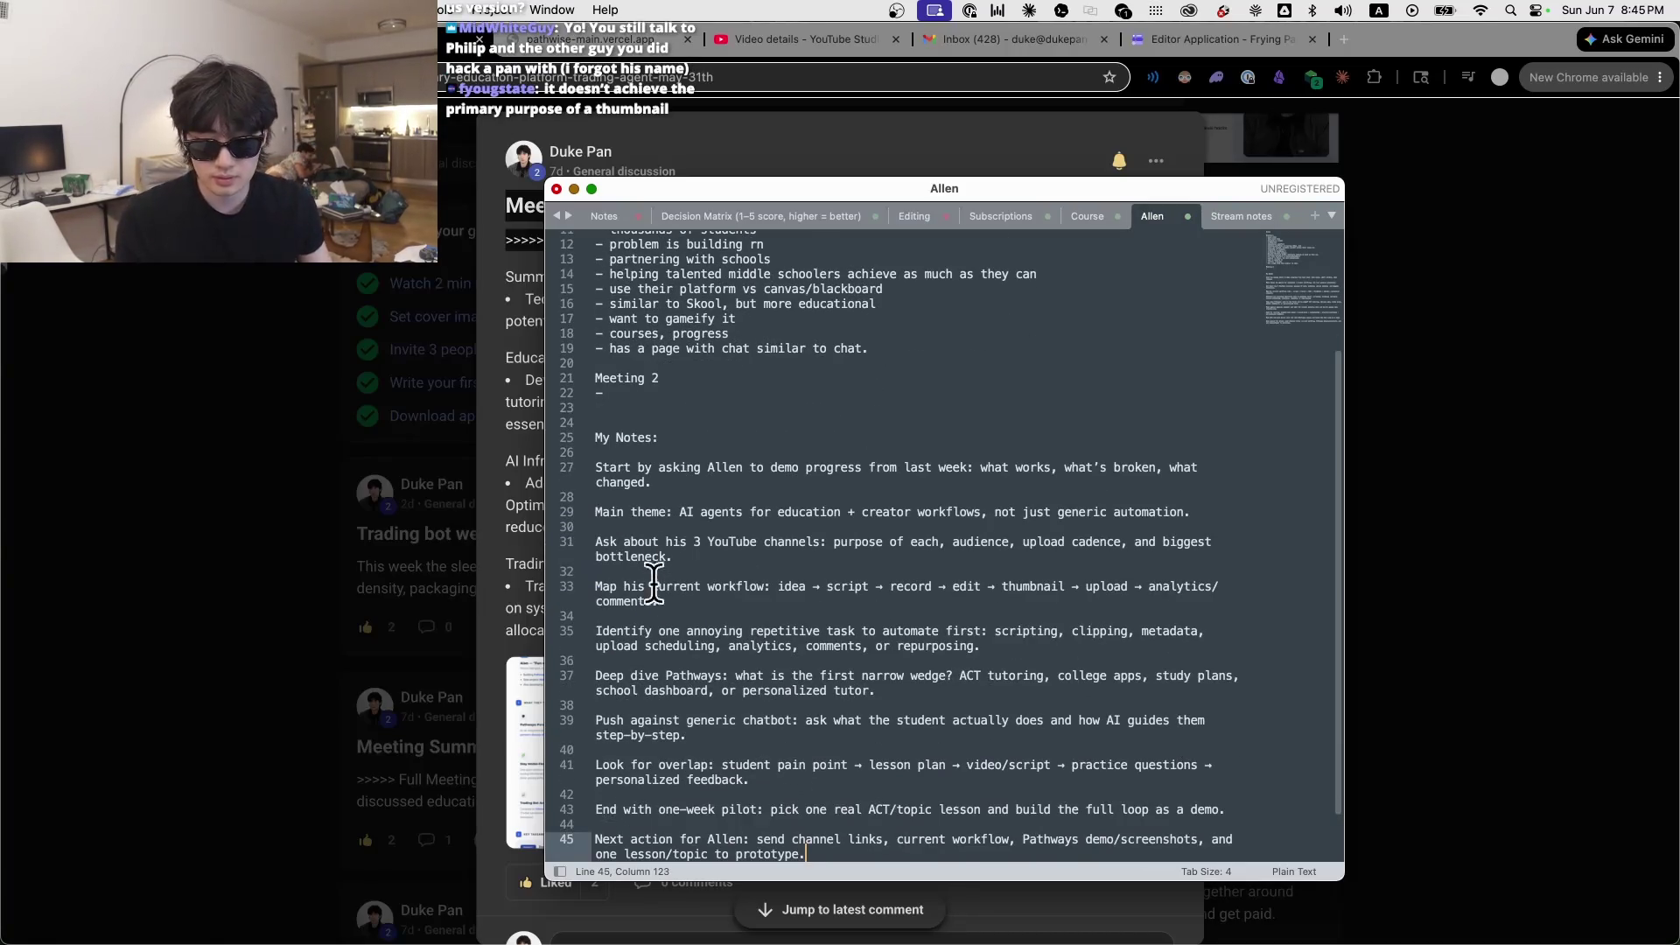
{"action": "left_click", "coordinate": [637, 825]}
{"action": "key", "text": "BackSpace"}
{"action": "key", "text": "super+z"}
Step: Highlight the notes about demoing progress and the Main theme line
{"action": "left_click", "coordinate": [735, 468]}
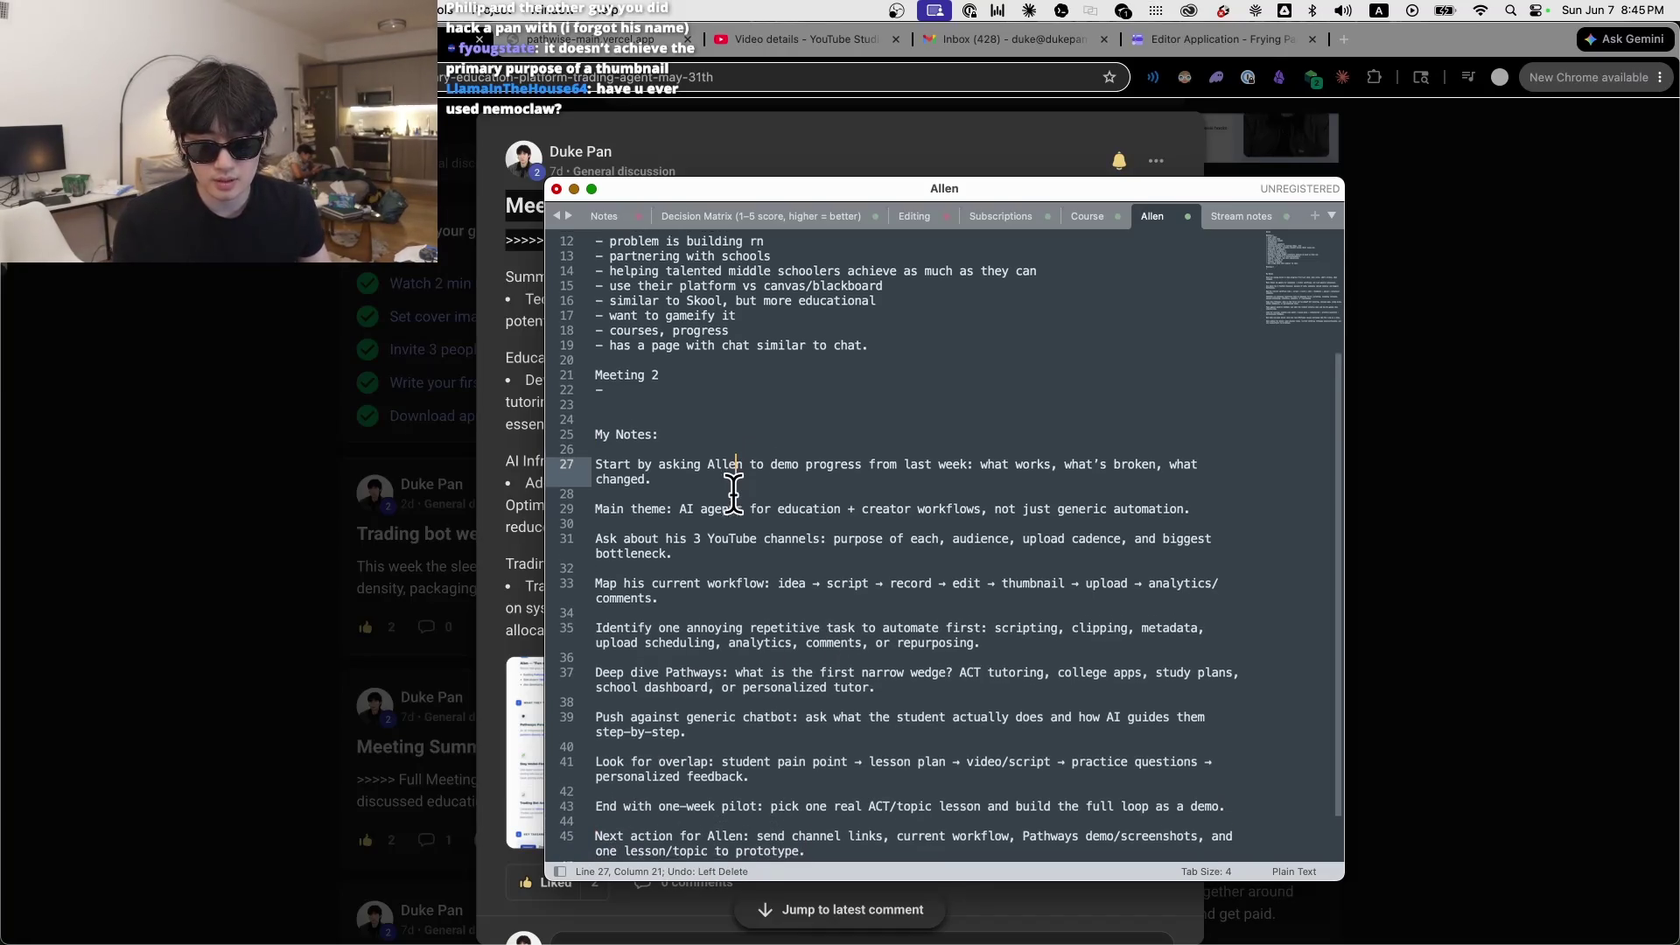
{"action": "scroll", "coordinate": [731, 464], "scroll_direction": "down", "scroll_amount": 2}
{"action": "left_click", "coordinate": [723, 356]}
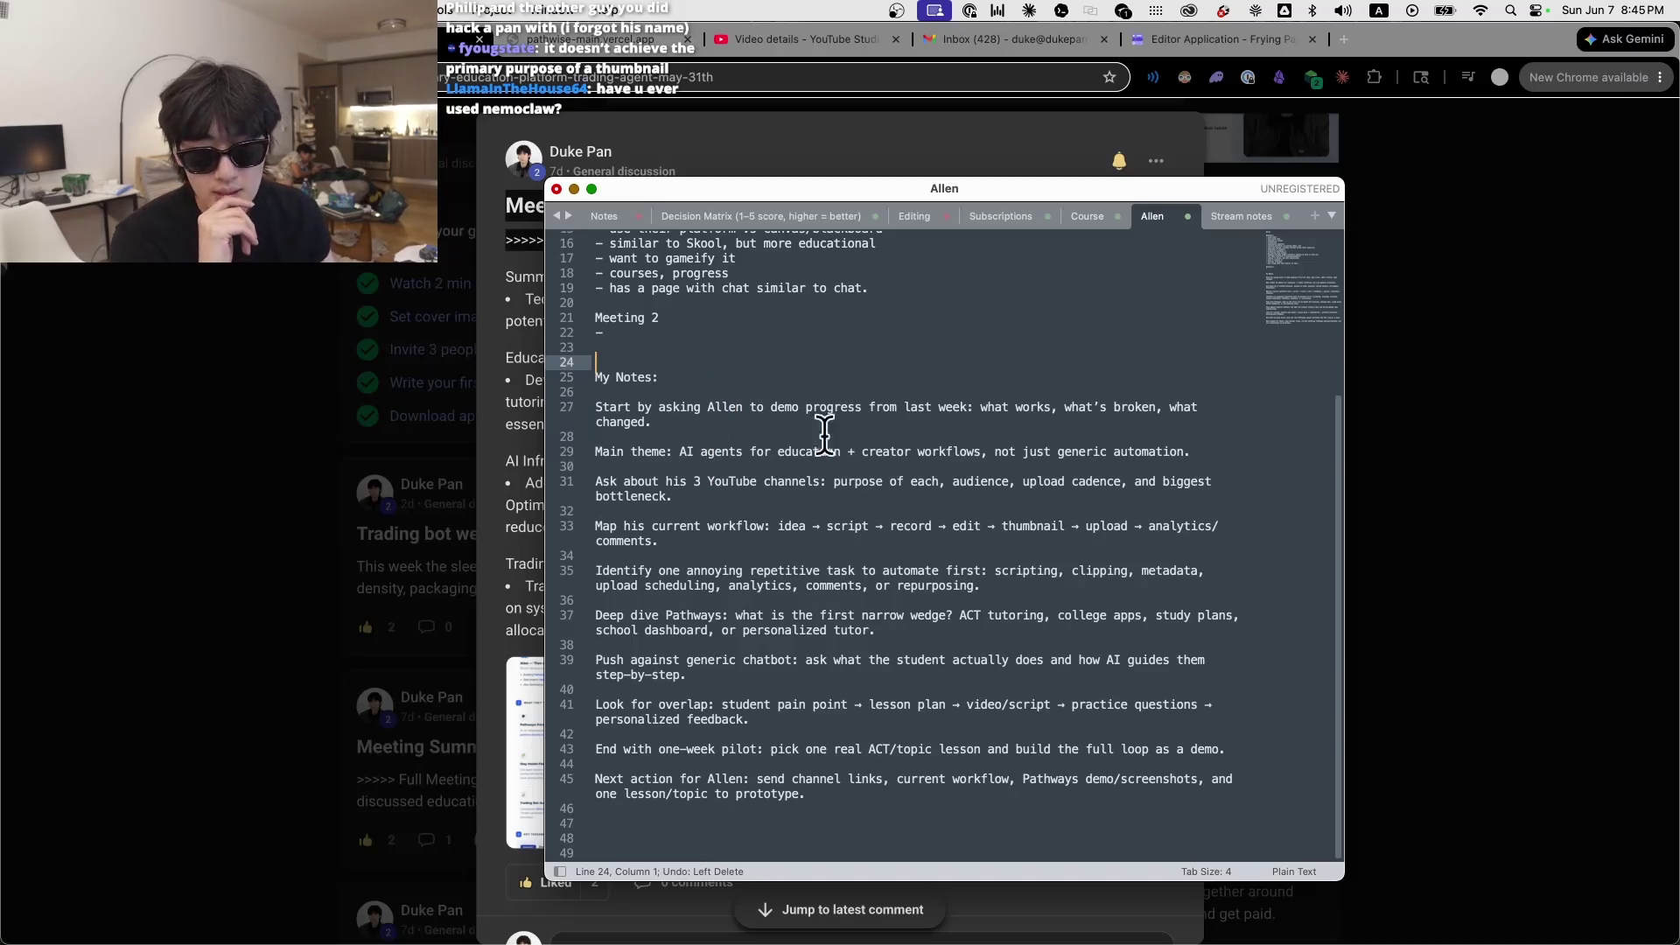
{"action": "left_click_drag", "start_coordinate": [652, 422], "coordinate": [610, 409]}
{"action": "left_click", "coordinate": [776, 476]}
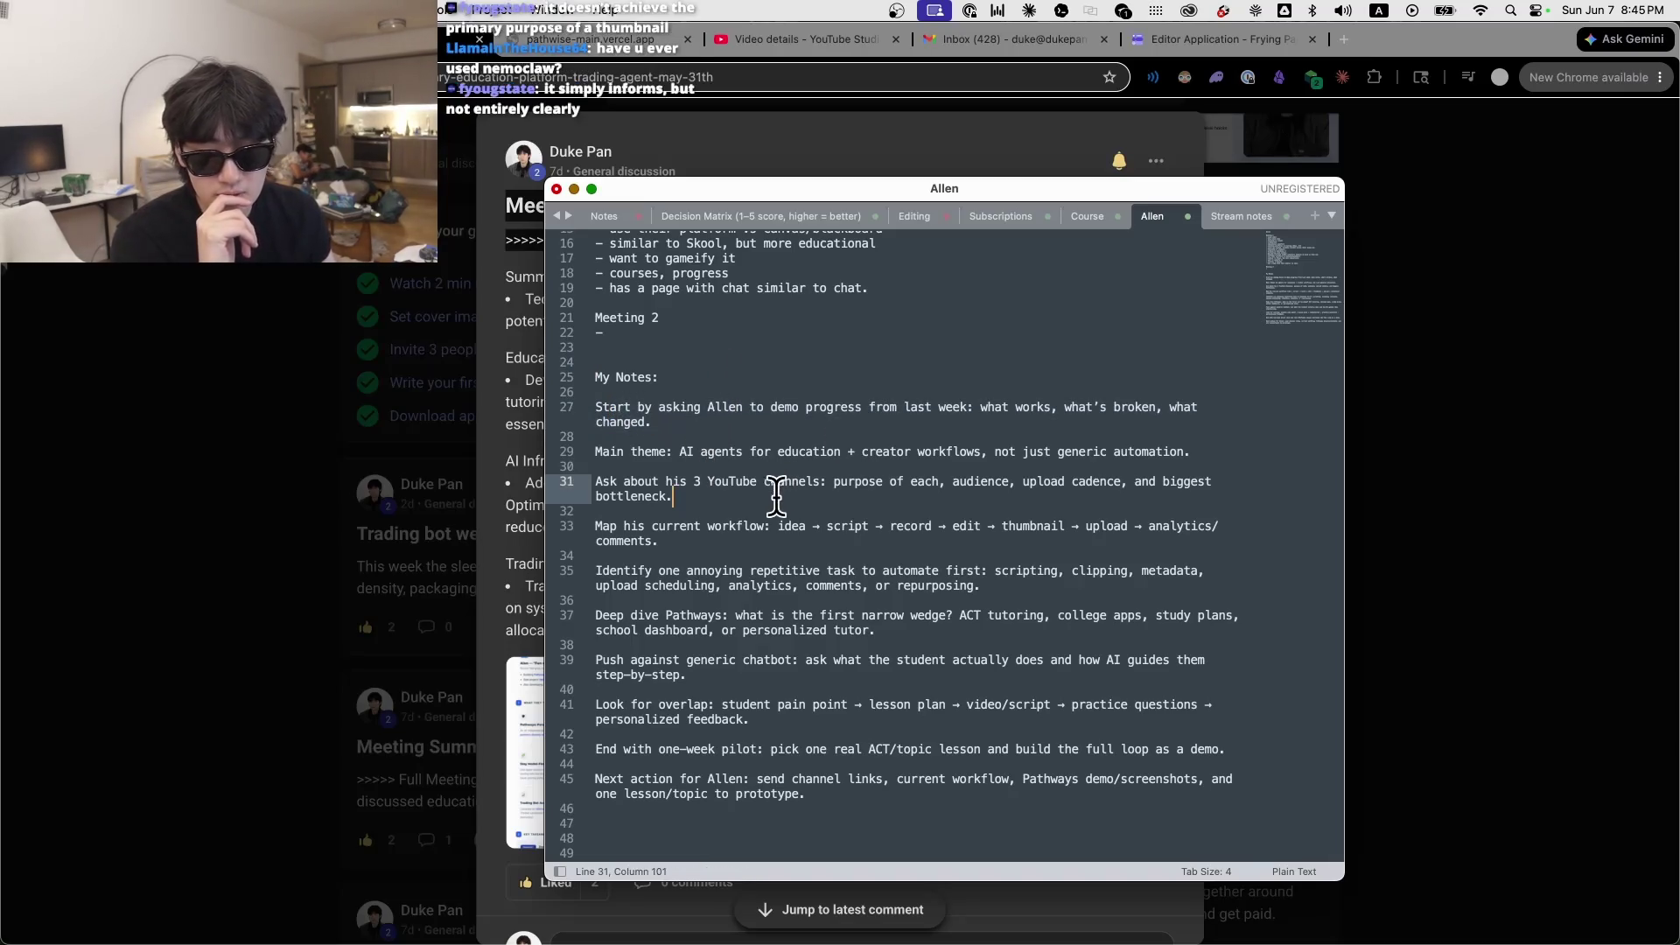
{"action": "triple_click", "coordinate": [702, 452]}
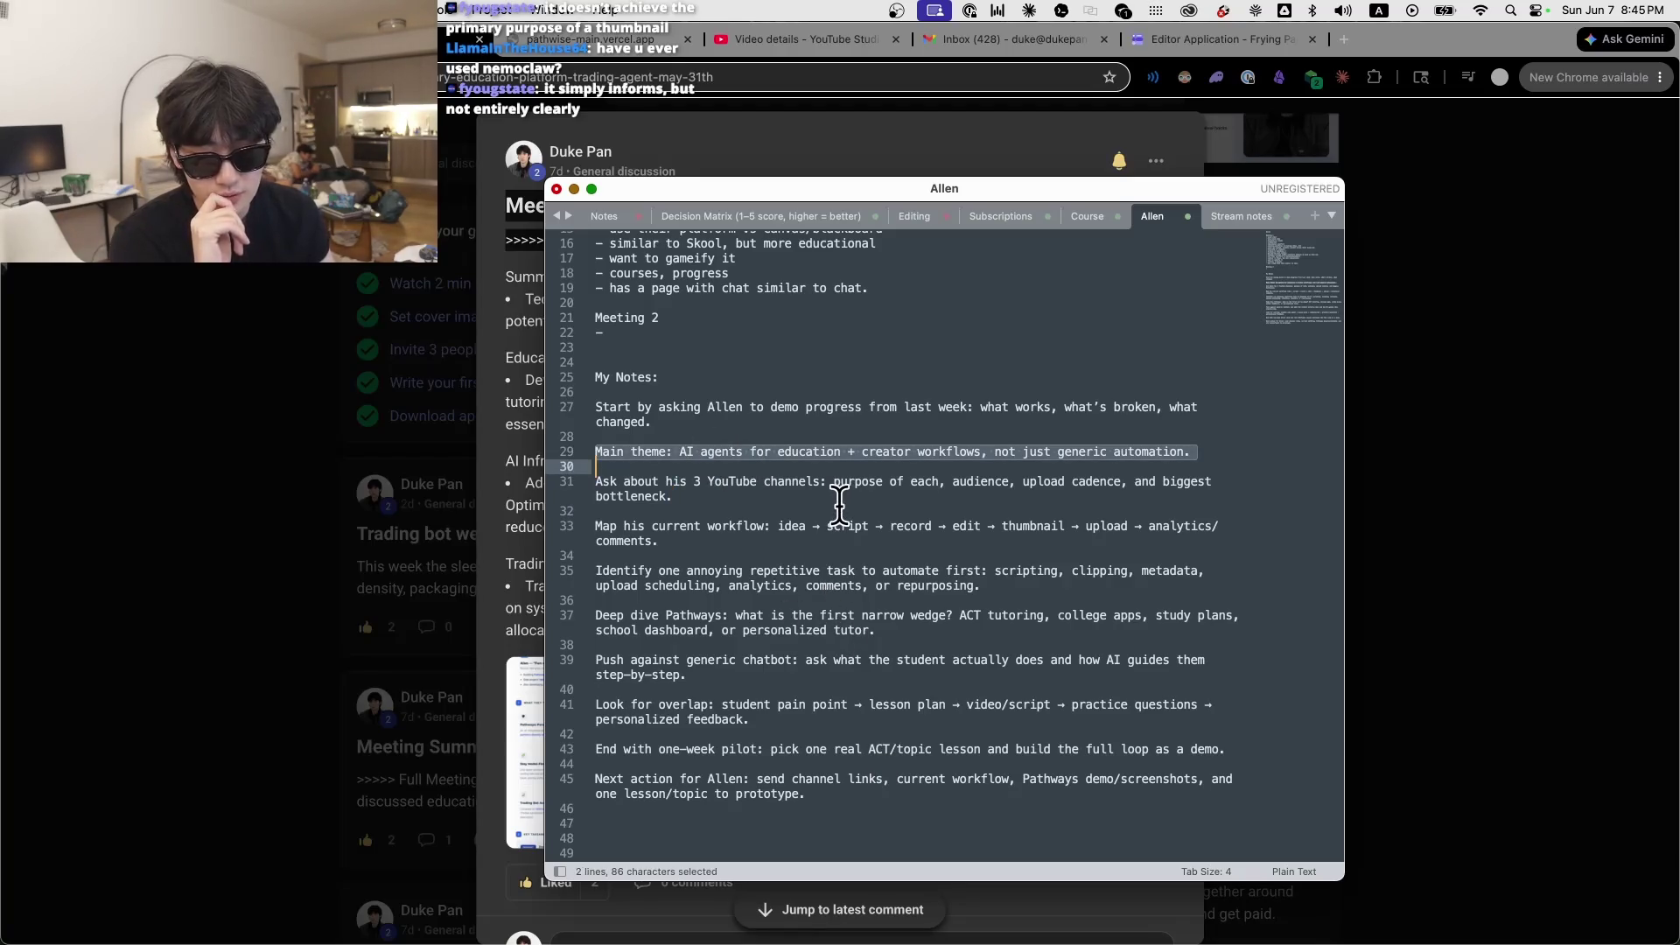
Step: Highlight the notes on his YouTube channels, current workflow, repetitive task and Deep dive Pathways
{"action": "left_click", "coordinate": [745, 499]}
{"action": "left_click", "coordinate": [547, 490]}
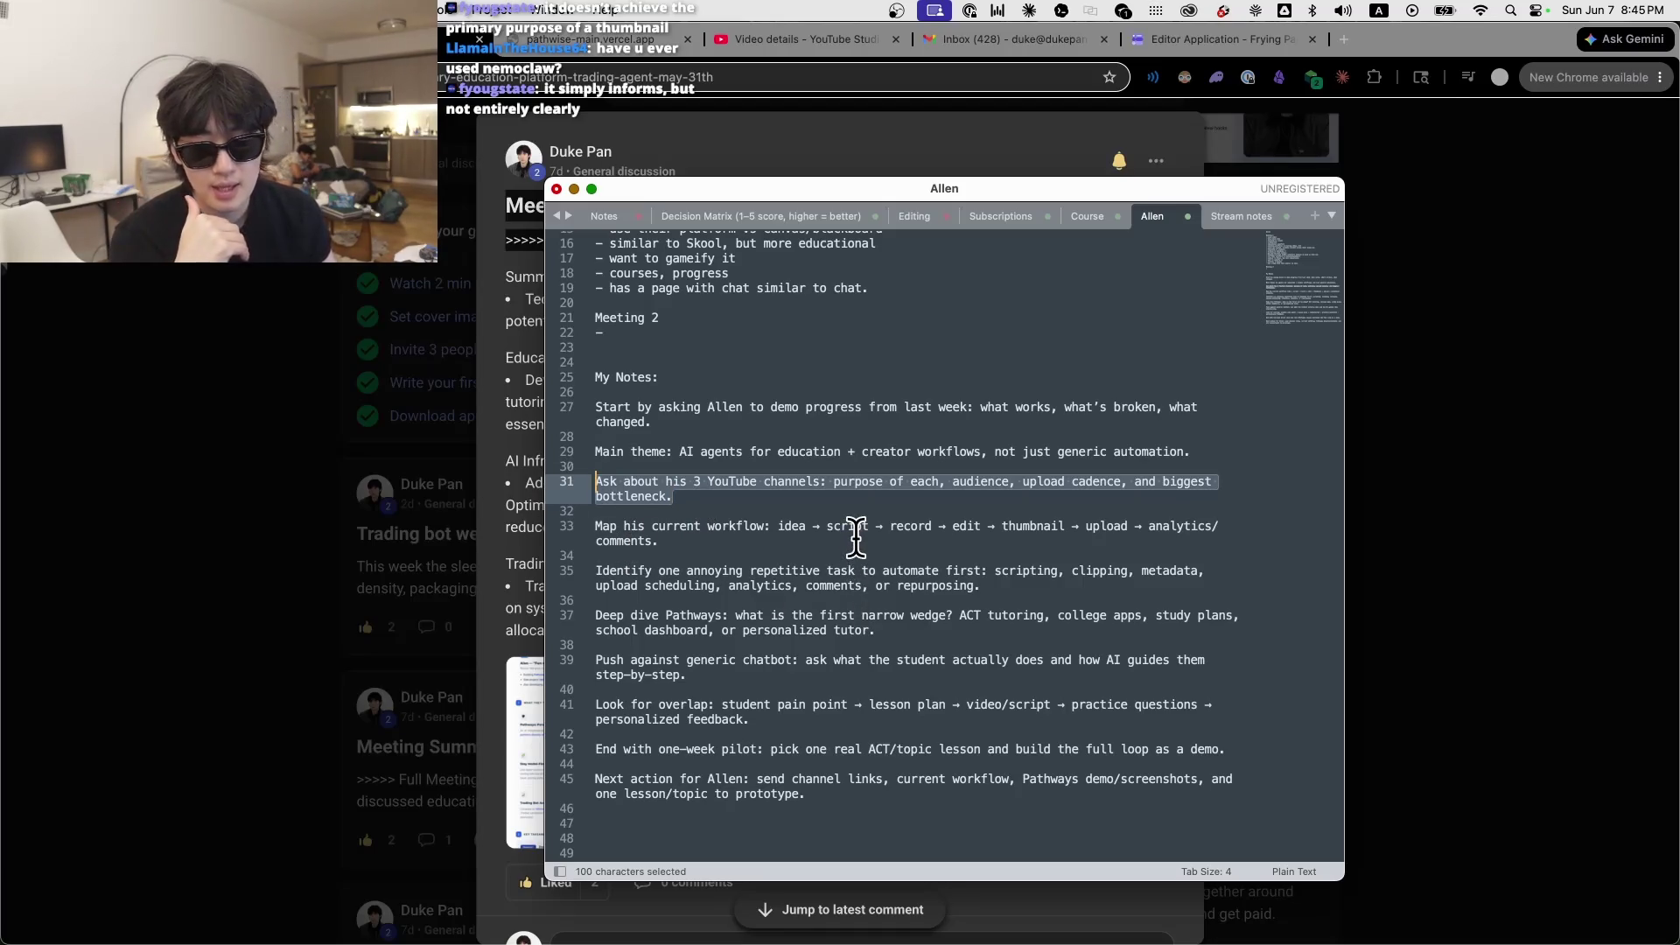
{"action": "left_click", "coordinate": [574, 525]}
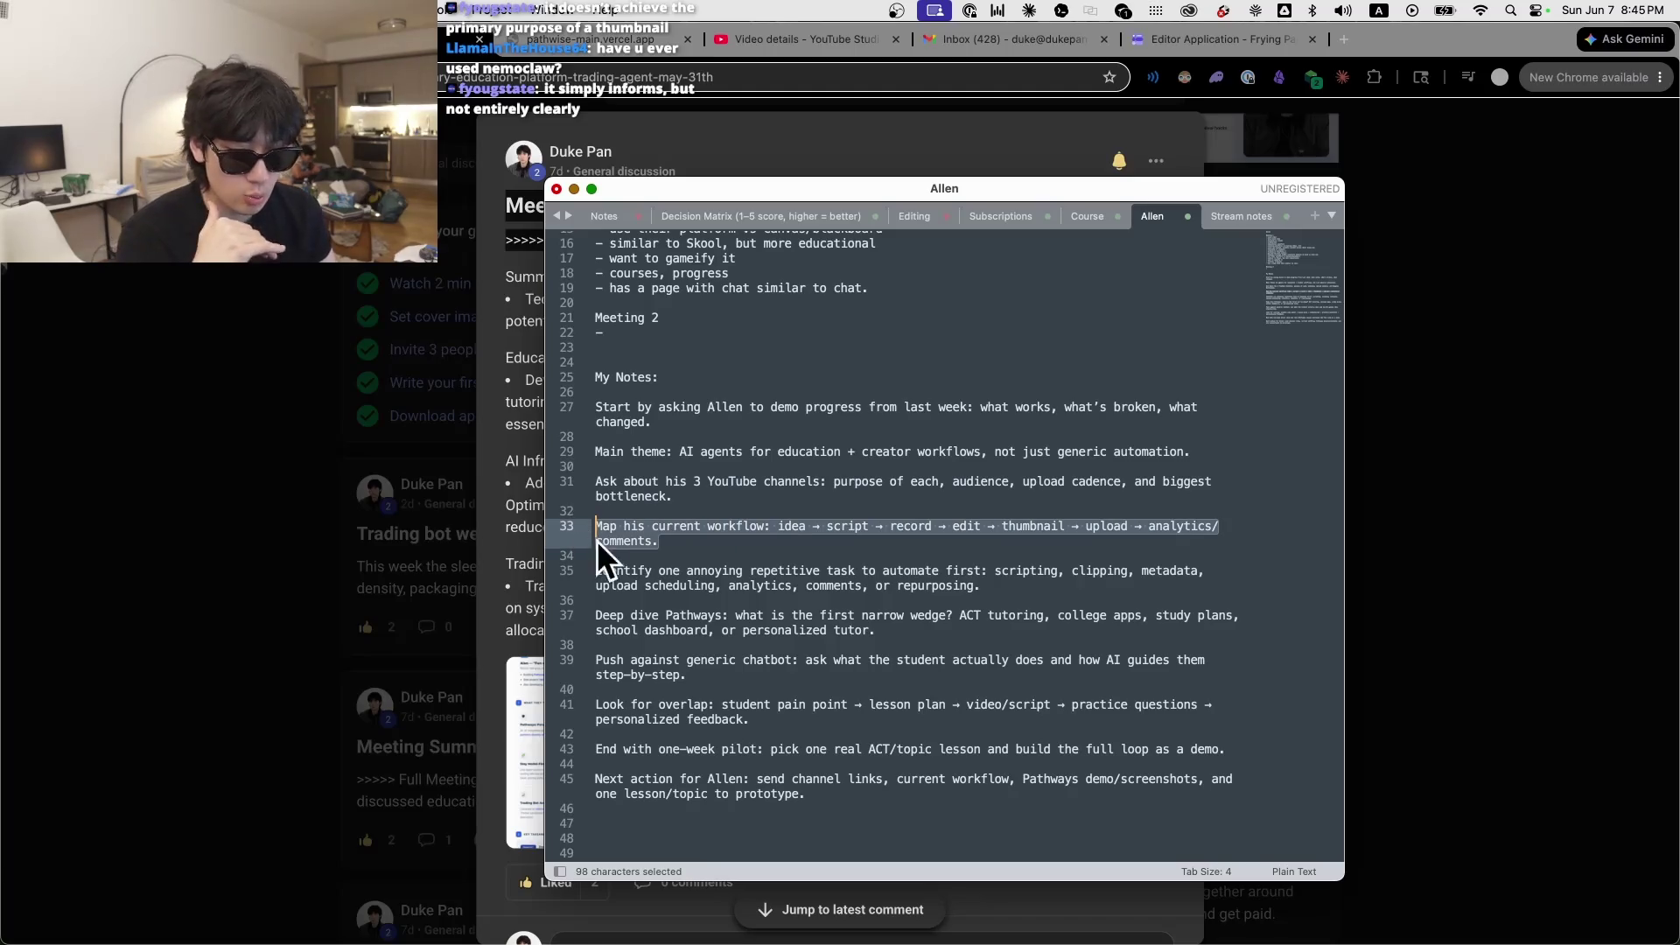
{"action": "double_click", "coordinate": [791, 529]}
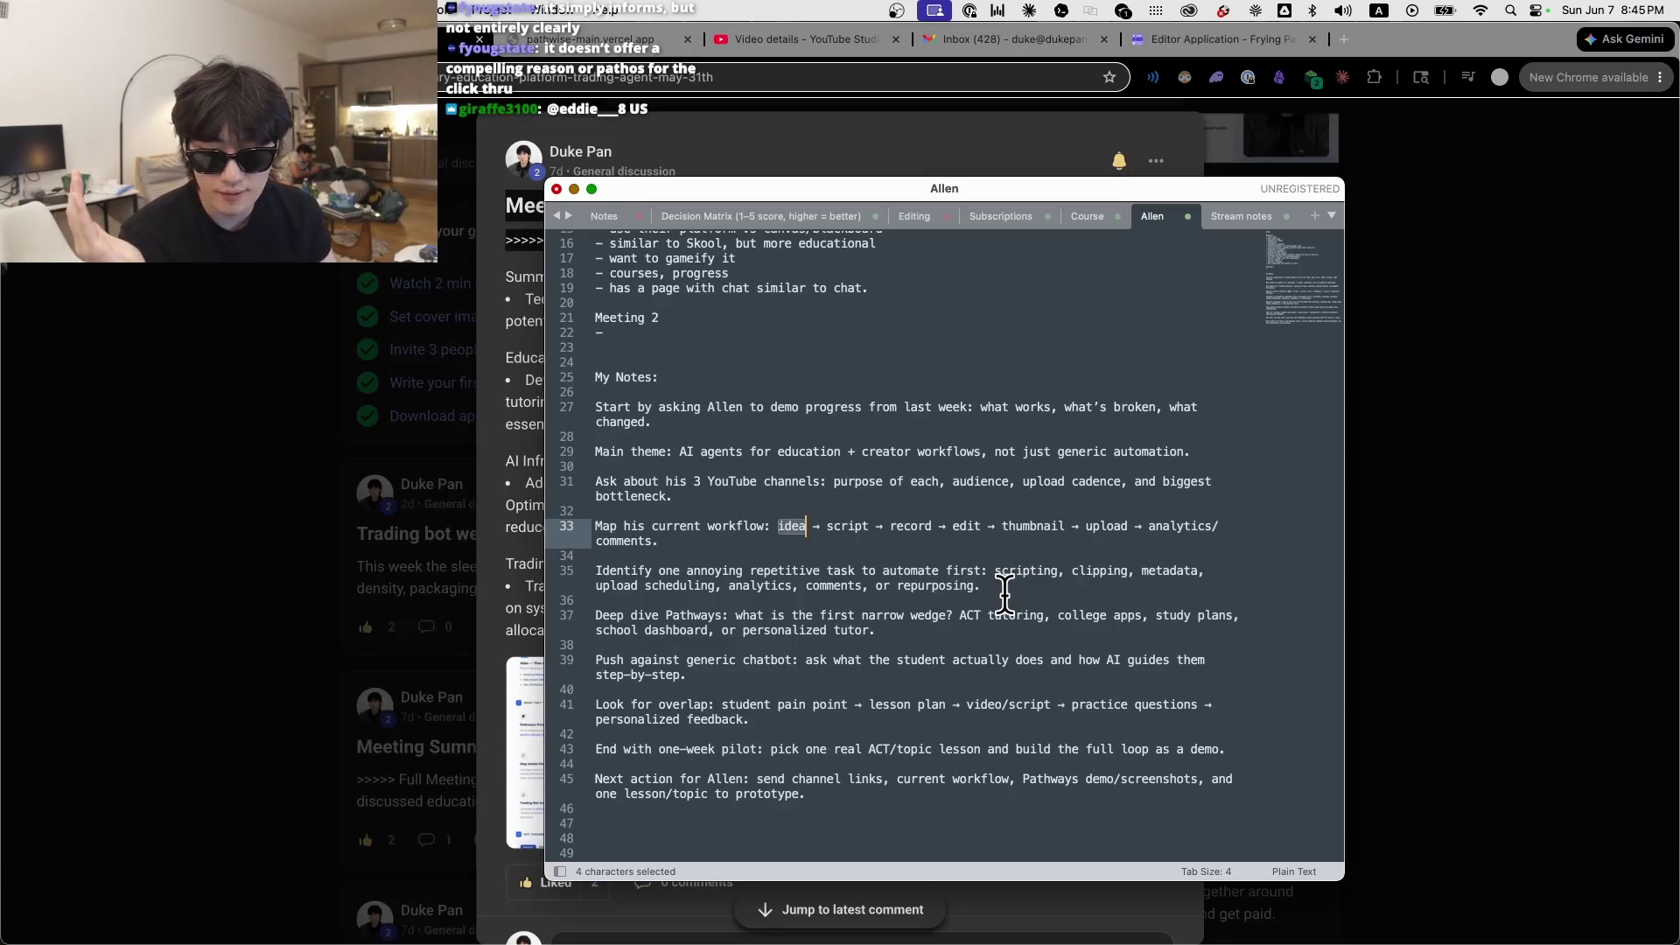
{"action": "left_click_drag", "start_coordinate": [1007, 592], "coordinate": [490, 570]}
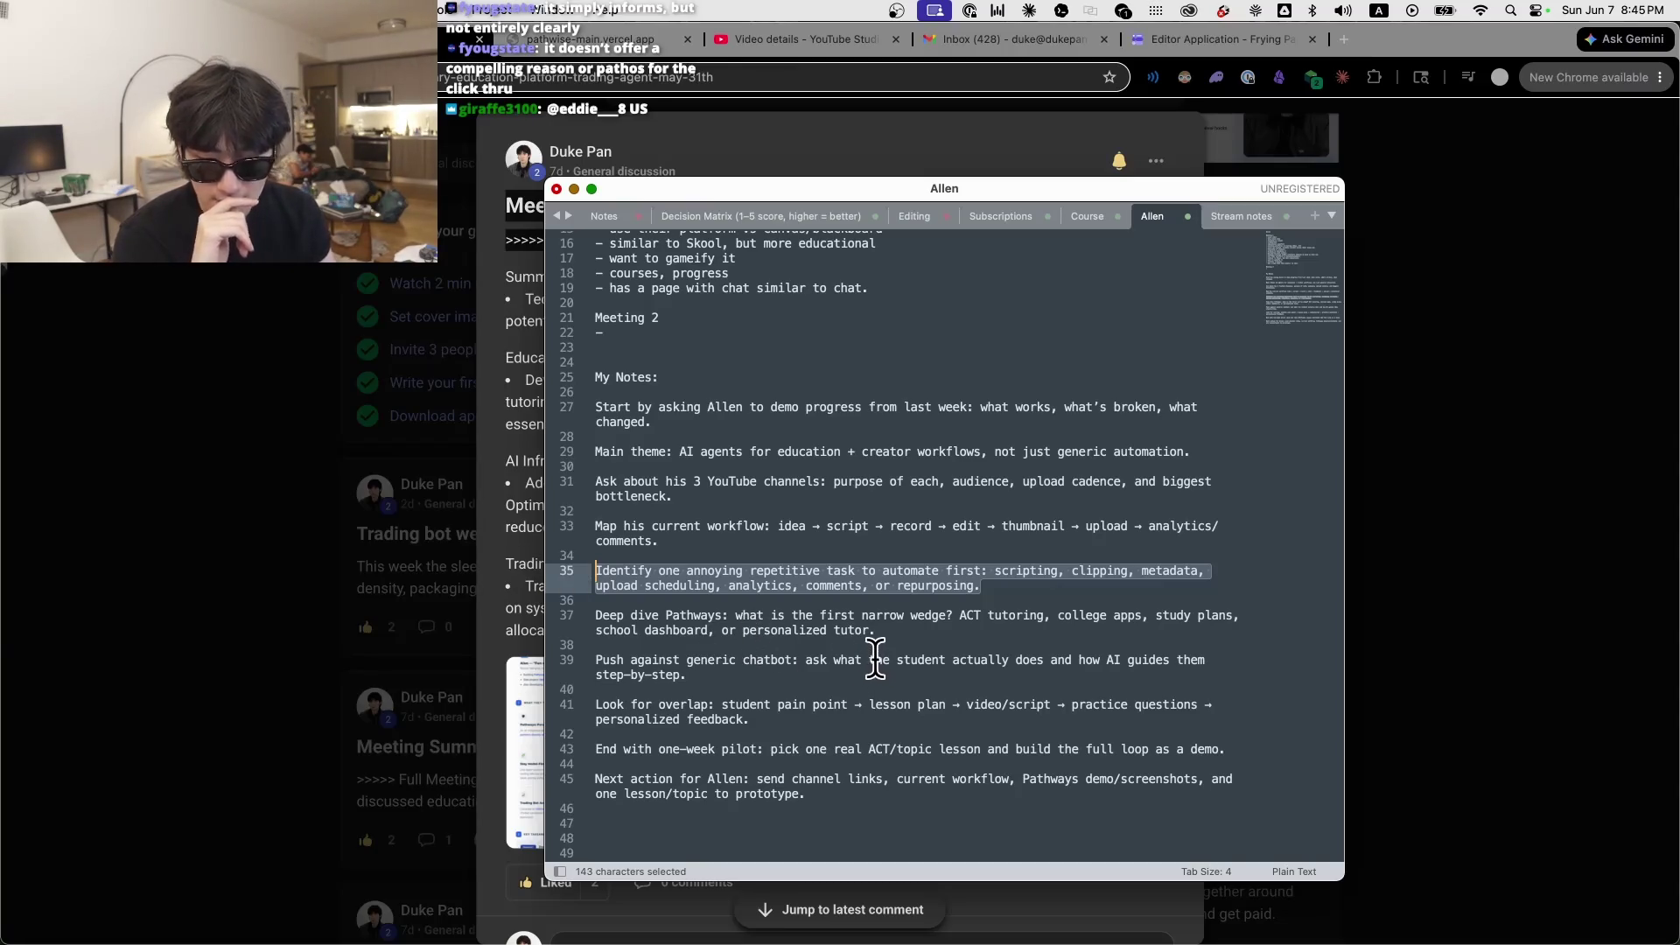
{"action": "left_click_drag", "start_coordinate": [877, 631], "coordinate": [581, 608]}
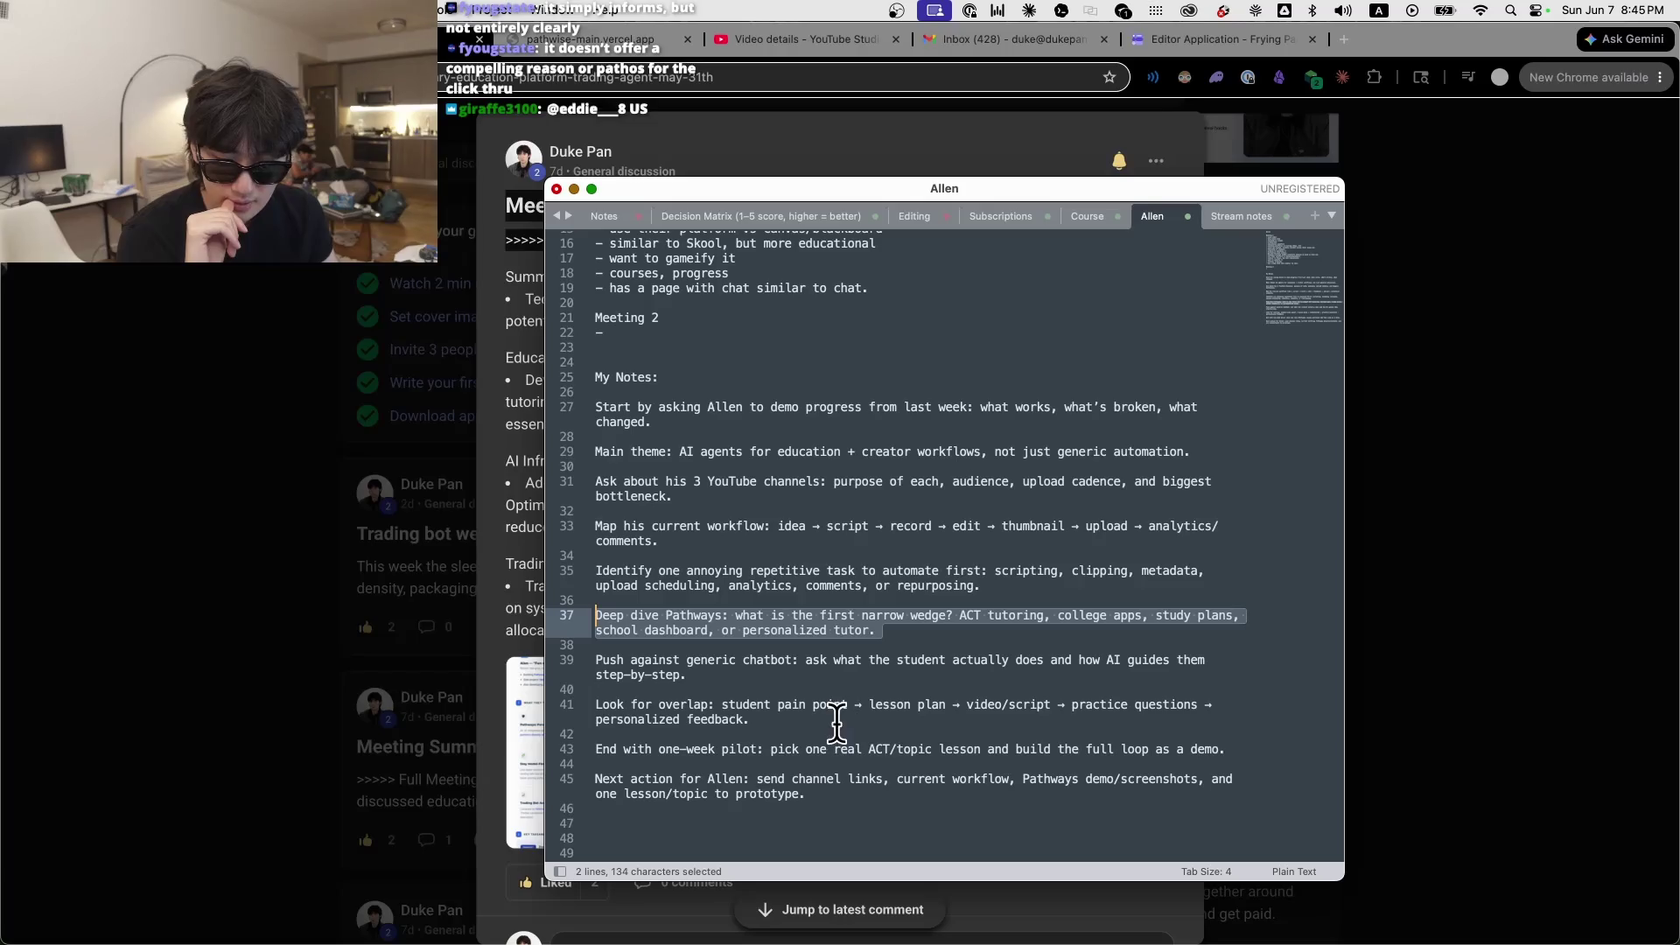
{"action": "mouse_move", "coordinate": [863, 792]}
{"action": "left_mouse_down"}
{"action": "mouse_move", "coordinate": [843, 683]}
{"action": "mouse_move", "coordinate": [729, 583]}
{"action": "left_mouse_up"}
Step: Clear the selection, shift the notes window right and hide Sublime Text
{"action": "left_click", "coordinate": [884, 749]}
{"action": "left_click", "coordinate": [779, 407]}
{"action": "scroll", "coordinate": [779, 407], "scroll_direction": "up", "scroll_amount": 1}
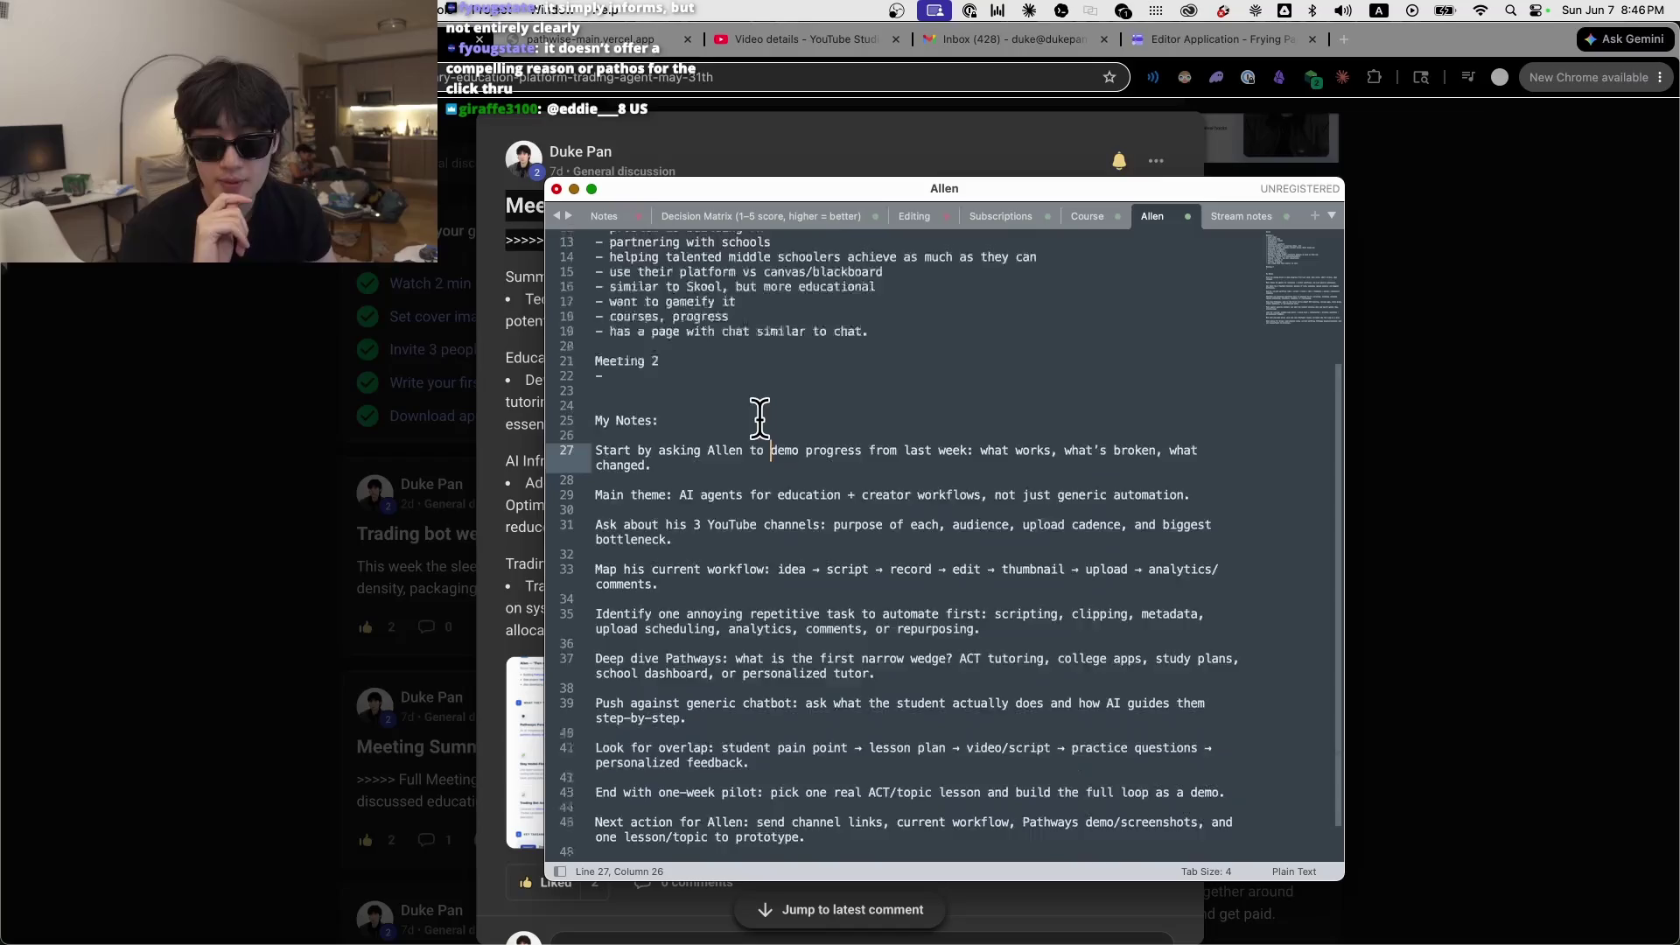
{"action": "left_click_drag", "start_coordinate": [1063, 191], "coordinate": [1679, 264]}
{"action": "key", "text": "super+h"}
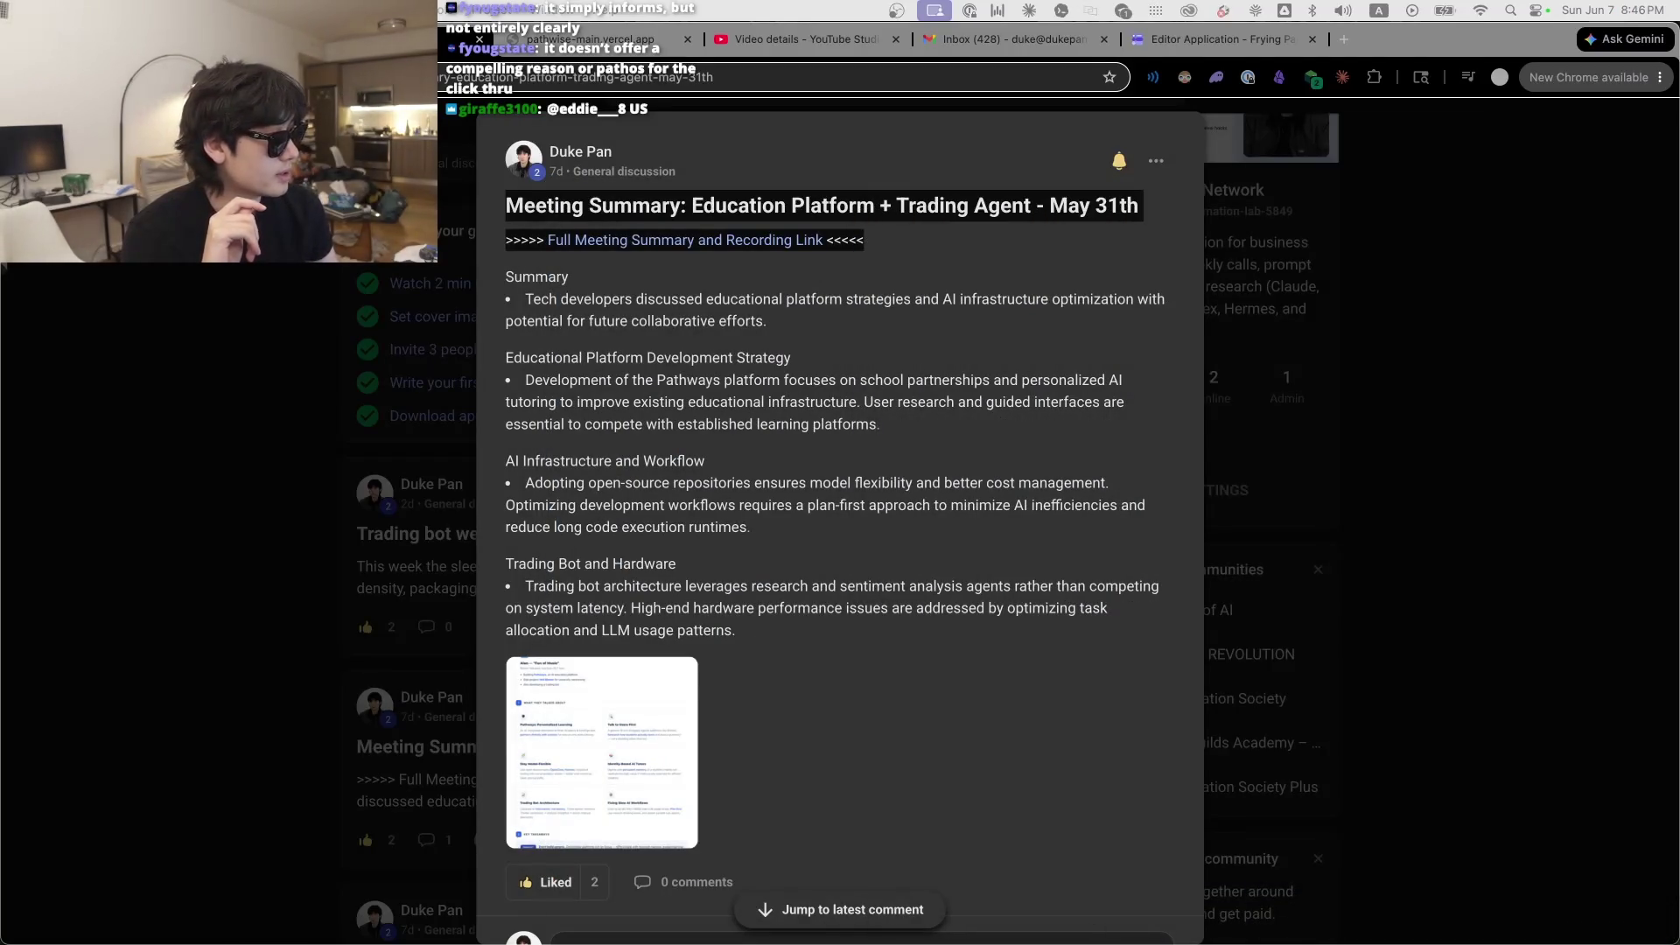
Step: Shrink the Codex window, then dictate and send a request to auto-post Sunday meeting summaries to Skool
{"action": "key", "text": "super+Tab"}
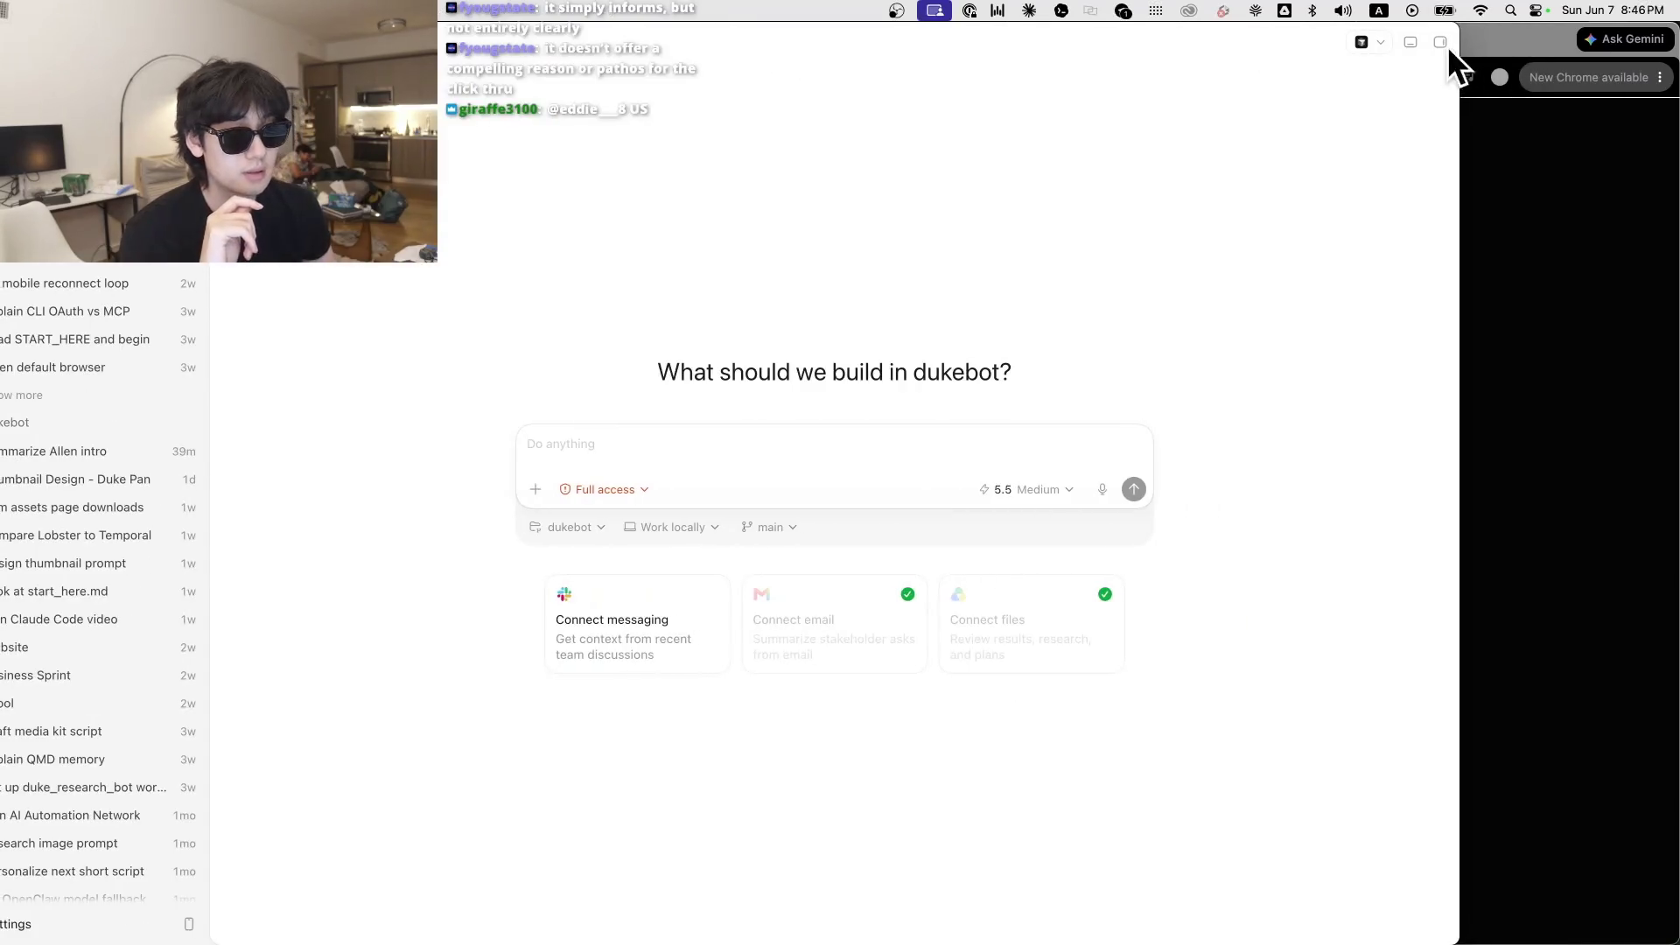
{"action": "mouse_move", "coordinate": [1394, 73]}
{"action": "left_mouse_down"}
{"action": "mouse_move", "coordinate": [750, 292]}
{"action": "mouse_move", "coordinate": [1167, 182]}
{"action": "left_mouse_up"}
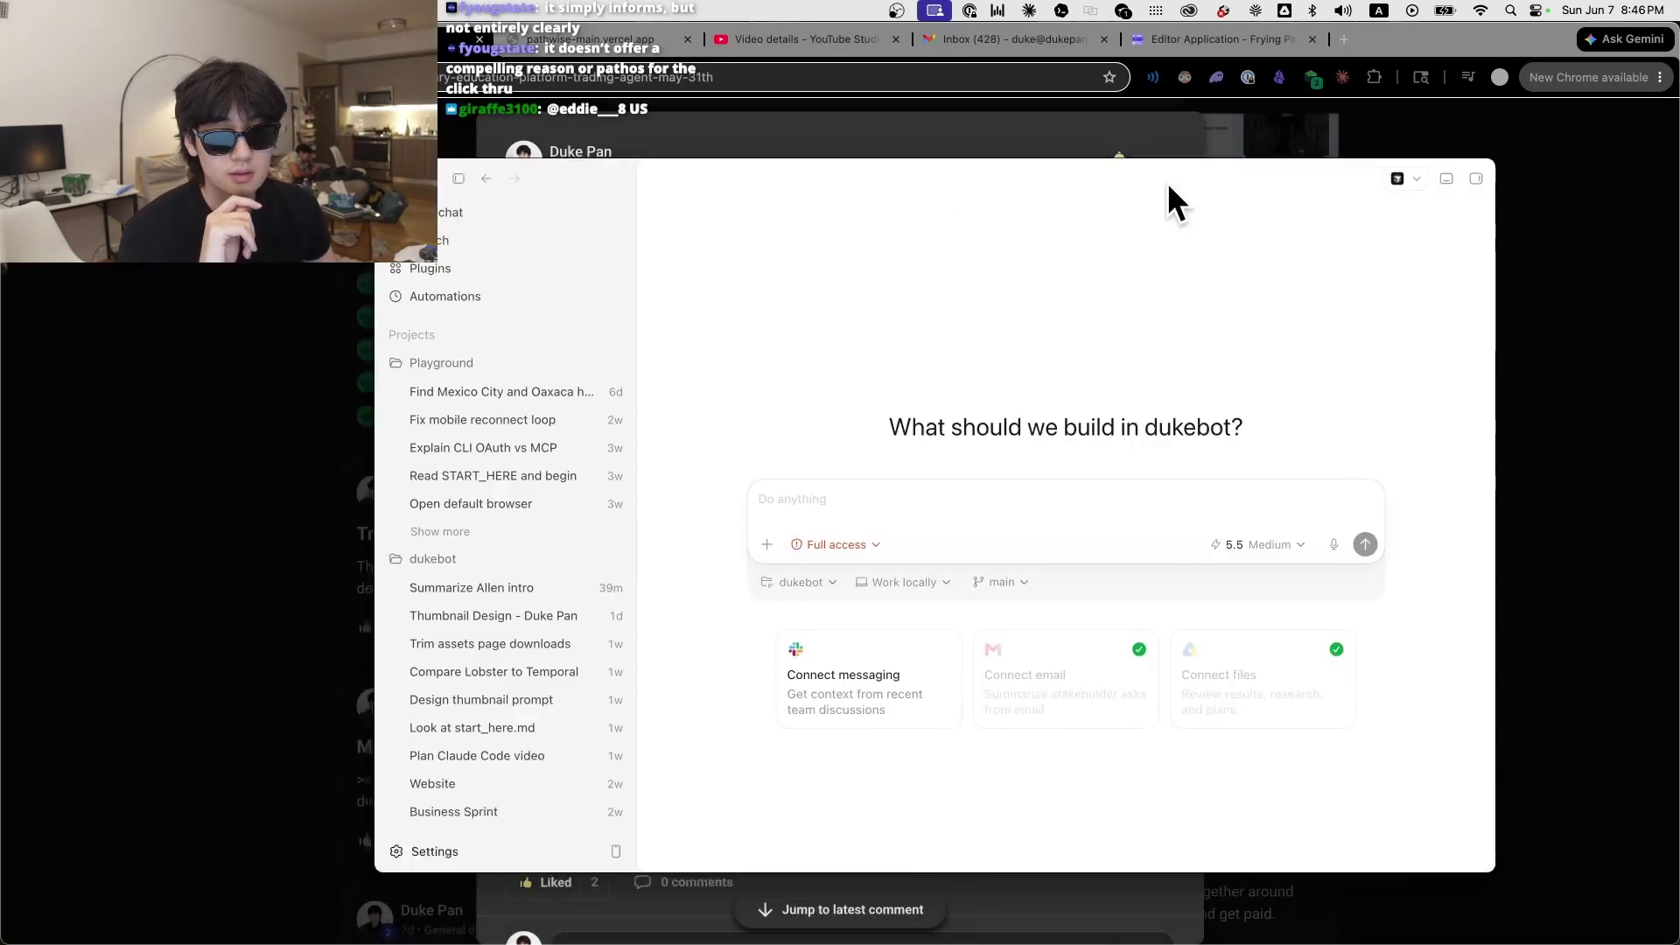
{"action": "key", "text": "fn"}
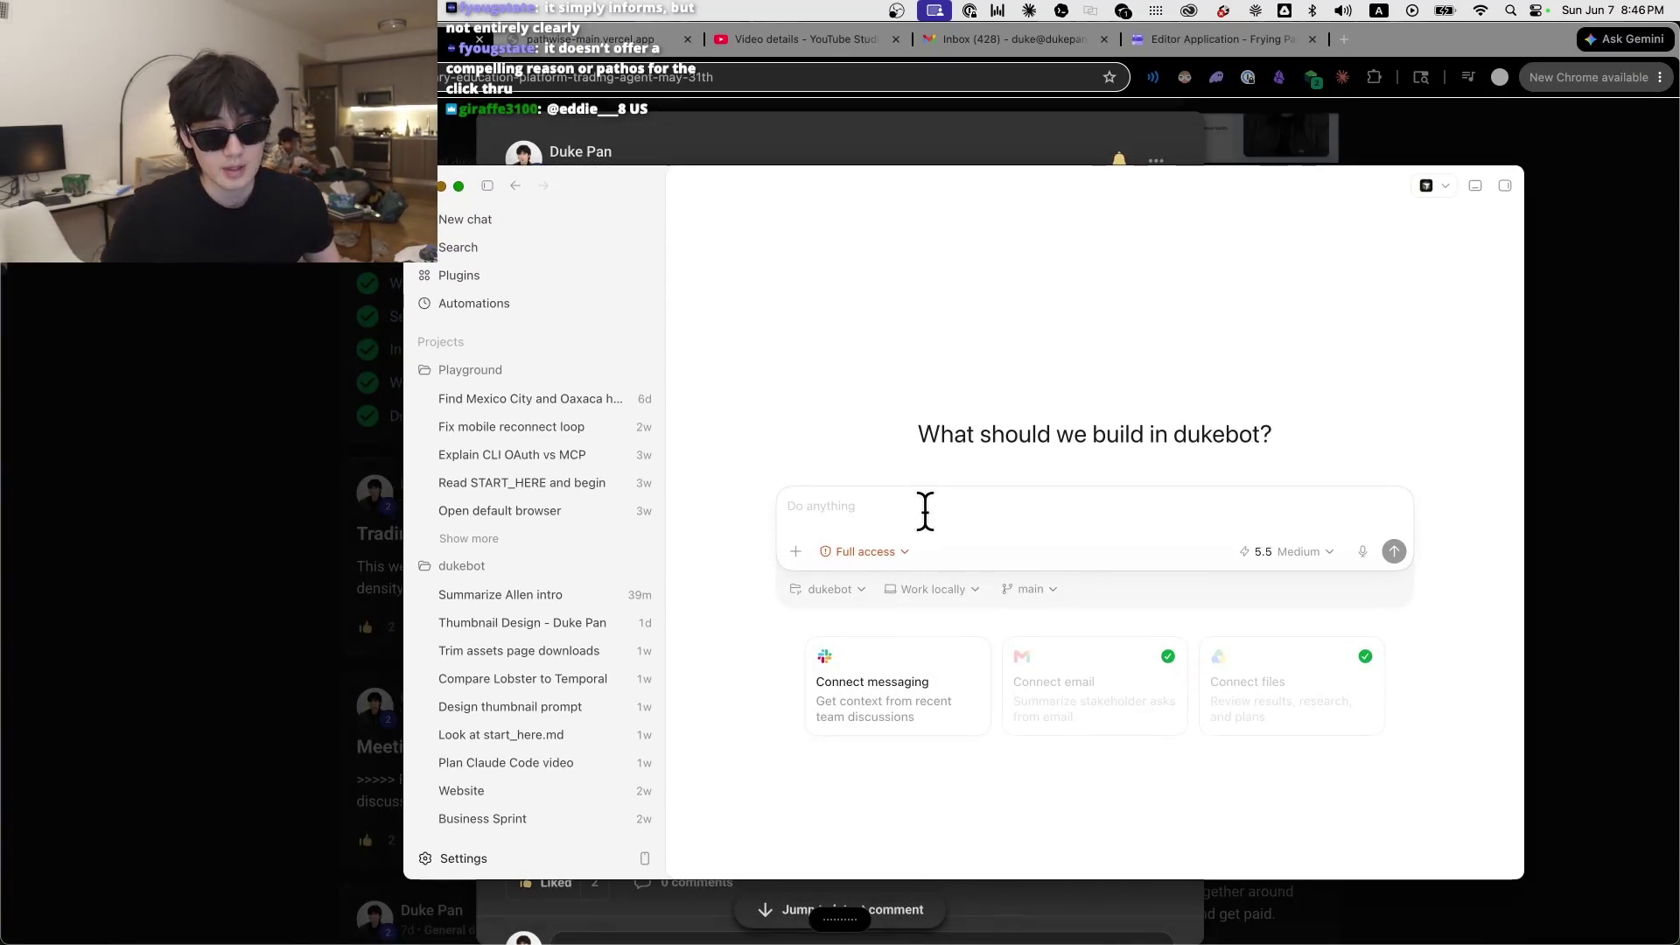
{"action": "left_click", "coordinate": [925, 510]}
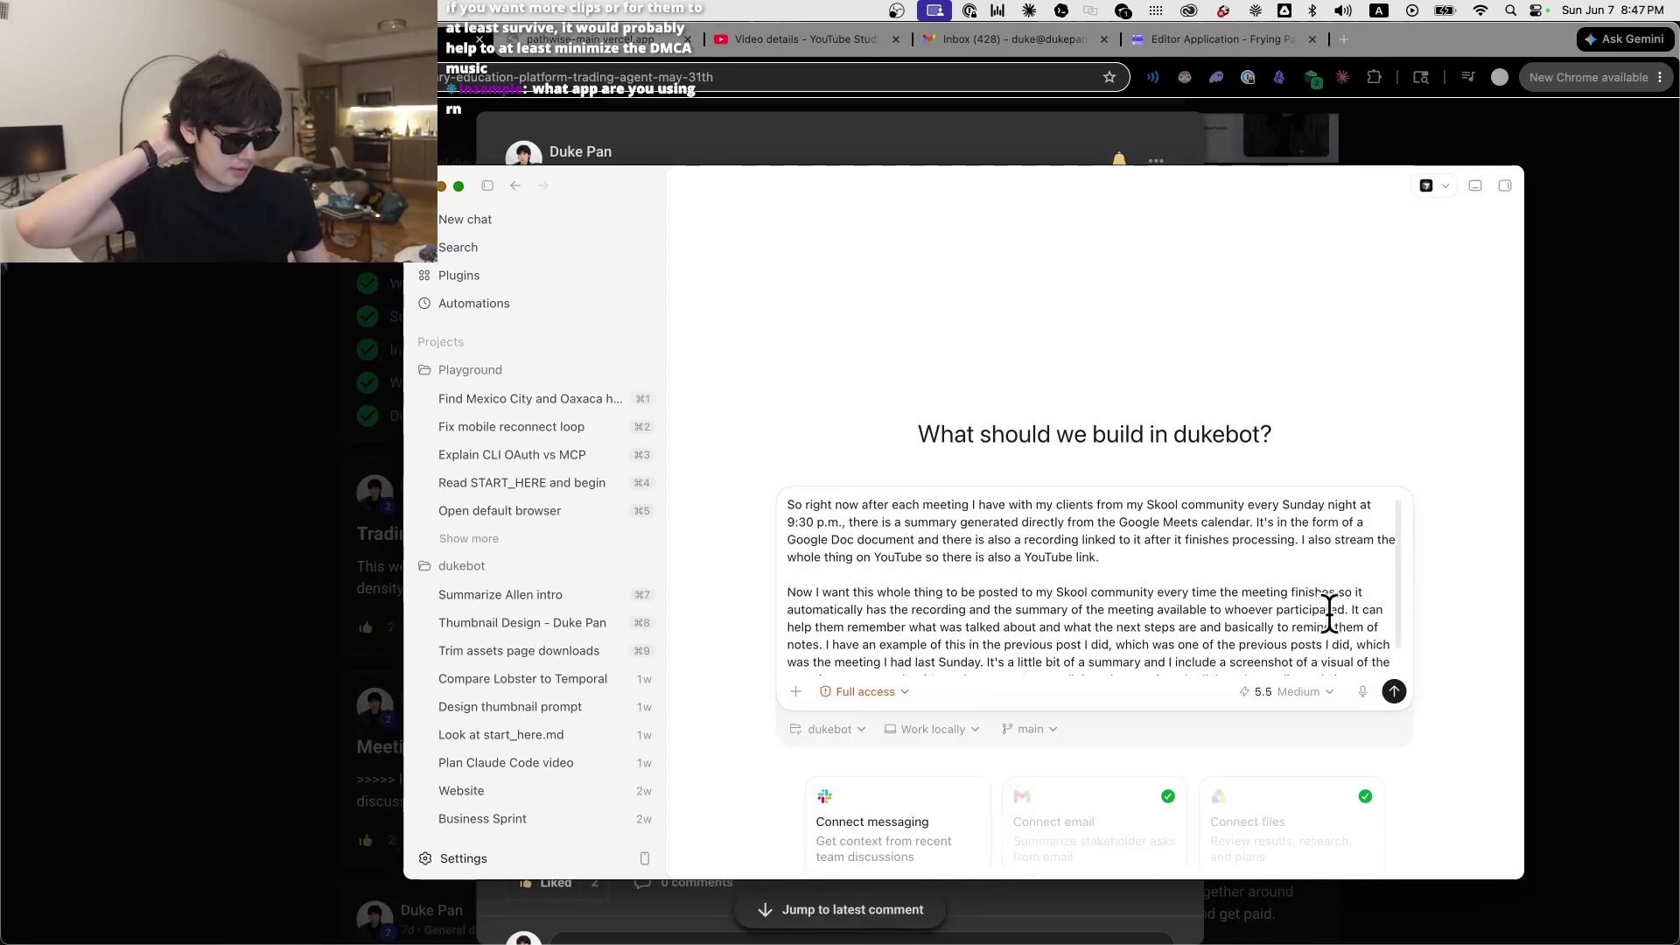
{"action": "left_click", "coordinate": [1394, 691]}
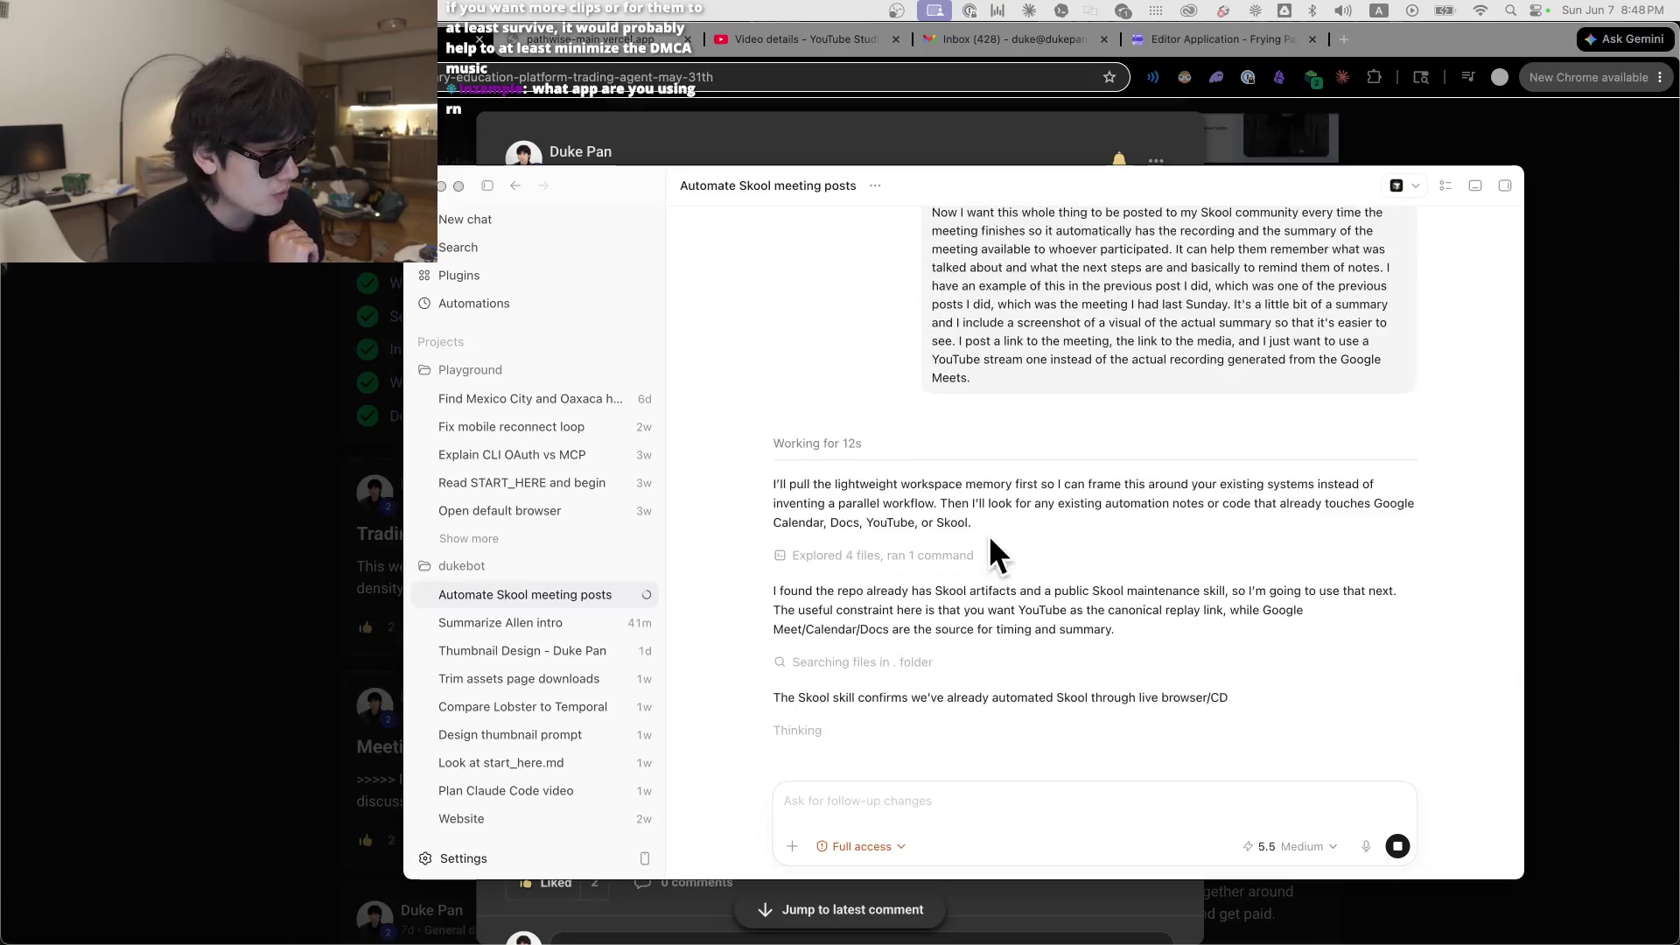
Step: Return to Chrome's Video details tab for the Vibecoding My Business livestream replay
{"action": "left_click", "coordinate": [758, 118]}
{"action": "left_click", "coordinate": [780, 43]}
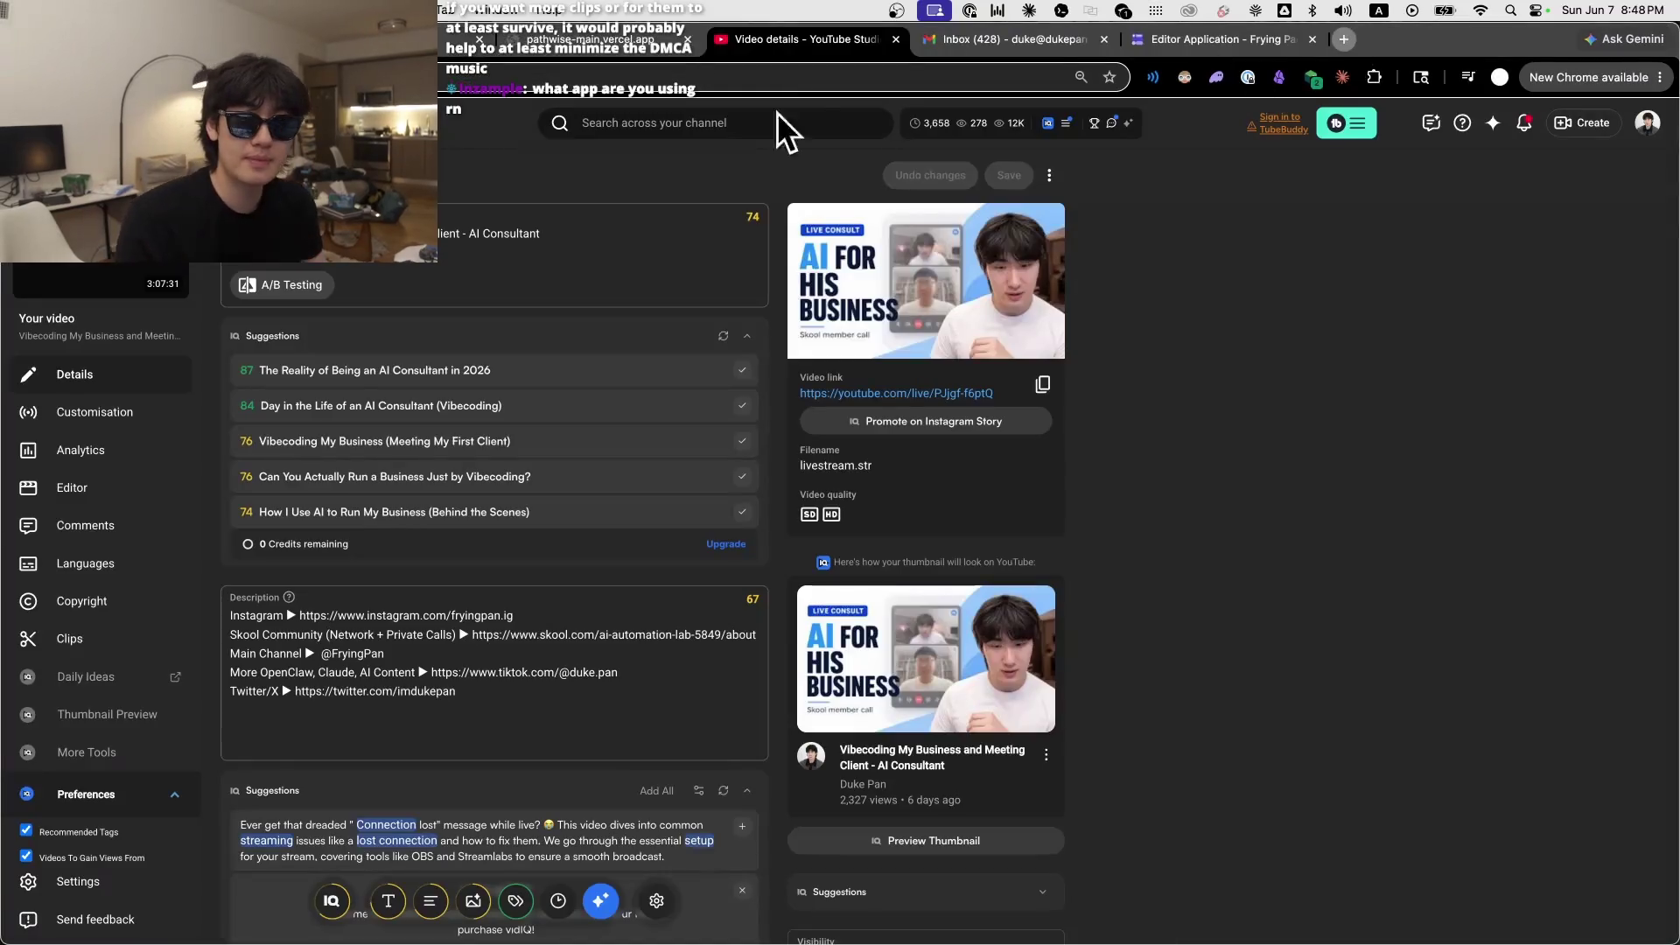
Step: Load youtube.com in a new browser tab
{"action": "key", "text": "cmd+t"}
{"action": "type", "text": "youtube.com"}
{"action": "key", "text": "Return"}
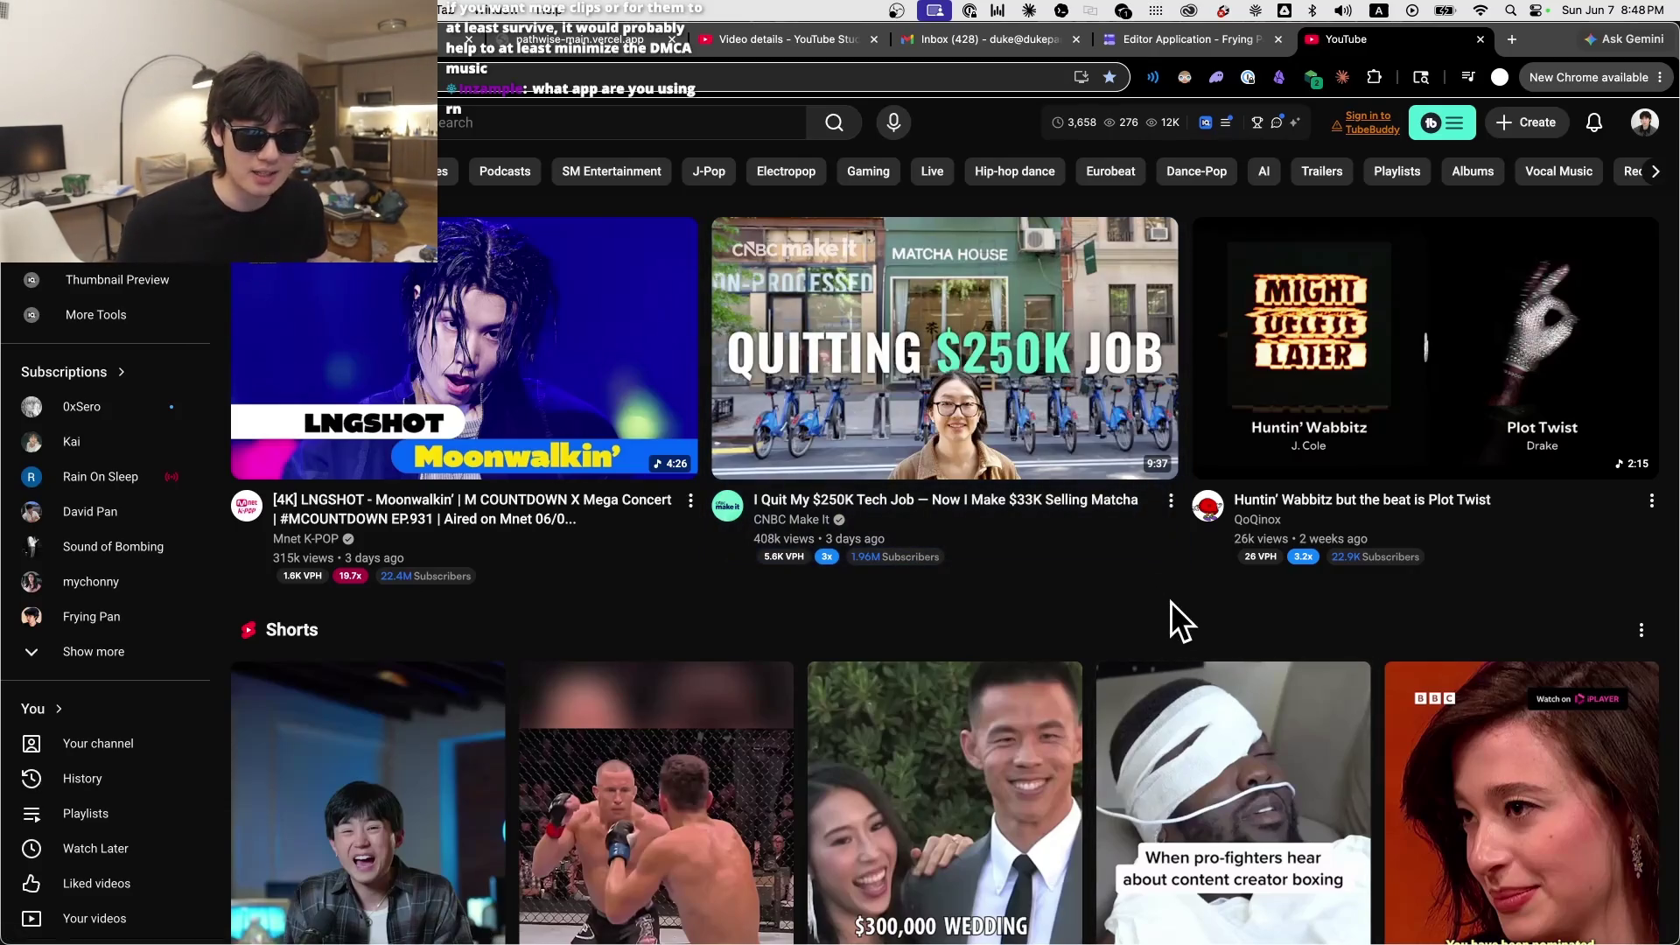
Step: Open the CNBC 'I Quit My $250K Tech Job' matcha video in a new tab
{"action": "mouse_move", "coordinate": [810, 410]}
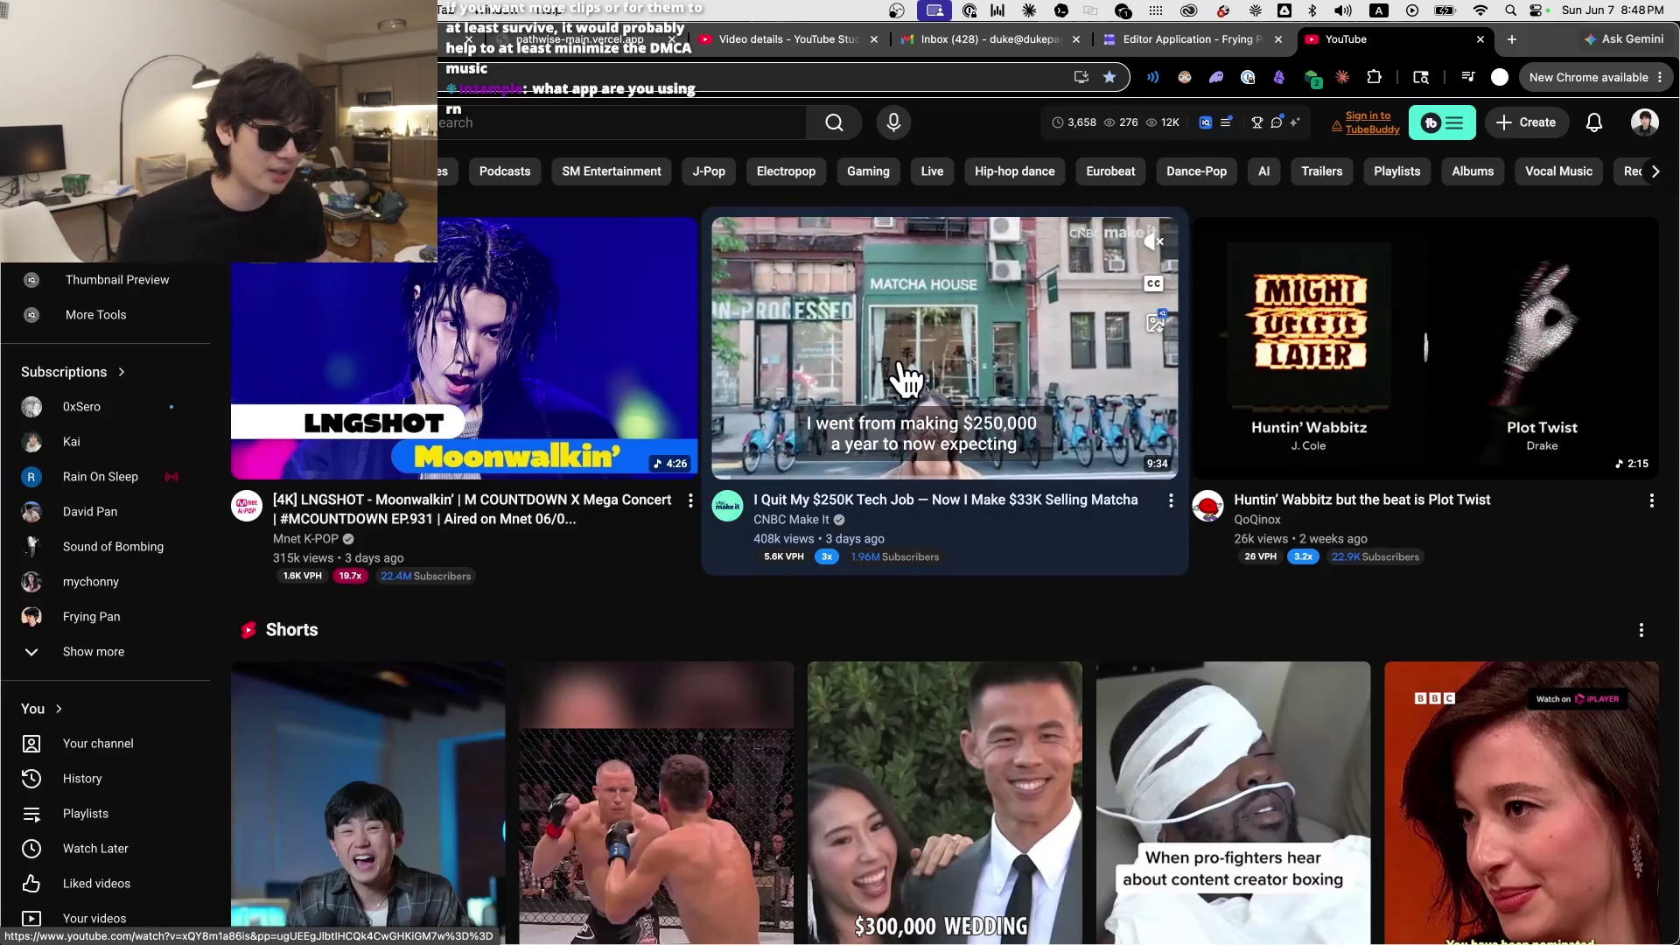
{"action": "right_click", "coordinate": [906, 312]}
{"action": "left_click", "coordinate": [912, 313]}
{"action": "left_click", "coordinate": [608, 116]}
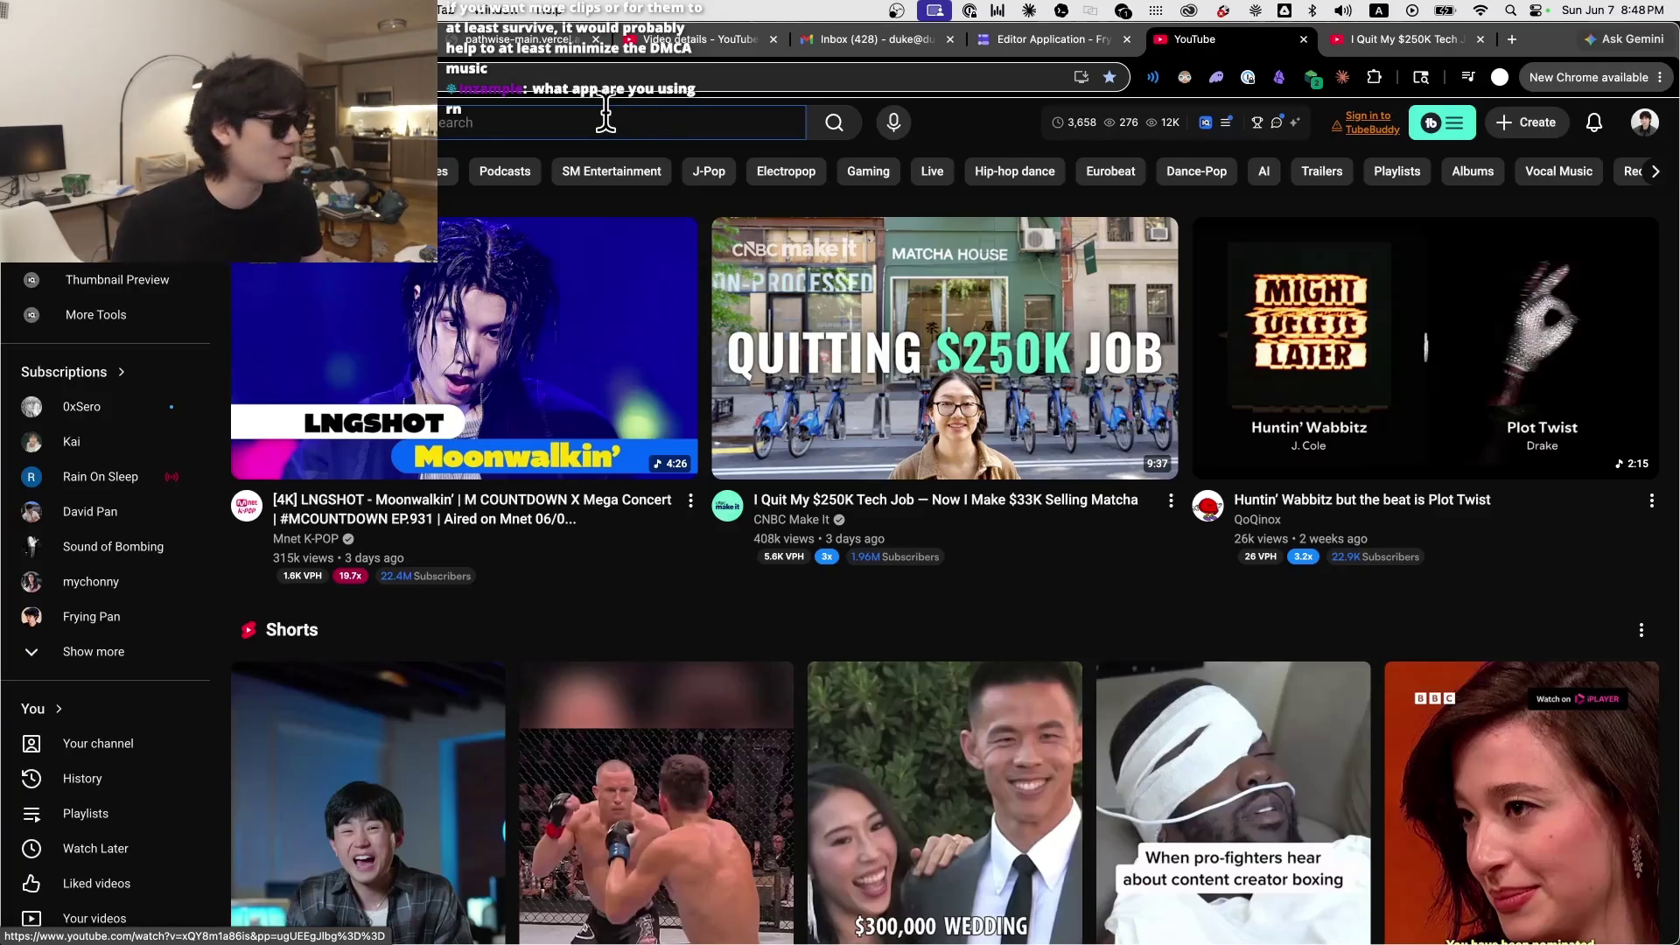
Step: Search YouTube for 'primagen' and browse the videos from The PrimeTime and its highlights channel
{"action": "key", "text": "BackSpace"}
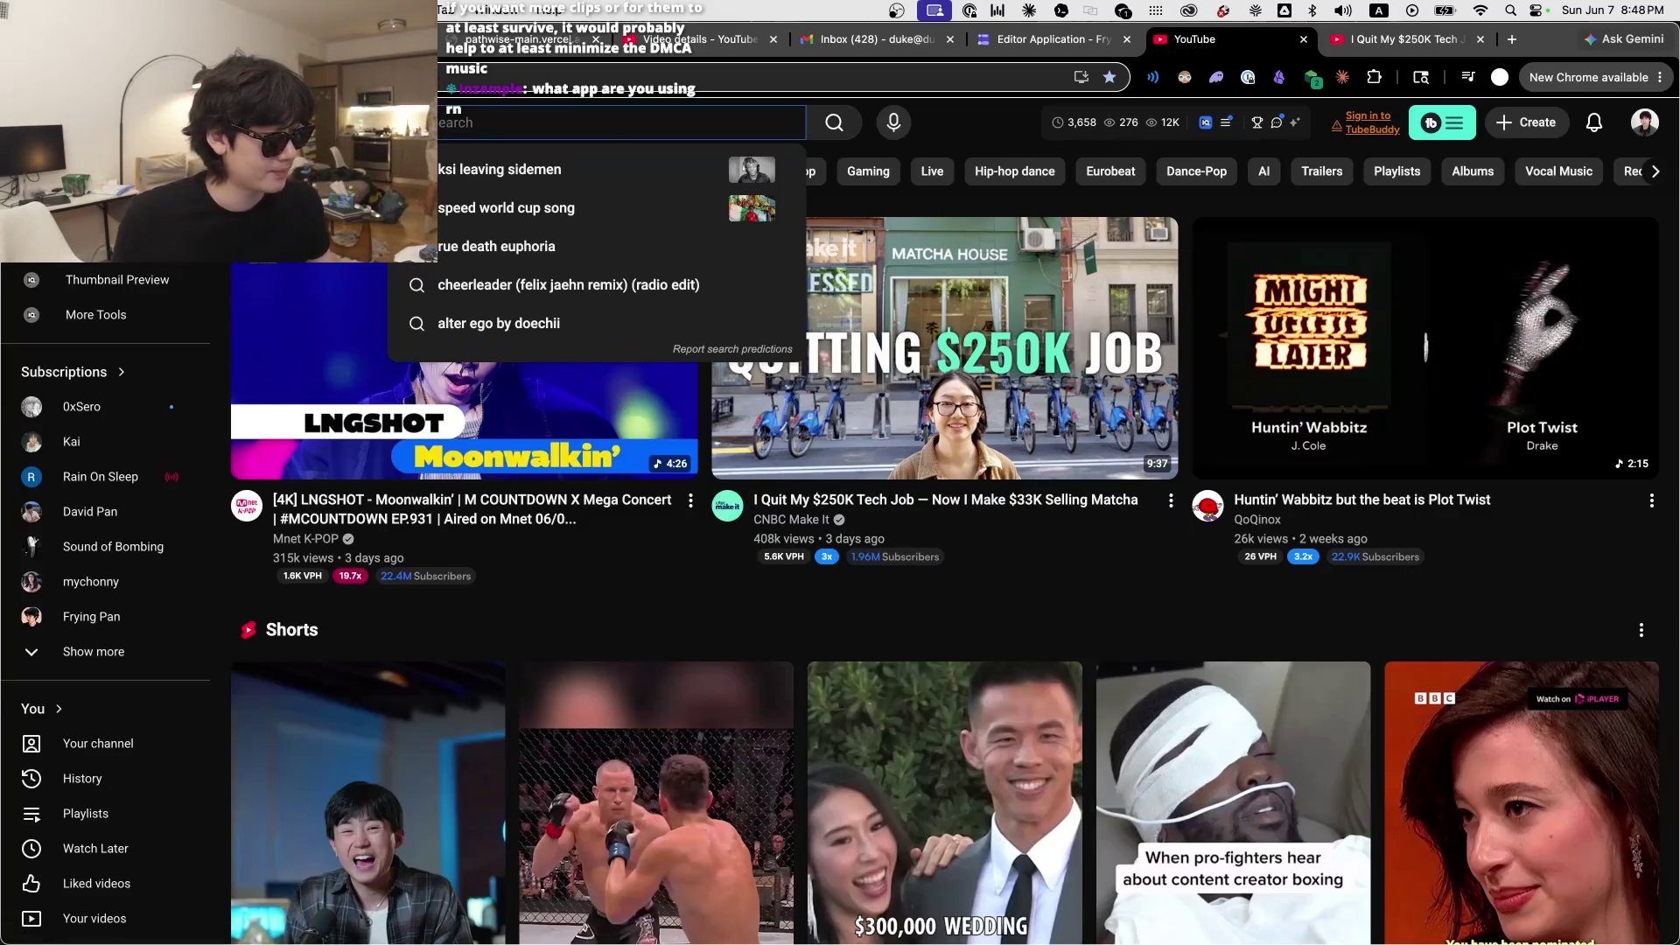
{"action": "type", "text": "primagen"}
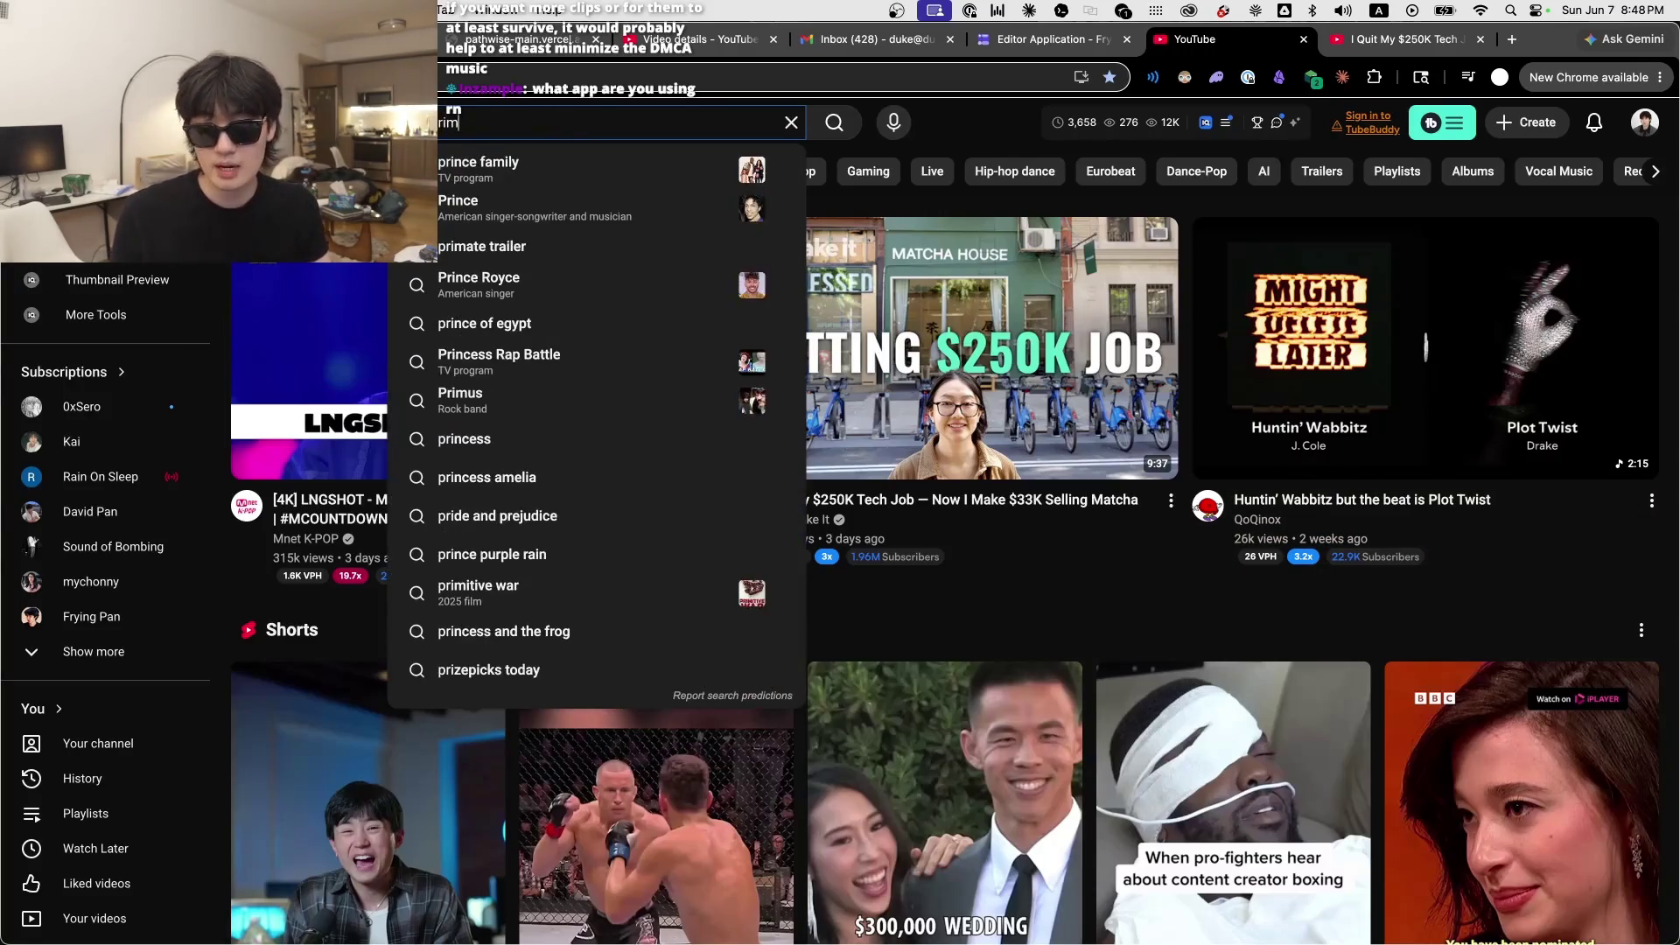
{"action": "key", "text": "Return"}
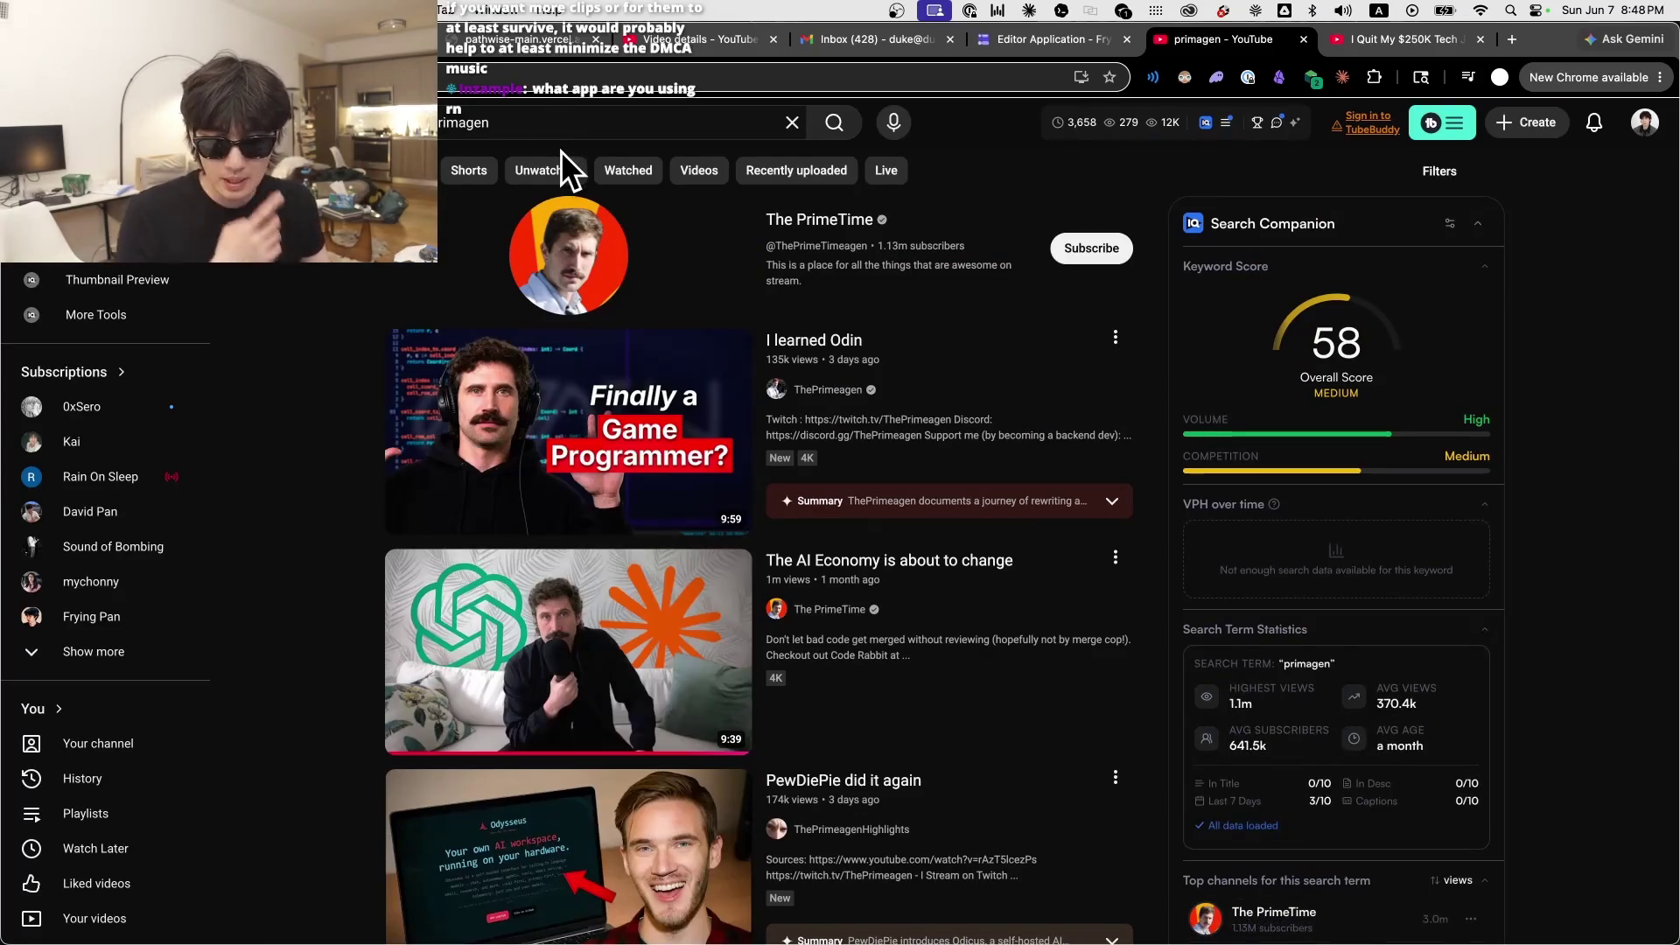
{"action": "scroll", "coordinate": [1061, 404], "scroll_direction": "down", "scroll_amount": 1}
{"action": "scroll", "coordinate": [1094, 742], "scroll_direction": "up", "scroll_amount": 1}
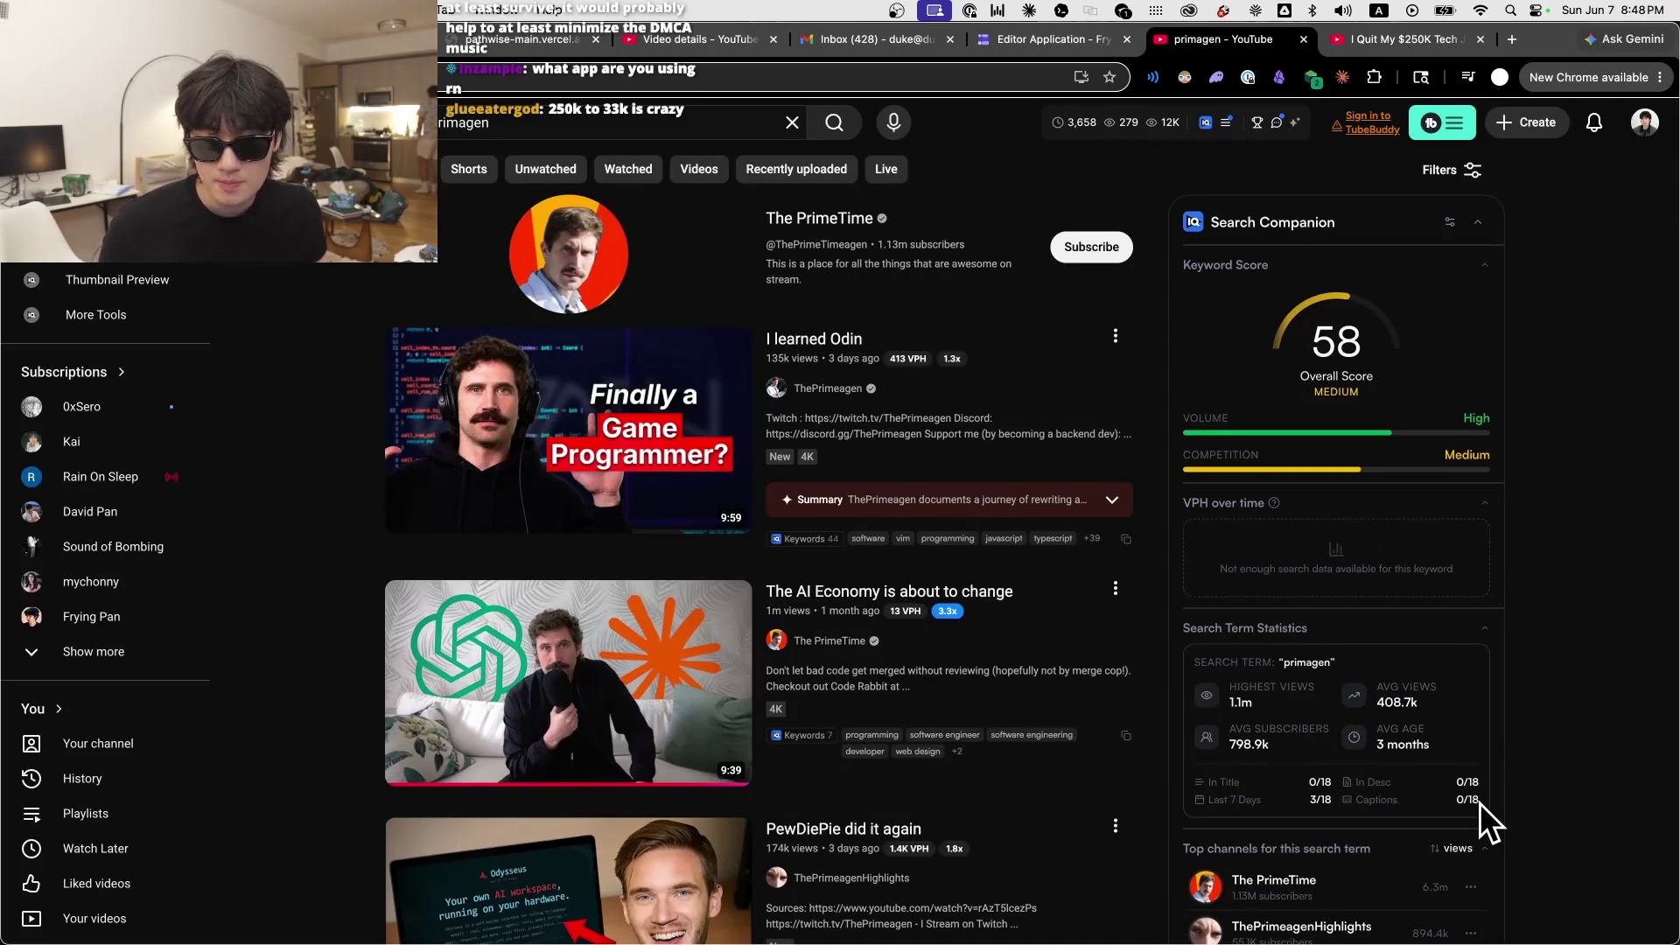
{"action": "scroll", "coordinate": [988, 517], "scroll_direction": "down", "scroll_amount": 10}
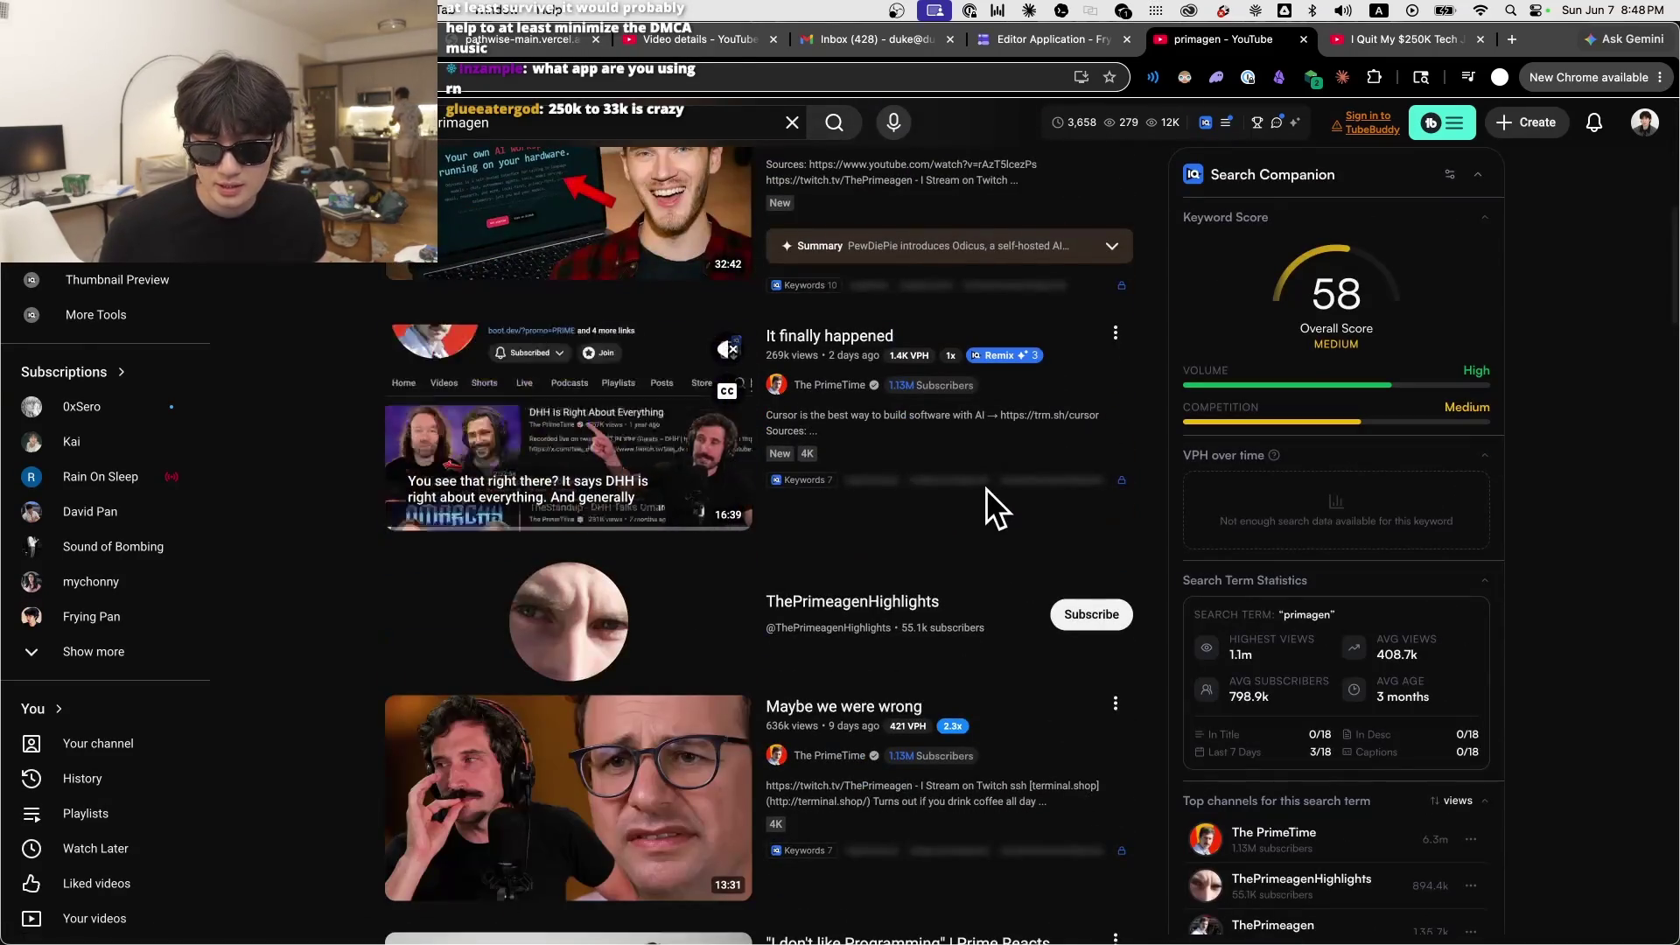
{"action": "scroll", "coordinate": [1589, 649], "scroll_direction": "down", "scroll_amount": 5}
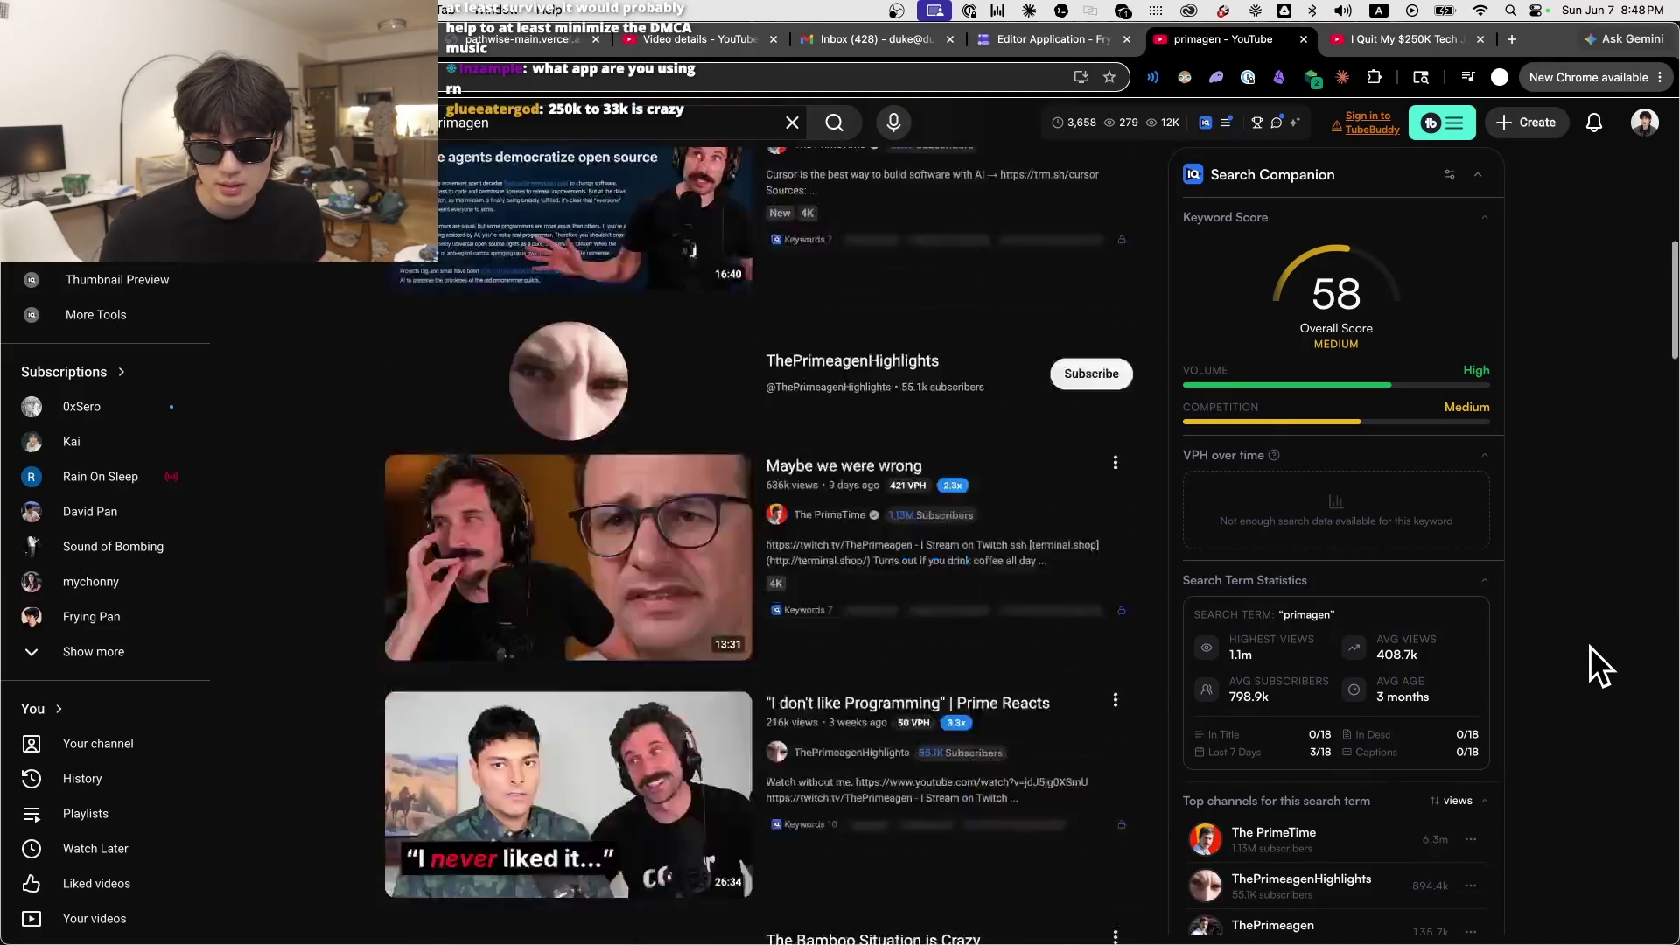
{"action": "scroll", "coordinate": [1589, 644], "scroll_direction": "down", "scroll_amount": 4}
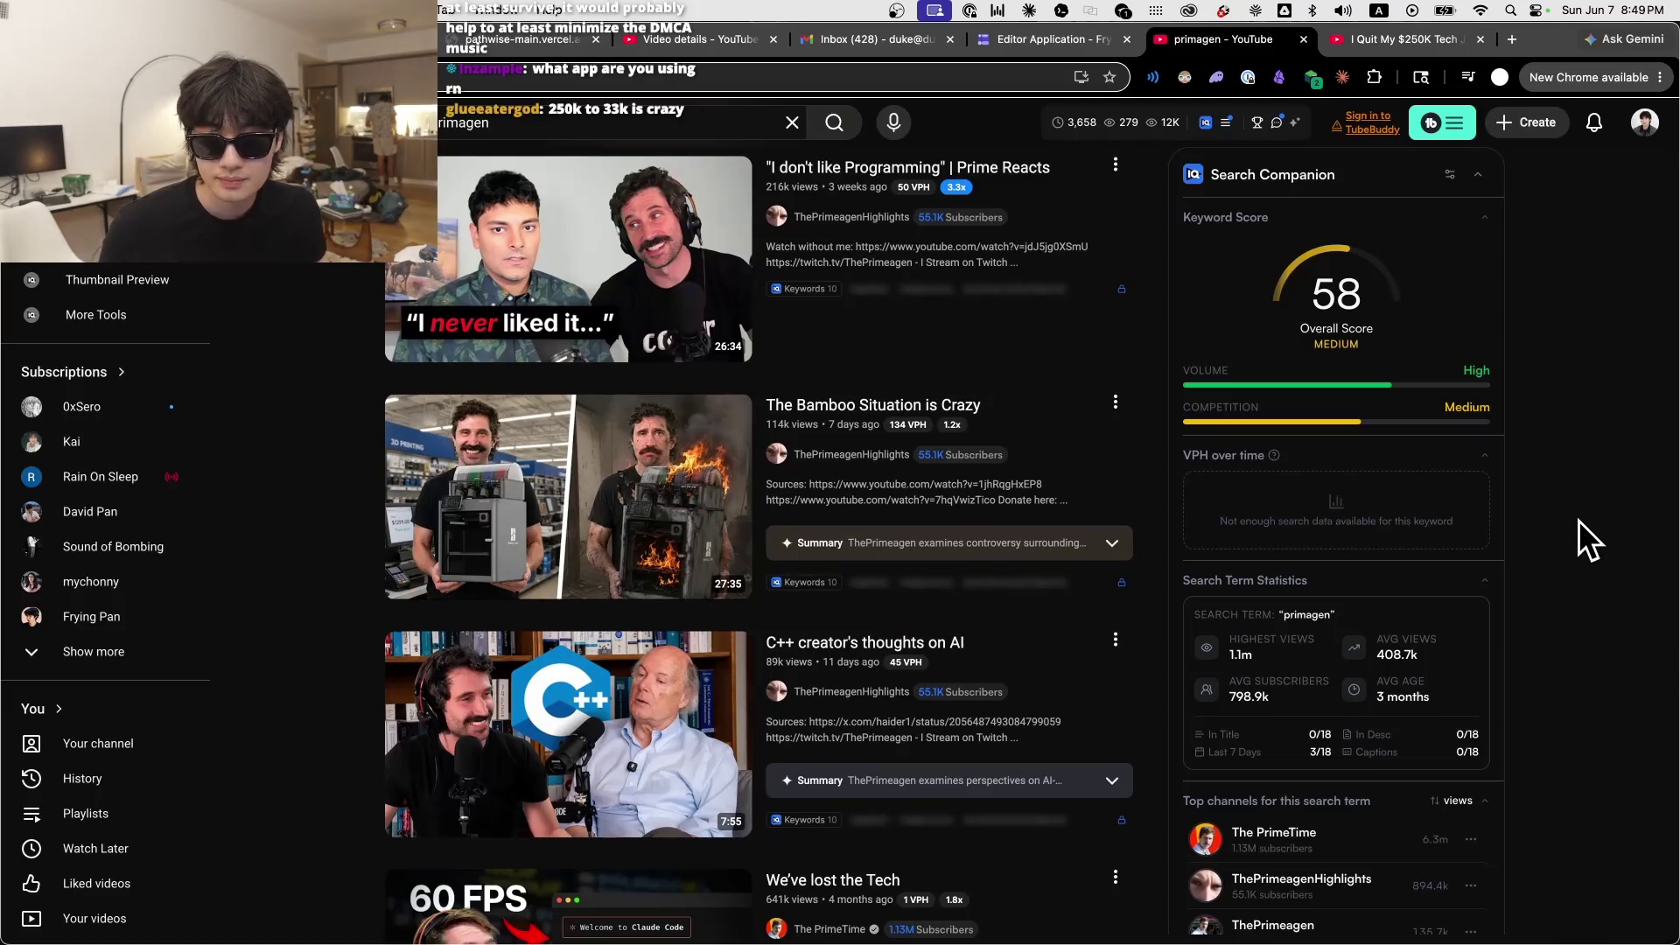
{"action": "scroll", "coordinate": [1578, 520], "scroll_direction": "down", "scroll_amount": 4}
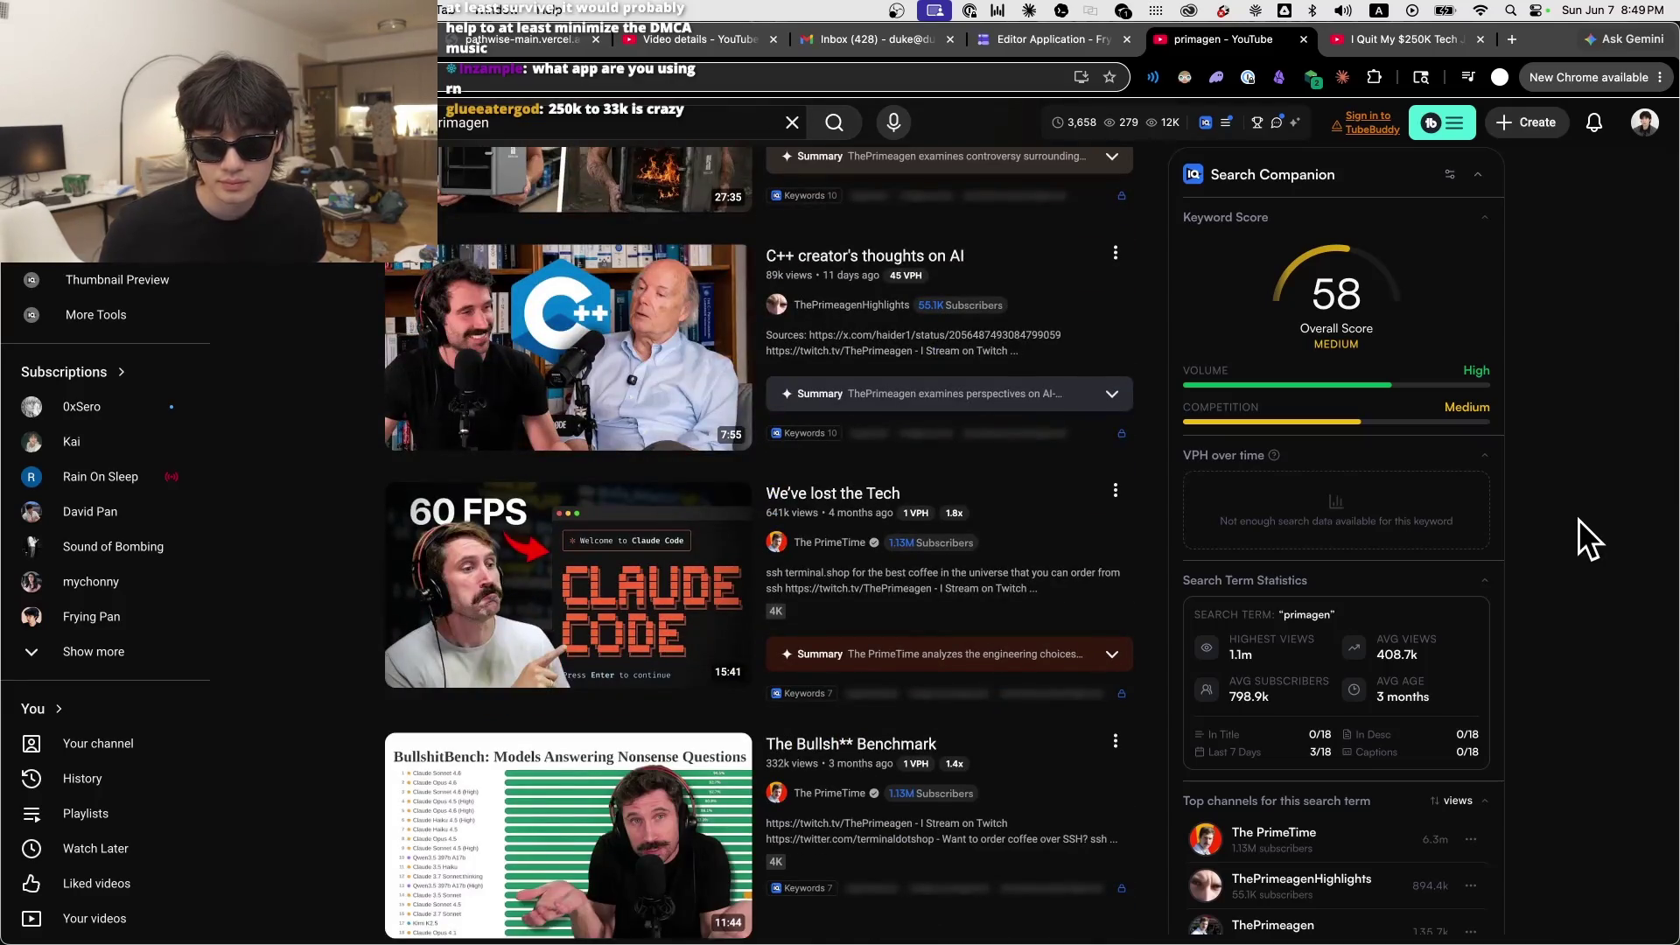
{"action": "scroll", "coordinate": [1579, 518], "scroll_direction": "down", "scroll_amount": 5}
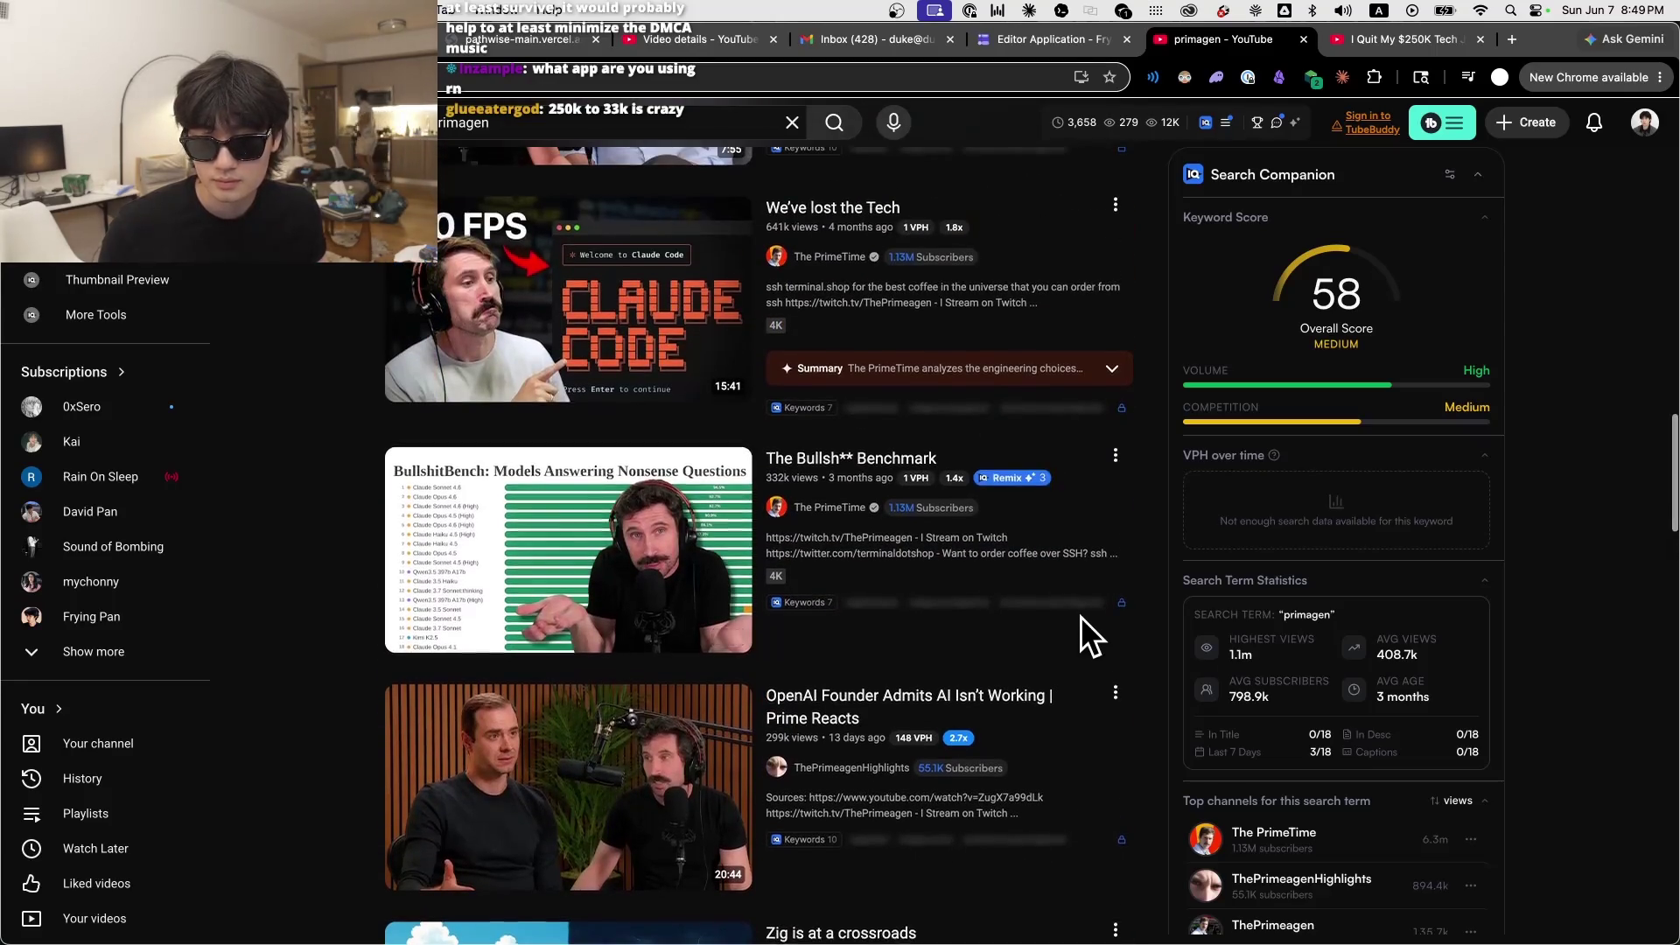
{"action": "mouse_move", "coordinate": [1089, 626]}
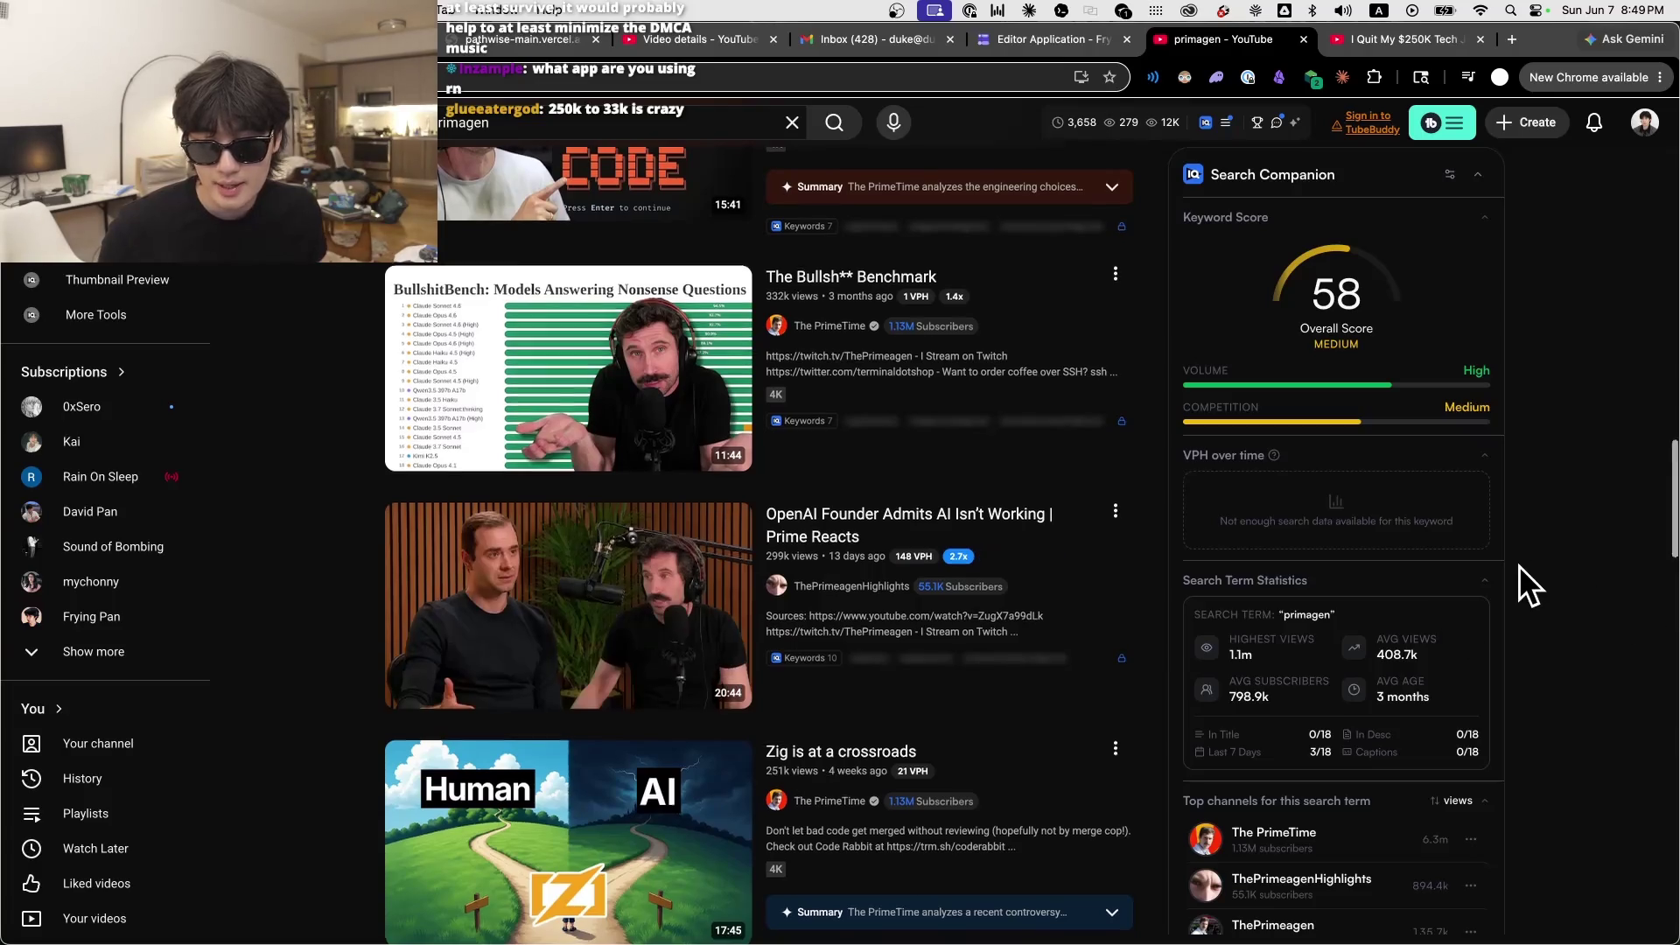
{"action": "scroll", "coordinate": [1519, 565], "scroll_direction": "down", "scroll_amount": 1}
{"action": "scroll", "coordinate": [1520, 562], "scroll_direction": "up", "scroll_amount": 2}
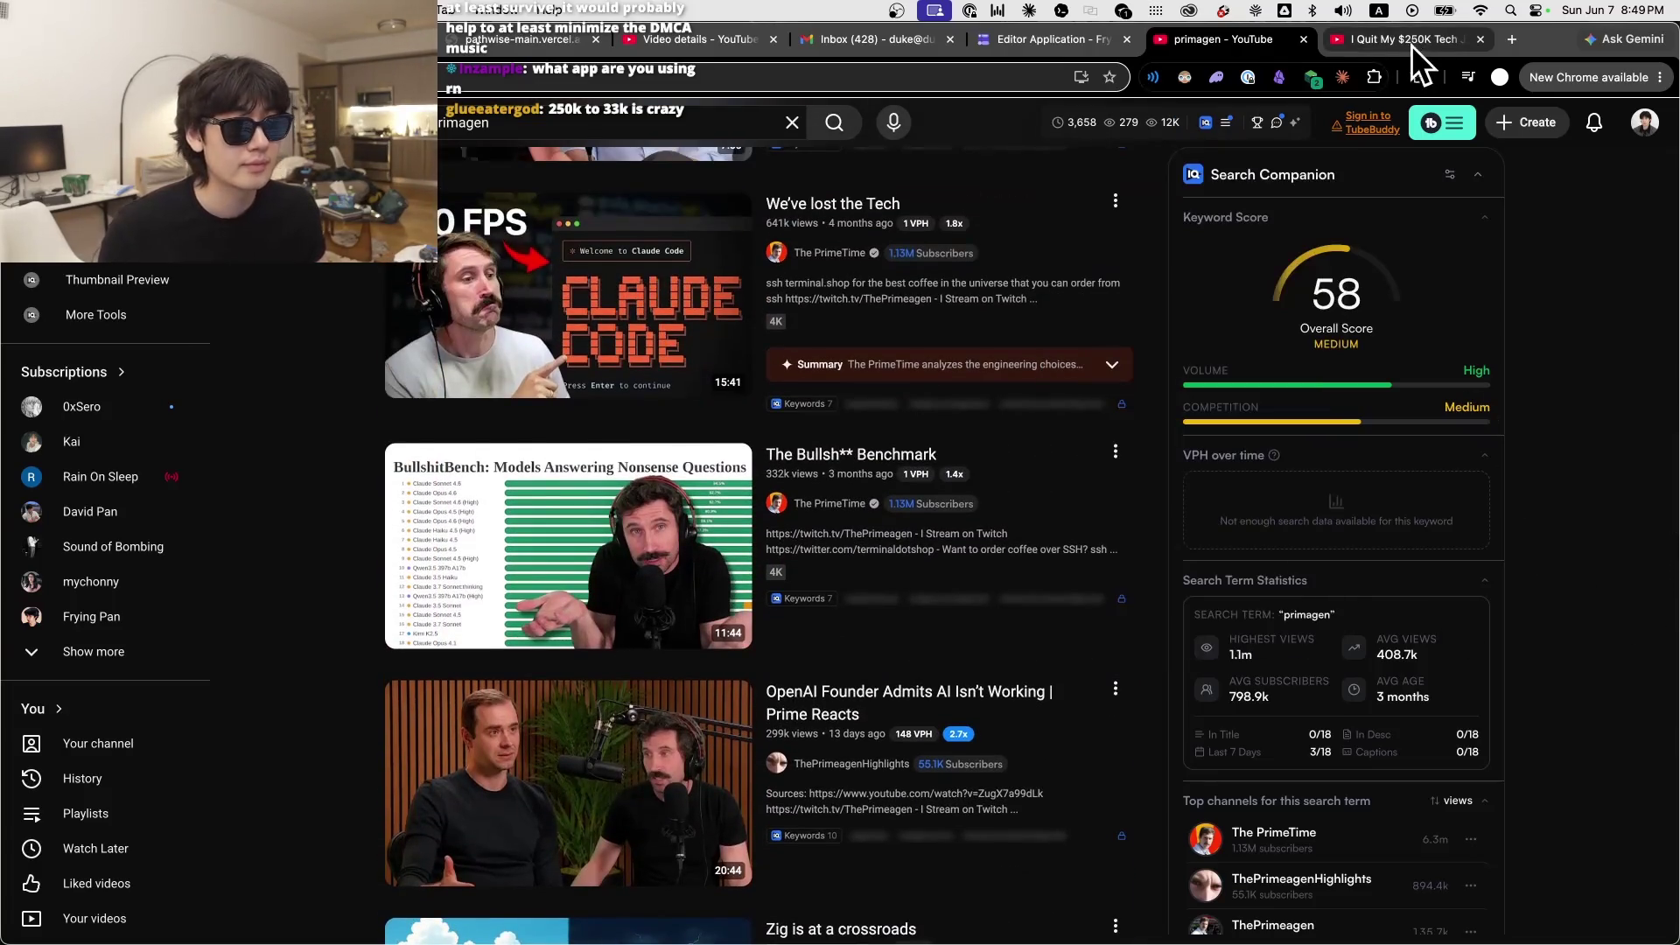
{"action": "left_click", "coordinate": [700, 40]}
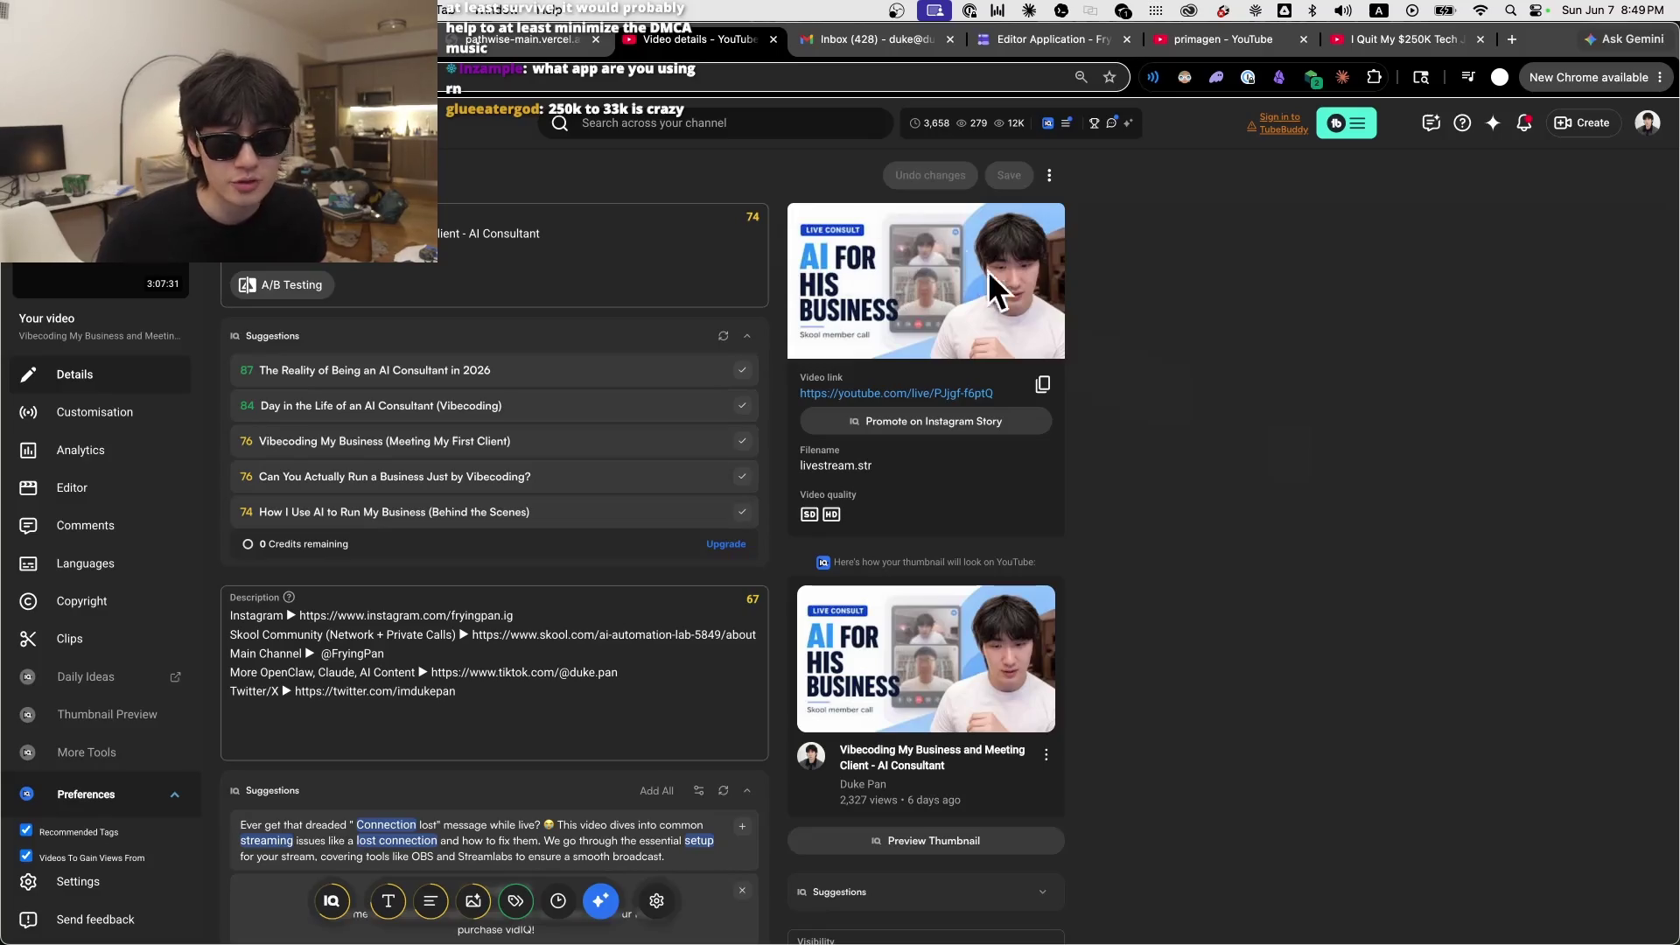
Step: Open the Studio Content > Live list, compare it with the primagen results, then close that search tab
{"action": "left_click", "coordinate": [35, 166]}
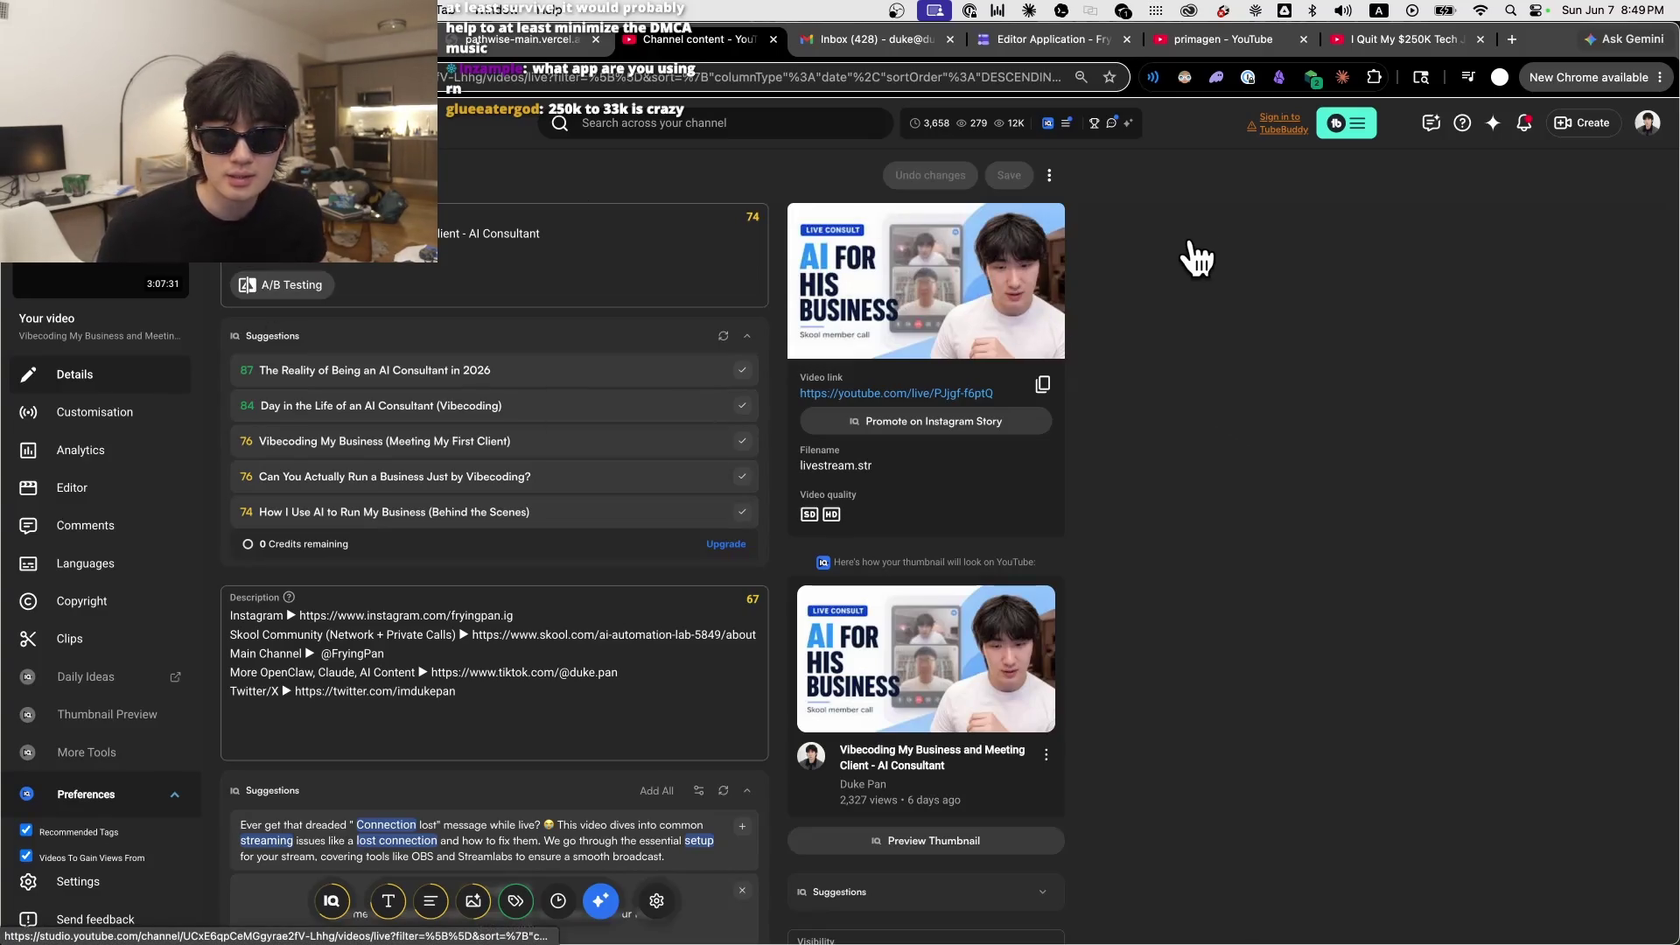
{"action": "left_click", "coordinate": [1208, 42]}
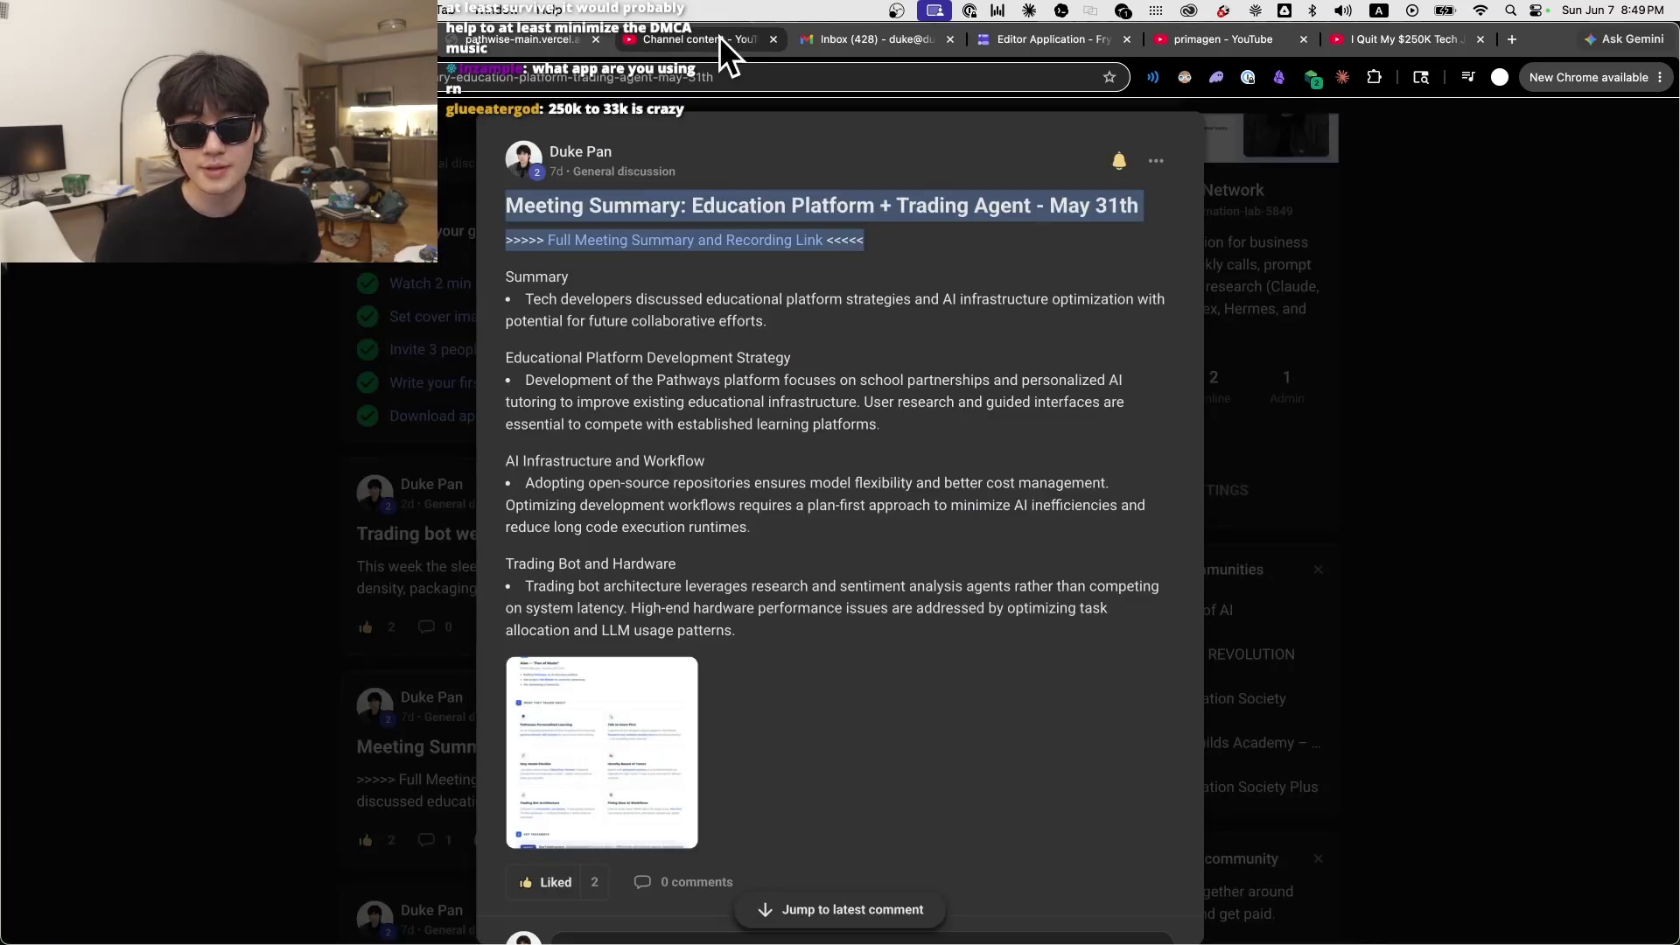
{"action": "left_click", "coordinate": [713, 42]}
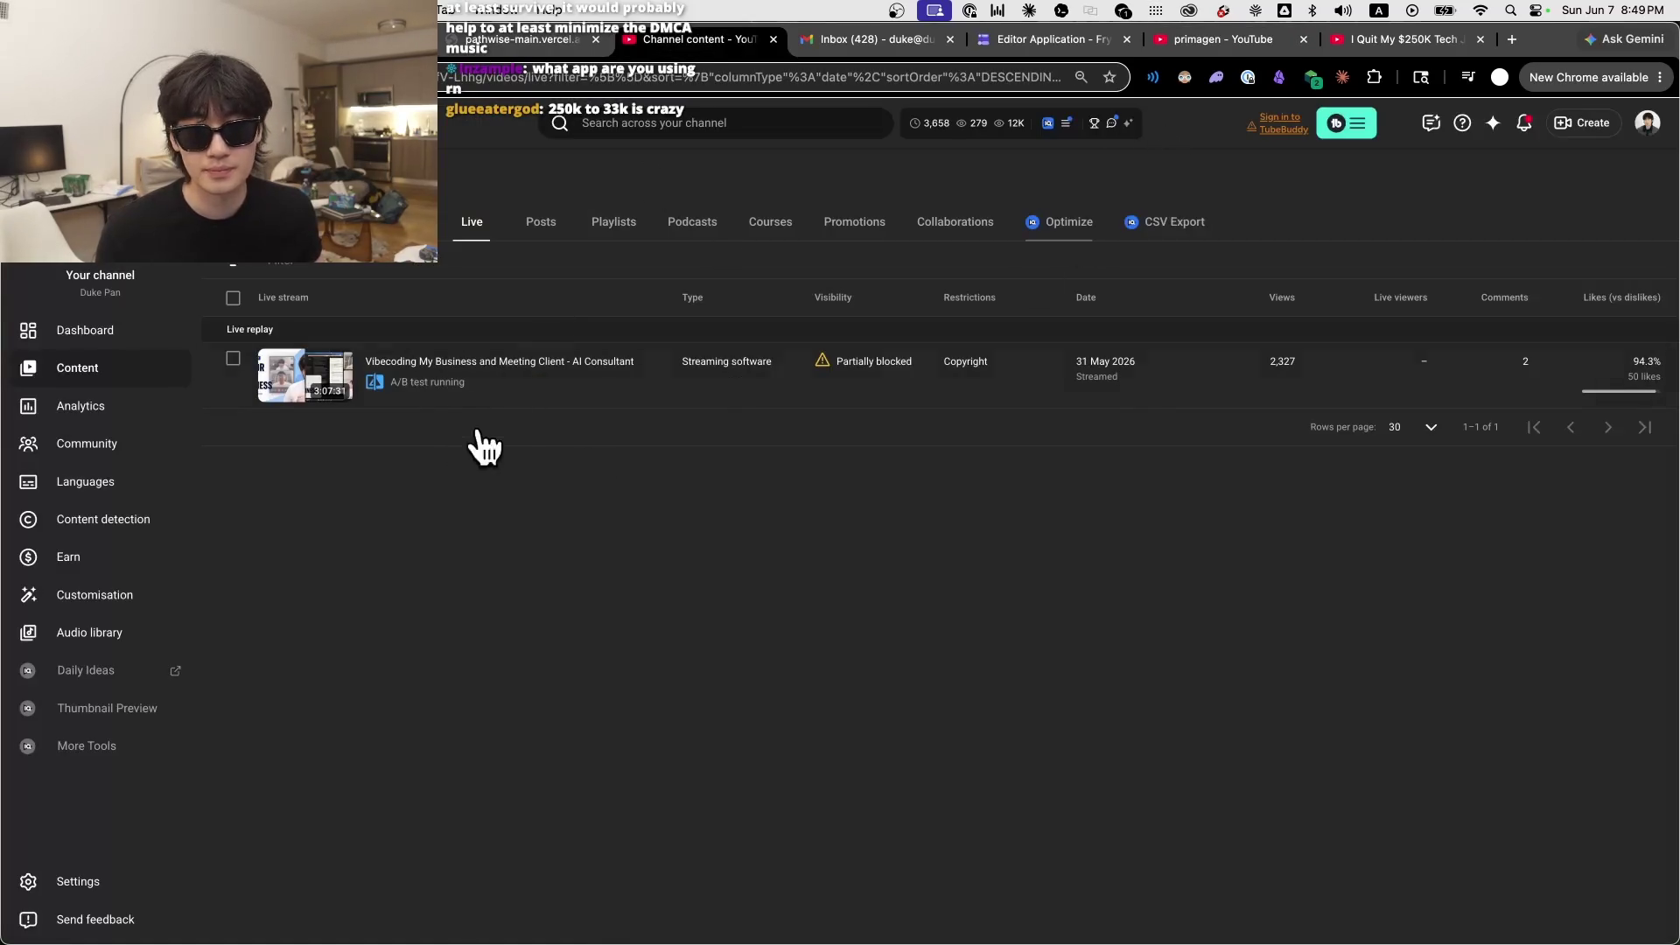
{"action": "left_click", "coordinate": [1232, 44]}
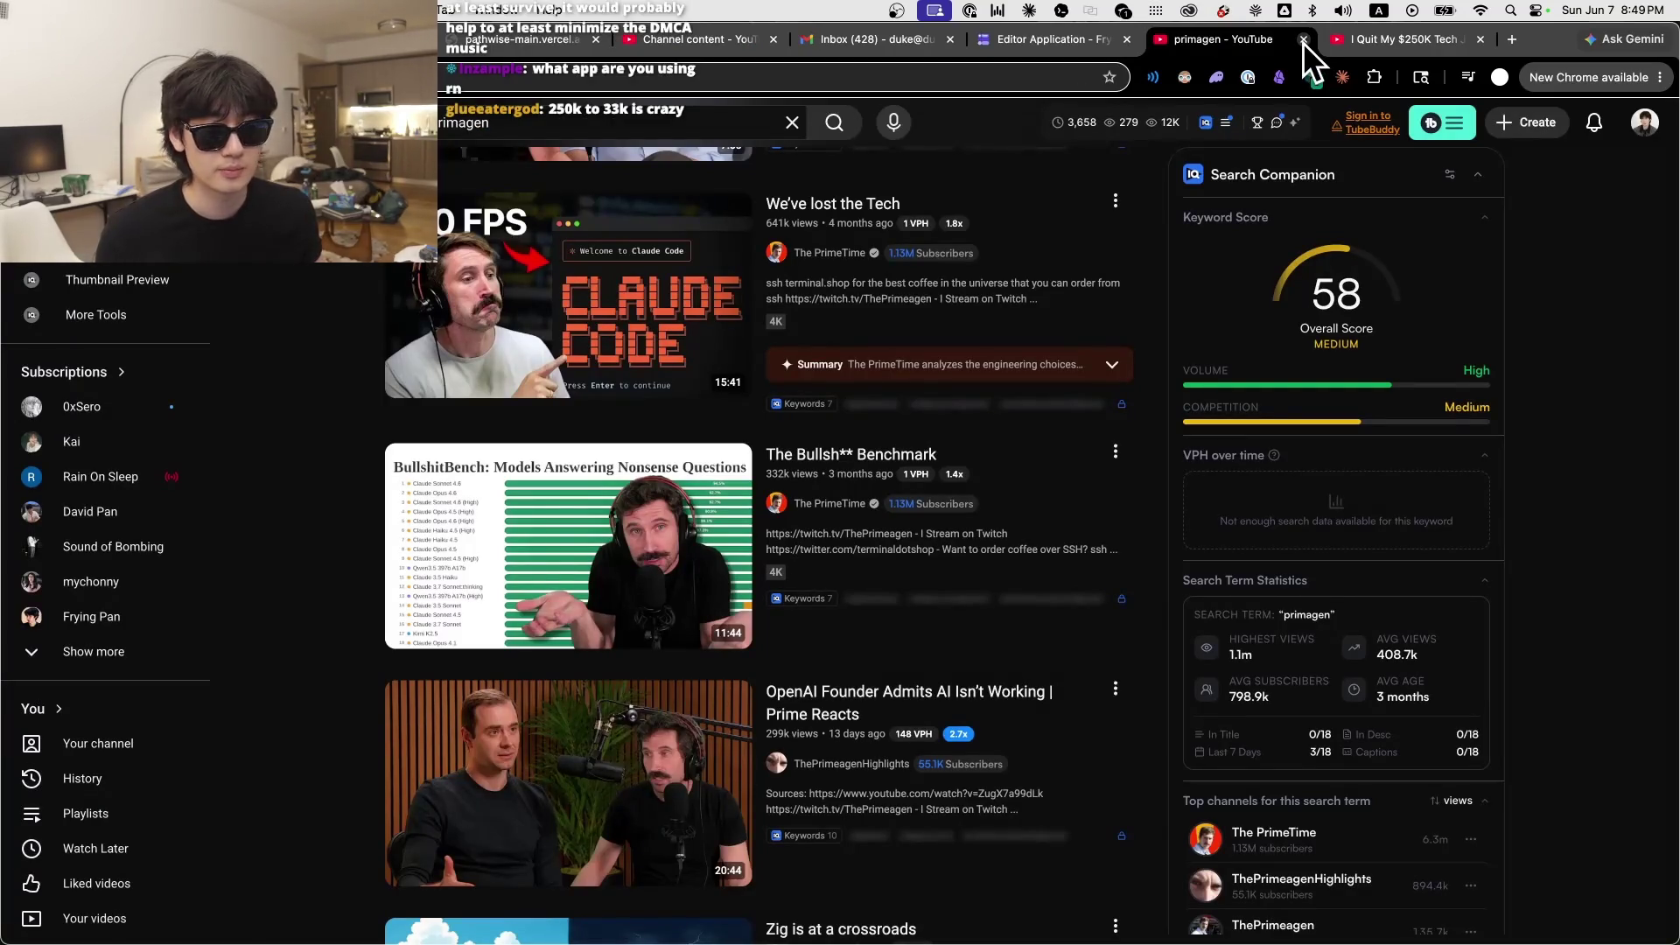
{"action": "left_click", "coordinate": [1303, 41]}
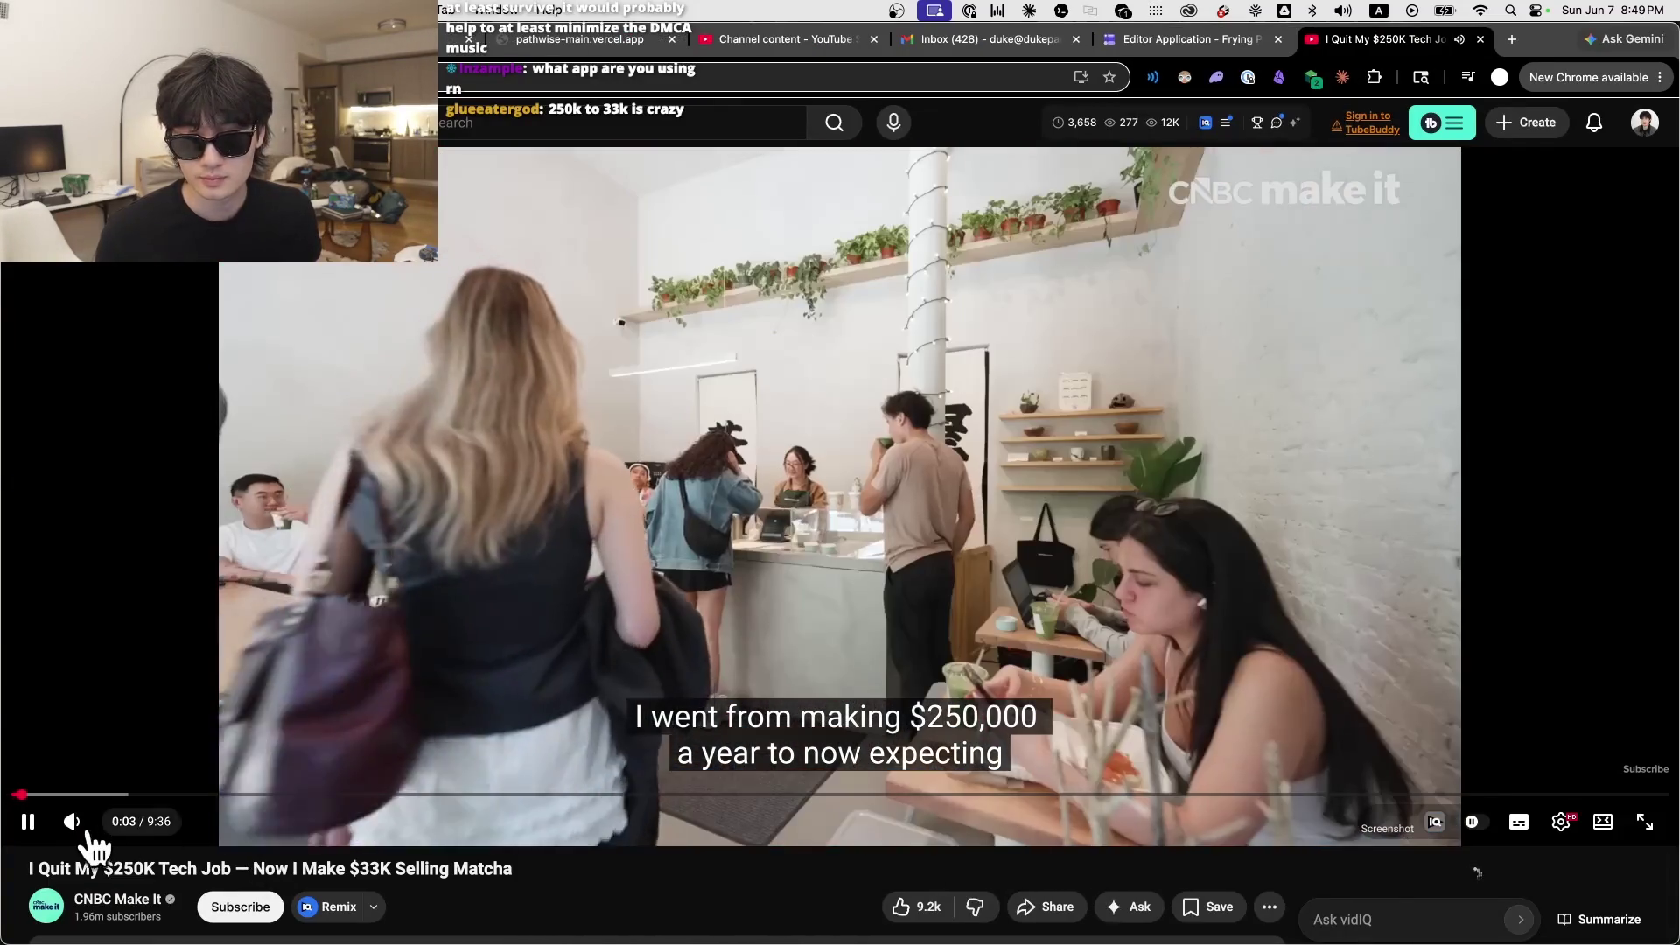
Step: Jump the CNBC video to about 6:19, pause on the spending chart and adjust the volume
{"action": "mouse_move", "coordinate": [76, 828]}
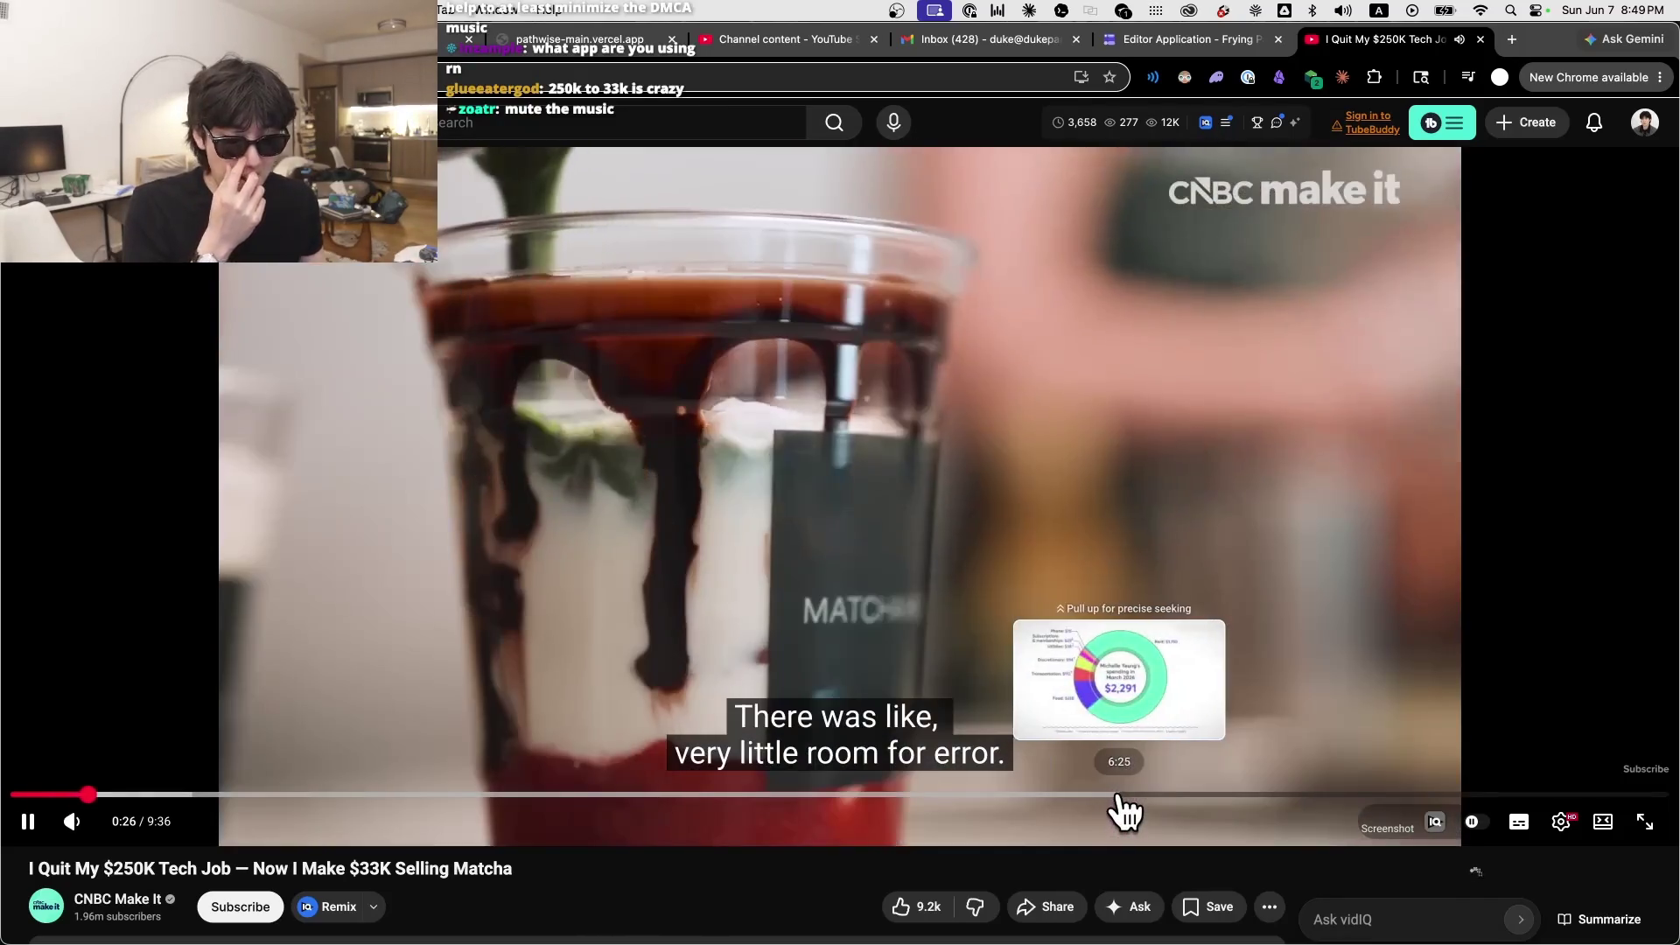
{"action": "left_click", "coordinate": [1104, 796]}
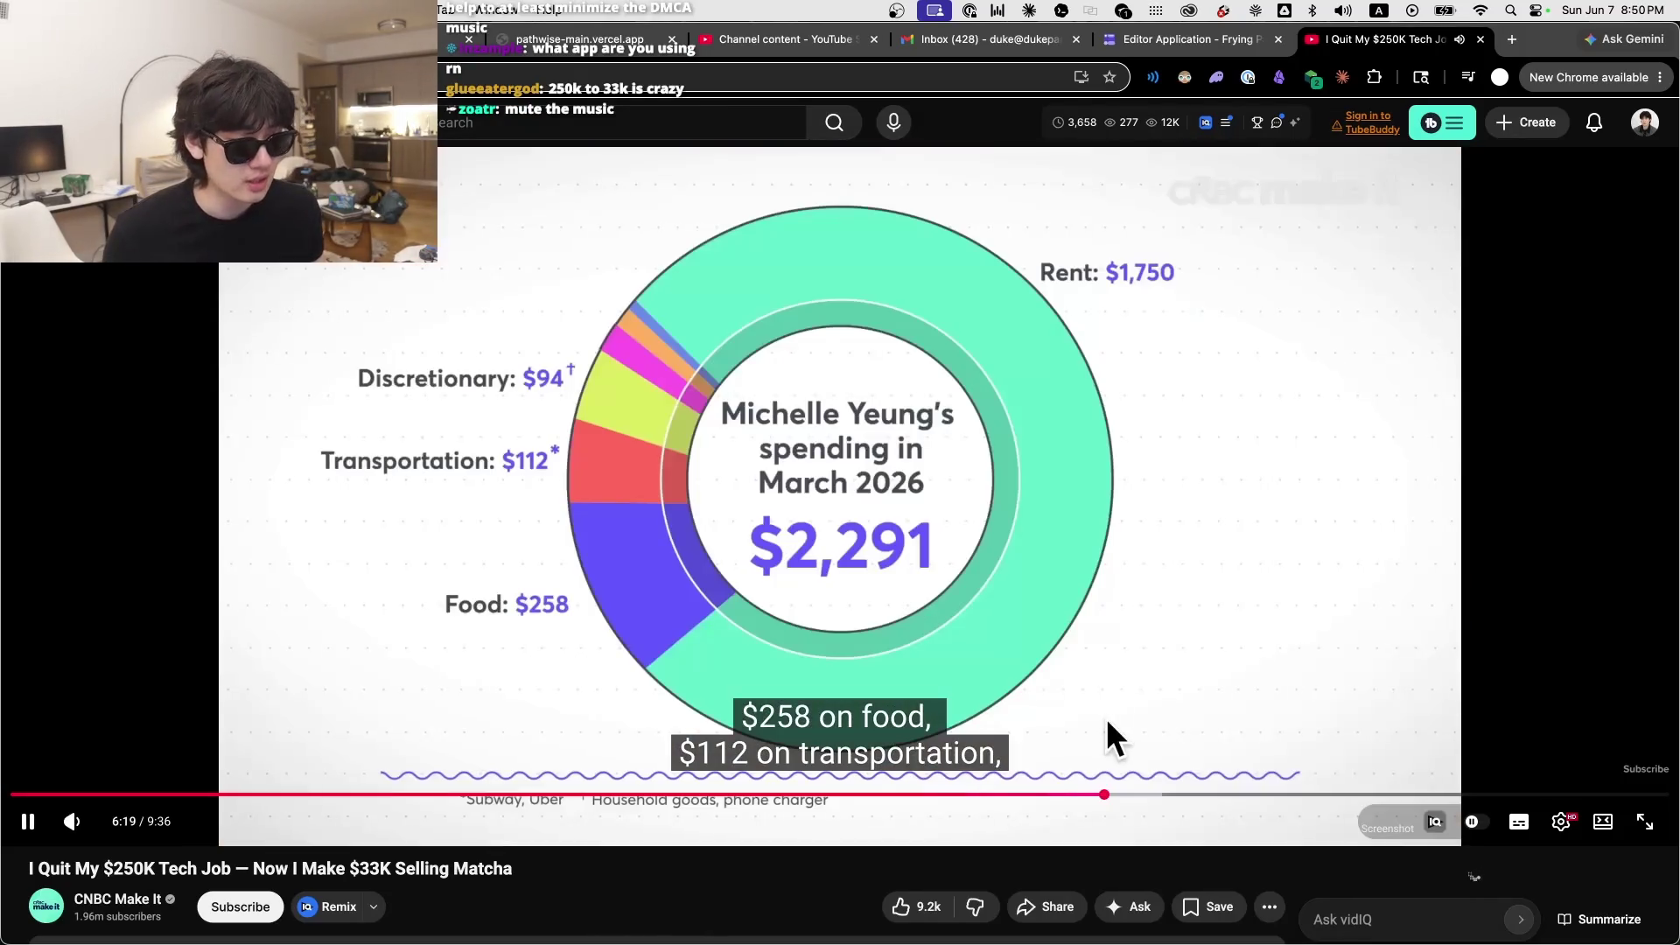
{"action": "left_click", "coordinate": [875, 656]}
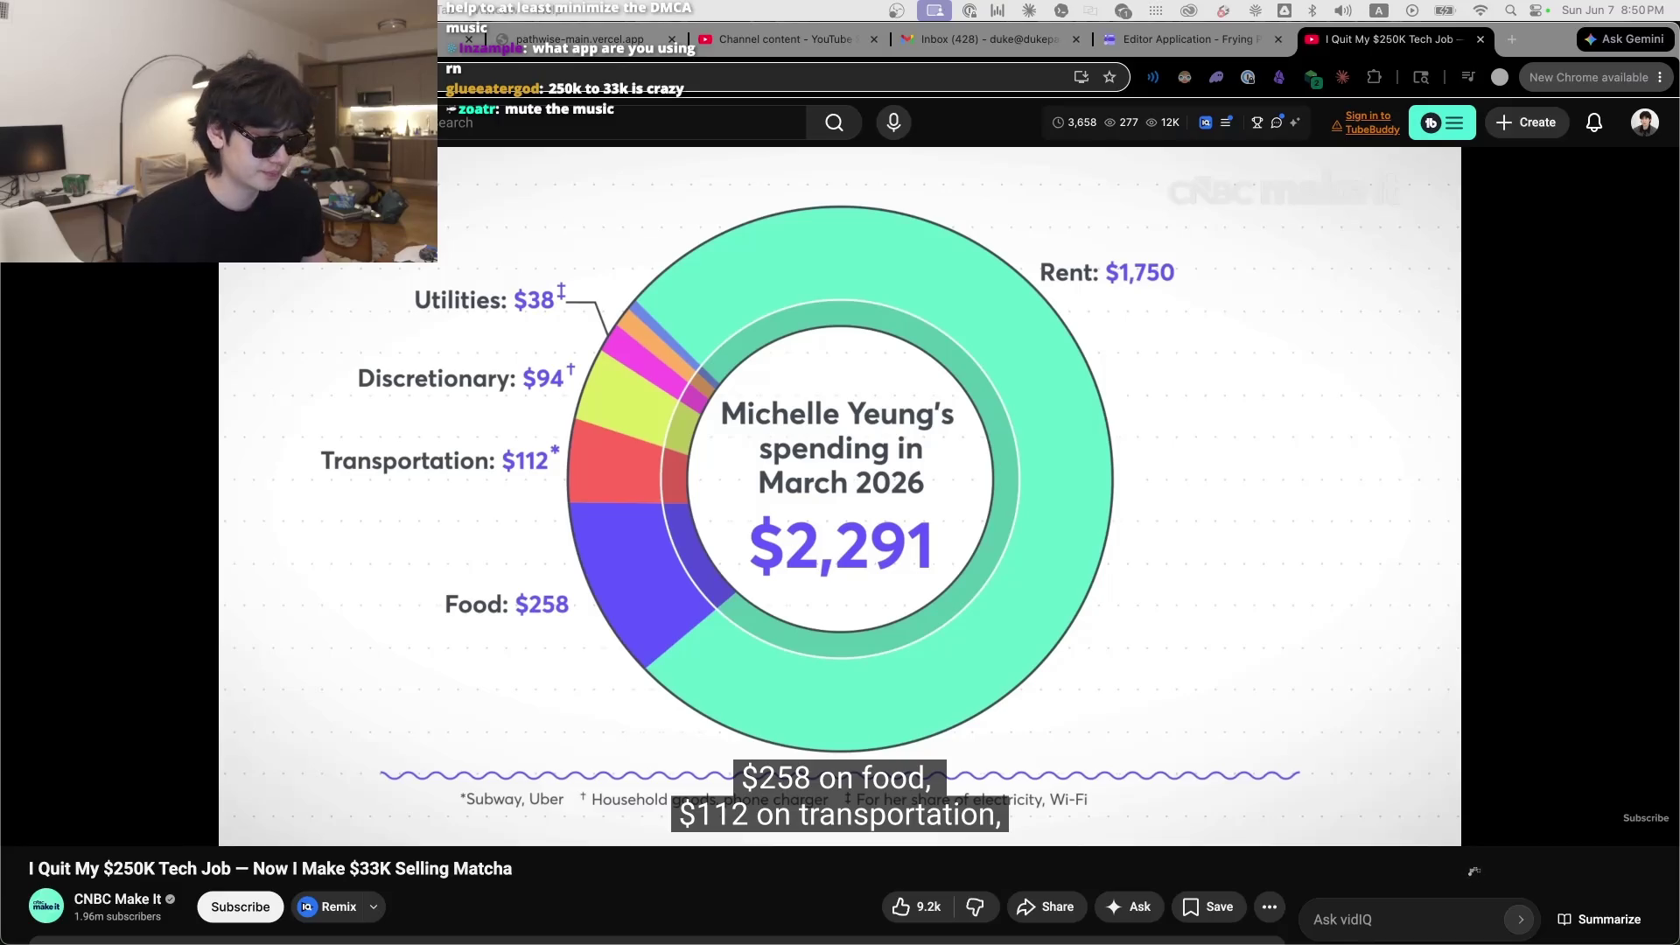
{"action": "key", "text": "XF86AudioLowerVolume"}
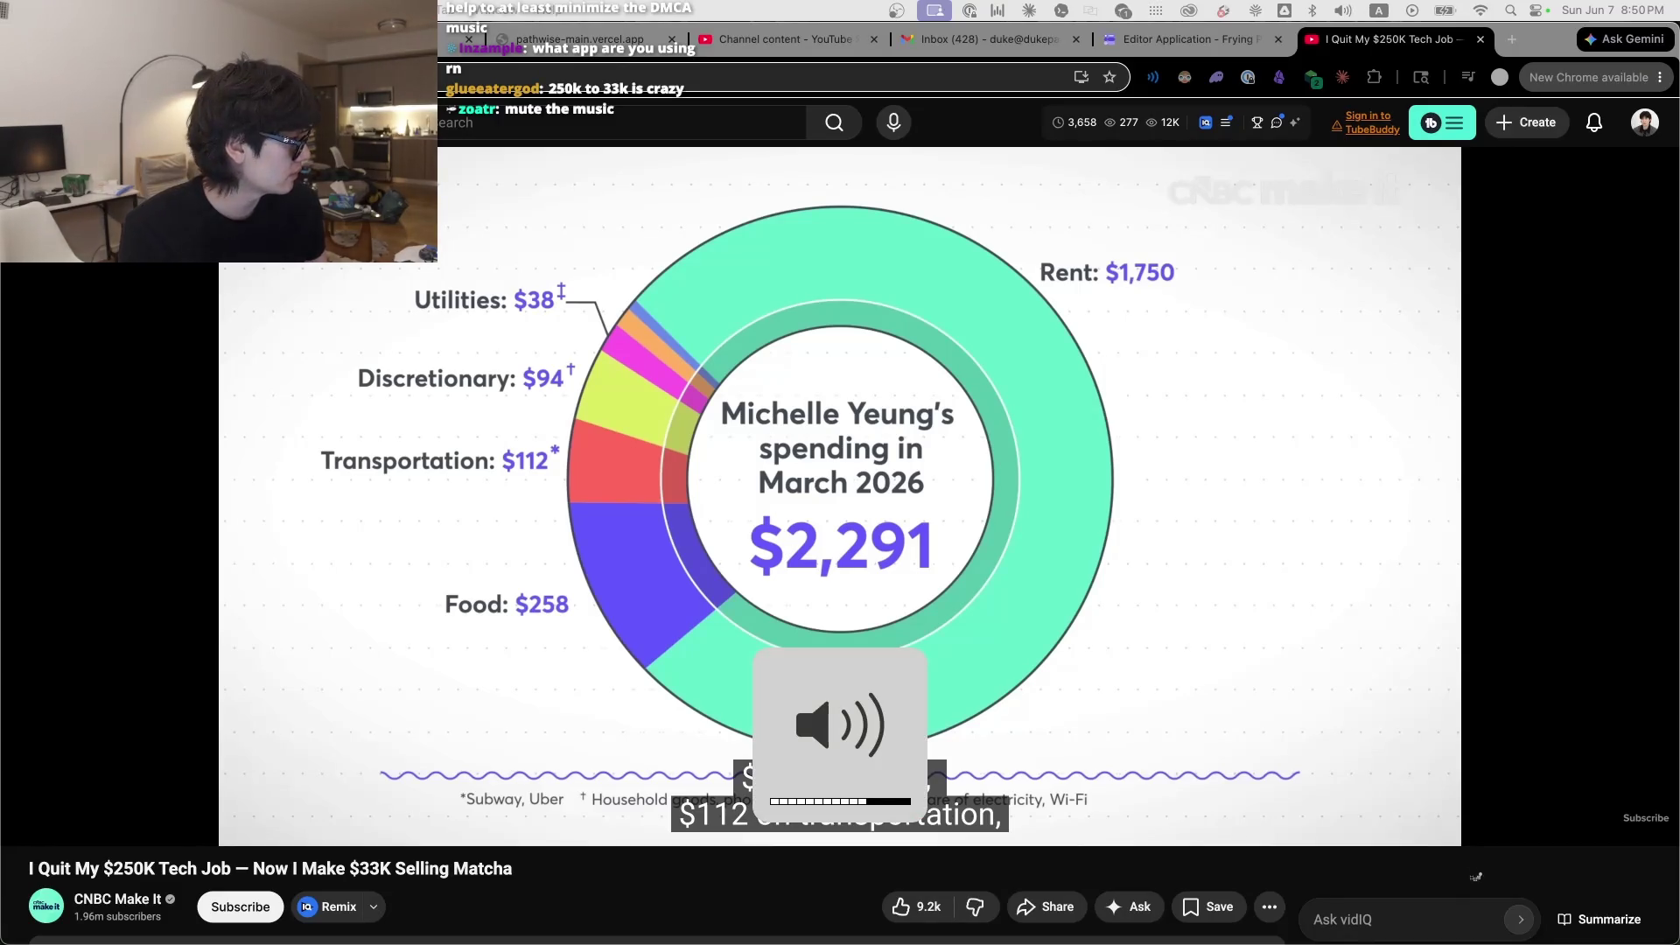
{"action": "key", "text": "XF86AudioLowerVolume"}
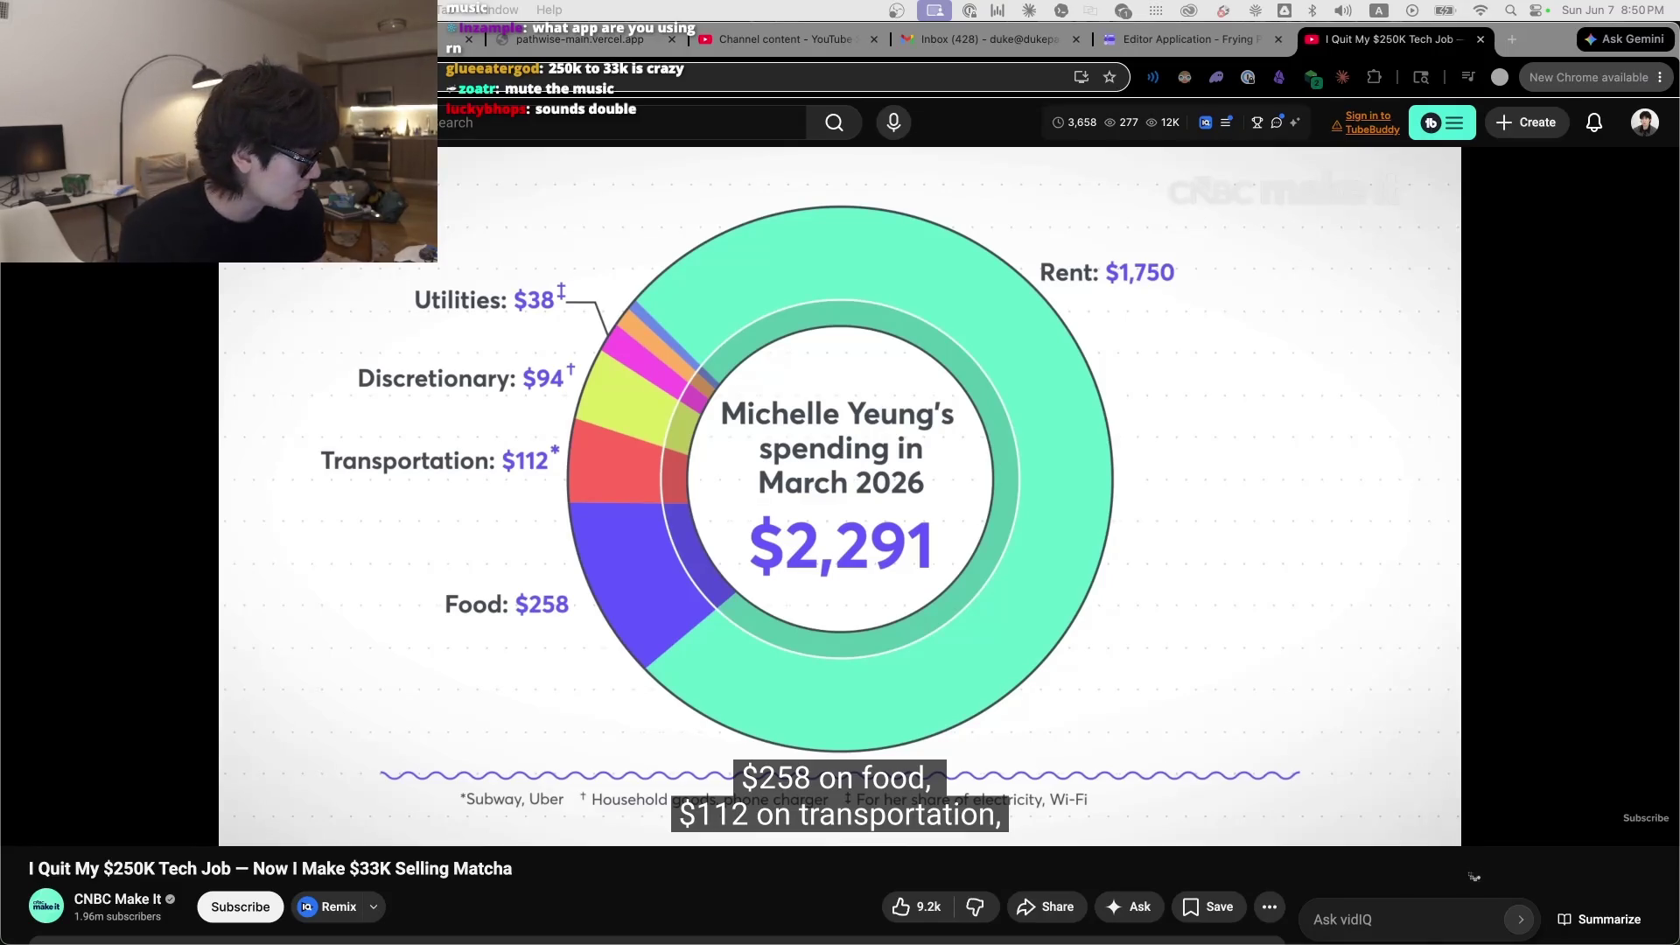
{"action": "key", "text": "XF86AudioLowerVolume"}
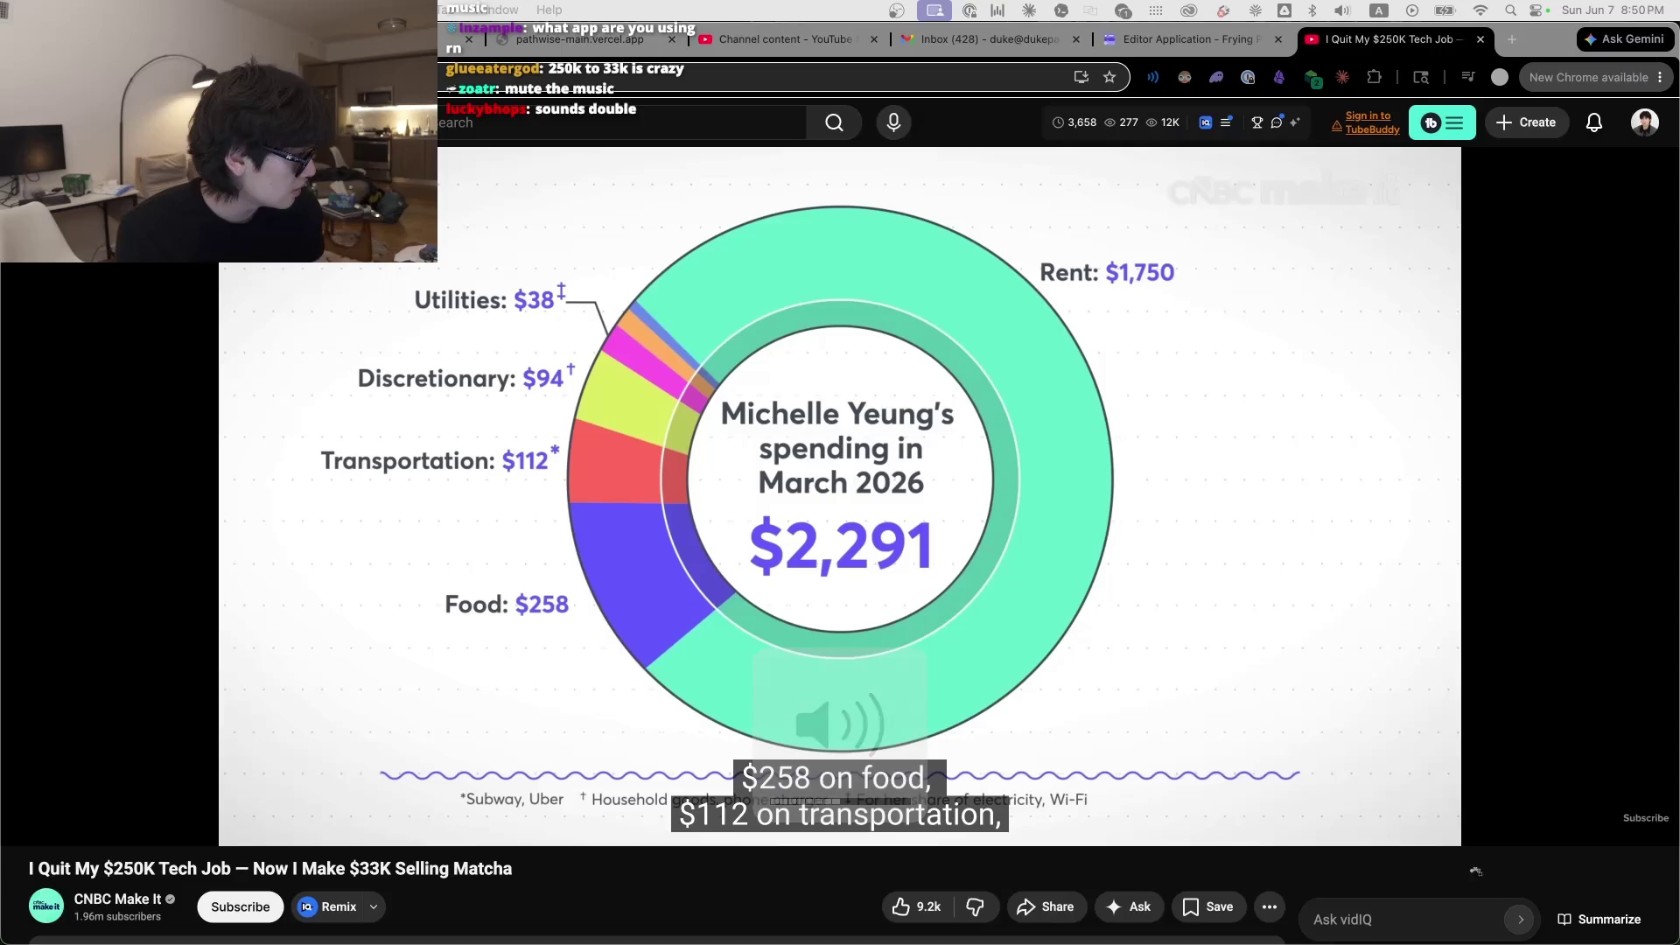
{"action": "key", "text": "XF86AudioRaiseVolume"}
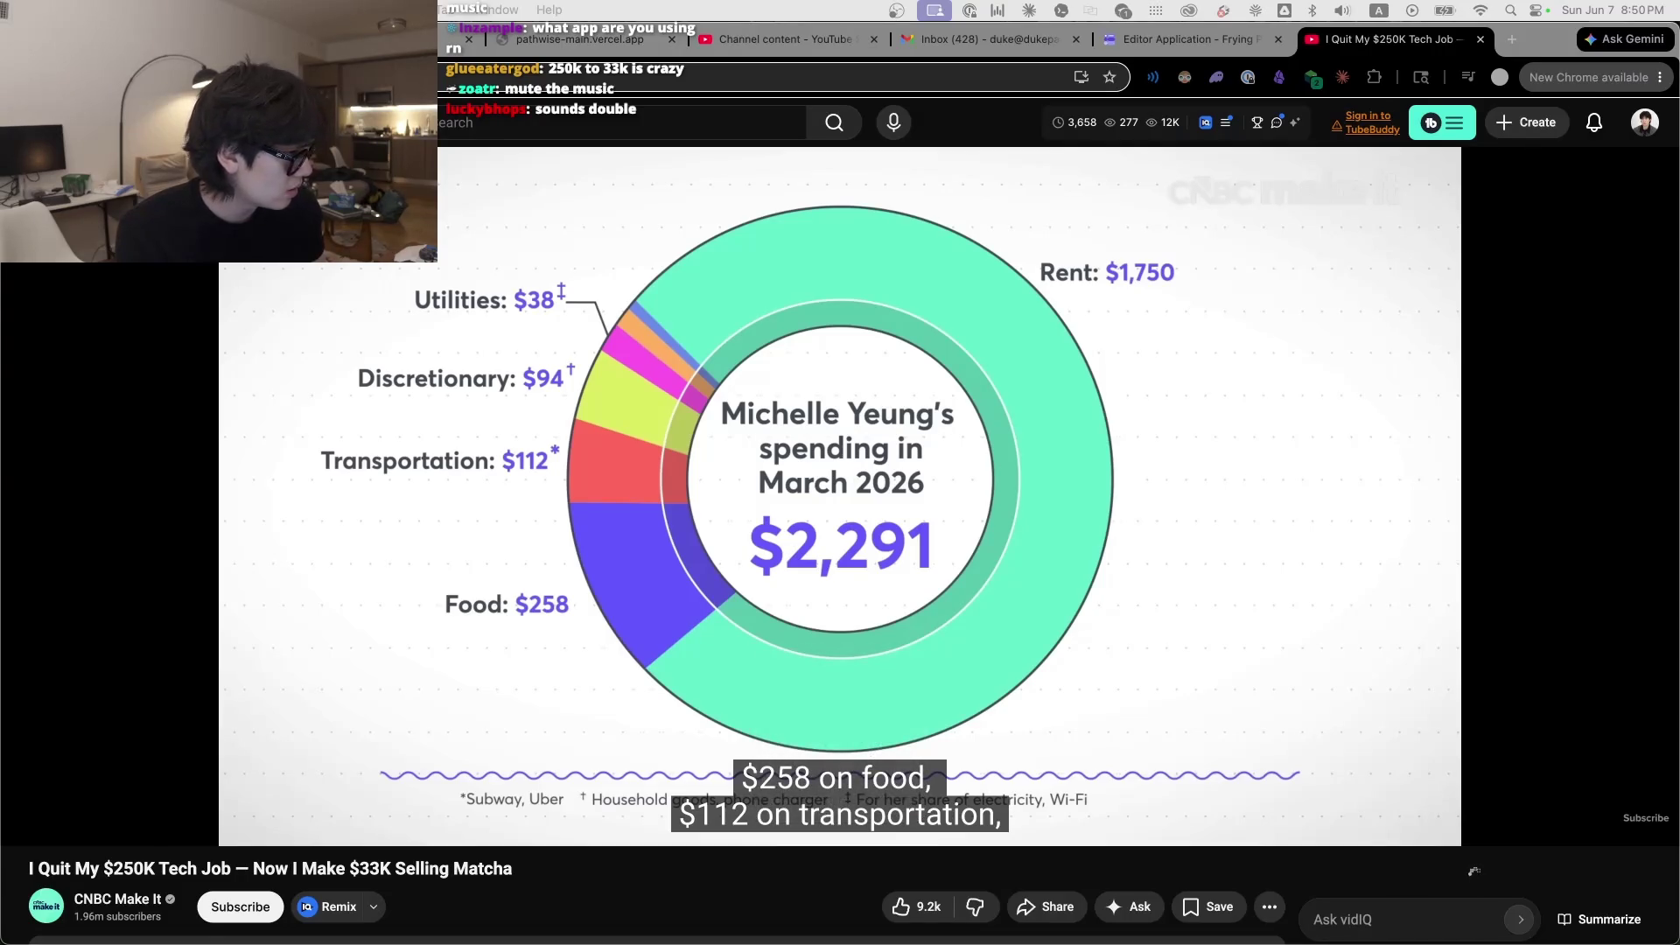
{"action": "key", "text": "XF86AudioLowerVolume"}
{"action": "key", "text": "XF86AudioRaiseVolume"}
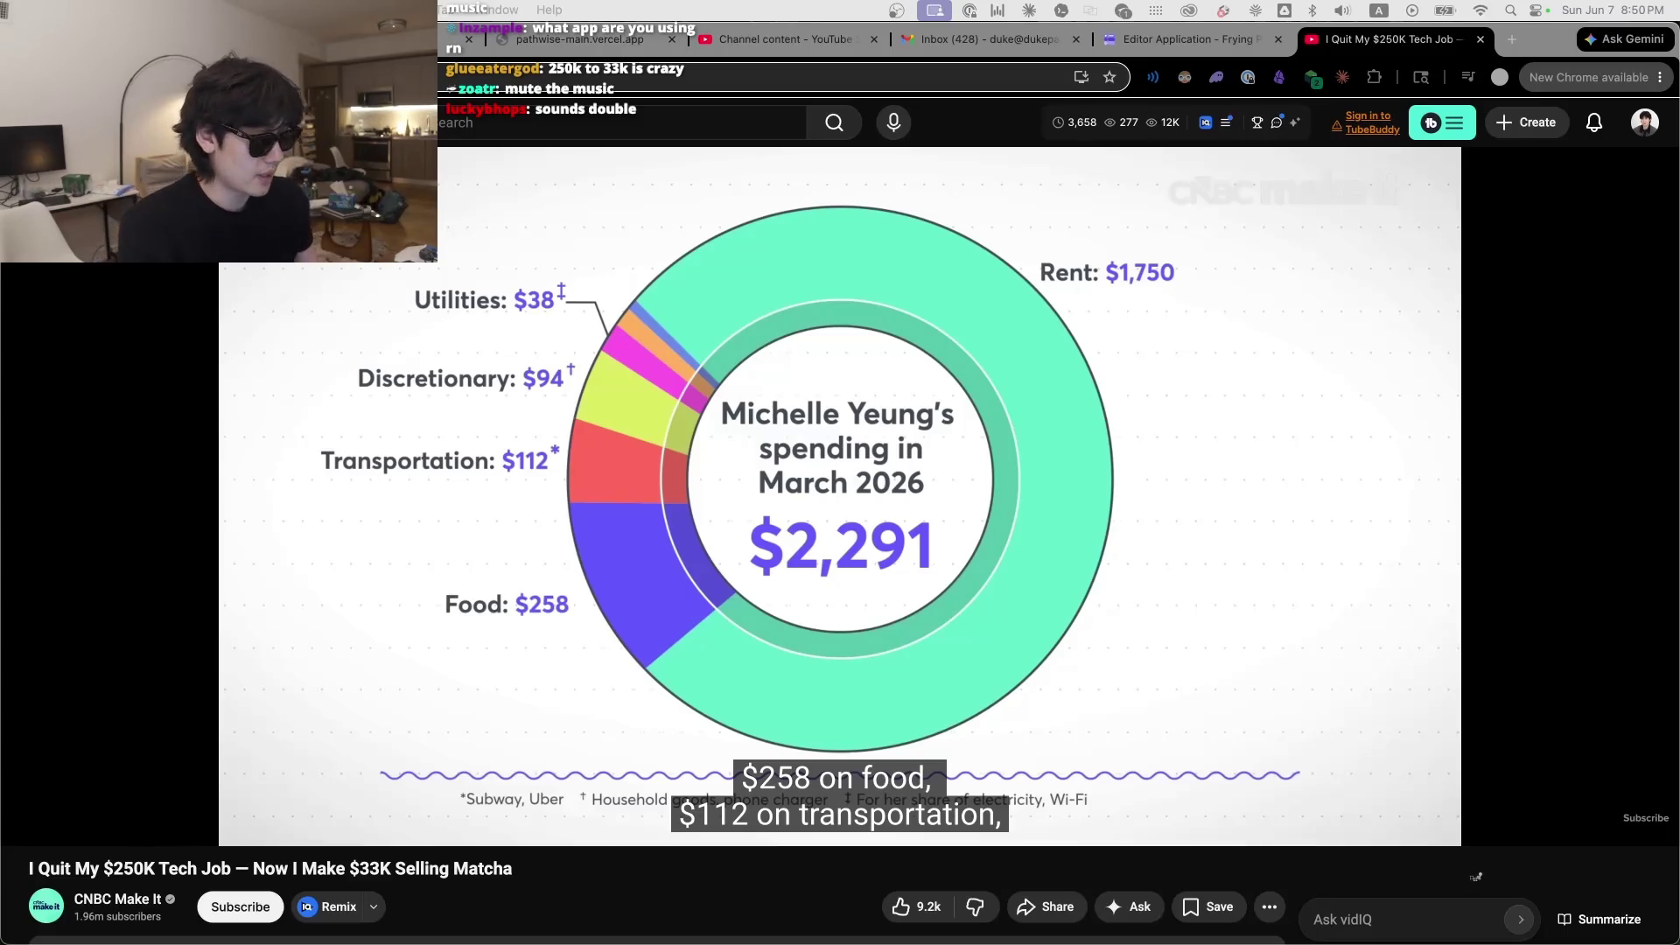
Step: Resume playback and scrub between roughly 6:28 and 7:00, then further ahead
{"action": "left_click", "coordinate": [873, 674]}
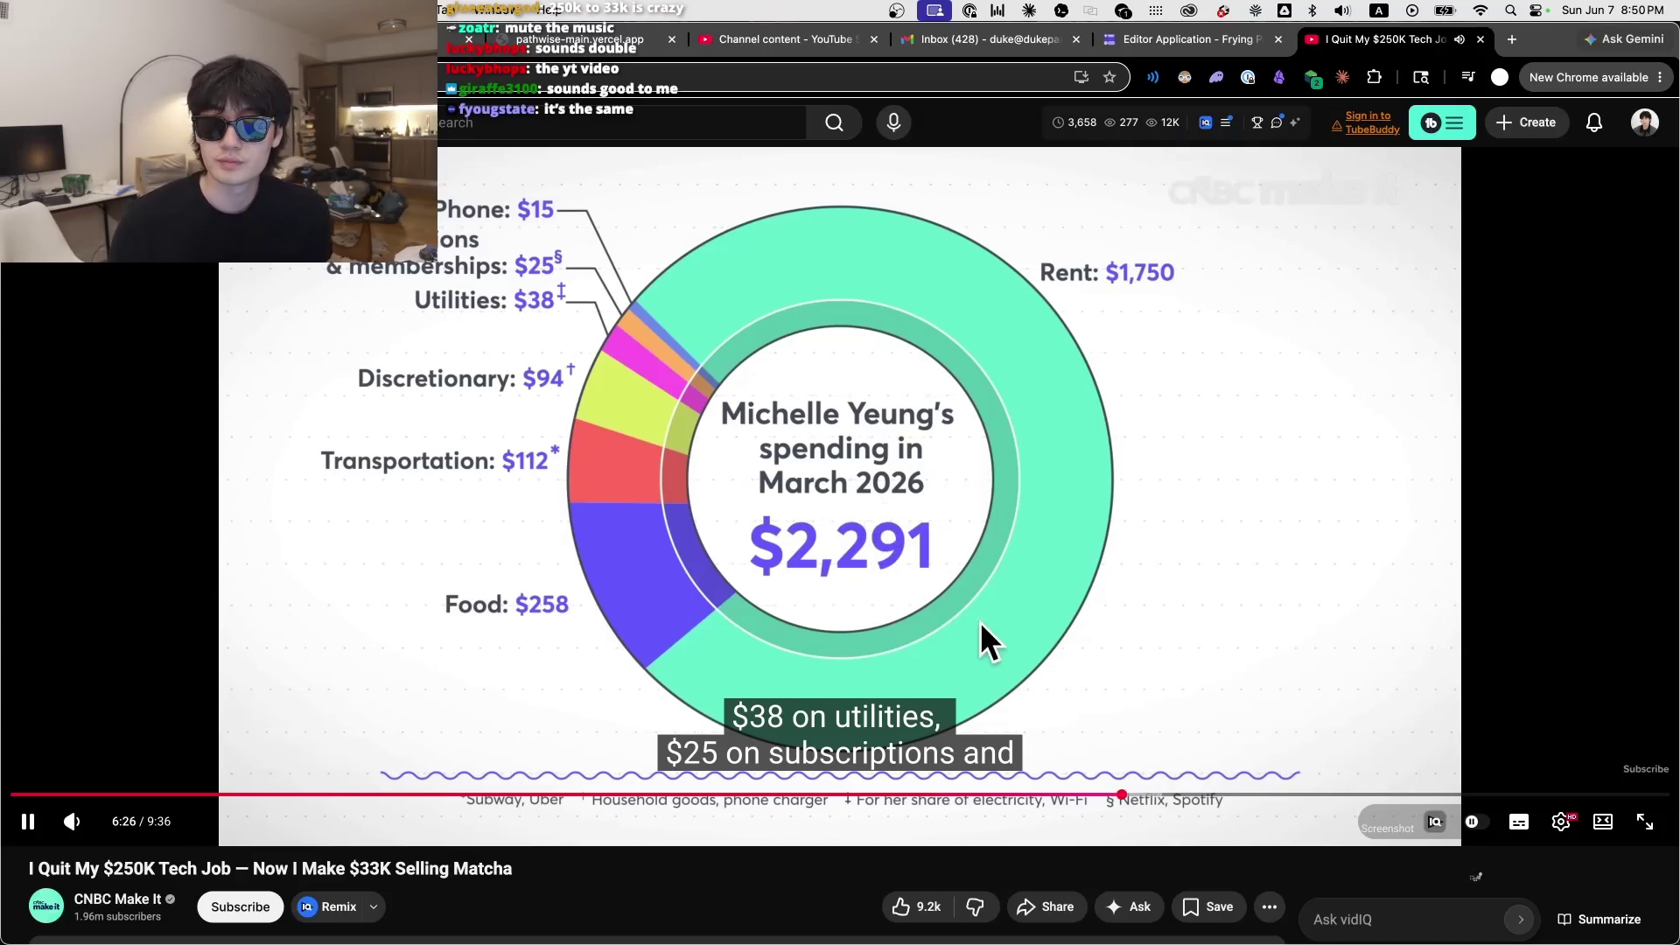
{"action": "left_click", "coordinate": [705, 515]}
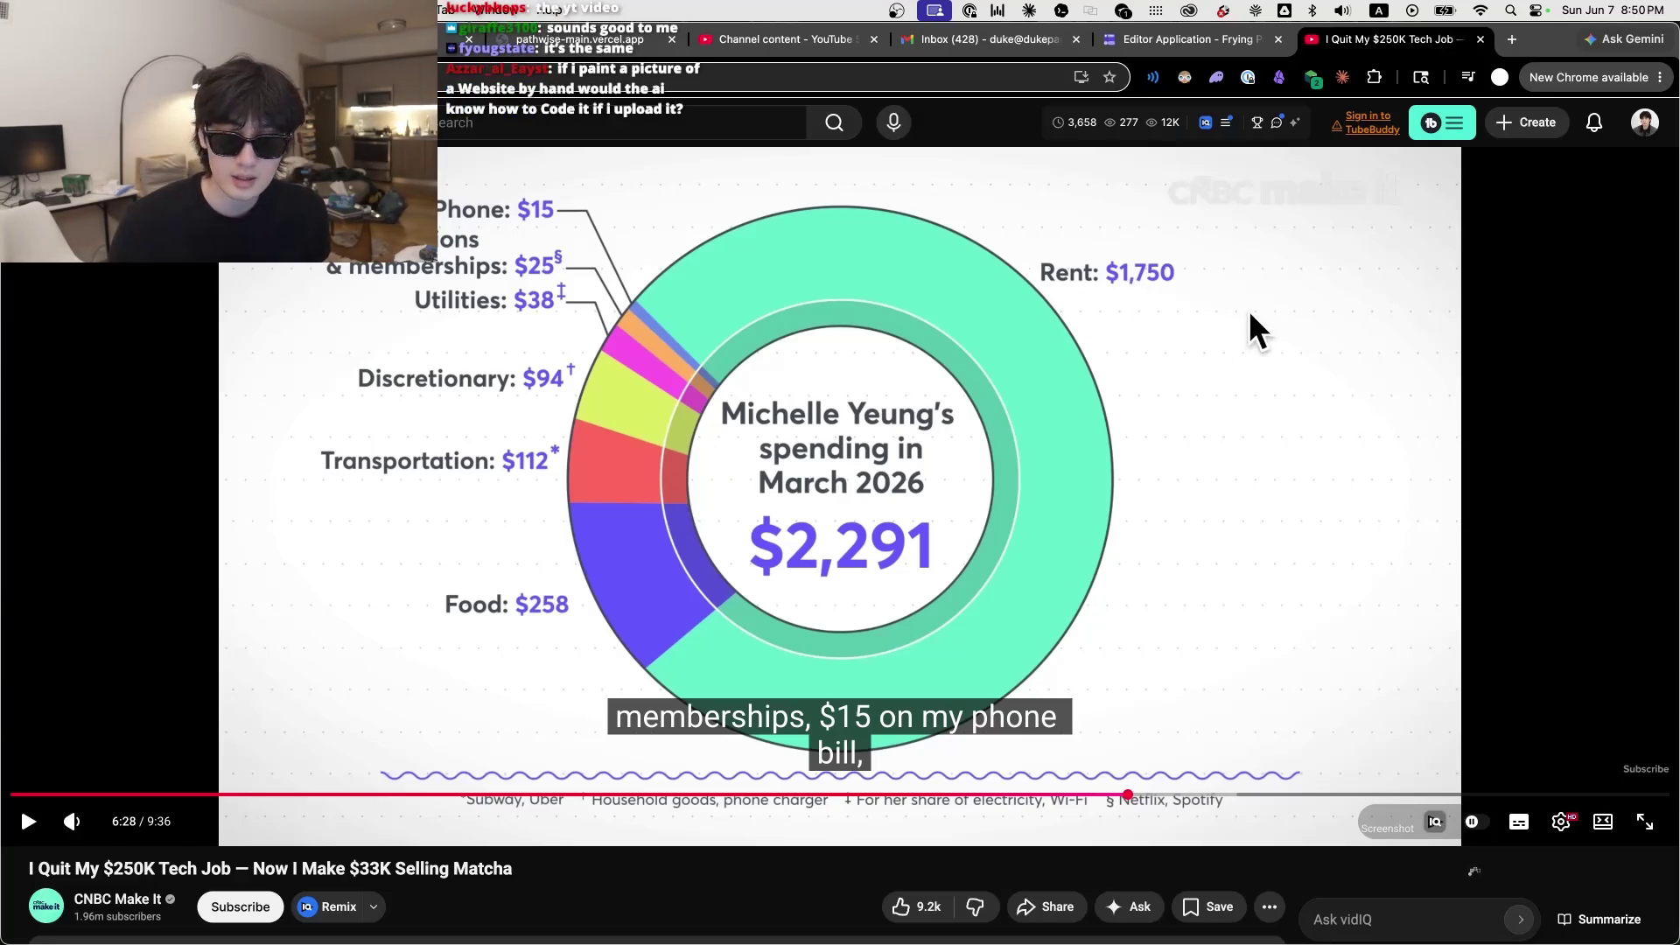
{"action": "left_click", "coordinate": [1331, 463]}
{"action": "left_click", "coordinate": [1200, 794]}
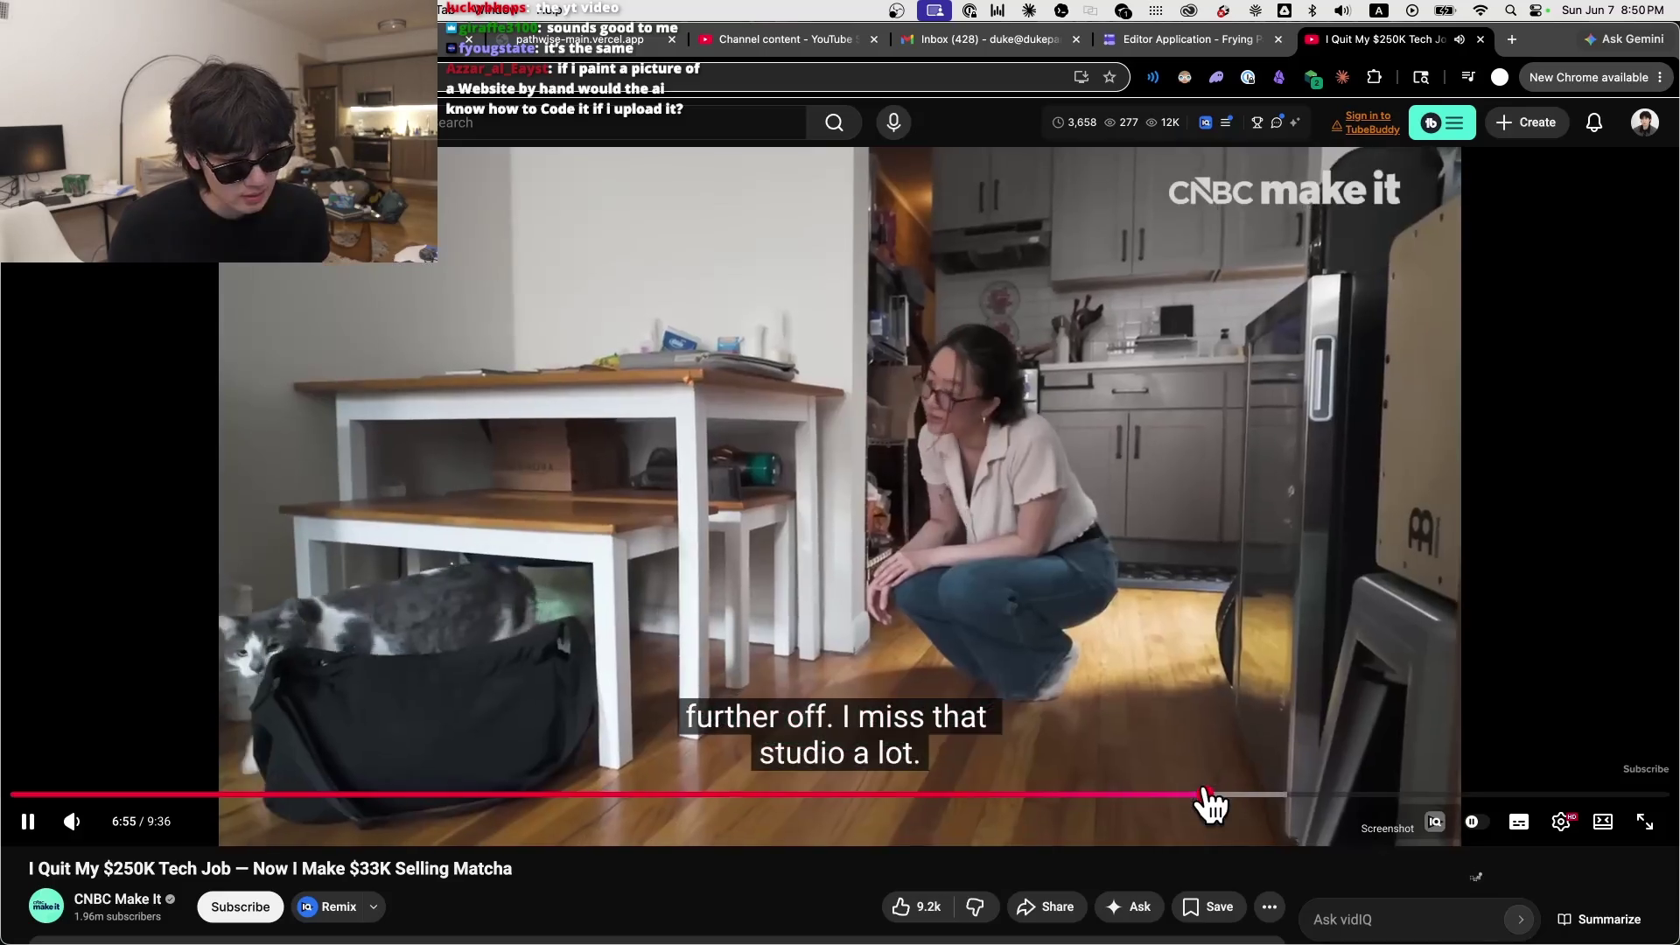
{"action": "left_click", "coordinate": [1175, 796]}
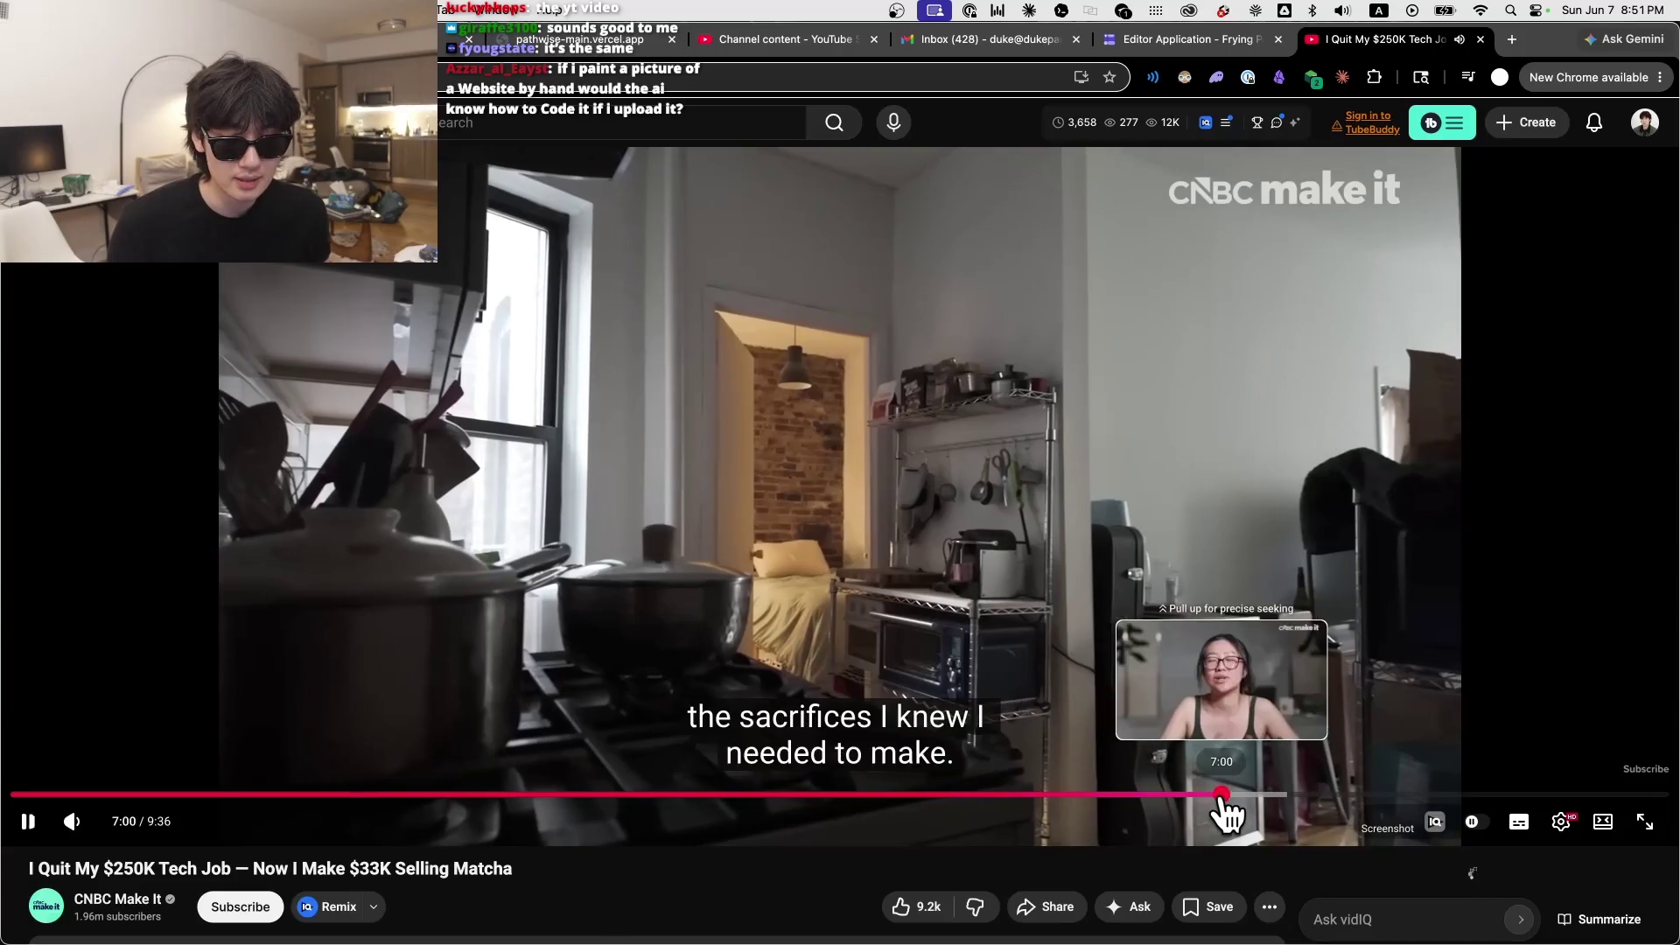
{"action": "left_click", "coordinate": [1225, 812]}
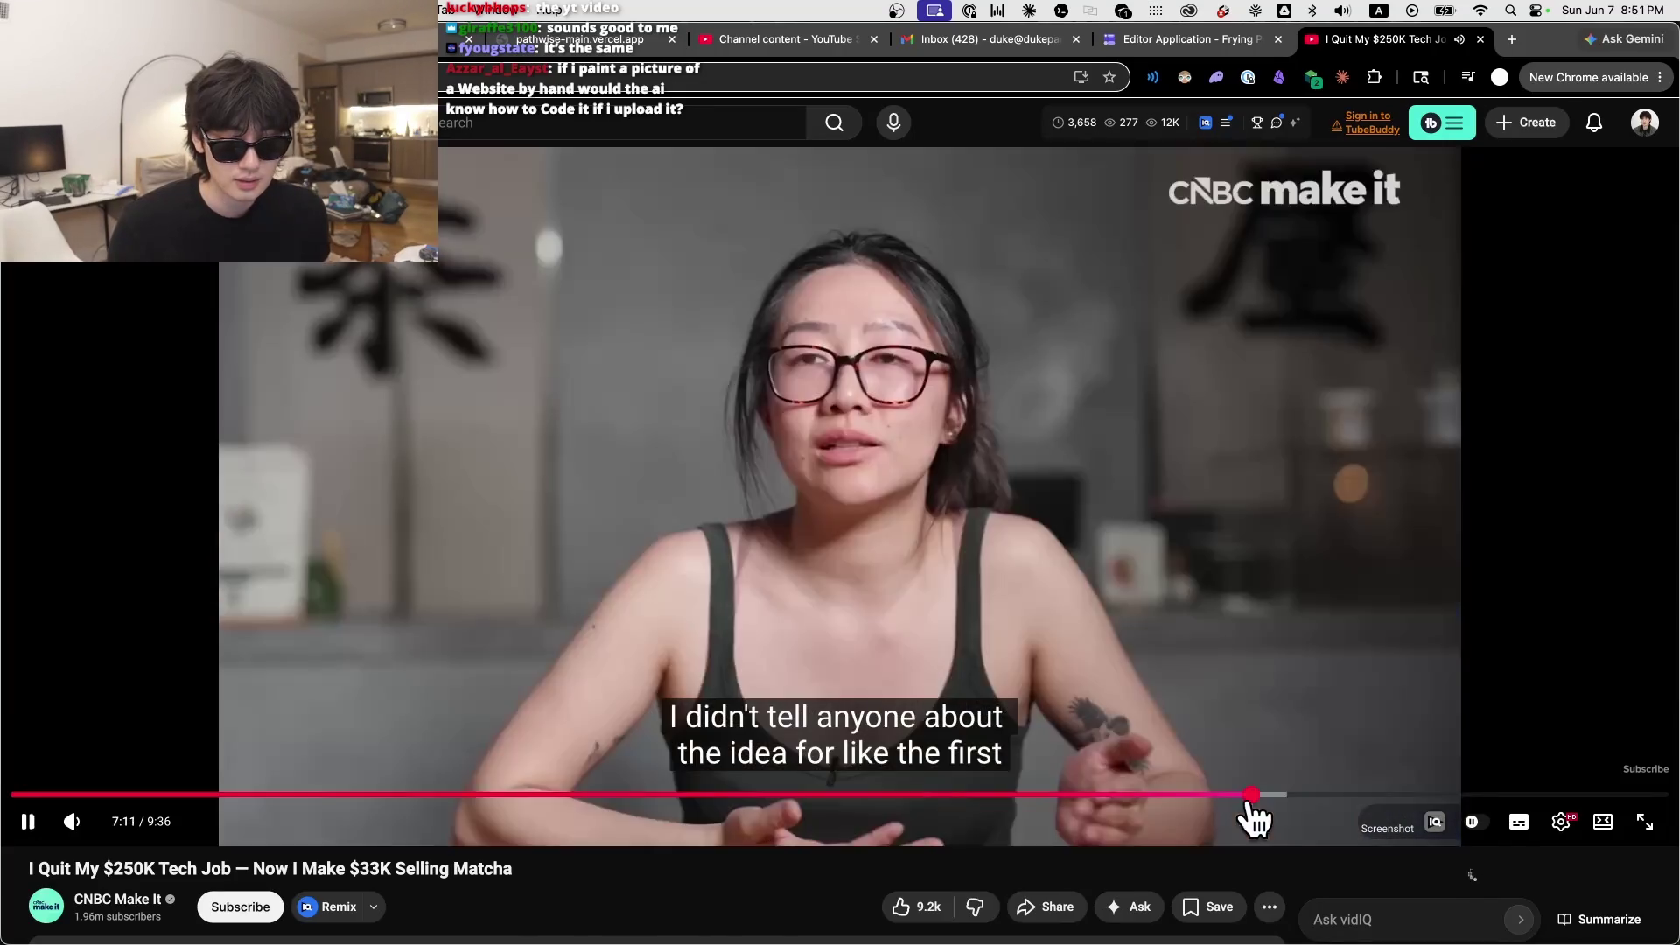
{"action": "left_click", "coordinate": [1186, 805]}
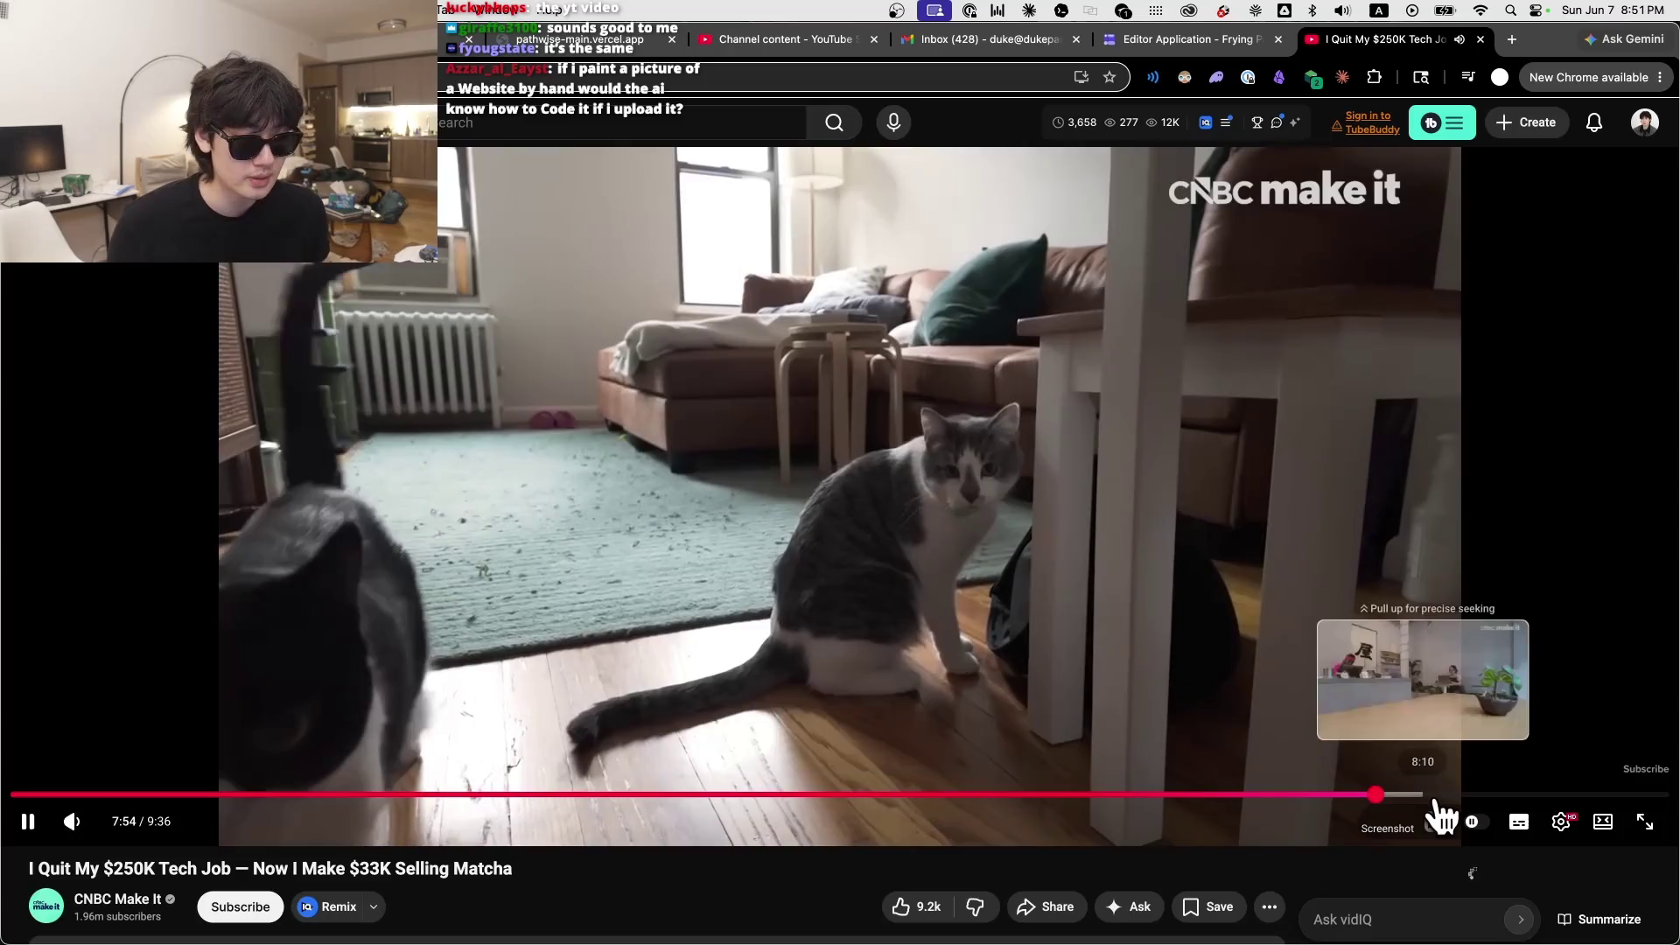
{"action": "left_click_drag", "start_coordinate": [1426, 795], "coordinate": [1608, 801]}
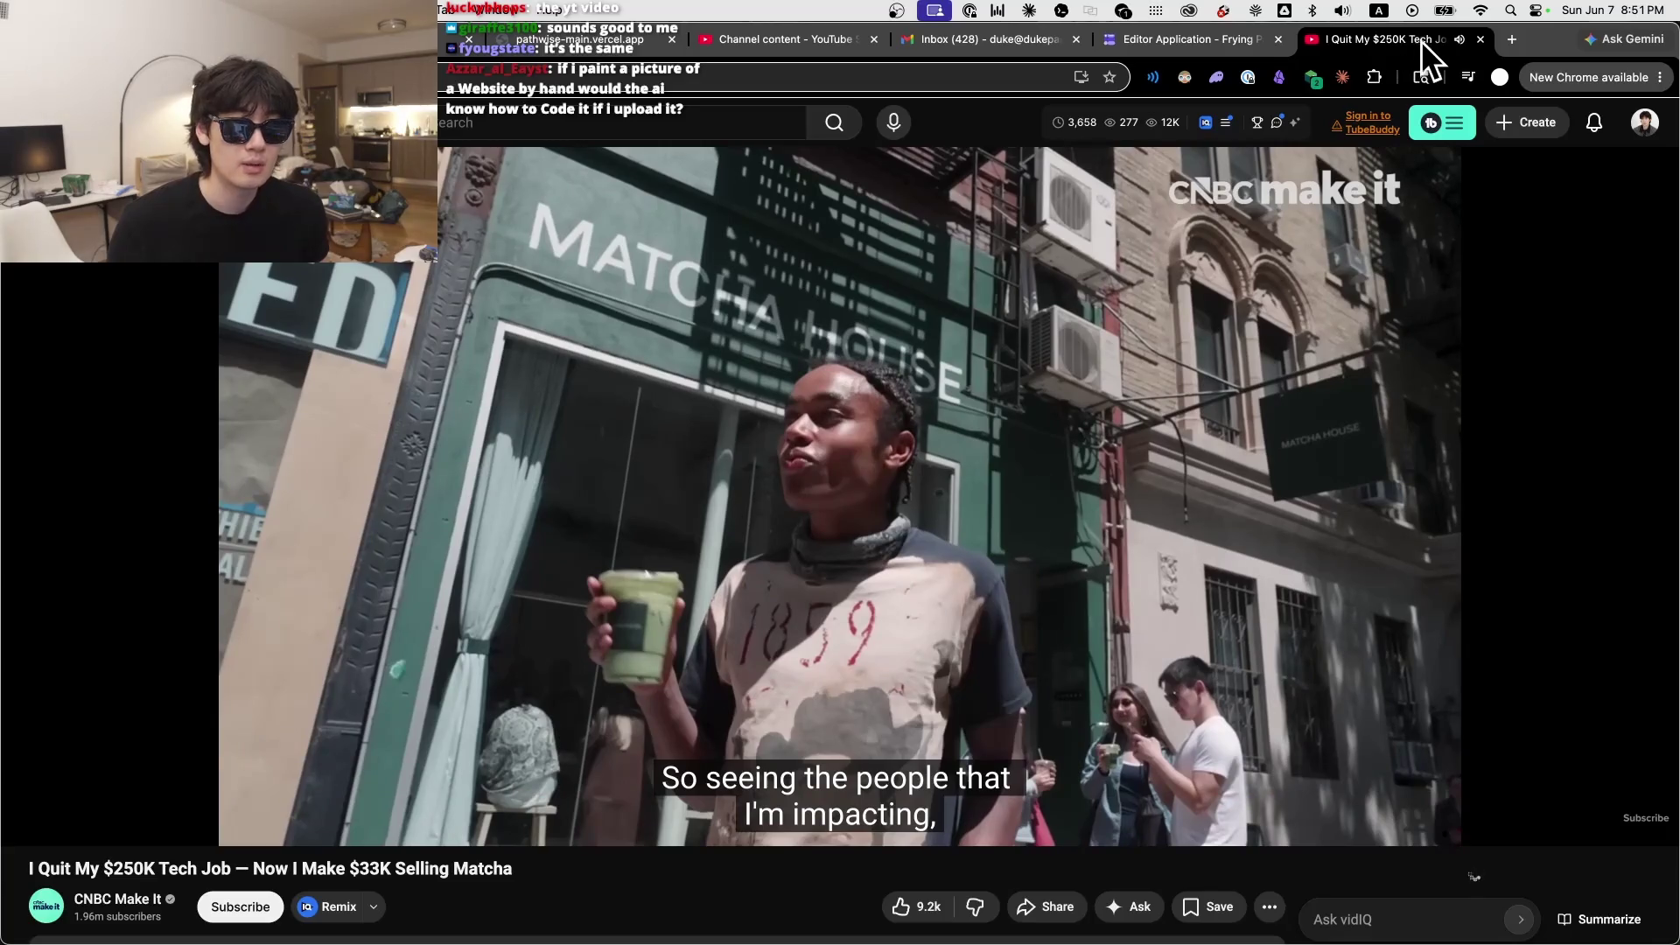
Step: Read the top comment, rewind the video to its opening, and switch to the Editor Application form
{"action": "scroll", "coordinate": [757, 653], "scroll_direction": "down", "scroll_amount": 5}
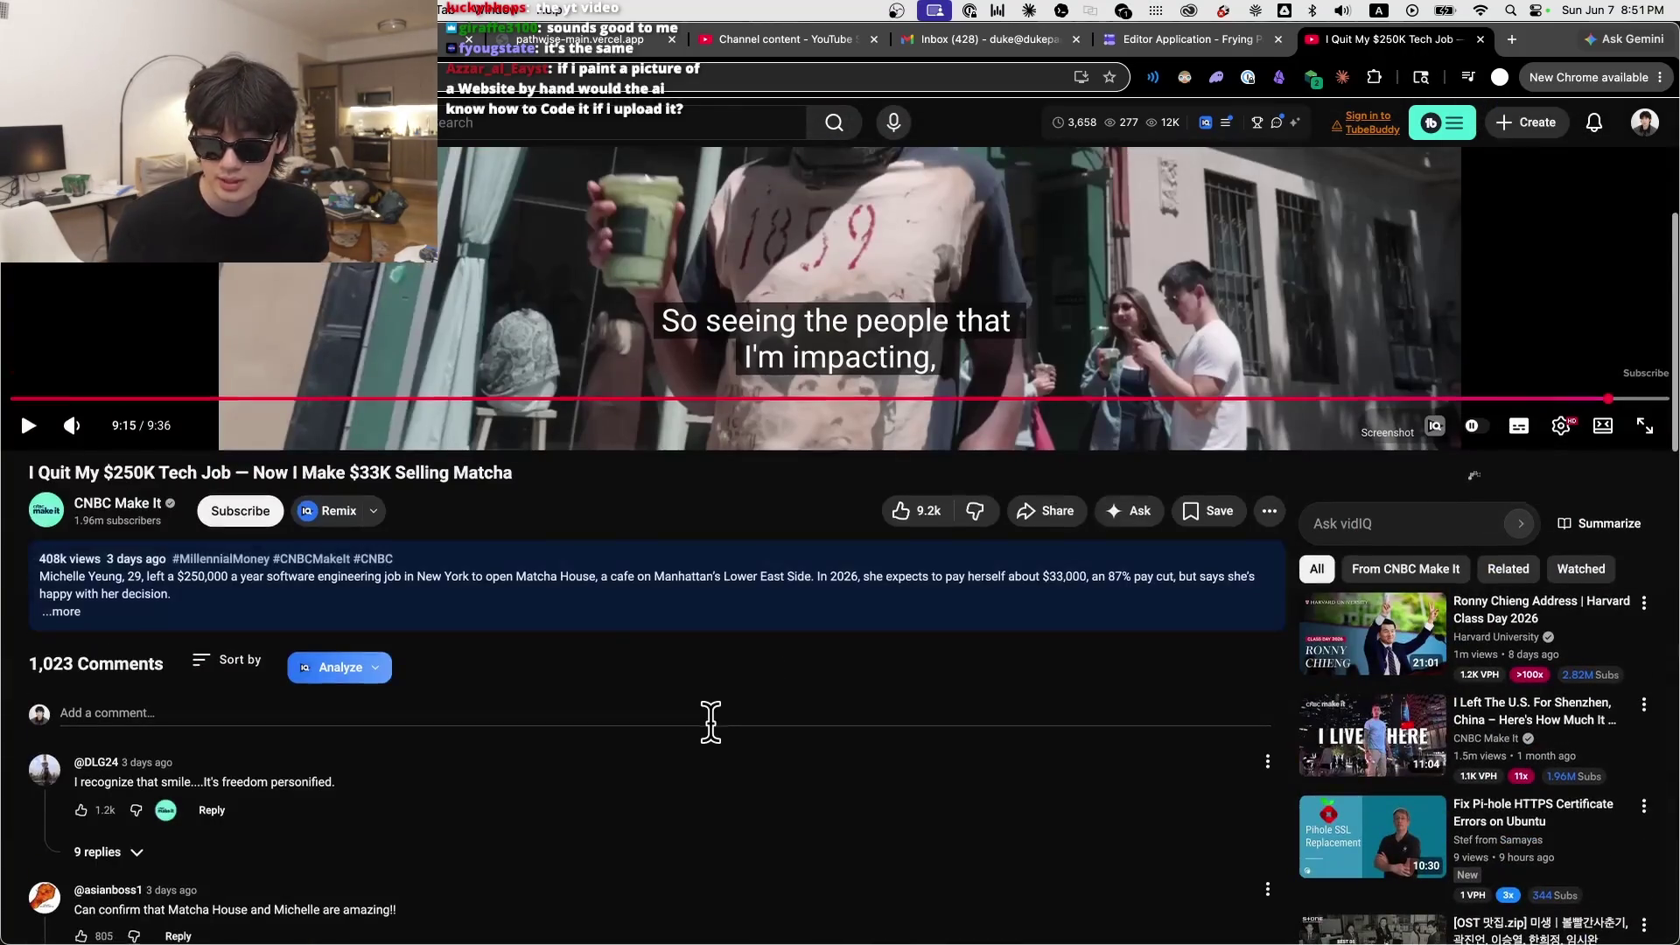
{"action": "scroll", "coordinate": [710, 721], "scroll_direction": "down", "scroll_amount": 3}
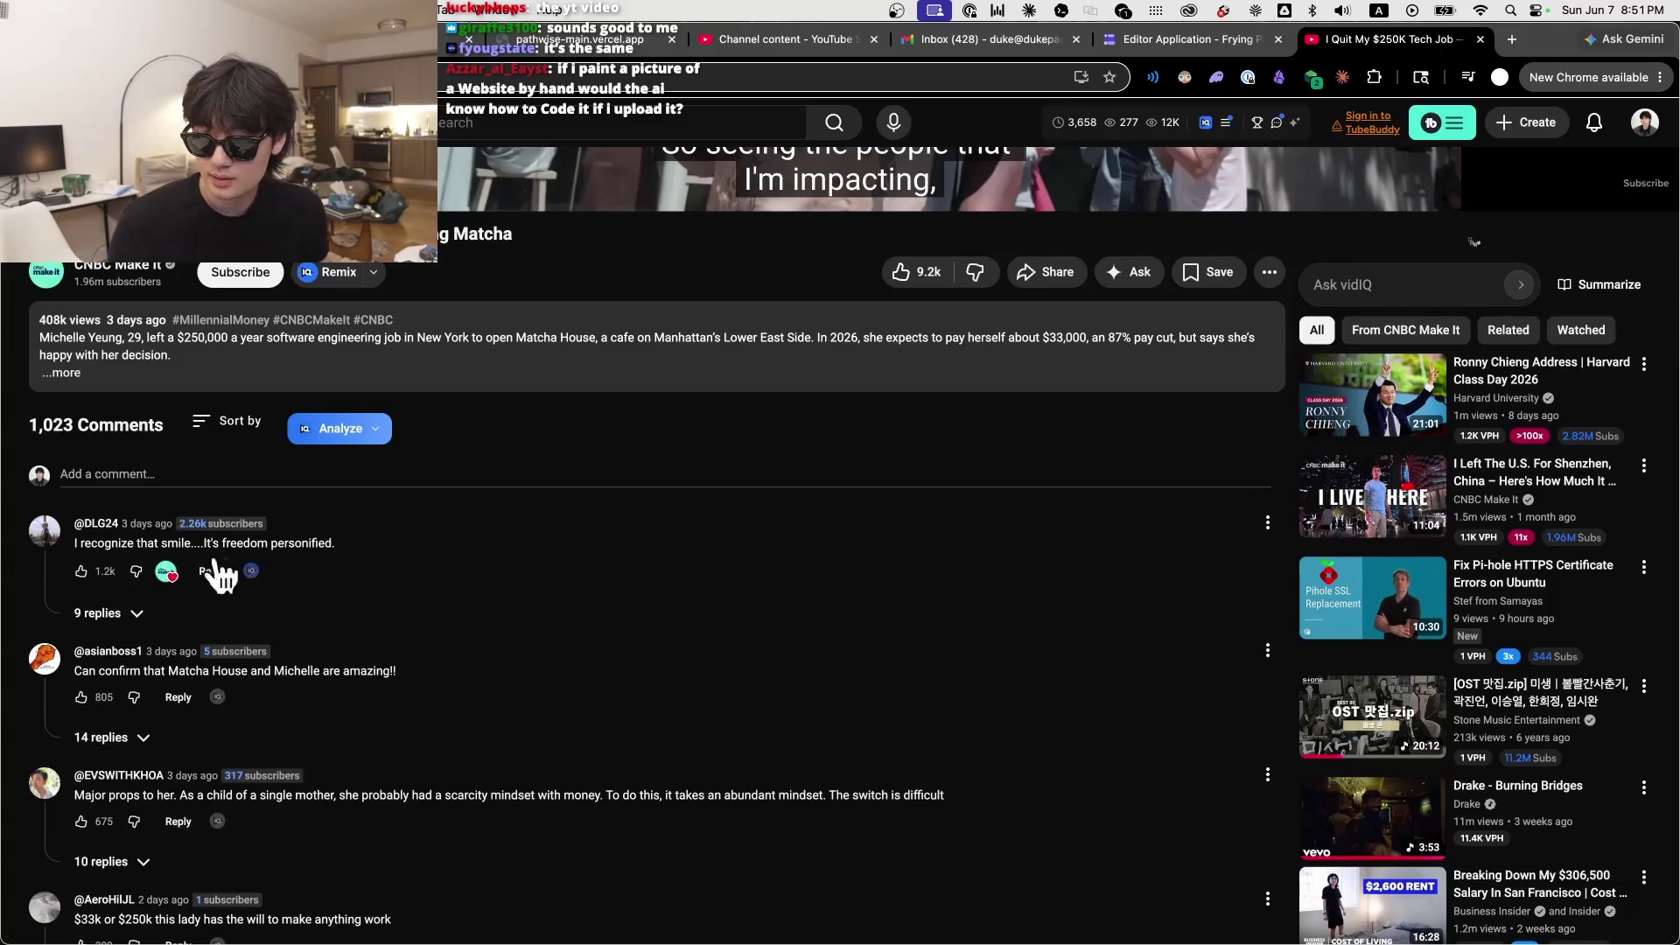
{"action": "triple_click", "coordinate": [169, 545]}
{"action": "scroll", "coordinate": [915, 684], "scroll_direction": "up", "scroll_amount": 8}
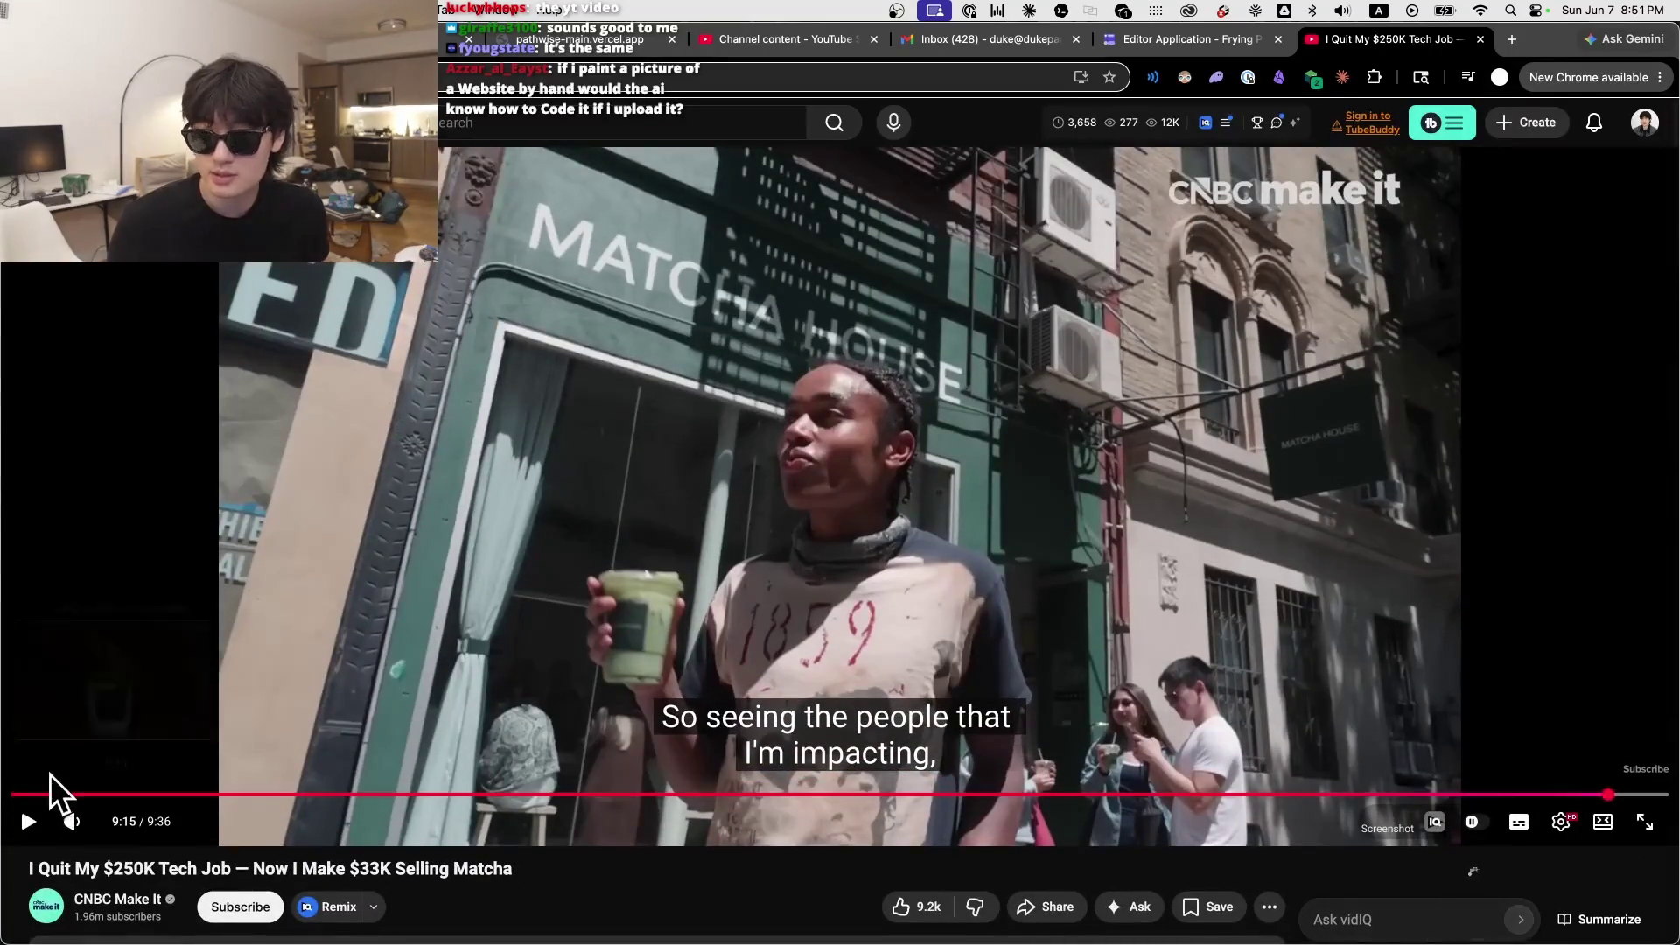
{"action": "left_click", "coordinate": [50, 792]}
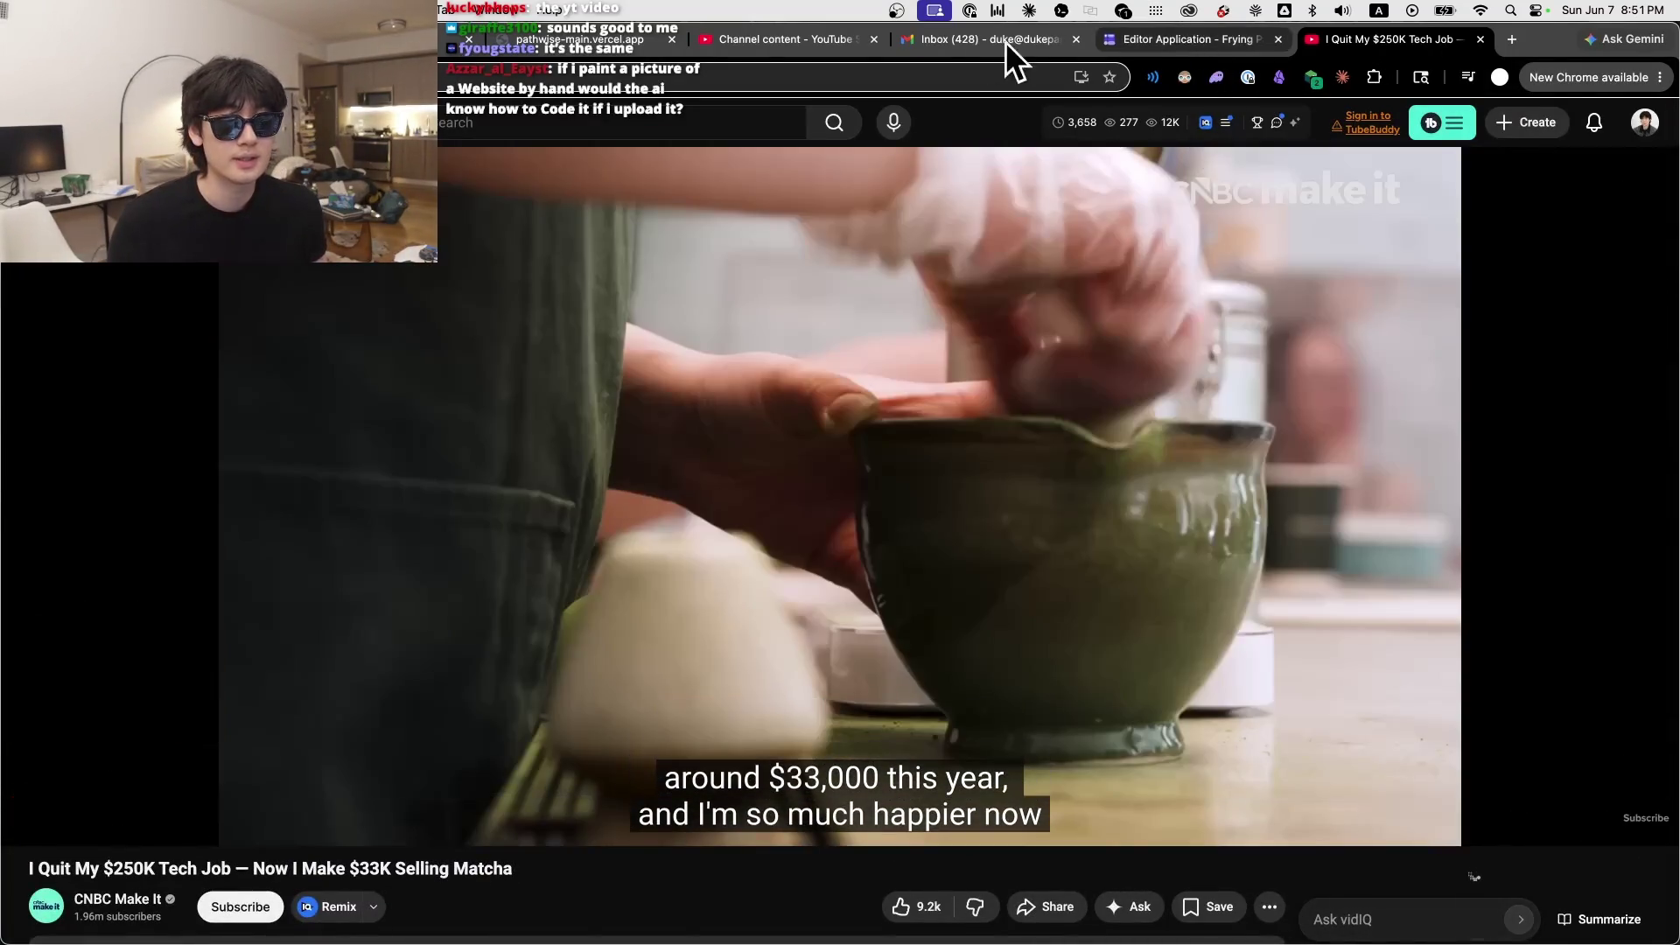
{"action": "key", "text": "ctrl+shift+Tab"}
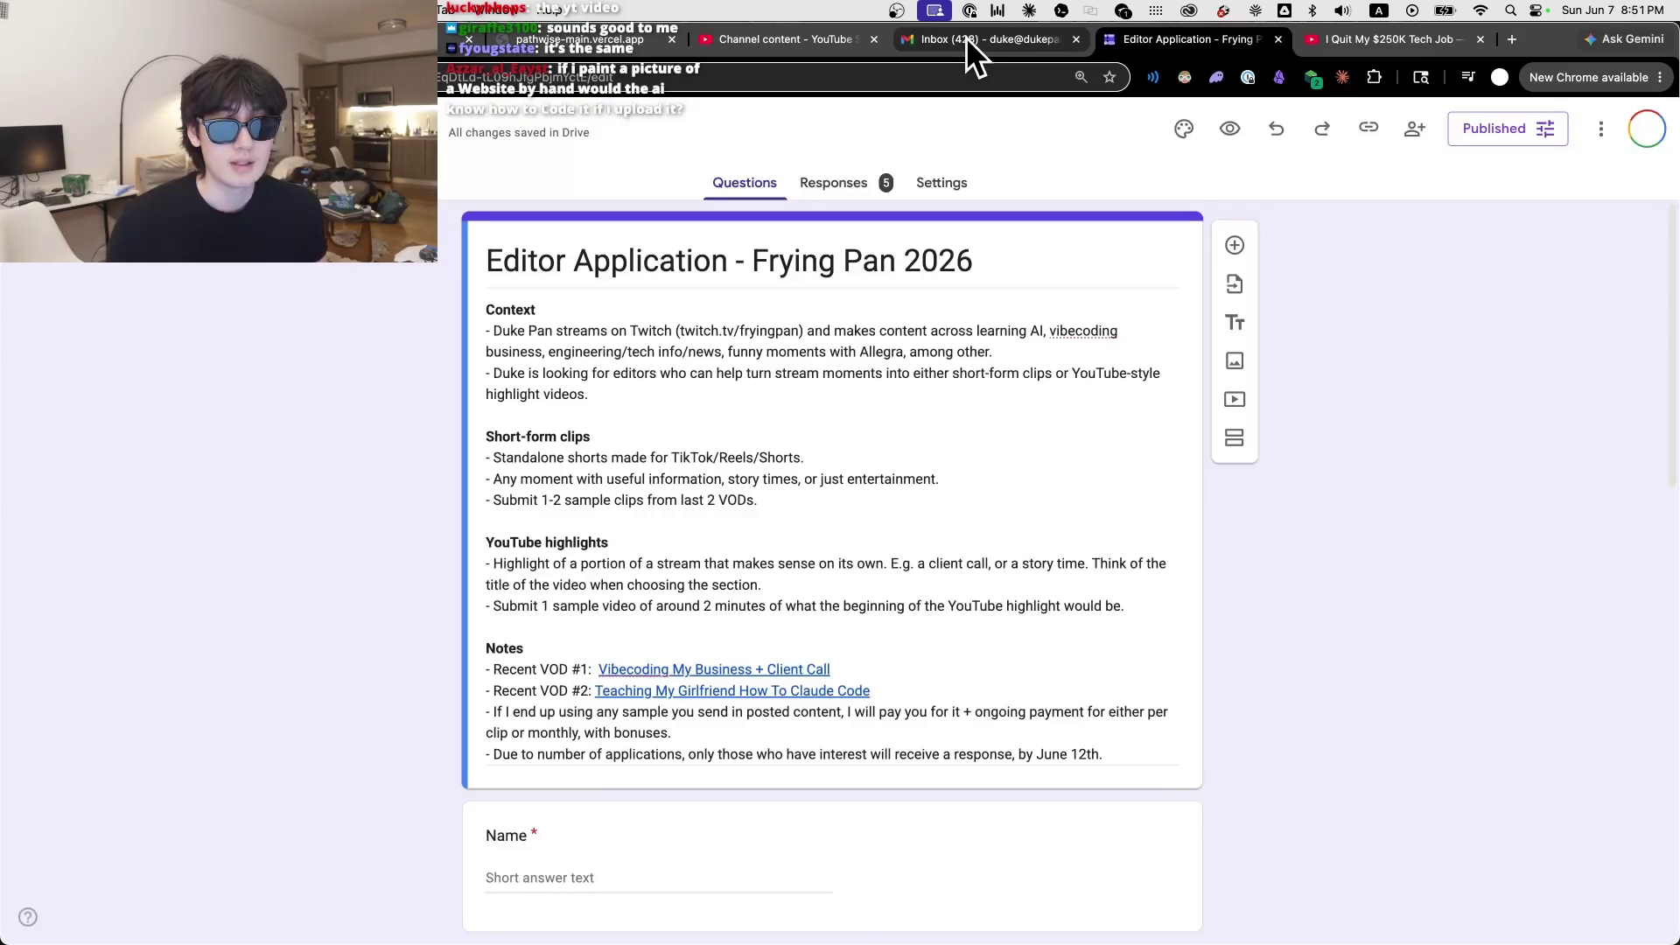
Step: Cycle through the inbox, form, Codex and Studio Content tabs, landing on the Skool May 31th post
{"action": "left_click", "coordinate": [926, 41]}
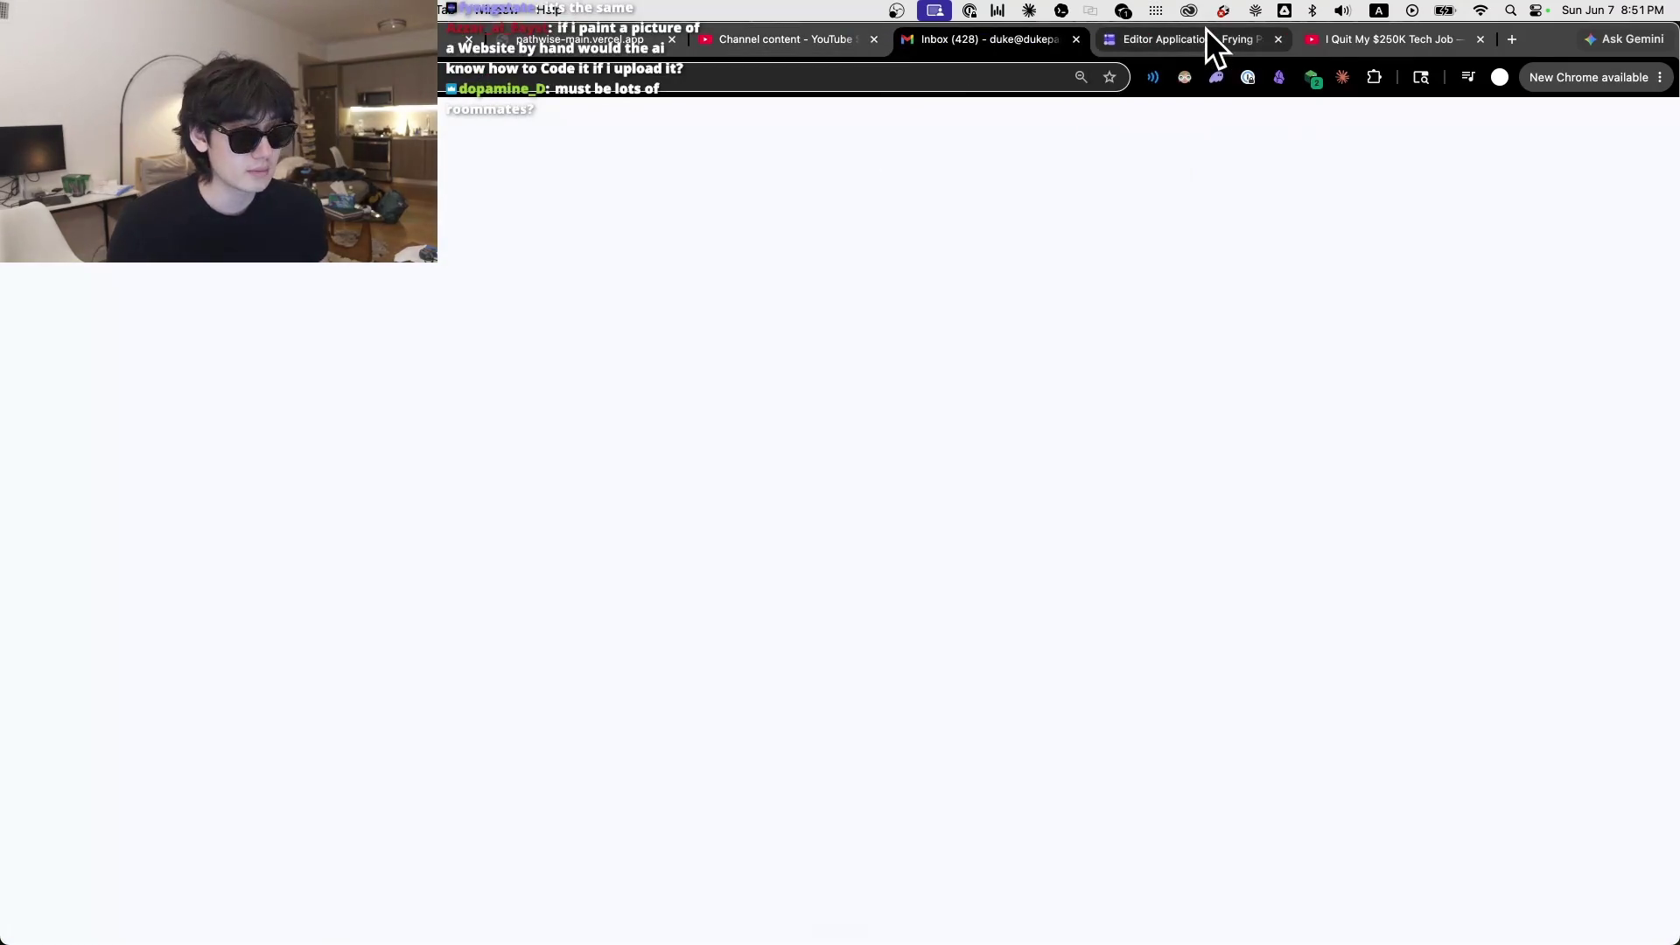
{"action": "left_click", "coordinate": [1207, 30]}
{"action": "mouse_move", "coordinate": [1184, 940]}
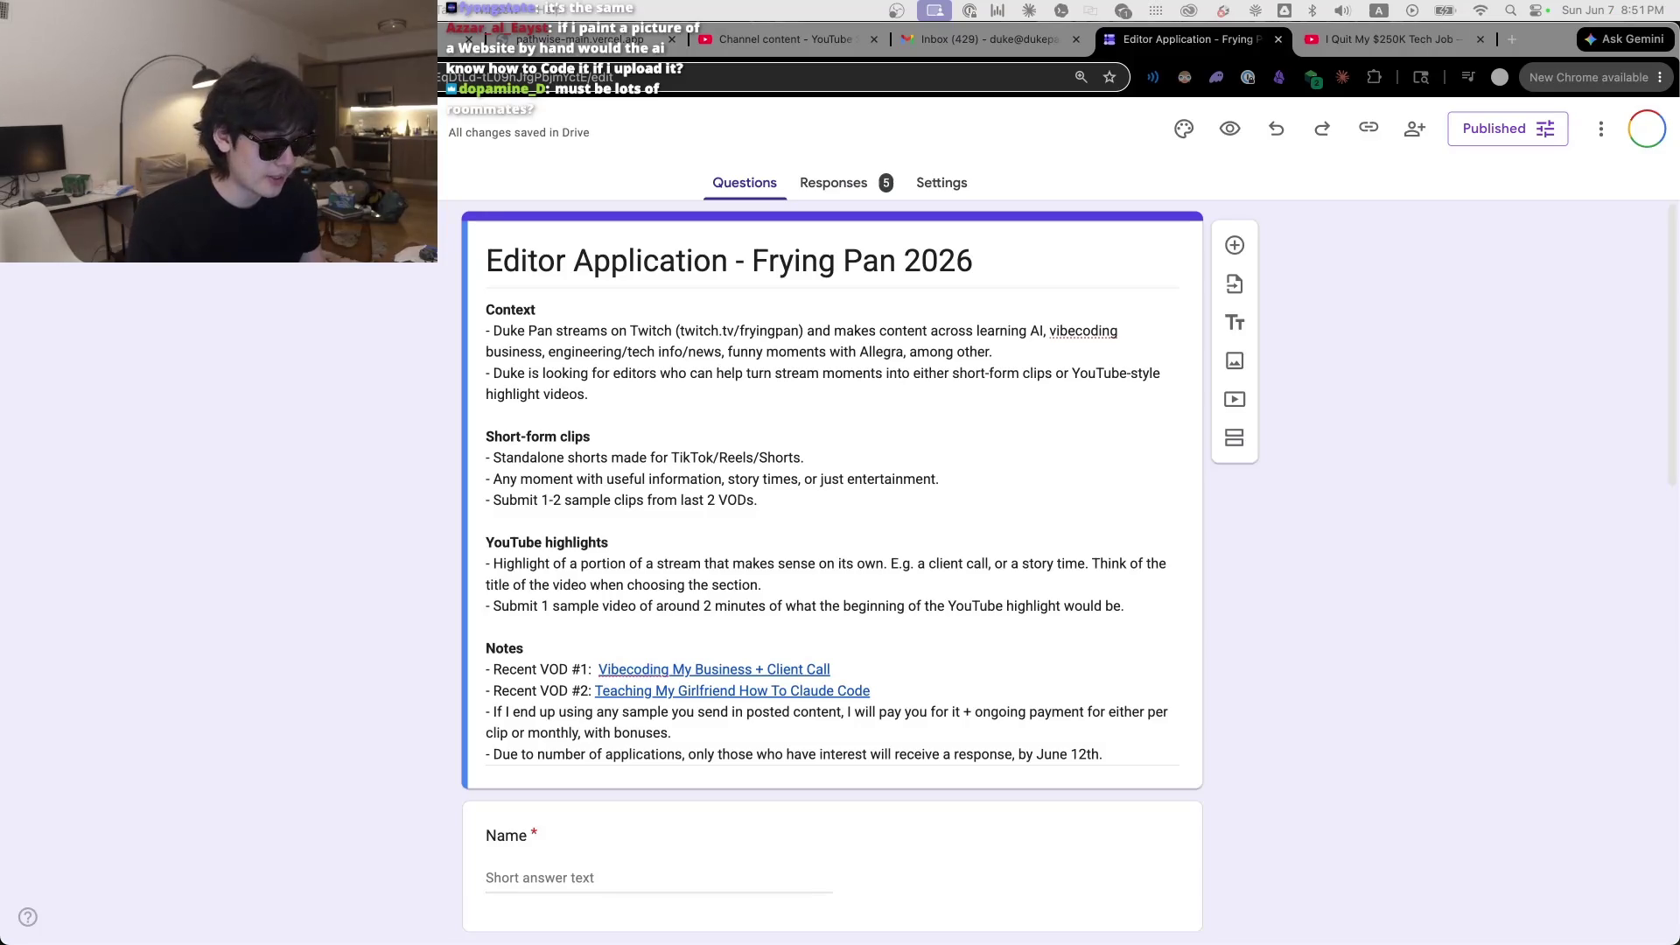
{"action": "key", "text": "XF86AudioRaiseVolume"}
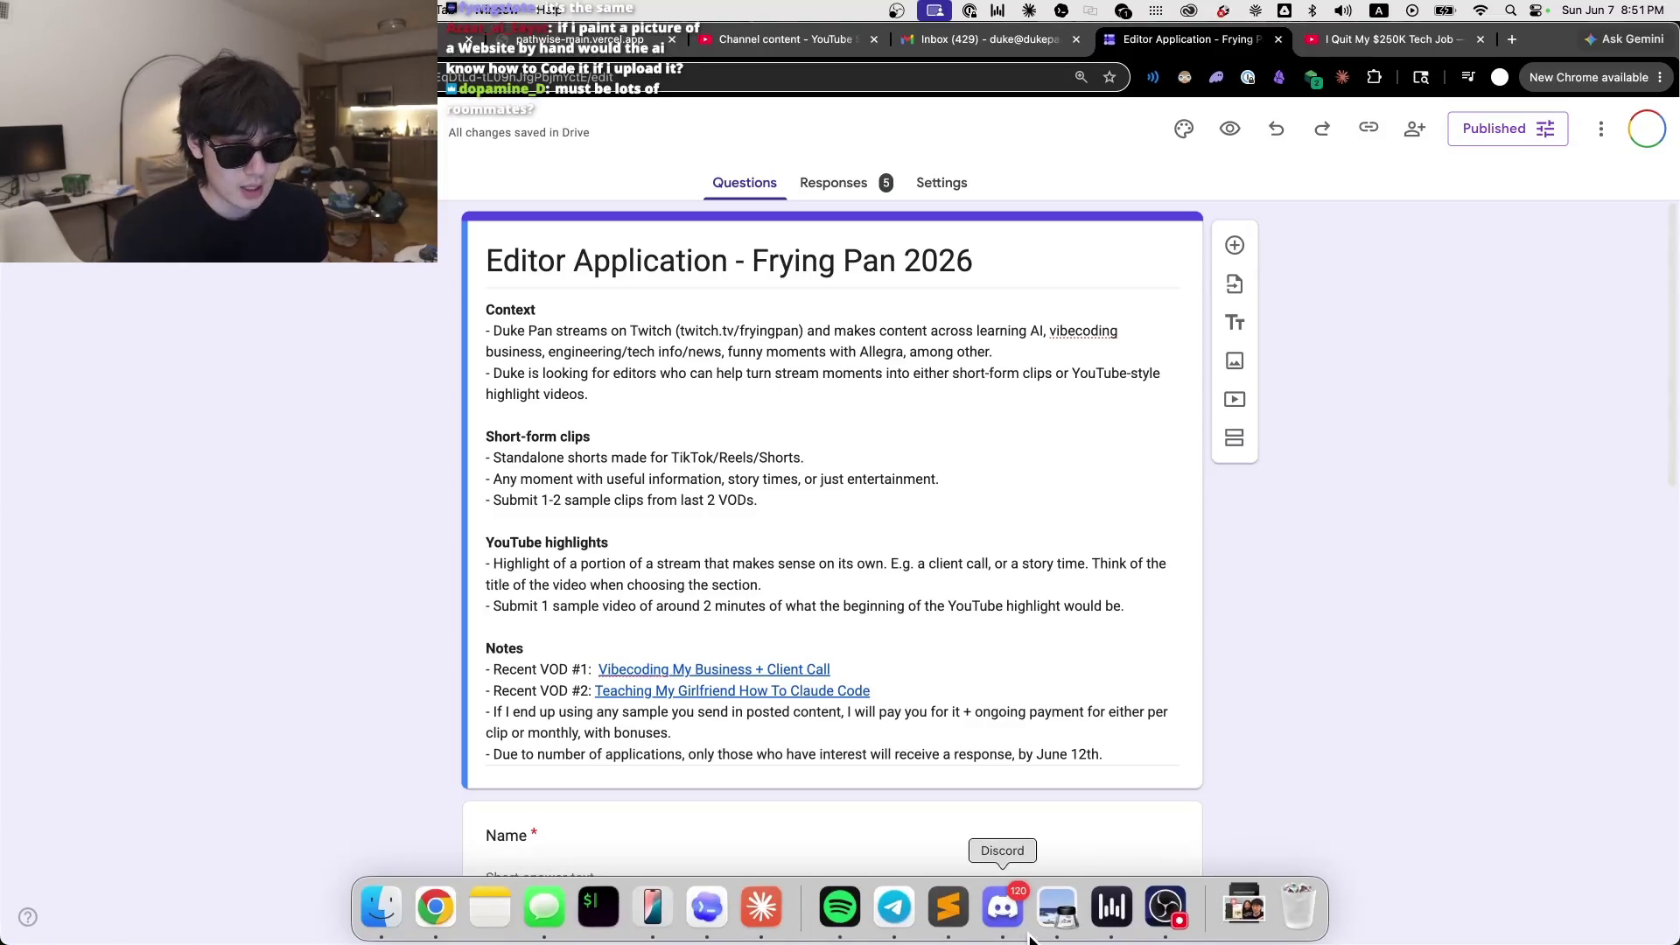
{"action": "left_click", "coordinate": [707, 909]}
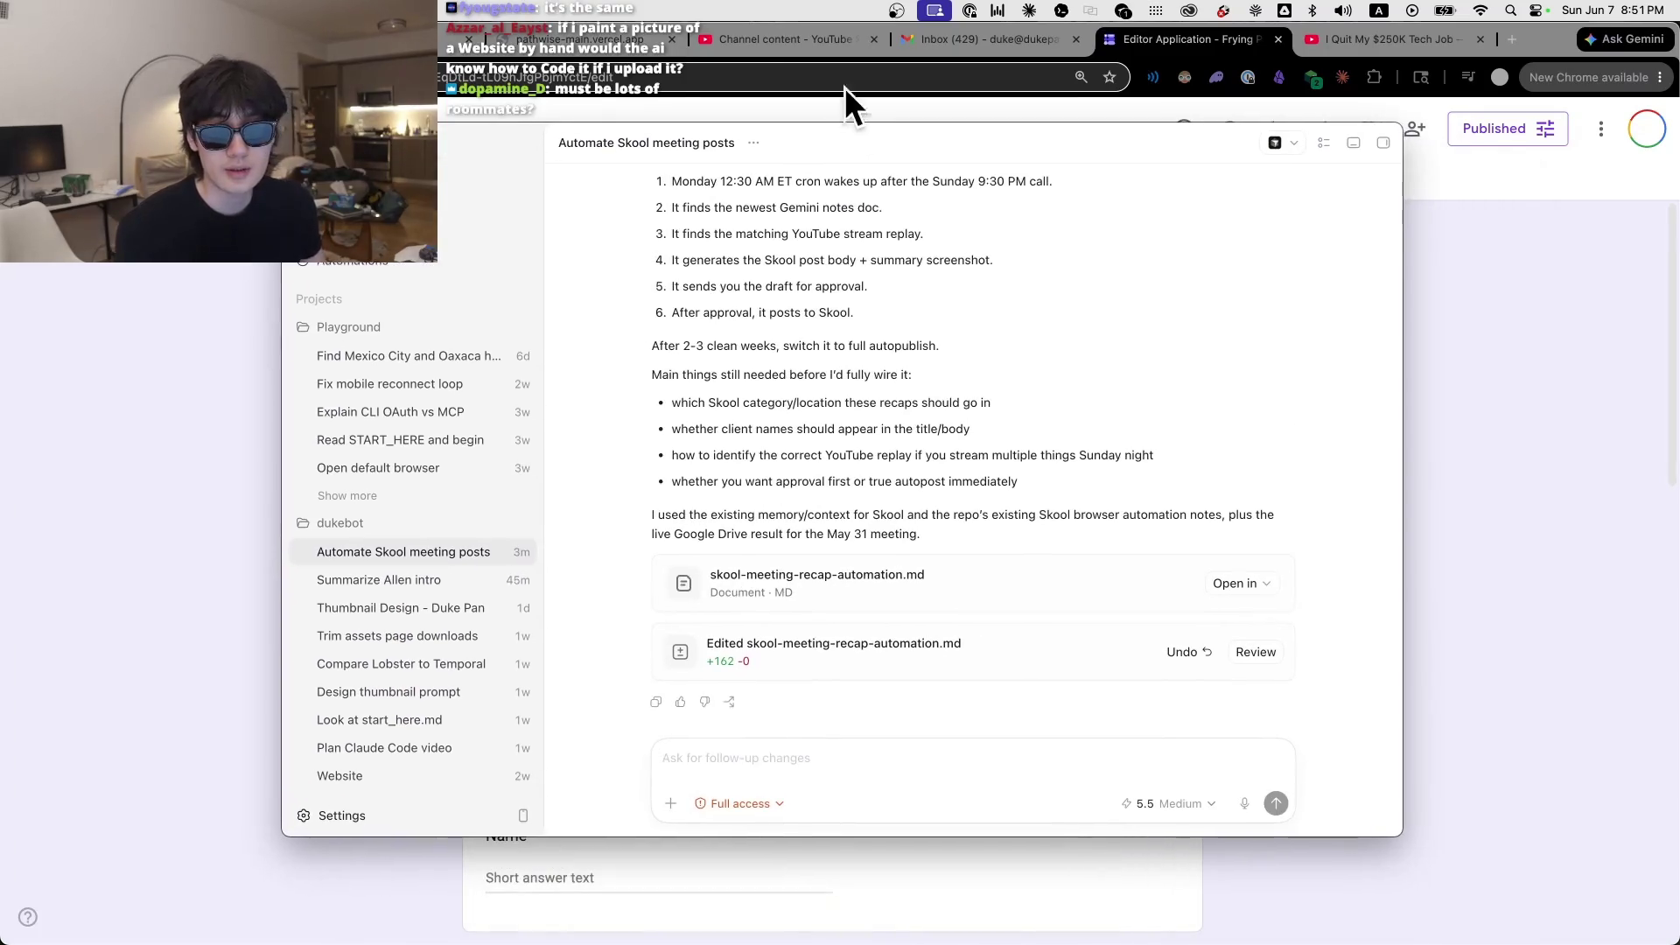
{"action": "left_click", "coordinate": [573, 39]}
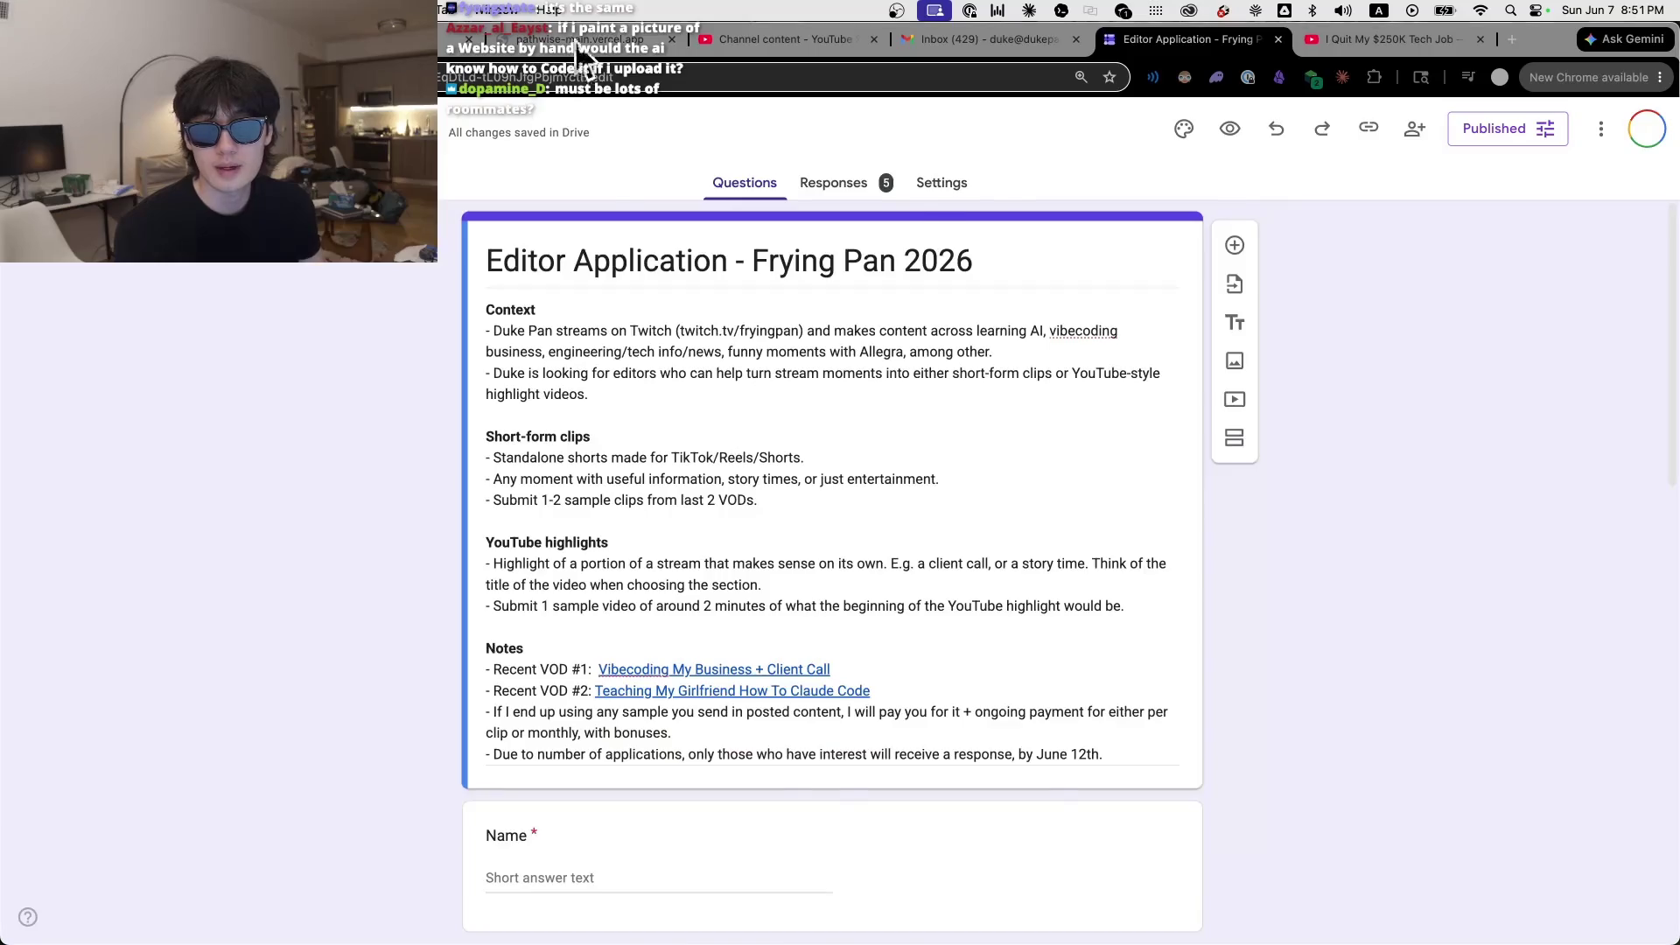
{"action": "left_click", "coordinate": [792, 39]}
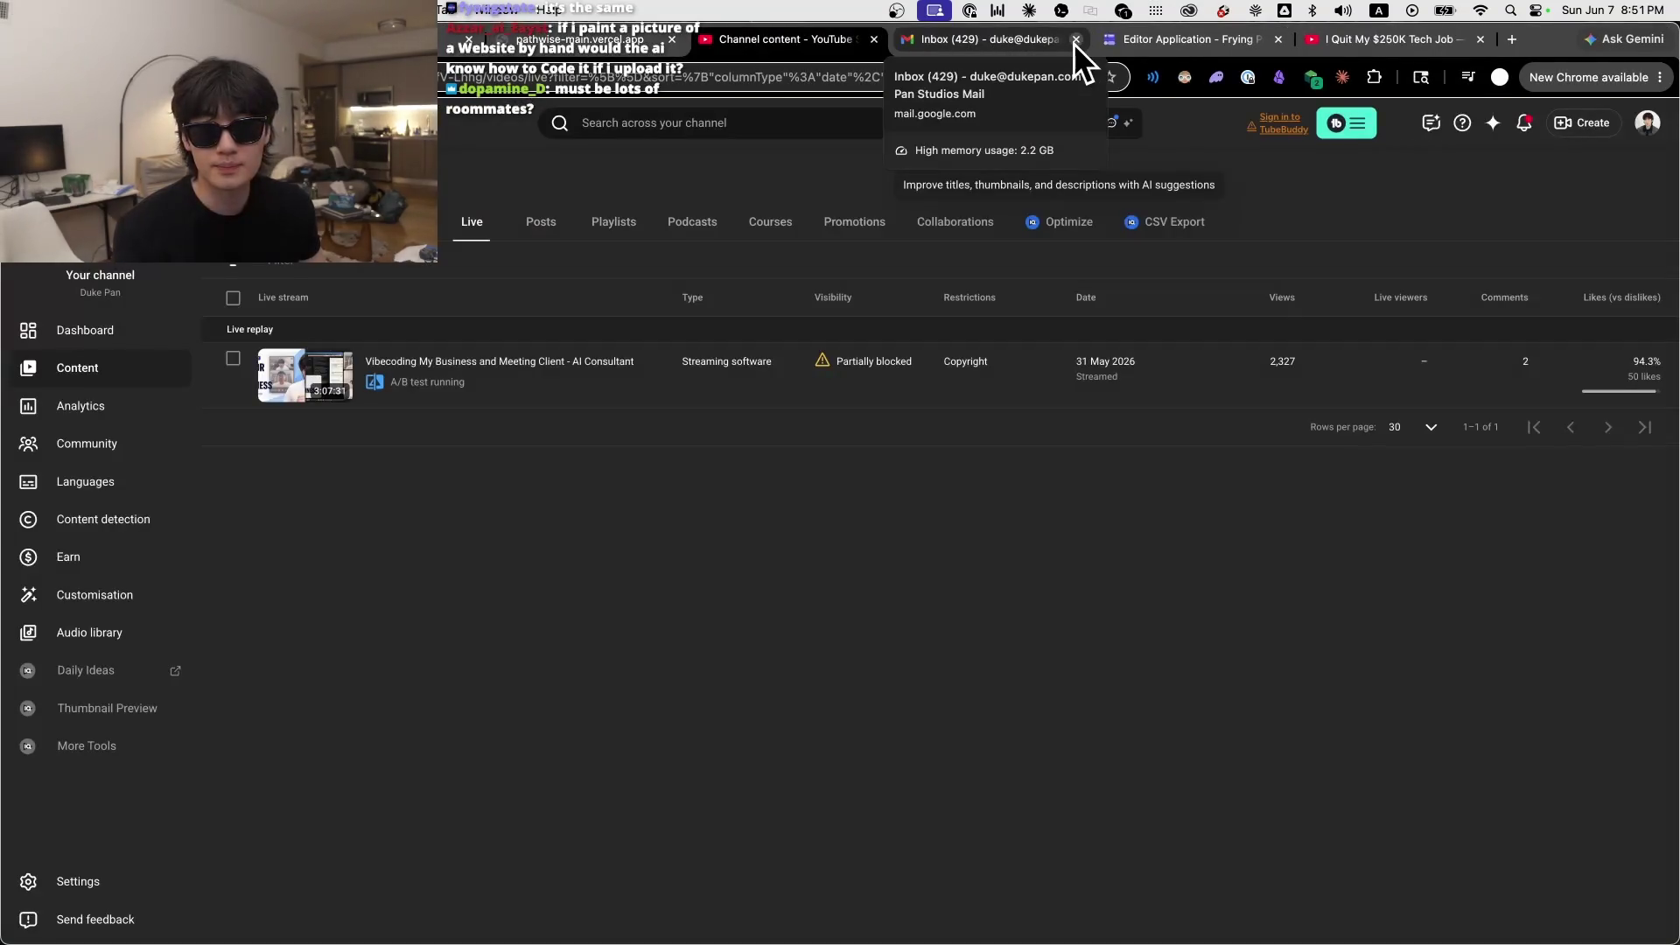
{"action": "key", "text": "ctrl+shift+Tab"}
{"action": "key", "text": "ctrl+shift+Tab"}
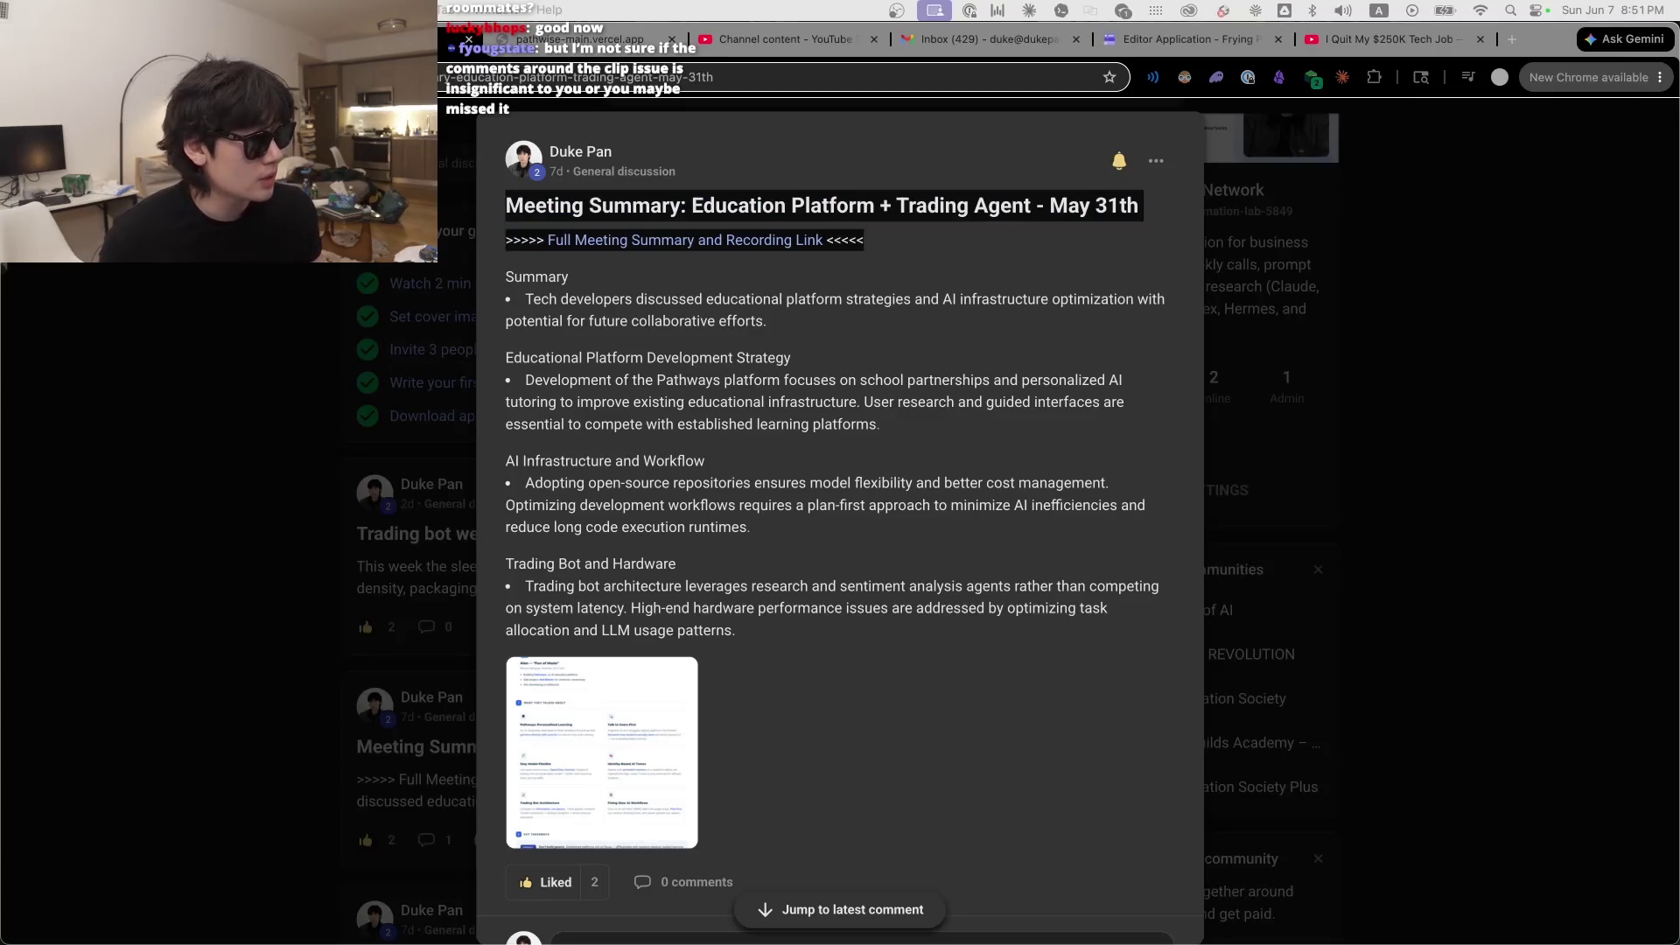
Step: Drag the live chat popout off the screen
{"action": "left_click_drag", "start_coordinate": [959, 224], "coordinate": [769, 207]}
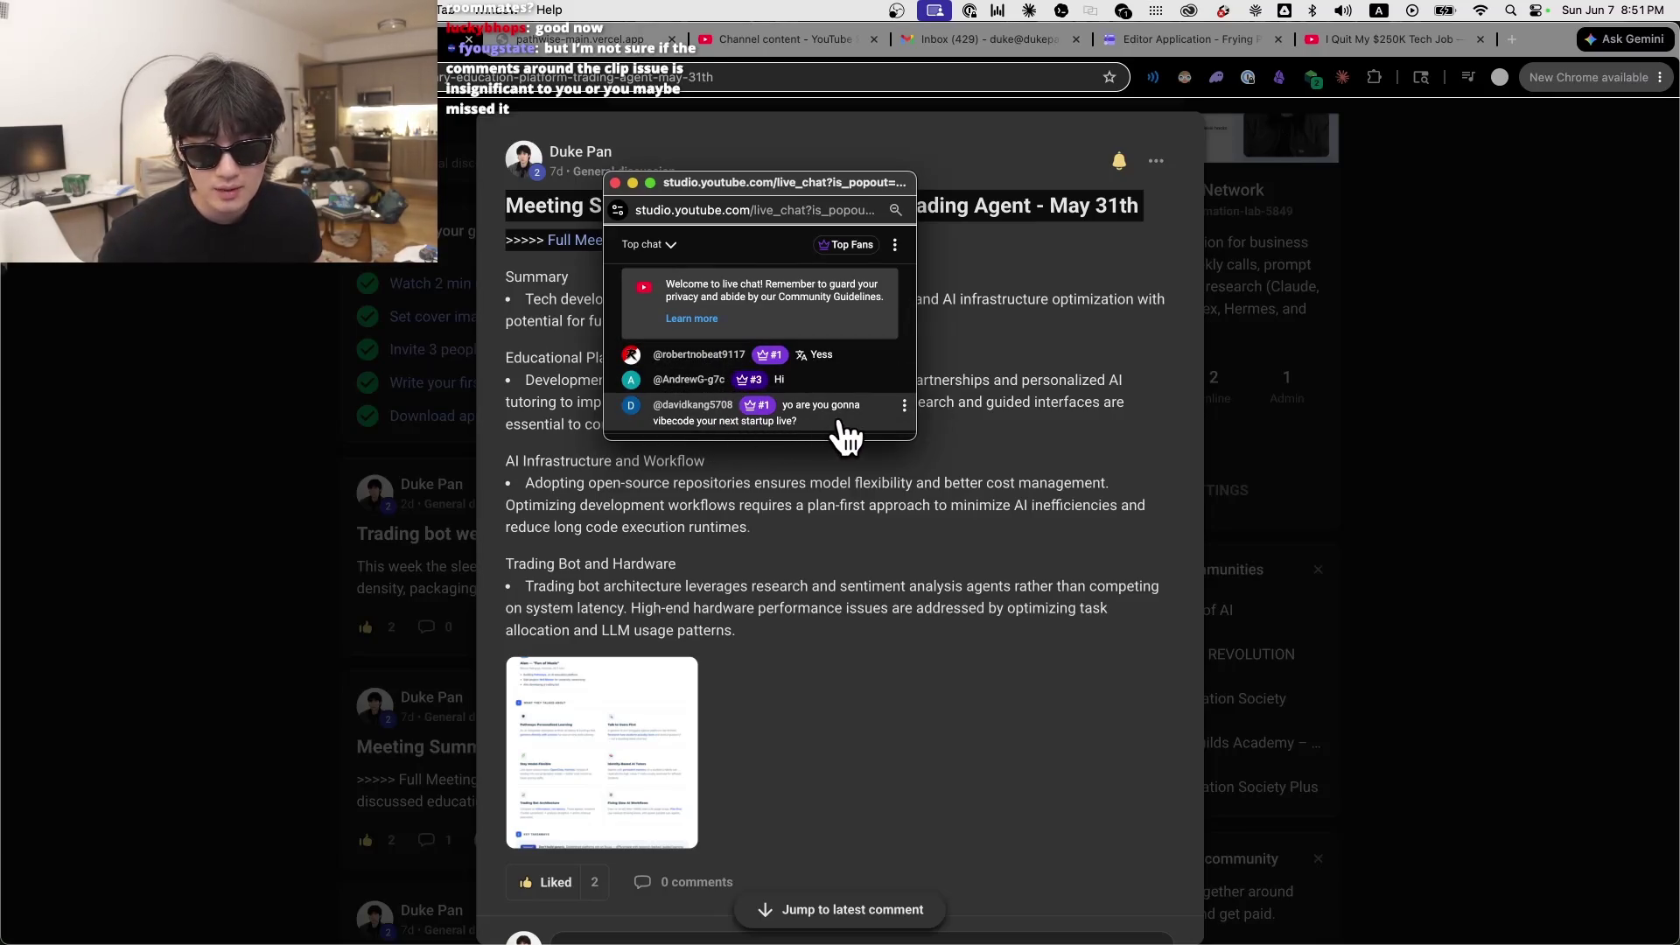
{"action": "scroll", "coordinate": [836, 418], "scroll_direction": "up", "scroll_amount": 1}
{"action": "left_click_drag", "start_coordinate": [739, 188], "coordinate": [1679, 132]}
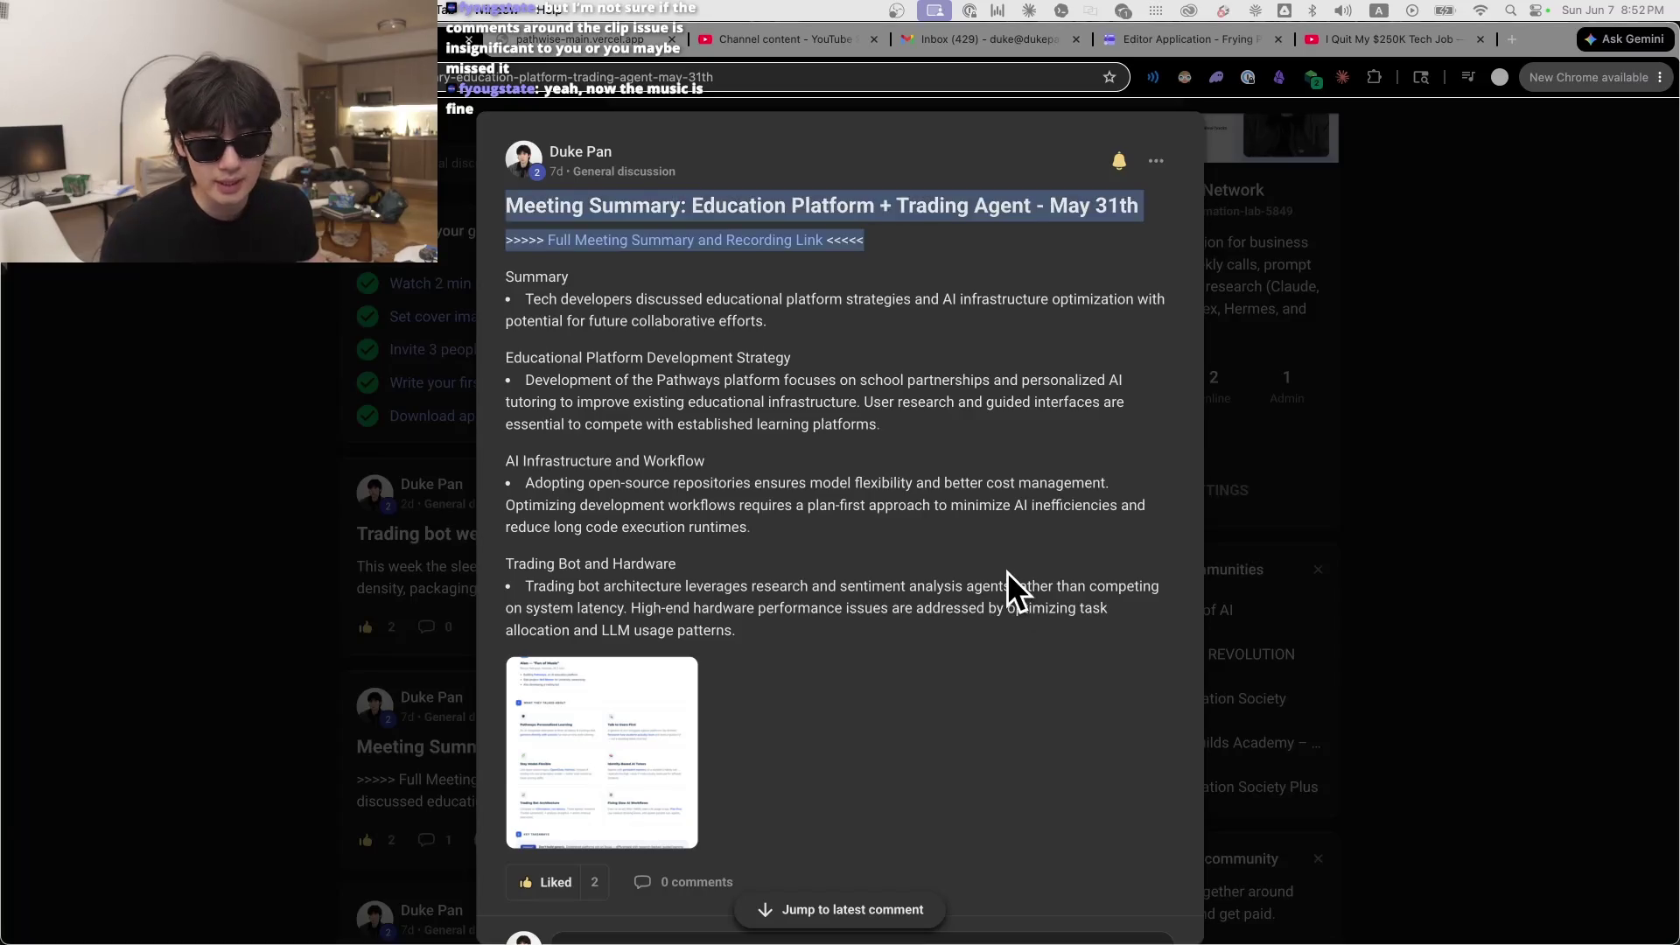
Step: Select the post's summary text from Summary onward, then switch to the Codex automation chat
{"action": "scroll", "coordinate": [1005, 593], "scroll_direction": "down", "scroll_amount": 3}
{"action": "scroll", "coordinate": [855, 476], "scroll_direction": "up", "scroll_amount": 3}
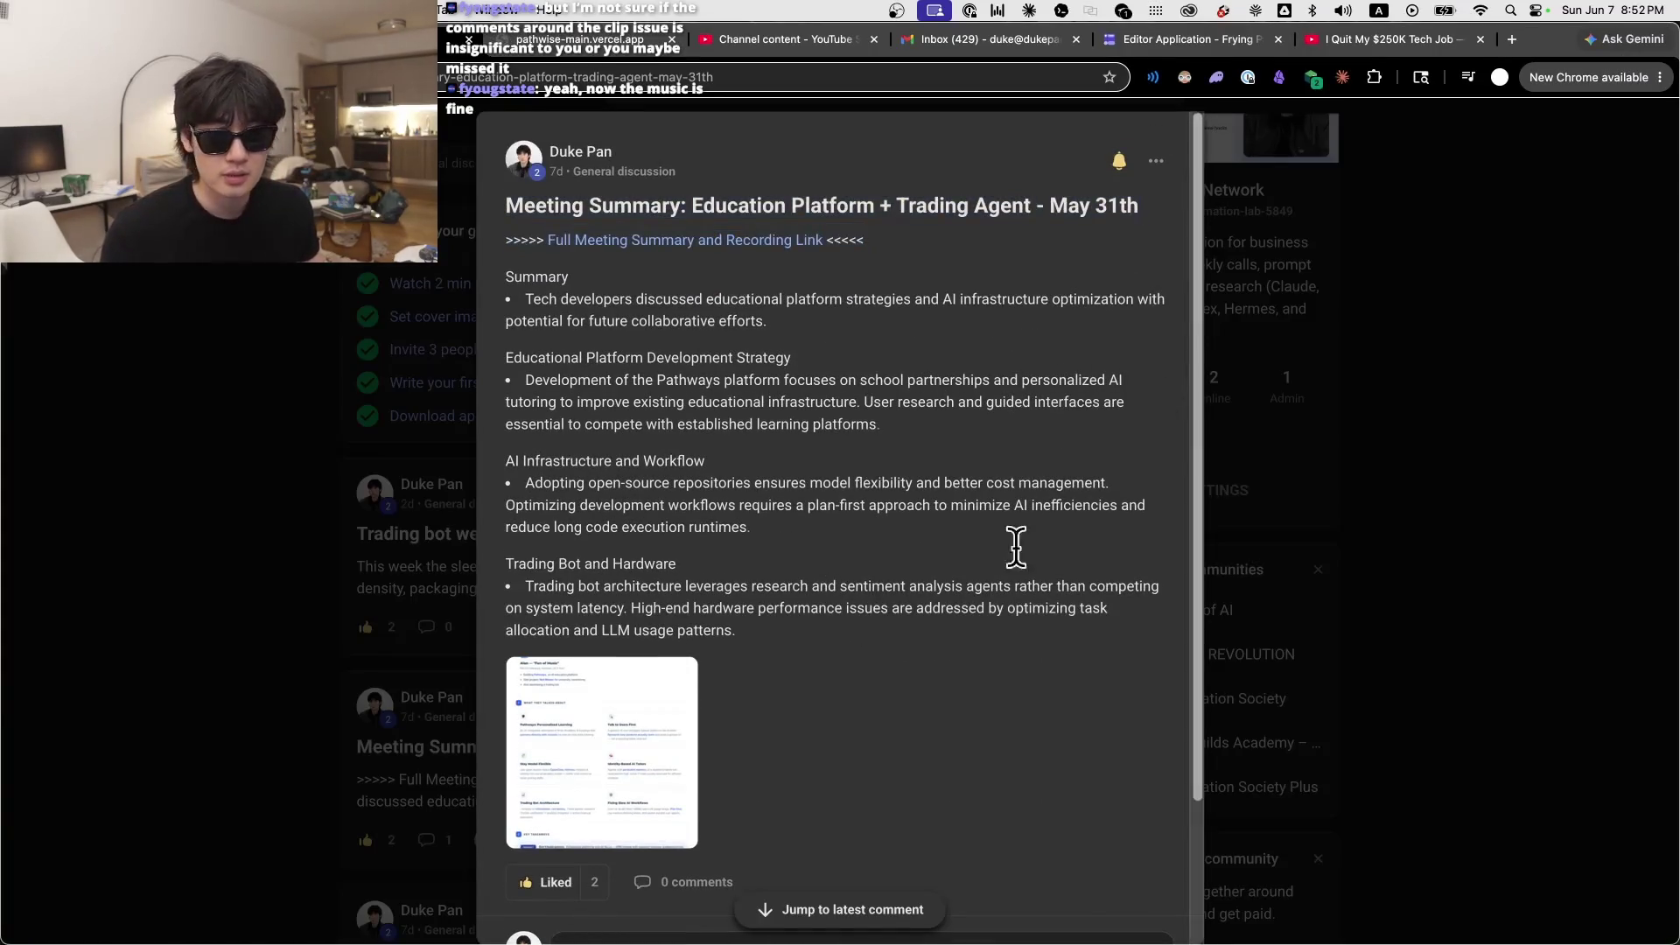
{"action": "scroll", "coordinate": [1099, 464], "scroll_direction": "down", "scroll_amount": 3}
{"action": "scroll", "coordinate": [901, 375], "scroll_direction": "up", "scroll_amount": 3}
{"action": "mouse_move", "coordinate": [506, 276]}
{"action": "left_mouse_down"}
{"action": "mouse_move", "coordinate": [705, 462]}
{"action": "mouse_move", "coordinate": [1012, 586]}
{"action": "left_mouse_up"}
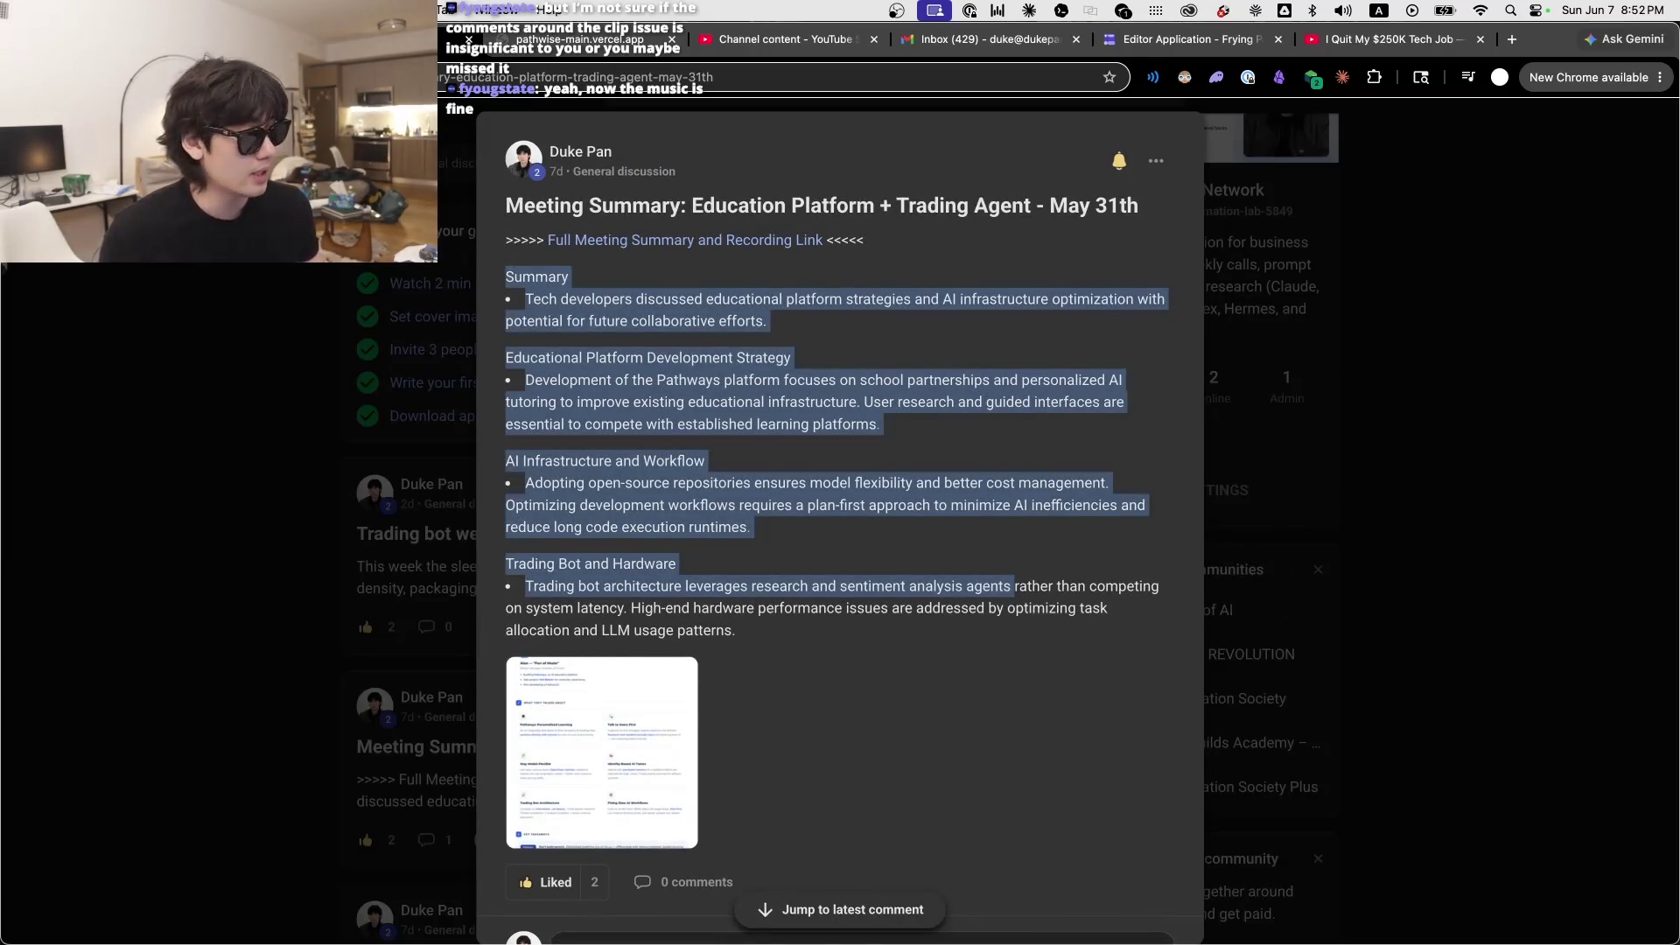
{"action": "key", "text": "super+Tab"}
{"action": "scroll", "coordinate": [988, 459], "scroll_direction": "up", "scroll_amount": 5}
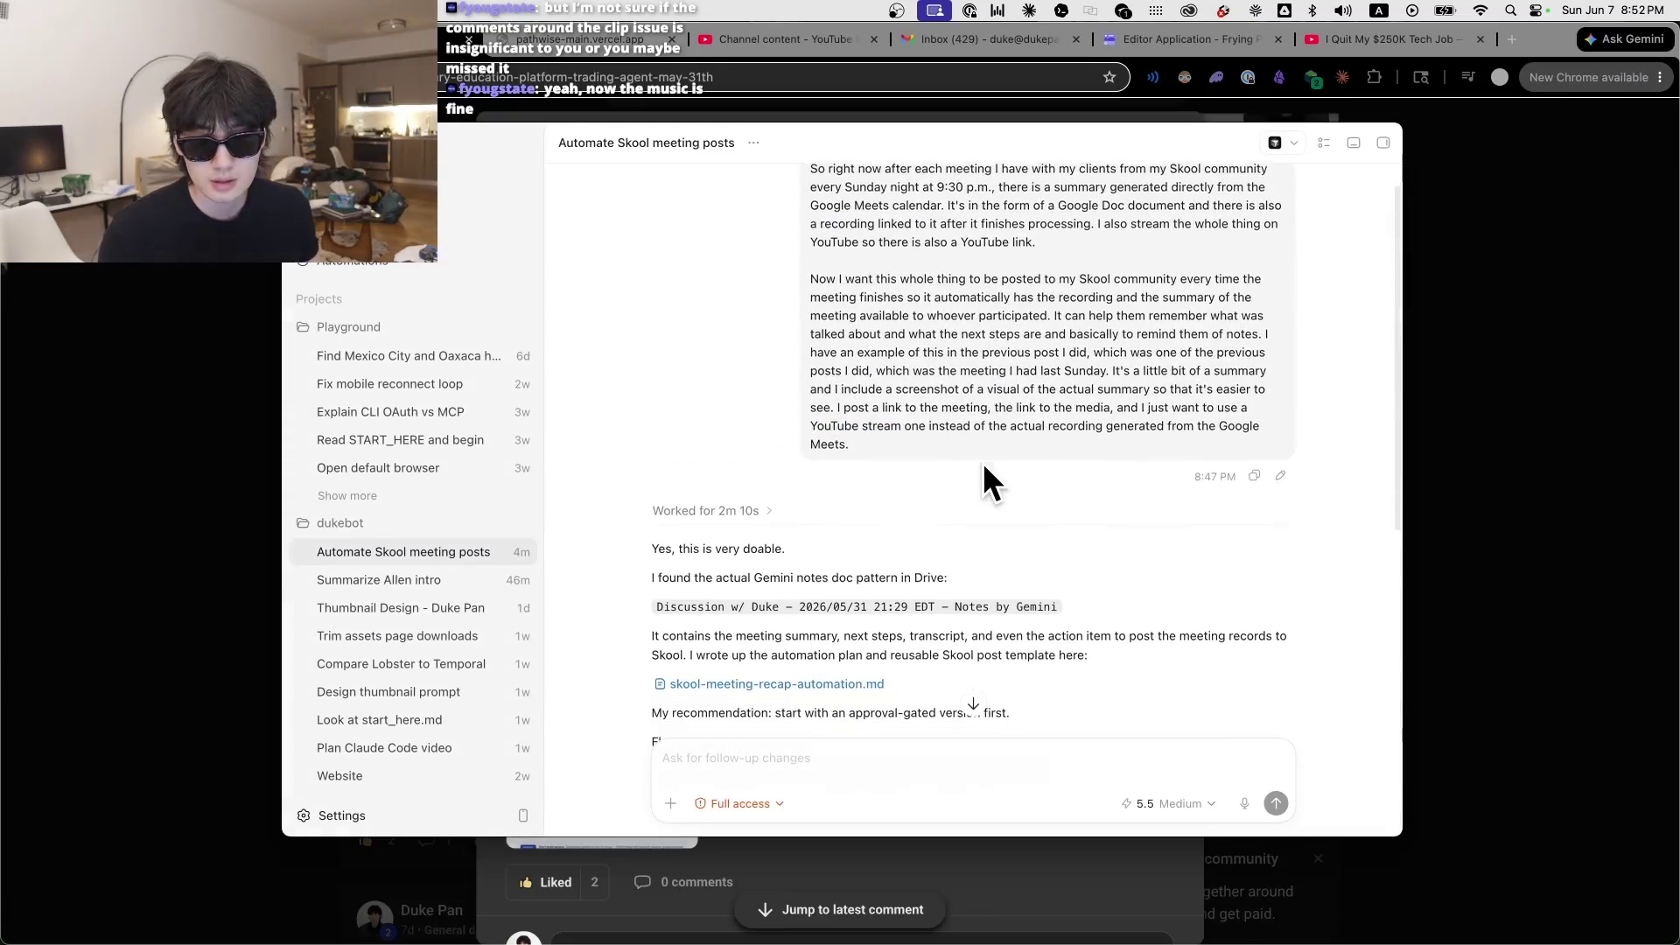
Step: Enlarge the Codex chat window and scroll down to its reply
{"action": "left_click_drag", "start_coordinate": [1099, 124], "coordinate": [1099, 24]}
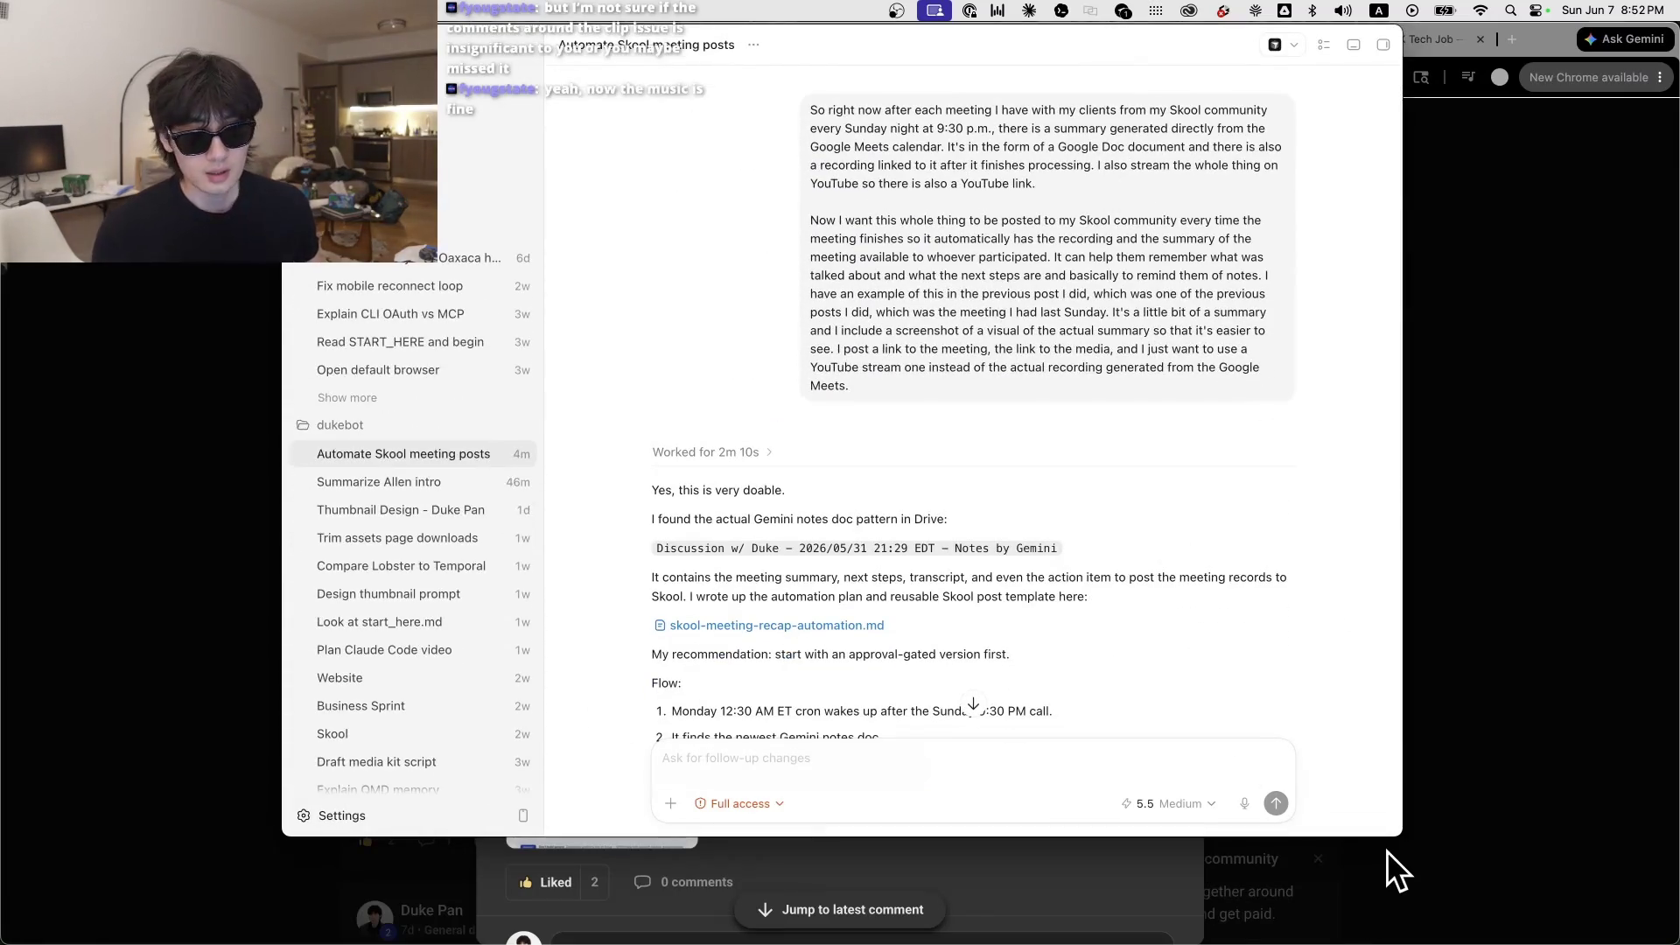
{"action": "left_click_drag", "start_coordinate": [1398, 838], "coordinate": [1426, 944]}
{"action": "scroll", "coordinate": [855, 538], "scroll_direction": "down", "scroll_amount": 3}
{"action": "mouse_move", "coordinate": [687, 388]}
{"action": "left_mouse_down"}
{"action": "mouse_move", "coordinate": [964, 479]}
{"action": "mouse_move", "coordinate": [1069, 595]}
{"action": "left_mouse_up"}
{"action": "scroll", "coordinate": [1068, 595], "scroll_direction": "down", "scroll_amount": 5}
{"action": "left_click", "coordinate": [1068, 595]}
Step: Highlight the recommendation, the newest Gemini notes doc step, and all six Flow steps
{"action": "mouse_move", "coordinate": [665, 230]}
{"action": "left_mouse_down"}
{"action": "mouse_move", "coordinate": [844, 257]}
{"action": "mouse_move", "coordinate": [896, 323]}
{"action": "left_mouse_up"}
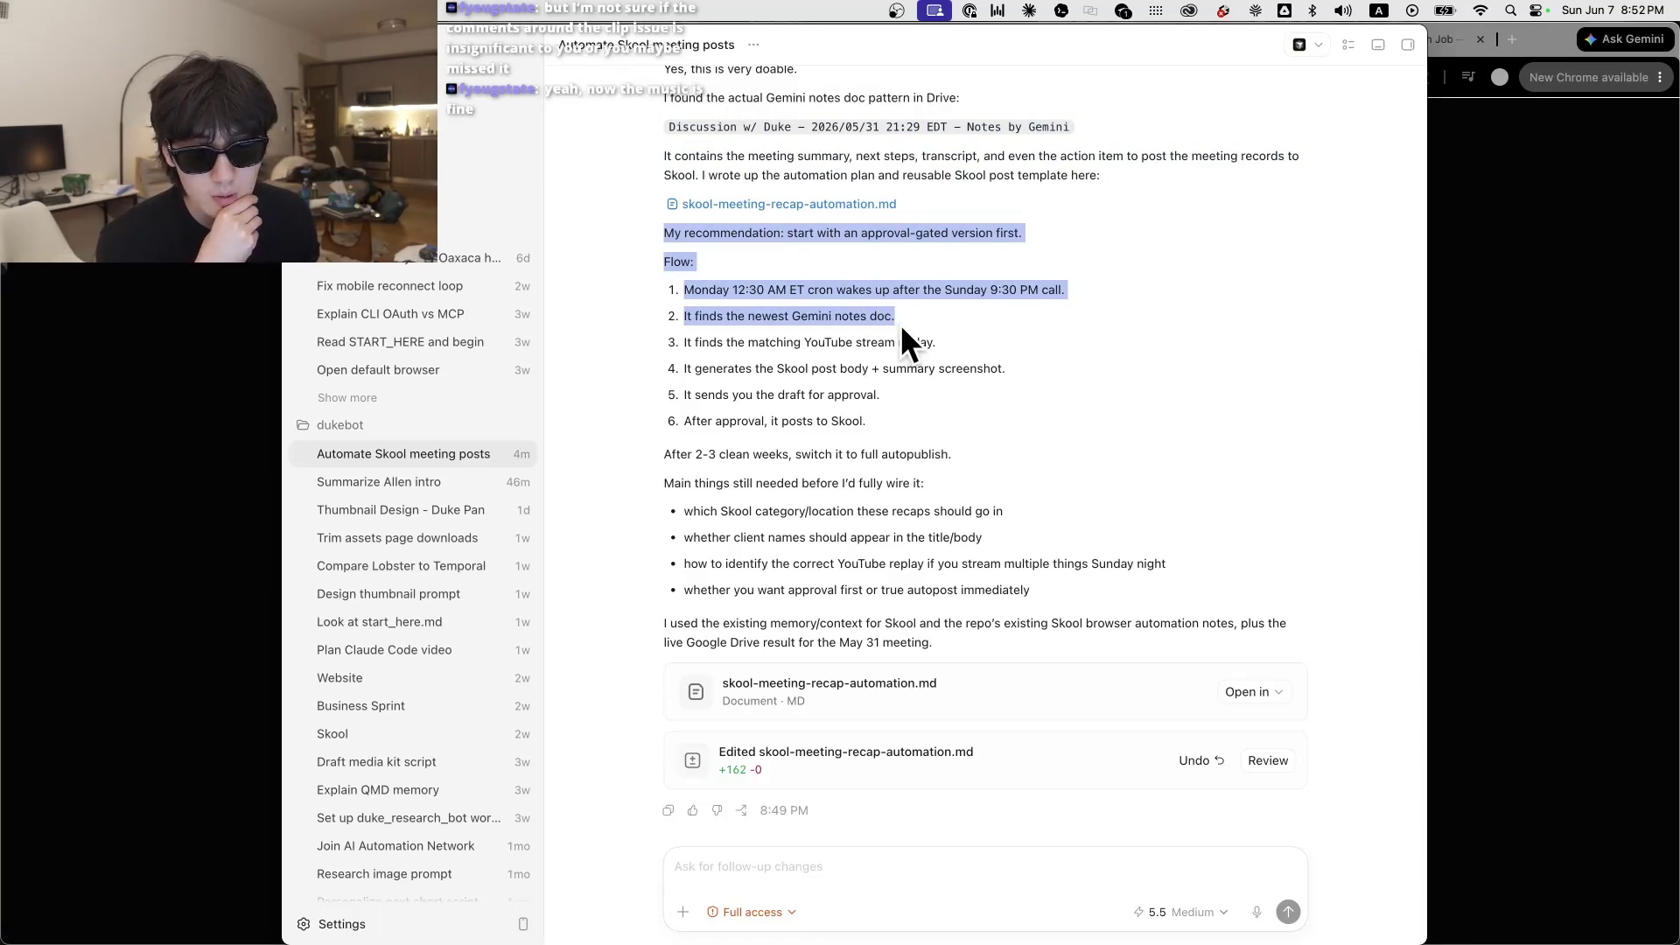
{"action": "left_click", "coordinate": [902, 324]}
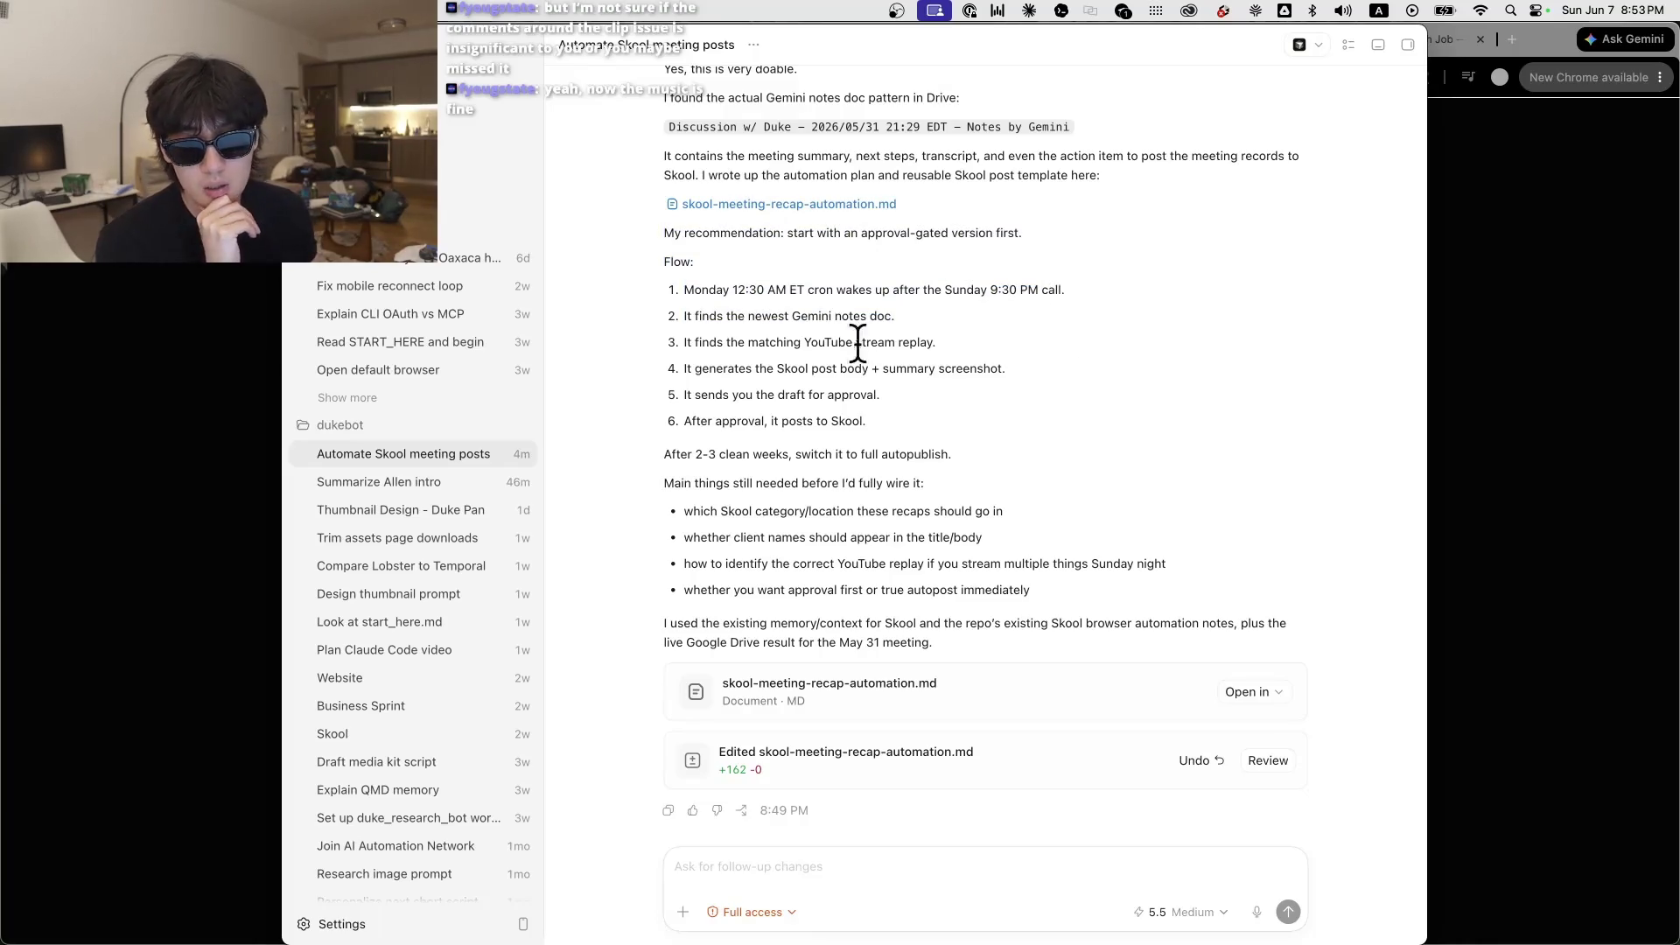
{"action": "left_click_drag", "start_coordinate": [653, 319], "coordinate": [893, 319]}
{"action": "left_click", "coordinate": [926, 349]}
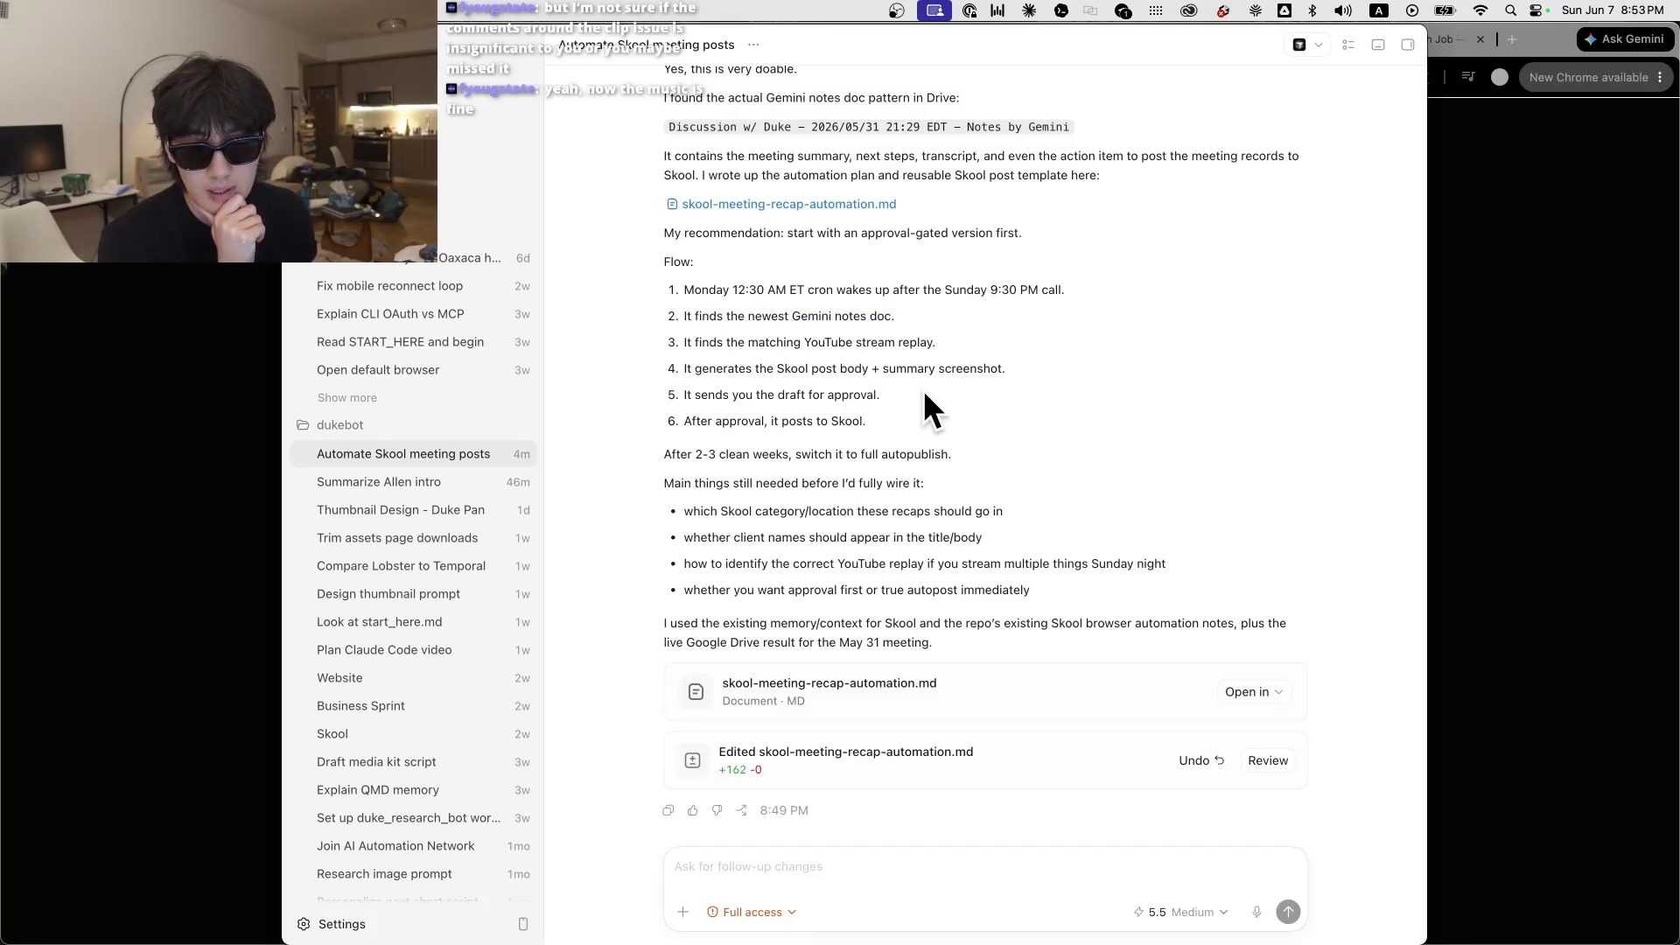
{"action": "left_click_drag", "start_coordinate": [915, 423], "coordinate": [723, 280]}
{"action": "left_click", "coordinate": [588, 140]}
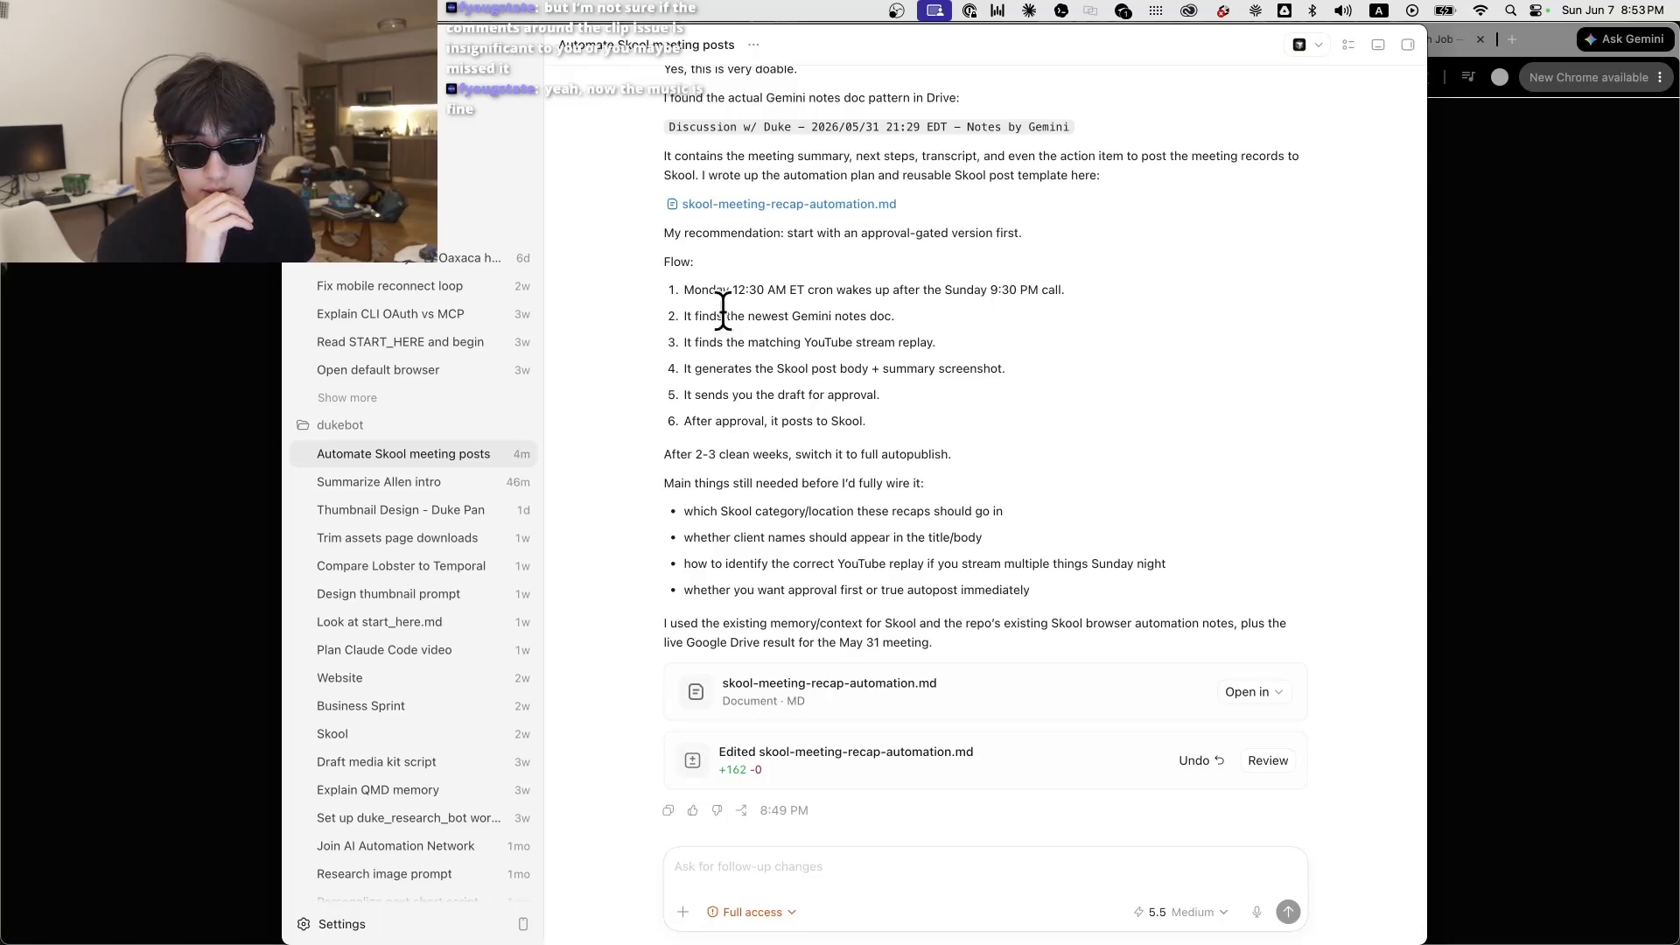
Step: Review Flow steps 1–4, highlighting the Monday 12:30 AM ET cron wake-up time
{"action": "mouse_move", "coordinate": [685, 297]}
{"action": "left_mouse_down"}
{"action": "mouse_move", "coordinate": [878, 303]}
{"action": "mouse_move", "coordinate": [909, 354]}
{"action": "left_mouse_up"}
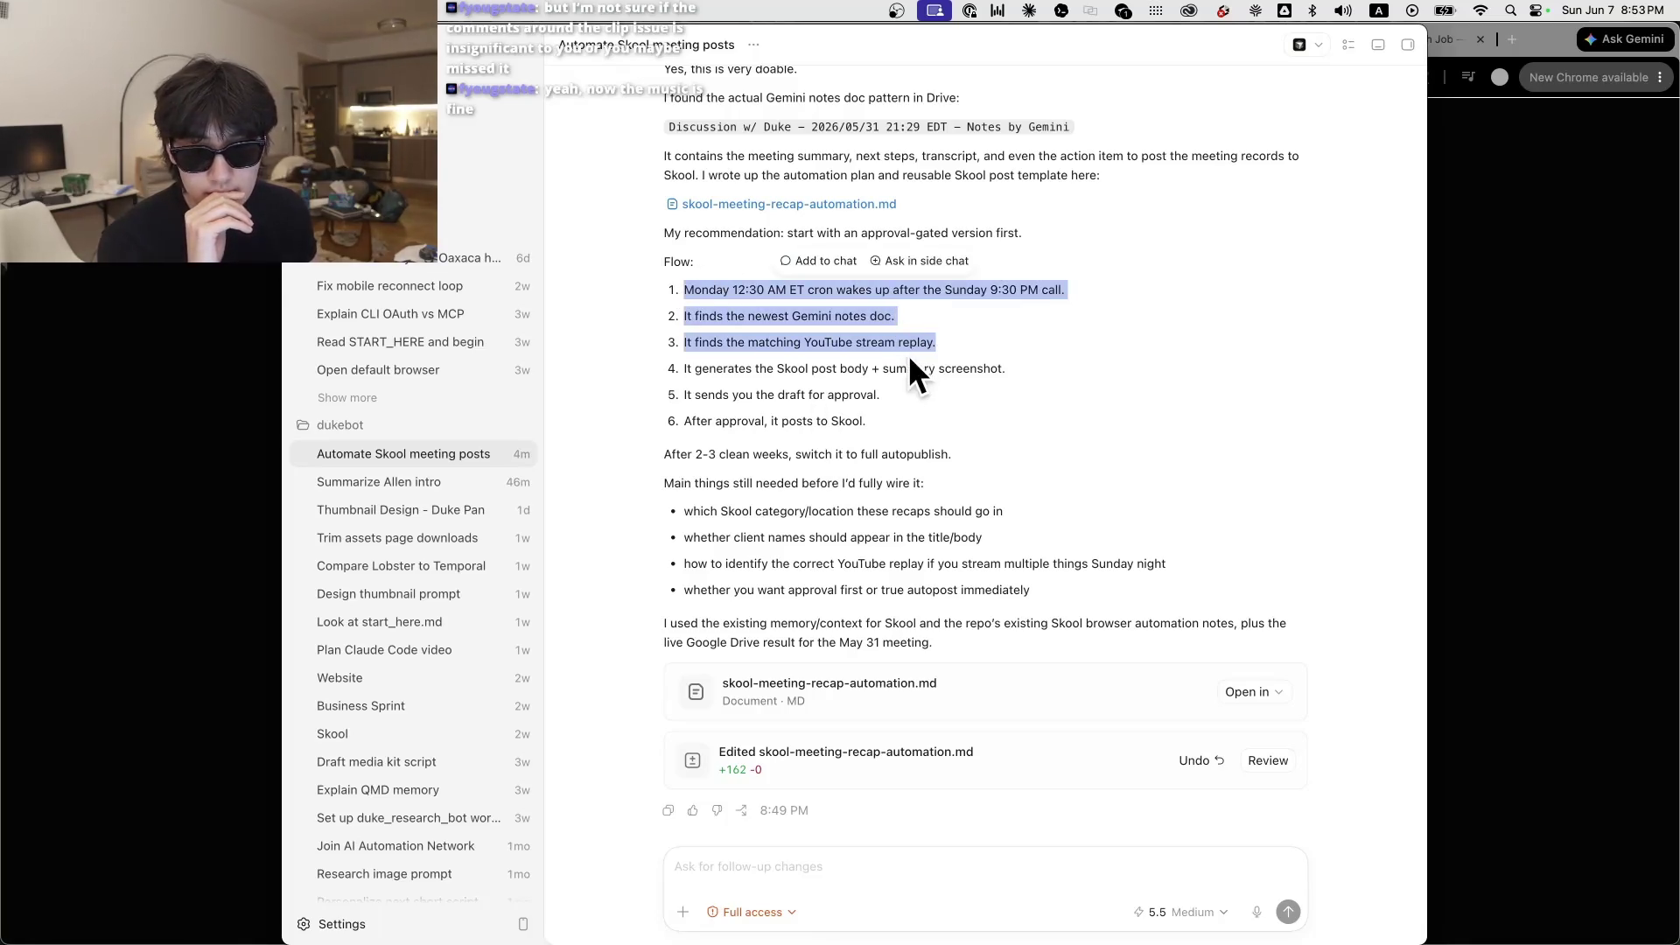
{"action": "left_click", "coordinate": [908, 354]}
{"action": "mouse_move", "coordinate": [711, 316]}
{"action": "left_mouse_down"}
{"action": "mouse_move", "coordinate": [847, 324]}
{"action": "mouse_move", "coordinate": [874, 357]}
{"action": "left_mouse_up"}
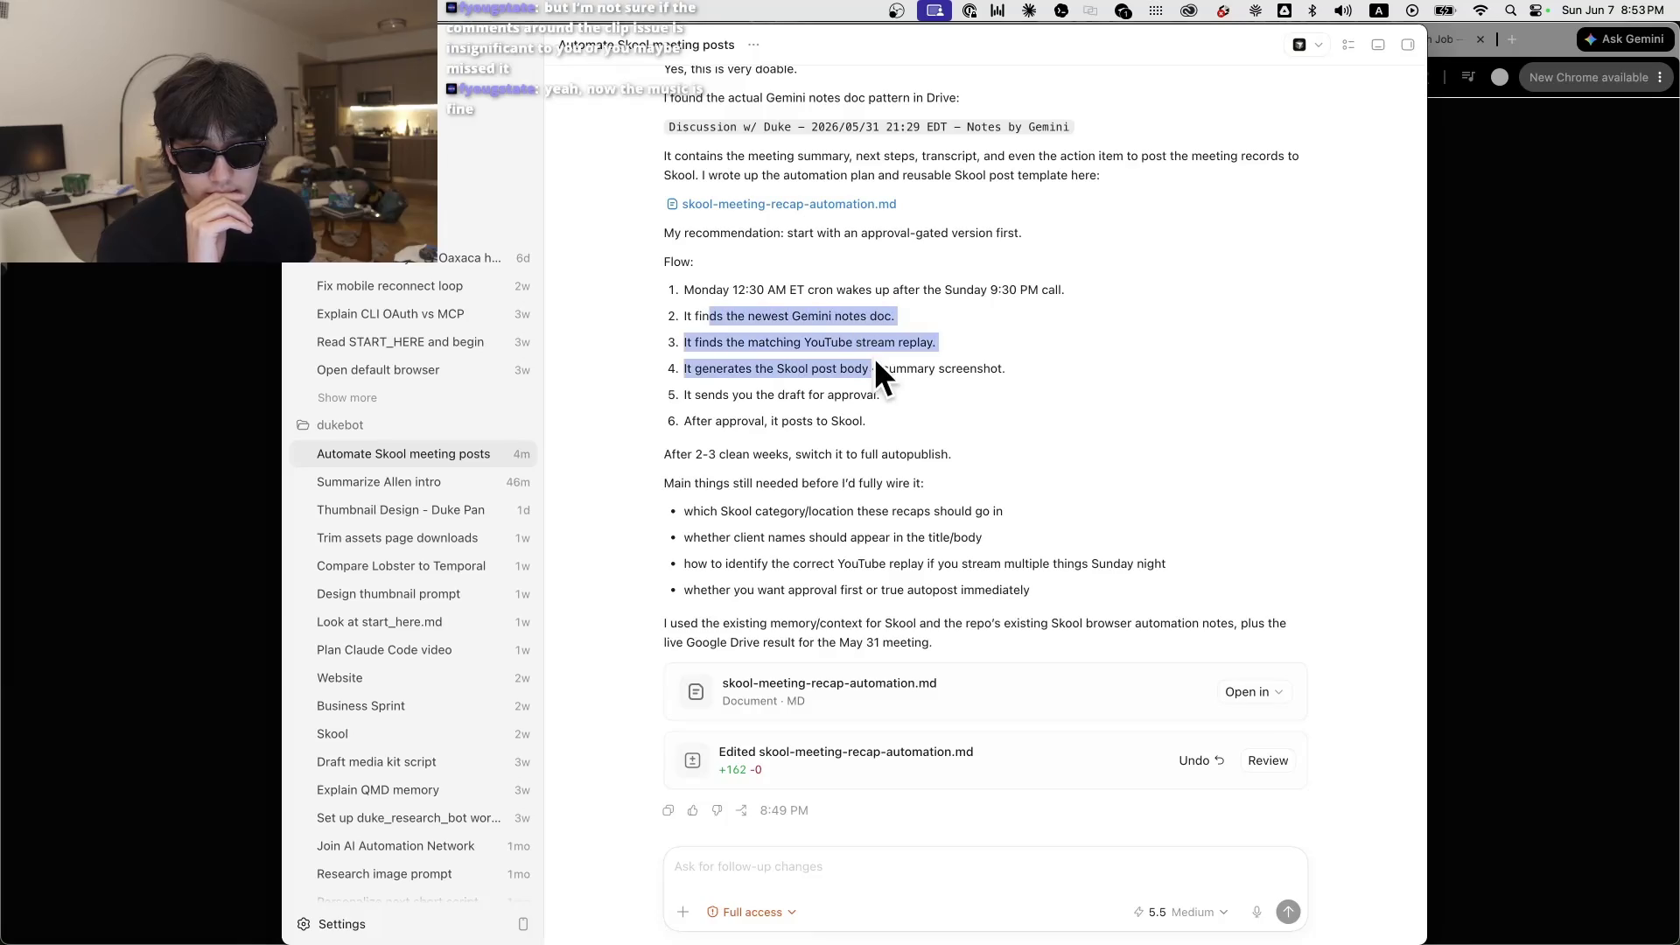
{"action": "left_click", "coordinate": [895, 413]}
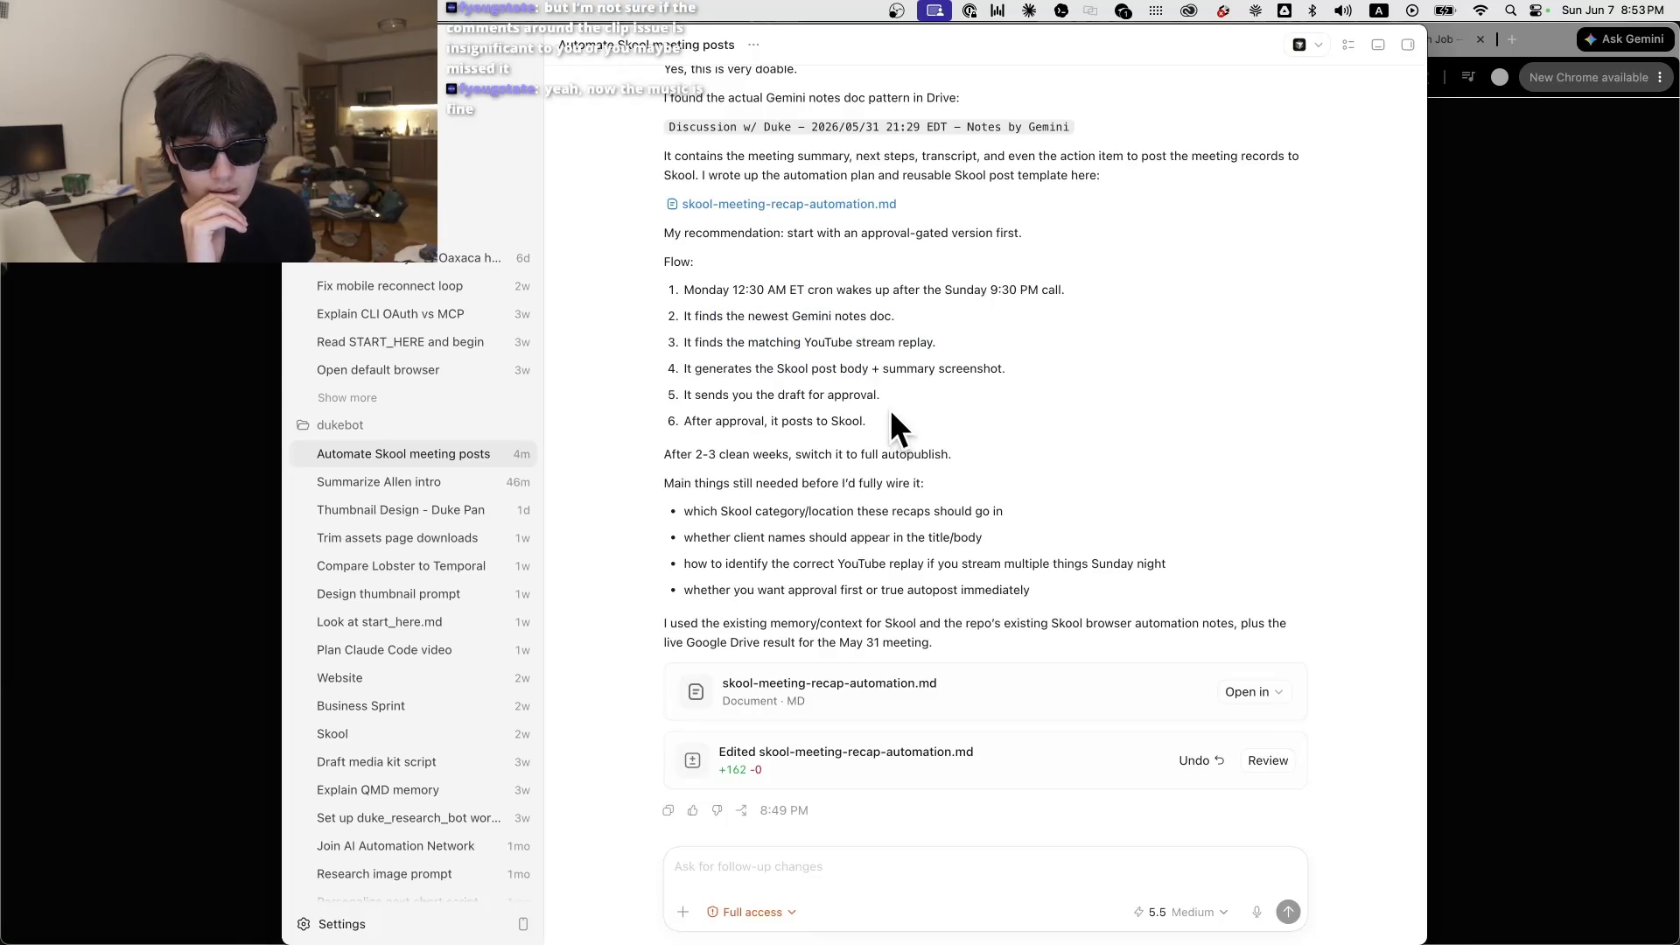
{"action": "left_click_drag", "start_coordinate": [683, 289], "coordinate": [867, 289]}
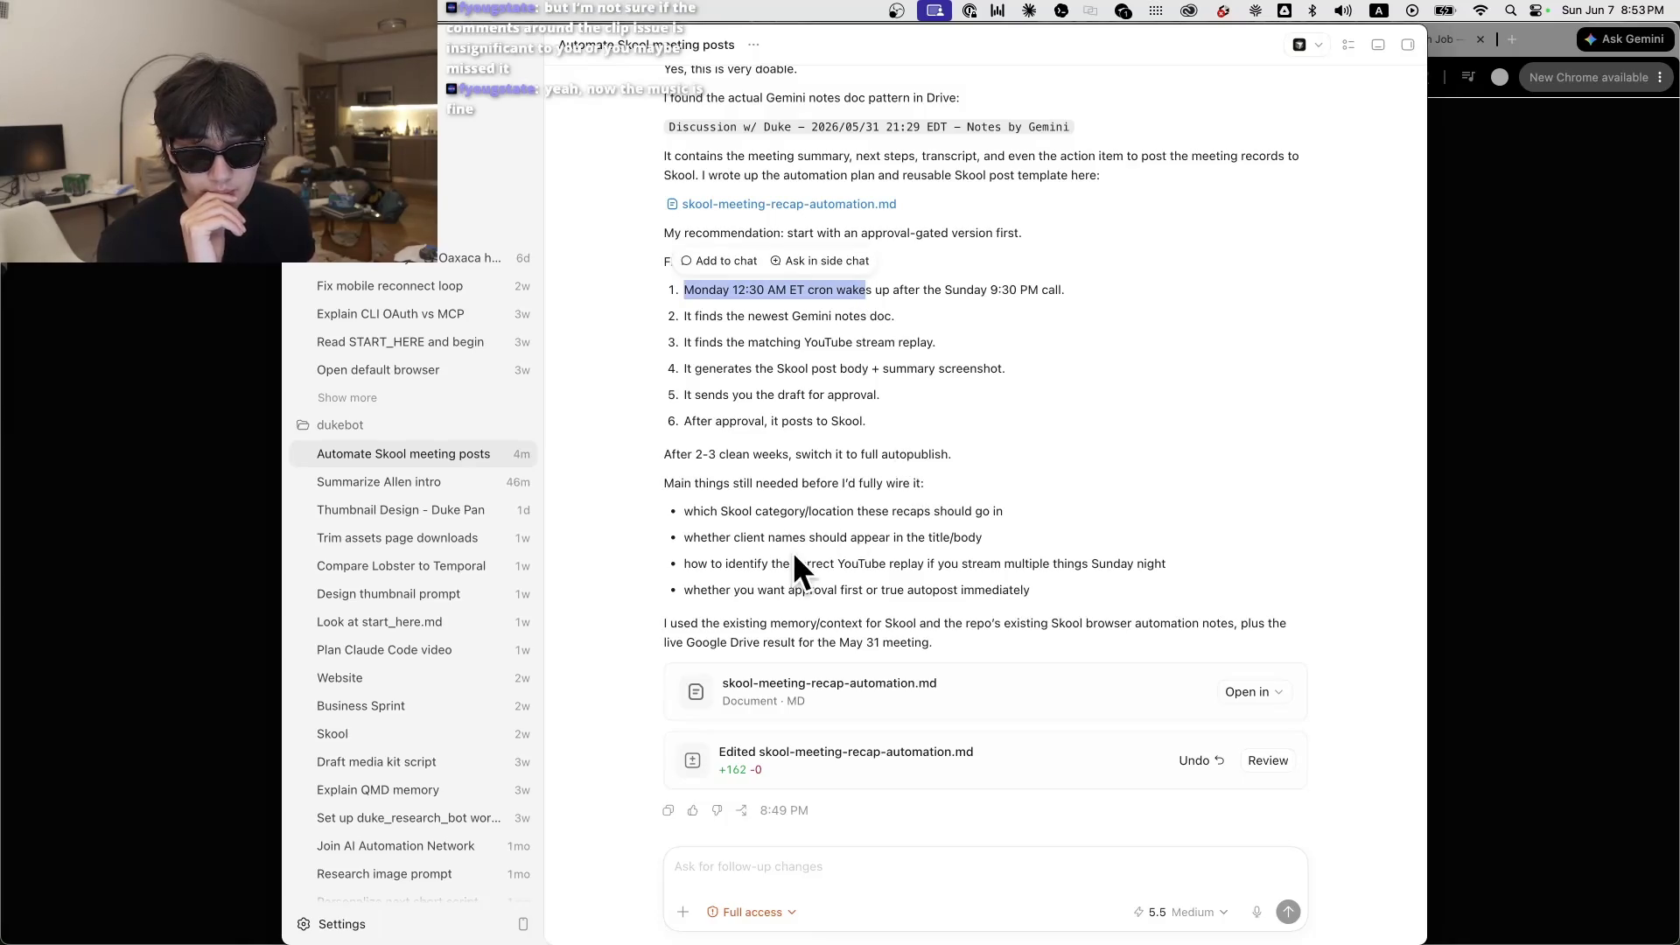
Step: Review the open questions: recap destination, client names, YouTube replay, approval, and existing Skool memory
{"action": "left_click_drag", "start_coordinate": [675, 483], "coordinate": [837, 488]}
{"action": "left_click", "coordinate": [837, 490]}
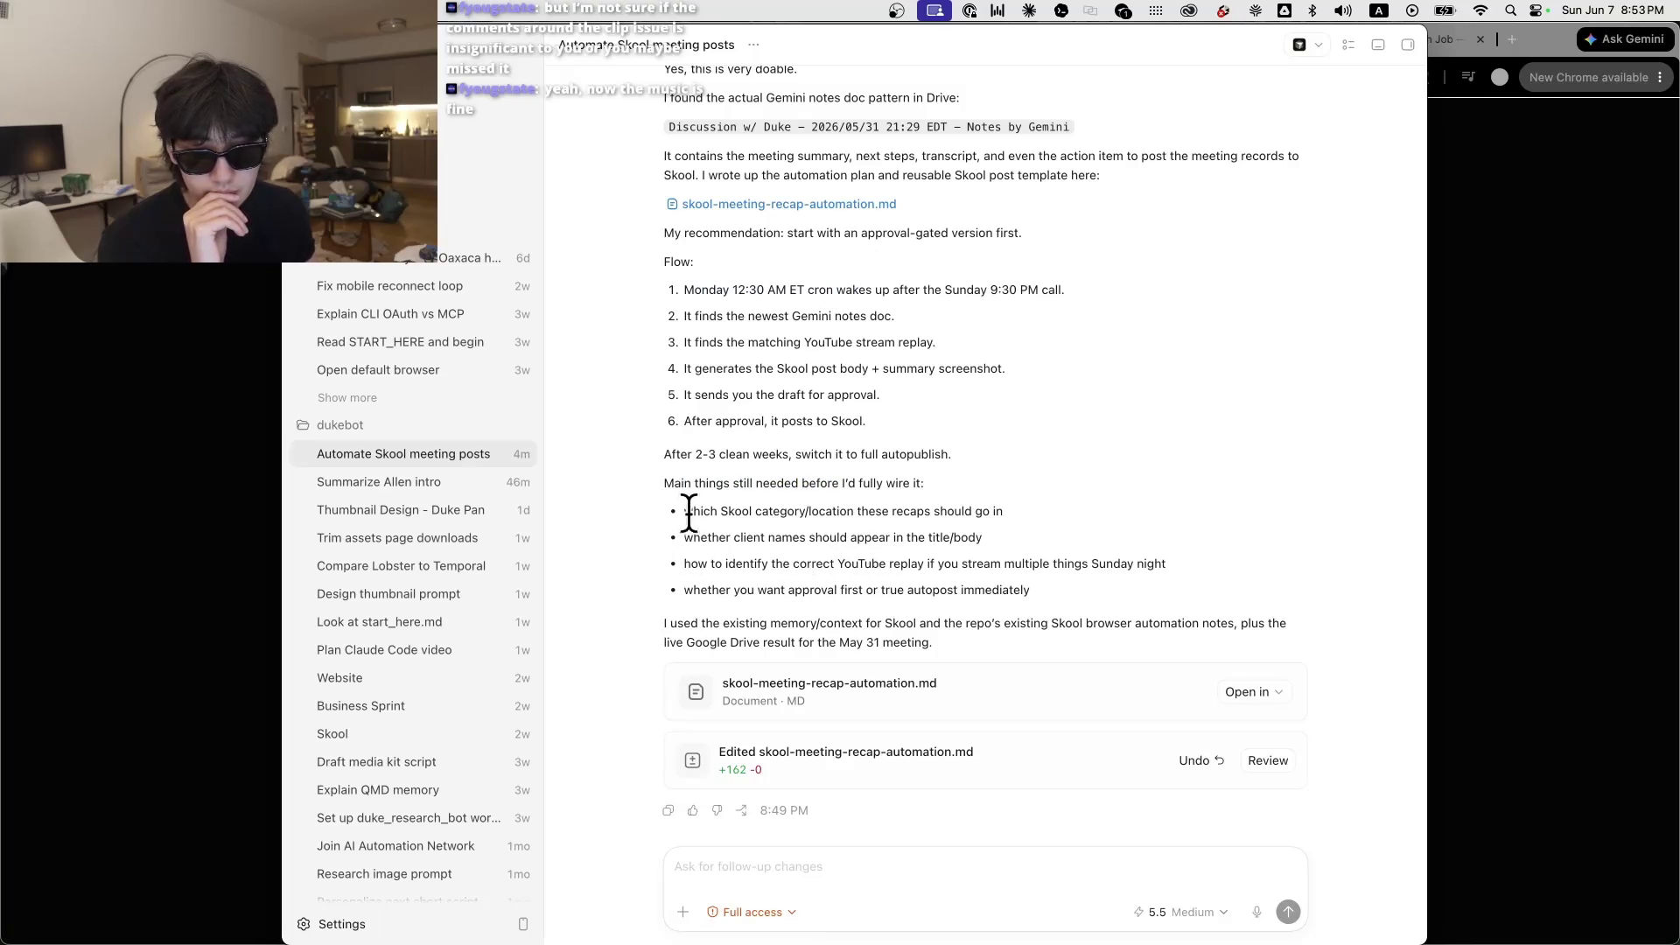
{"action": "left_click_drag", "start_coordinate": [694, 511], "coordinate": [1006, 515]}
{"action": "left_click_drag", "start_coordinate": [686, 538], "coordinate": [976, 539]}
{"action": "left_click_drag", "start_coordinate": [1042, 595], "coordinate": [698, 563]}
{"action": "mouse_move", "coordinate": [963, 628]}
{"action": "left_mouse_down"}
{"action": "mouse_move", "coordinate": [884, 643]}
{"action": "mouse_move", "coordinate": [932, 643]}
{"action": "left_mouse_up"}
{"action": "left_click", "coordinate": [1178, 360]}
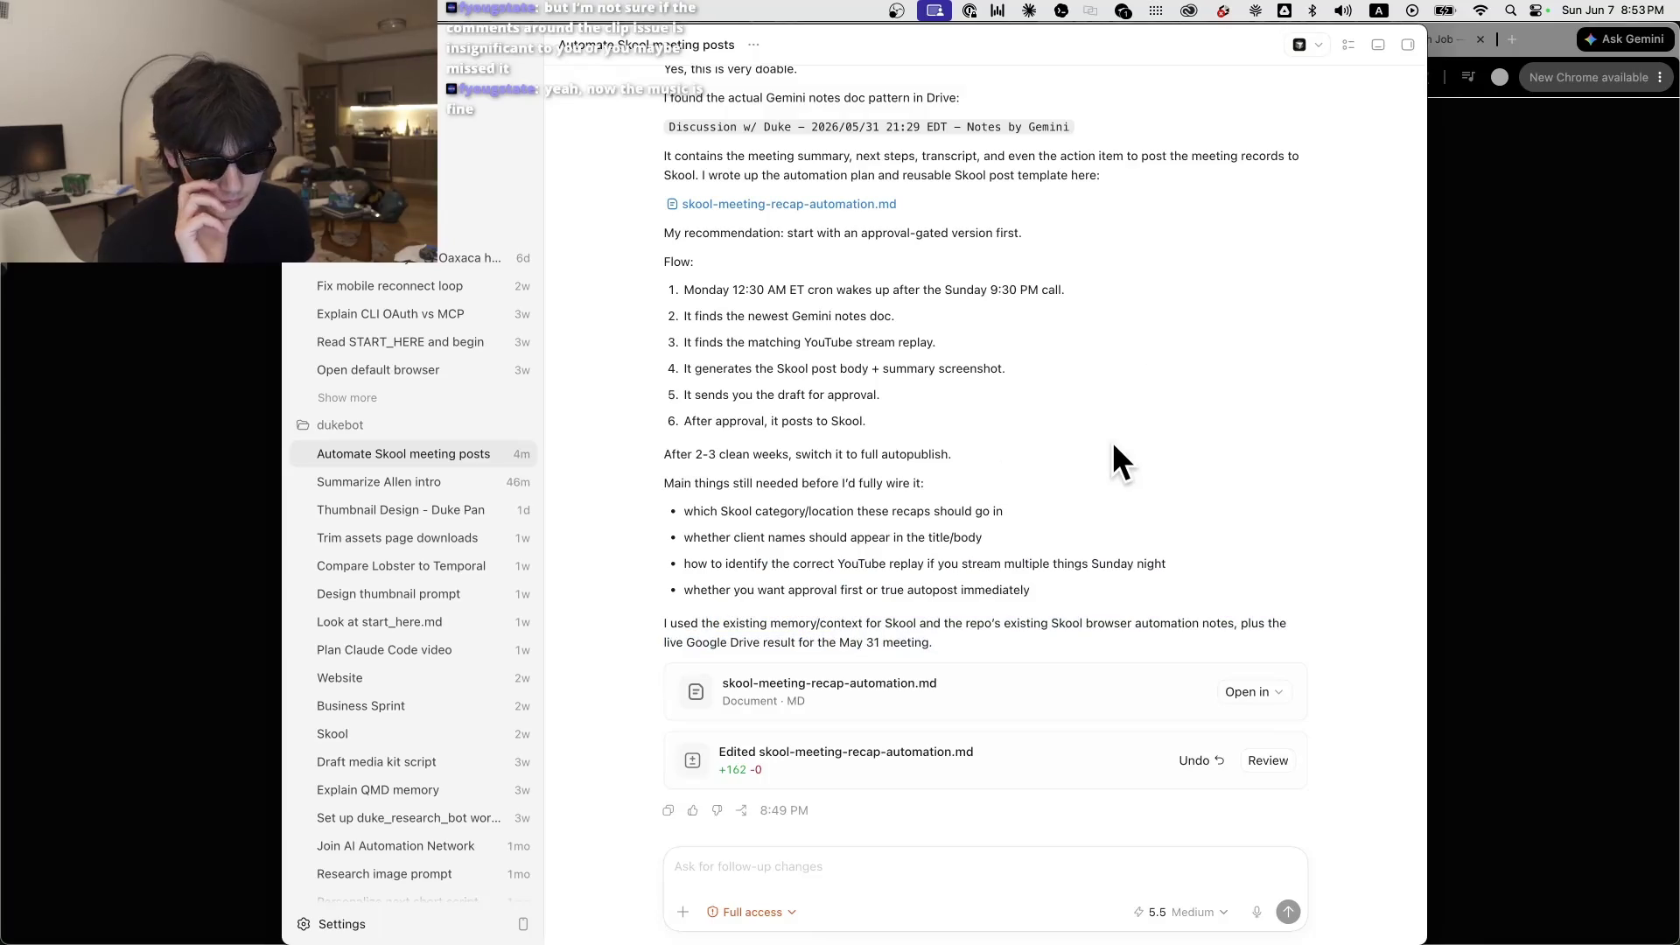
{"action": "triple_click", "coordinate": [908, 641]}
{"action": "left_click", "coordinate": [1187, 418]}
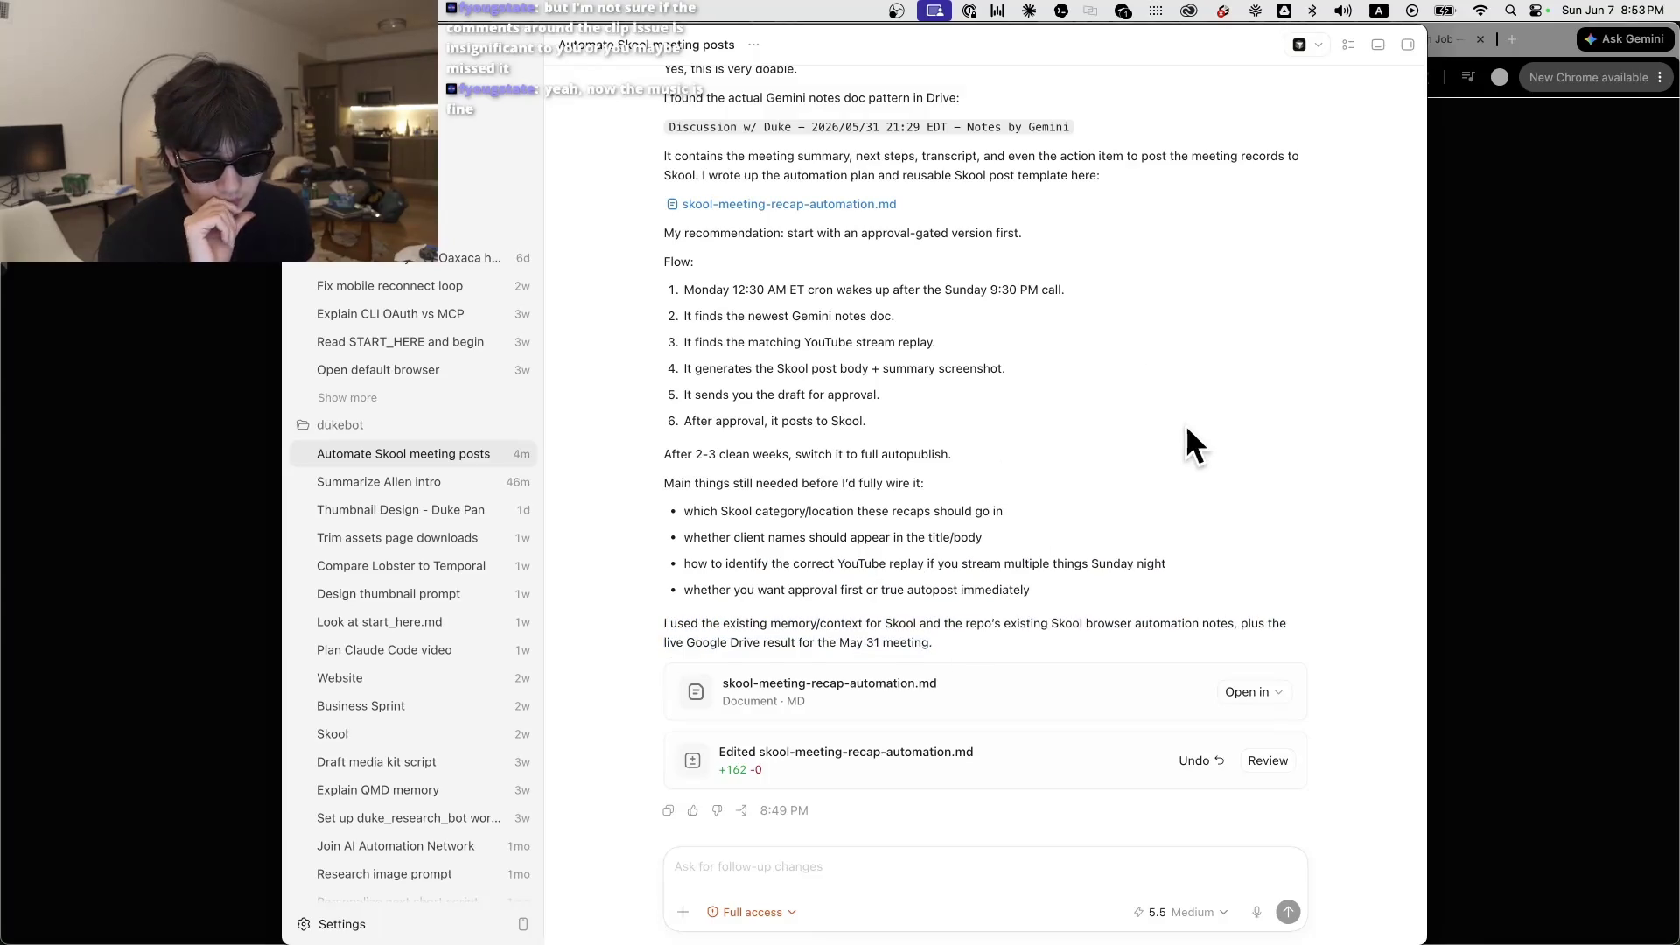
Step: Start dictating a follow-up message to Codex in the message field
{"action": "left_click", "coordinate": [921, 859]}
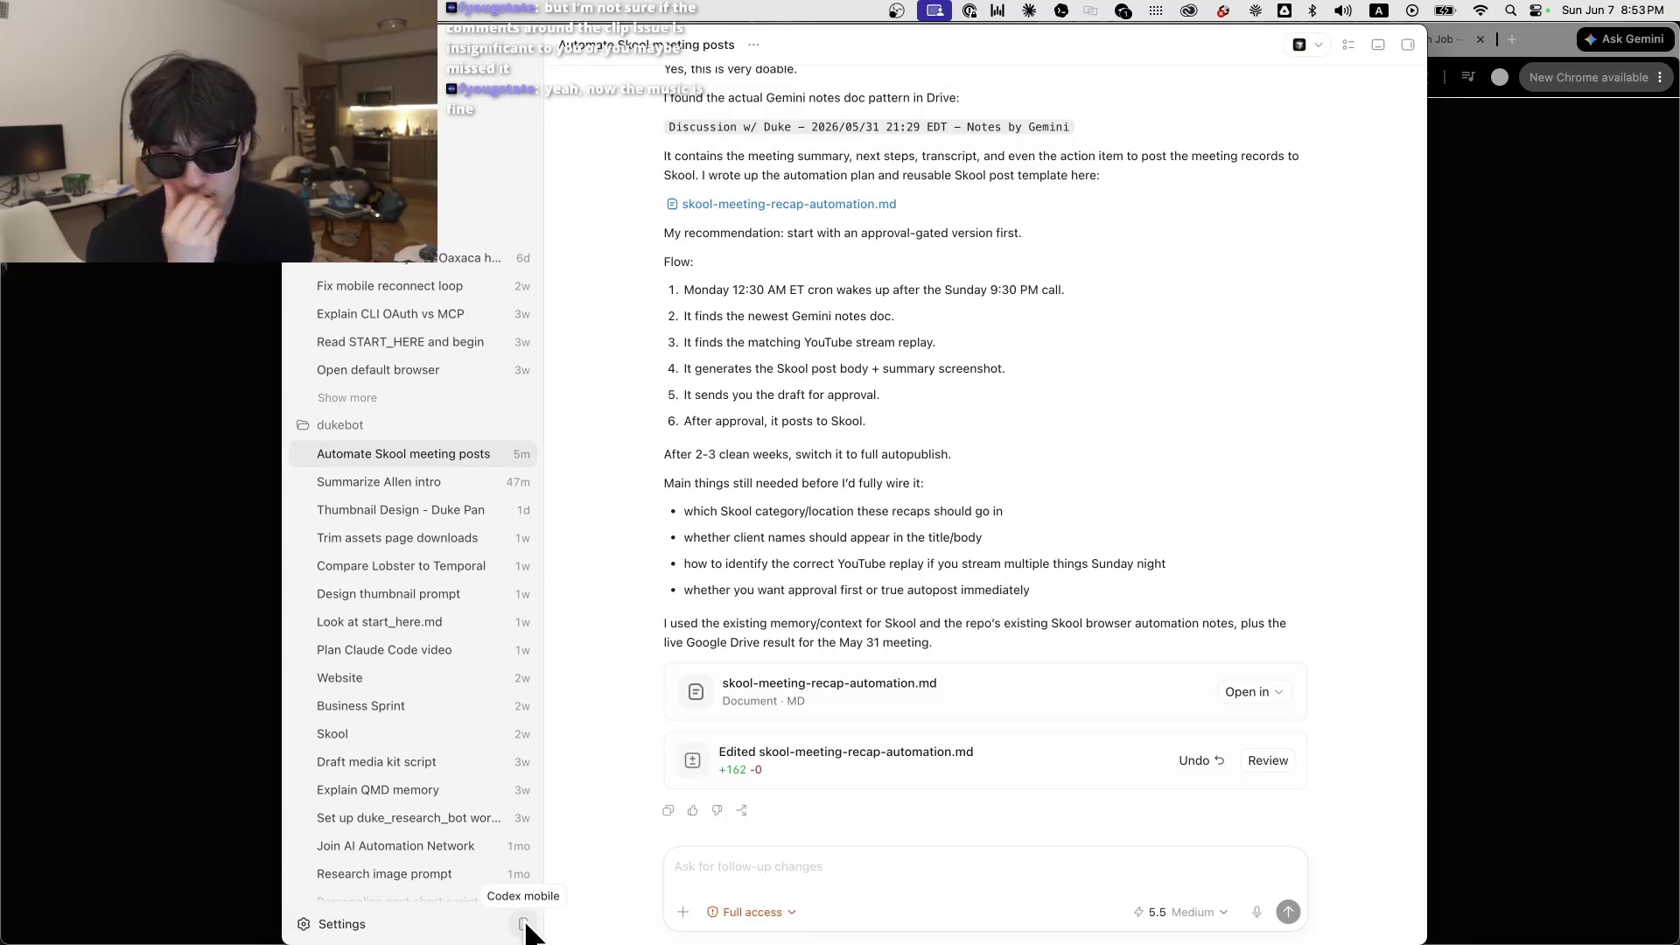
{"action": "left_click", "coordinate": [893, 880]}
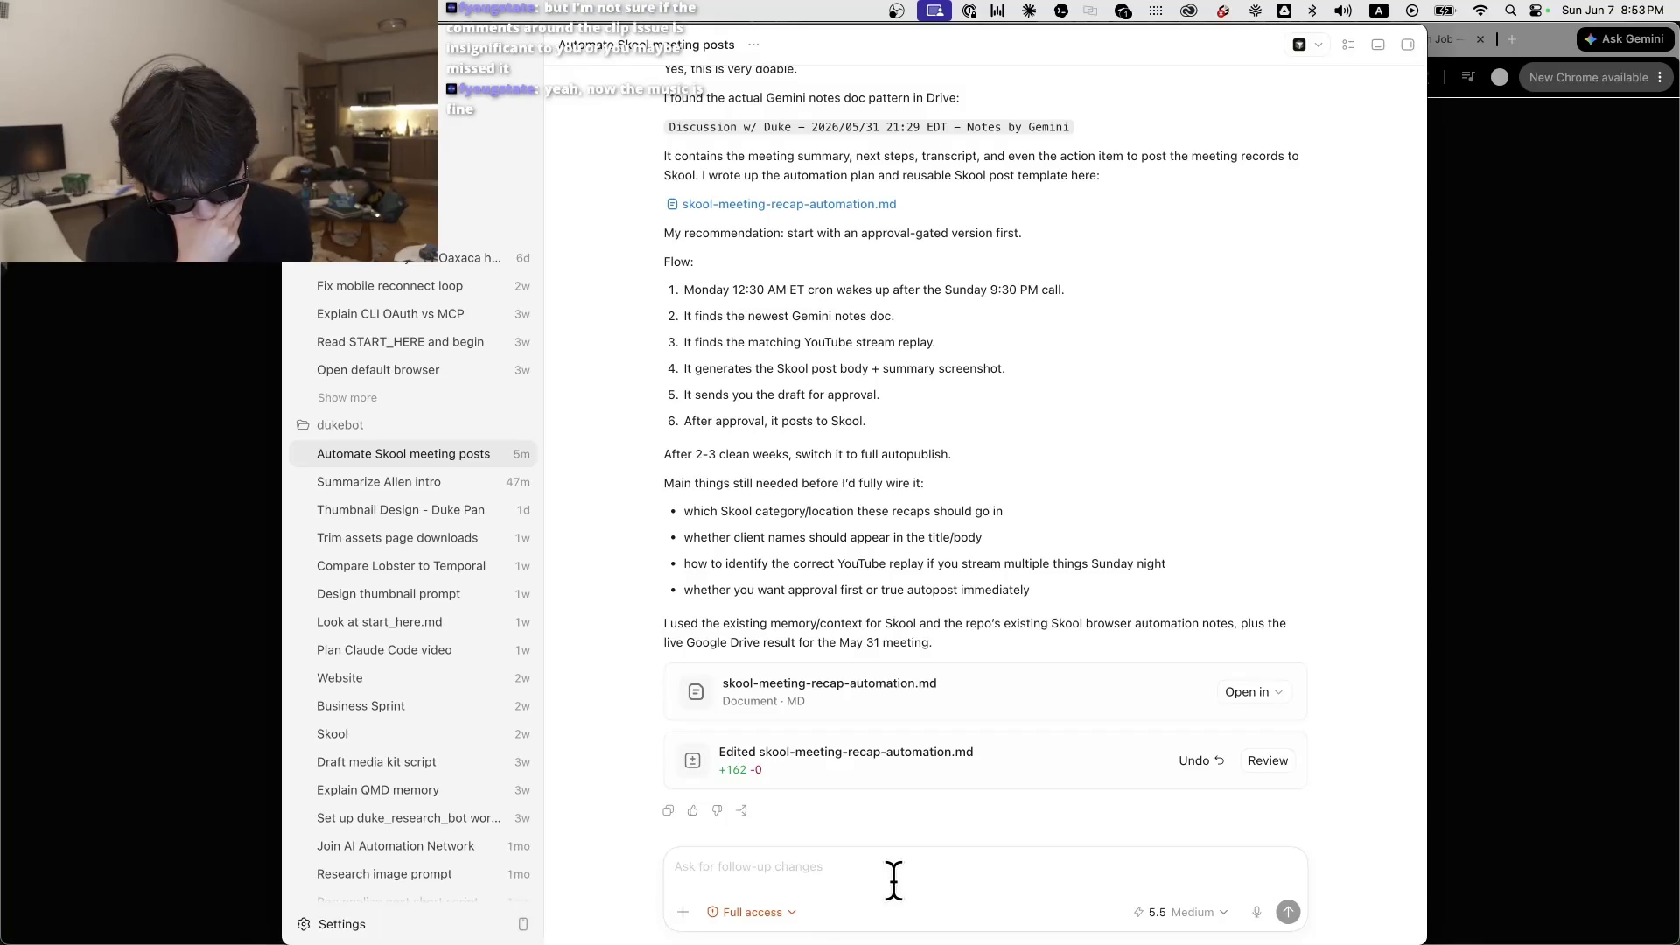
{"action": "key", "text": "fn"}
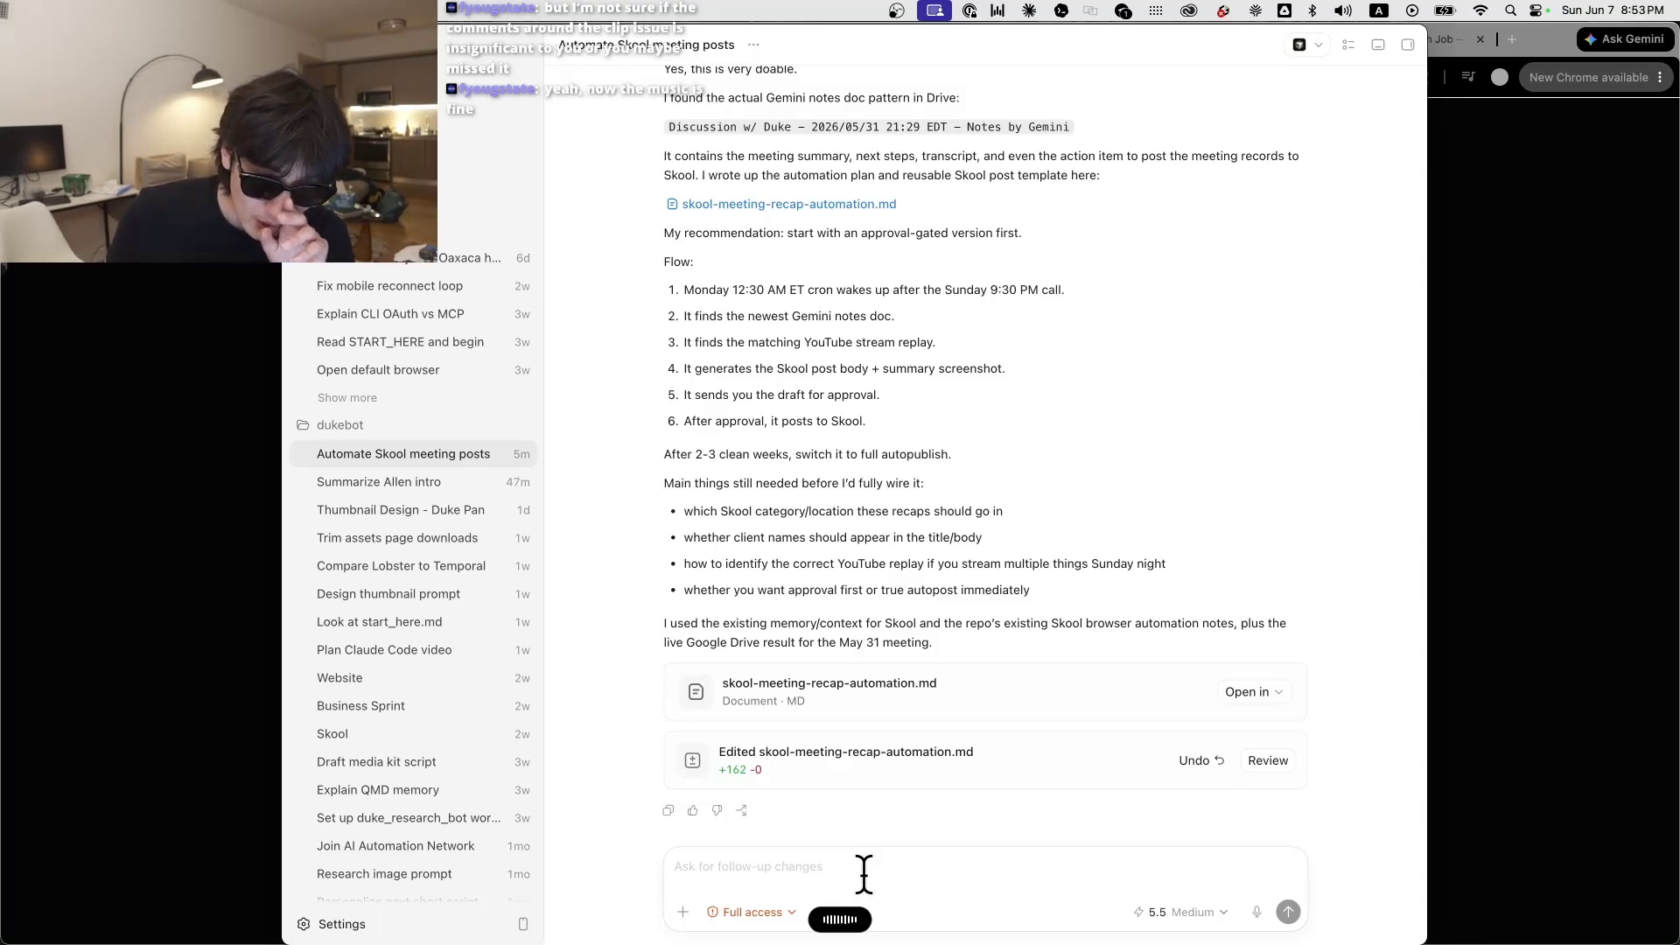
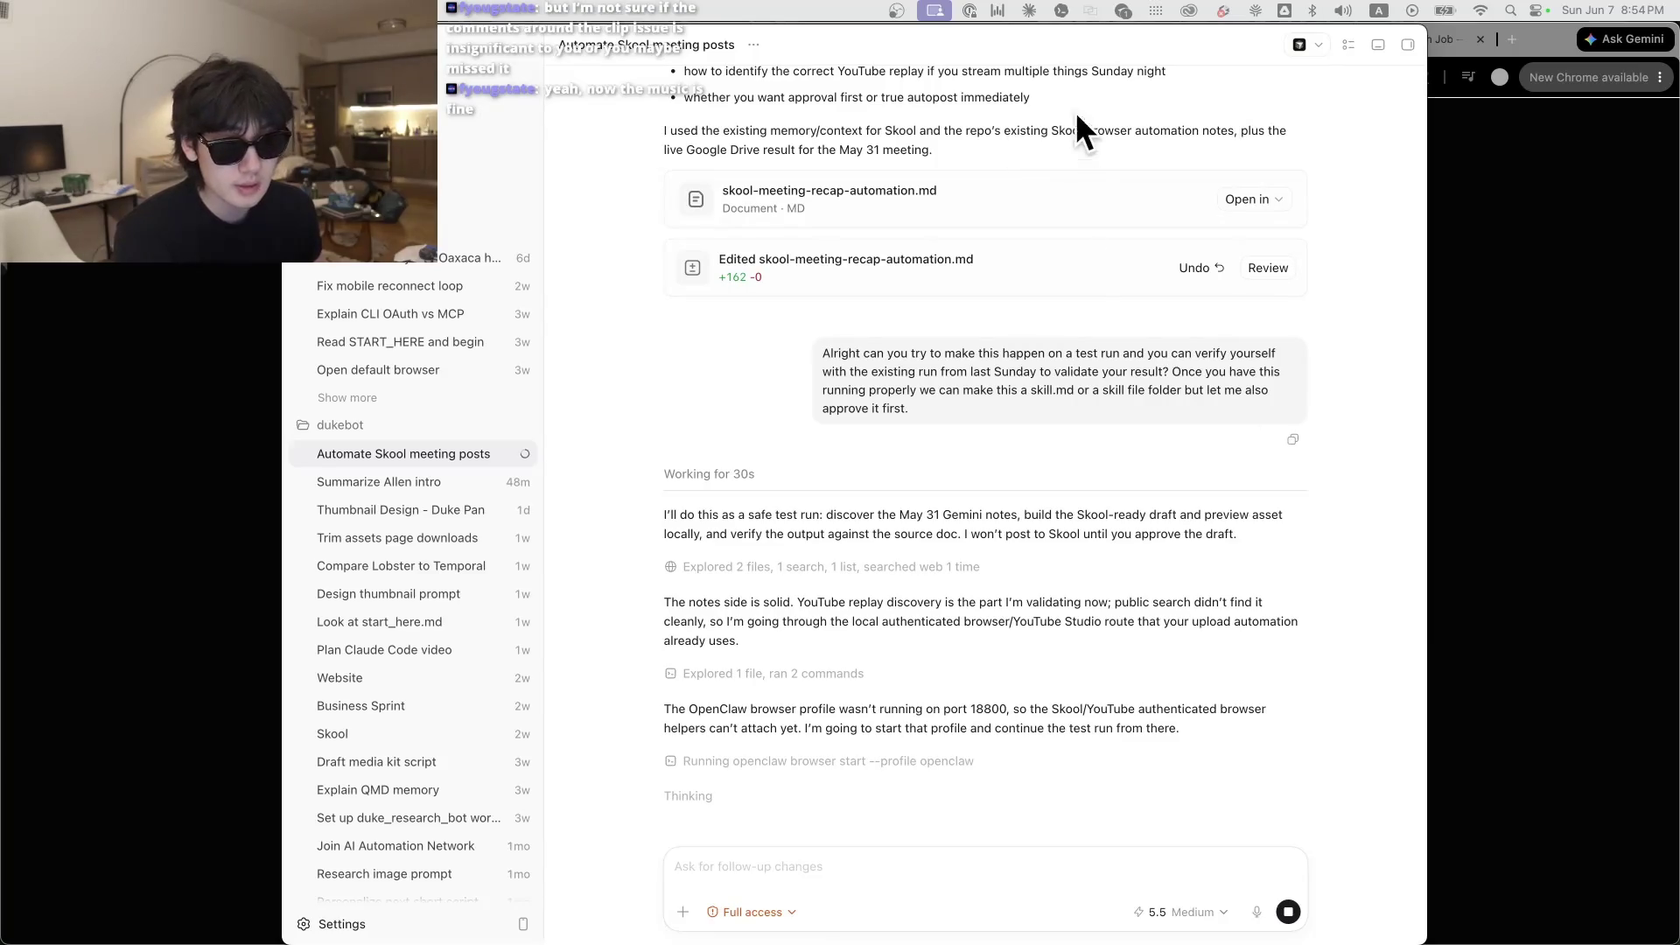
Step: Move the Codex window to the top and highlight the agent's first two reply paragraphs
{"action": "mouse_move", "coordinate": [953, 40]}
{"action": "left_mouse_down"}
{"action": "mouse_move", "coordinate": [931, 66]}
{"action": "mouse_move", "coordinate": [957, 67]}
{"action": "mouse_move", "coordinate": [966, 112]}
{"action": "mouse_move", "coordinate": [954, 92]}
{"action": "left_mouse_up"}
{"action": "left_click_drag", "start_coordinate": [1167, 59], "coordinate": [1158, 22]}
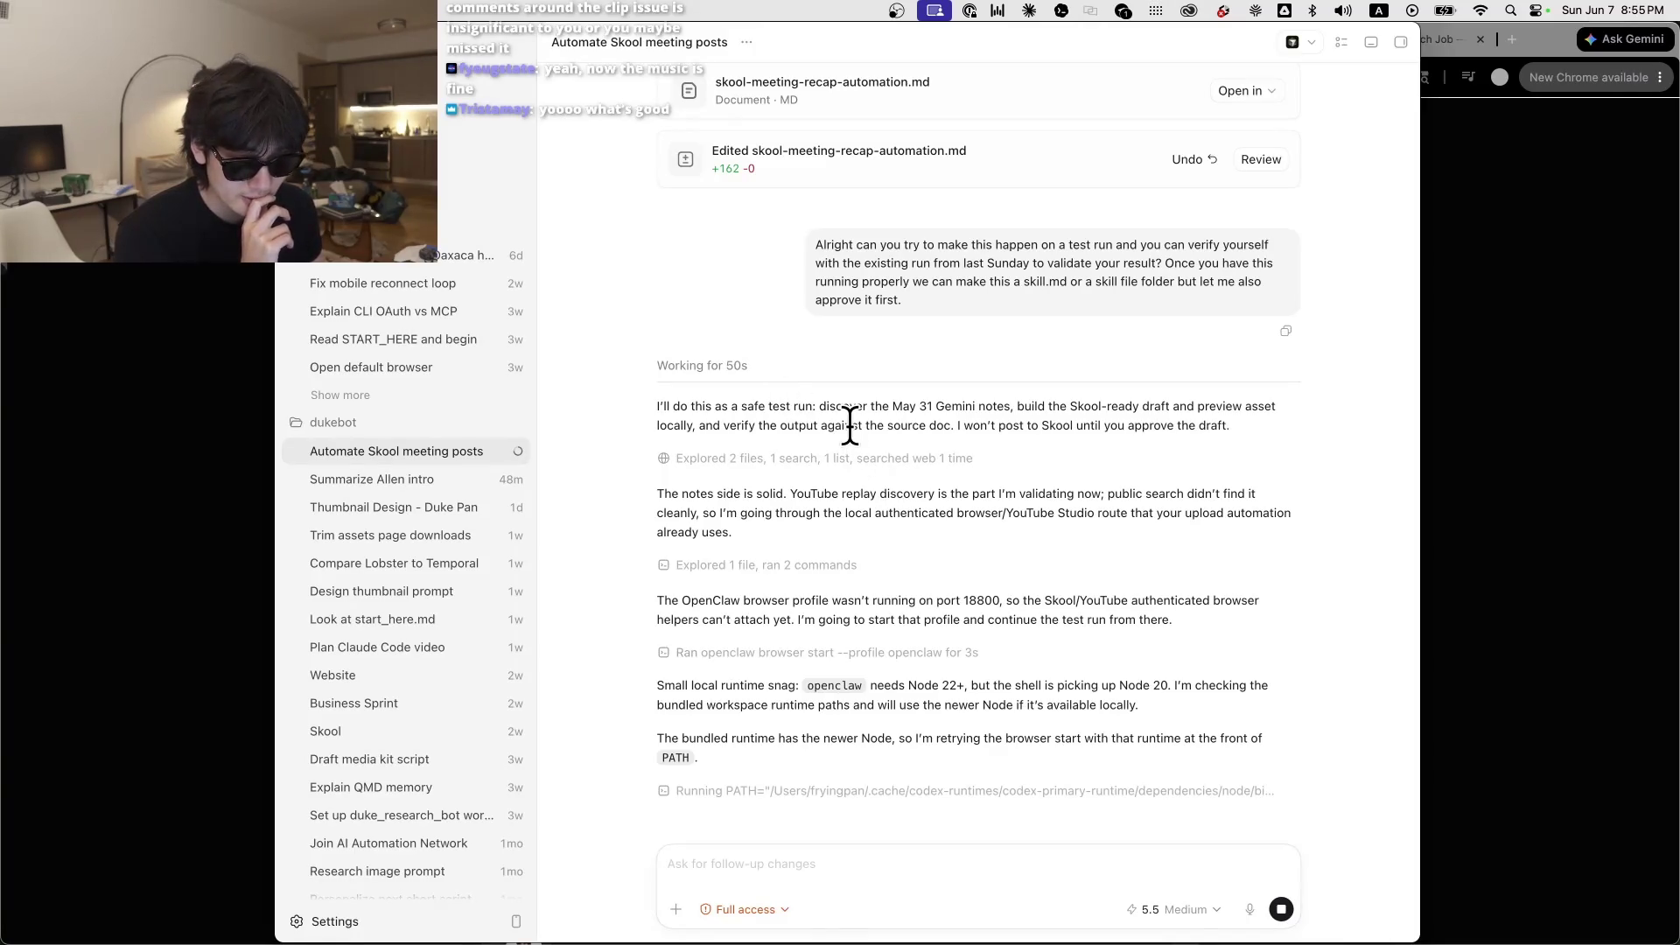
{"action": "triple_click", "coordinate": [774, 413]}
{"action": "left_click", "coordinate": [816, 434]}
{"action": "triple_click", "coordinate": [768, 424]}
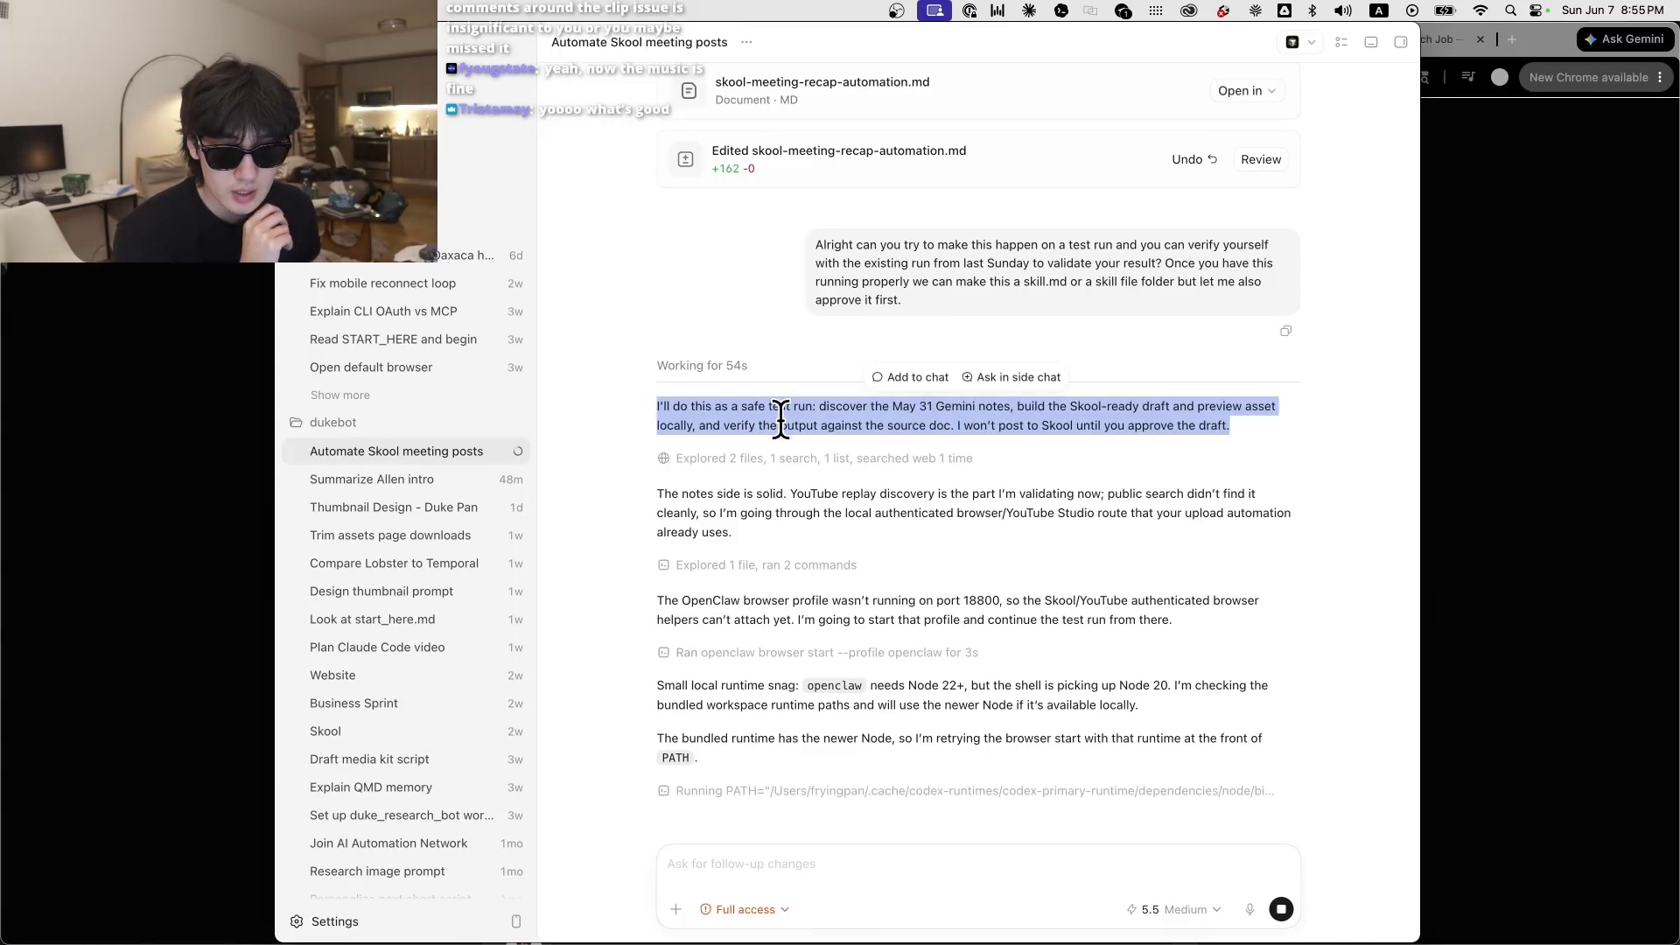
{"action": "left_click_drag", "start_coordinate": [700, 495], "coordinate": [736, 515]}
{"action": "triple_click", "coordinate": [736, 514]}
{"action": "left_click", "coordinate": [664, 437]}
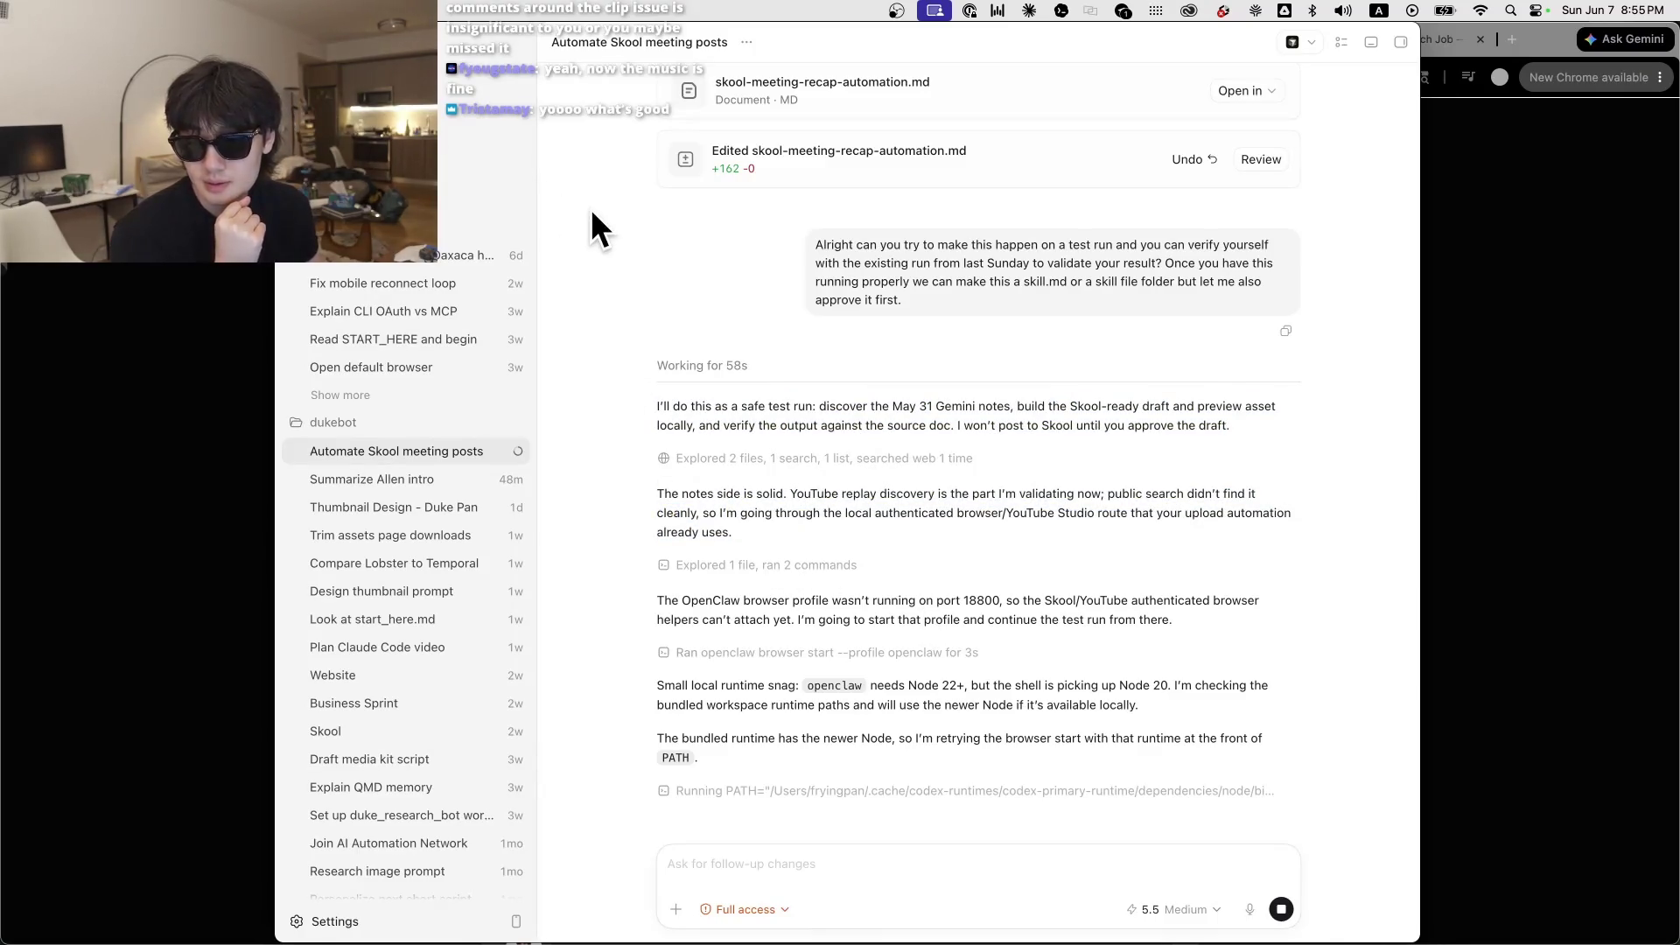
Step: Open the Thumbnail Design - Duke Pan conversation and preview the EDU PLATFORM and LIVE CONSULT thumbnails
{"action": "left_click", "coordinate": [409, 507]}
{"action": "scroll", "coordinate": [727, 787], "scroll_direction": "up", "scroll_amount": 10}
{"action": "scroll", "coordinate": [716, 665], "scroll_direction": "up", "scroll_amount": 5}
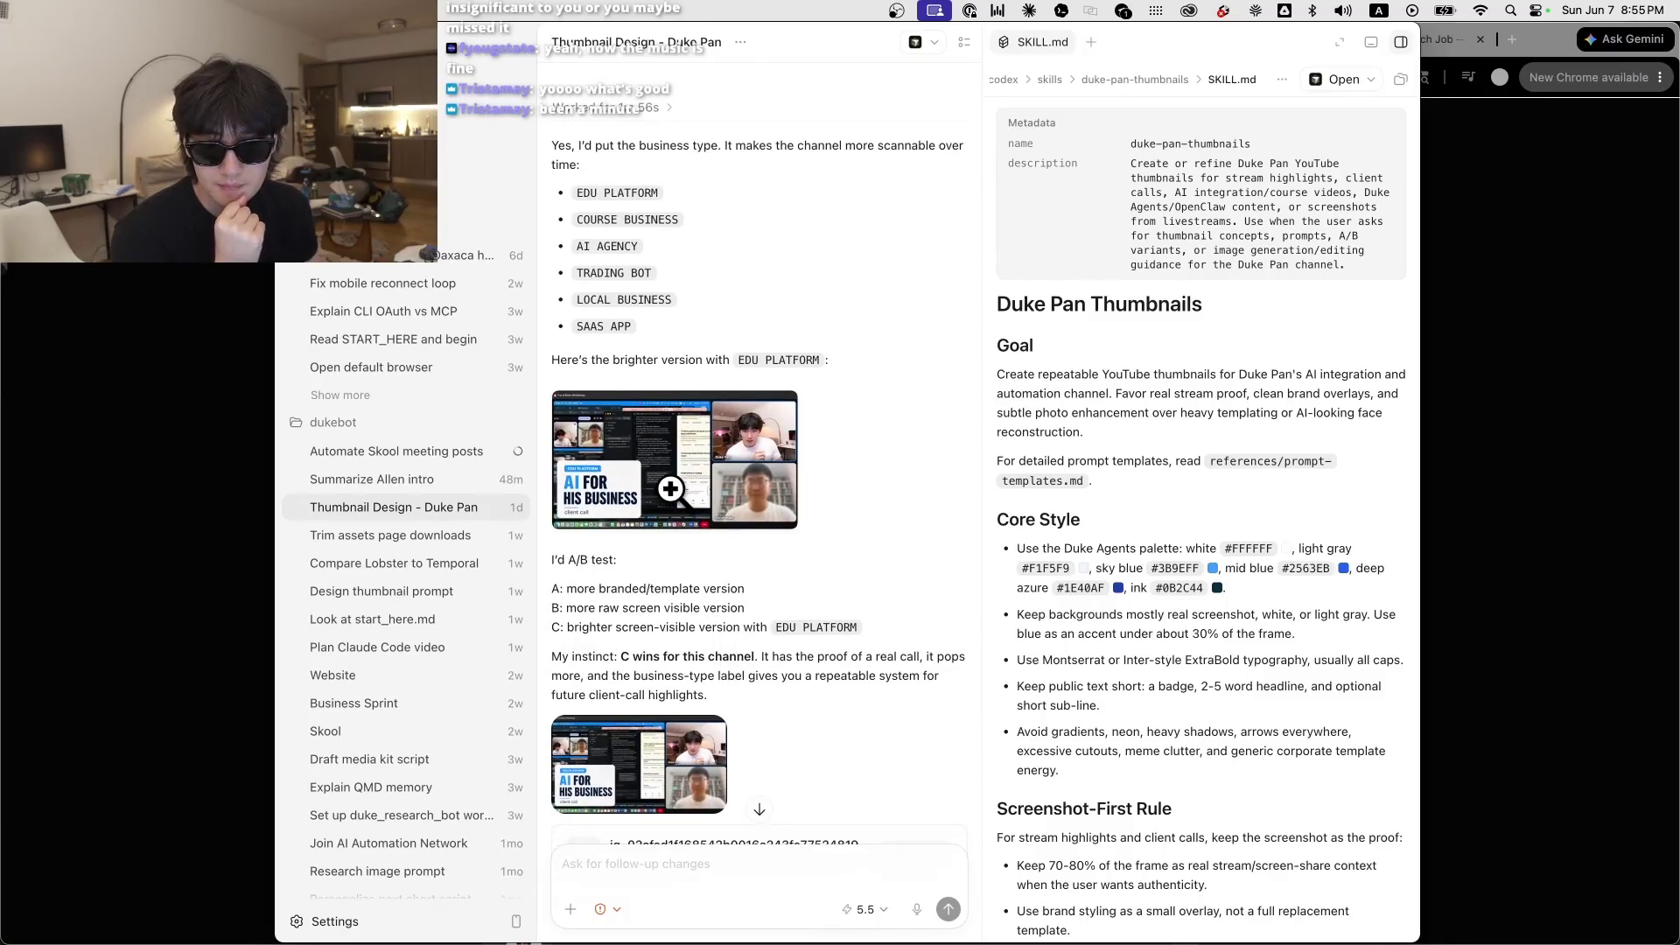
{"action": "scroll", "coordinate": [771, 350], "scroll_direction": "up", "scroll_amount": 4}
{"action": "left_click", "coordinate": [754, 669]}
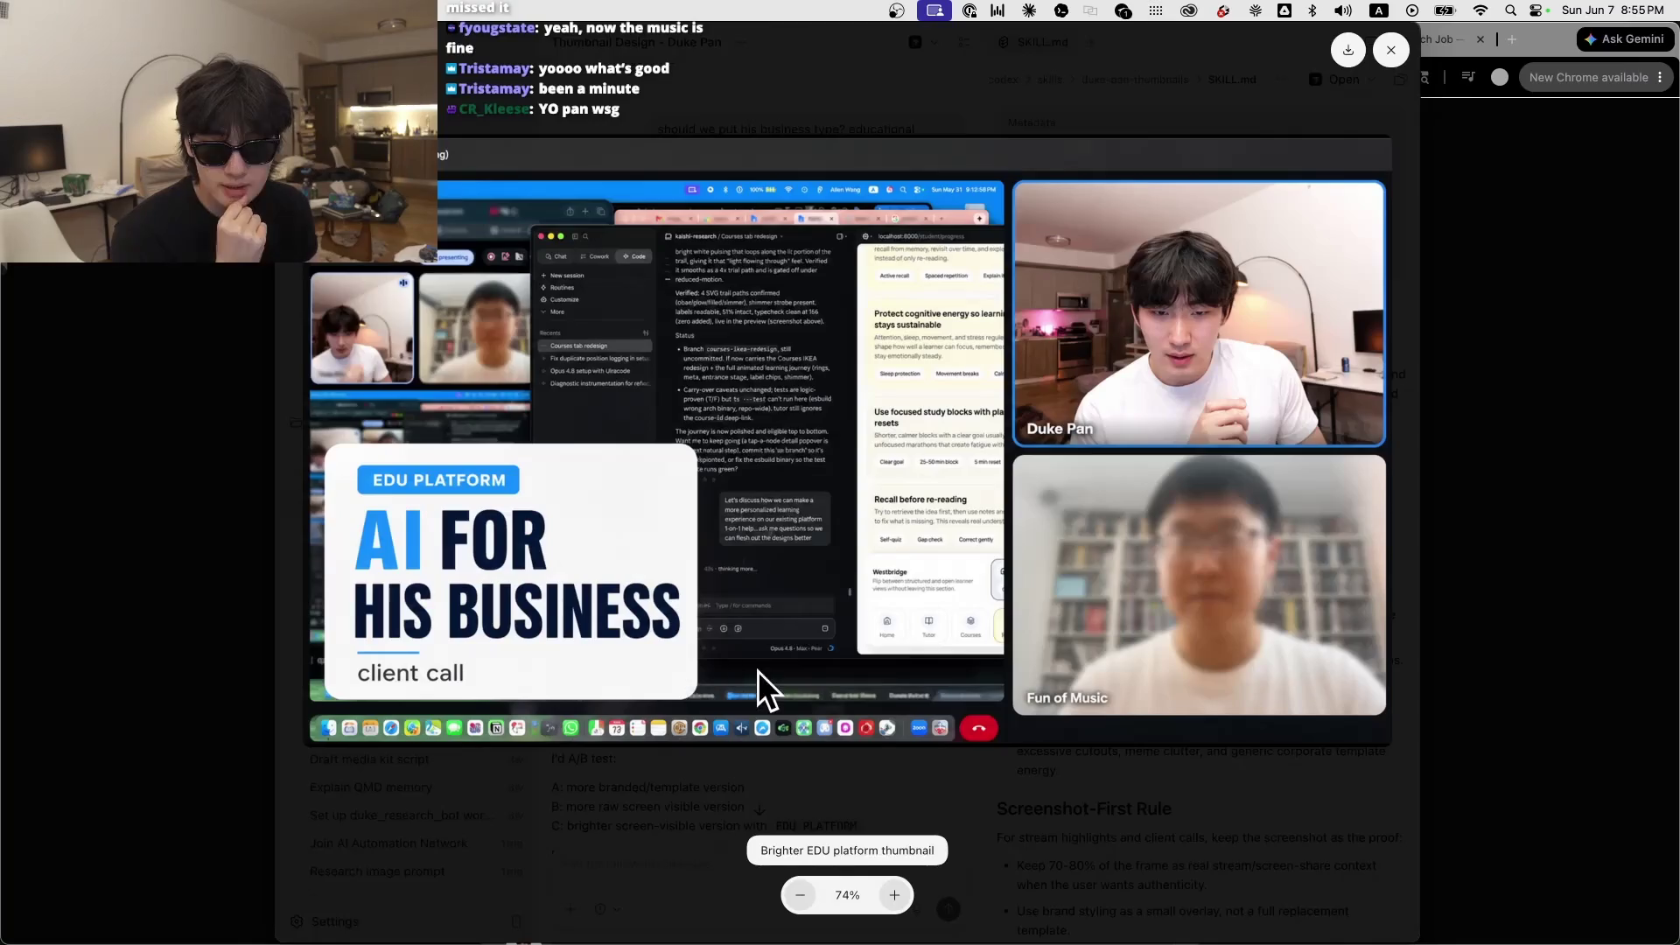
{"action": "left_click", "coordinate": [1204, 805]}
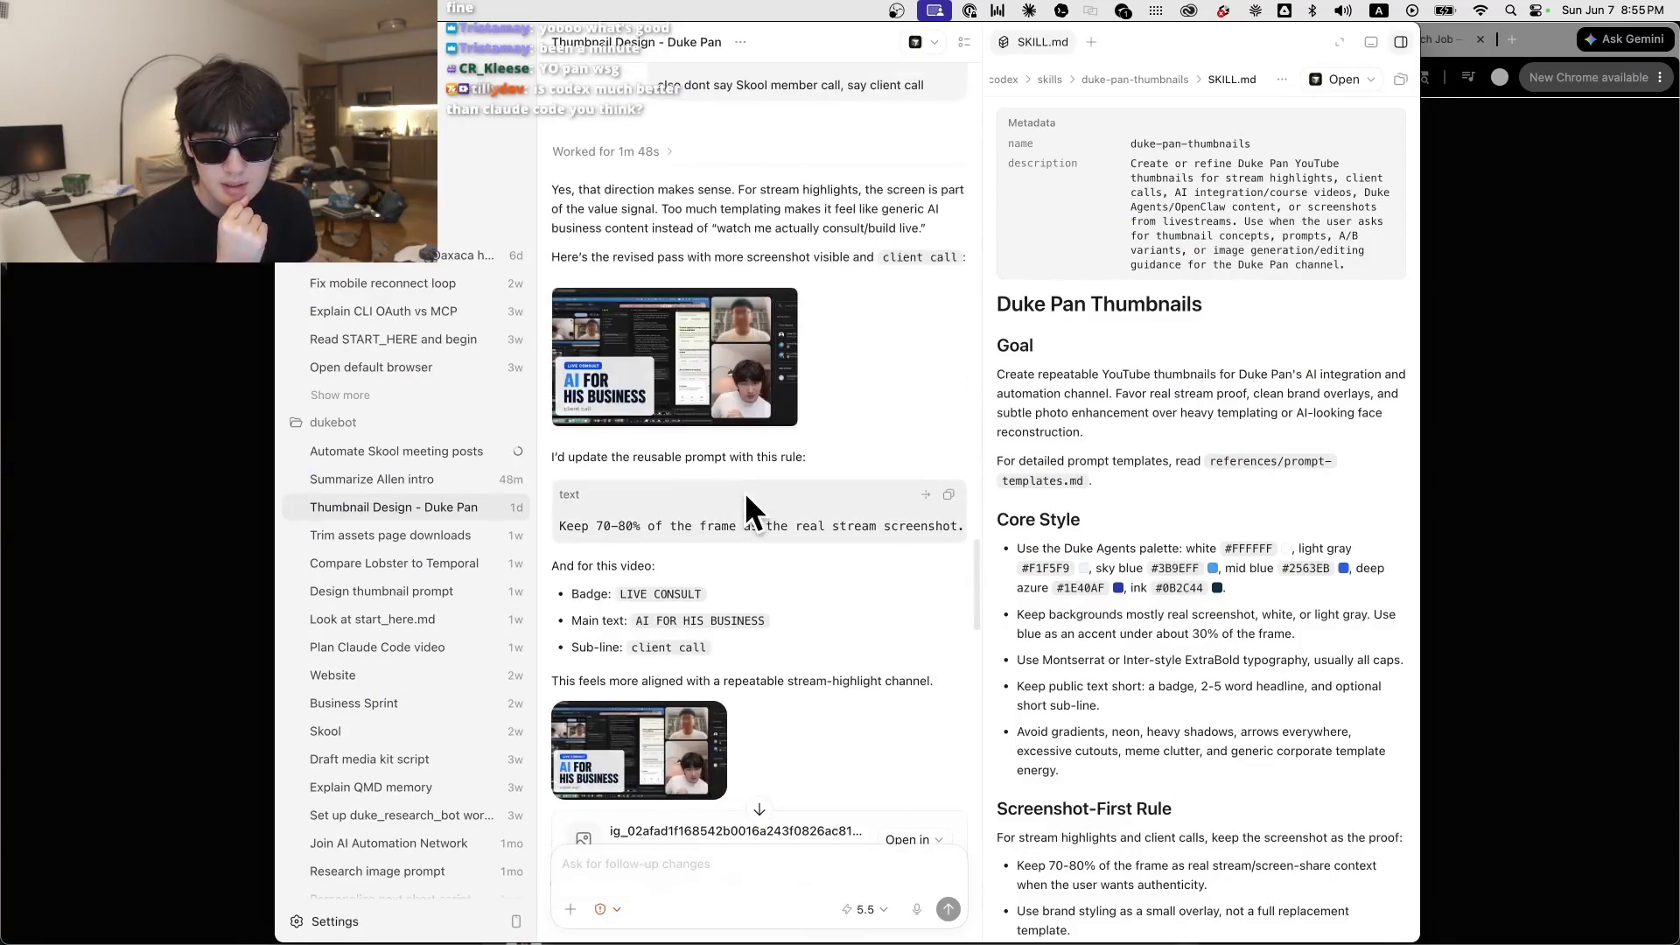
{"action": "scroll", "coordinate": [744, 492], "scroll_direction": "up", "scroll_amount": 5}
{"action": "left_click", "coordinate": [682, 472]}
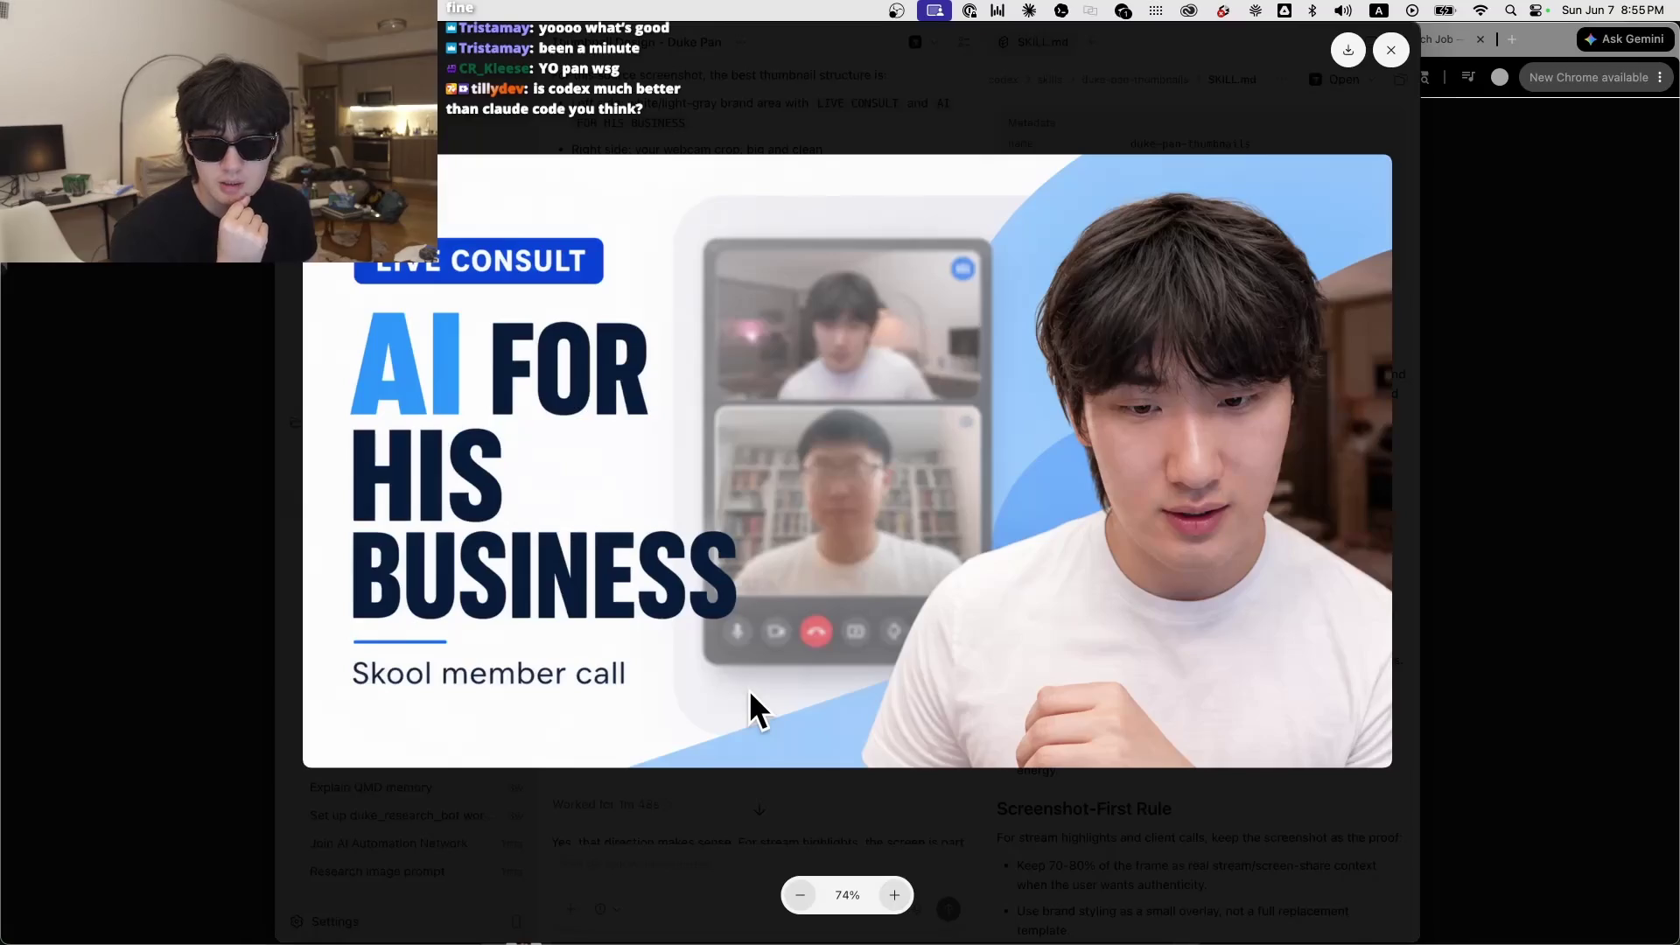
{"action": "left_click", "coordinate": [1036, 798]}
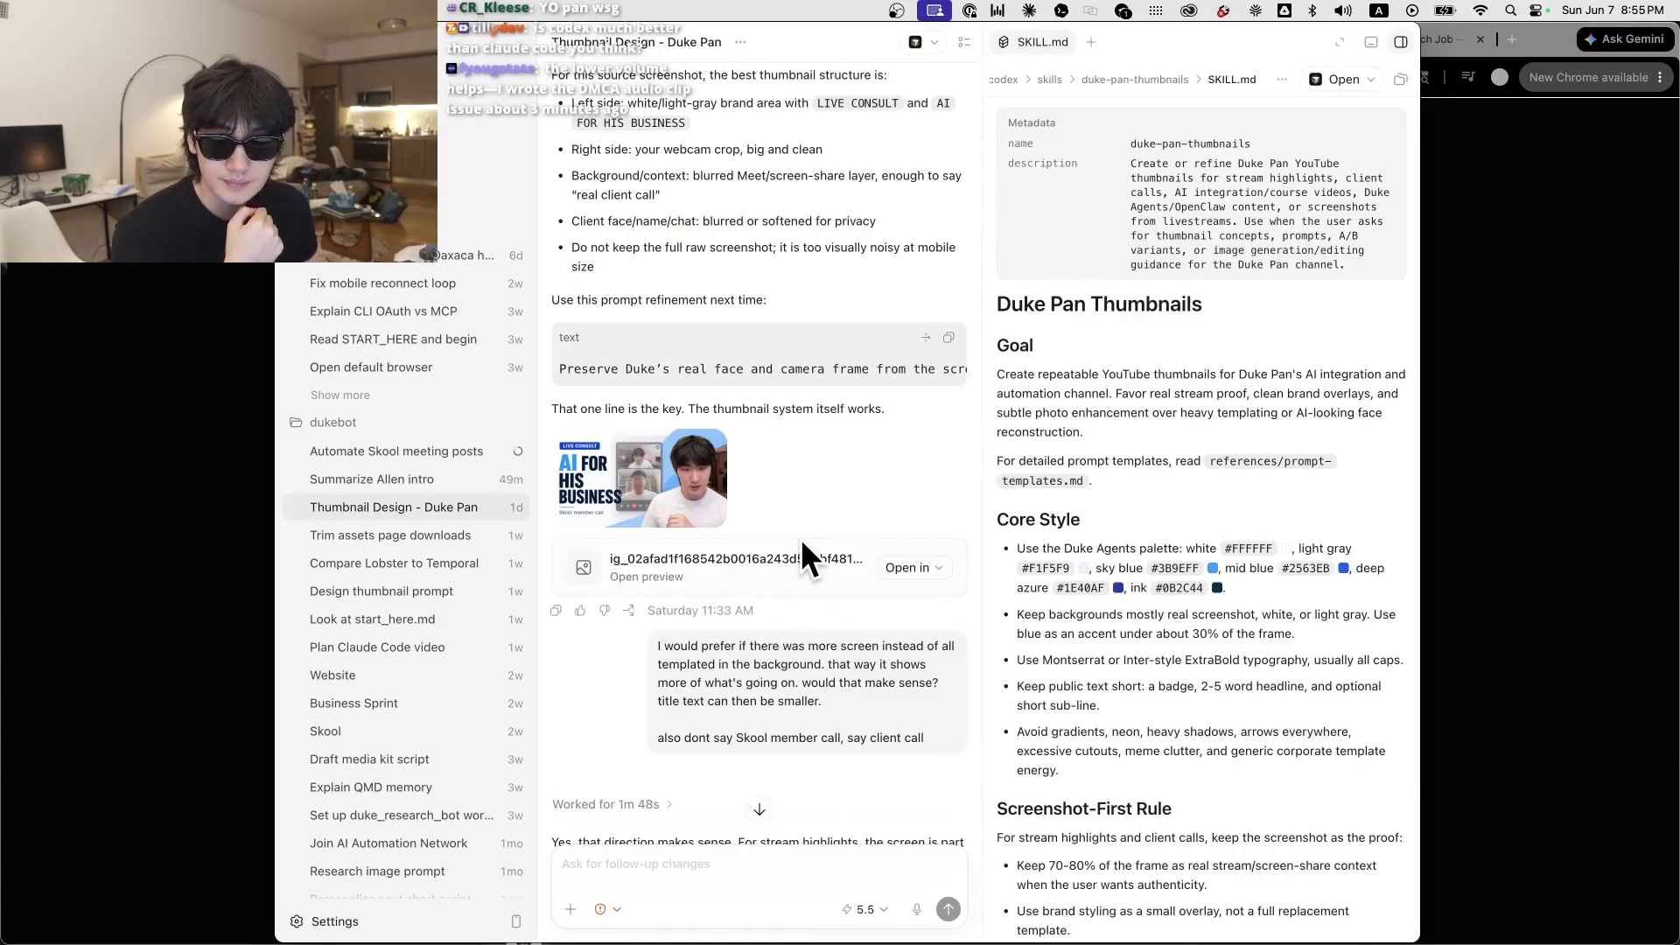
Step: Look back over the thumbnail history, then switch to the Automate Skool meeting posts conversation
{"action": "scroll", "coordinate": [770, 726], "scroll_direction": "down", "scroll_amount": 6}
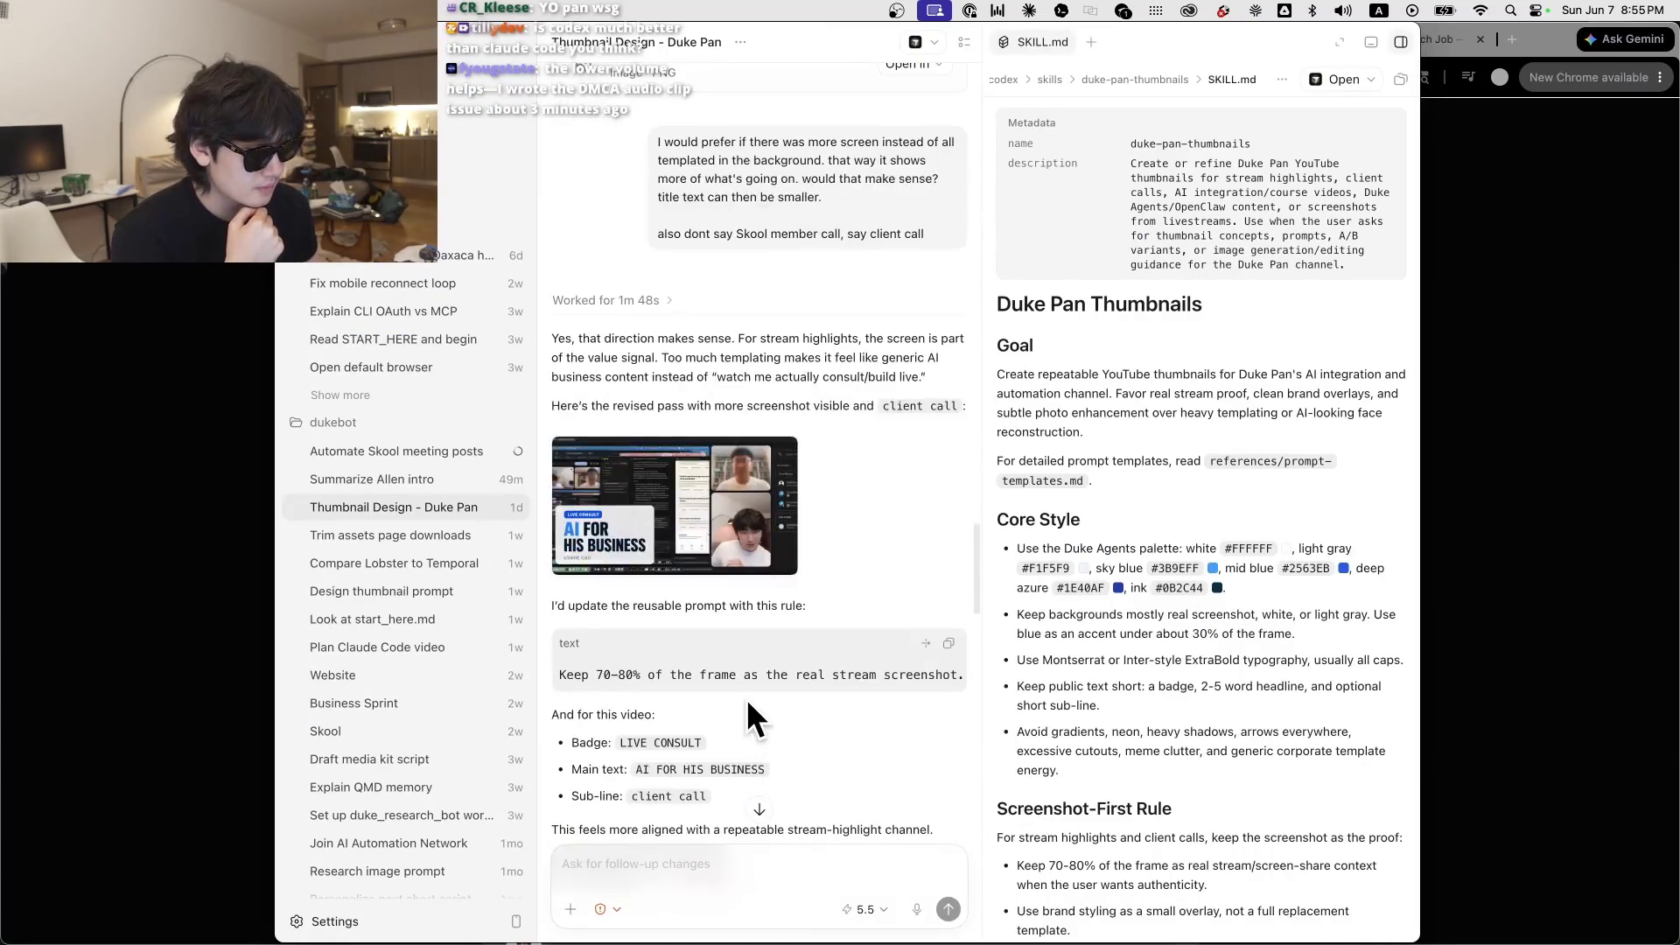
{"action": "scroll", "coordinate": [744, 665], "scroll_direction": "up", "scroll_amount": 3}
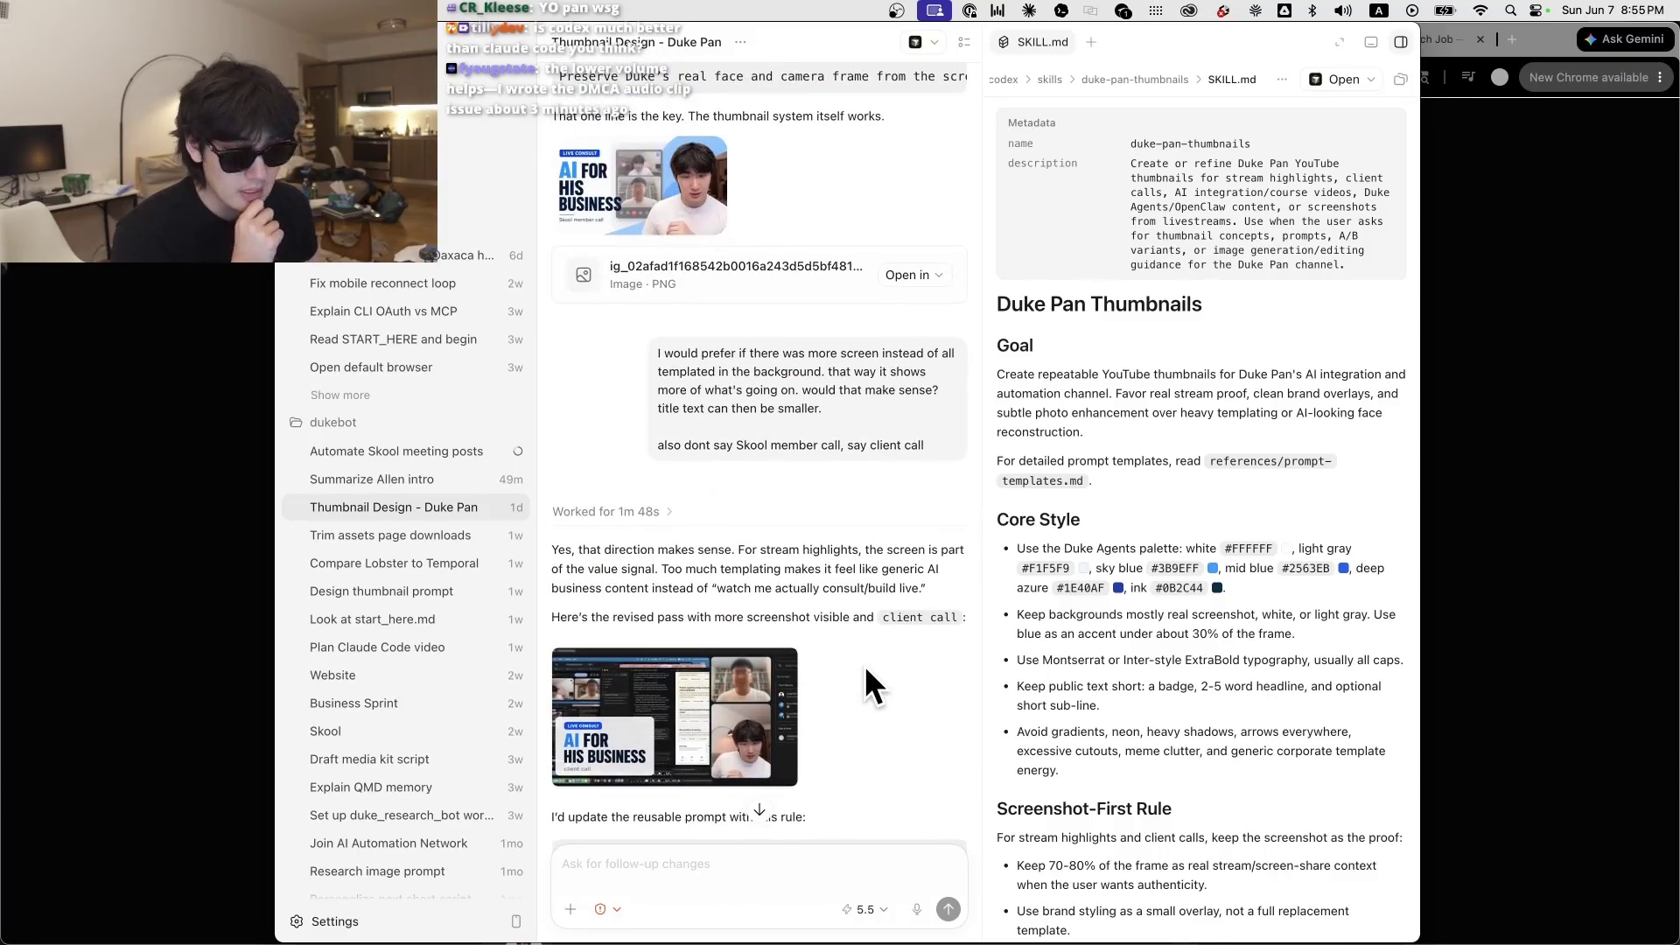
{"action": "scroll", "coordinate": [865, 660], "scroll_direction": "up", "scroll_amount": 3}
{"action": "scroll", "coordinate": [866, 654], "scroll_direction": "down", "scroll_amount": 1}
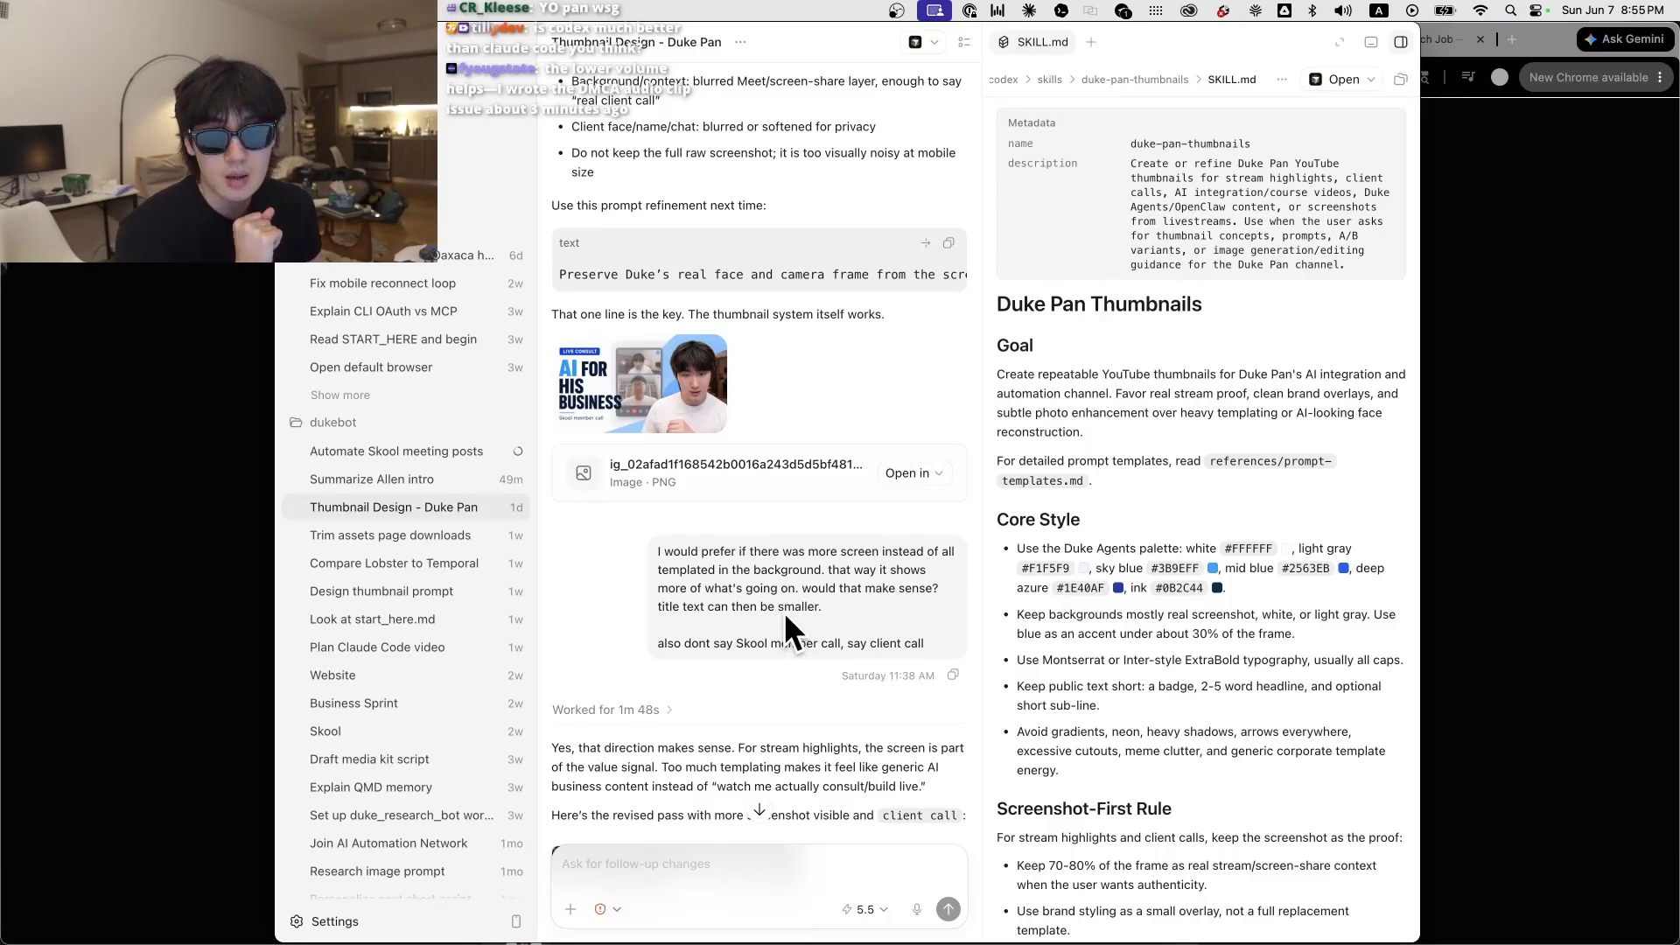
{"action": "scroll", "coordinate": [785, 586], "scroll_direction": "down", "scroll_amount": 3}
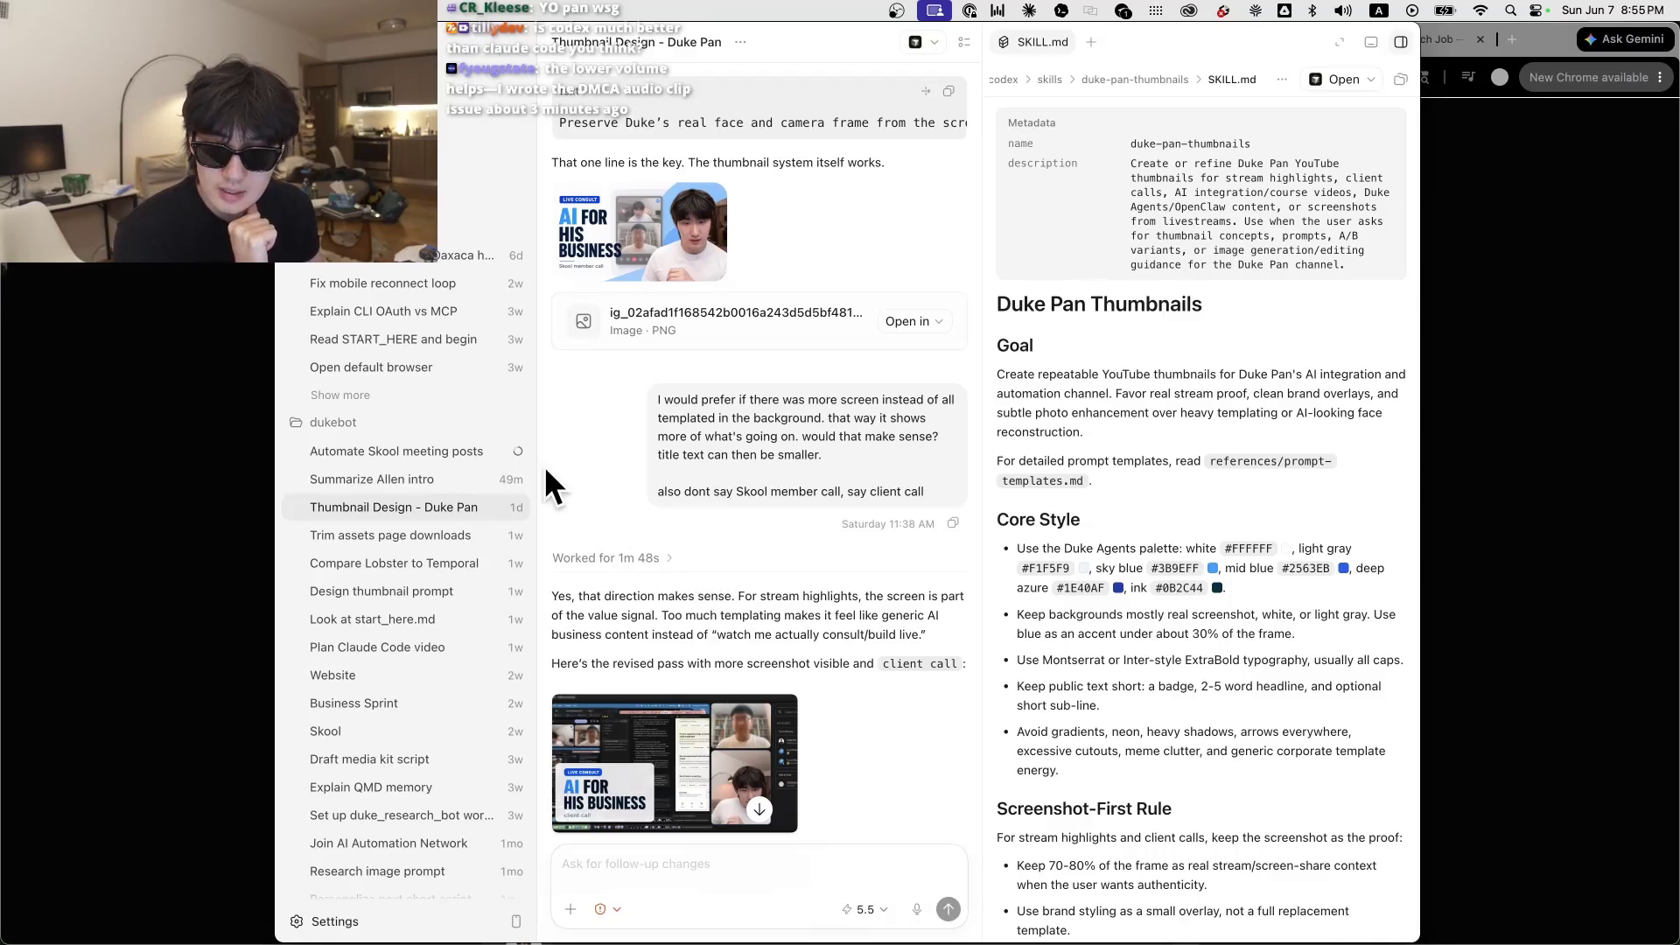
{"action": "left_click", "coordinate": [375, 428]}
{"action": "left_click", "coordinate": [380, 424]}
{"action": "left_click", "coordinate": [394, 453]}
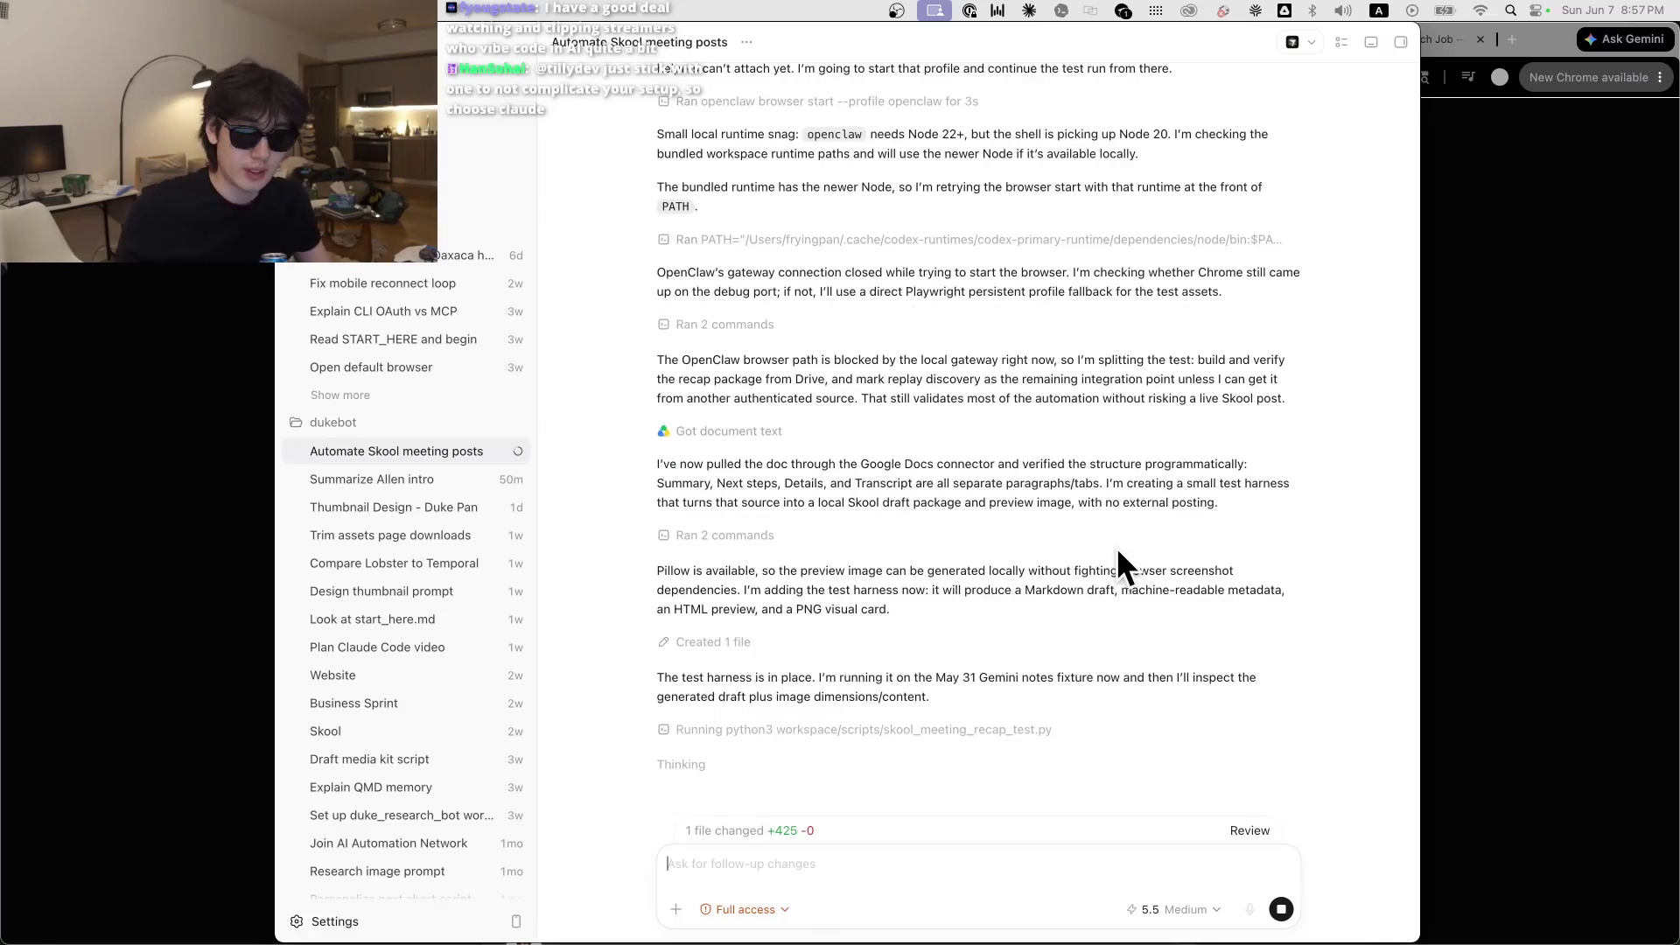
Step: Read the Automate Skool meeting posts transcript through to the passing dry run and its draft package
{"action": "scroll", "coordinate": [1116, 546], "scroll_direction": "up", "scroll_amount": 5}
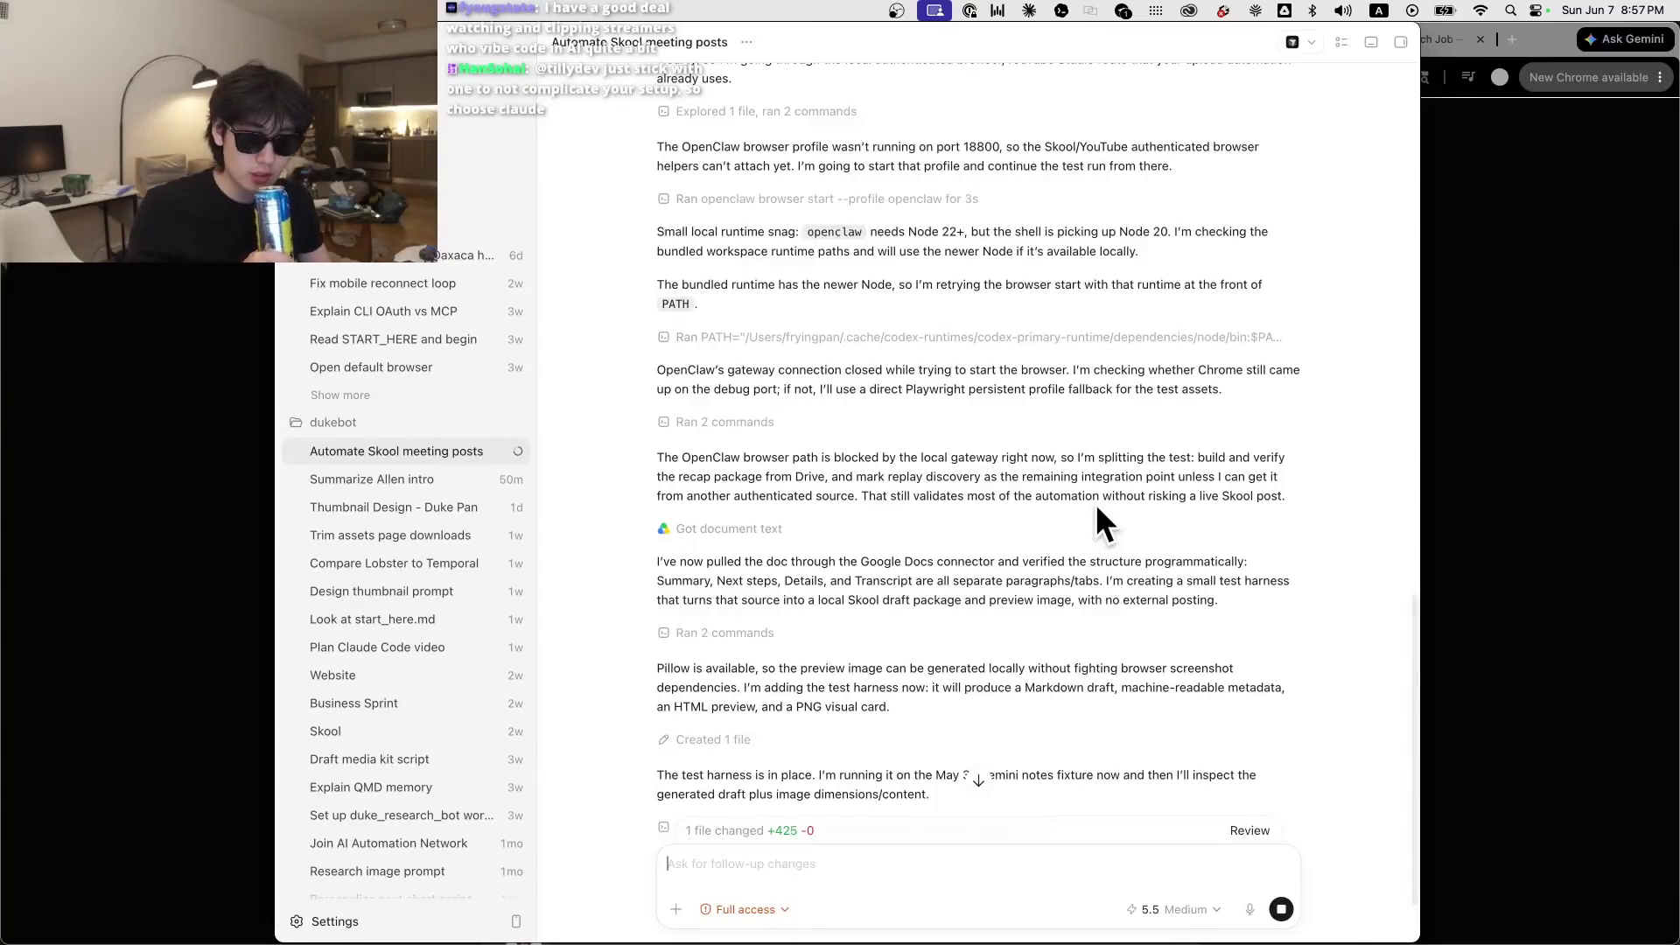
{"action": "scroll", "coordinate": [1089, 504], "scroll_direction": "up", "scroll_amount": 3}
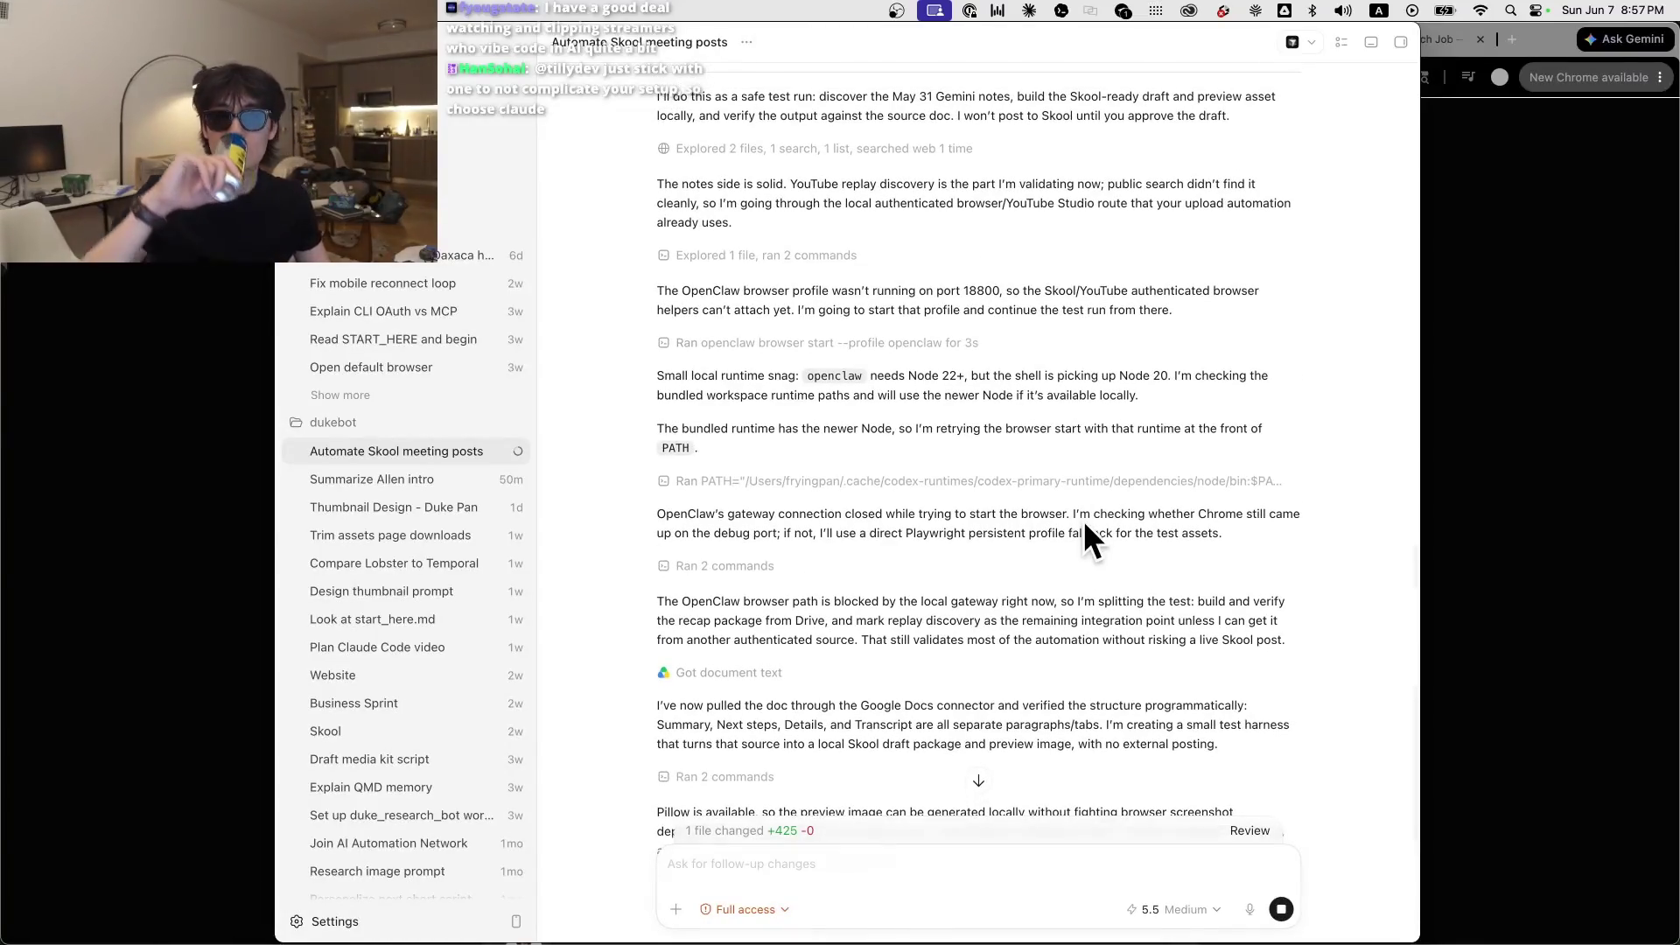
{"action": "scroll", "coordinate": [1084, 525], "scroll_direction": "up", "scroll_amount": 8}
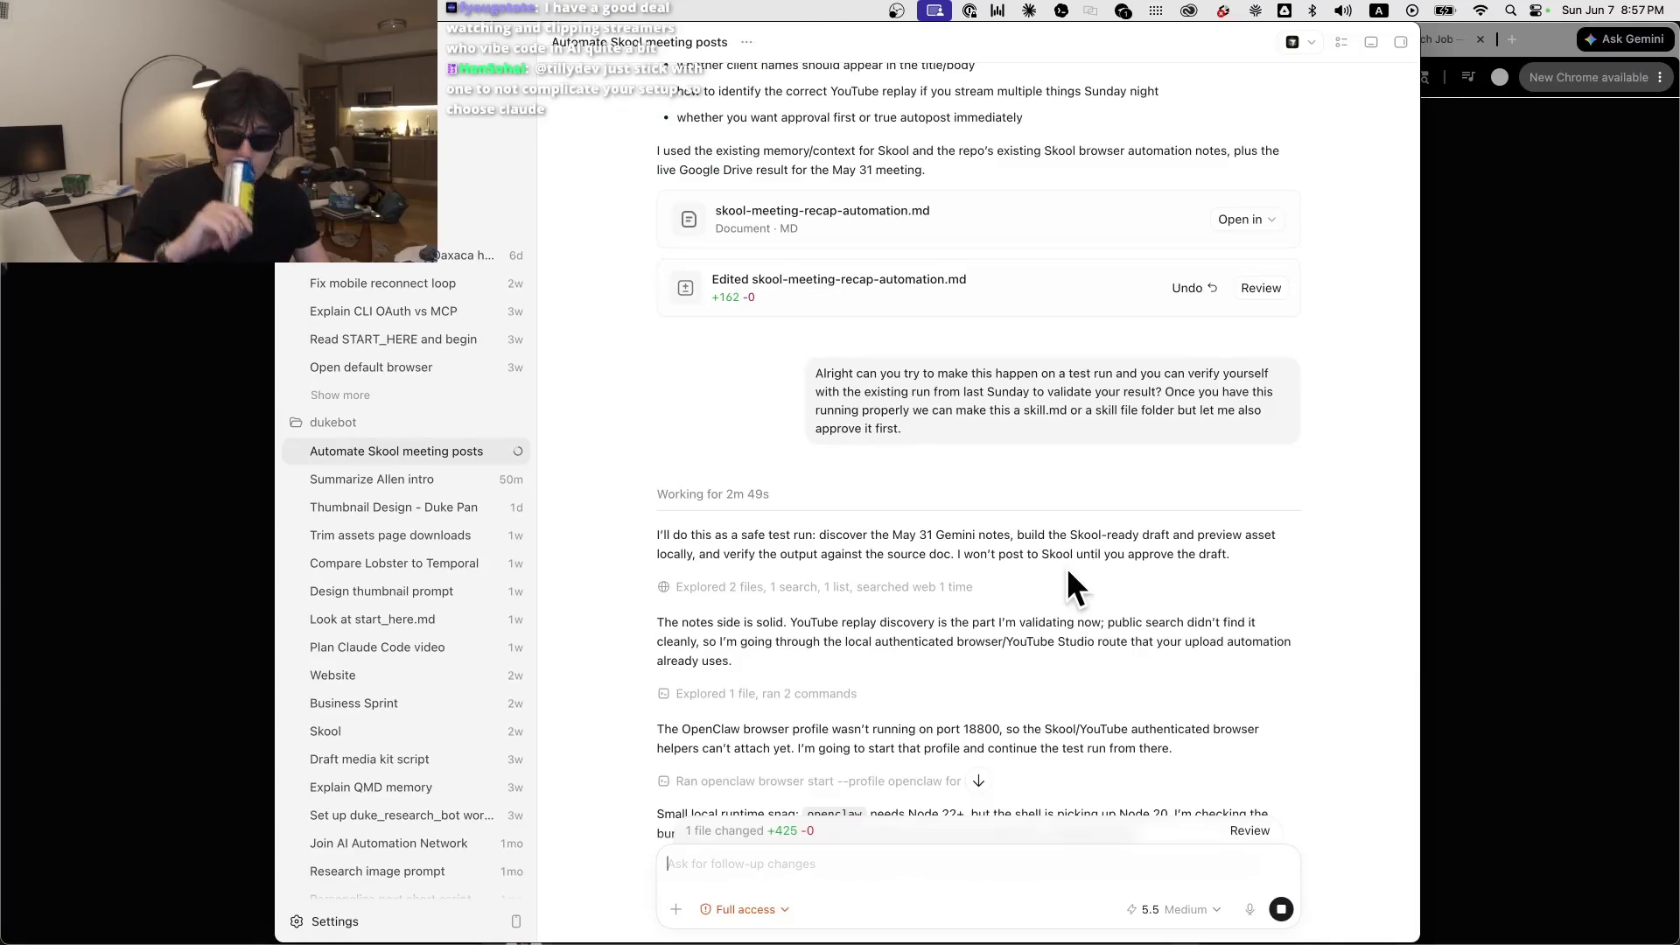
{"action": "scroll", "coordinate": [910, 560], "scroll_direction": "down", "scroll_amount": 10}
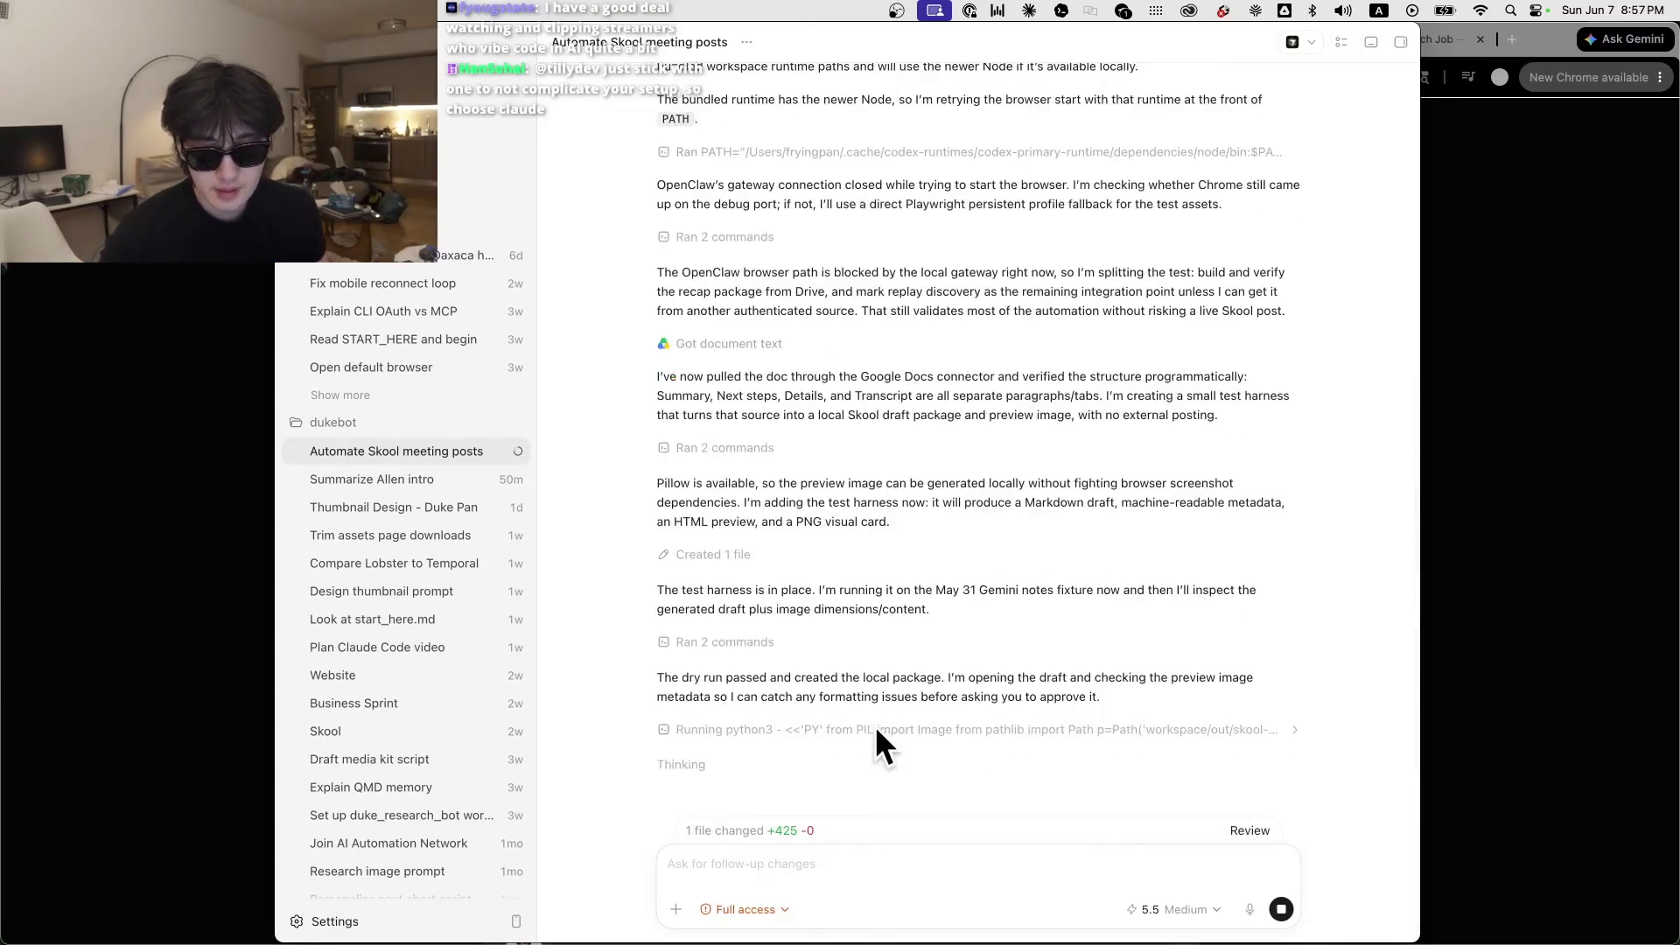
{"action": "left_click_drag", "start_coordinate": [880, 704], "coordinate": [940, 523]}
{"action": "left_click", "coordinate": [1118, 541]}
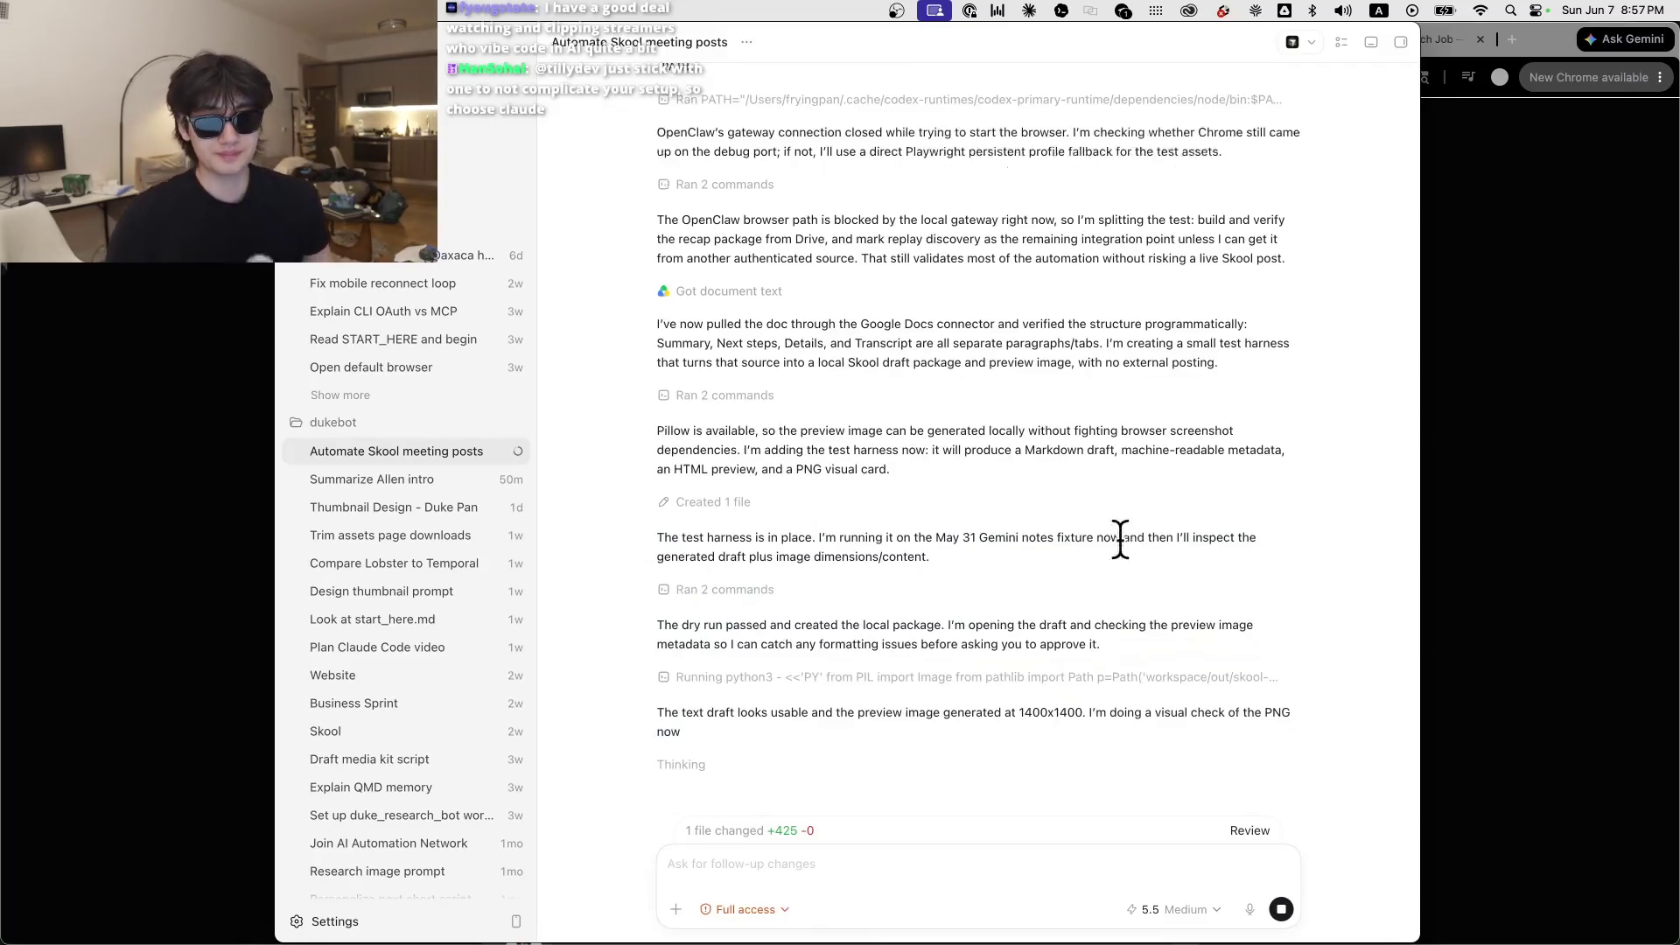
{"action": "scroll", "coordinate": [1112, 521], "scroll_direction": "up", "scroll_amount": 2}
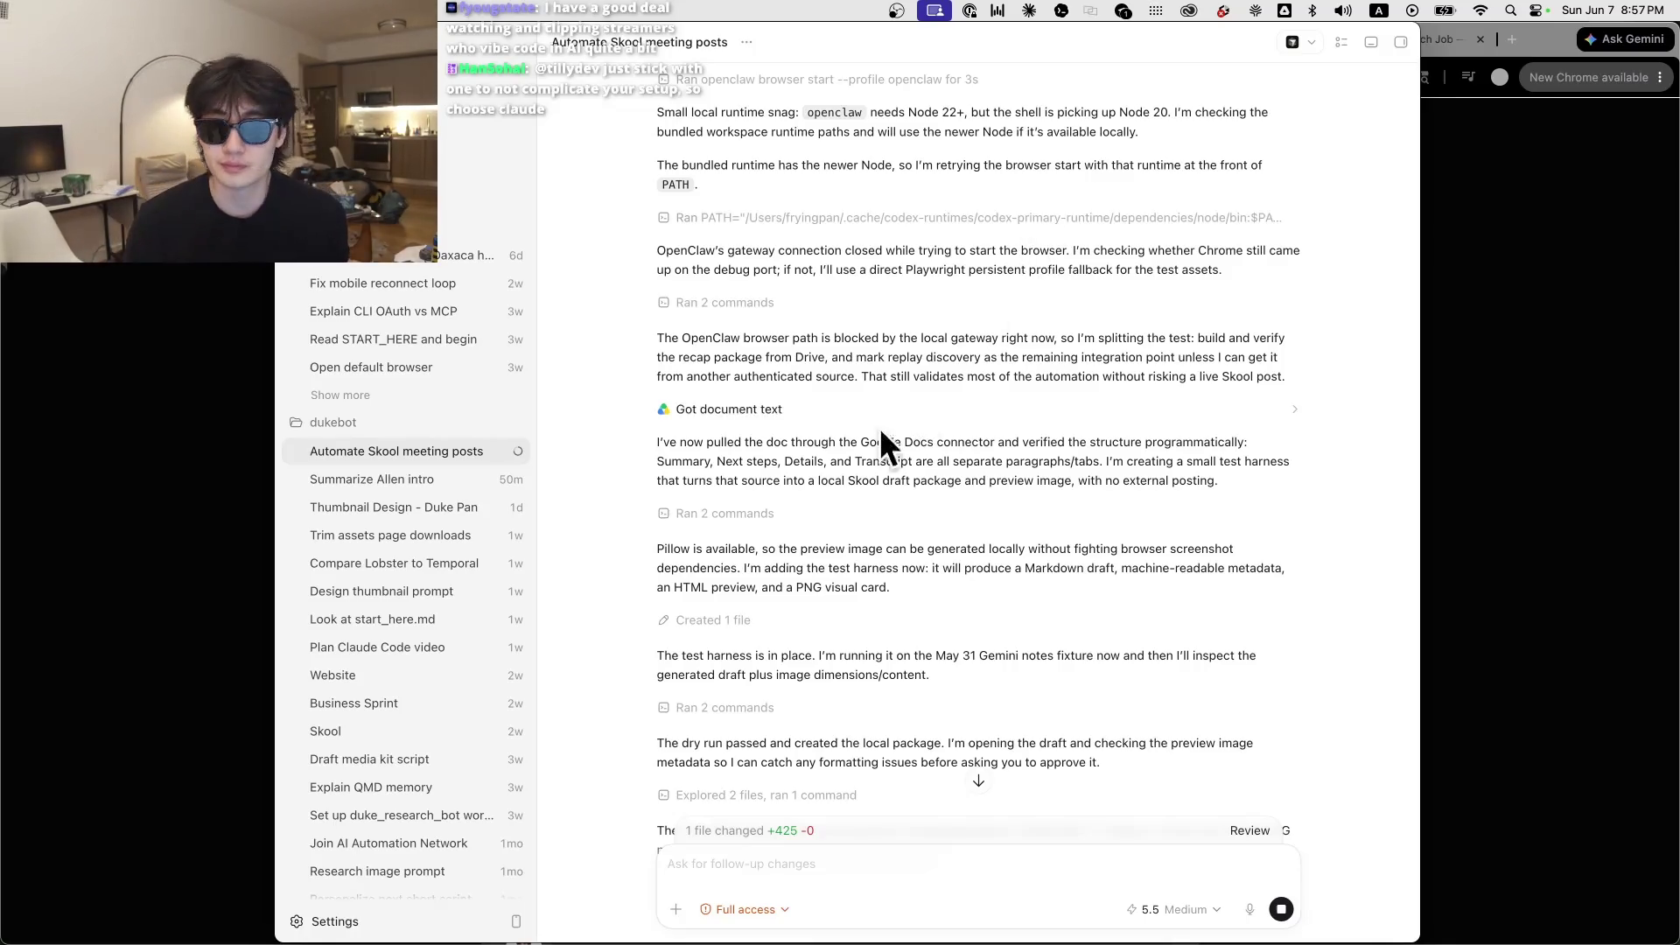
Step: Enlarge the generated recap card preview and zoom out to see the whole card
{"action": "scroll", "coordinate": [956, 476], "scroll_direction": "down", "scroll_amount": 5}
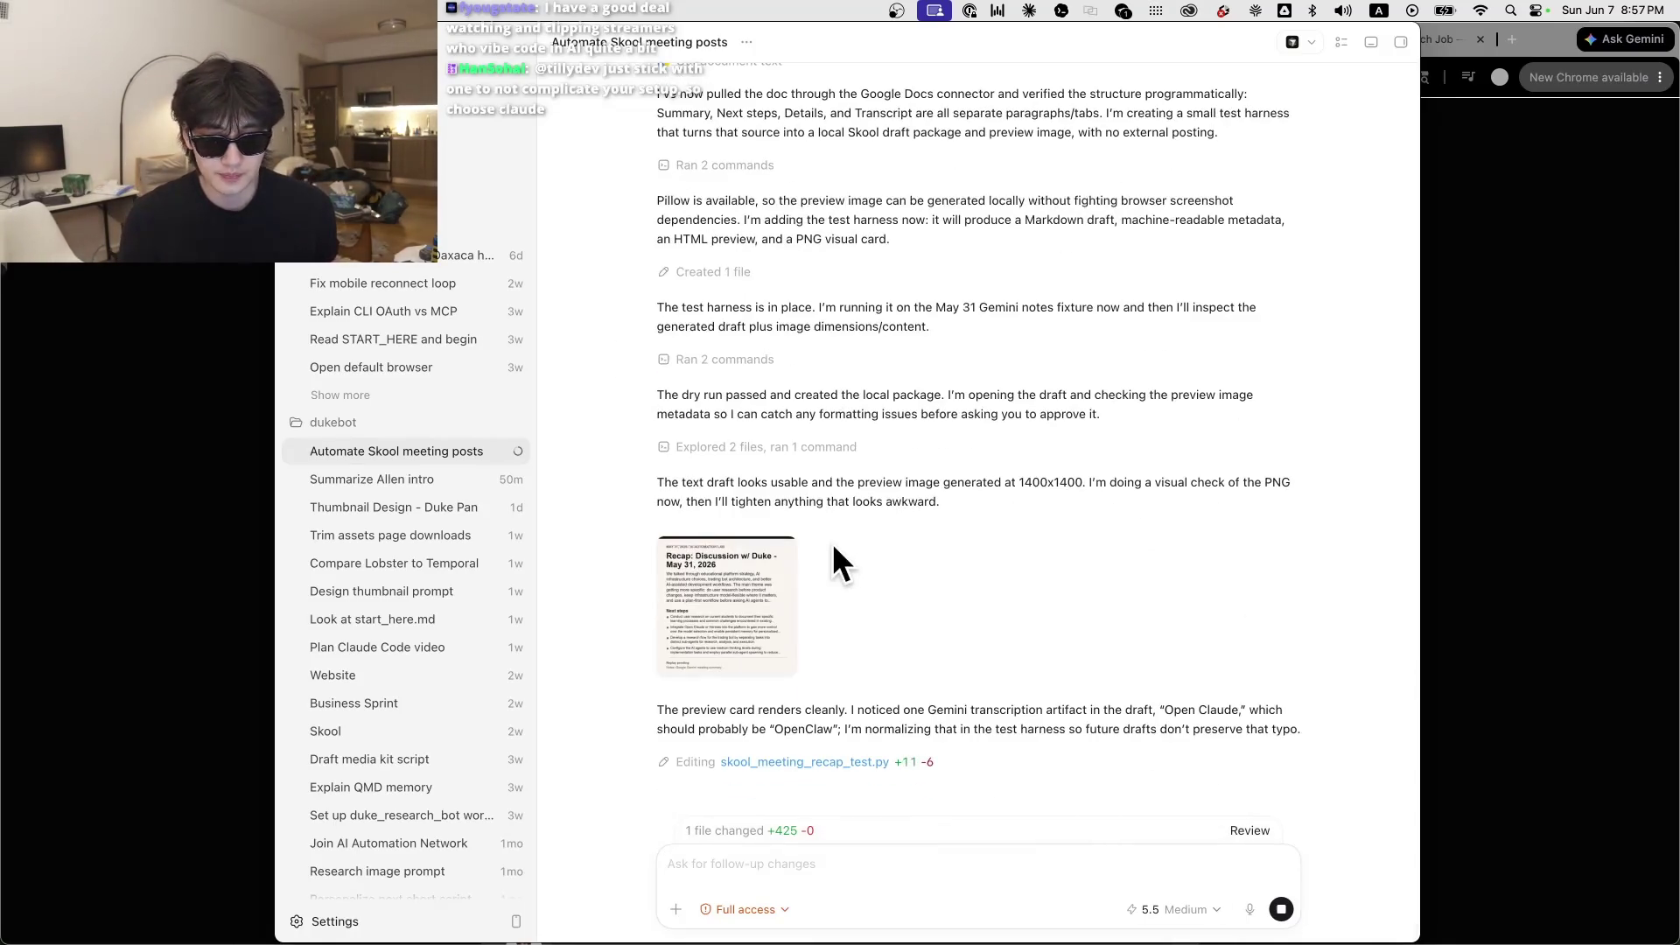
{"action": "left_click", "coordinate": [742, 623]}
{"action": "scroll", "coordinate": [1217, 513], "scroll_direction": "down", "scroll_amount": 4}
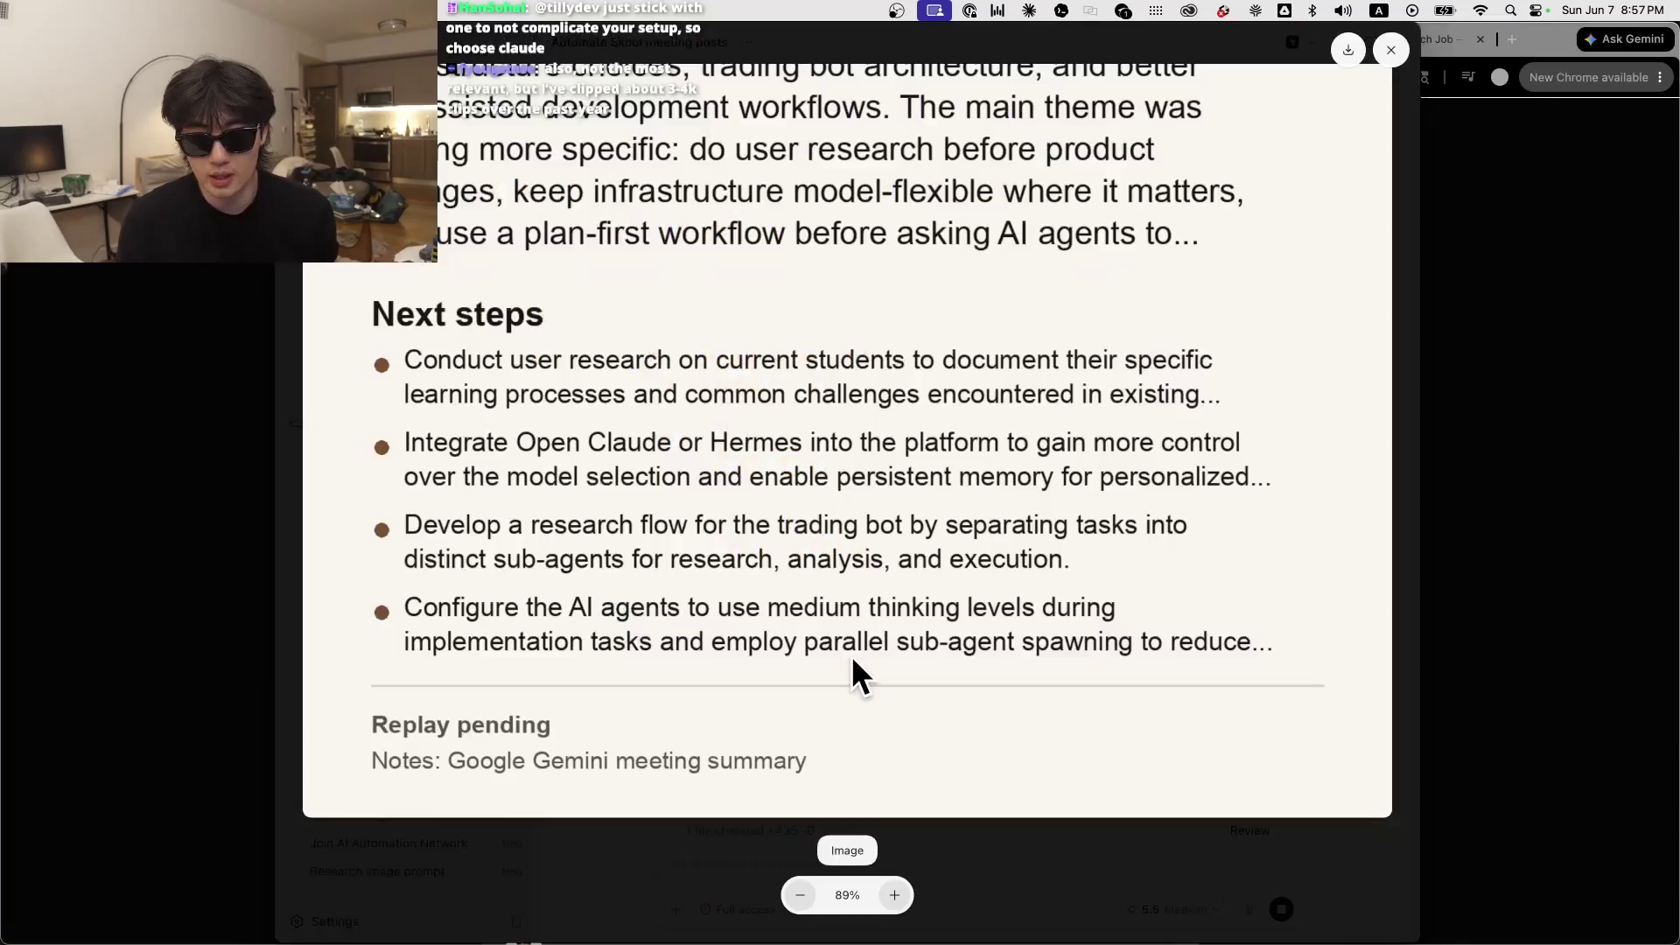
{"action": "key", "text": "Escape"}
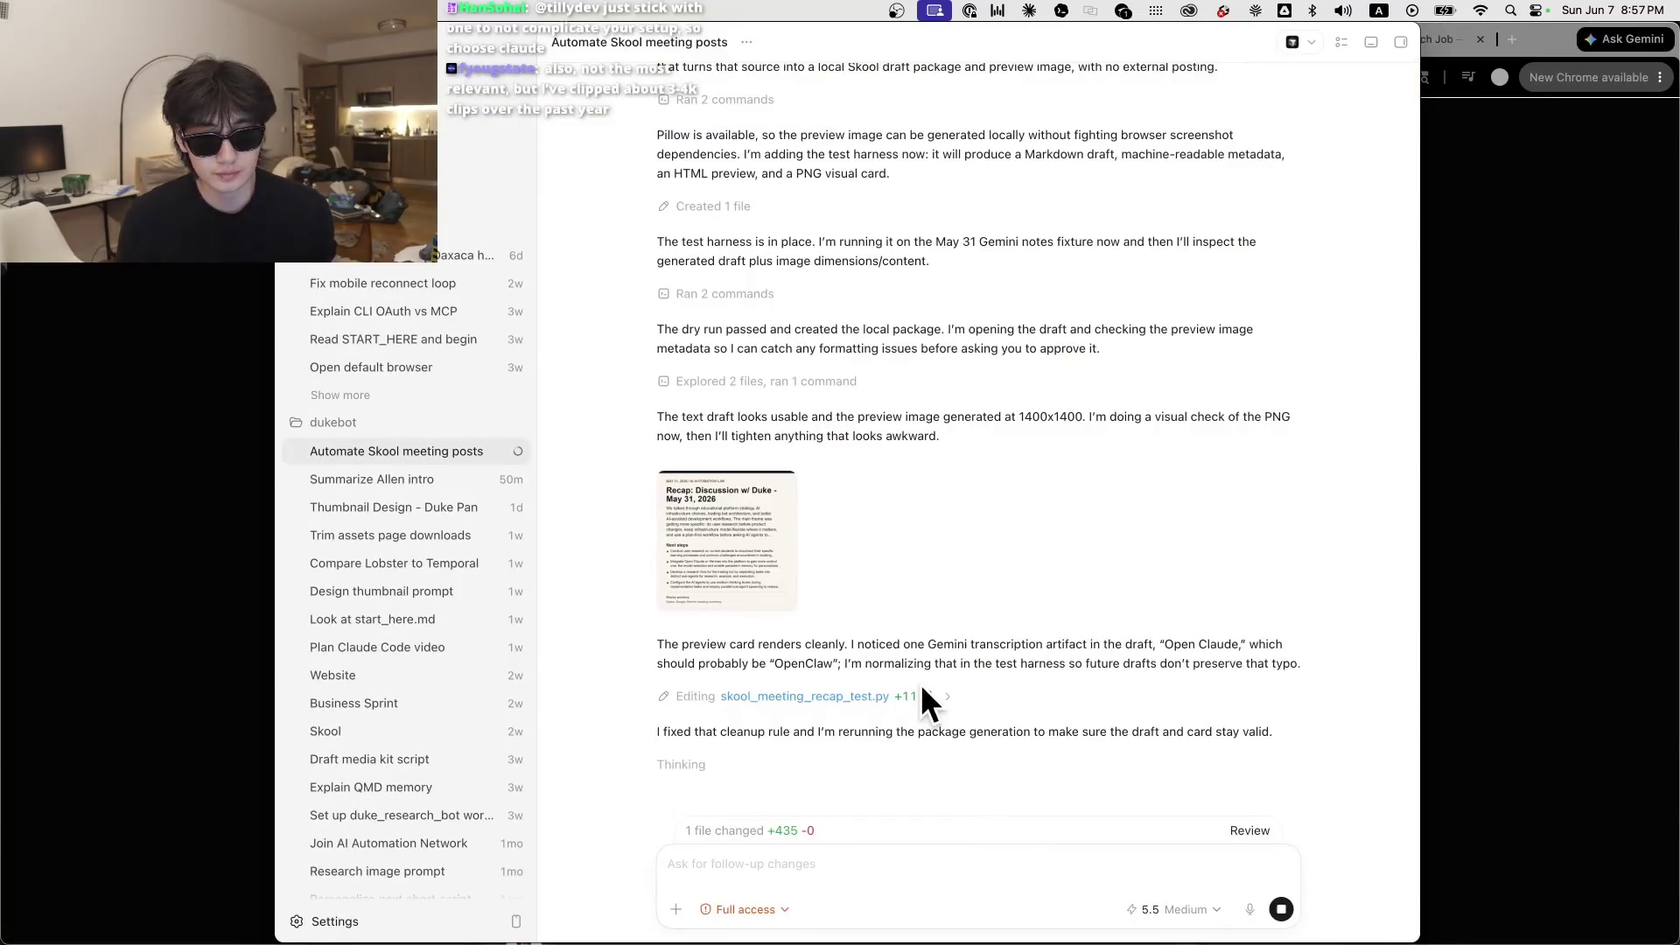
{"action": "left_click", "coordinate": [739, 480]}
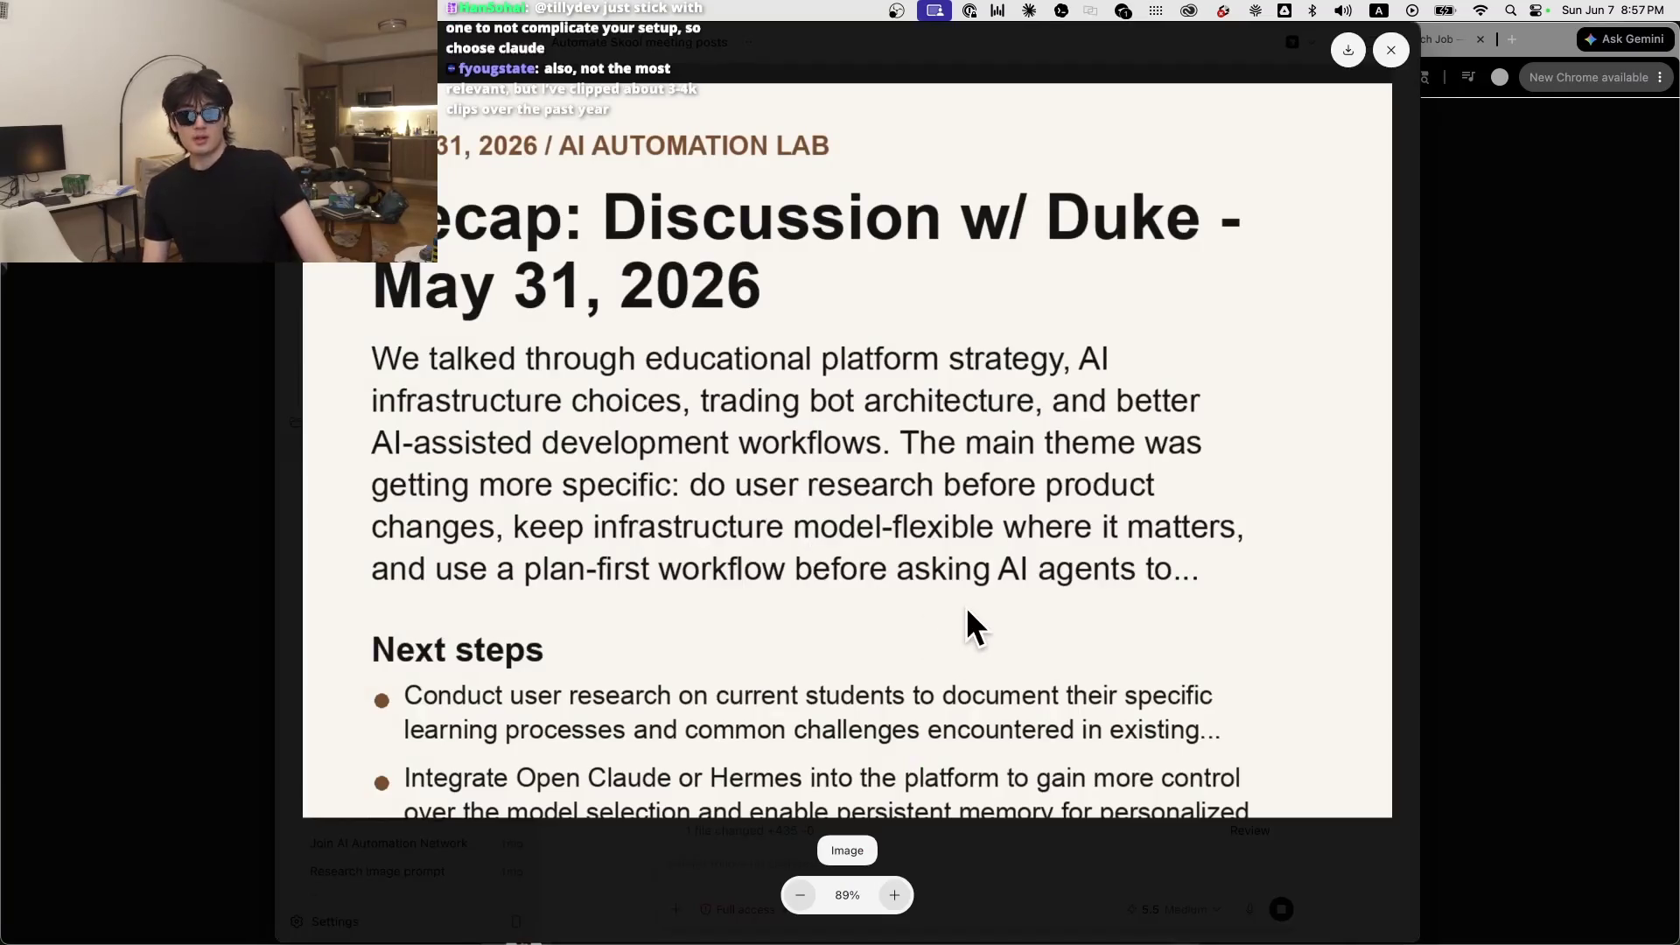
{"action": "scroll", "coordinate": [966, 610], "scroll_direction": "down", "scroll_amount": 5}
{"action": "left_click", "coordinate": [800, 895]}
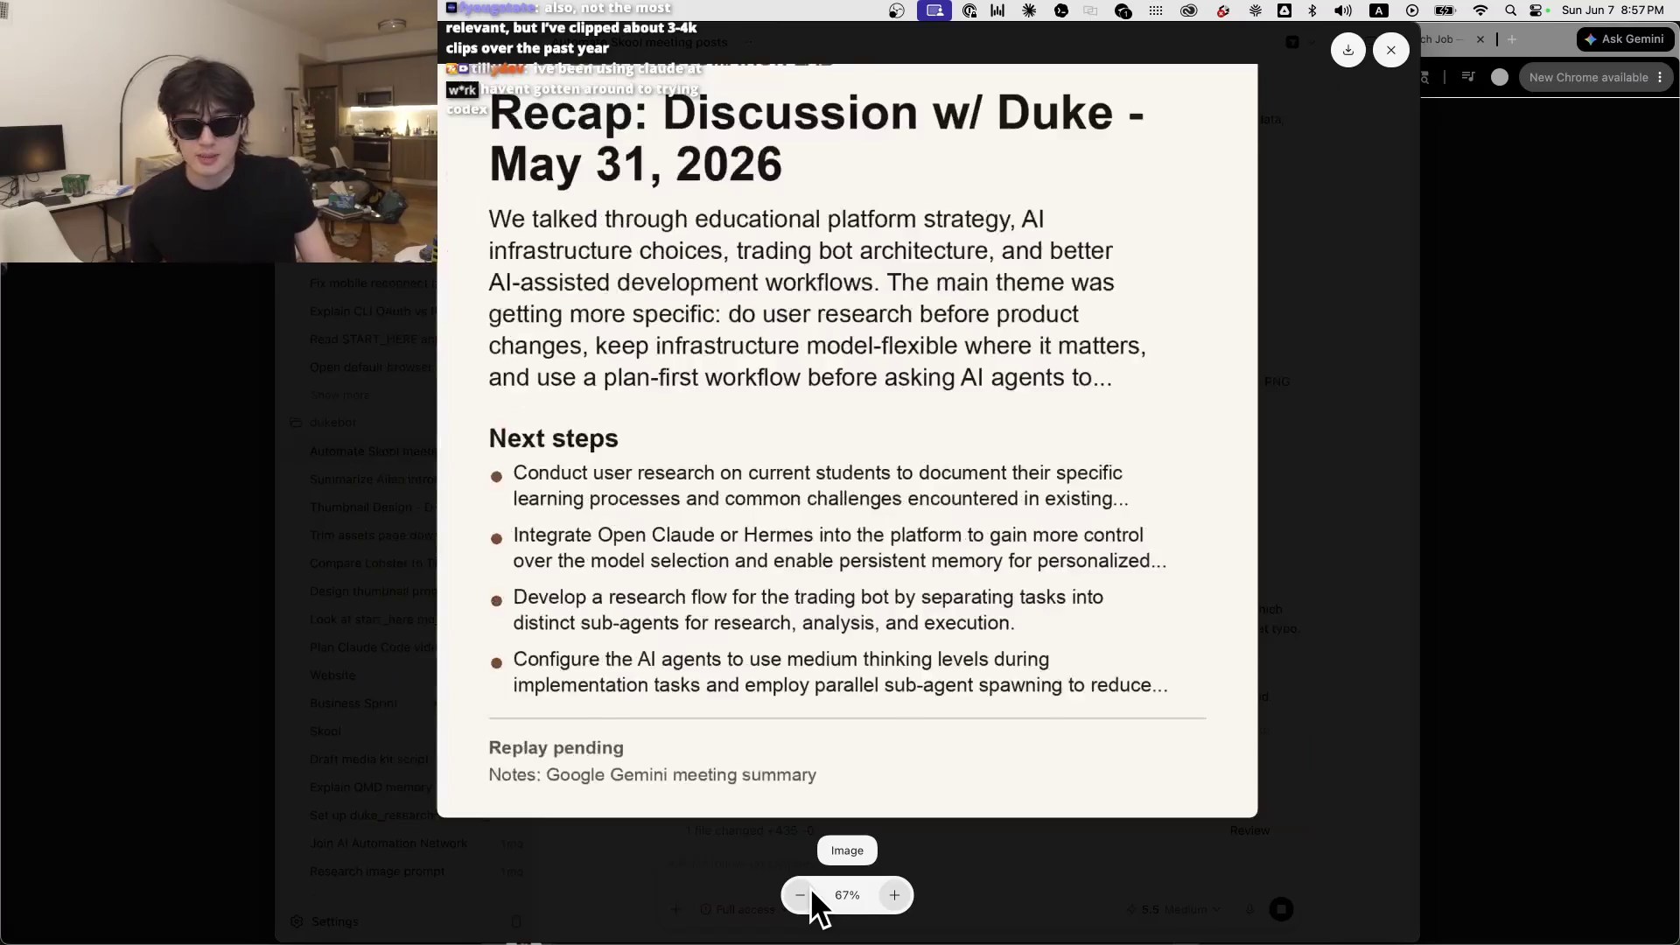
{"action": "left_click", "coordinate": [810, 889]}
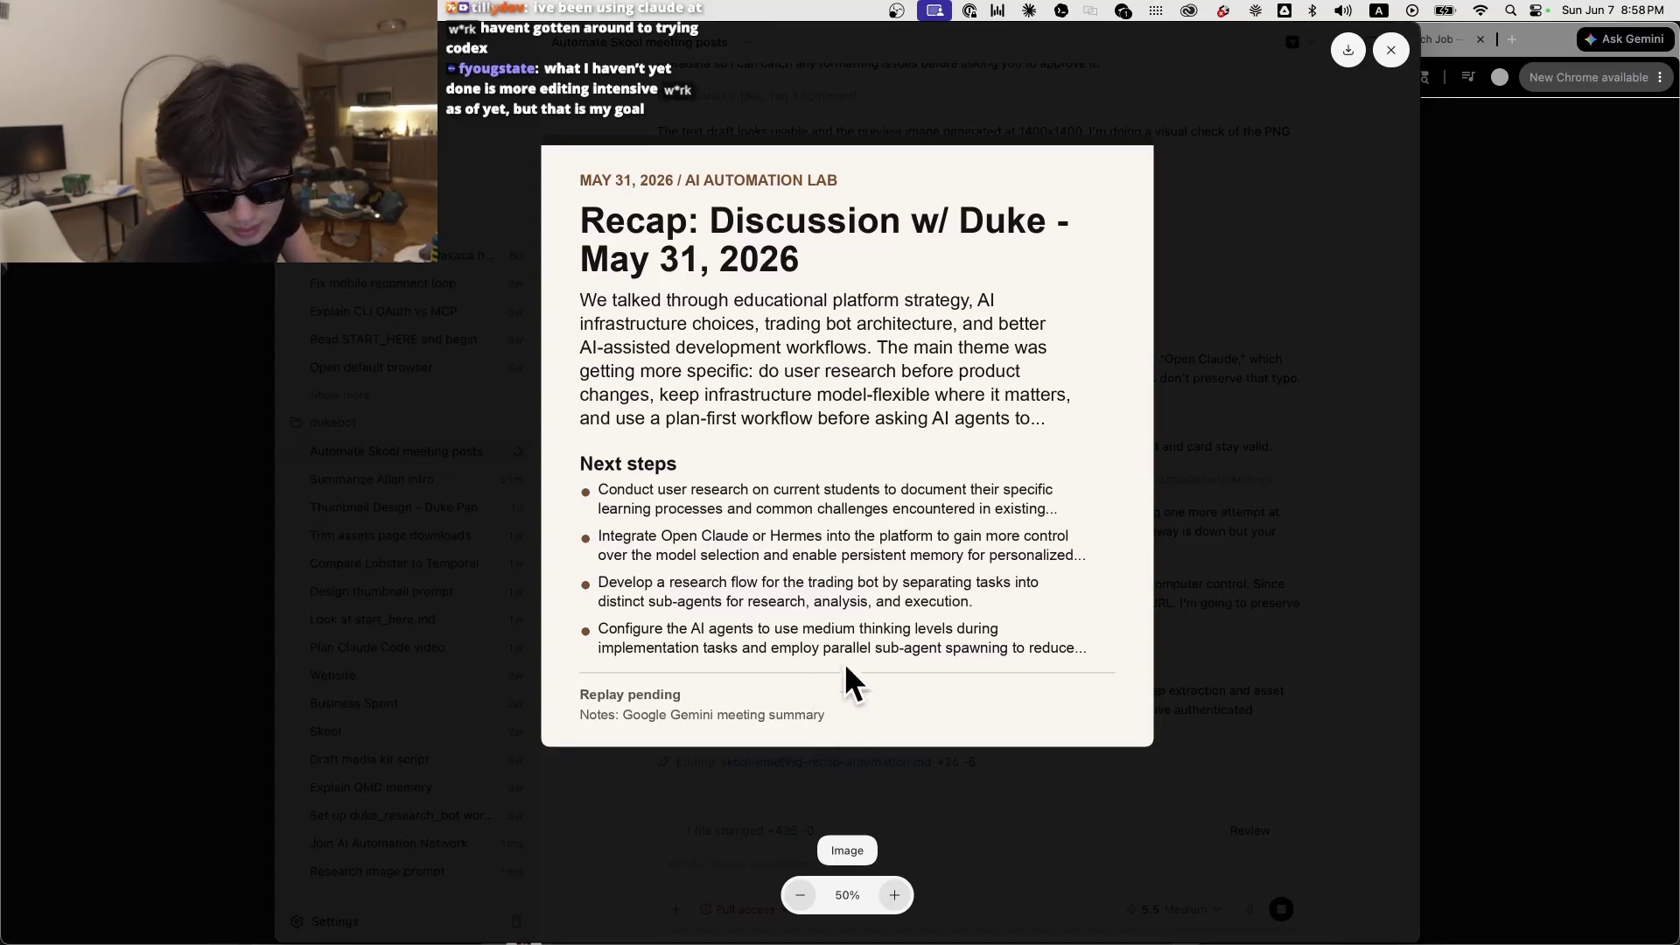
{"action": "left_click", "coordinate": [1171, 610]}
Step: Reopen the recap card, zoom out to fit, and check down to the Replay pending footer
{"action": "left_click", "coordinate": [773, 291]}
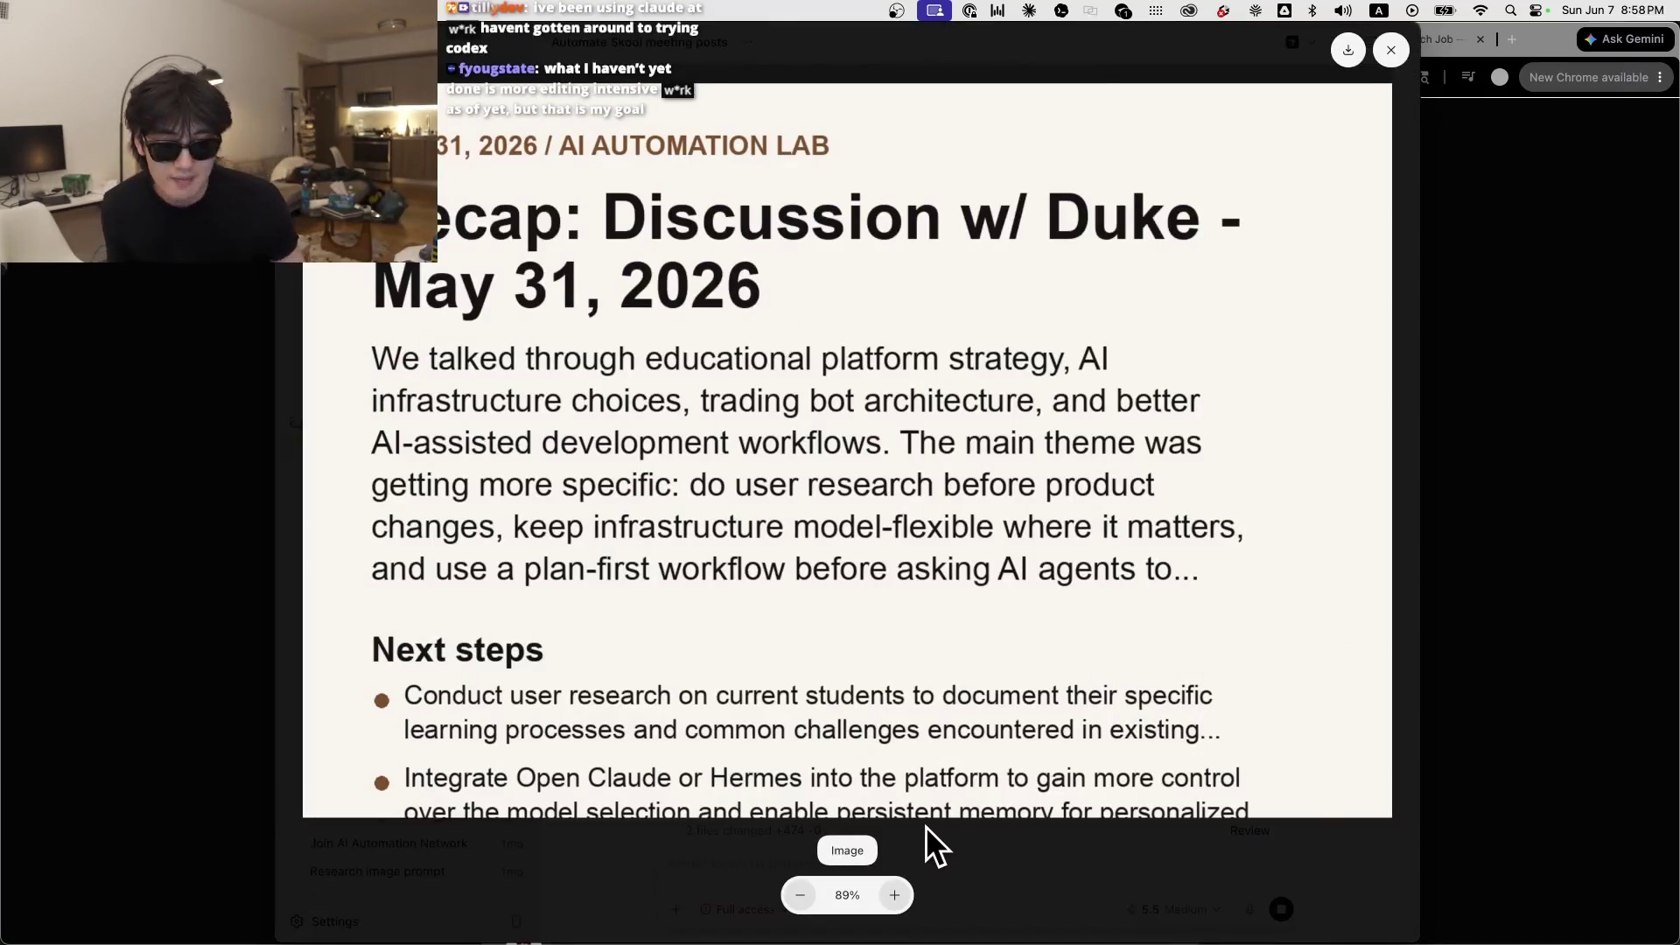
{"action": "left_click", "coordinate": [794, 895]}
{"action": "left_click", "coordinate": [794, 895]}
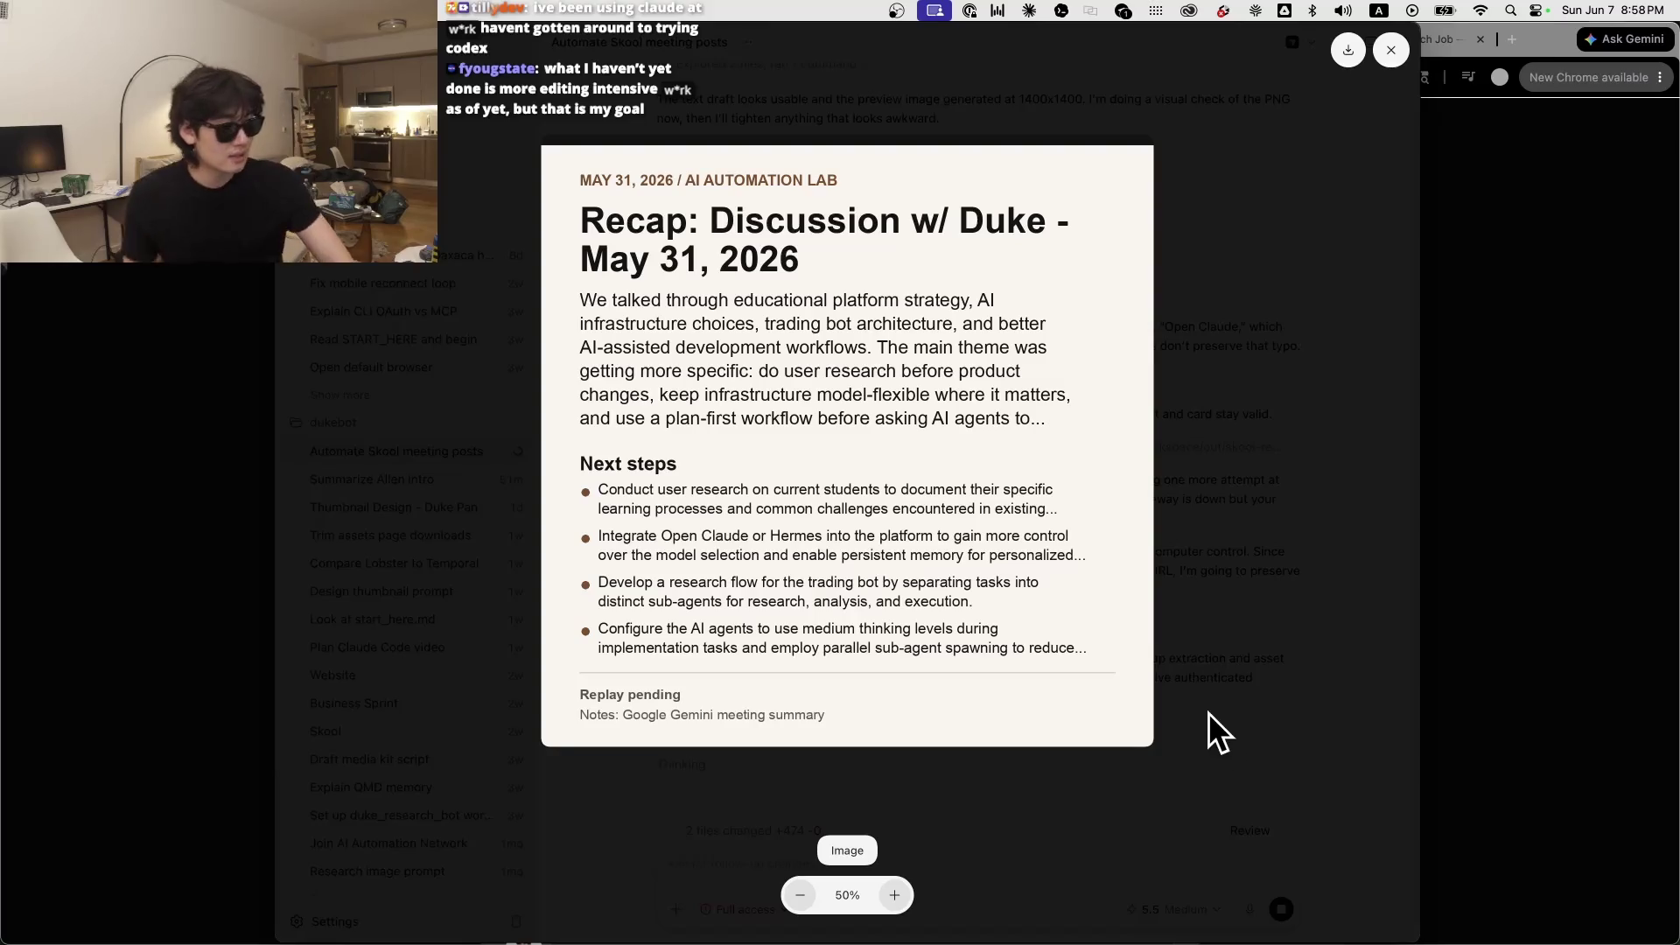
{"action": "left_click", "coordinate": [1226, 537]}
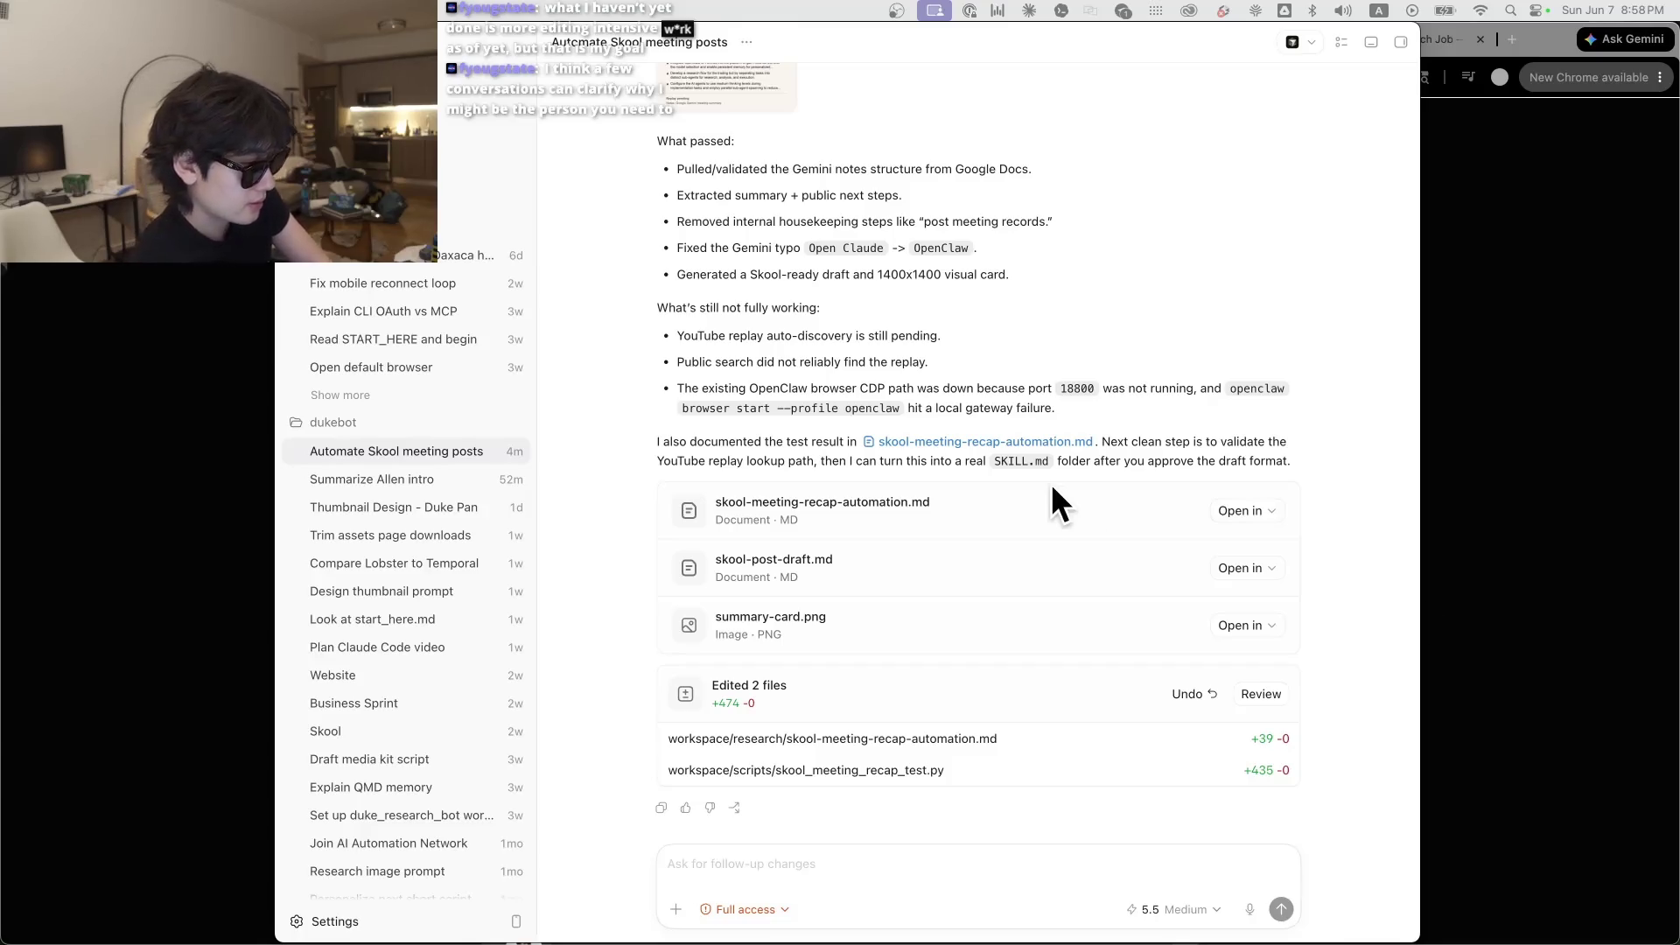
Step: Open skool-post-draft.md from Generated files and follow its Notes link to the source Google Doc
{"action": "scroll", "coordinate": [1137, 315], "scroll_direction": "up", "scroll_amount": 5}
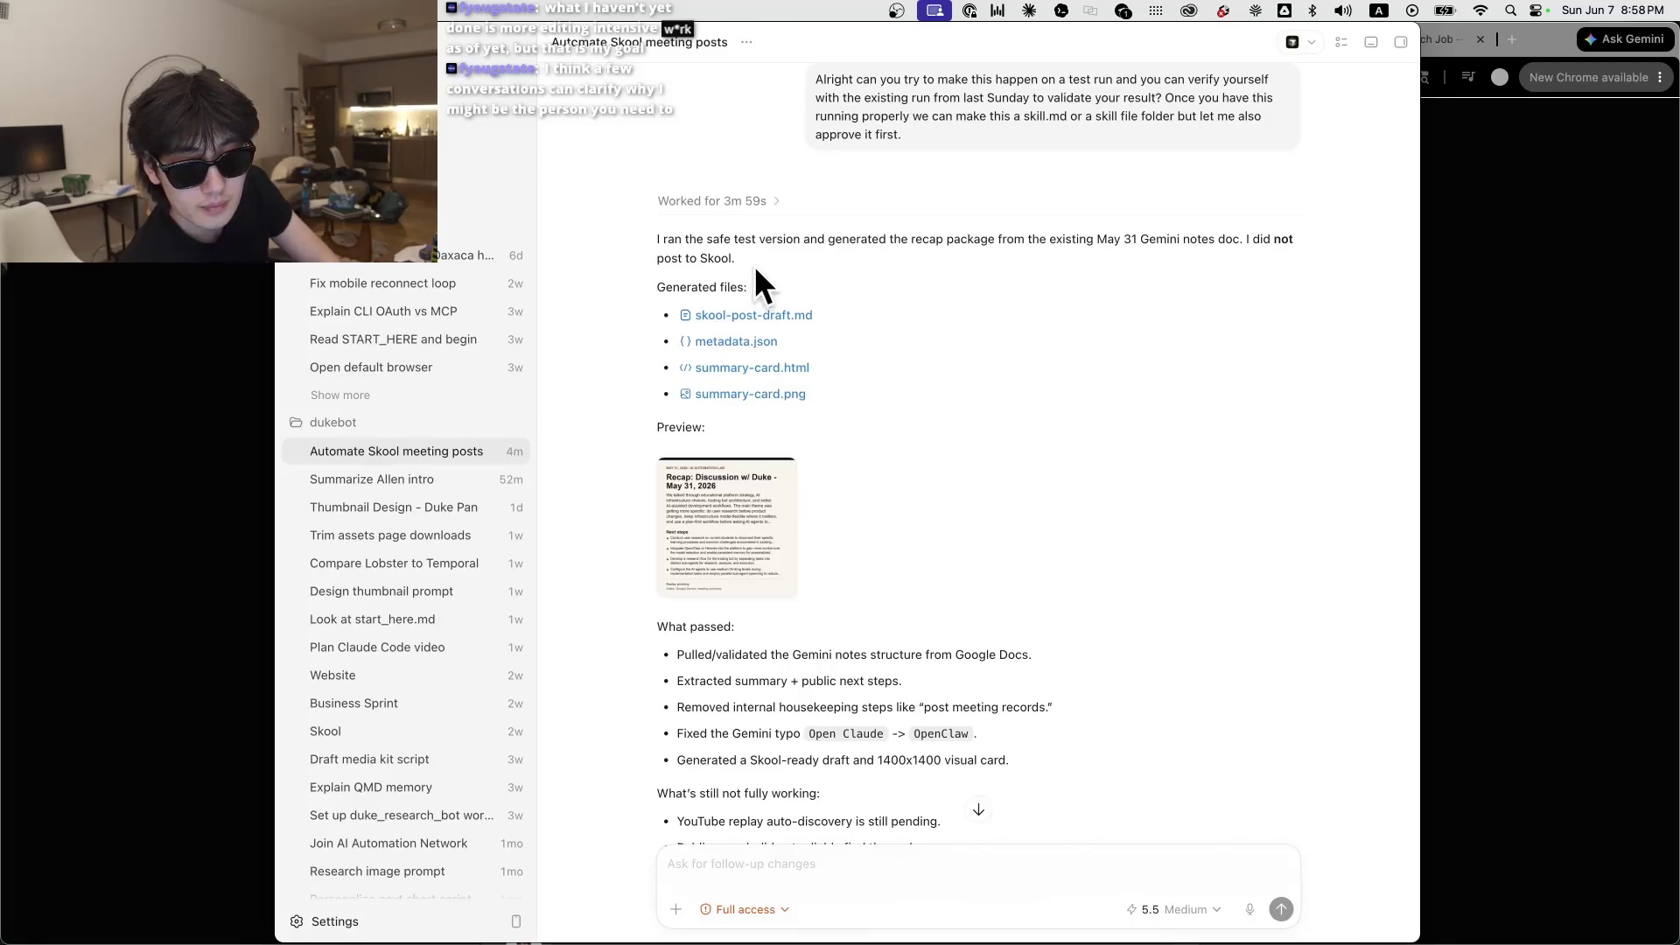
{"action": "left_click", "coordinate": [766, 315]}
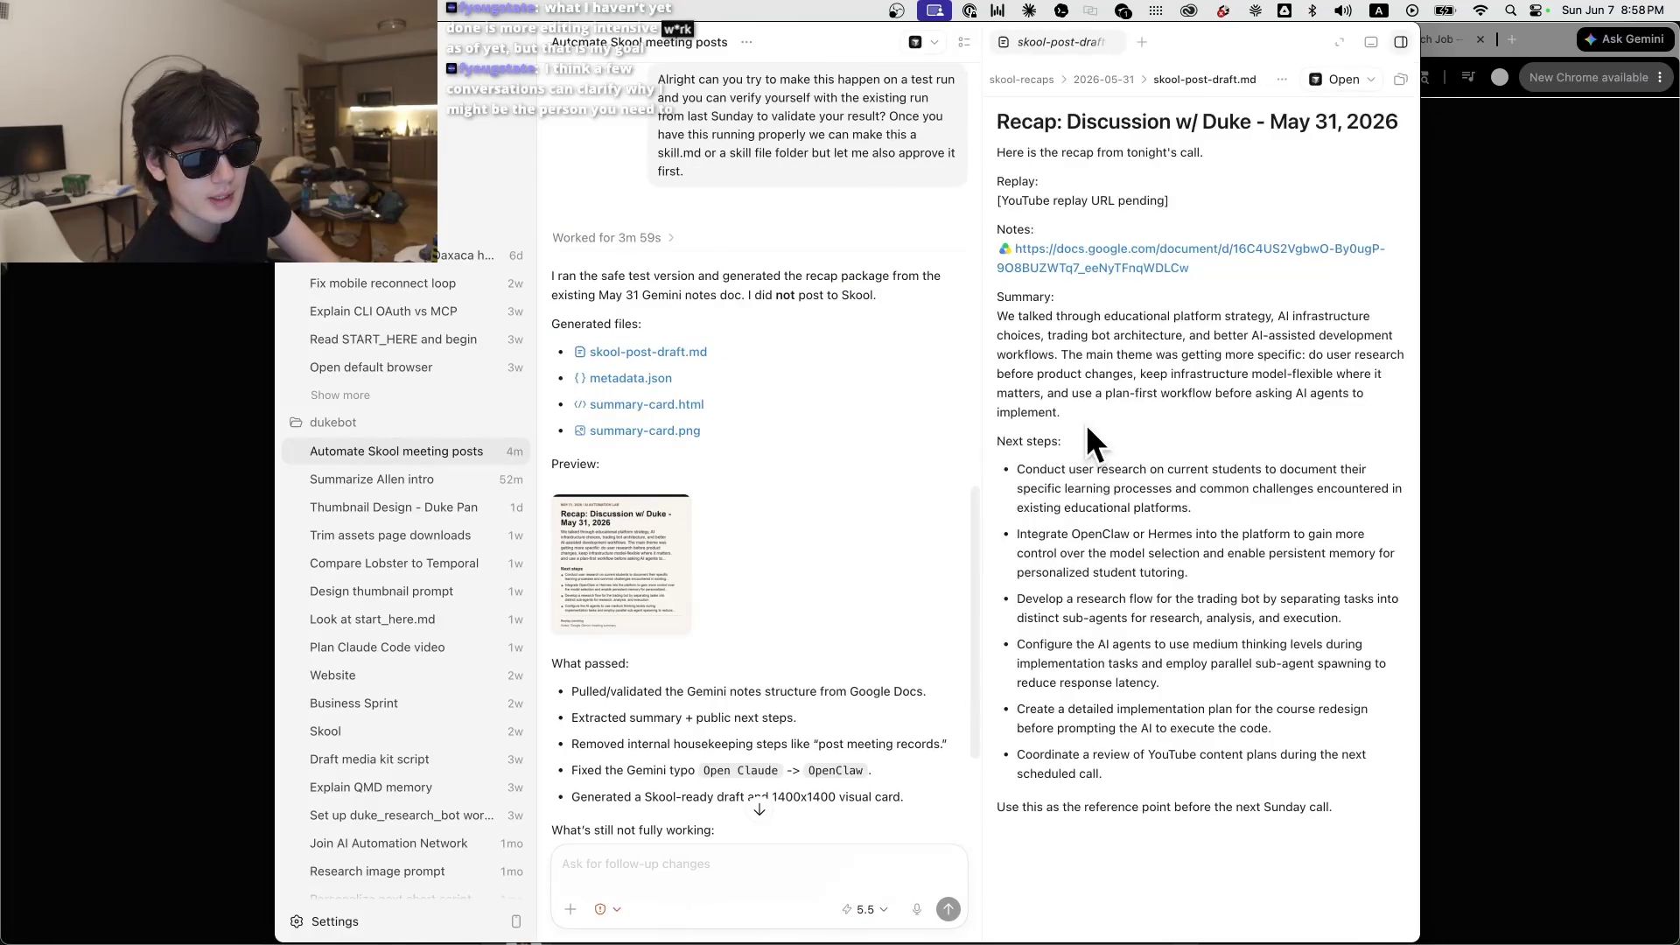
{"action": "left_click", "coordinate": [1129, 267]}
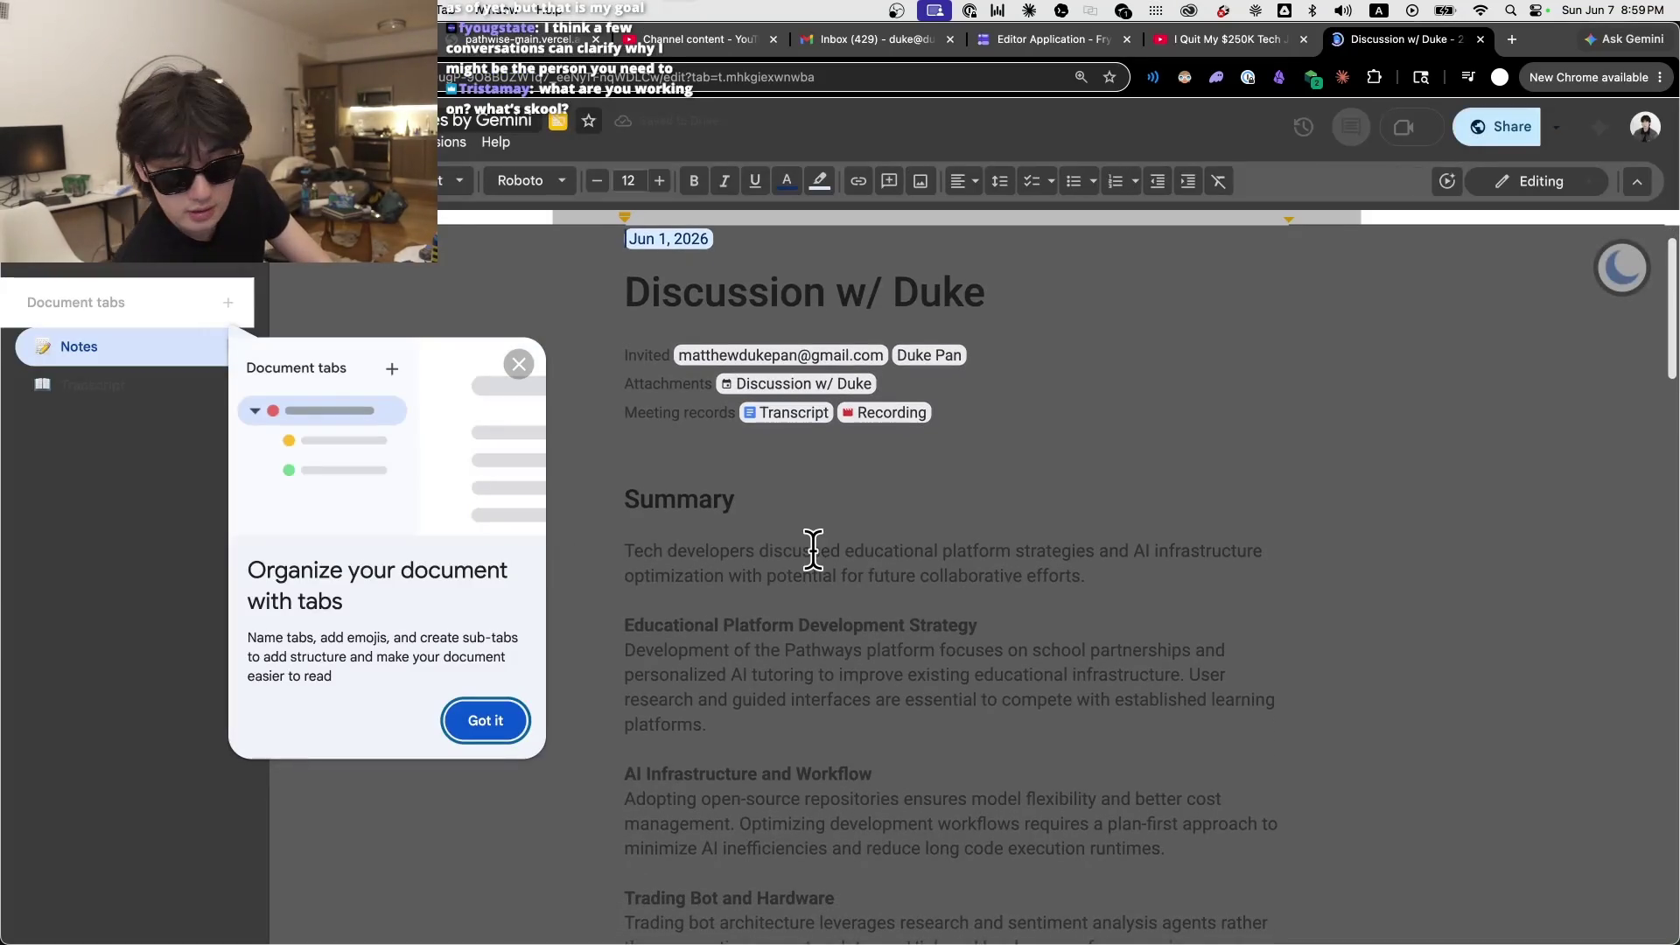
Step: Dismiss the document tabs tip, read Next steps in the Gemini notes, and return to Codex
{"action": "left_click", "coordinate": [521, 363]}
{"action": "scroll", "coordinate": [1148, 522], "scroll_direction": "down", "scroll_amount": 10}
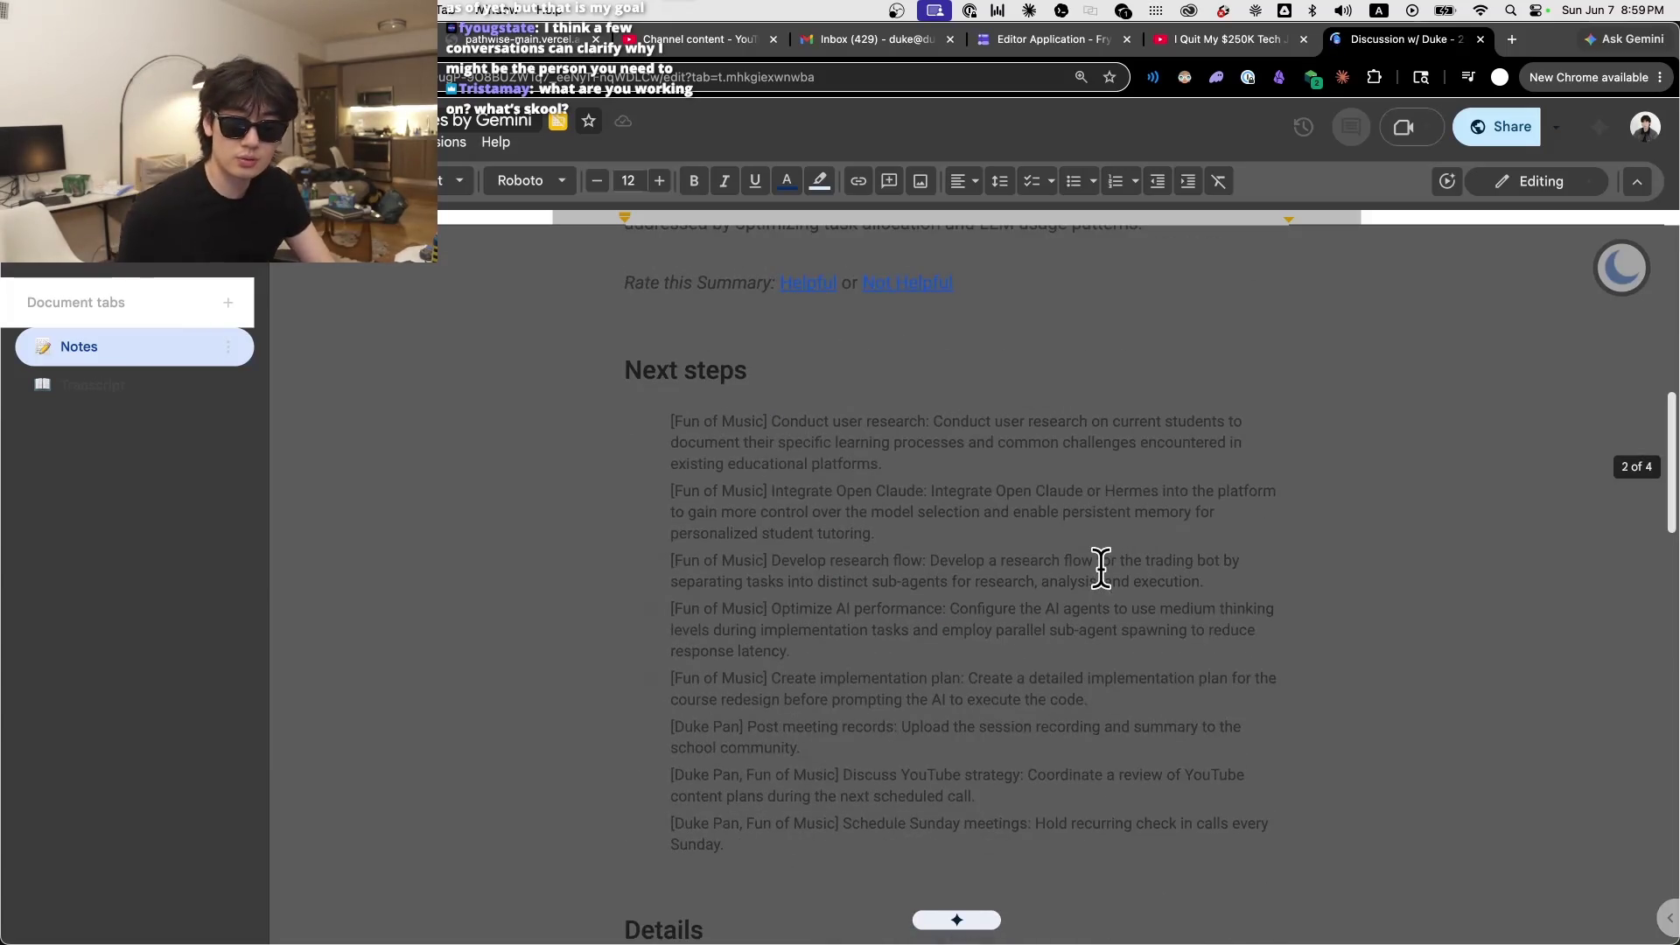
{"action": "key", "text": "super+Tab"}
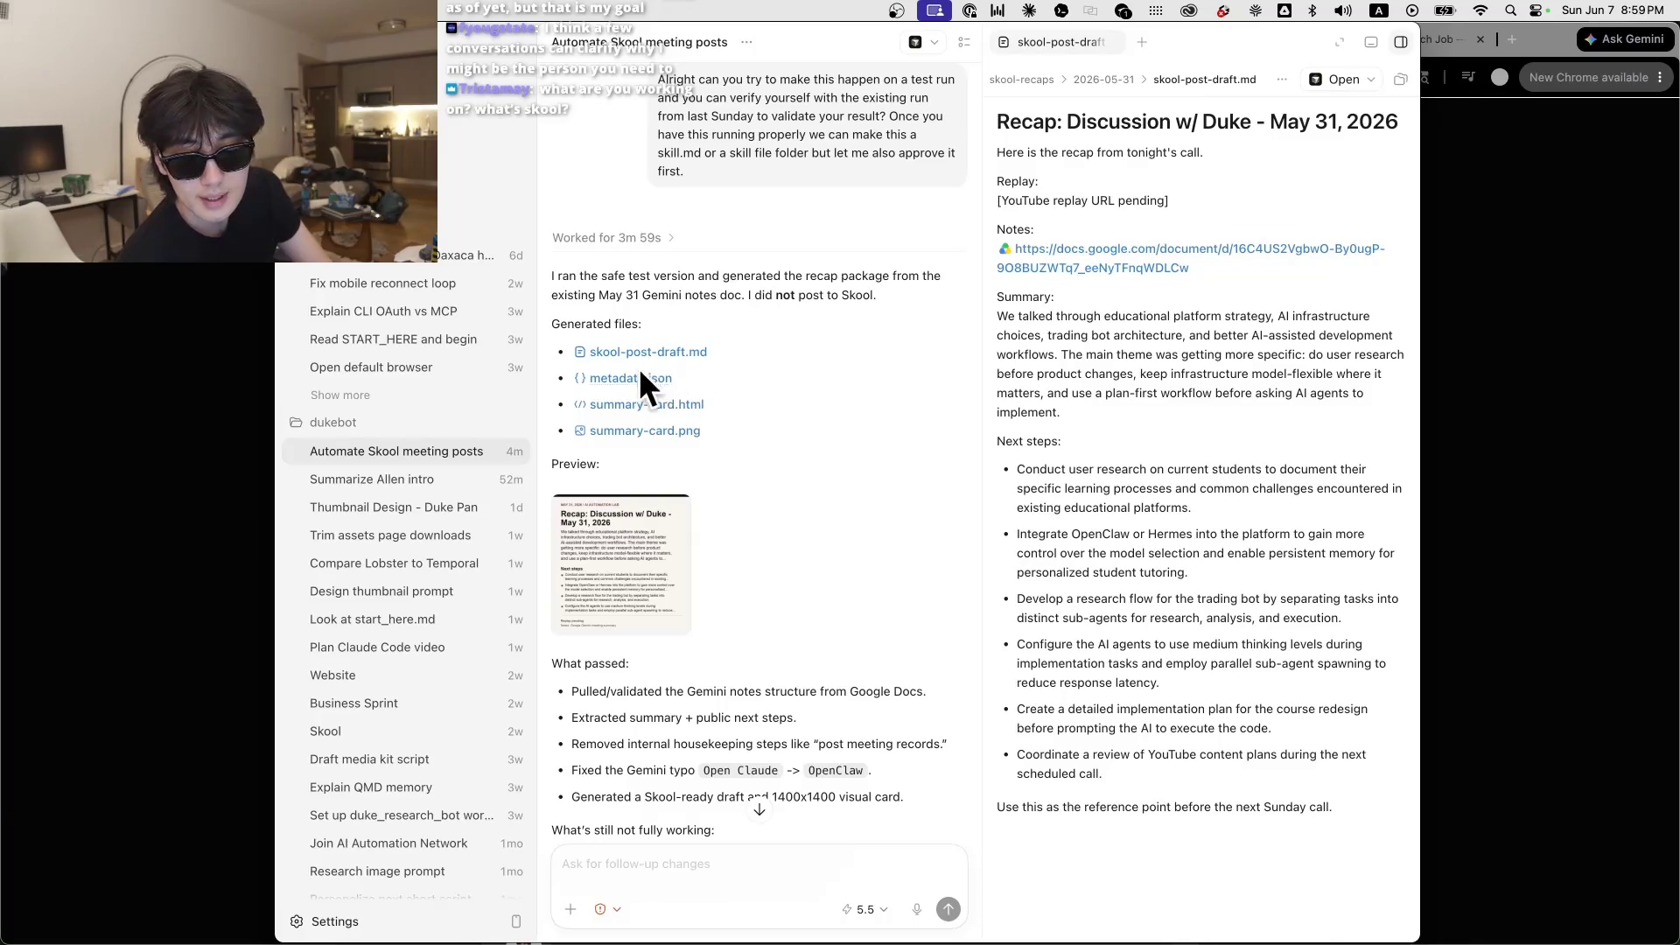
Step: Preview summary-card.html, then open summary-card.png from the Generated files list
{"action": "left_click", "coordinate": [686, 404]}
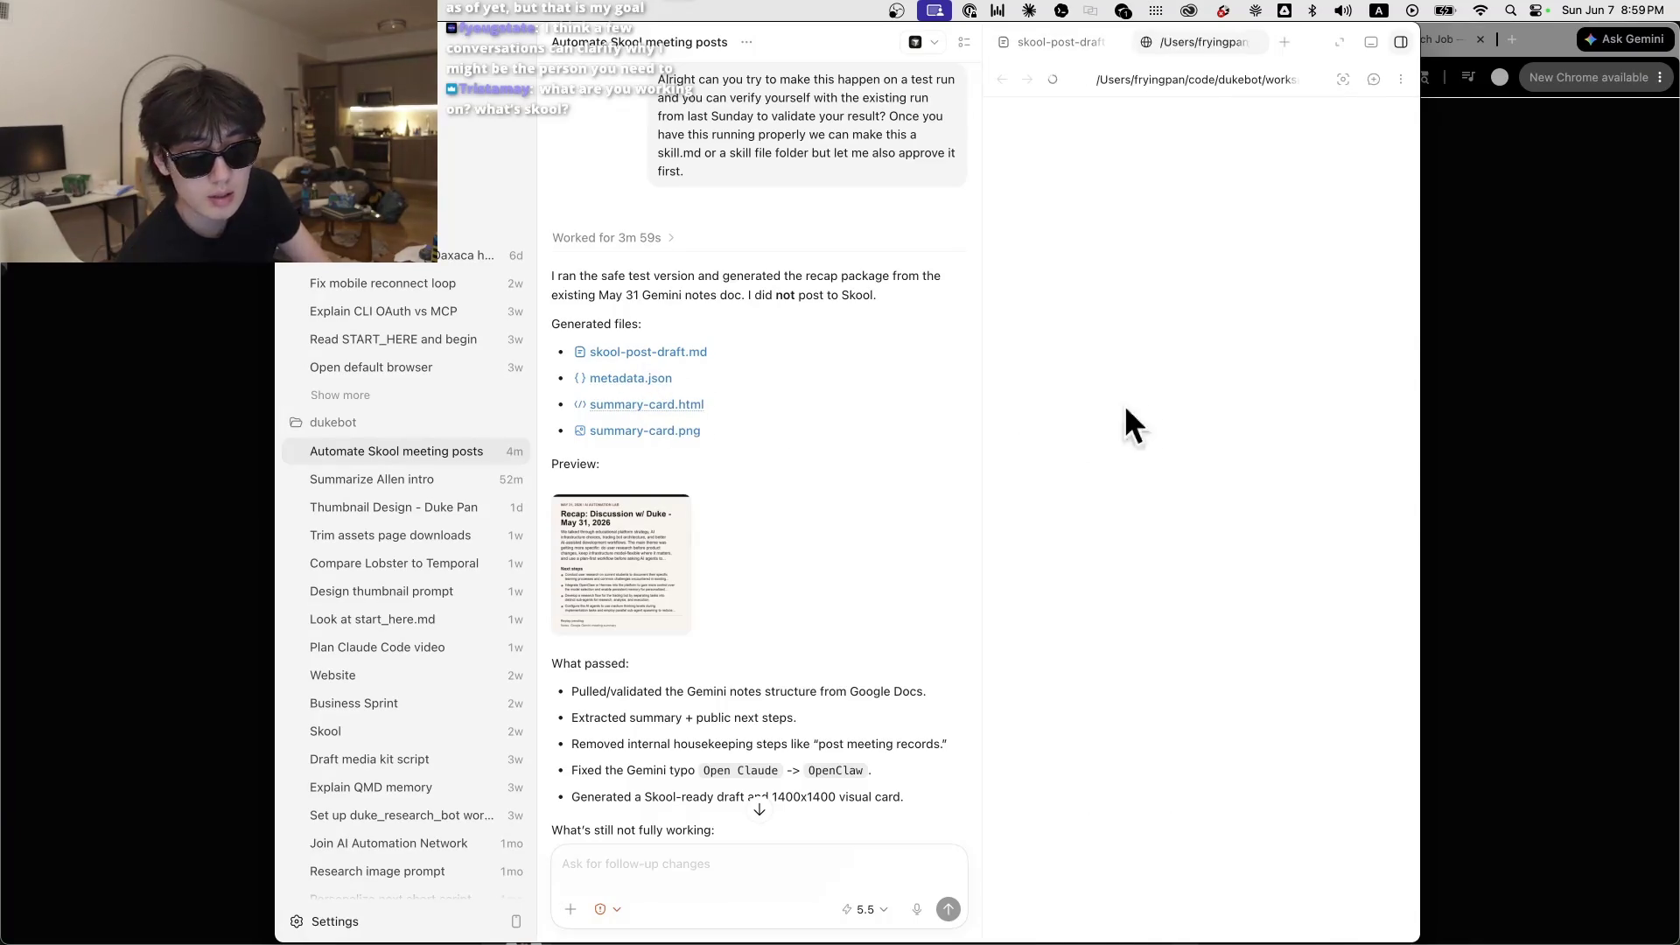
{"action": "scroll", "coordinate": [1180, 392], "scroll_direction": "down", "scroll_amount": 5}
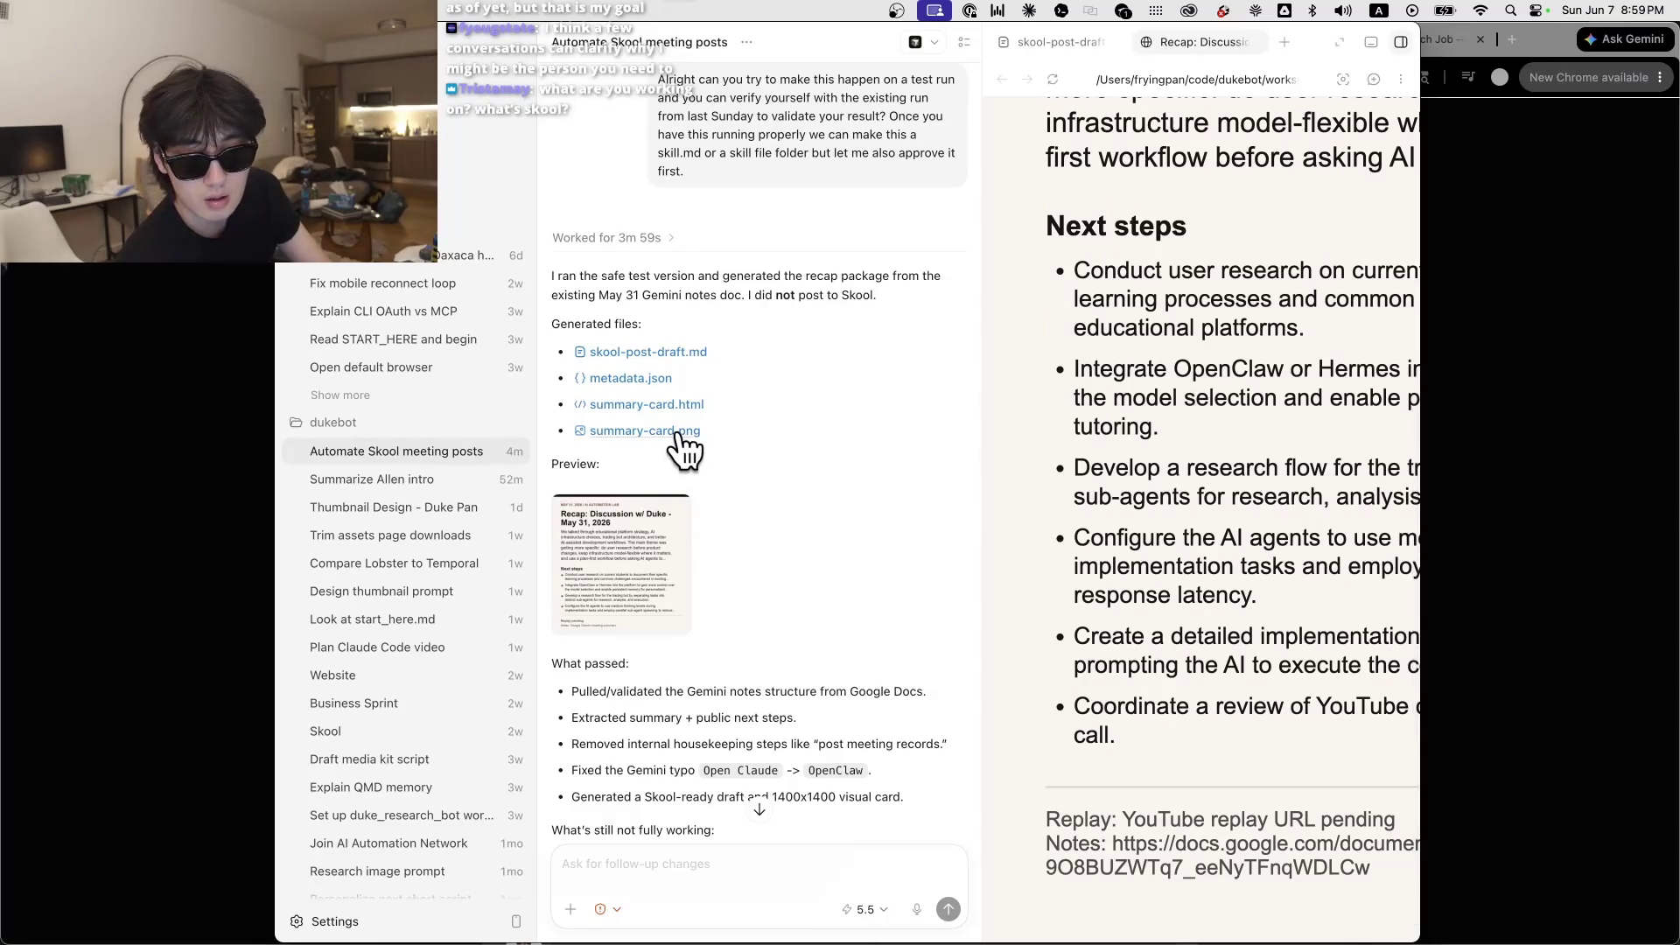
{"action": "left_click", "coordinate": [677, 432]}
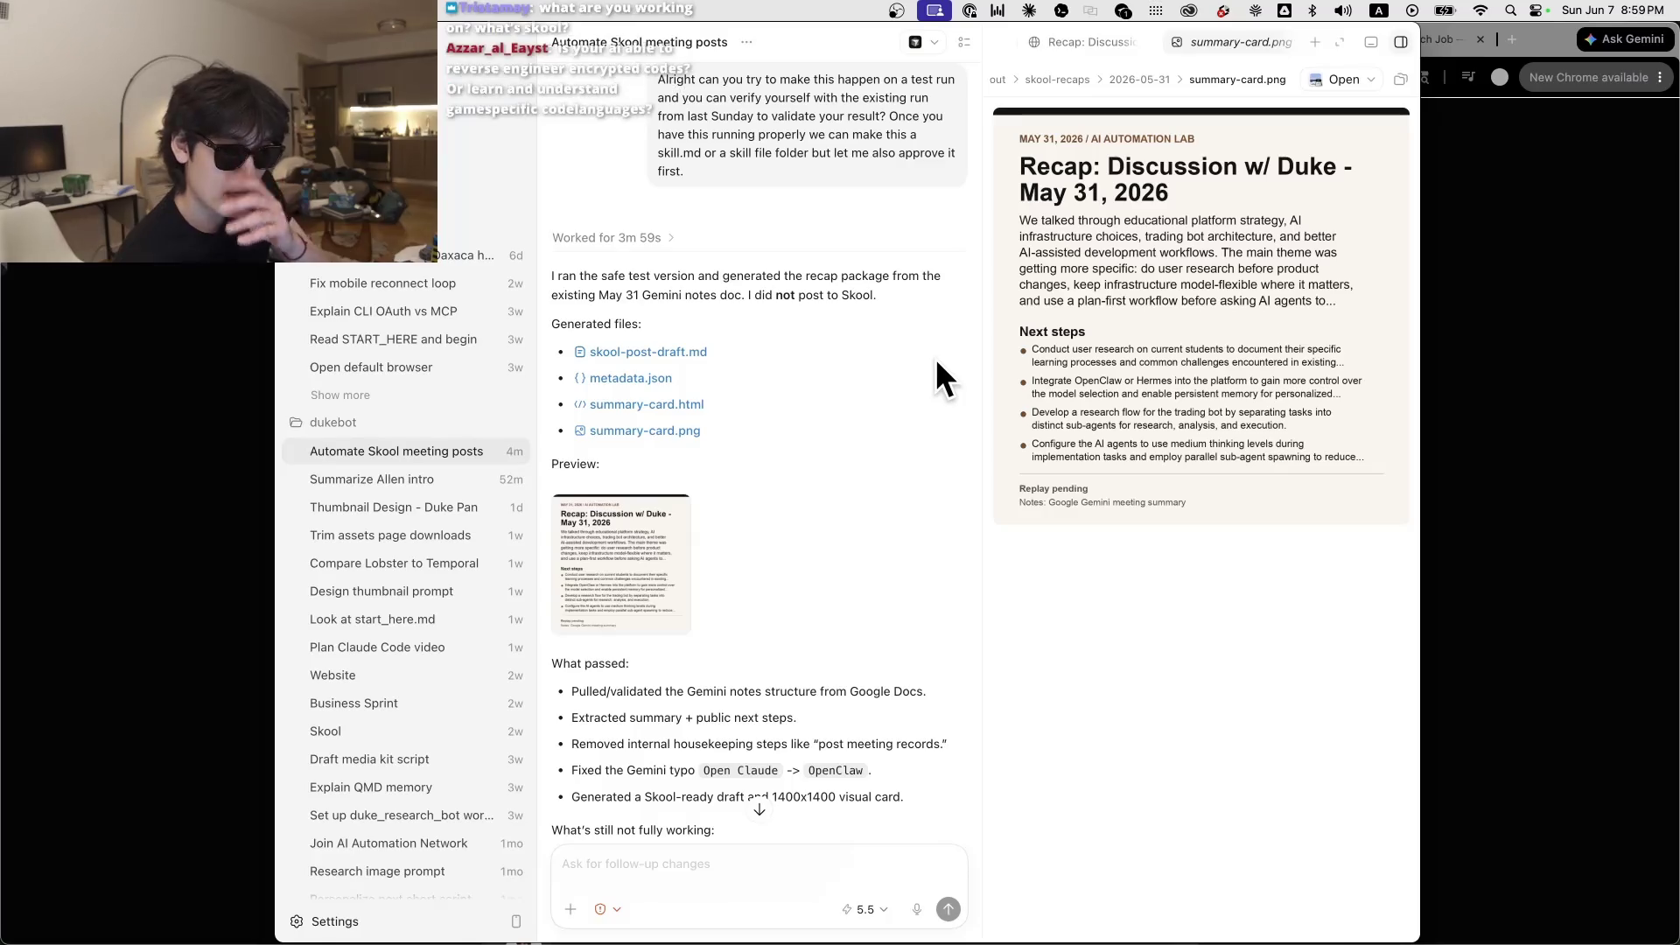
{"action": "left_click", "coordinate": [1522, 289]}
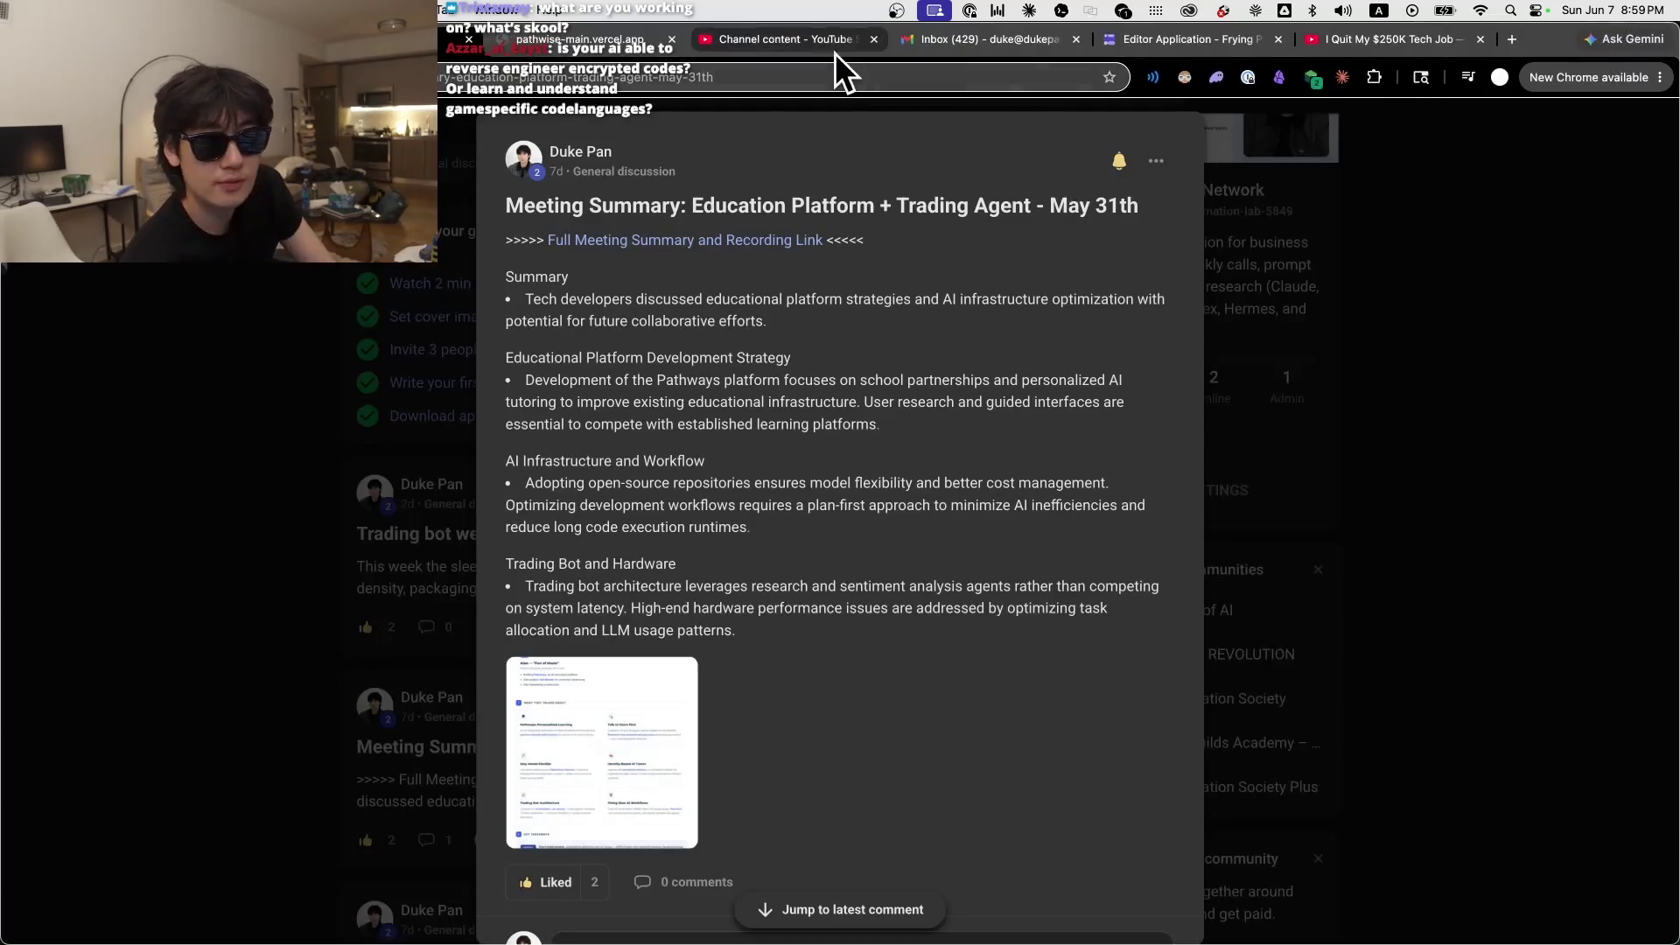
{"action": "key", "text": "Escape"}
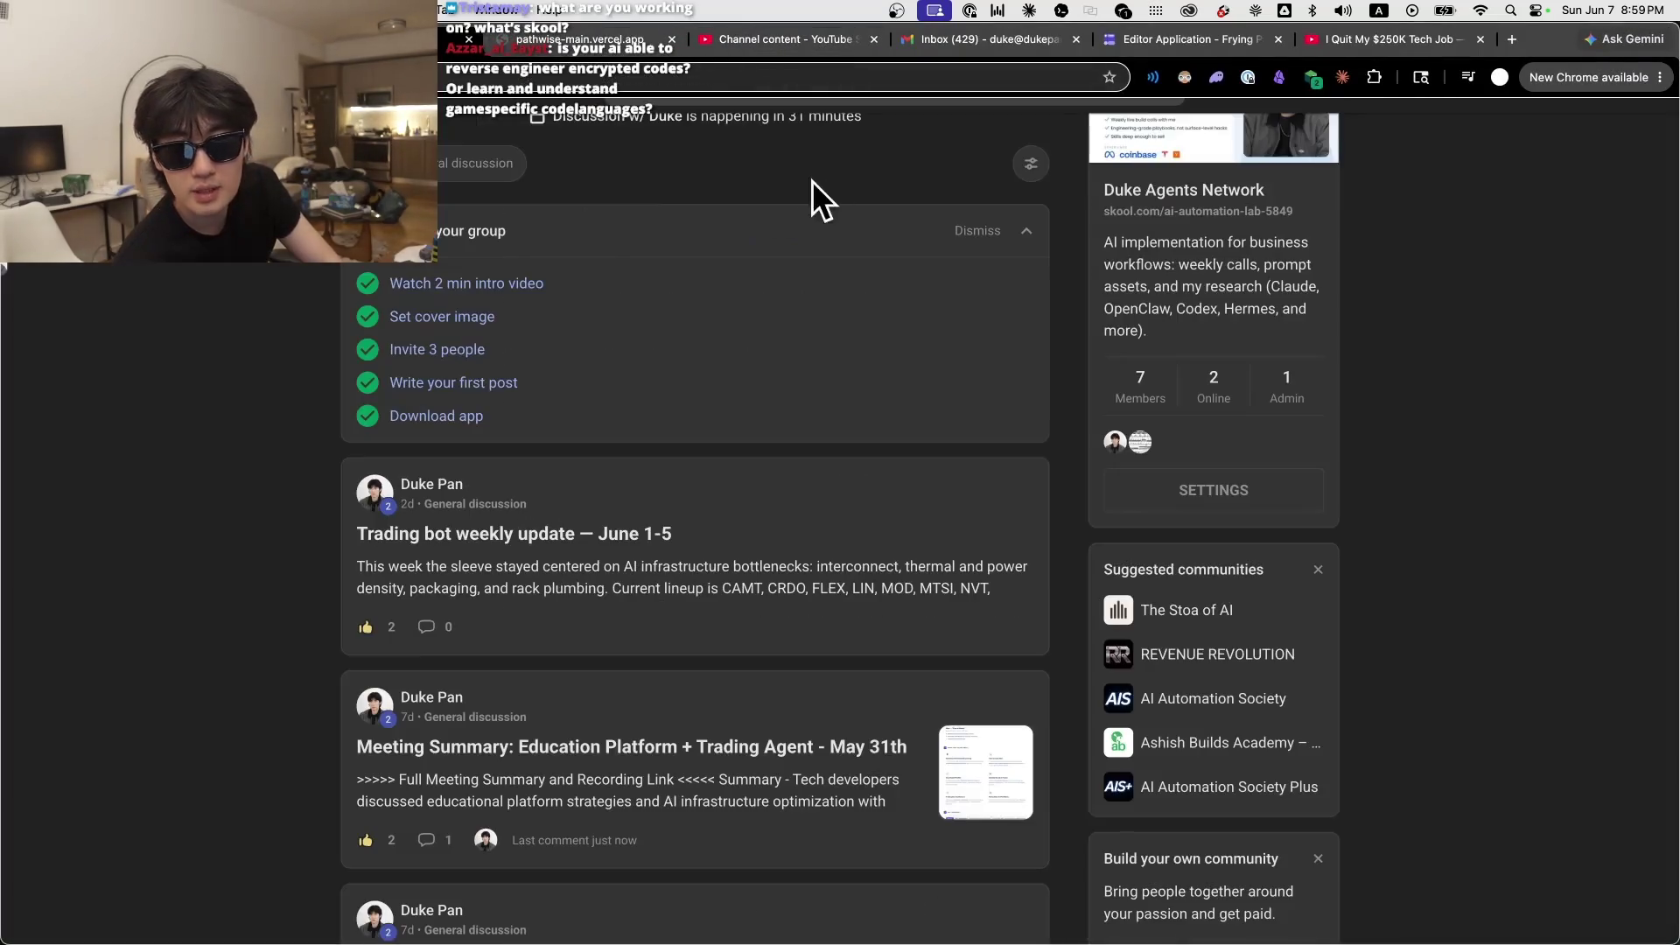
{"action": "scroll", "coordinate": [847, 338], "scroll_direction": "up", "scroll_amount": 5}
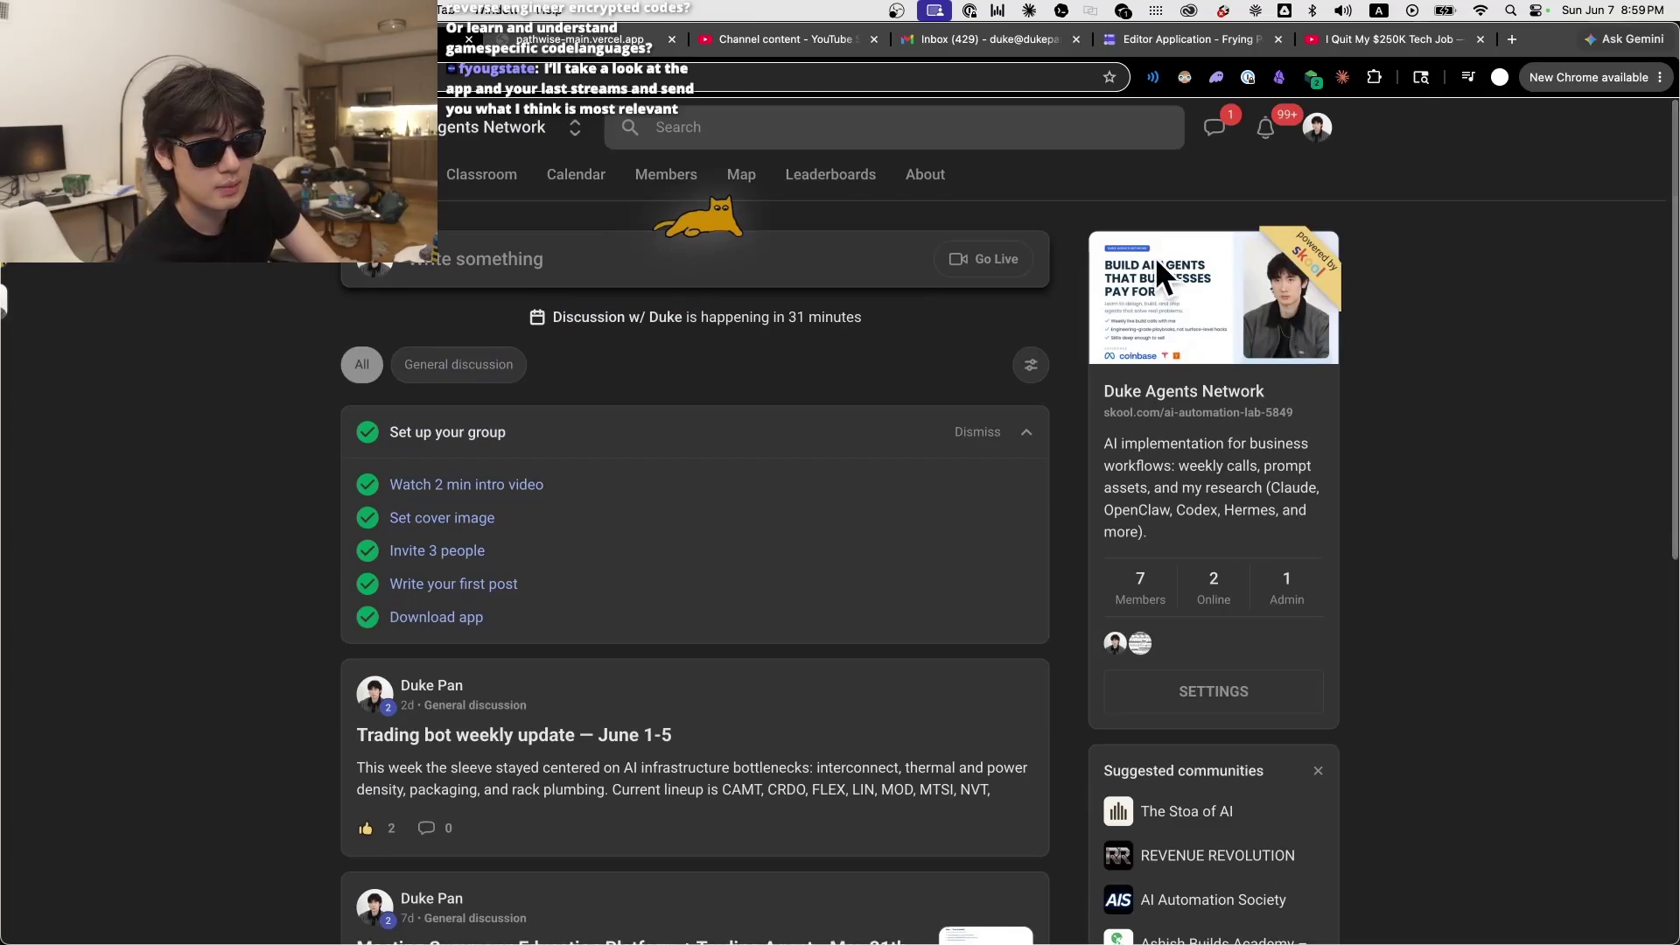
{"action": "scroll", "coordinate": [1155, 257], "scroll_direction": "down", "scroll_amount": 1}
{"action": "mouse_move", "coordinate": [736, 931]}
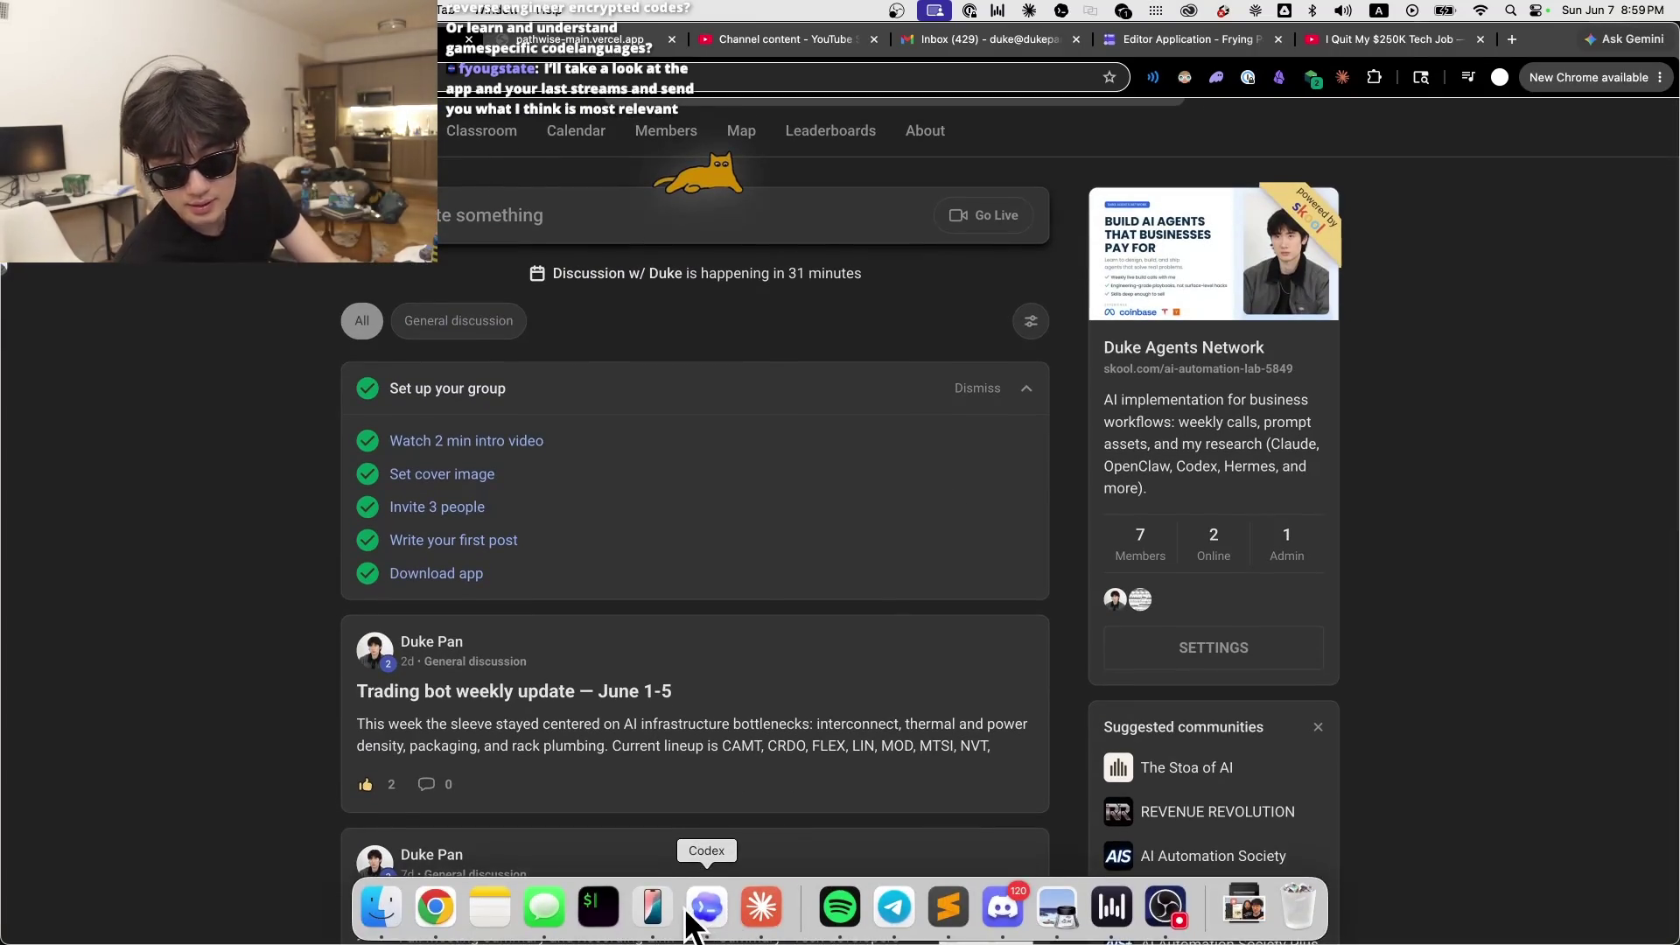
{"action": "left_click", "coordinate": [716, 915]}
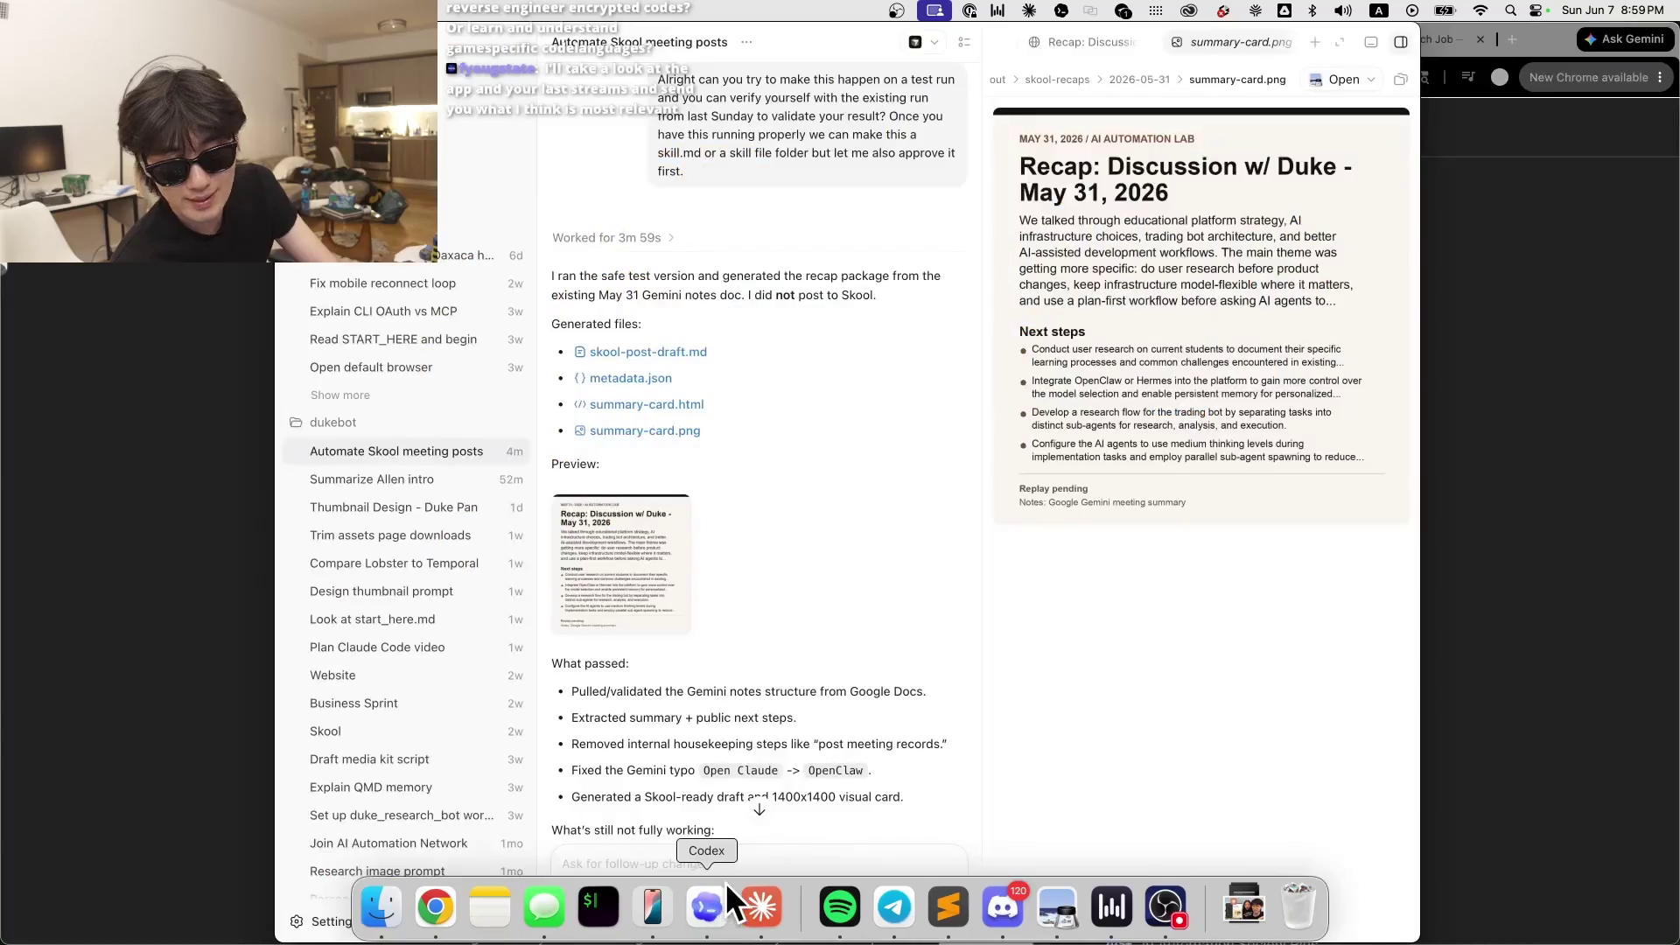
{"action": "scroll", "coordinate": [777, 604], "scroll_direction": "down", "scroll_amount": 7}
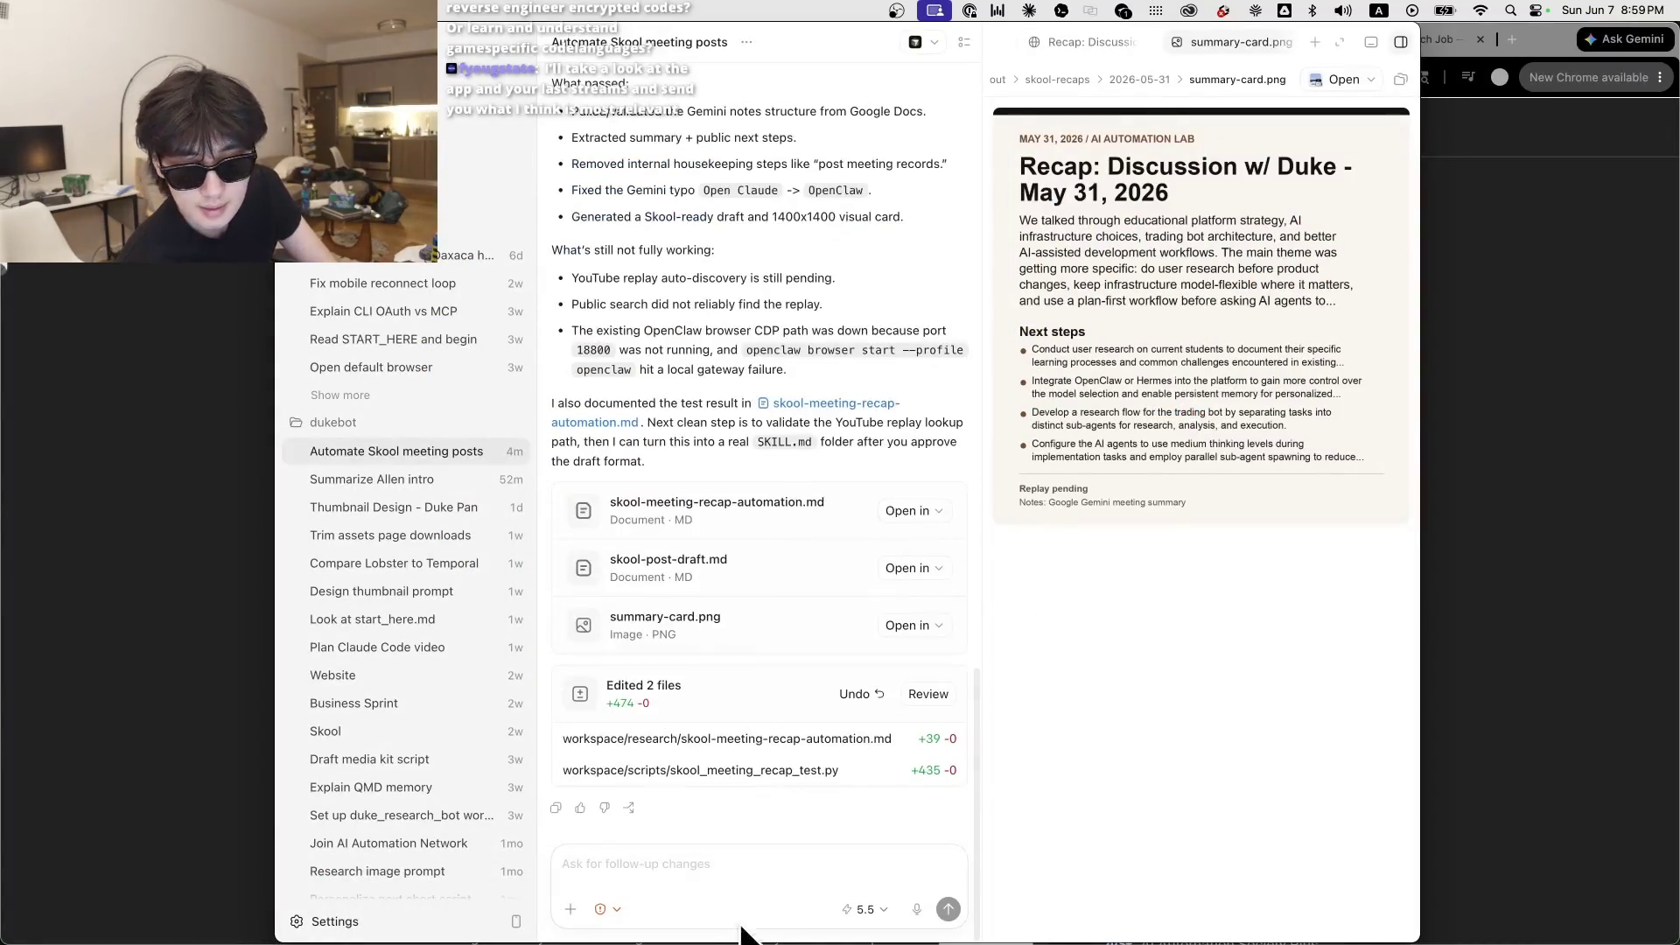
Step: Dictate a request to use the brand colours, paste the brand-kit.md path from Claude, and send it
{"action": "key", "text": "fn"}
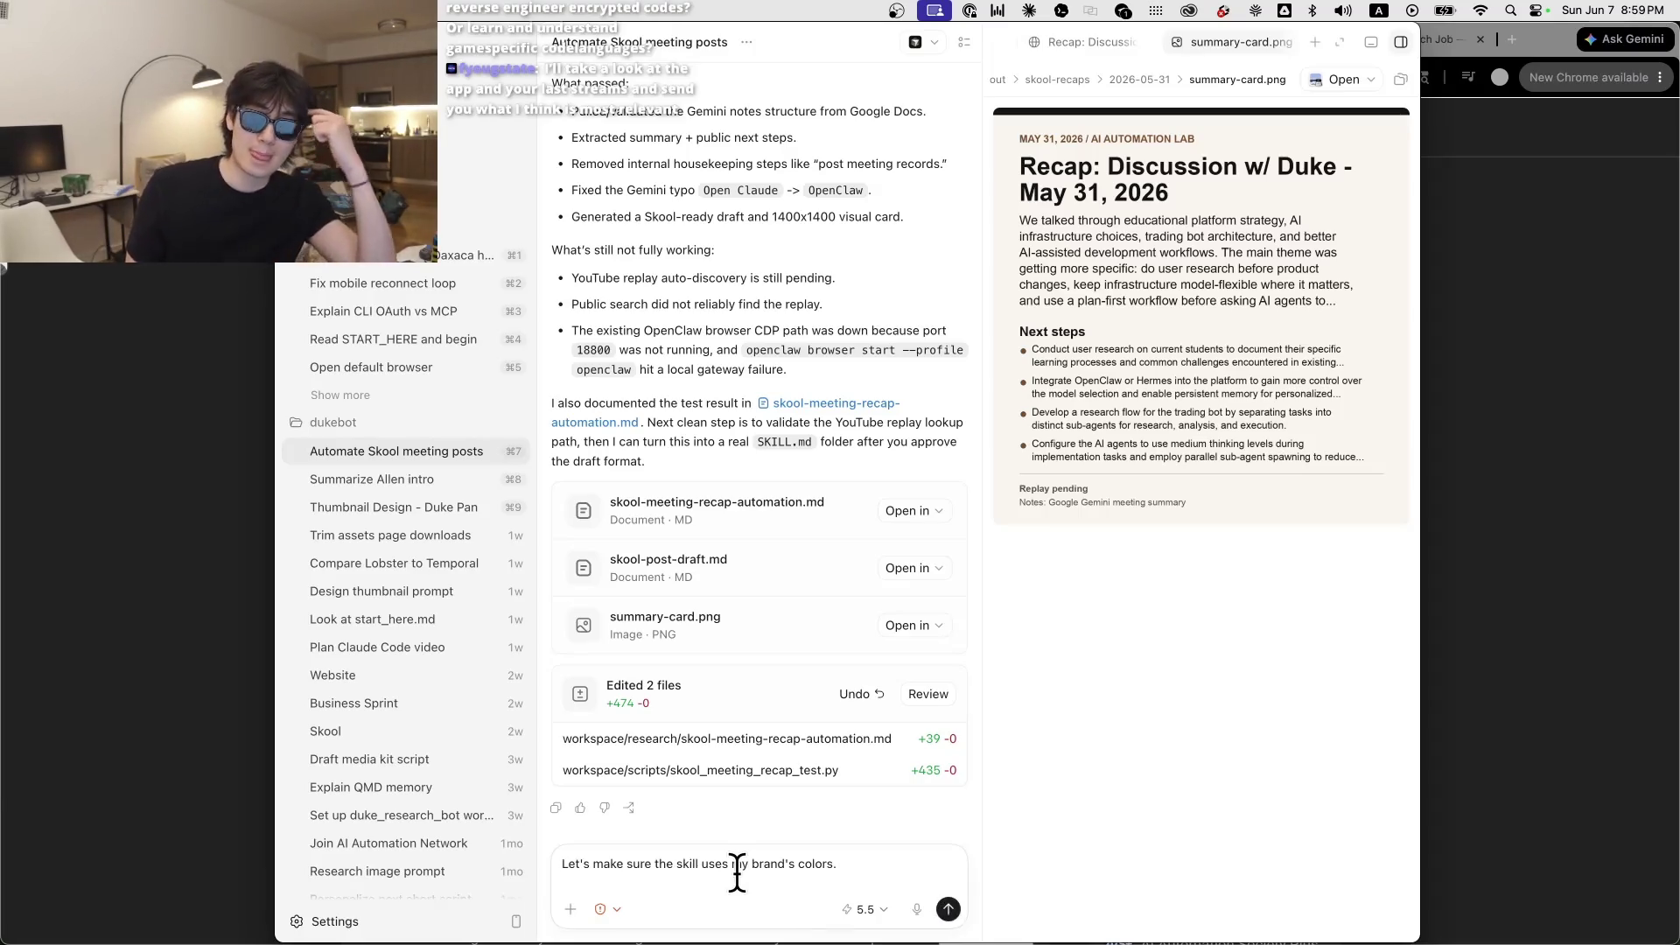
{"action": "key", "text": "super+Tab"}
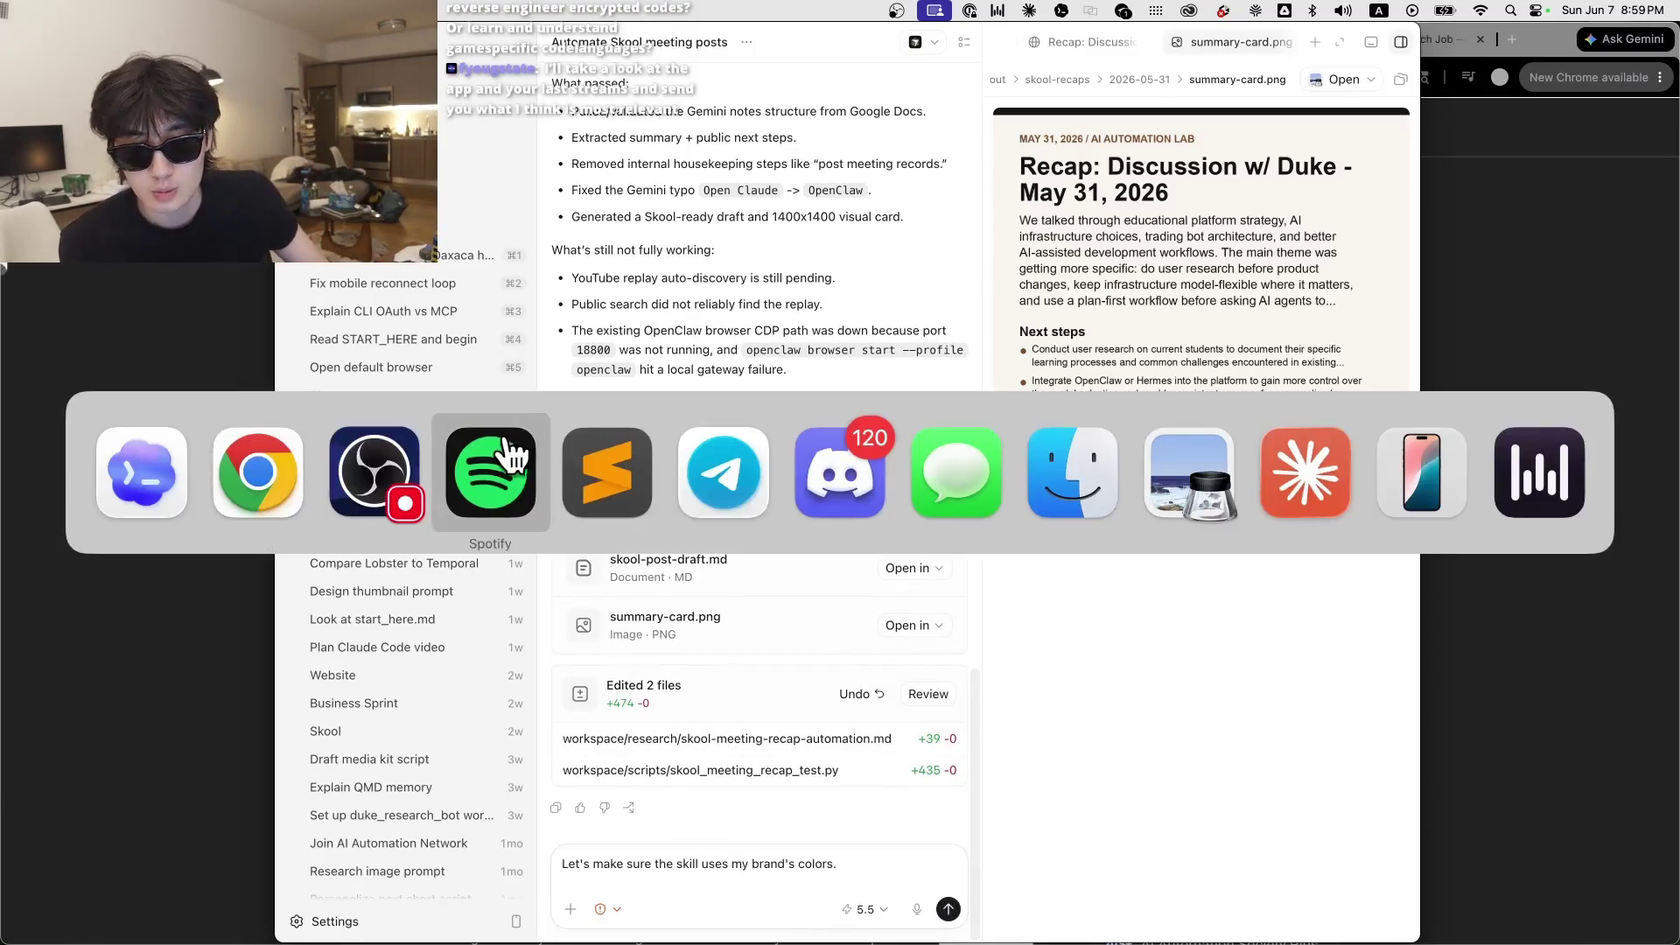
{"action": "left_click", "coordinate": [1313, 490]}
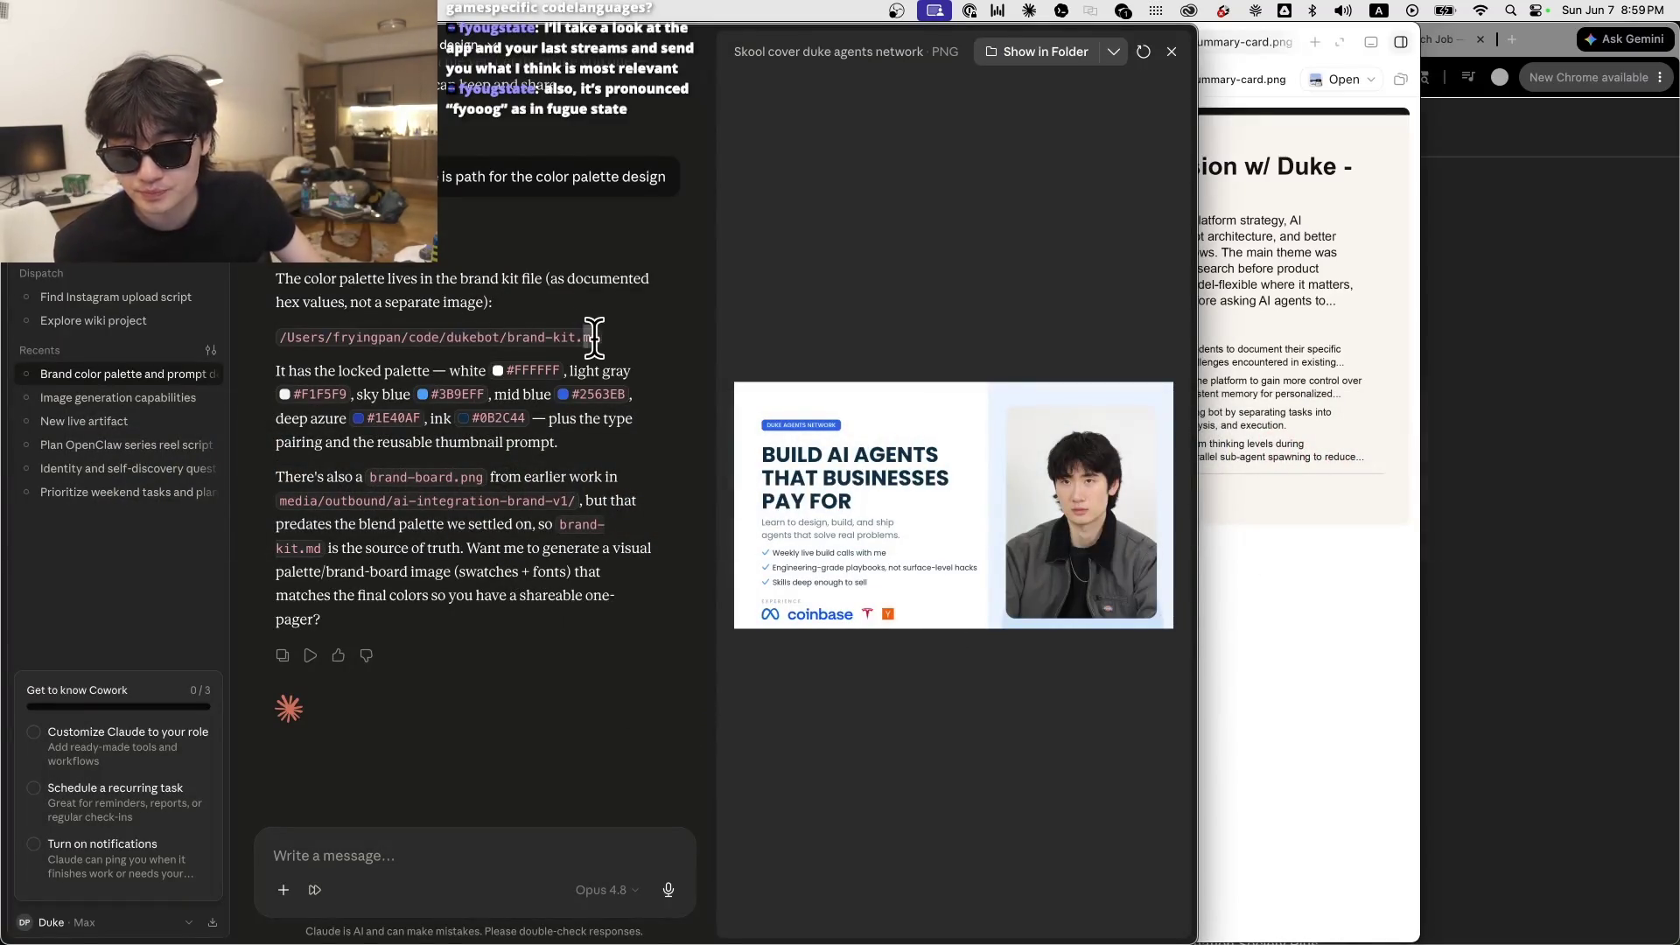
{"action": "key", "text": "super+Tab"}
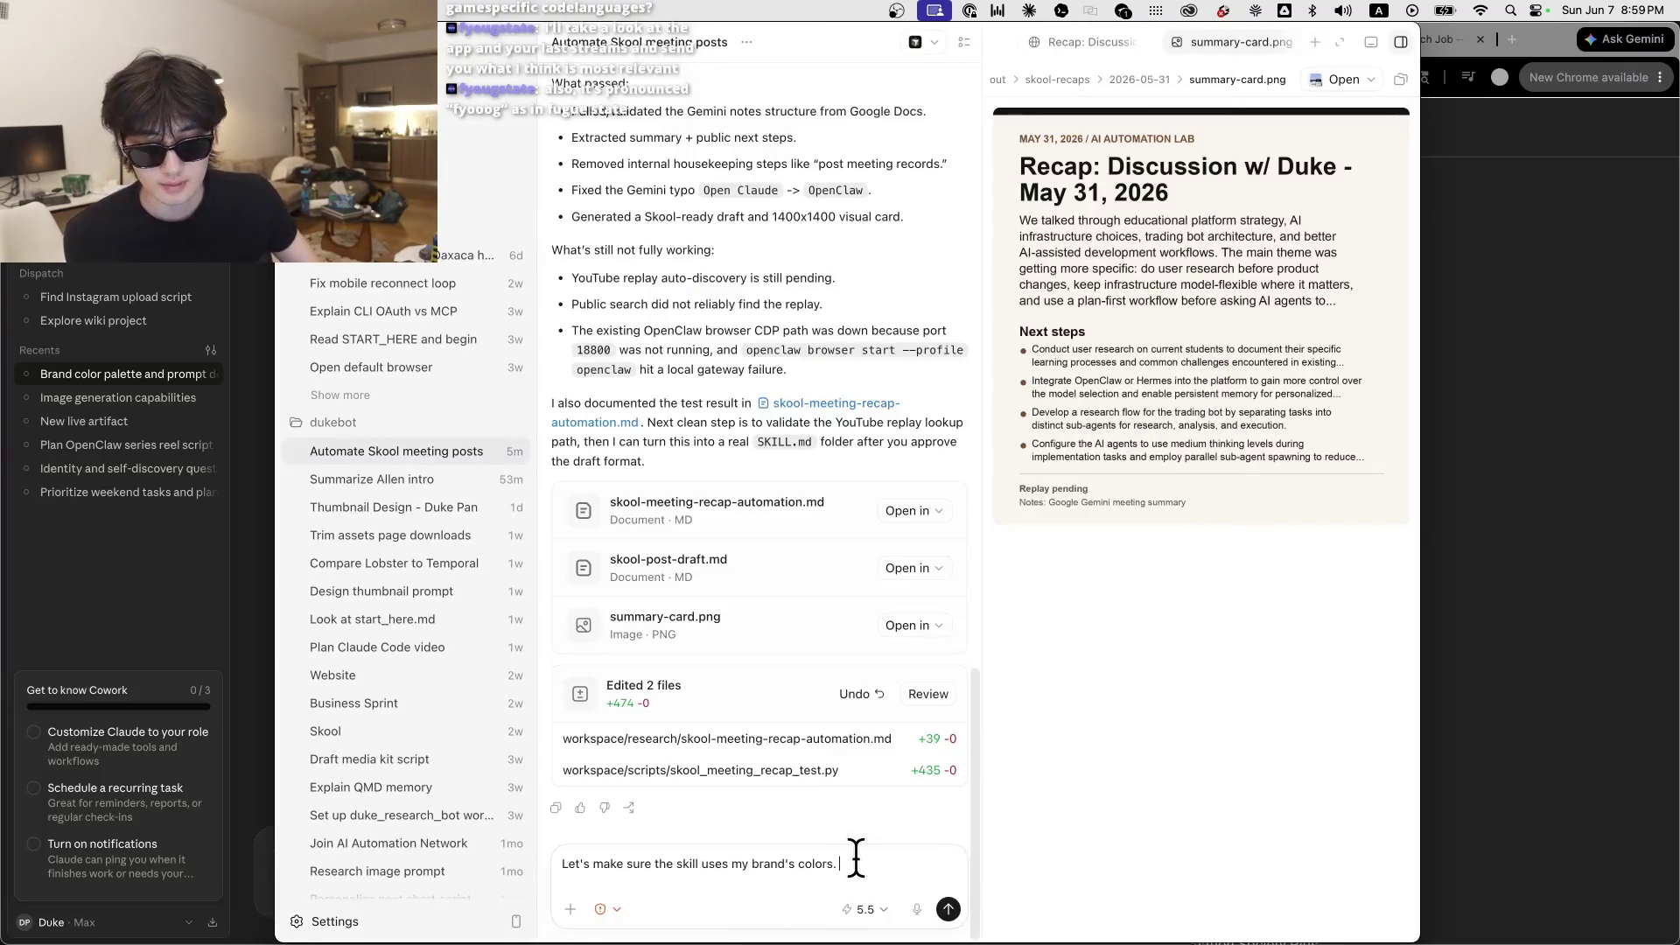
{"action": "key", "text": "fn"}
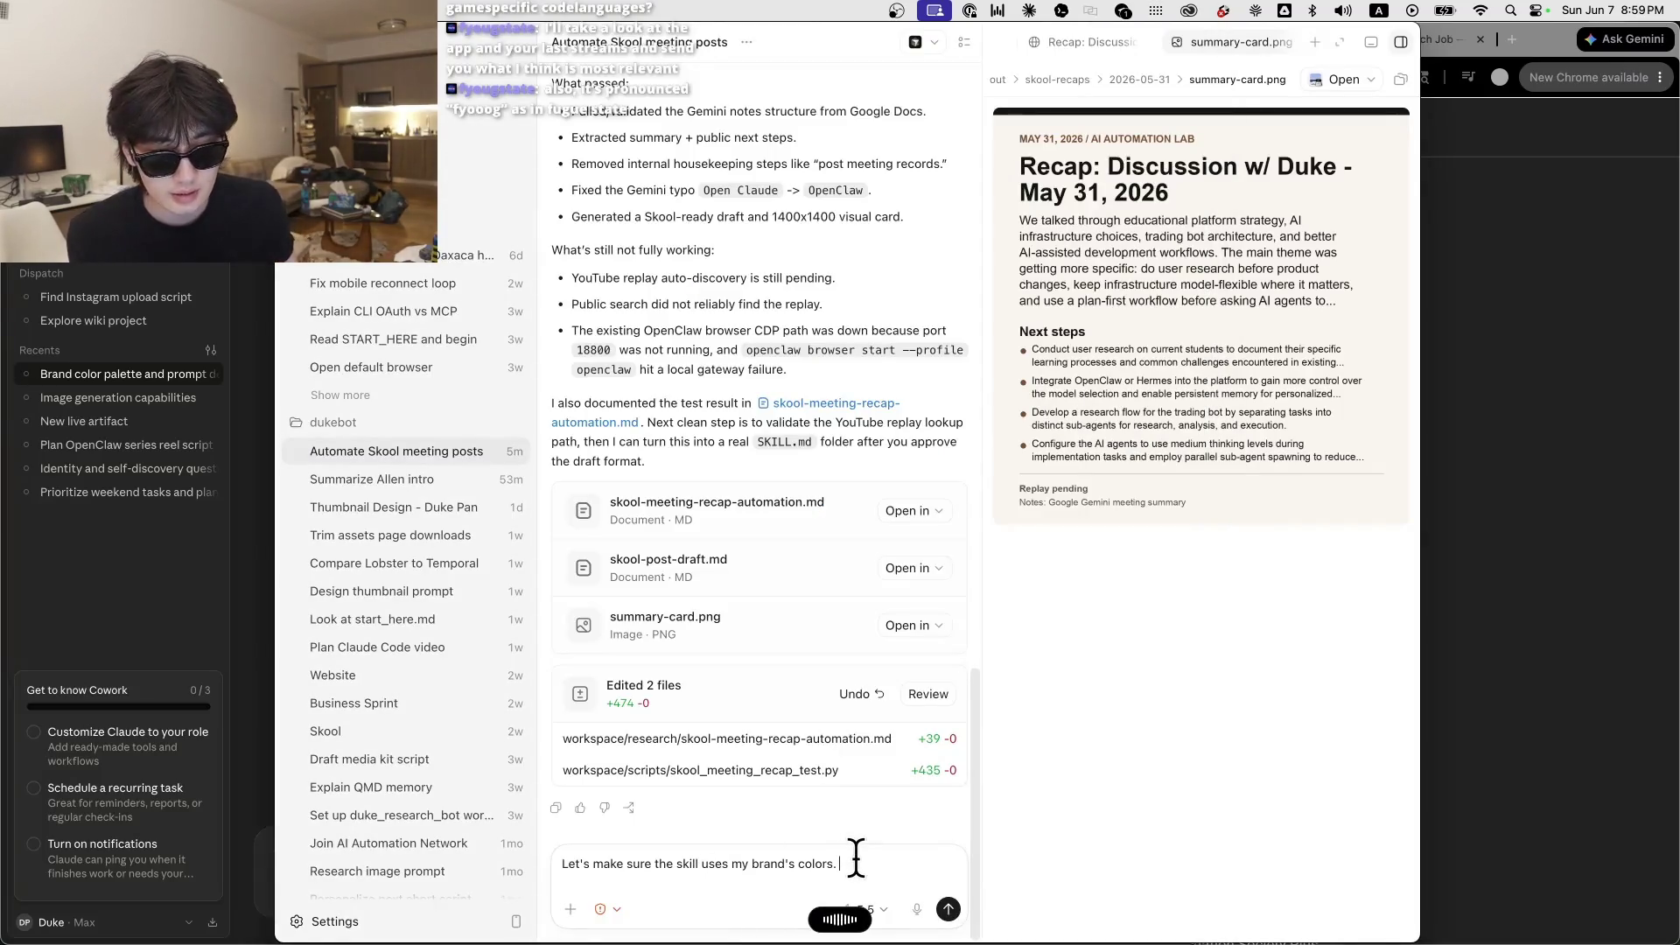
{"action": "type", "text": "/Users/fryingpan/code/dukebot/brand-kit.md"}
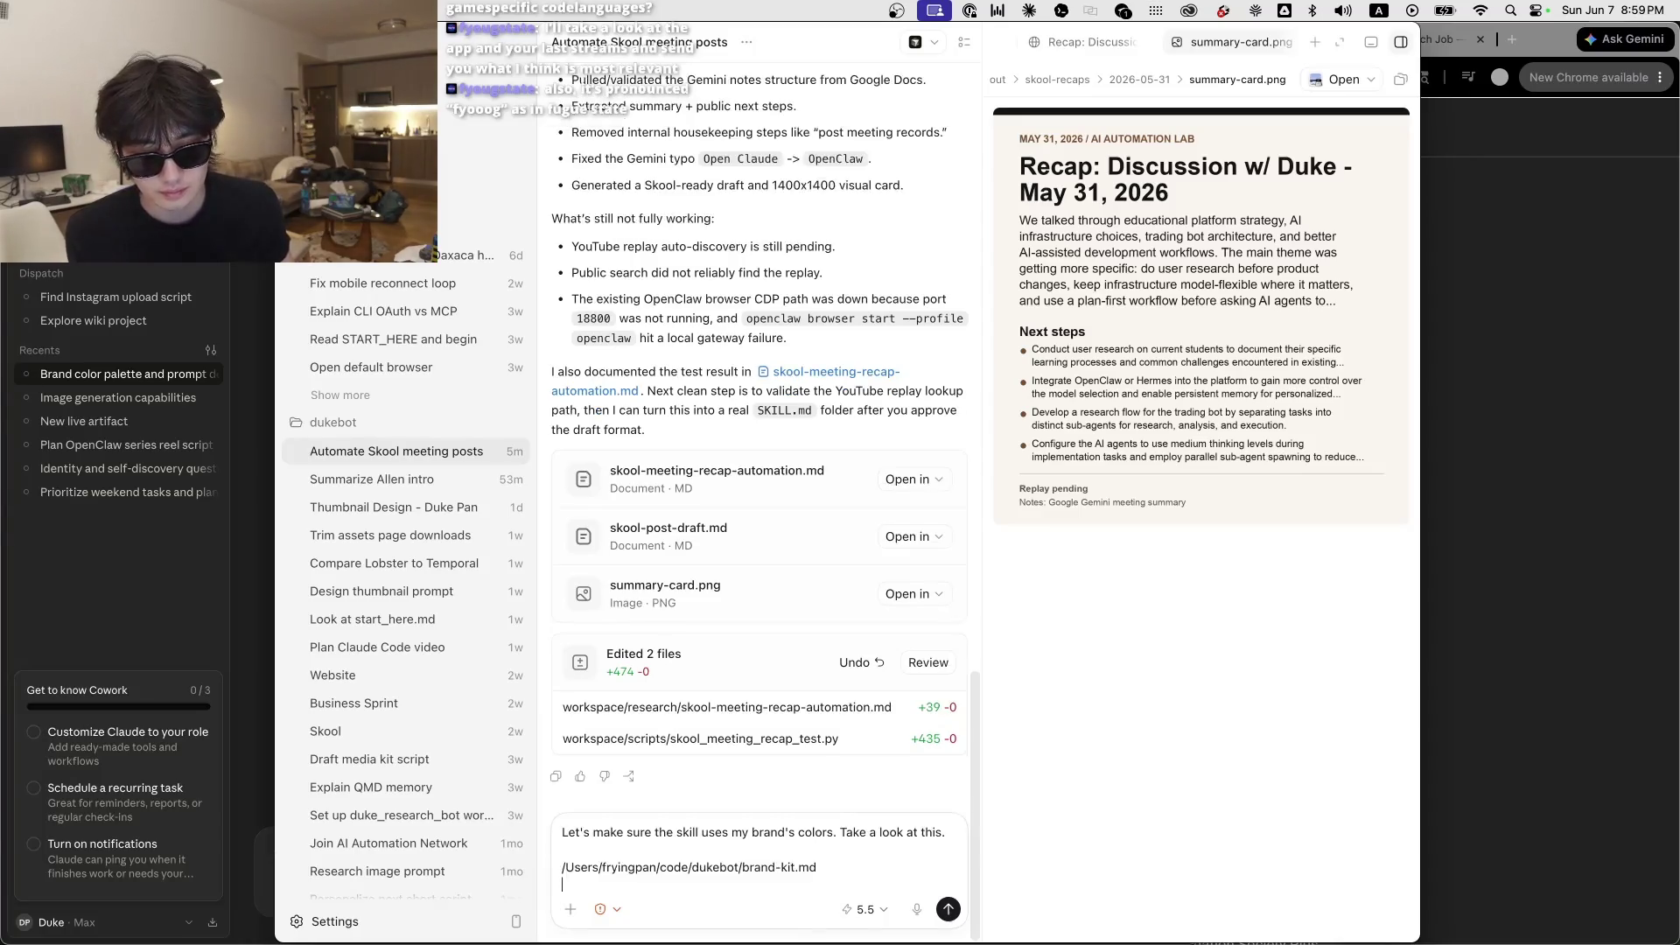
{"action": "key", "text": "shift+Return"}
{"action": "key", "text": "fn"}
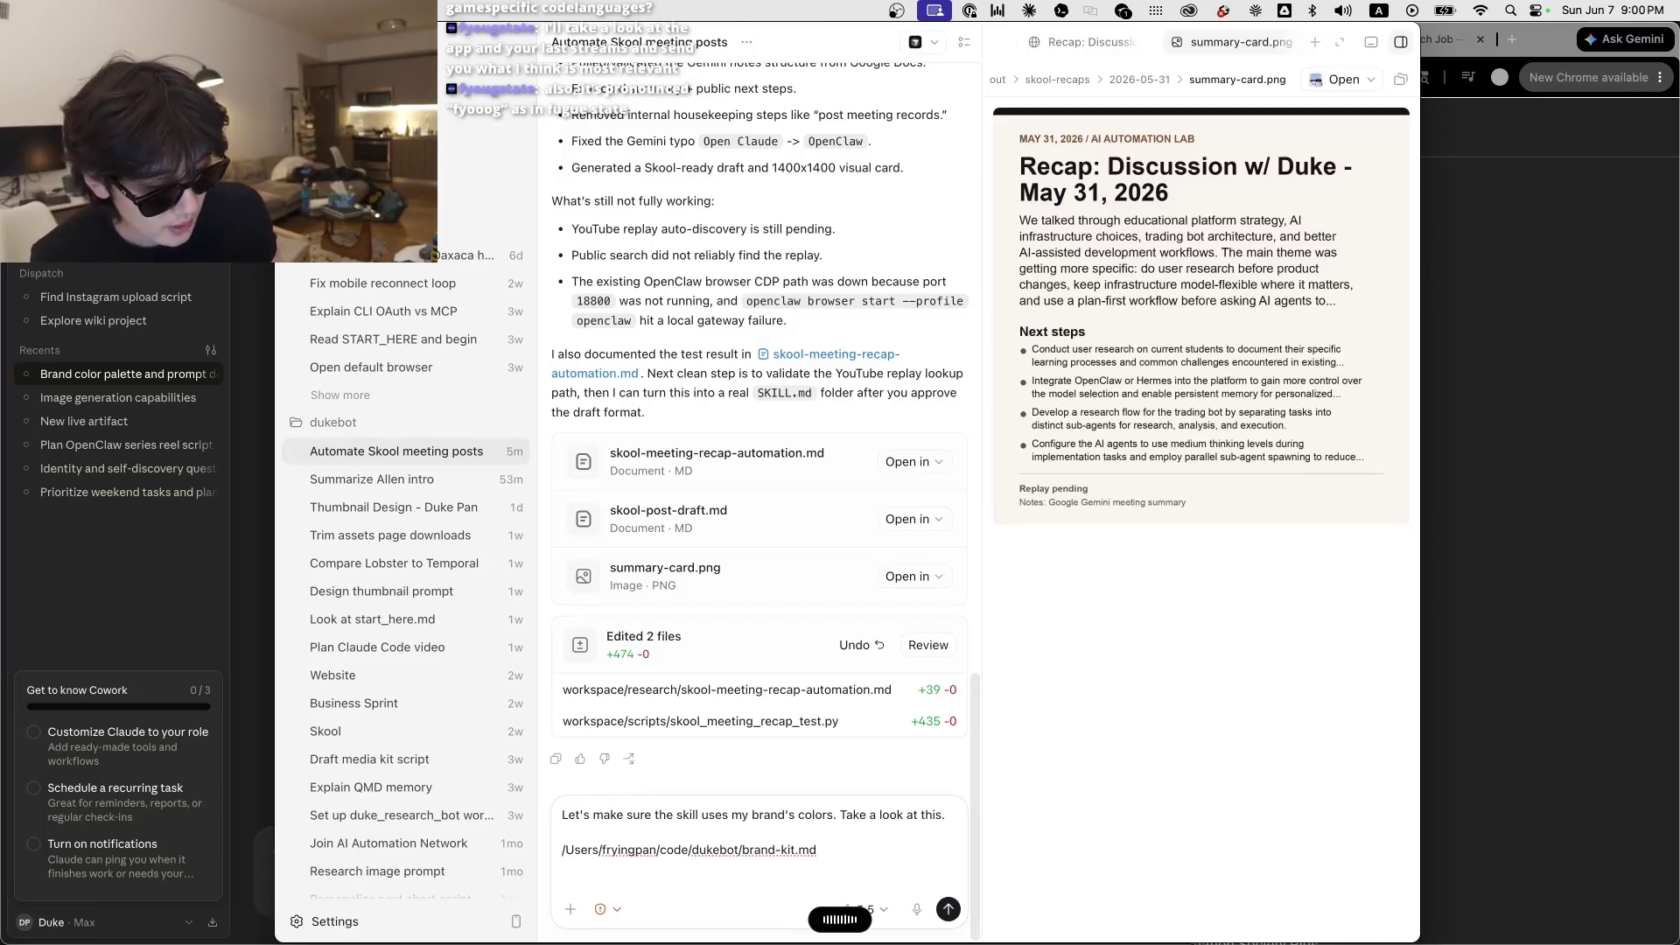
{"action": "key", "text": "Return"}
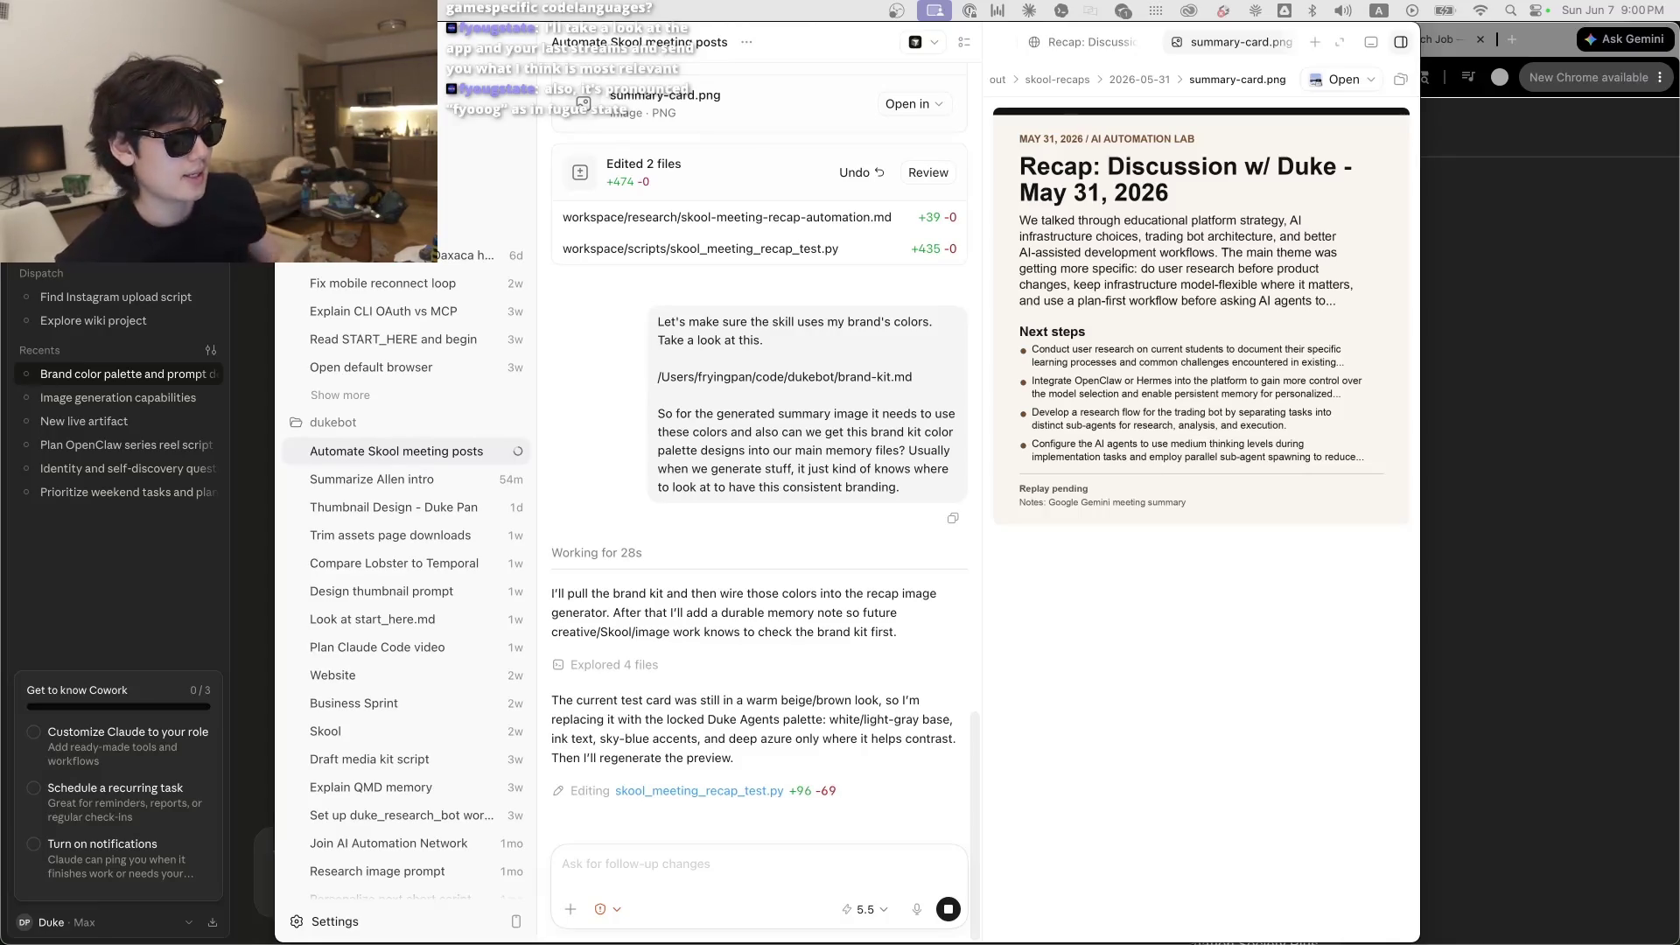
Step: Bring Chrome back to the front to show the Skool community page
{"action": "left_click", "coordinate": [449, 897]}
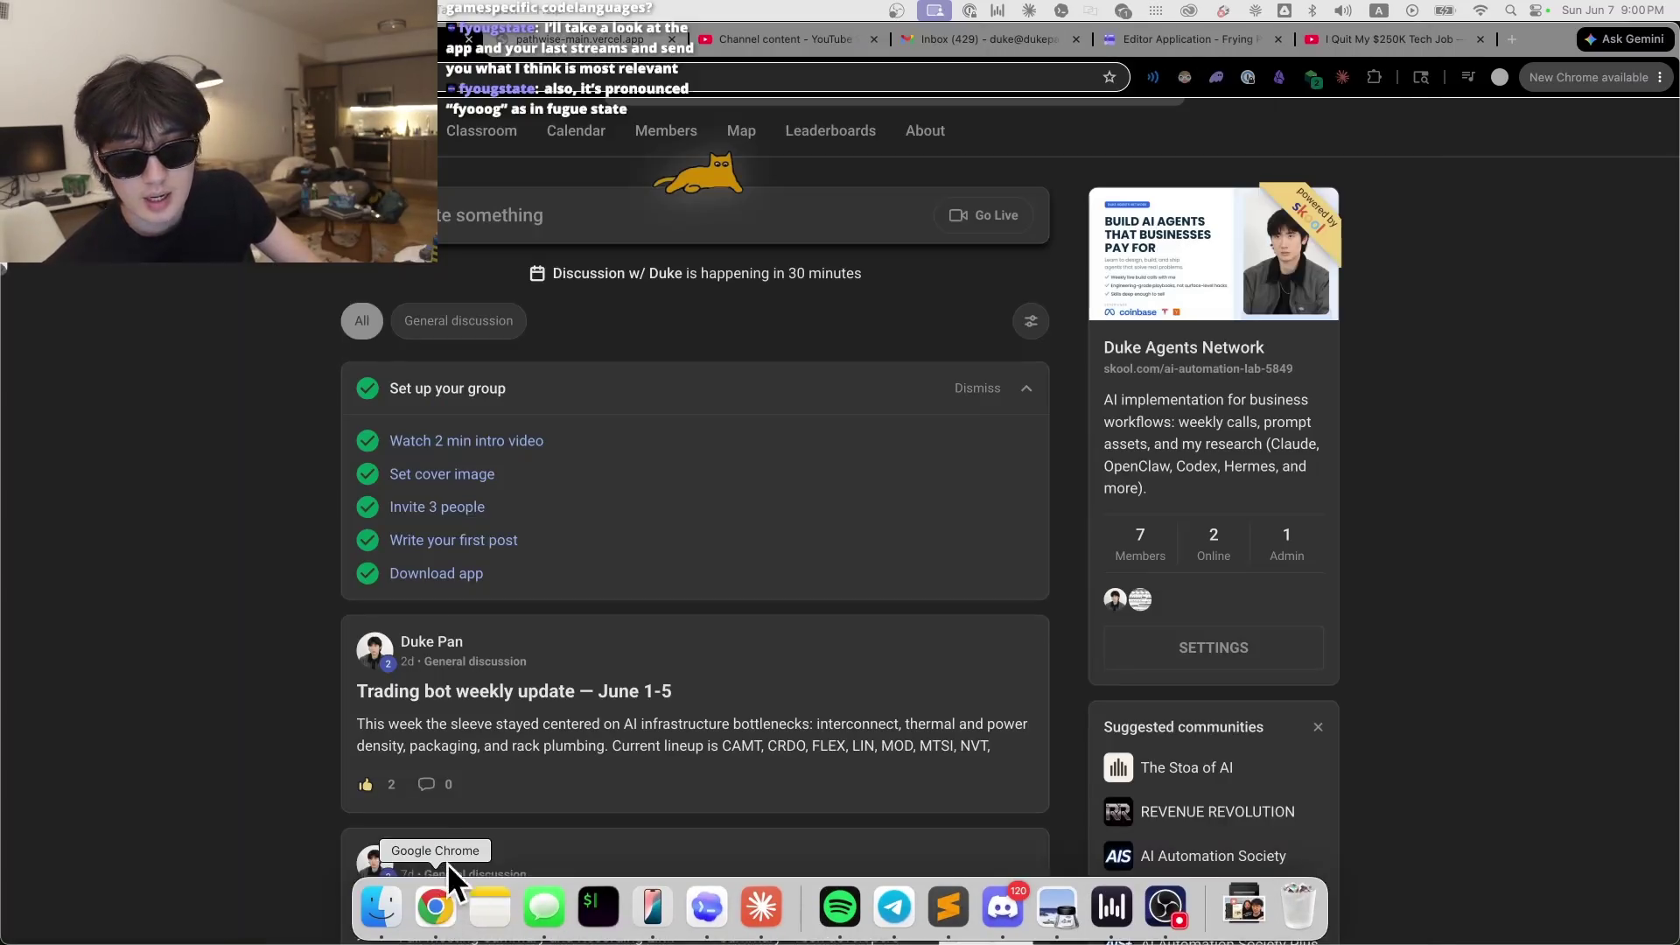
{"action": "scroll", "coordinate": [284, 415], "scroll_direction": "down", "scroll_amount": 7}
{"action": "scroll", "coordinate": [261, 422], "scroll_direction": "up", "scroll_amount": 1}
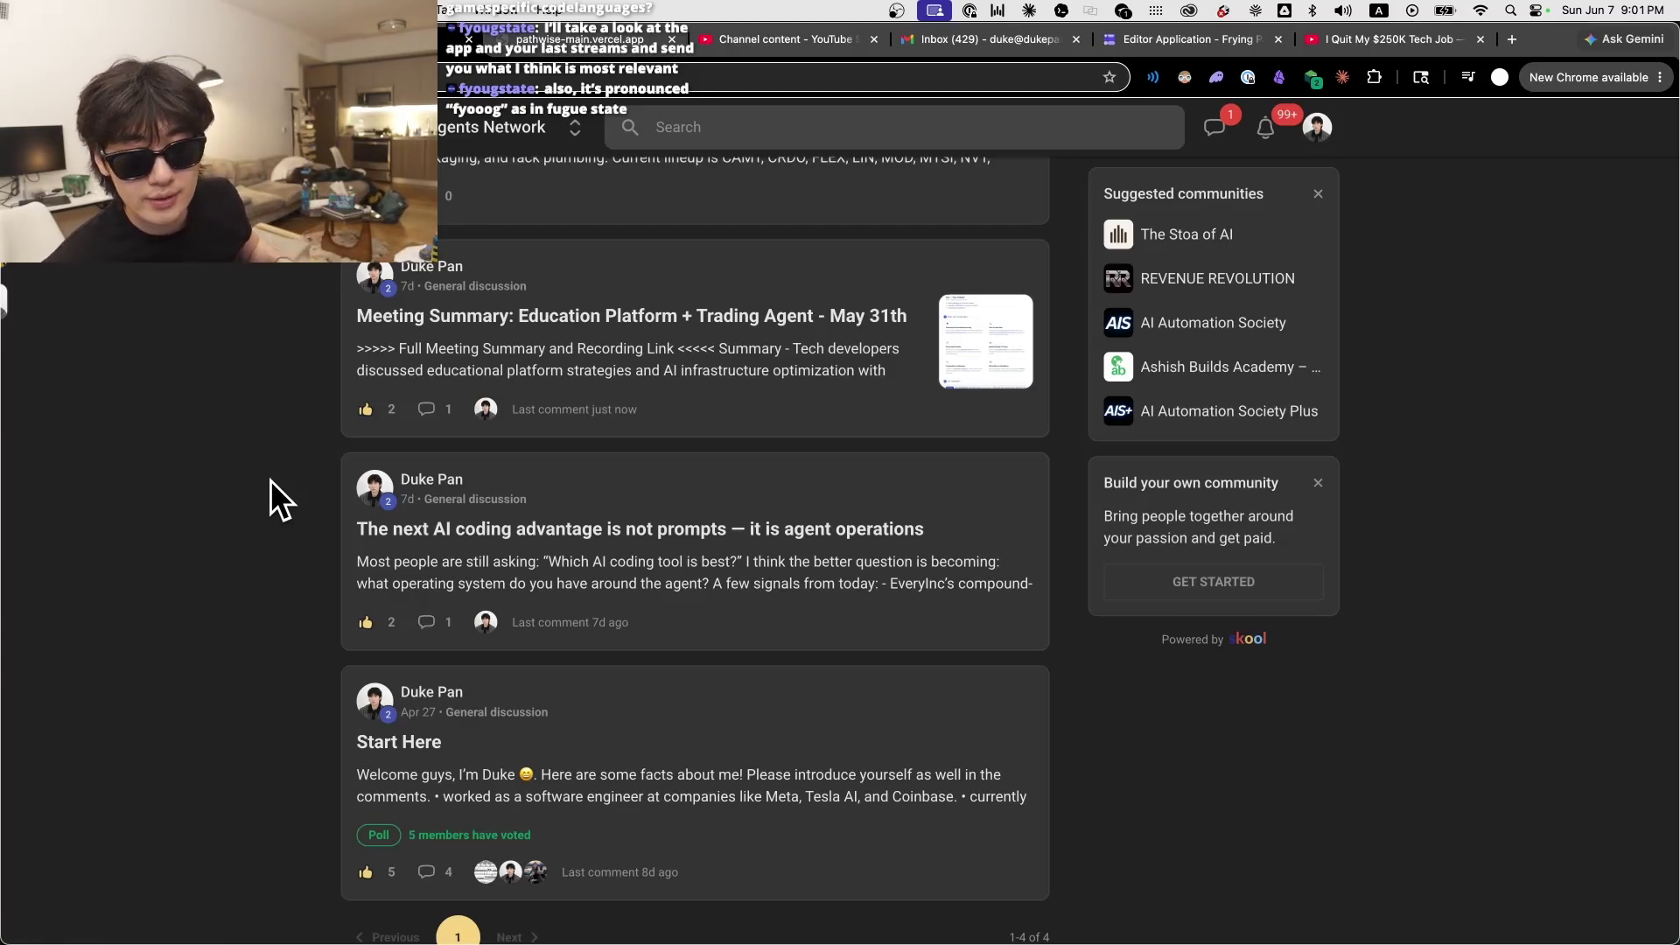
{"action": "scroll", "coordinate": [266, 474], "scroll_direction": "up", "scroll_amount": 3}
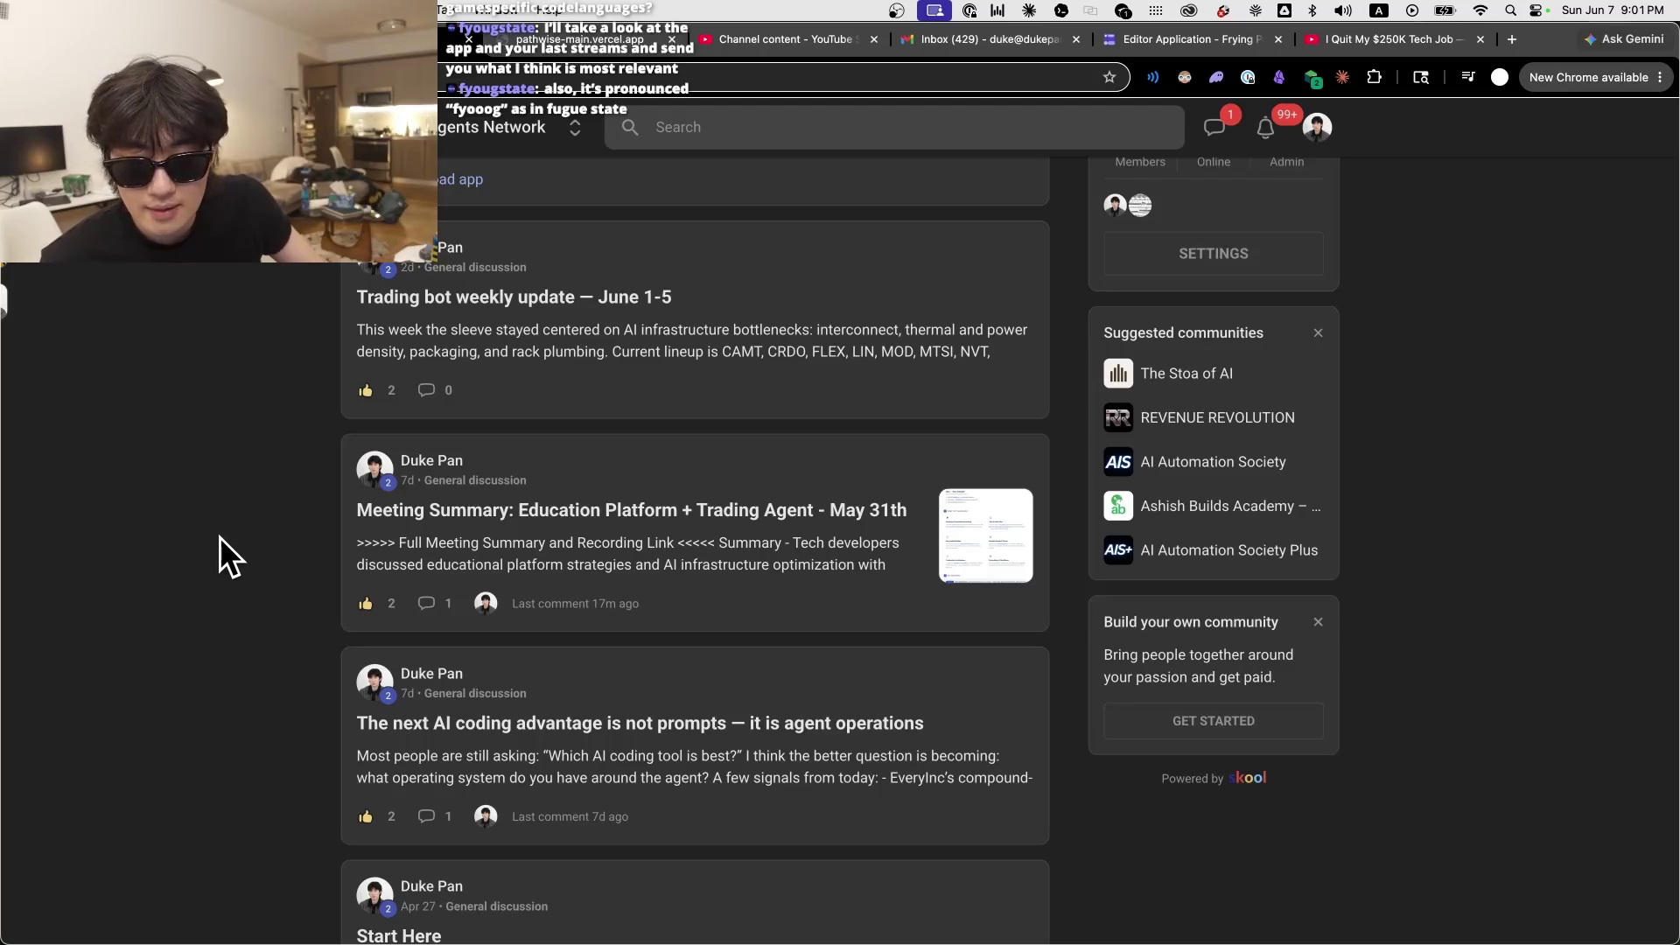
{"action": "scroll", "coordinate": [221, 535], "scroll_direction": "up", "scroll_amount": 2}
{"action": "left_click", "coordinate": [656, 516]}
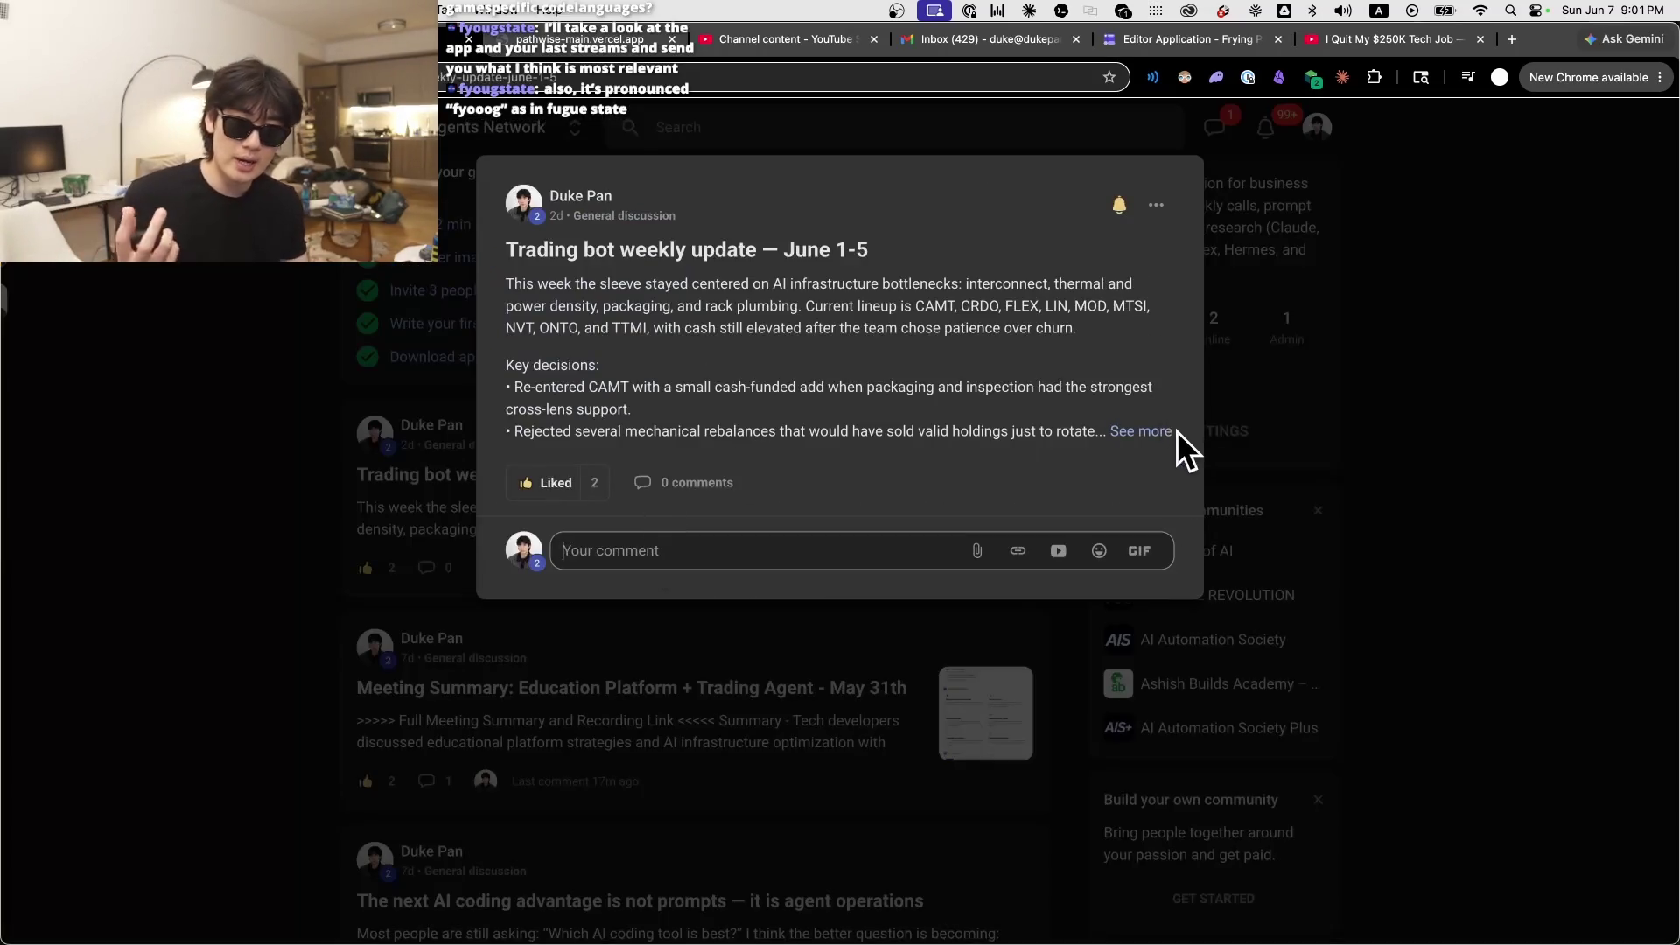
{"action": "left_click", "coordinate": [1175, 431]}
{"action": "left_click_drag", "start_coordinate": [800, 643], "coordinate": [634, 449]}
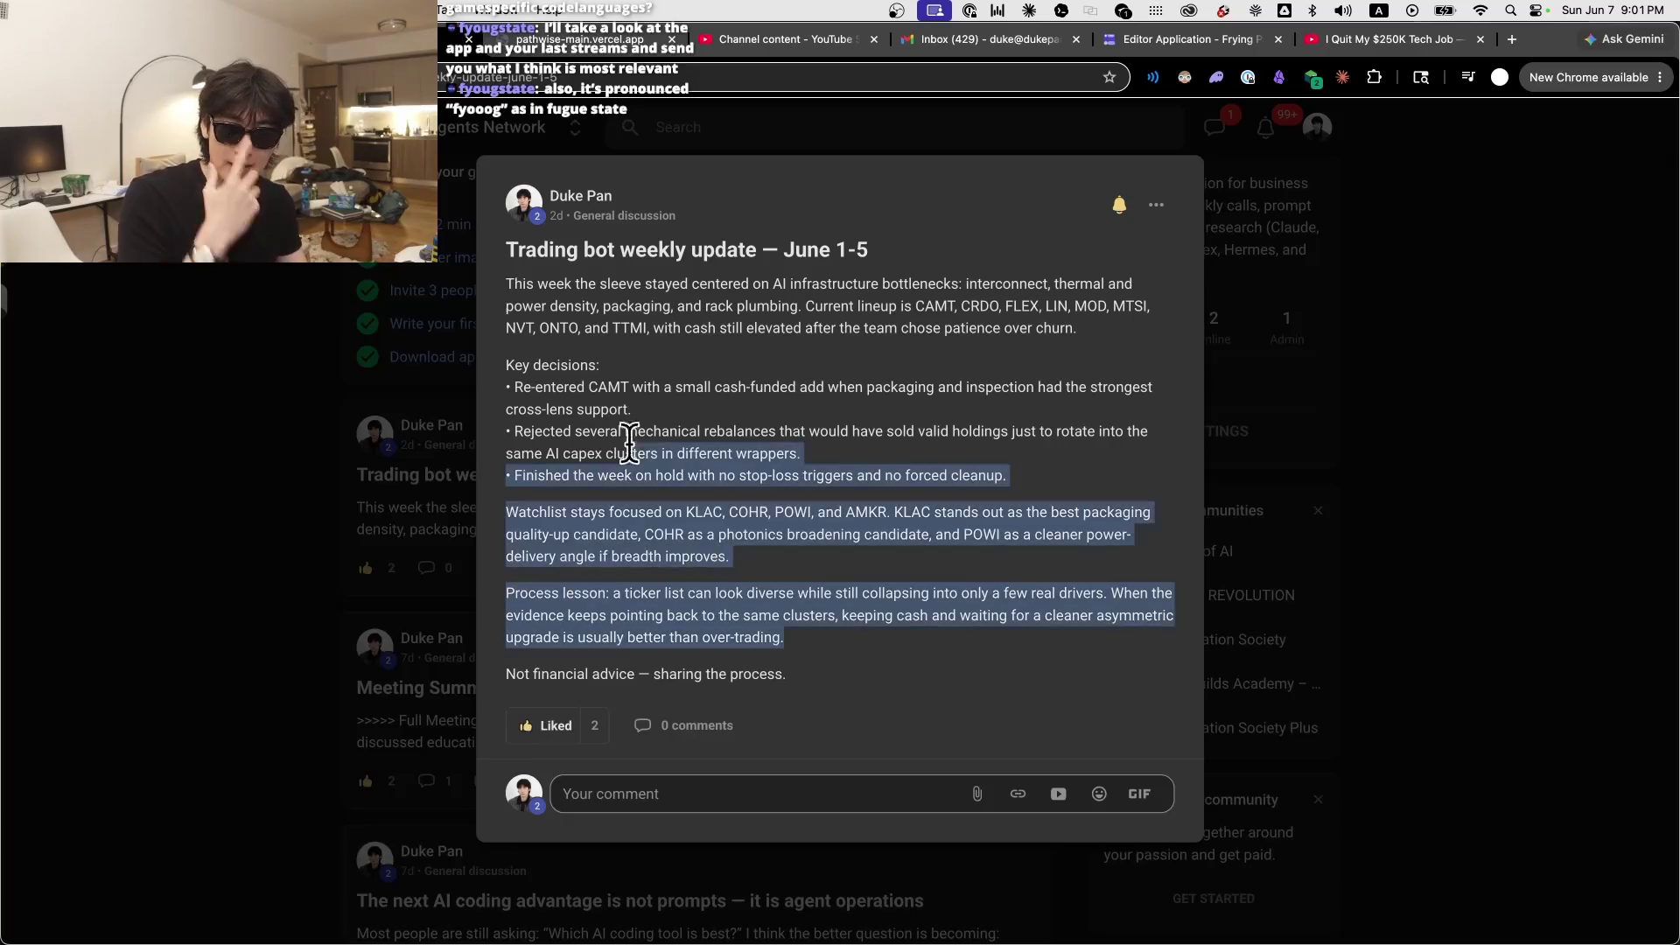
{"action": "left_click", "coordinate": [633, 449]}
{"action": "left_click_drag", "start_coordinate": [583, 249], "coordinate": [877, 516]}
{"action": "left_click", "coordinate": [825, 618]}
{"action": "left_click_drag", "start_coordinate": [825, 618], "coordinate": [554, 312]}
{"action": "left_click", "coordinate": [671, 390]}
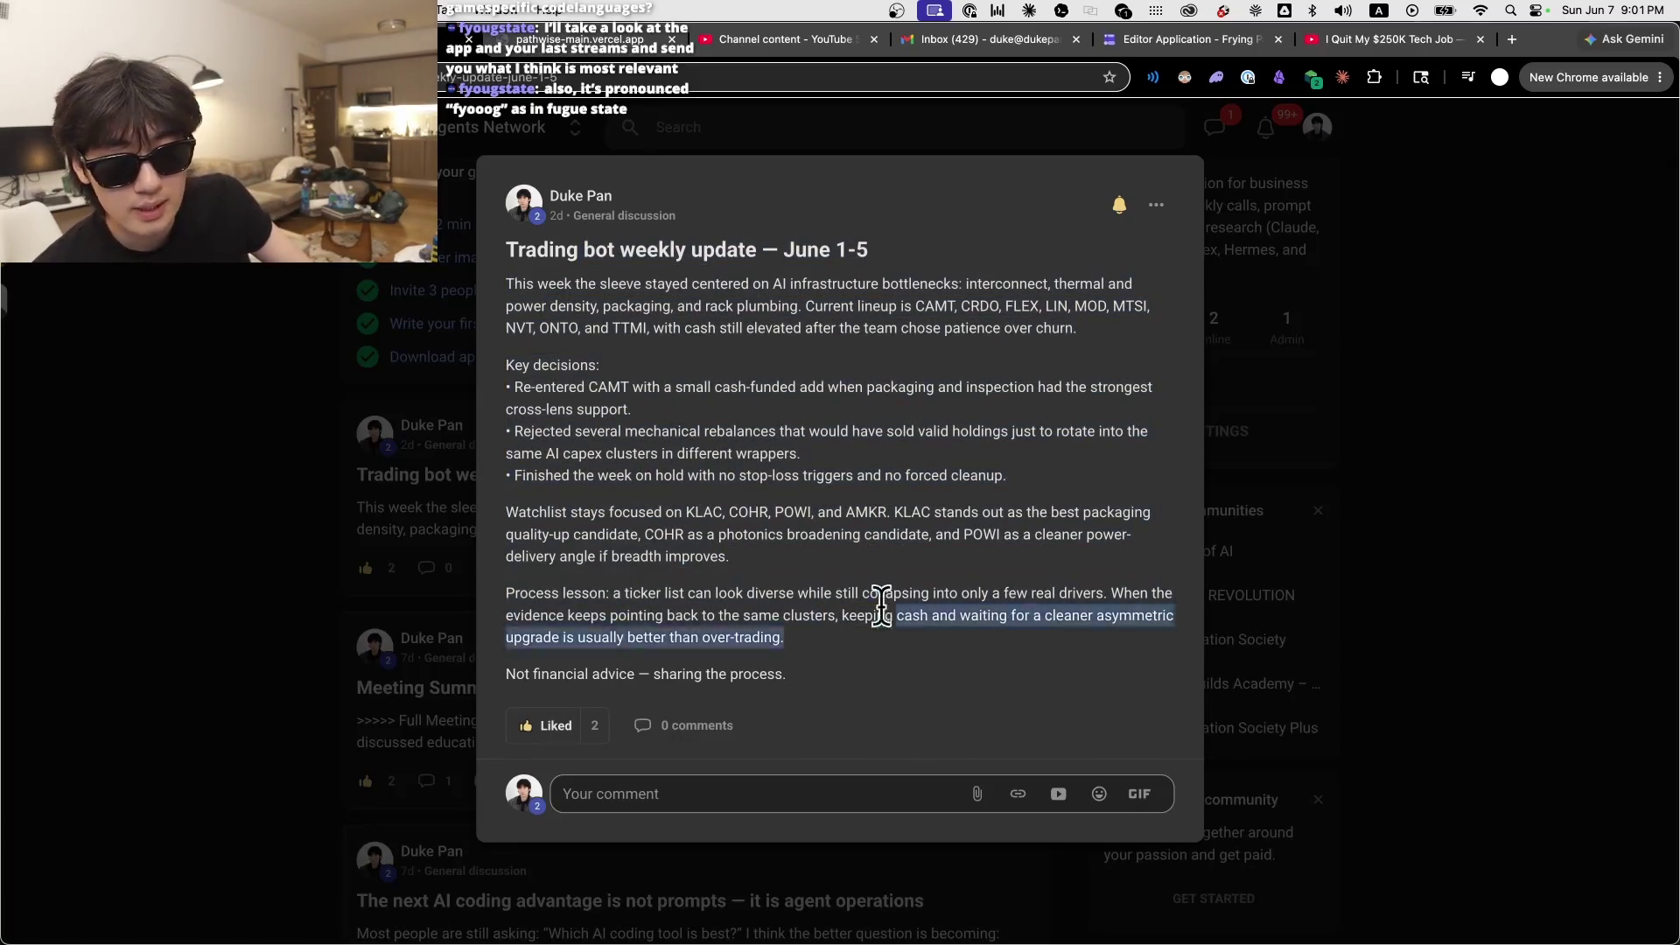
{"action": "left_click", "coordinate": [319, 664]}
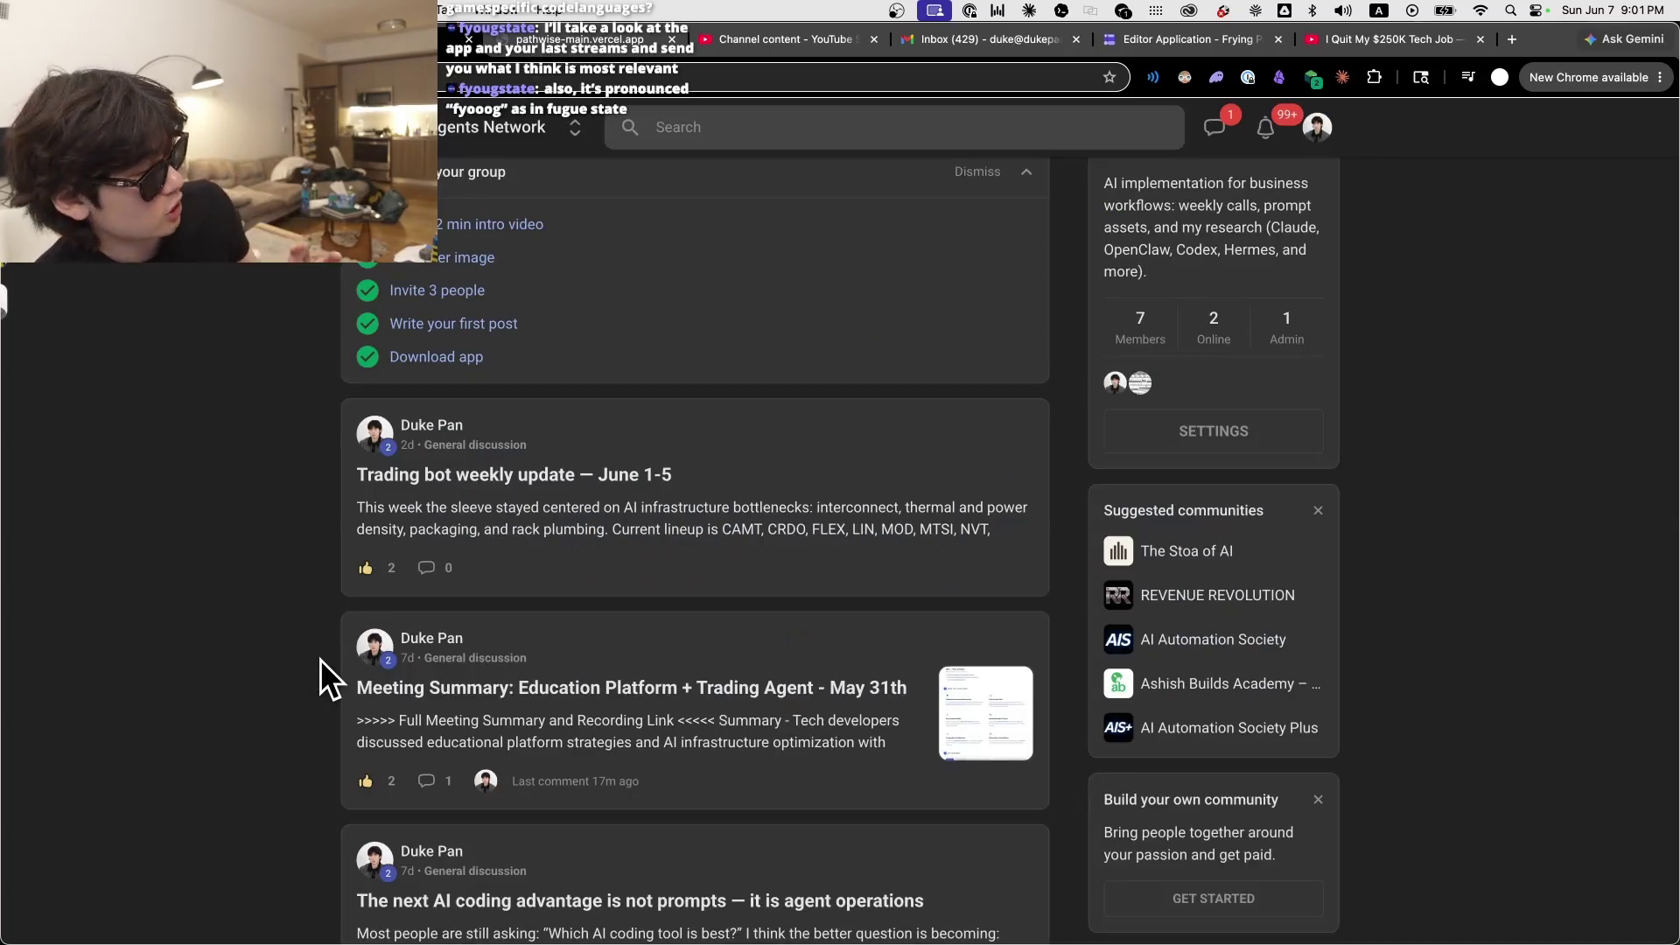
{"action": "scroll", "coordinate": [315, 665], "scroll_direction": "down", "scroll_amount": 5}
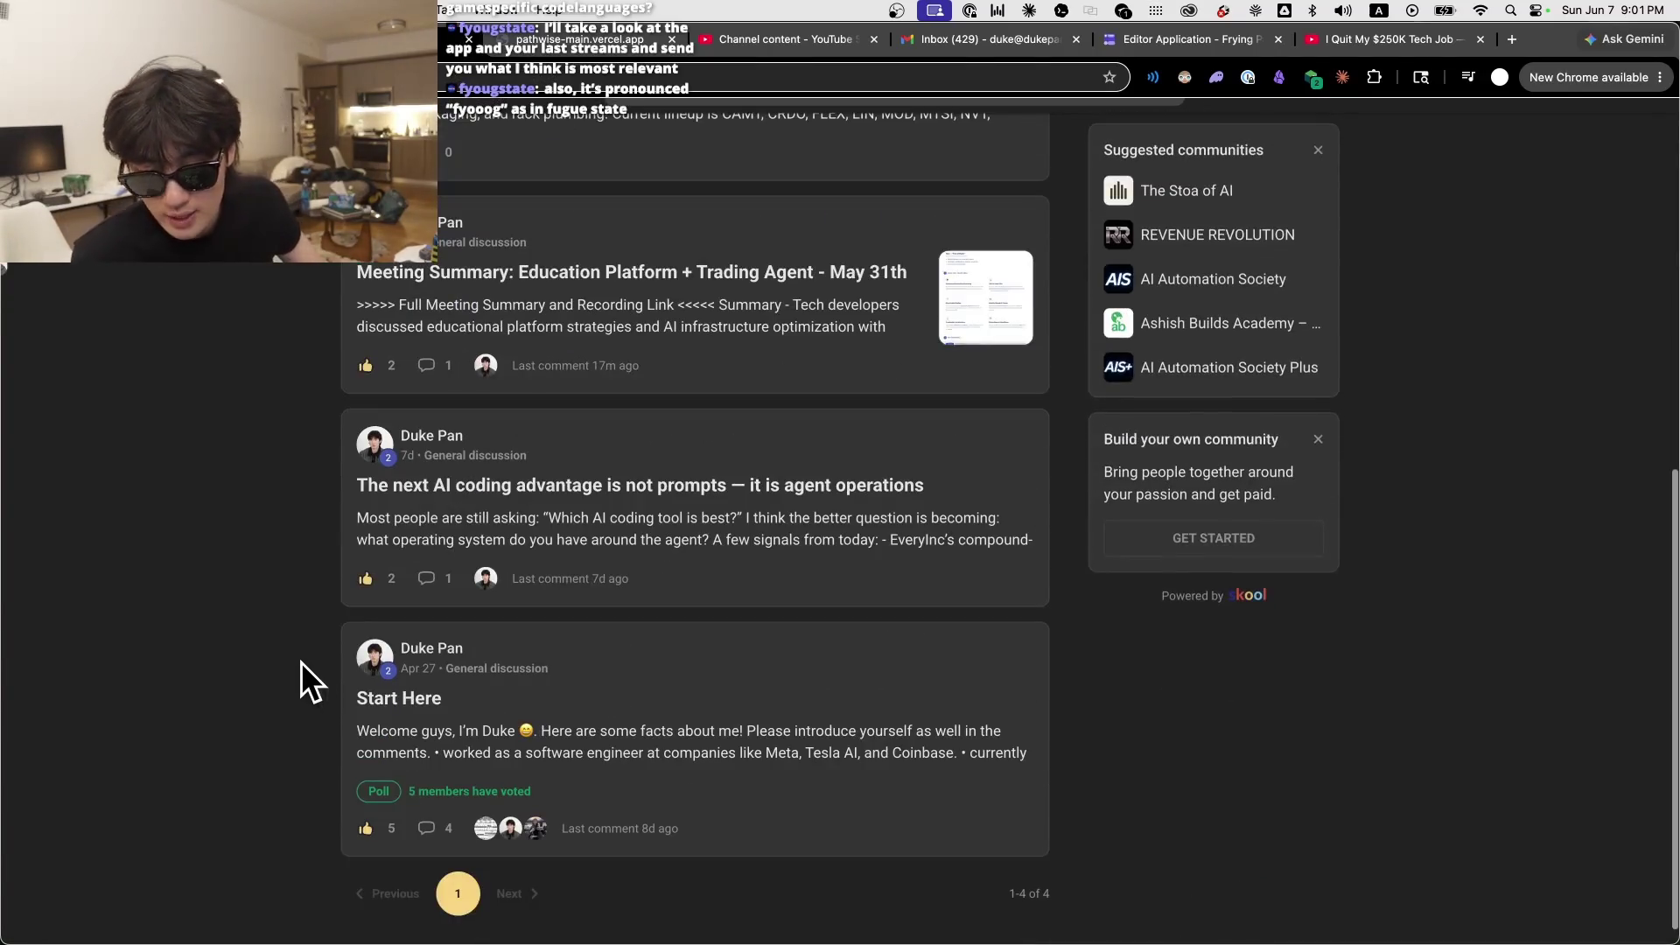
{"action": "scroll", "coordinate": [203, 621], "scroll_direction": "up", "scroll_amount": 1}
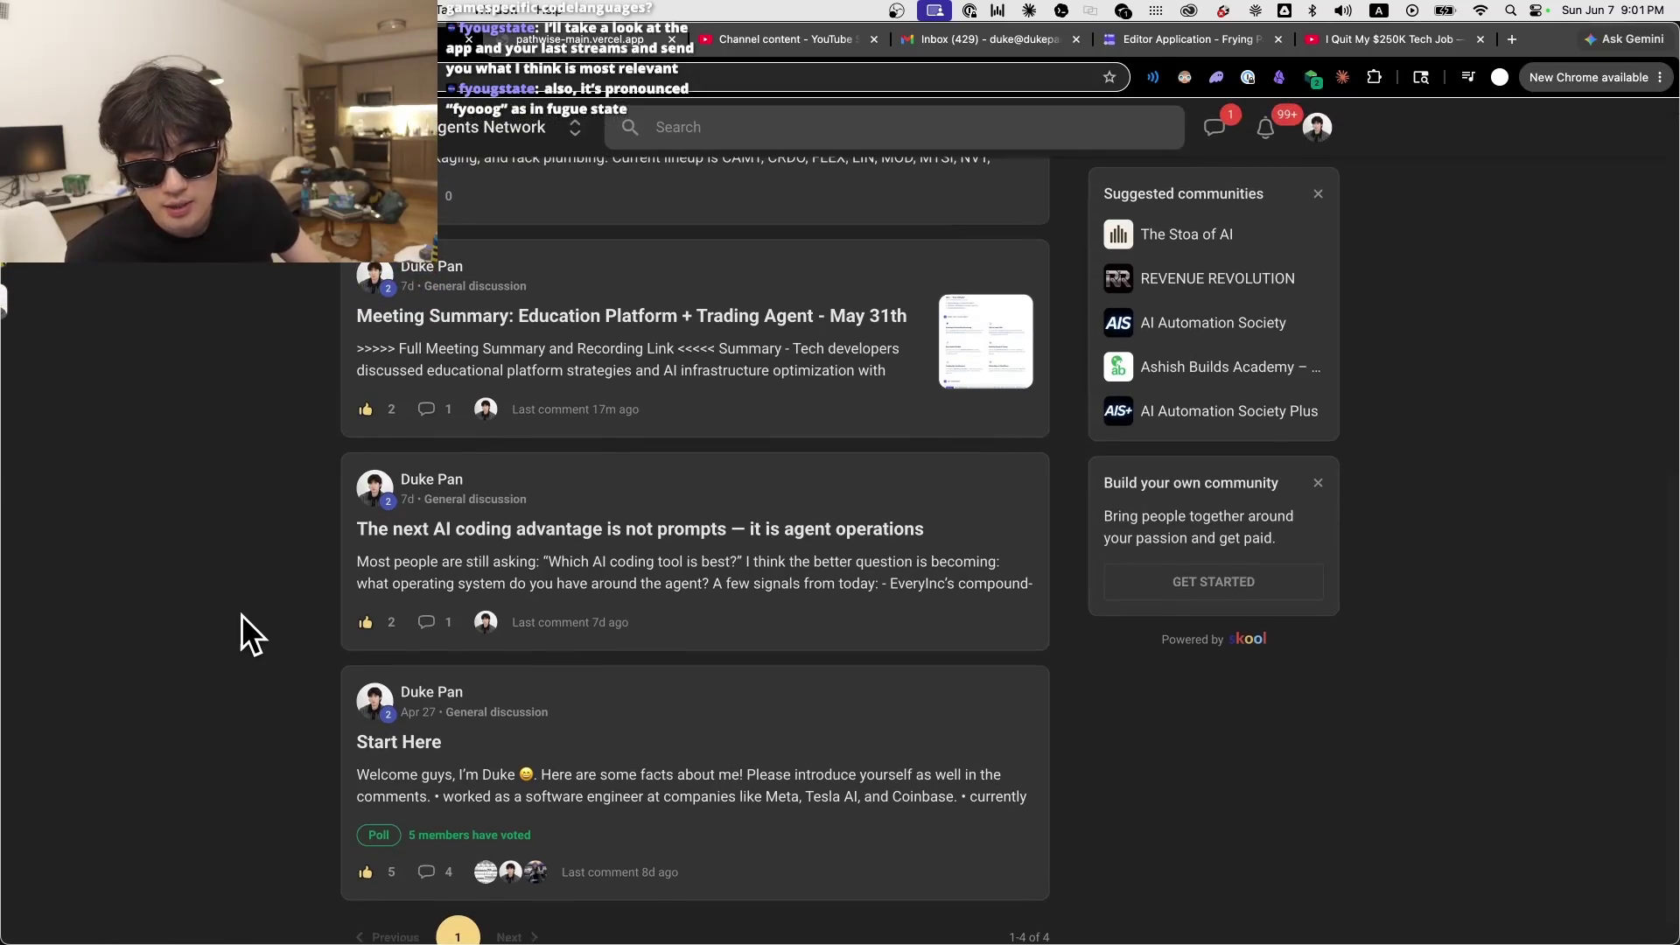
{"action": "scroll", "coordinate": [239, 611], "scroll_direction": "up", "scroll_amount": 3}
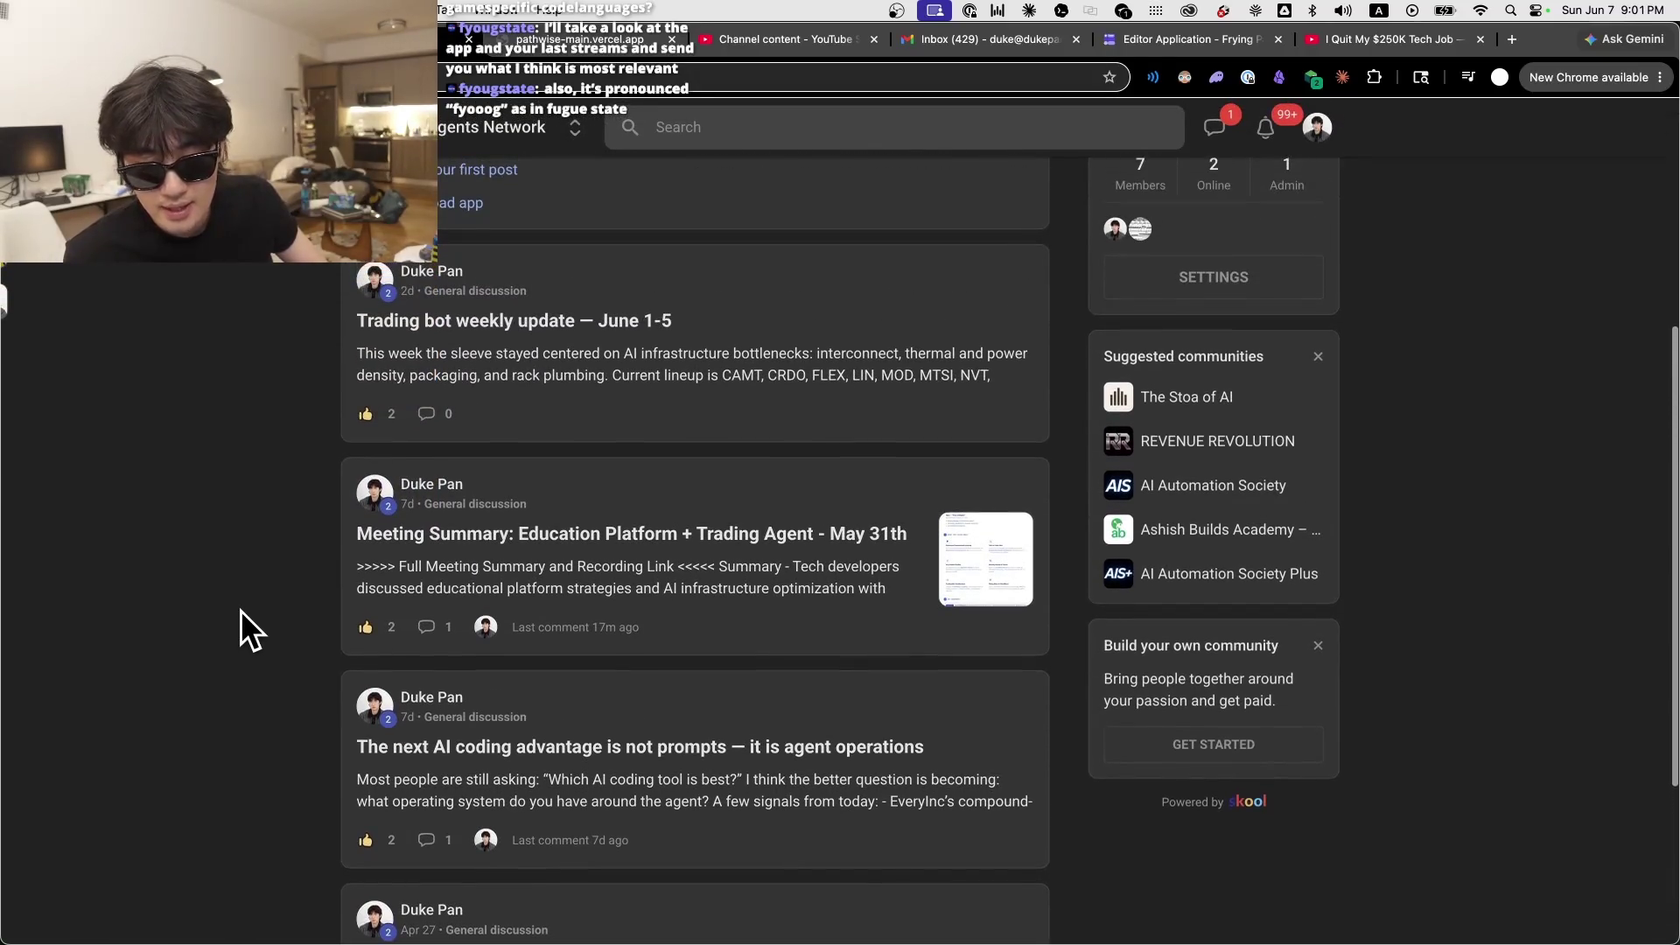
Step: Open the agent operations post, expand it, and highlight its text through the last source link
{"action": "left_click", "coordinate": [873, 788]}
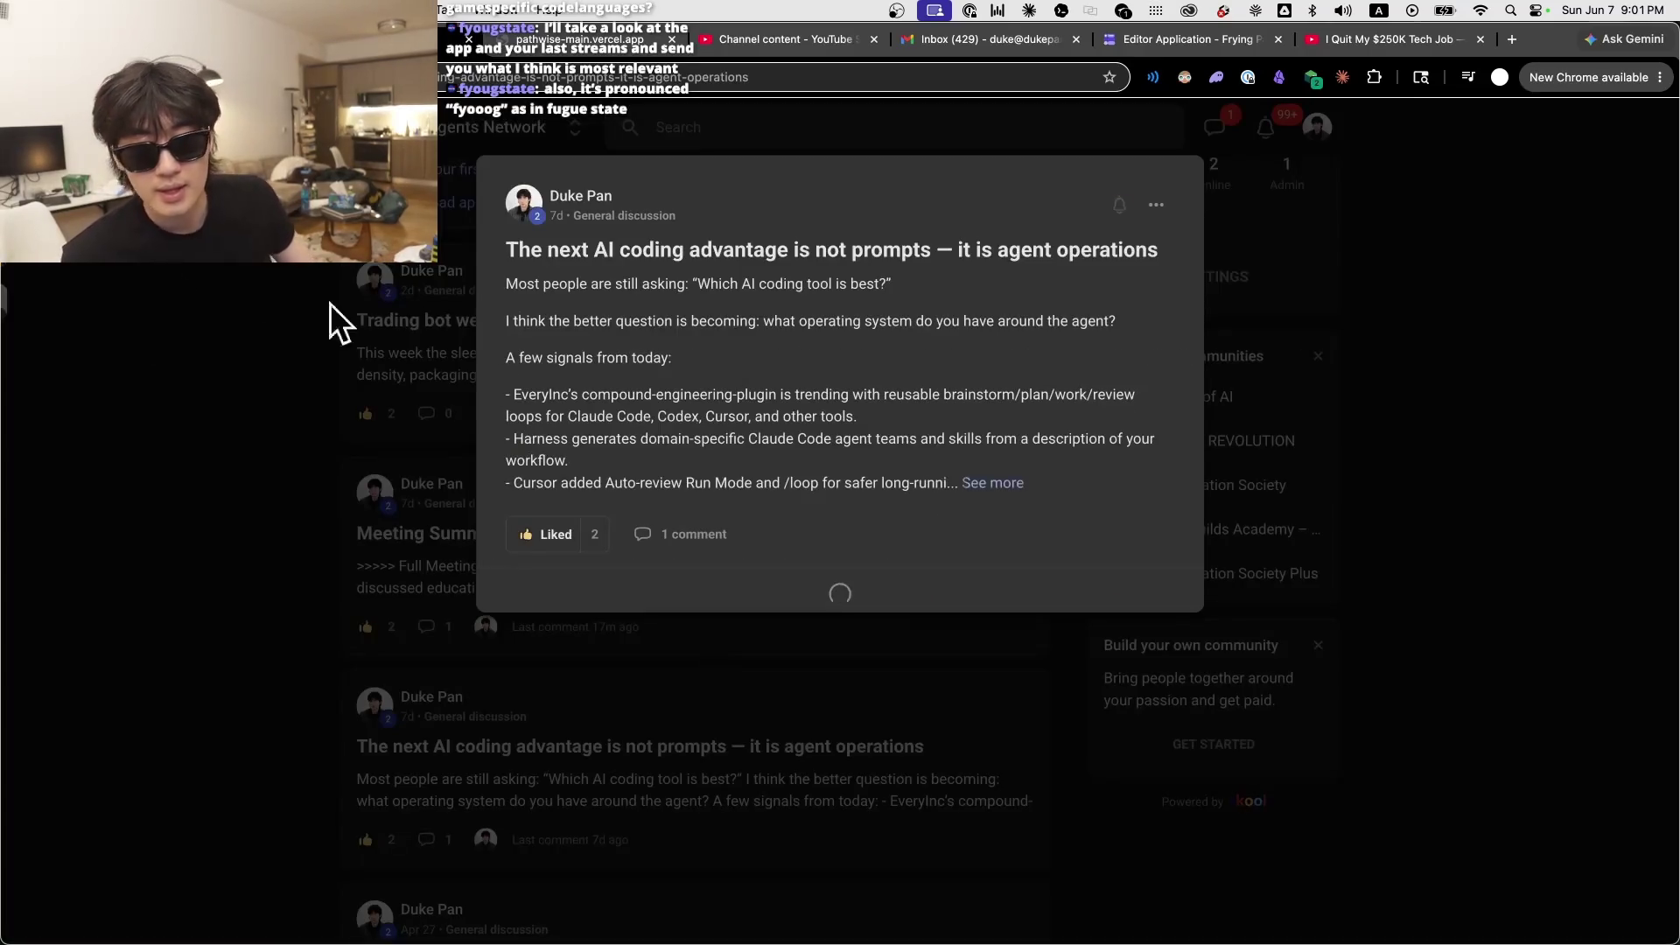
{"action": "left_click", "coordinate": [994, 483]}
{"action": "left_click_drag", "start_coordinate": [1076, 648], "coordinate": [750, 412]}
{"action": "left_click", "coordinate": [895, 535]}
{"action": "scroll", "coordinate": [894, 535], "scroll_direction": "down", "scroll_amount": 6}
{"action": "mouse_move", "coordinate": [884, 601]}
{"action": "left_mouse_down"}
{"action": "mouse_move", "coordinate": [738, 315]}
{"action": "mouse_move", "coordinate": [623, 390]}
{"action": "mouse_move", "coordinate": [505, 254]}
{"action": "left_mouse_up"}
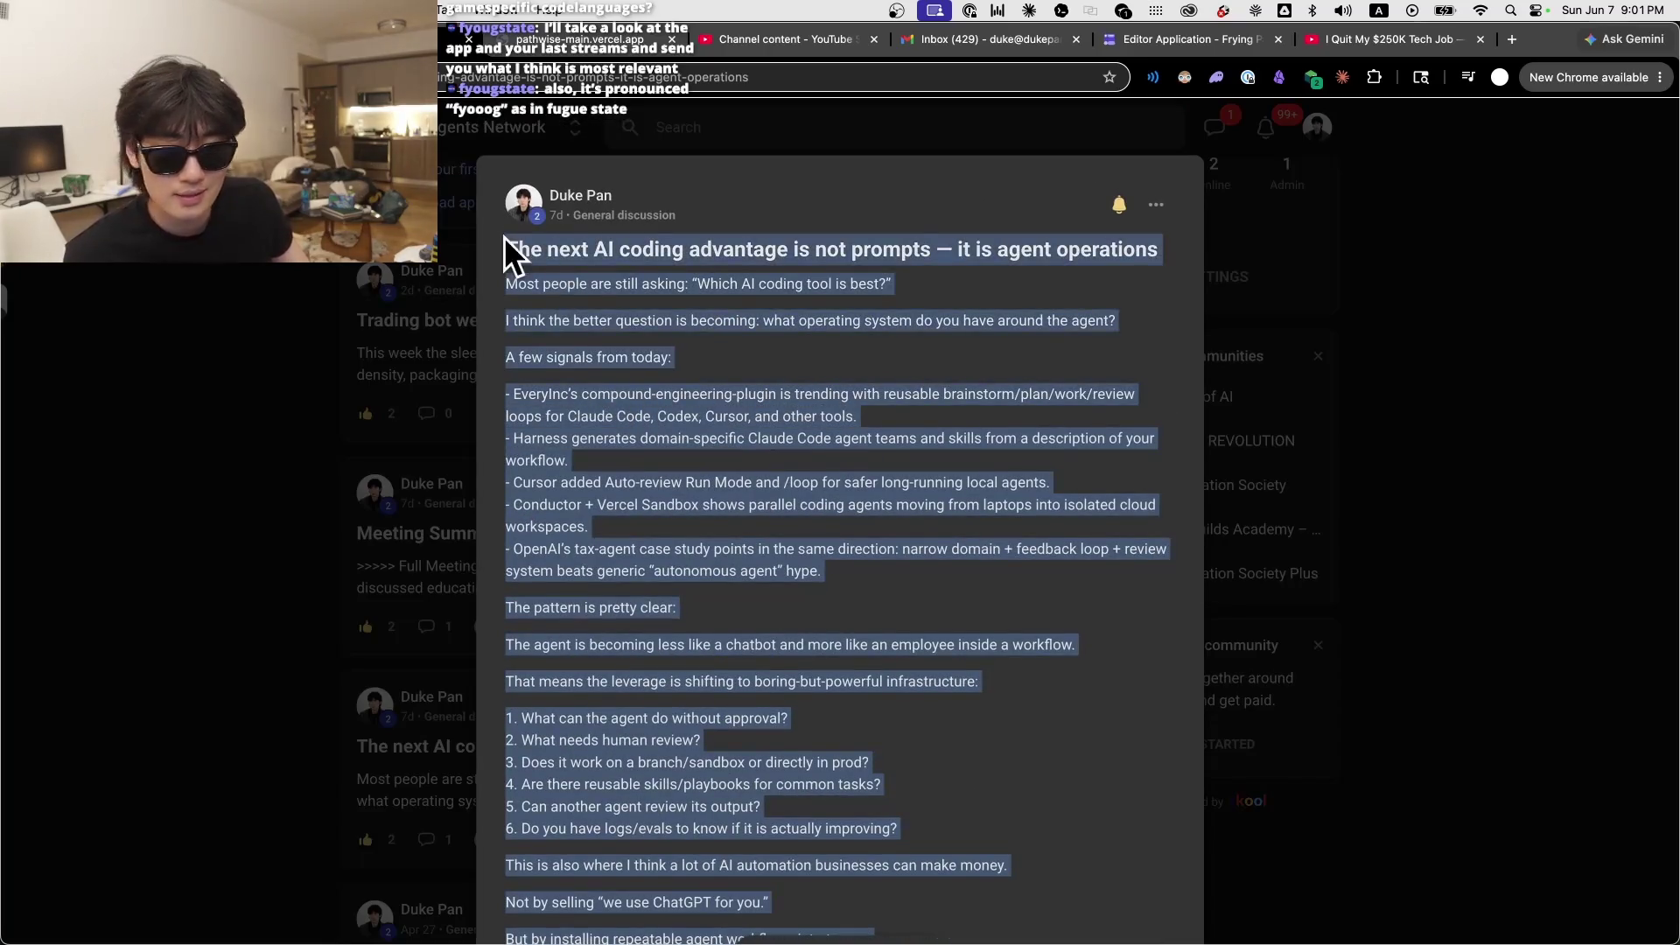
{"action": "left_click", "coordinate": [843, 499]}
{"action": "scroll", "coordinate": [843, 499], "scroll_direction": "down", "scroll_amount": 8}
{"action": "mouse_move", "coordinate": [1061, 700]}
{"action": "left_mouse_down"}
{"action": "mouse_move", "coordinate": [752, 442]}
{"action": "mouse_move", "coordinate": [604, 487]}
{"action": "mouse_move", "coordinate": [508, 253]}
{"action": "left_mouse_up"}
{"action": "left_click", "coordinate": [747, 458]}
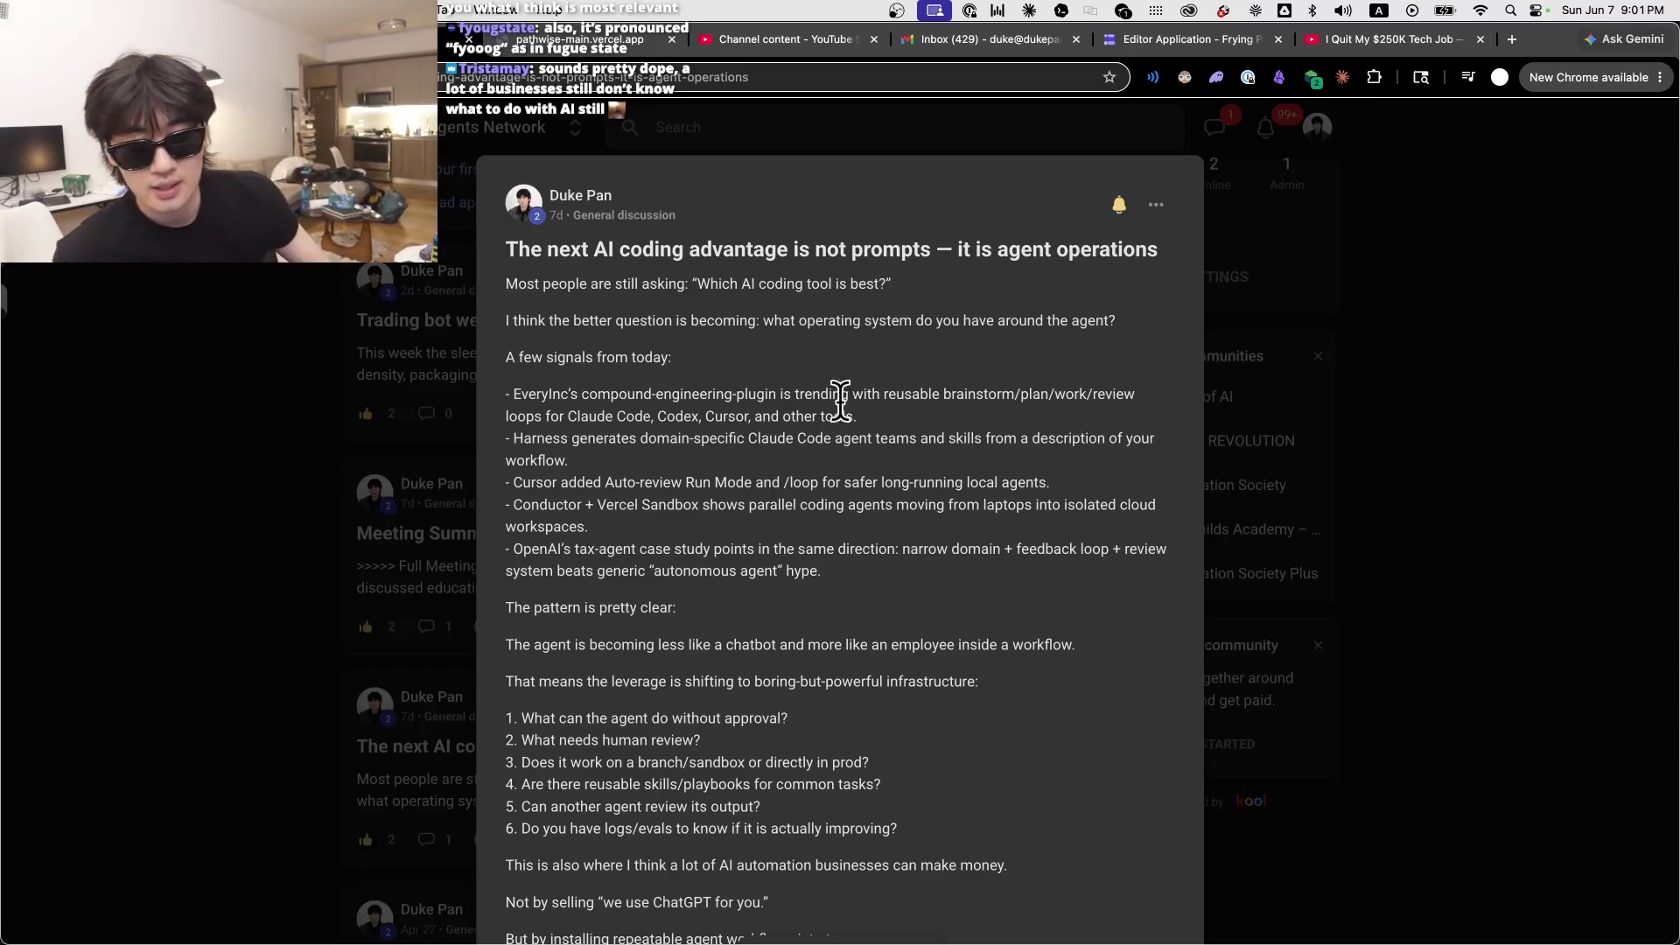
Step: Highlight down to the first approval question, then close the post to return to the feed
{"action": "scroll", "coordinate": [788, 637], "scroll_direction": "down", "scroll_amount": 10}
{"action": "scroll", "coordinate": [810, 637], "scroll_direction": "up", "scroll_amount": 10}
{"action": "left_click_drag", "start_coordinate": [870, 684], "coordinate": [866, 437]}
{"action": "left_click", "coordinate": [865, 438]}
{"action": "left_click", "coordinate": [1320, 555]}
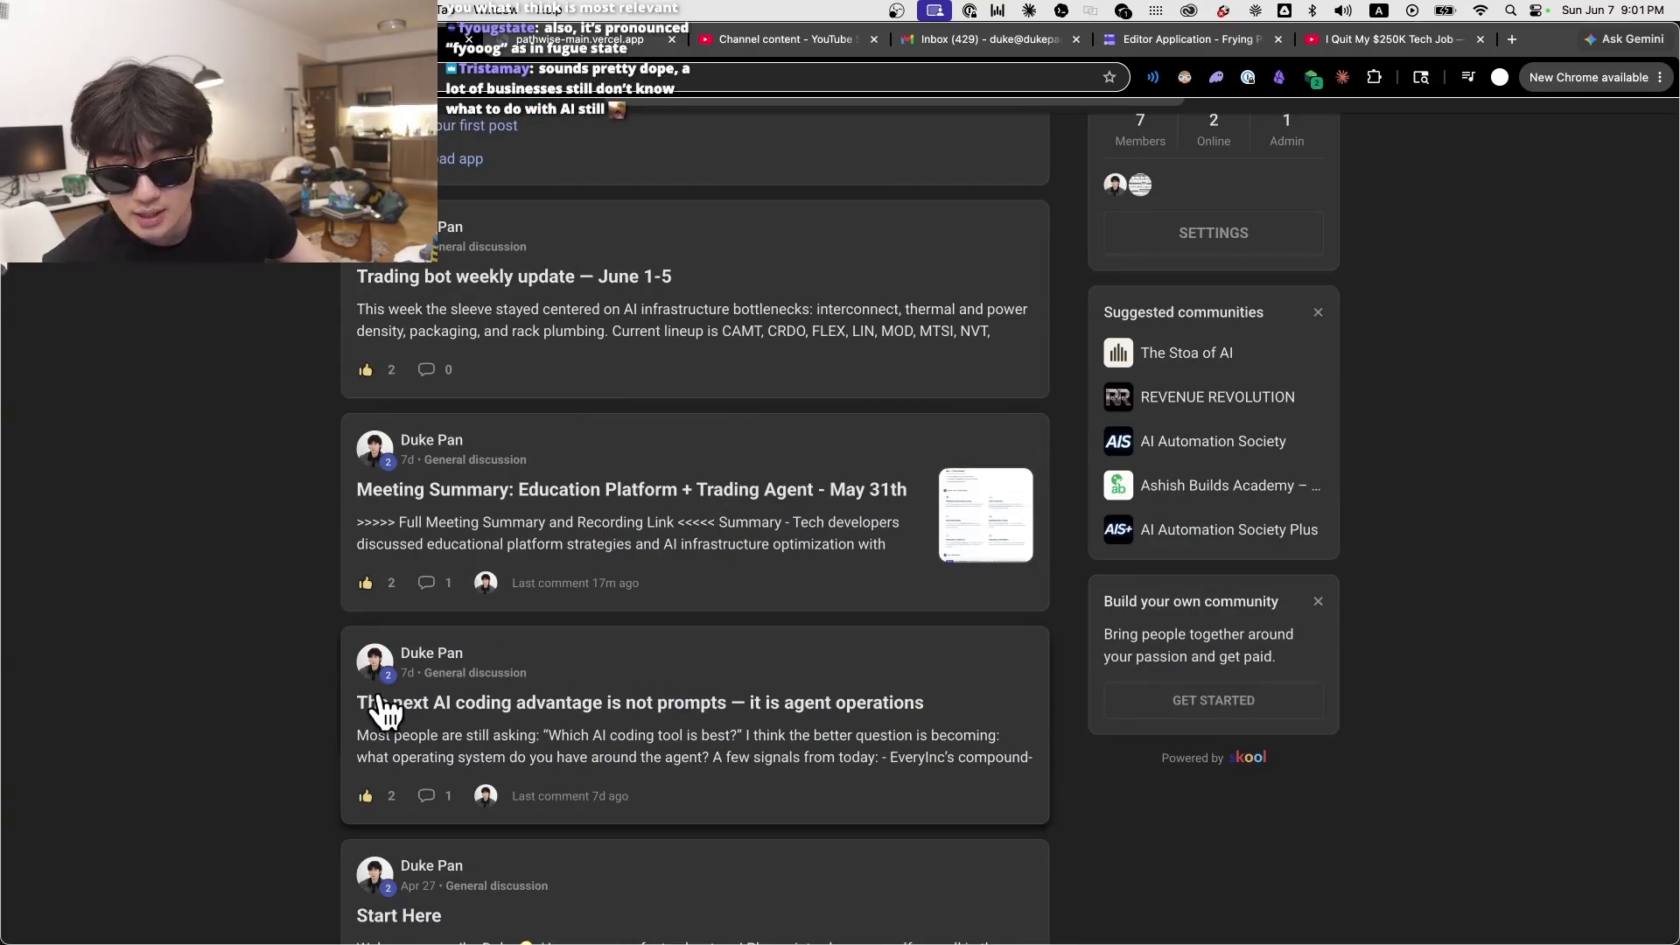
Step: Bring Telegram to the screen centre, select its Total return figure, then move it off screen
{"action": "scroll", "coordinate": [616, 818], "scroll_direction": "down", "scroll_amount": 3}
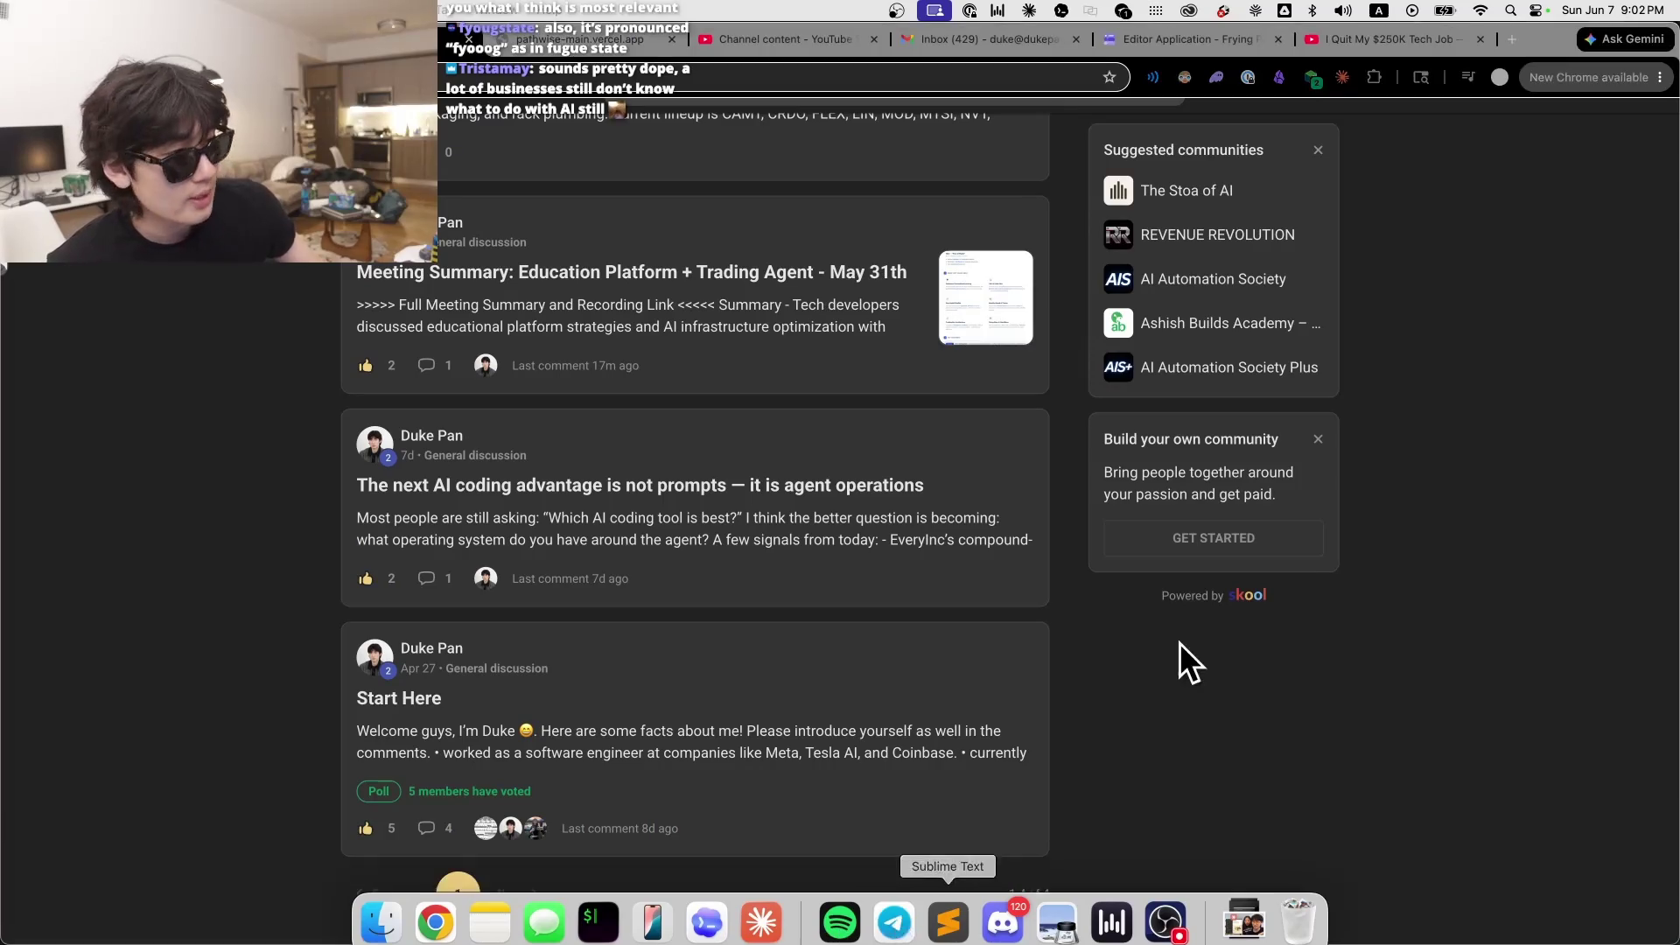
{"action": "key", "text": "super+Tab"}
{"action": "left_click_drag", "start_coordinate": [1470, 157], "coordinate": [760, 186]}
{"action": "left_click_drag", "start_coordinate": [880, 600], "coordinate": [760, 602]}
{"action": "mouse_move", "coordinate": [875, 161]}
{"action": "left_mouse_down"}
{"action": "mouse_move", "coordinate": [1099, 187]}
{"action": "mouse_move", "coordinate": [1679, 193]}
{"action": "left_mouse_up"}
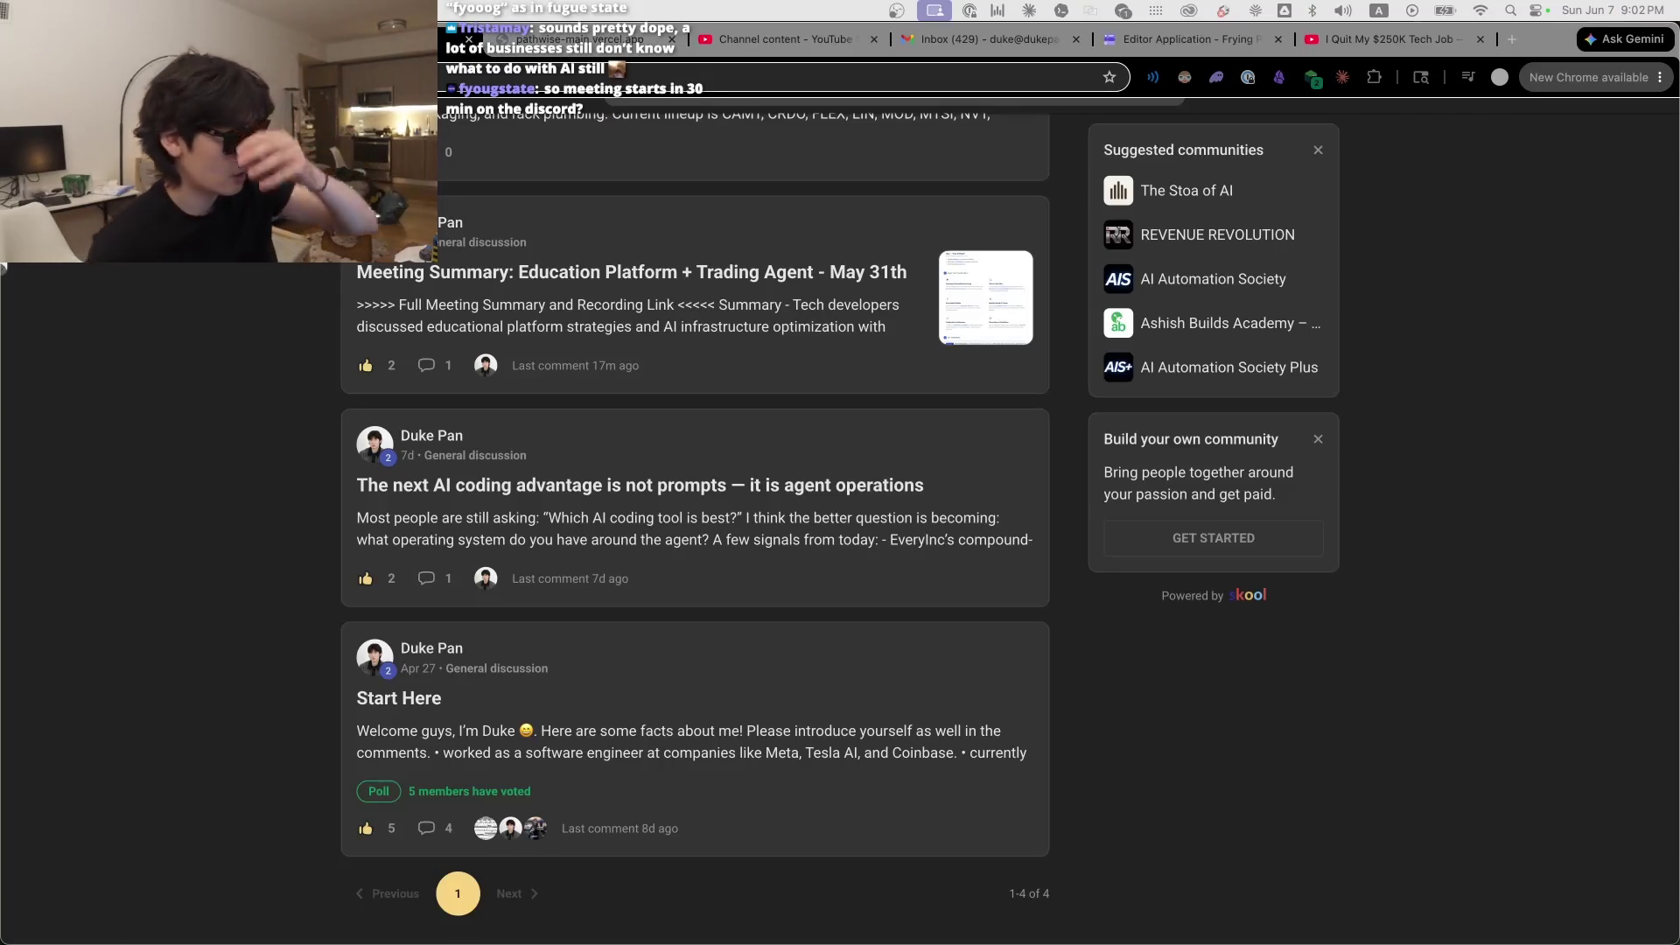
Step: Bring Codex to the front and open a linked memory file in the side panel
{"action": "mouse_move", "coordinate": [1046, 936]}
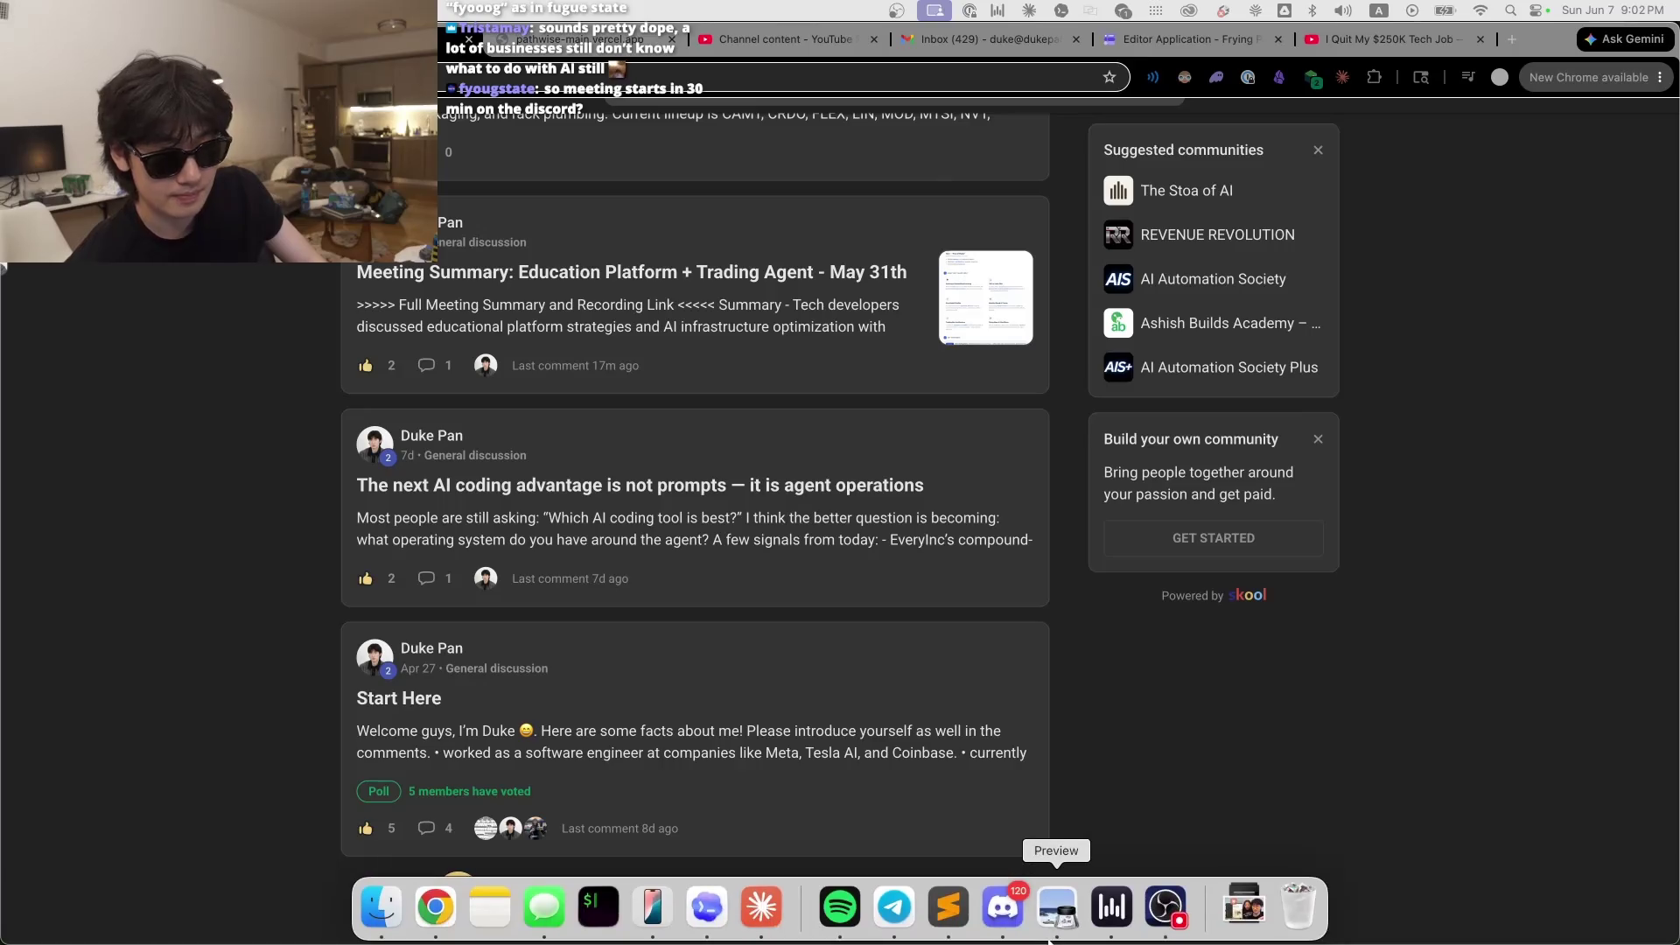
{"action": "left_click", "coordinate": [723, 915]}
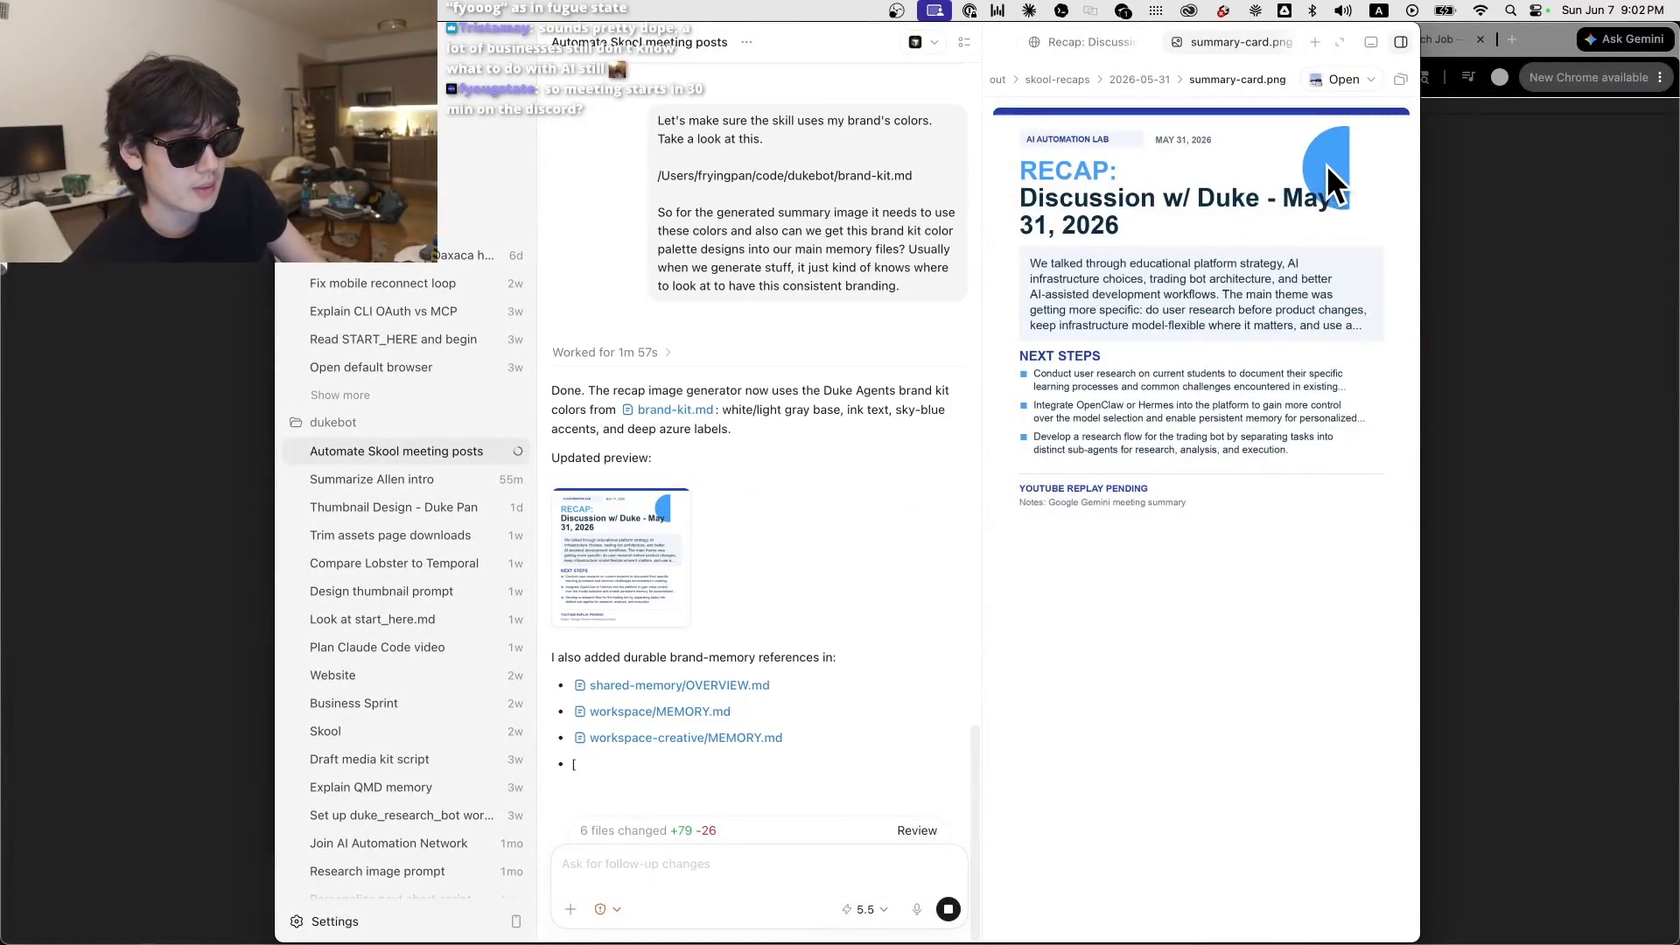
{"action": "left_click", "coordinate": [631, 418]}
{"action": "left_click", "coordinate": [722, 163]}
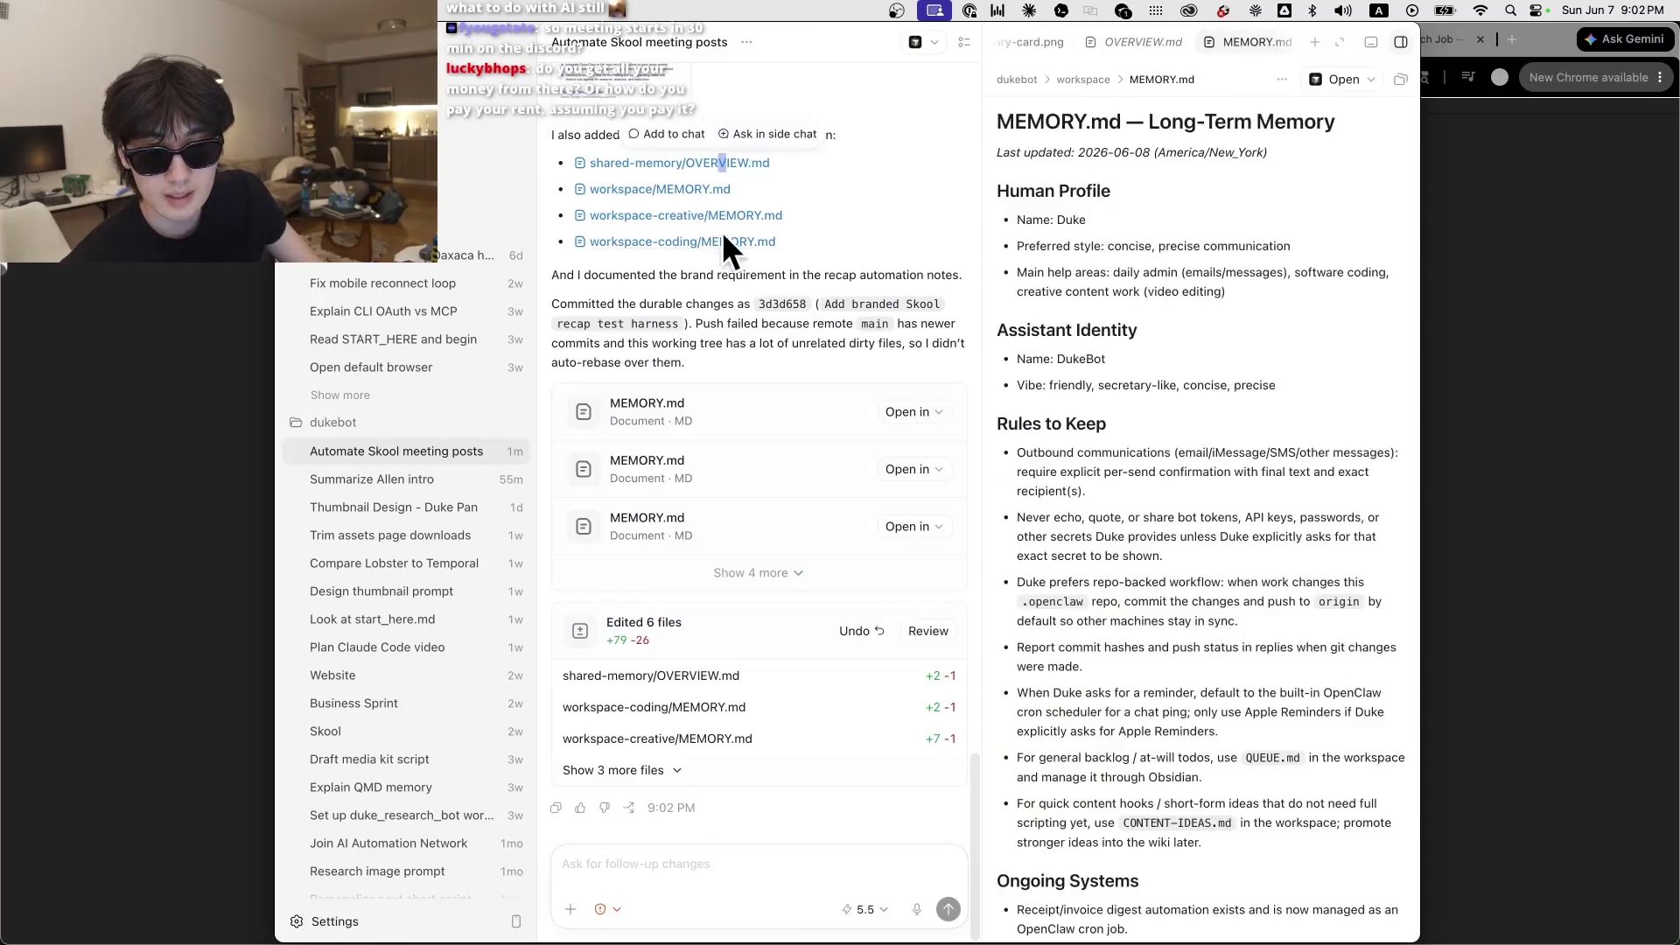
{"action": "scroll", "coordinate": [761, 488], "scroll_direction": "up", "scroll_amount": 5}
Step: Enlarge the branded recap card preview, zoom out to inspect its alignment, then close it
{"action": "left_click", "coordinate": [660, 248]}
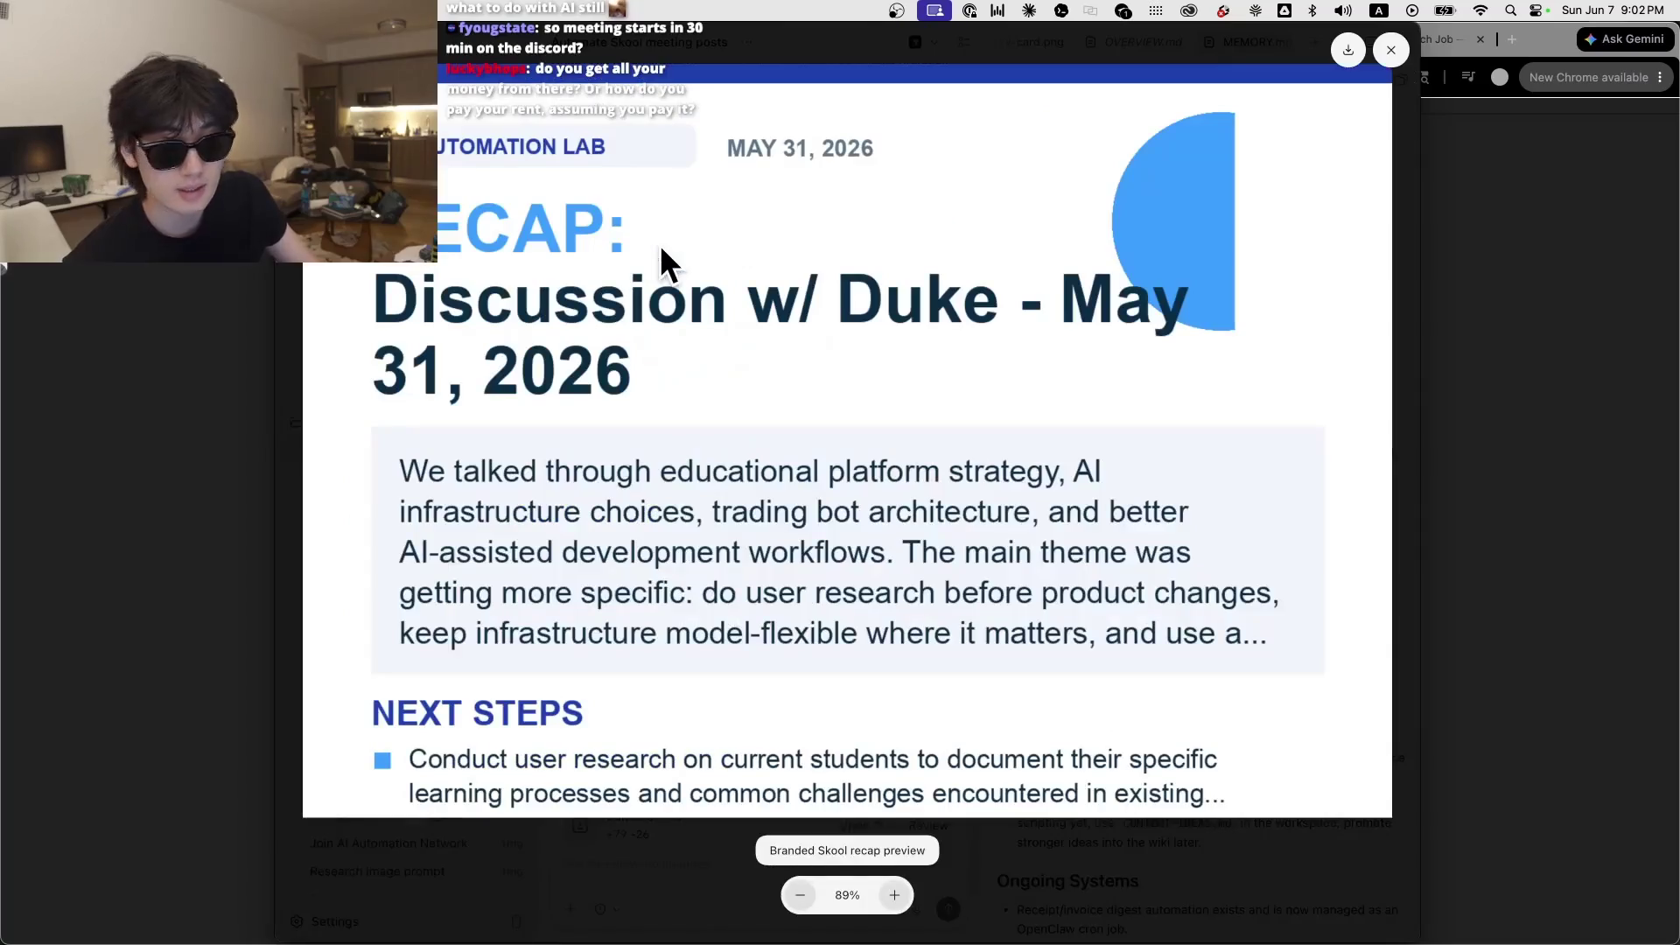
{"action": "scroll", "coordinate": [1228, 315], "scroll_direction": "down", "scroll_amount": 4}
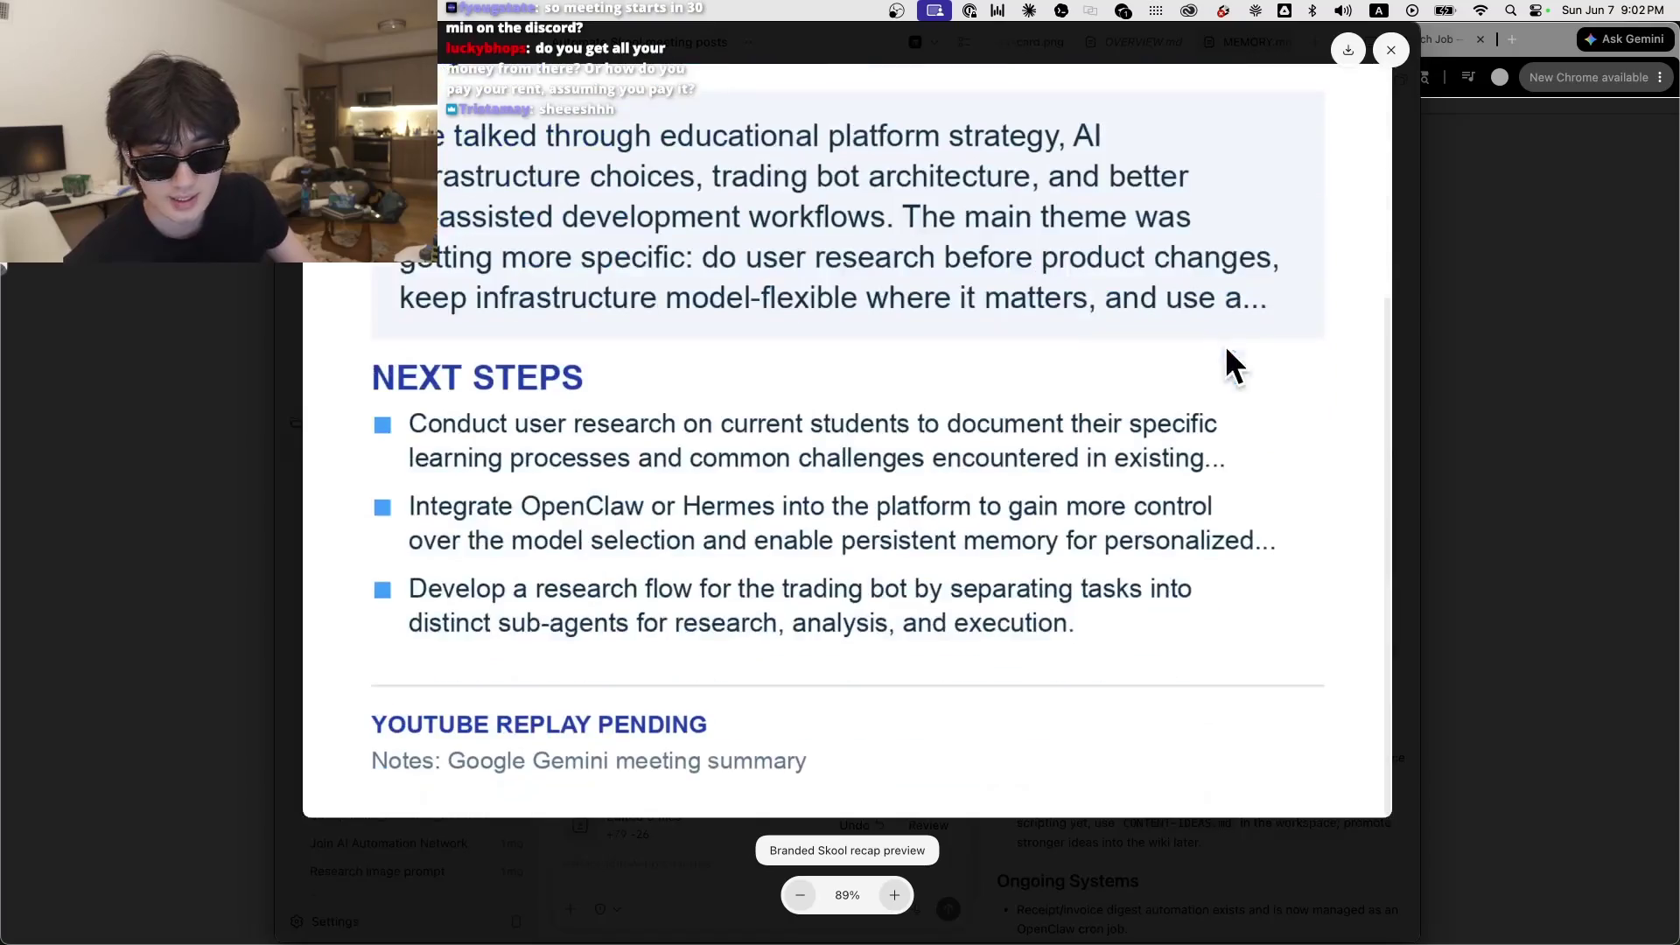
{"action": "left_click", "coordinate": [800, 893]}
{"action": "scroll", "coordinate": [1225, 140], "scroll_direction": "up", "scroll_amount": 3}
{"action": "scroll", "coordinate": [1104, 296], "scroll_direction": "down", "scroll_amount": 3}
{"action": "left_click", "coordinate": [1390, 50]}
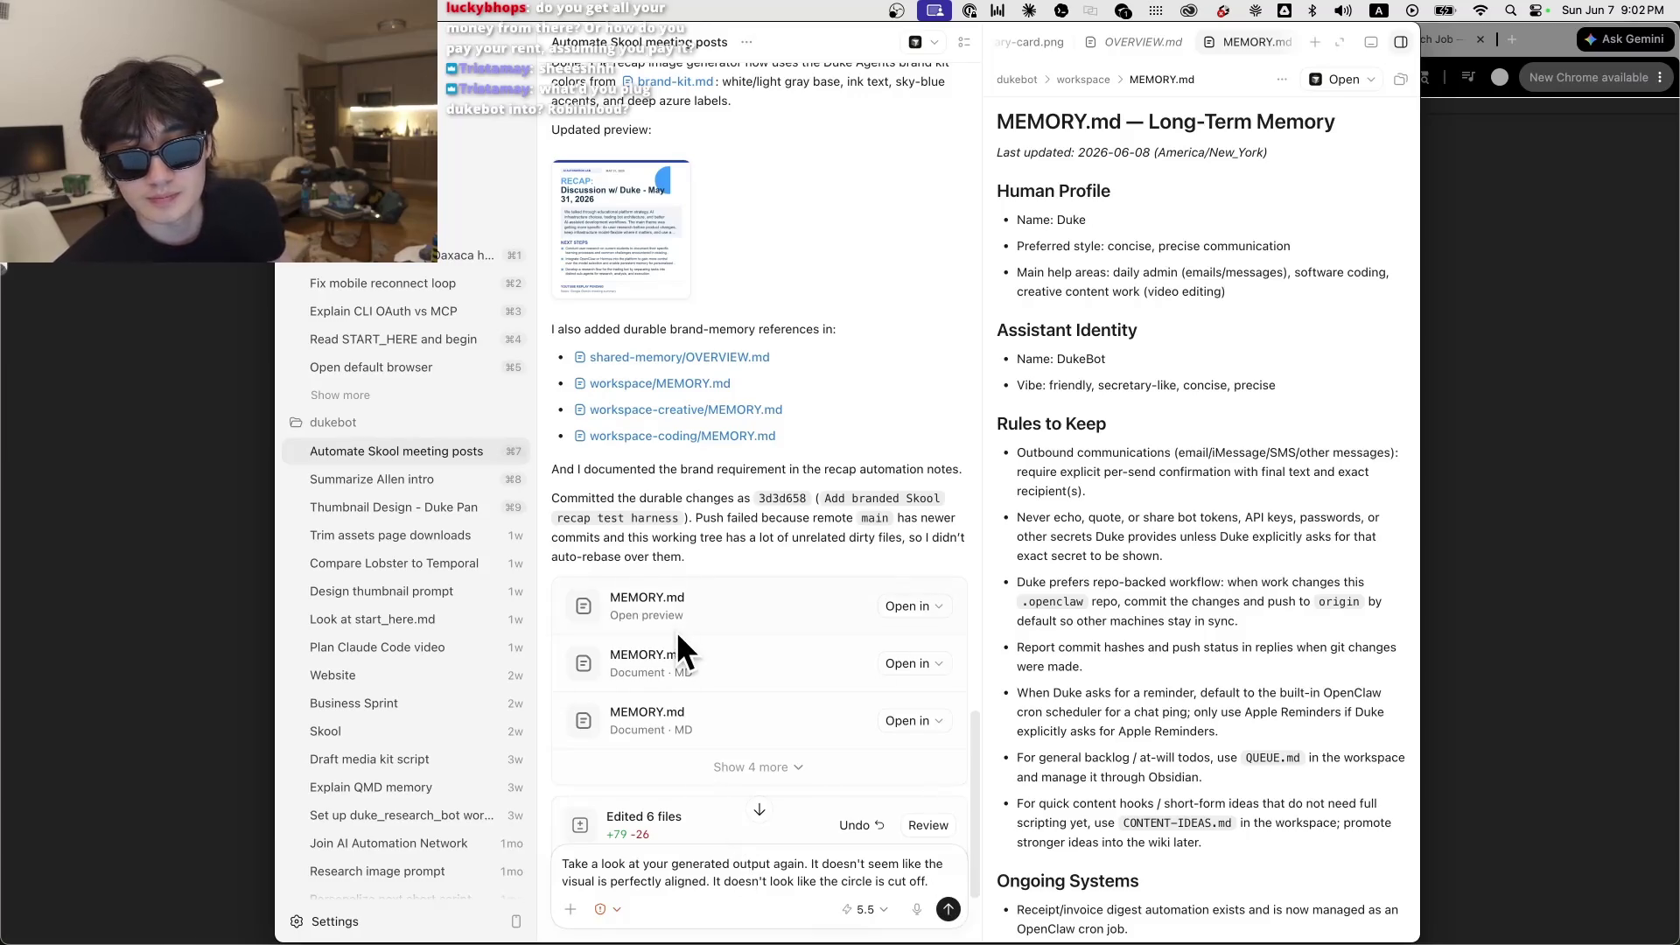
Step: Send the recap card circle-alignment fix request to the agent, then return to the Skool feed
{"action": "key", "text": "super+Return"}
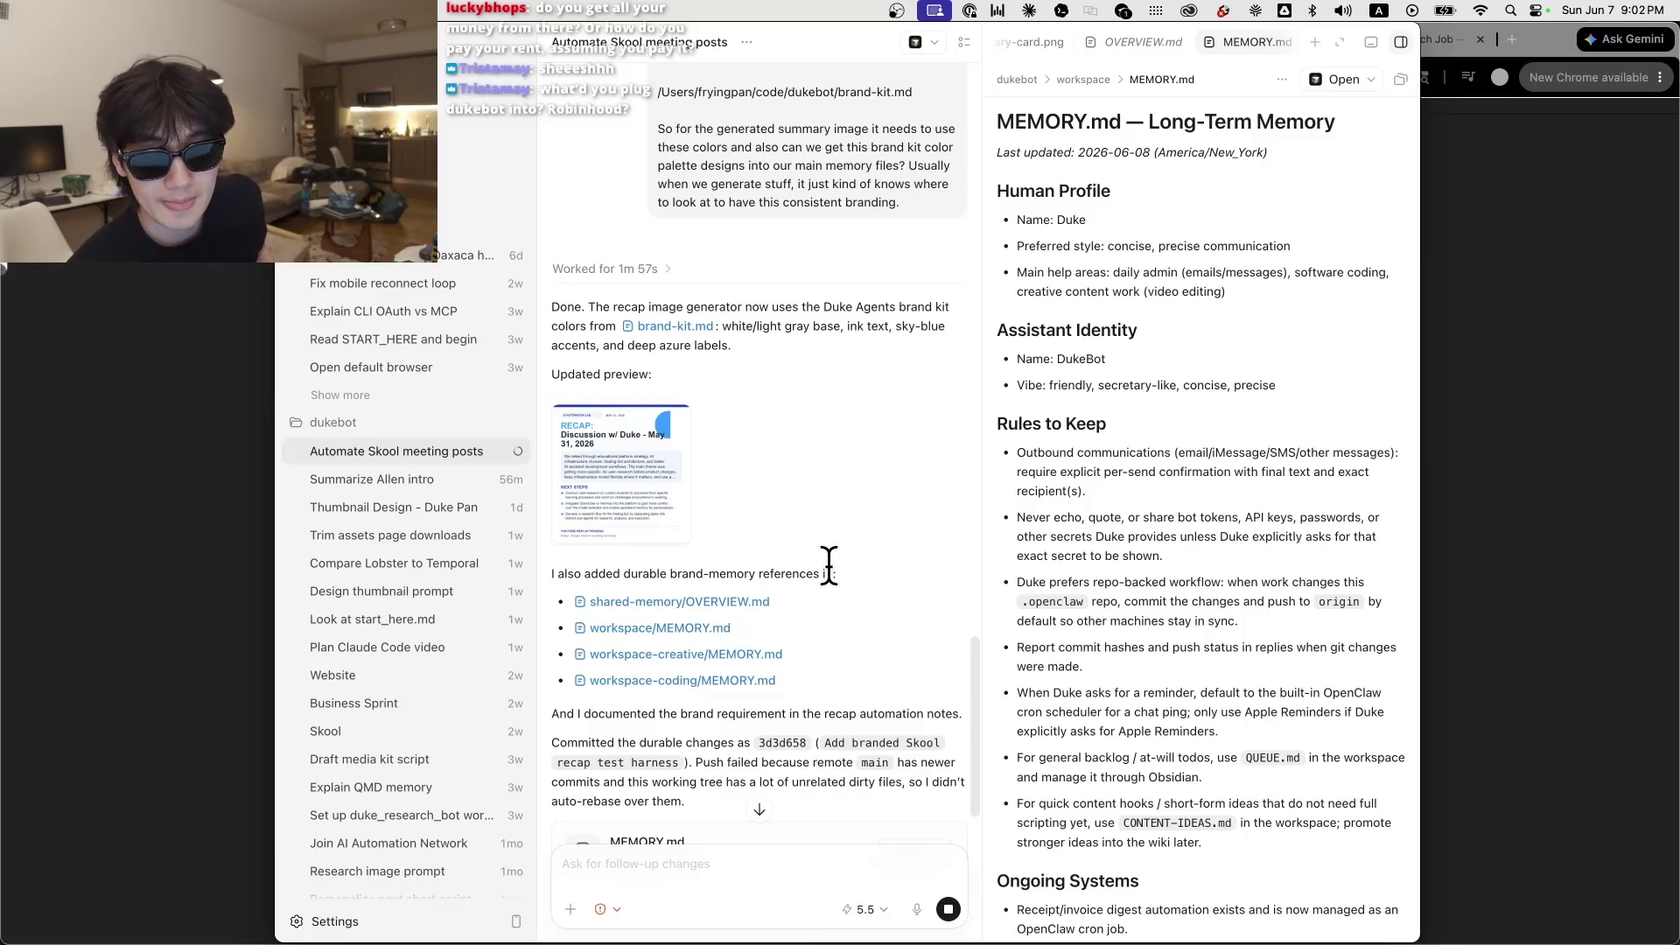
{"action": "scroll", "coordinate": [829, 568], "scroll_direction": "down", "scroll_amount": 5}
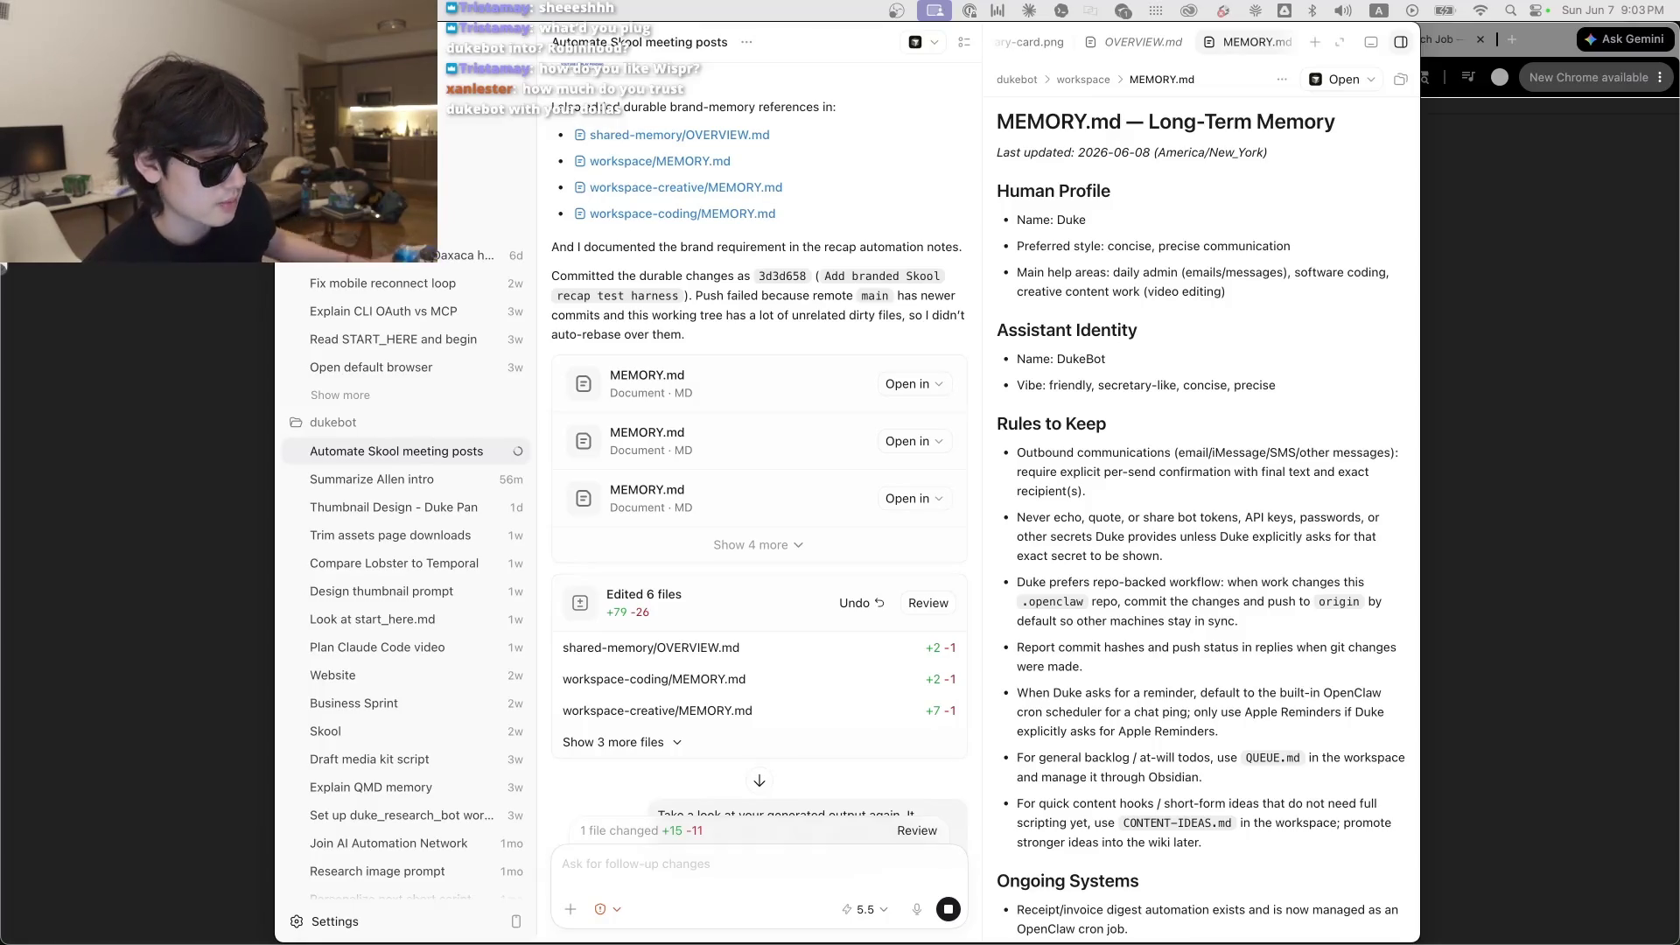
{"action": "left_click", "coordinate": [1543, 444]}
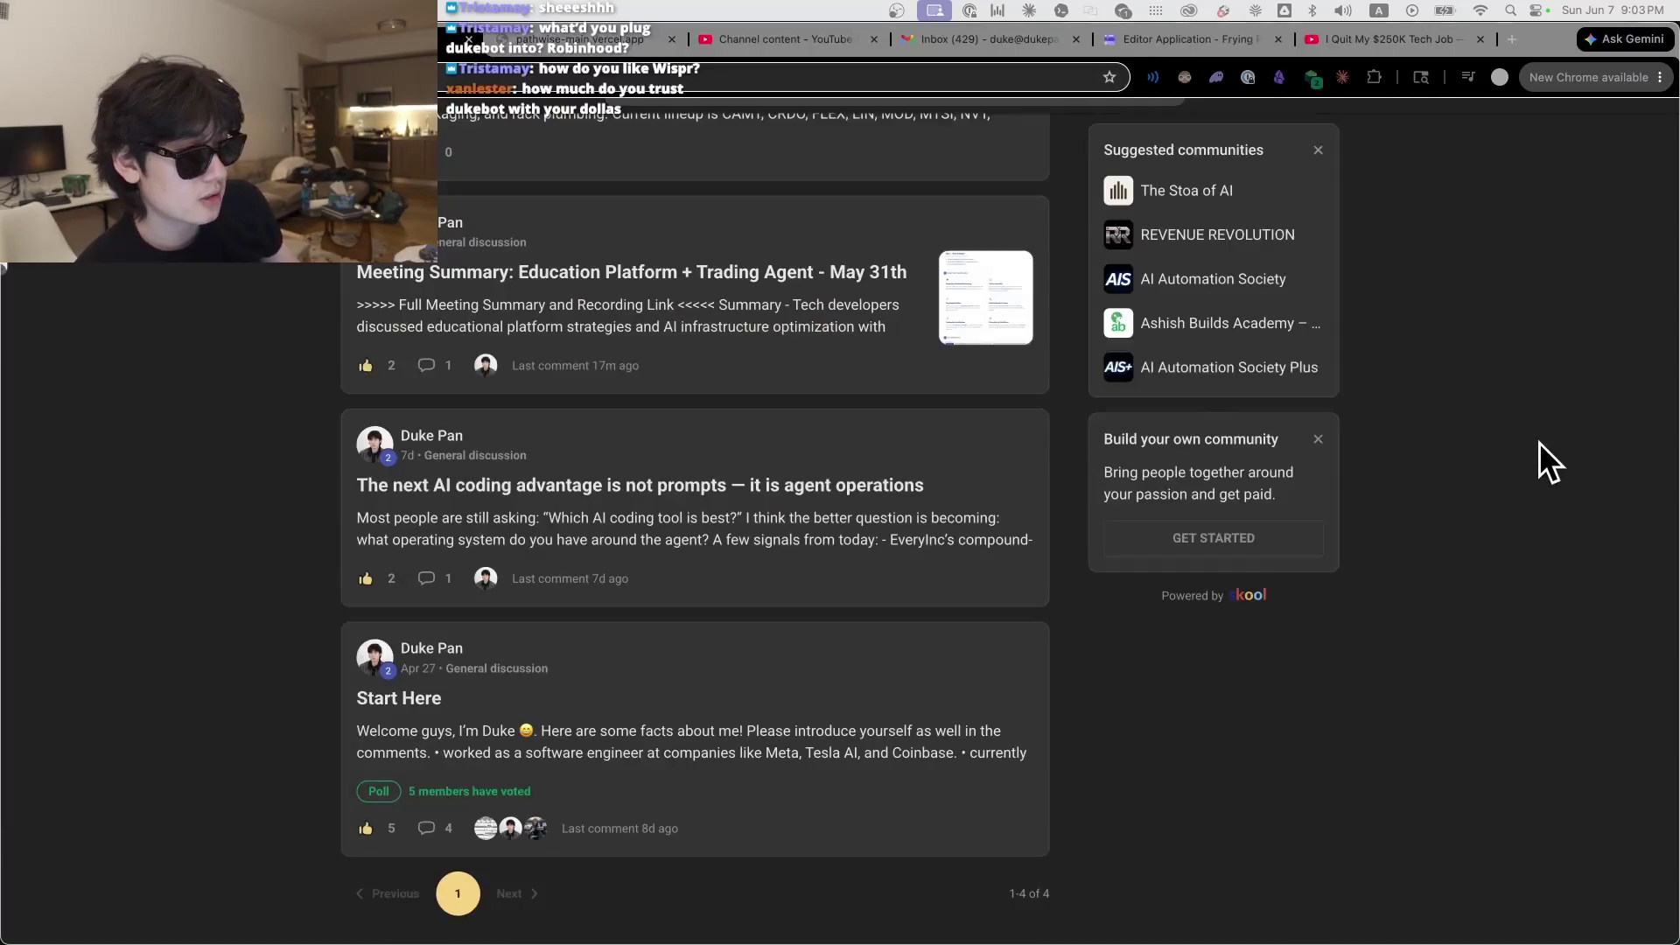
Step: Check today's 9:30pm Discussion w/ Duke event on the Skool calendar, then return to the feed
{"action": "scroll", "coordinate": [646, 450], "scroll_direction": "up", "scroll_amount": 1}
{"action": "scroll", "coordinate": [334, 332], "scroll_direction": "up", "scroll_amount": 10}
{"action": "left_click", "coordinate": [576, 180]}
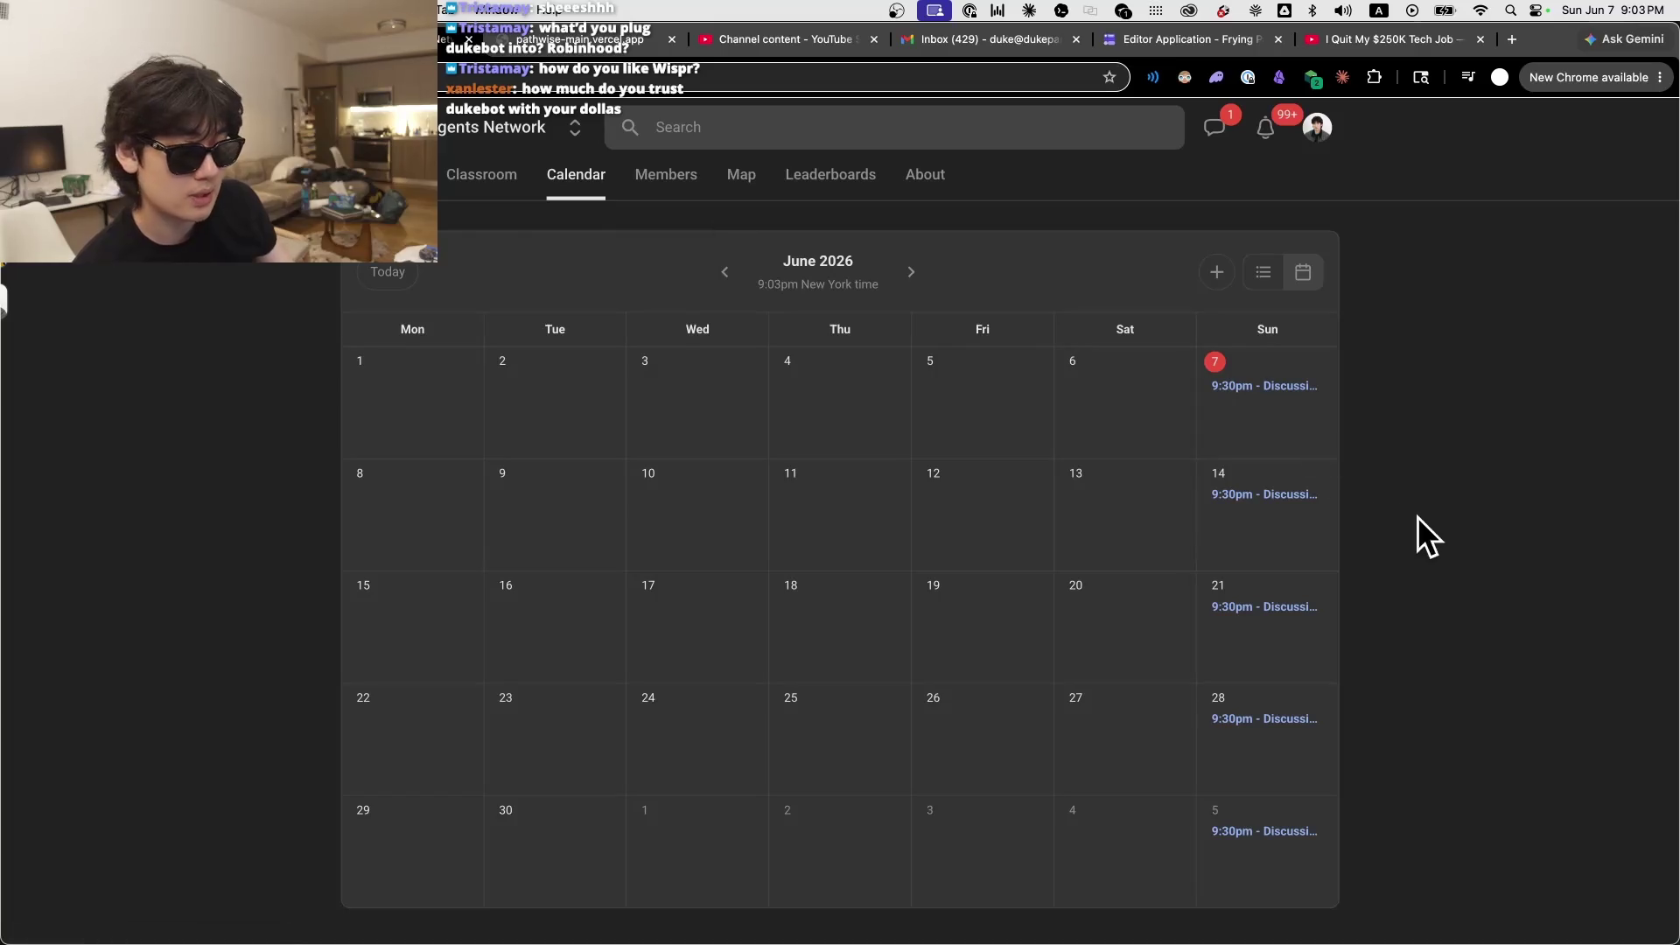
{"action": "left_click", "coordinate": [1237, 388]}
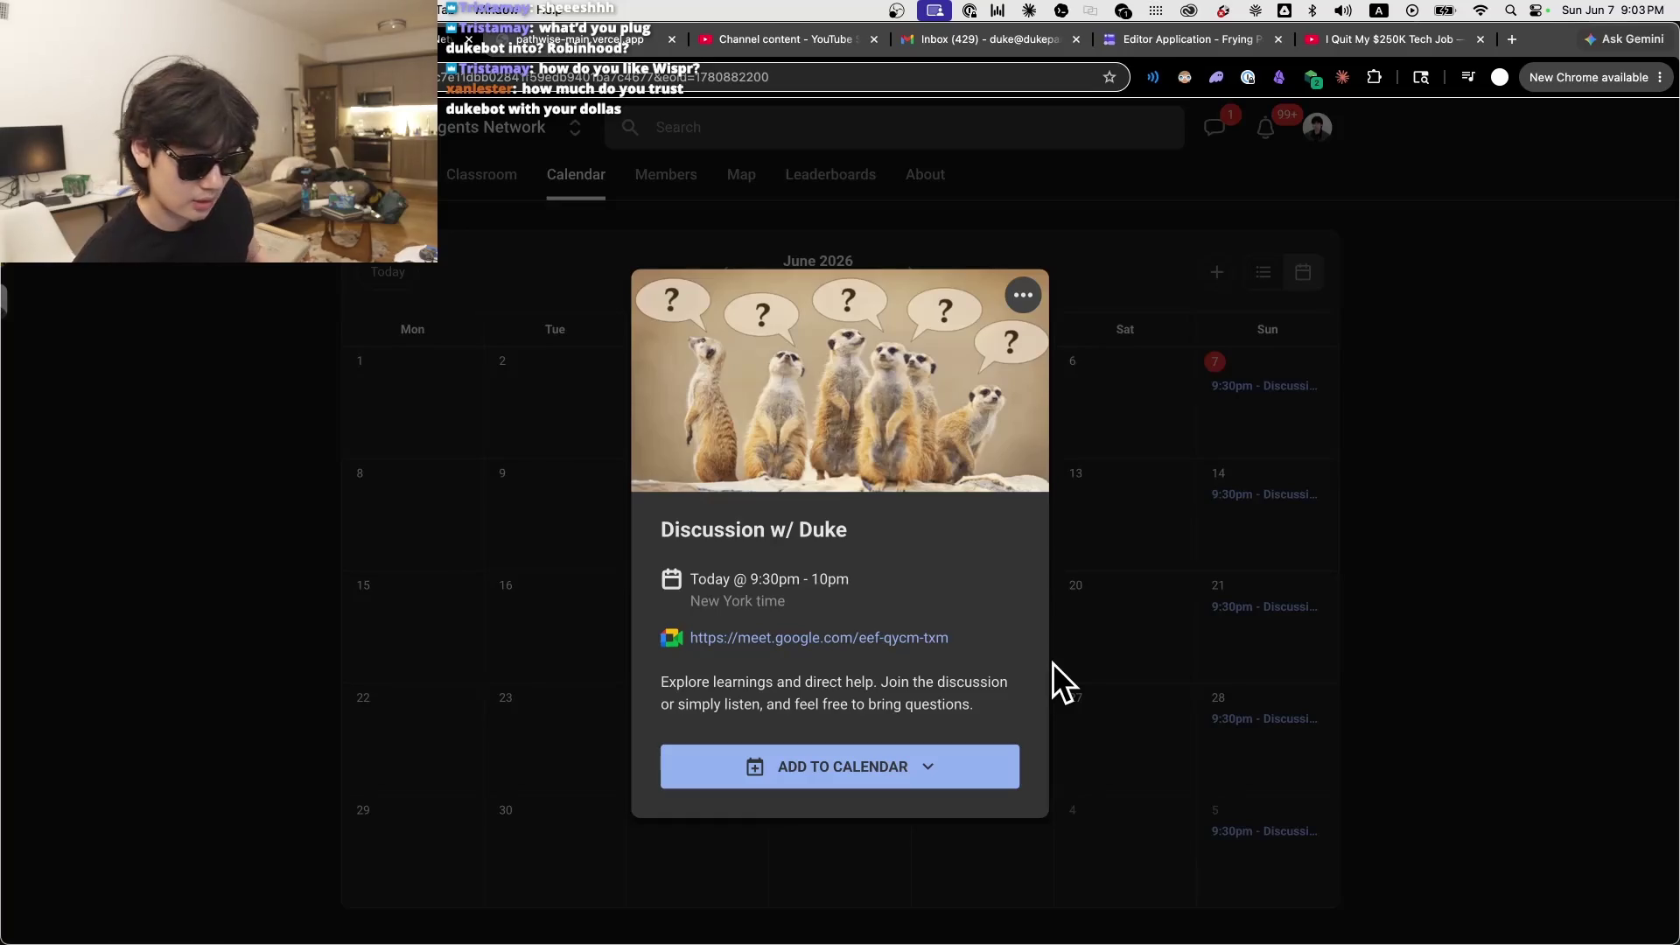
{"action": "left_click", "coordinate": [1111, 455]}
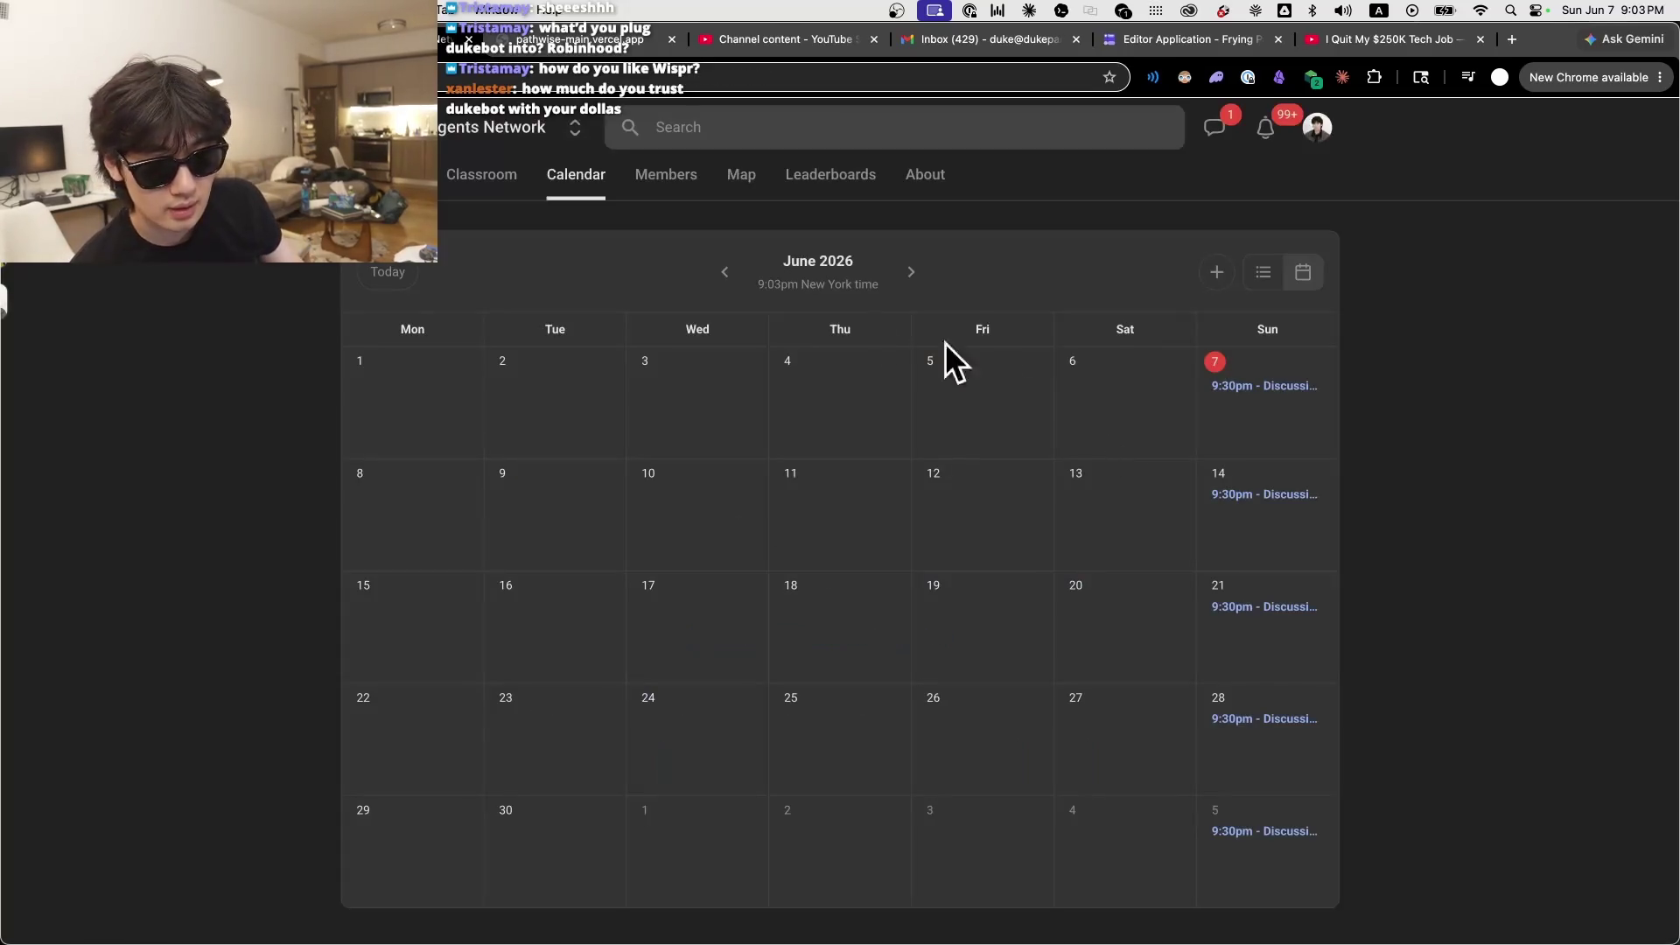
{"action": "left_click", "coordinate": [389, 174]}
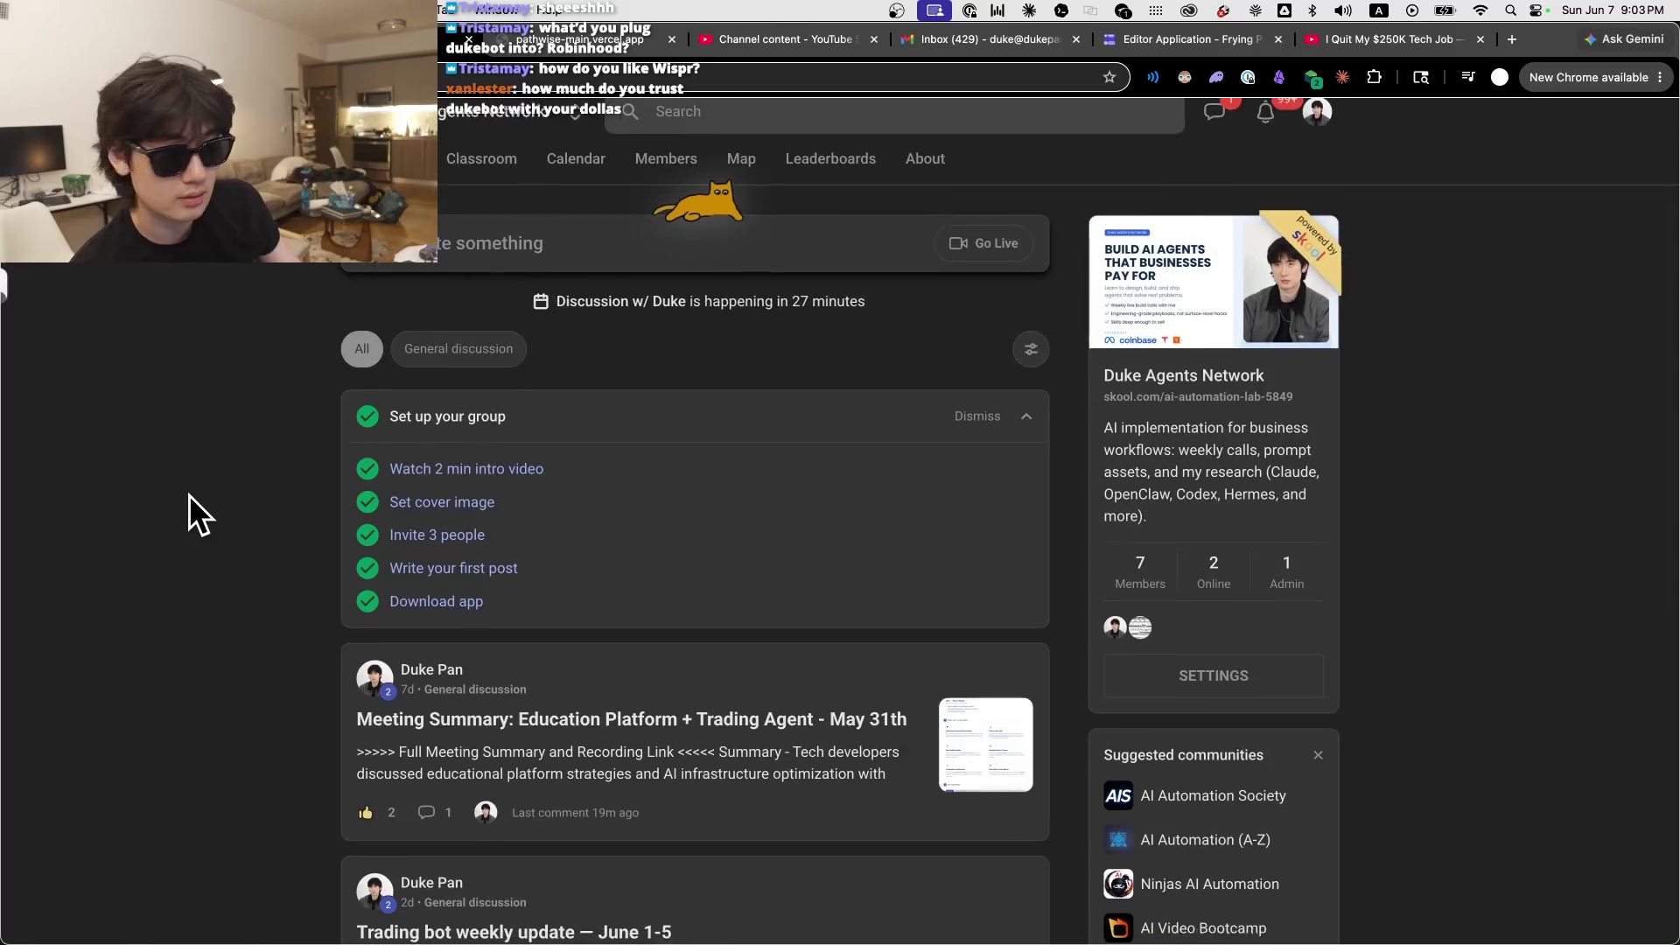
Step: Open the Claude course in Classroom and view lessons 2, 3 and 6
{"action": "scroll", "coordinate": [189, 516], "scroll_direction": "down", "scroll_amount": 1}
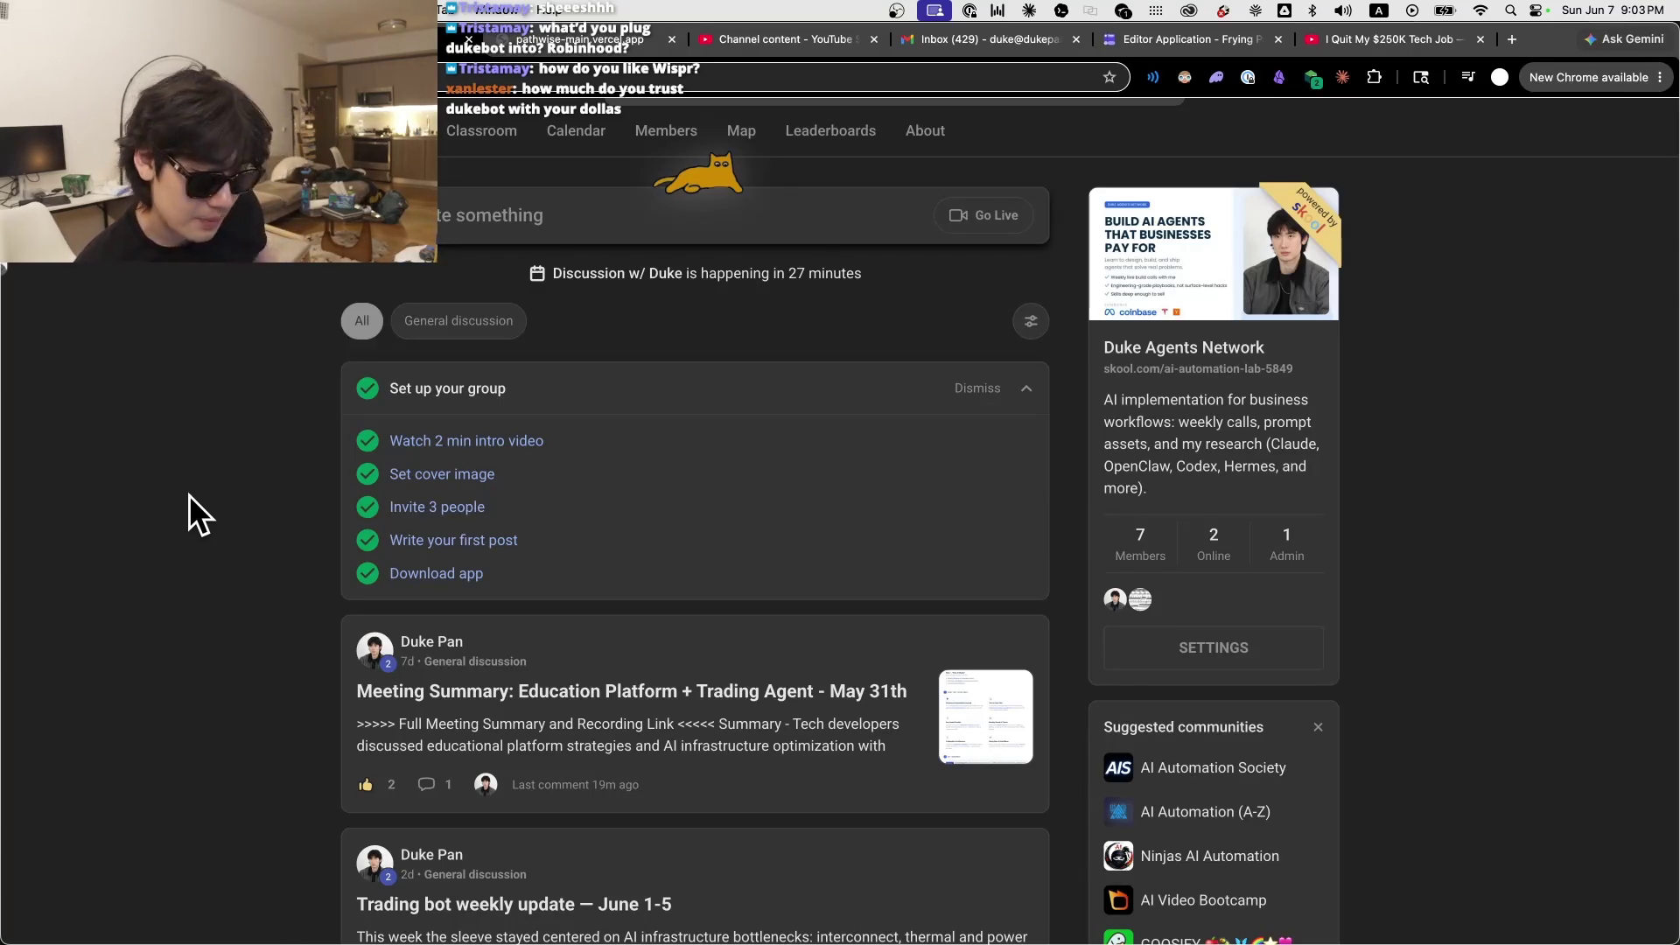
{"action": "scroll", "coordinate": [229, 333], "scroll_direction": "up", "scroll_amount": 2}
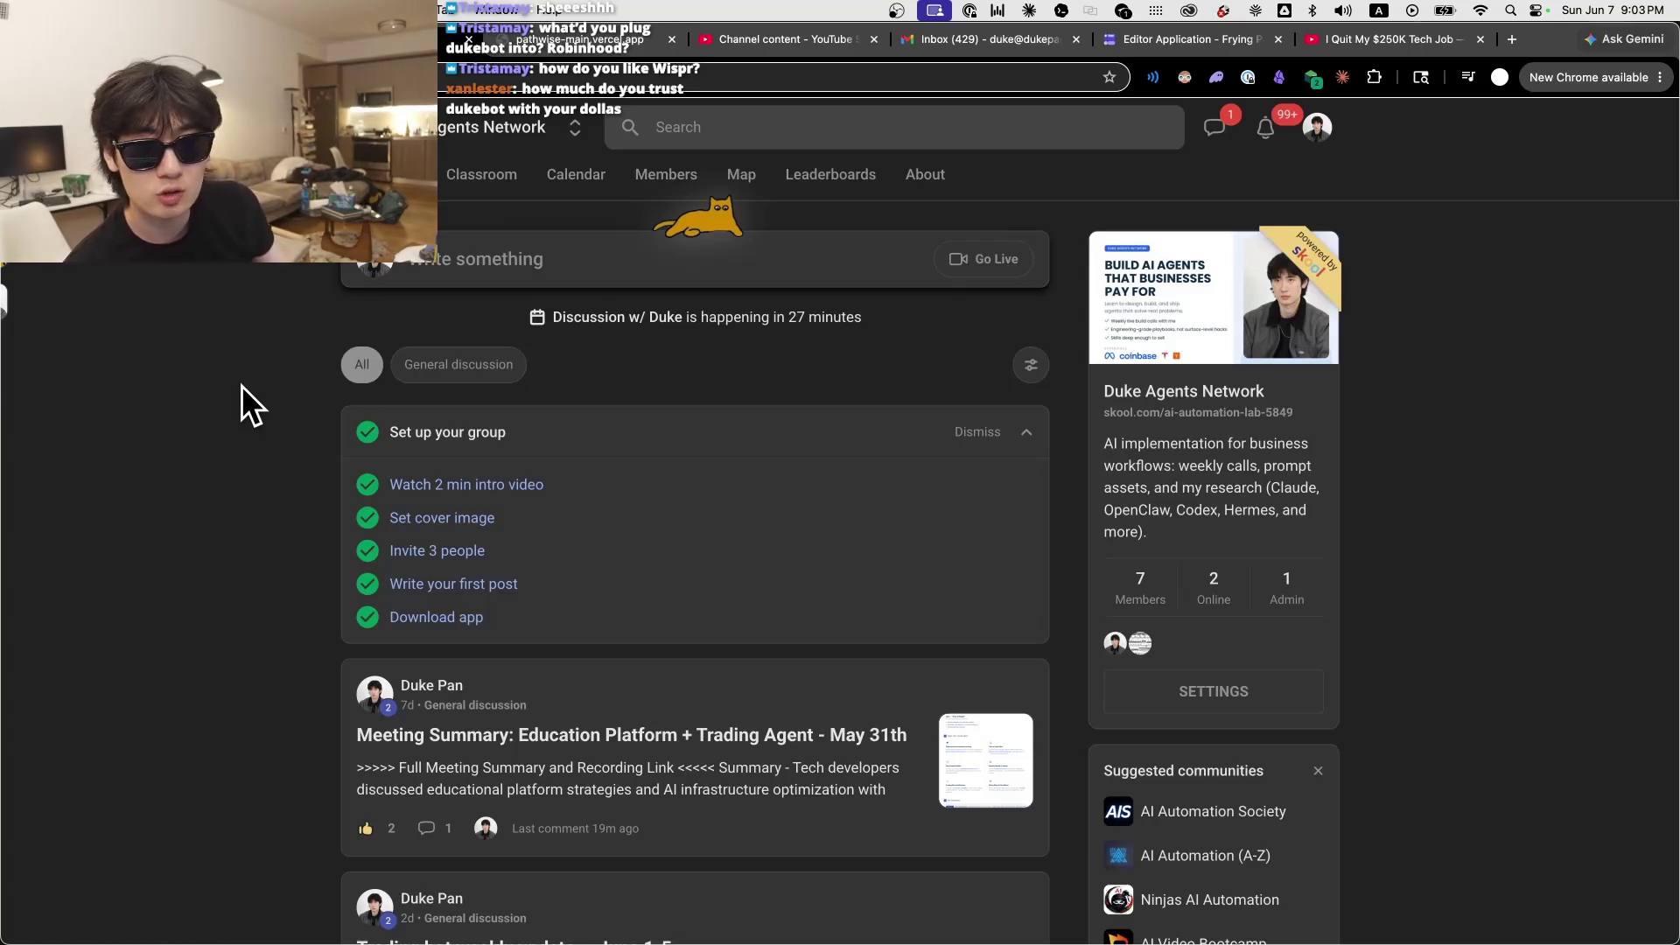
{"action": "scroll", "coordinate": [801, 490], "scroll_direction": "down", "scroll_amount": 1}
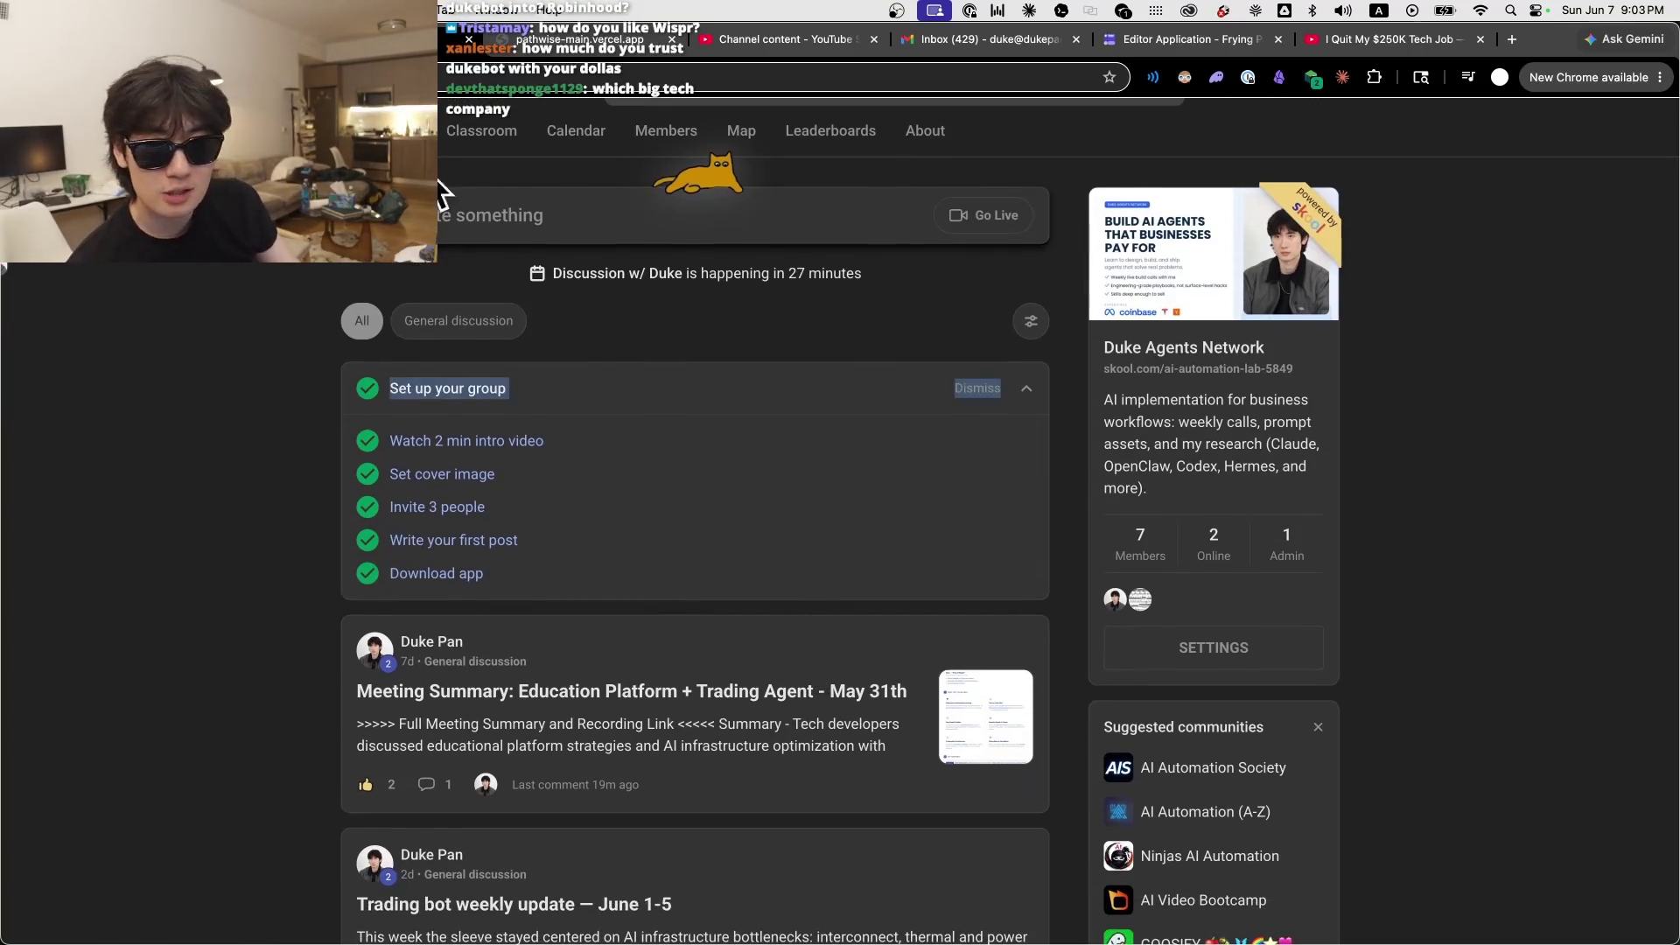
{"action": "left_click", "coordinate": [481, 132]}
{"action": "left_click", "coordinate": [638, 437]}
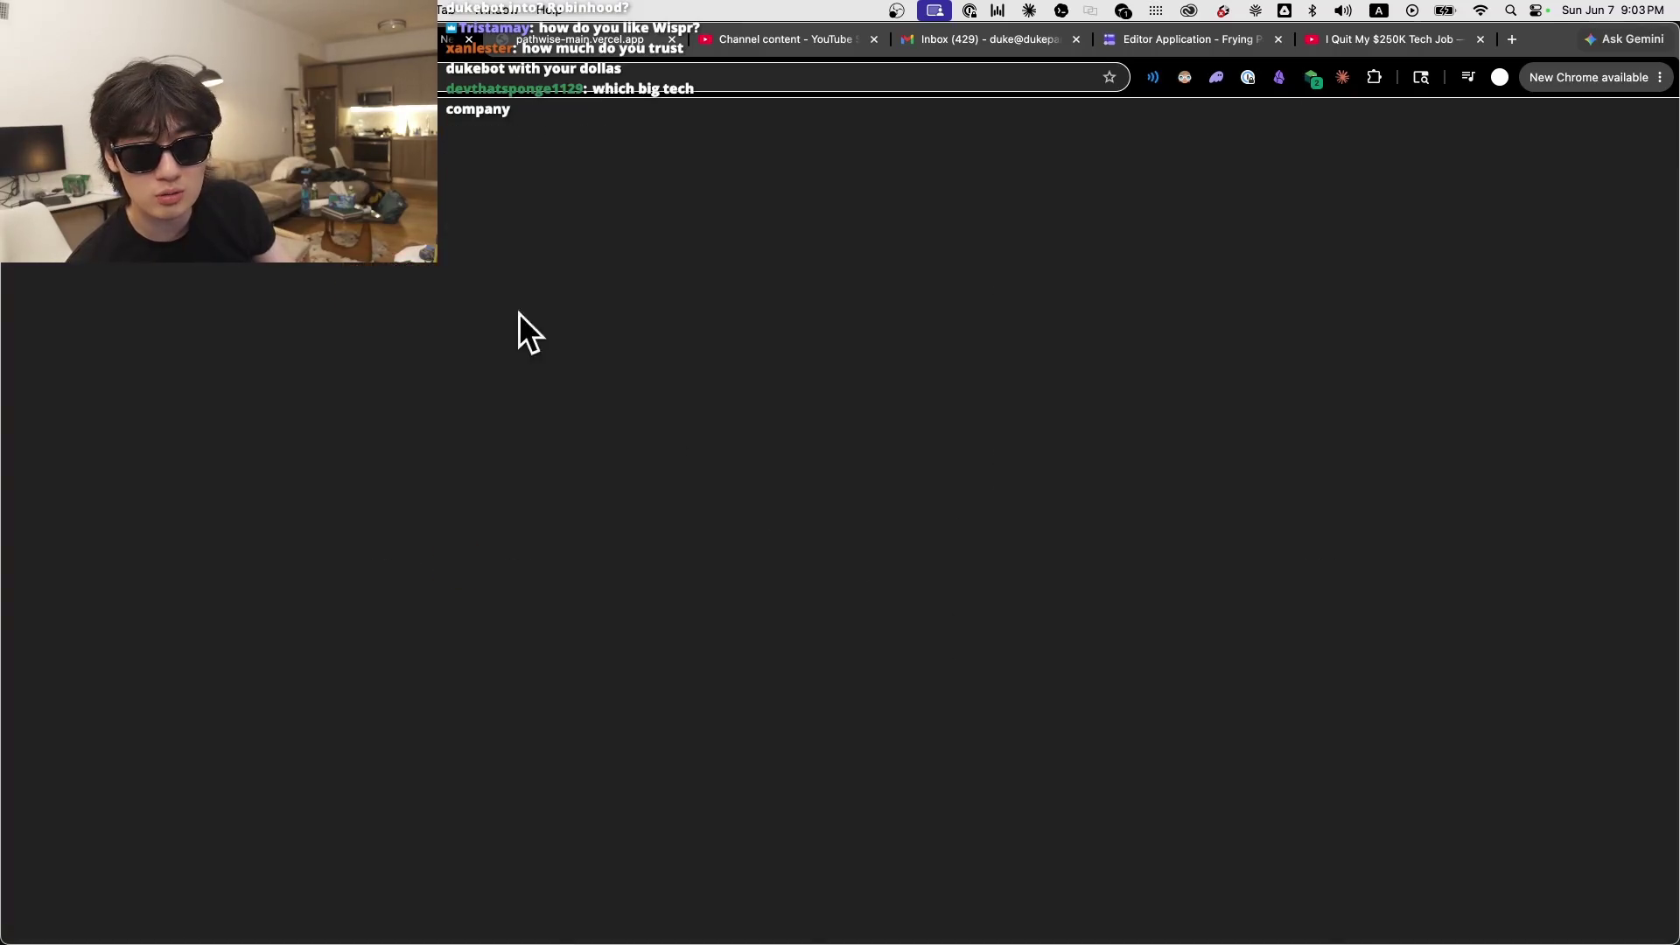
{"action": "left_click", "coordinate": [524, 329]}
{"action": "left_click", "coordinate": [497, 387]}
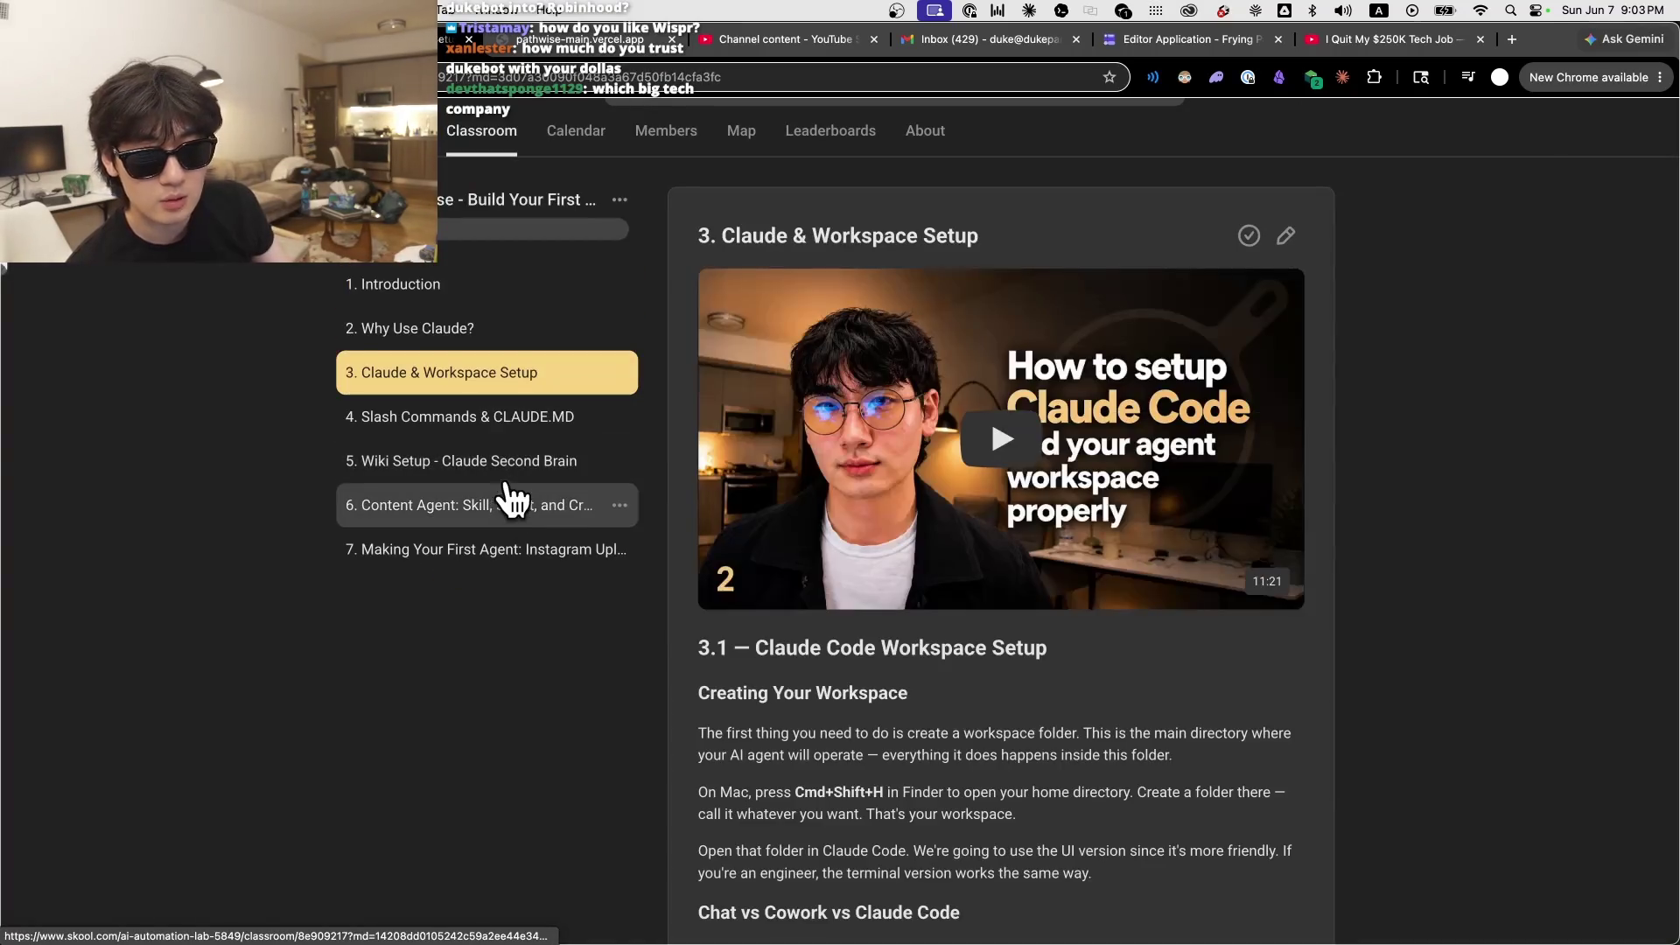
{"action": "left_click", "coordinate": [510, 505]}
Step: Browse Claude course lessons 1–5, then switch to the YouTube channel content tab
{"action": "left_click", "coordinate": [511, 418]}
{"action": "left_click", "coordinate": [448, 359]}
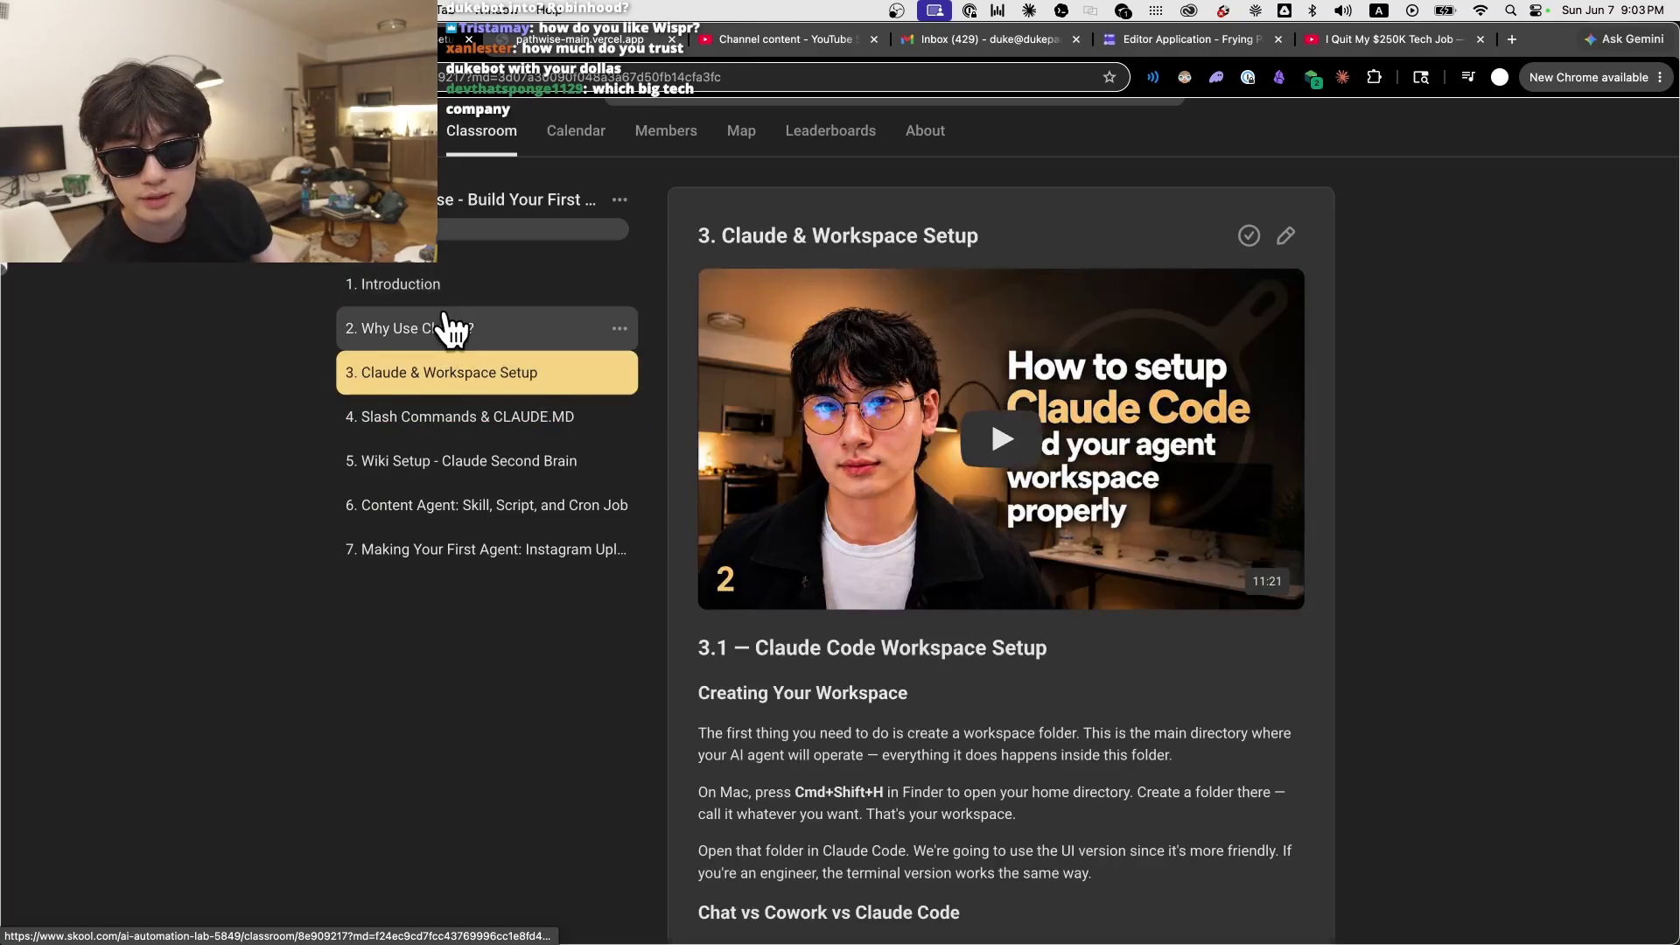
{"action": "left_click", "coordinate": [450, 333]}
{"action": "left_click", "coordinate": [438, 288]}
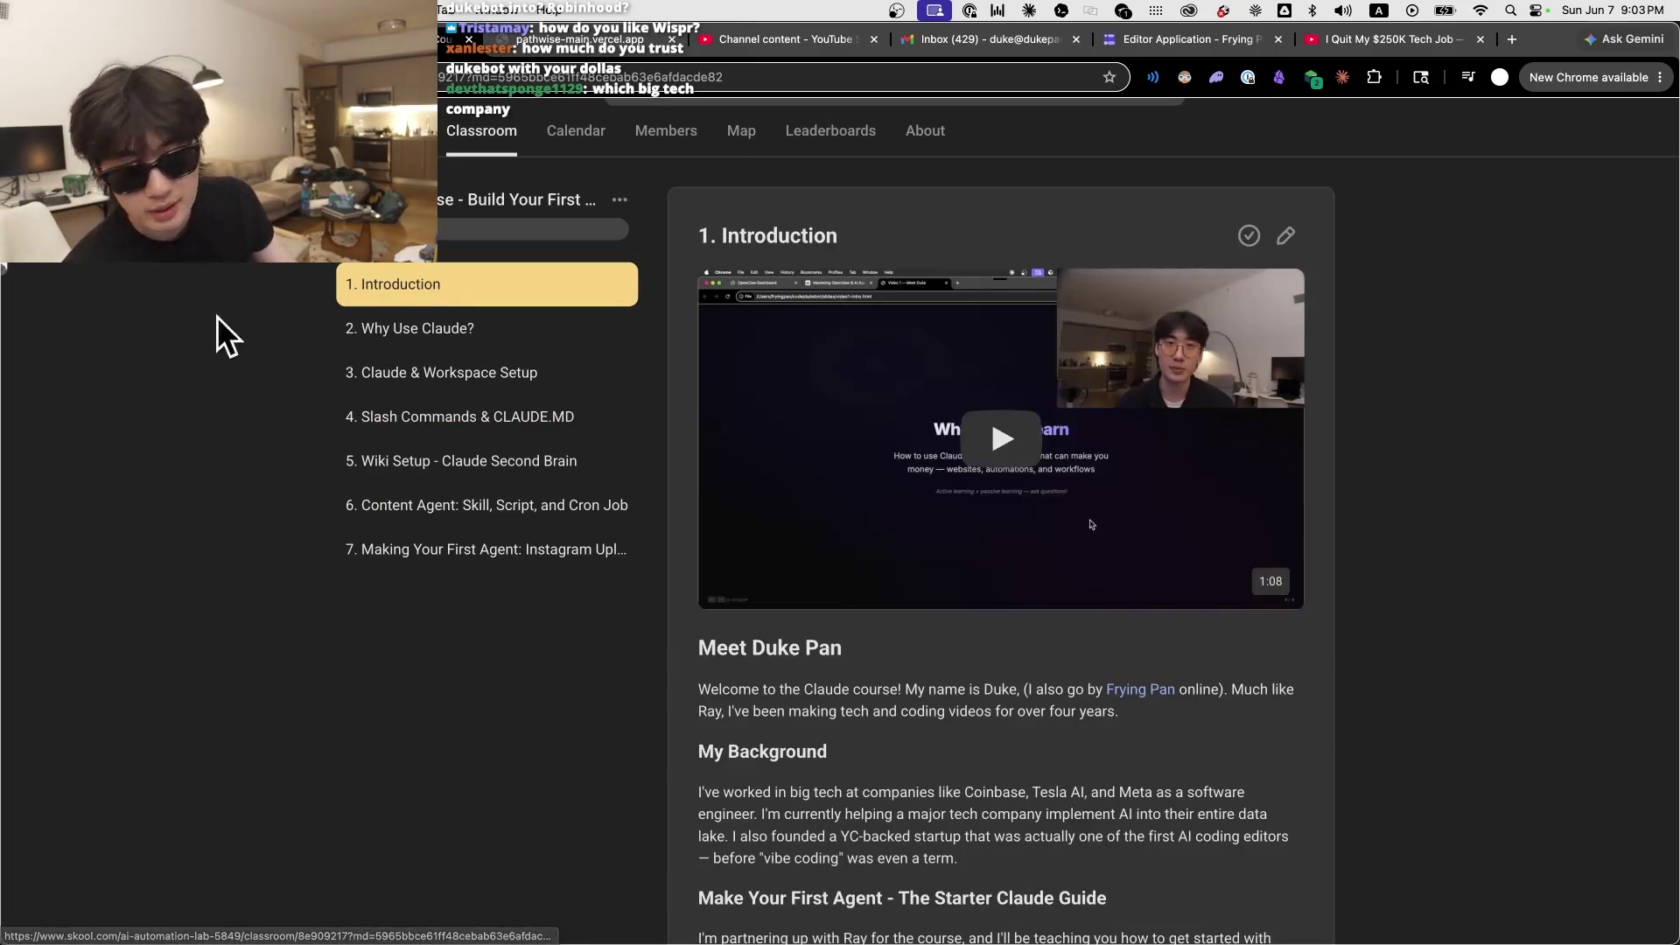
{"action": "left_click", "coordinate": [477, 420]}
{"action": "left_click", "coordinate": [486, 462]}
{"action": "left_click", "coordinate": [419, 285]}
{"action": "left_click", "coordinate": [399, 130]}
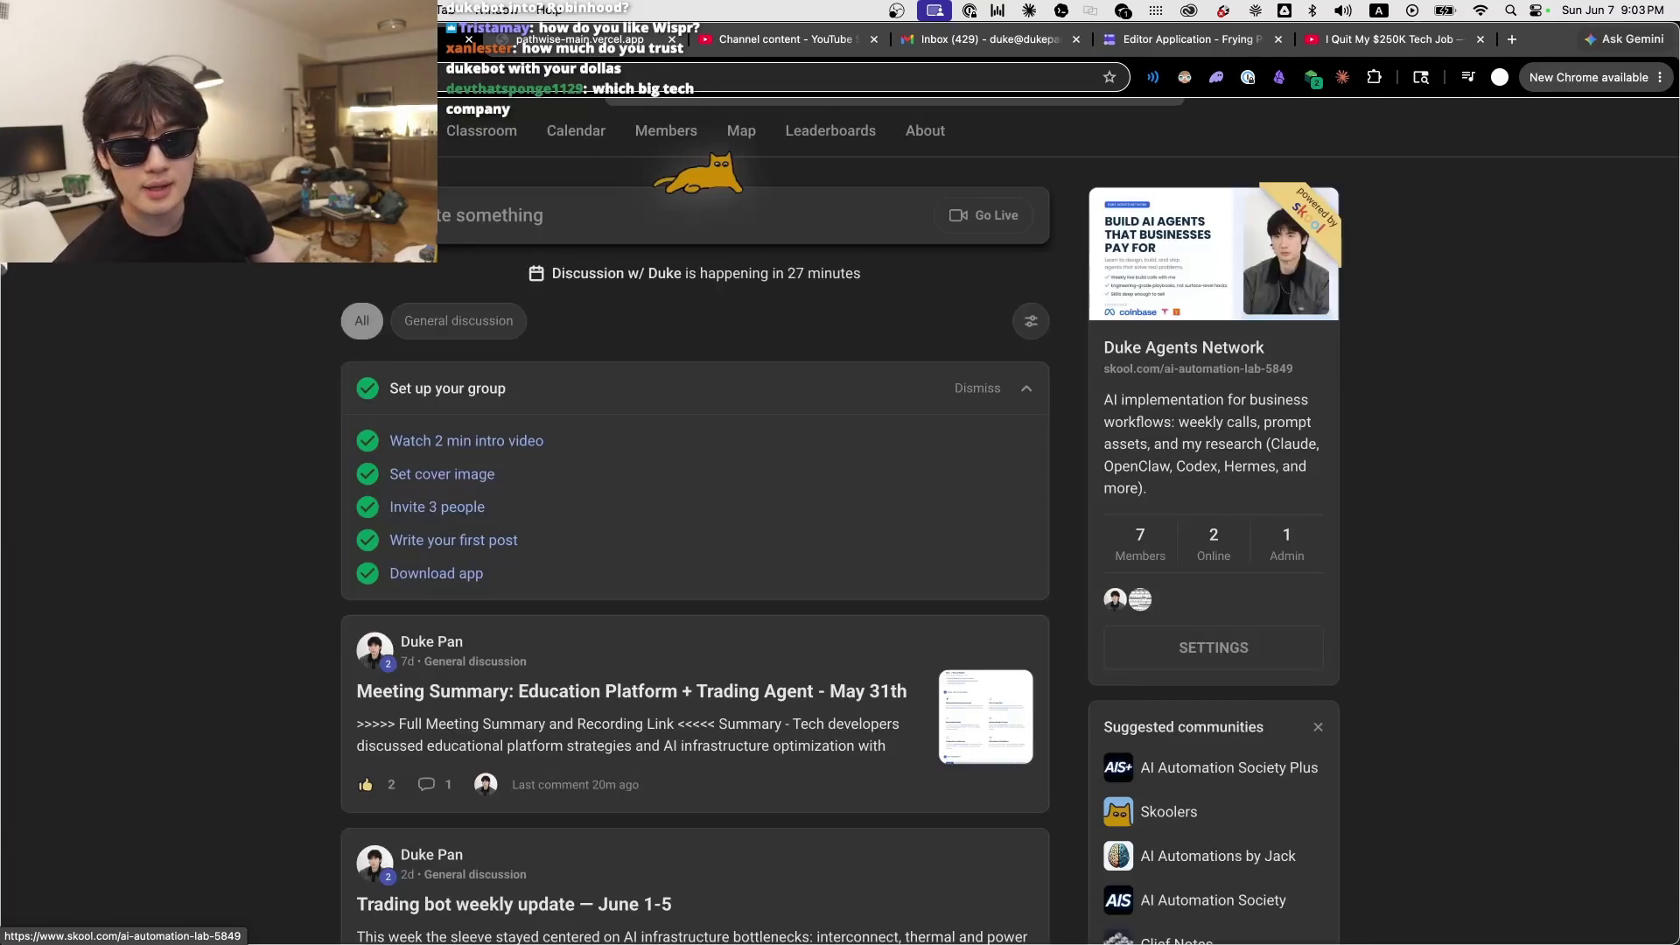
{"action": "left_click", "coordinate": [737, 48]}
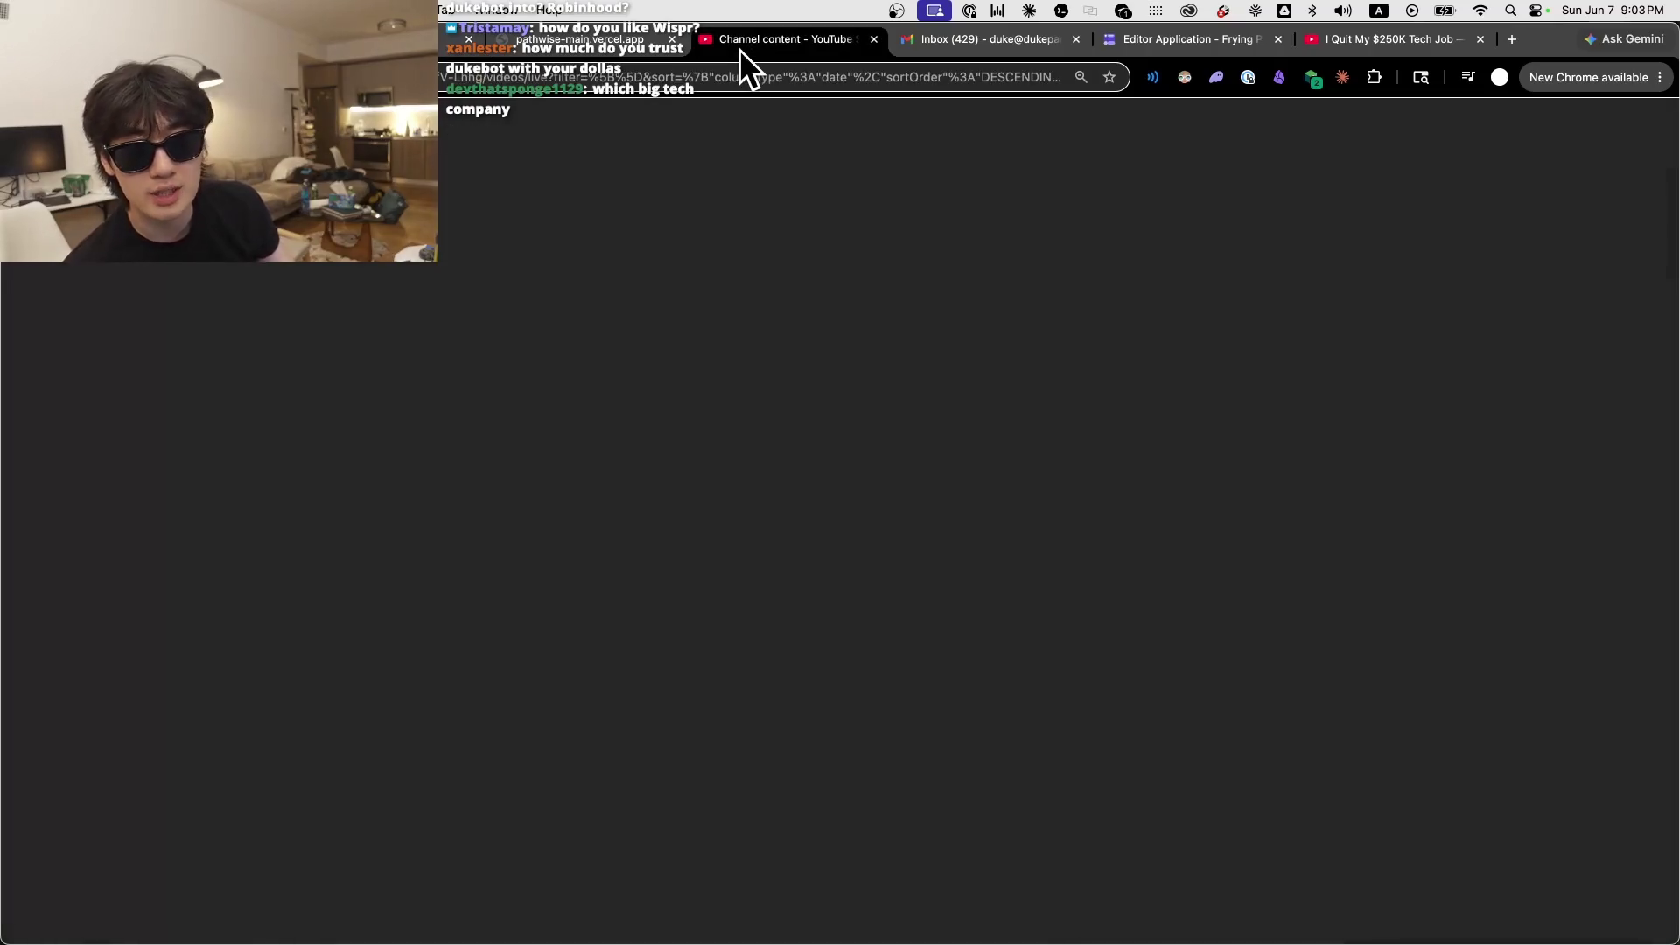
Step: Look over the uploaded Videos list in YouTube Studio, then switch back to the Skool tab
{"action": "left_click", "coordinate": [346, 221]}
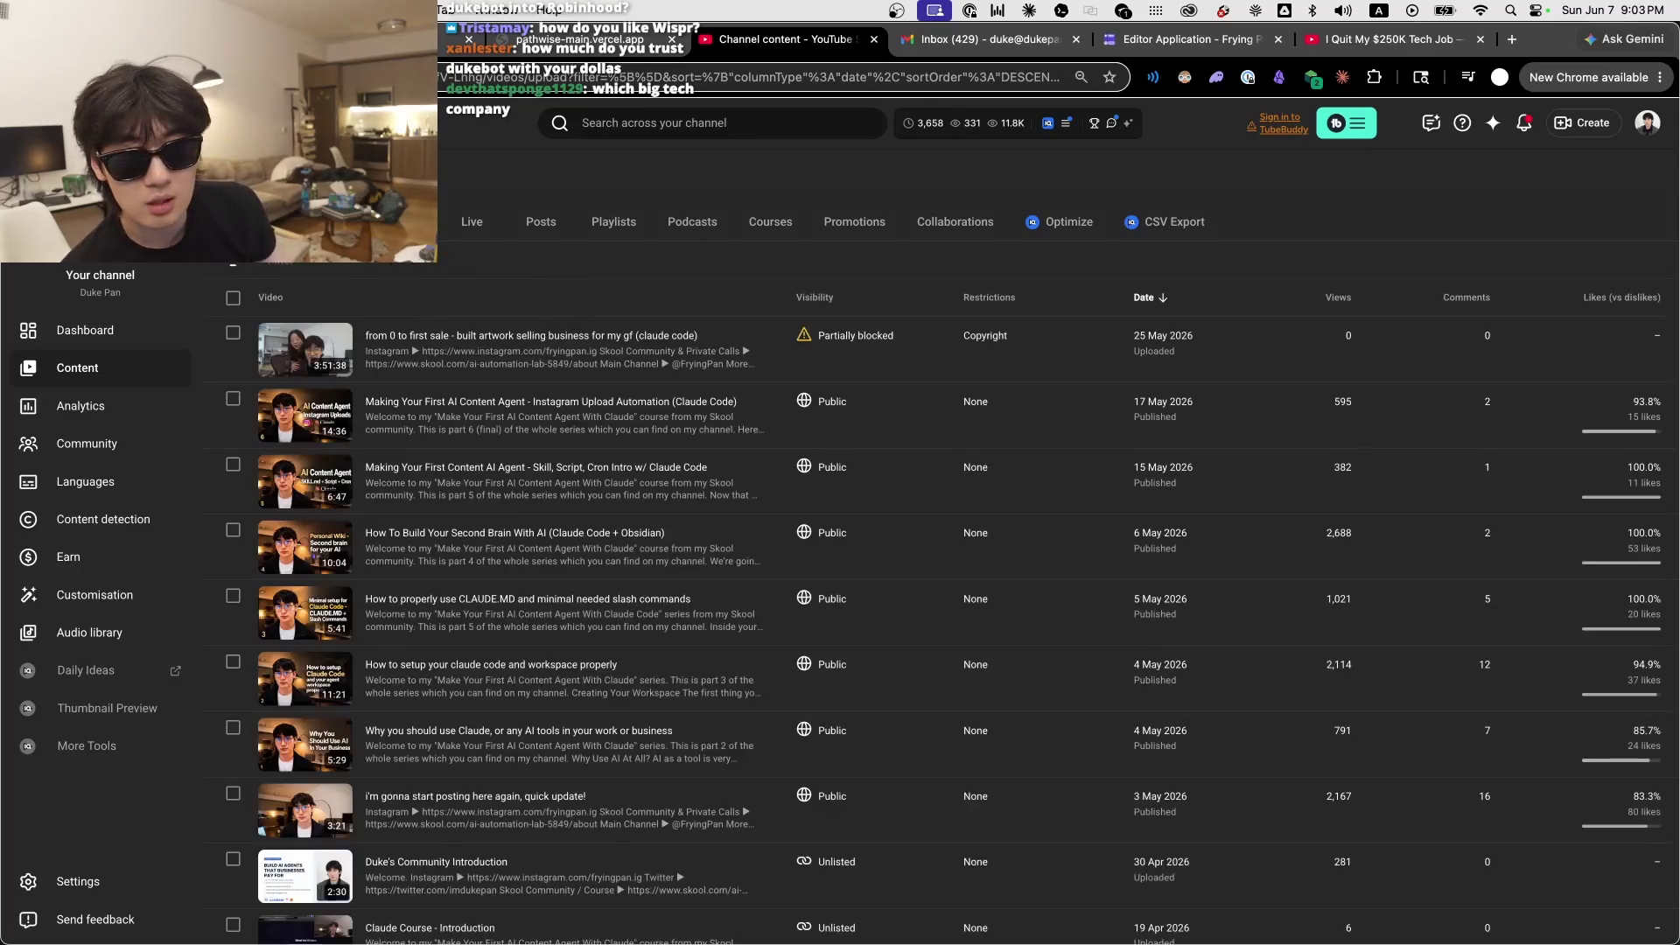
{"action": "scroll", "coordinate": [586, 613], "scroll_direction": "down", "scroll_amount": 4}
{"action": "scroll", "coordinate": [574, 452], "scroll_direction": "up", "scroll_amount": 4}
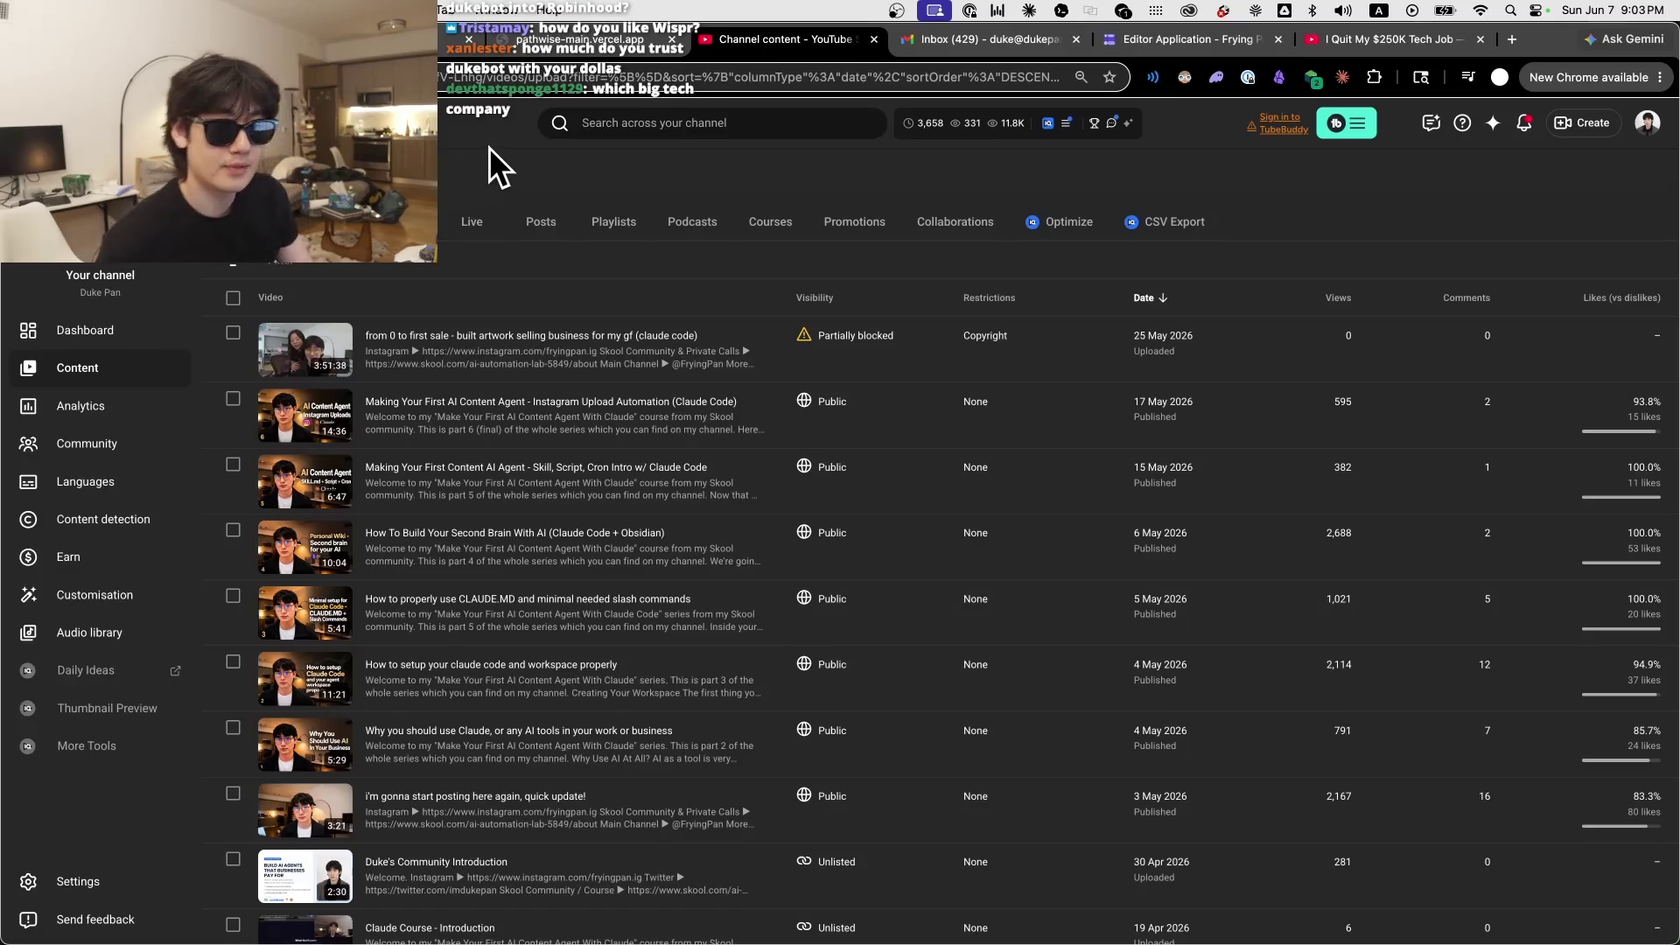
{"action": "key", "text": "super+bracketleft"}
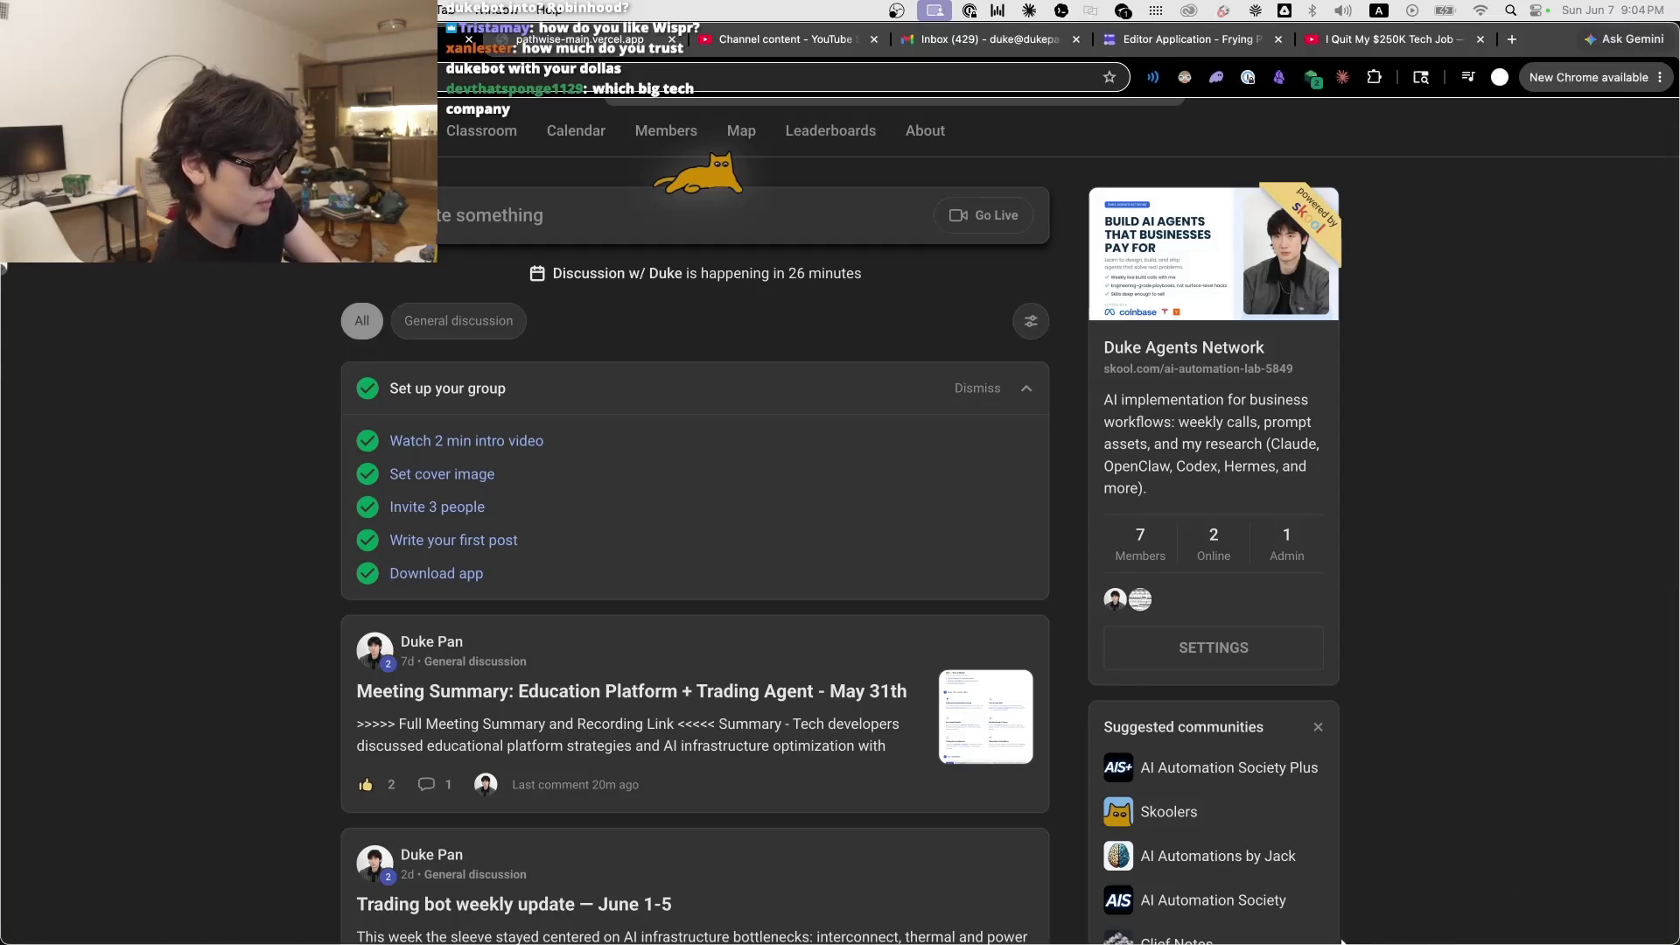
Step: Bring the Codex window forward from the Dock
{"action": "mouse_move", "coordinate": [1337, 942]}
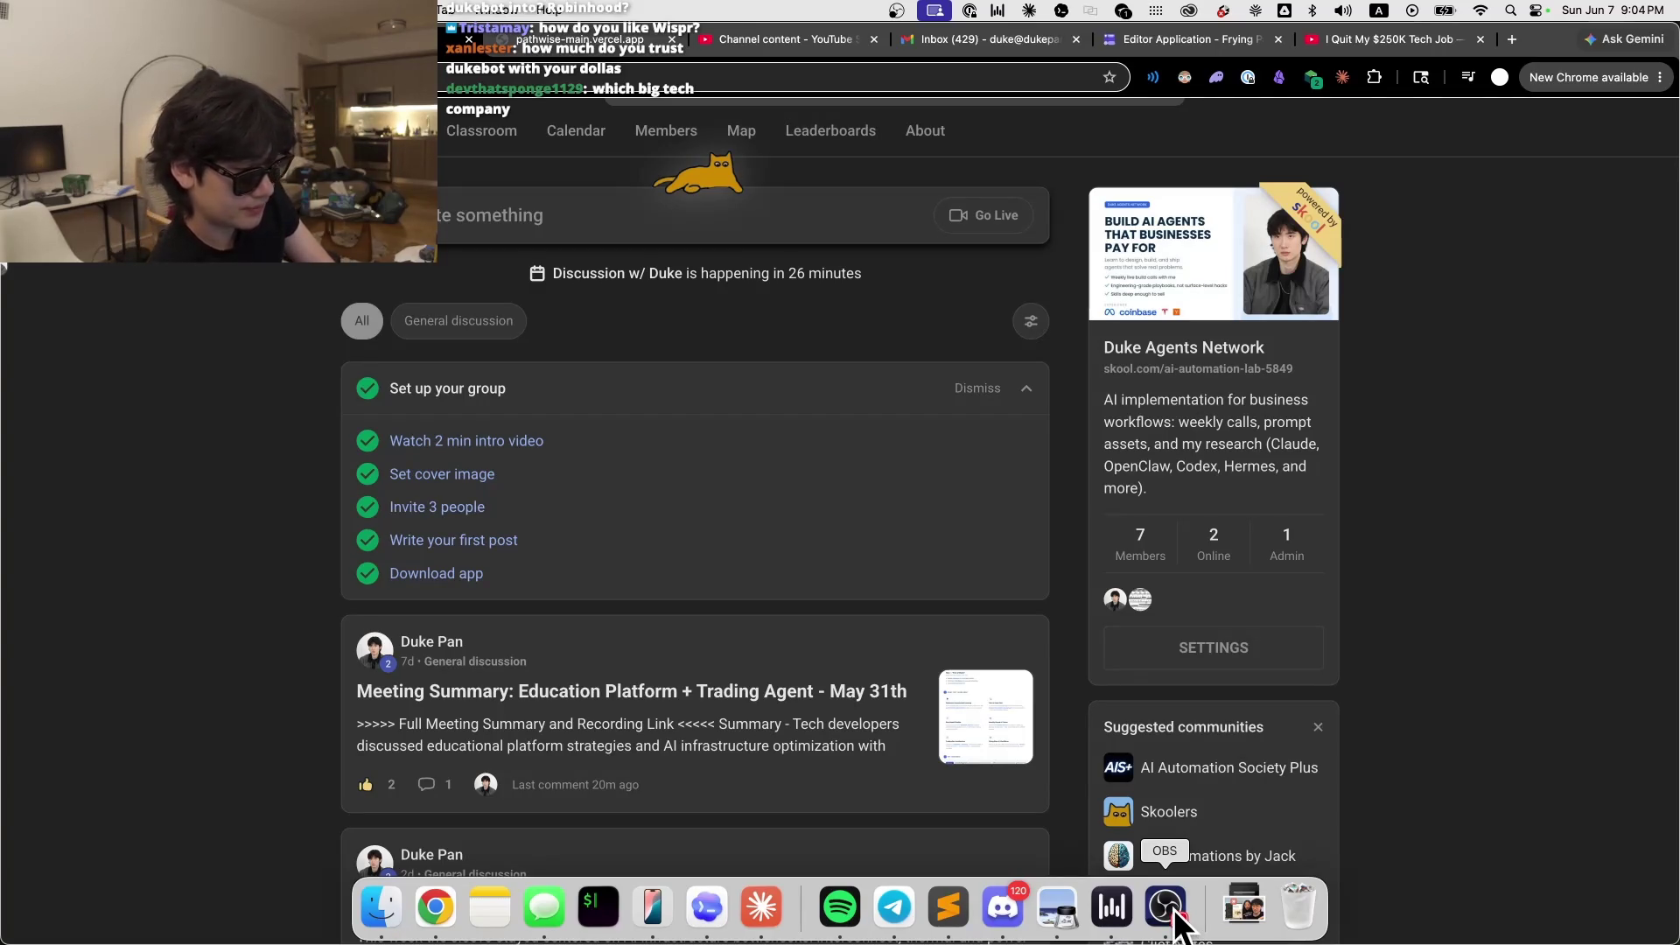
{"action": "left_click", "coordinate": [687, 897]}
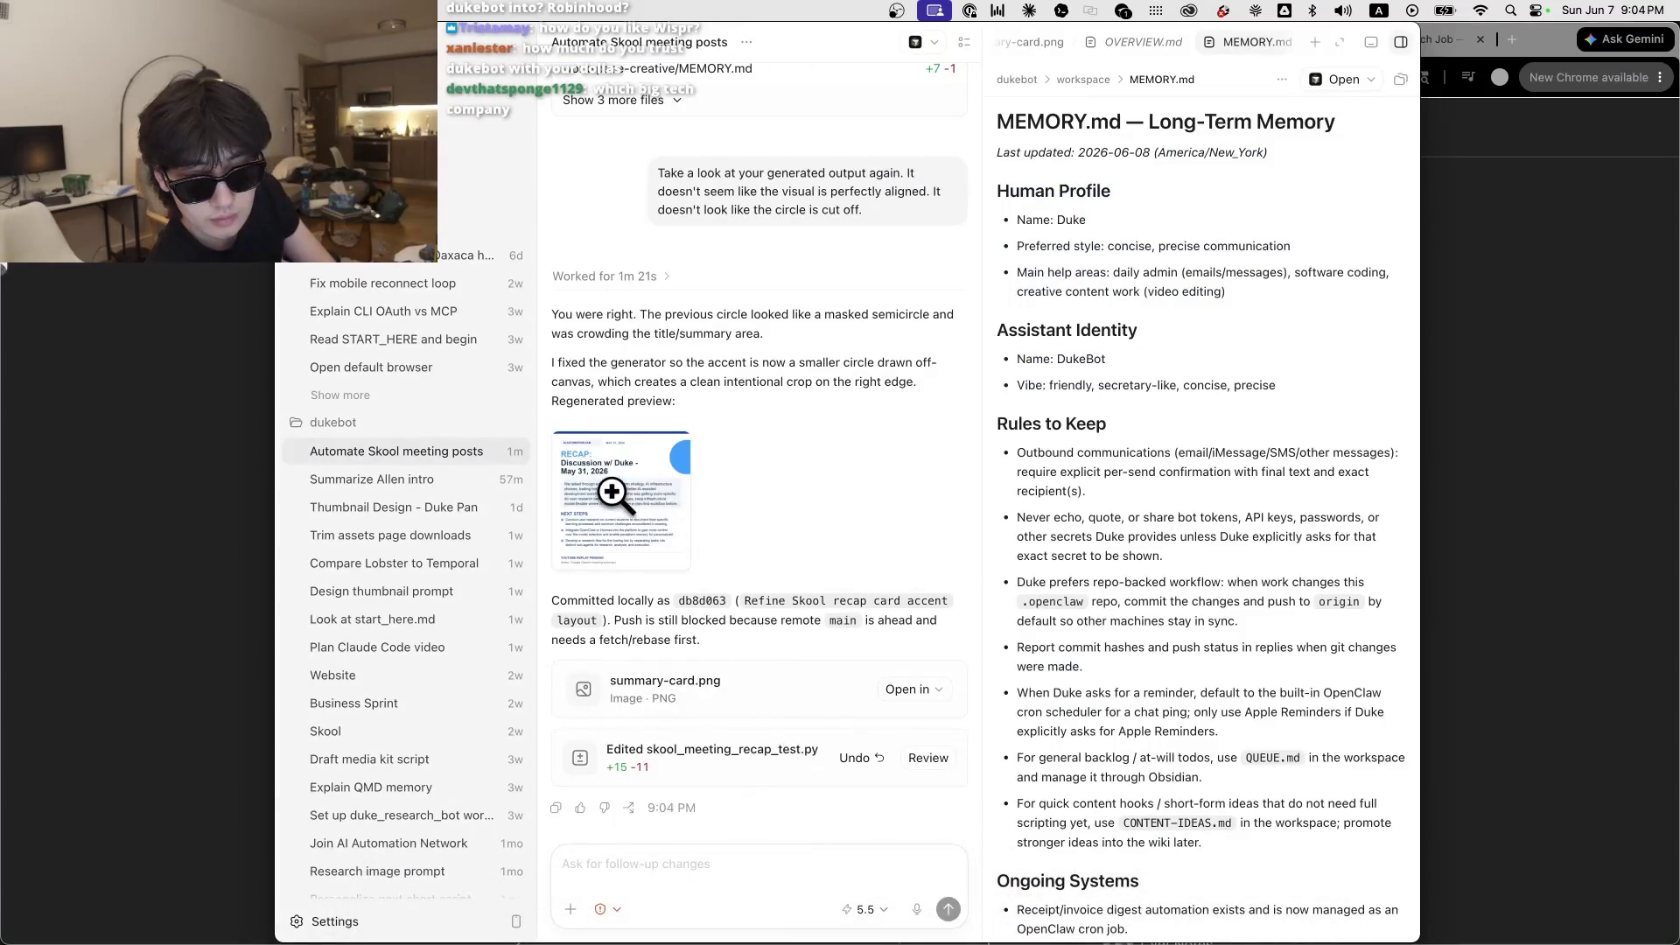
Step: Inspect the regenerated recap card in the enlarged preview at a few zoom levels
{"action": "left_click", "coordinate": [612, 492]}
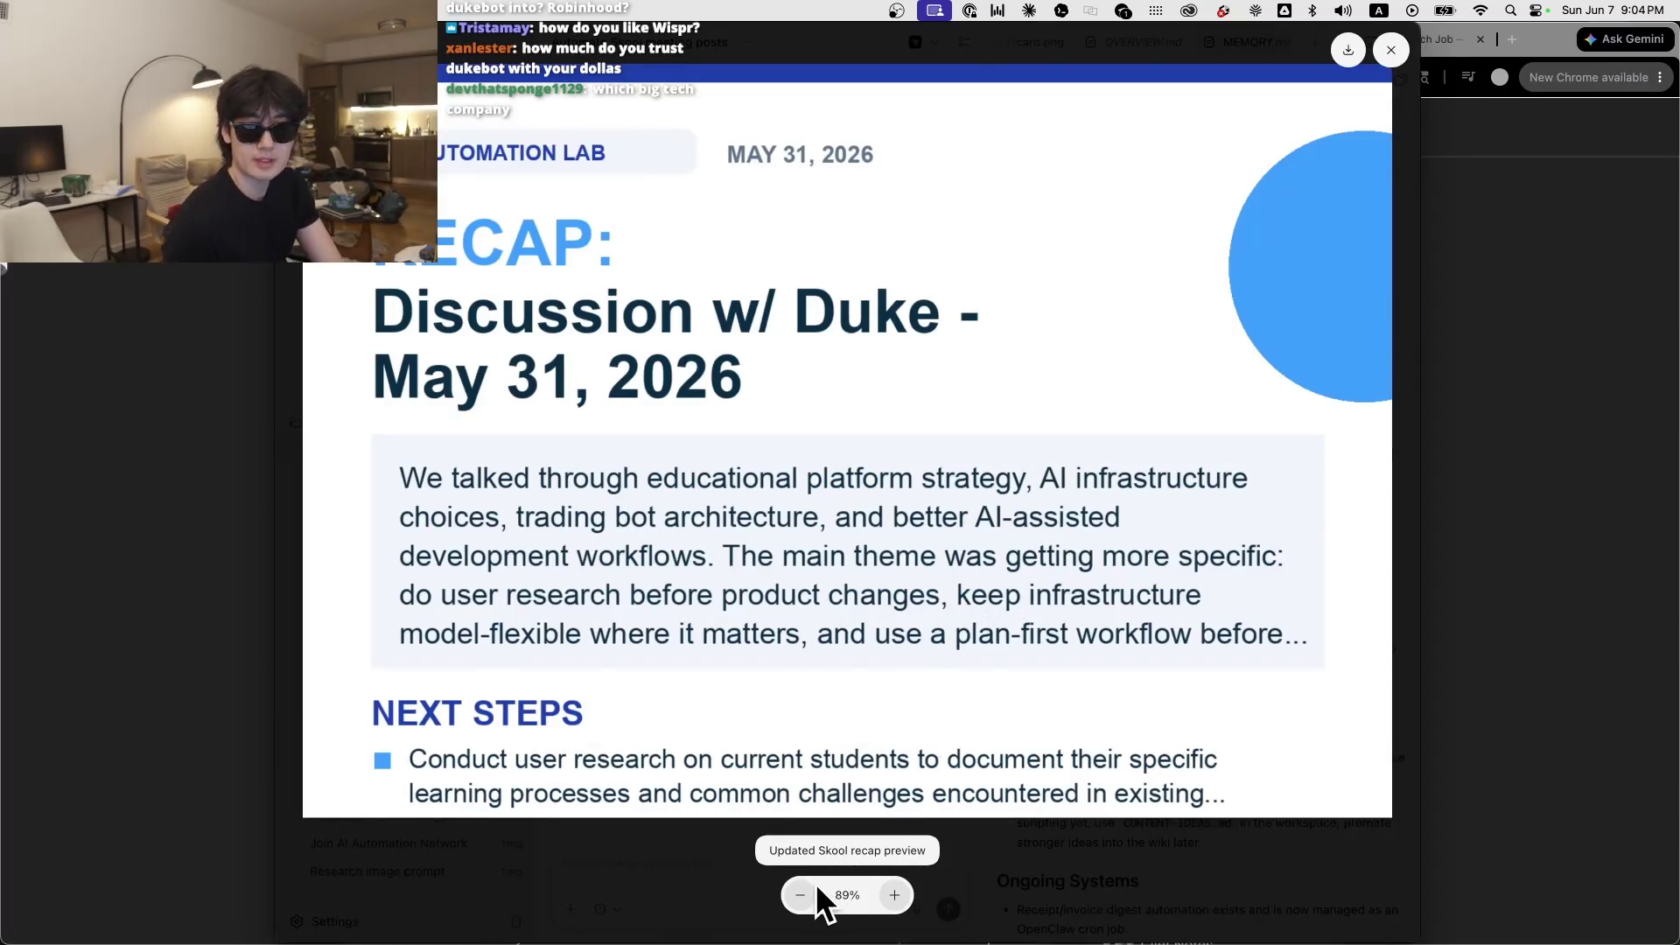
{"action": "left_click", "coordinate": [811, 885]}
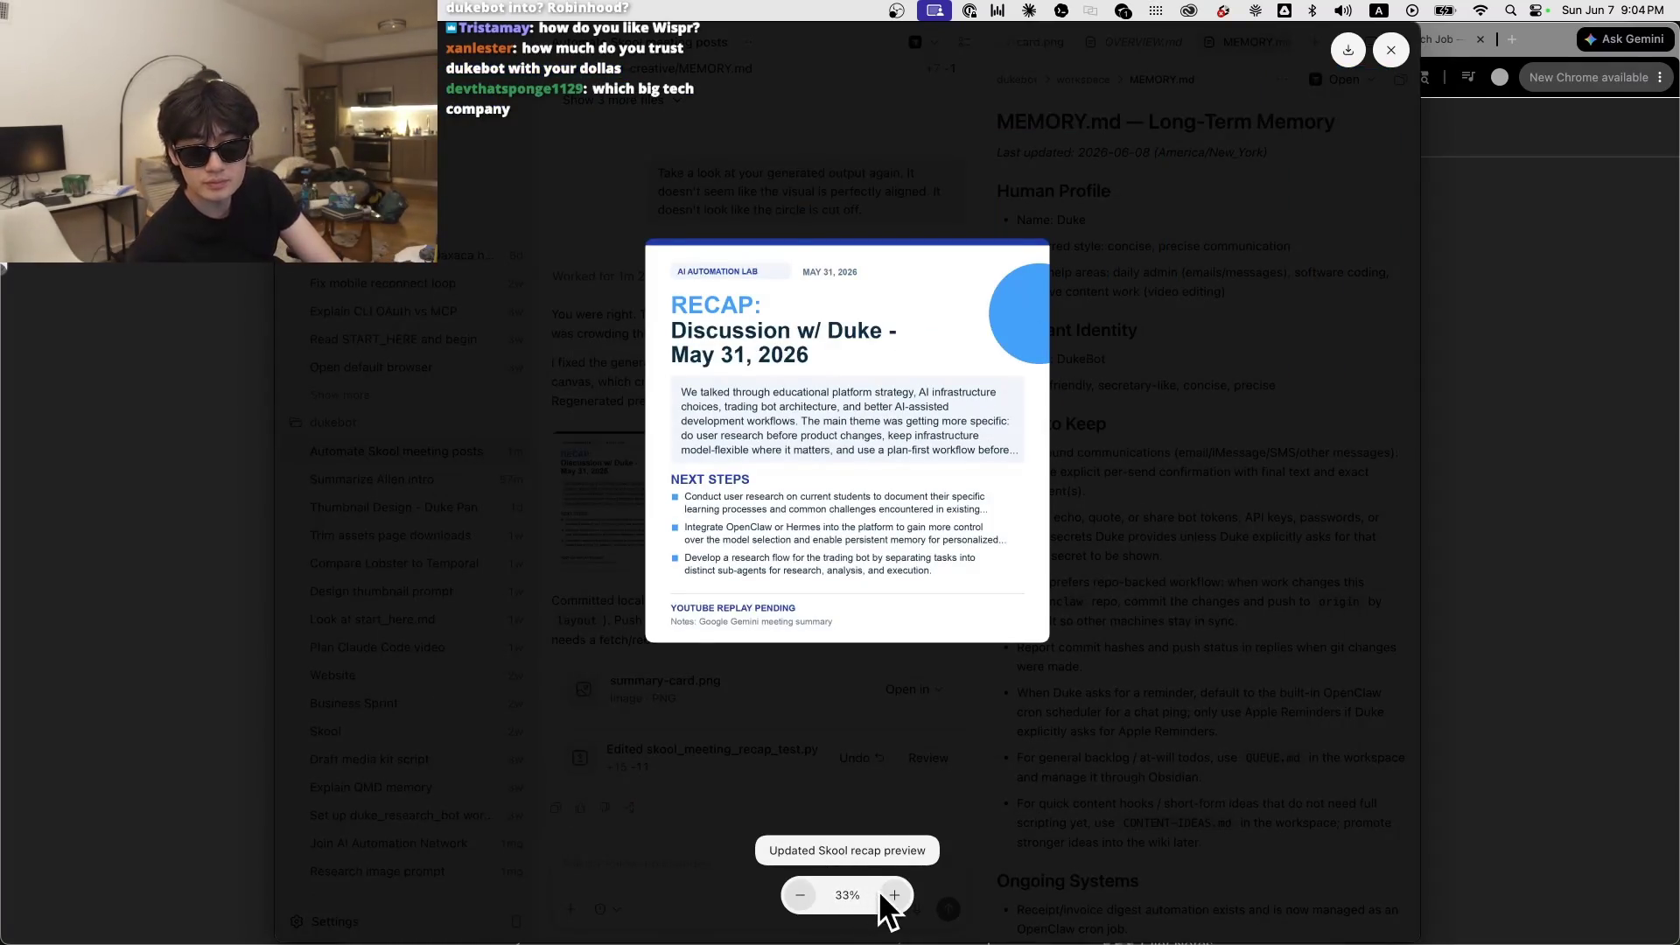
{"action": "left_click", "coordinate": [894, 894]}
{"action": "left_click", "coordinate": [1241, 668]}
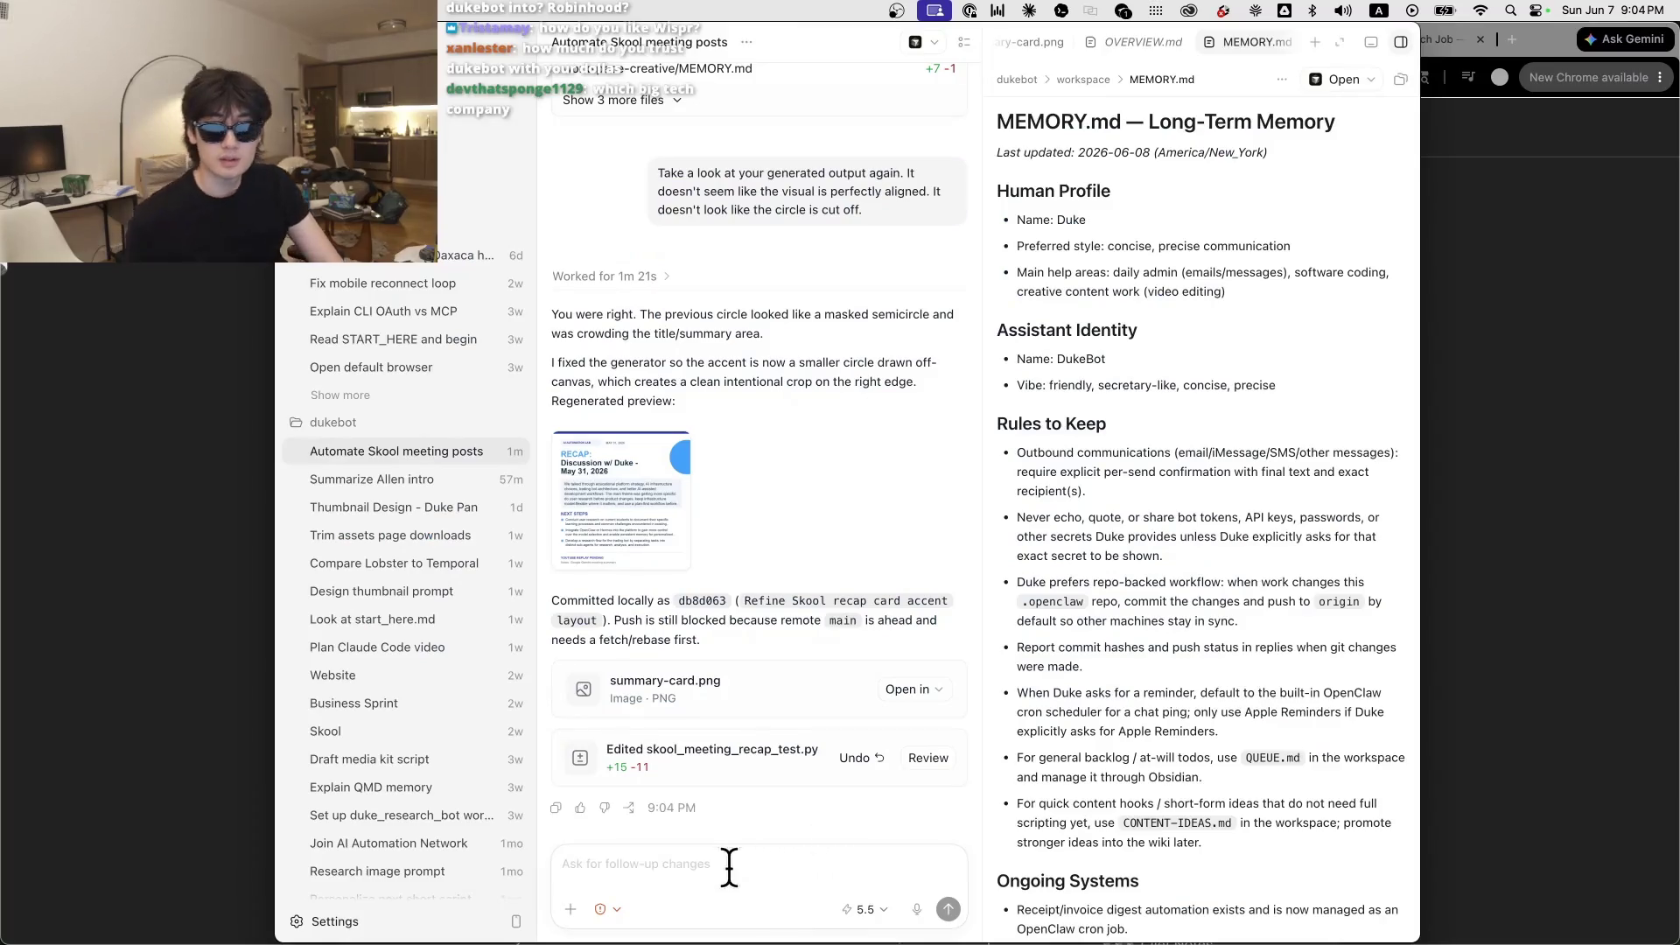
Step: Dictate and send the correction that the business is Duke Agents Network, not AI Automation Lab
{"action": "key", "text": "fn"}
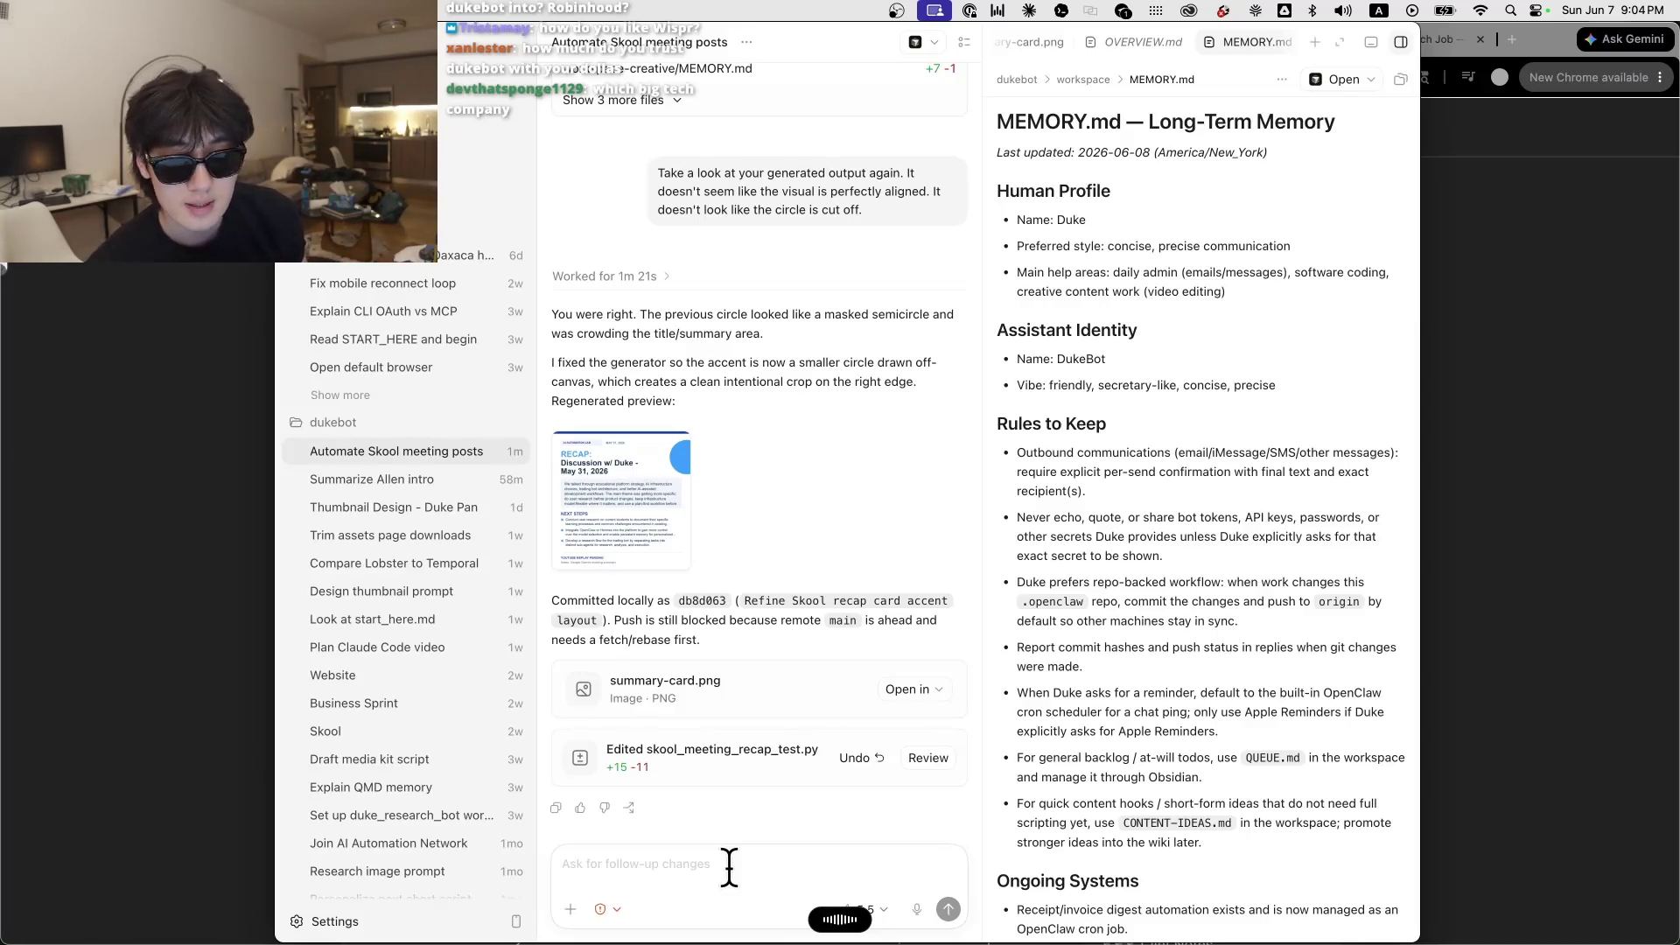
{"action": "key", "text": "Return"}
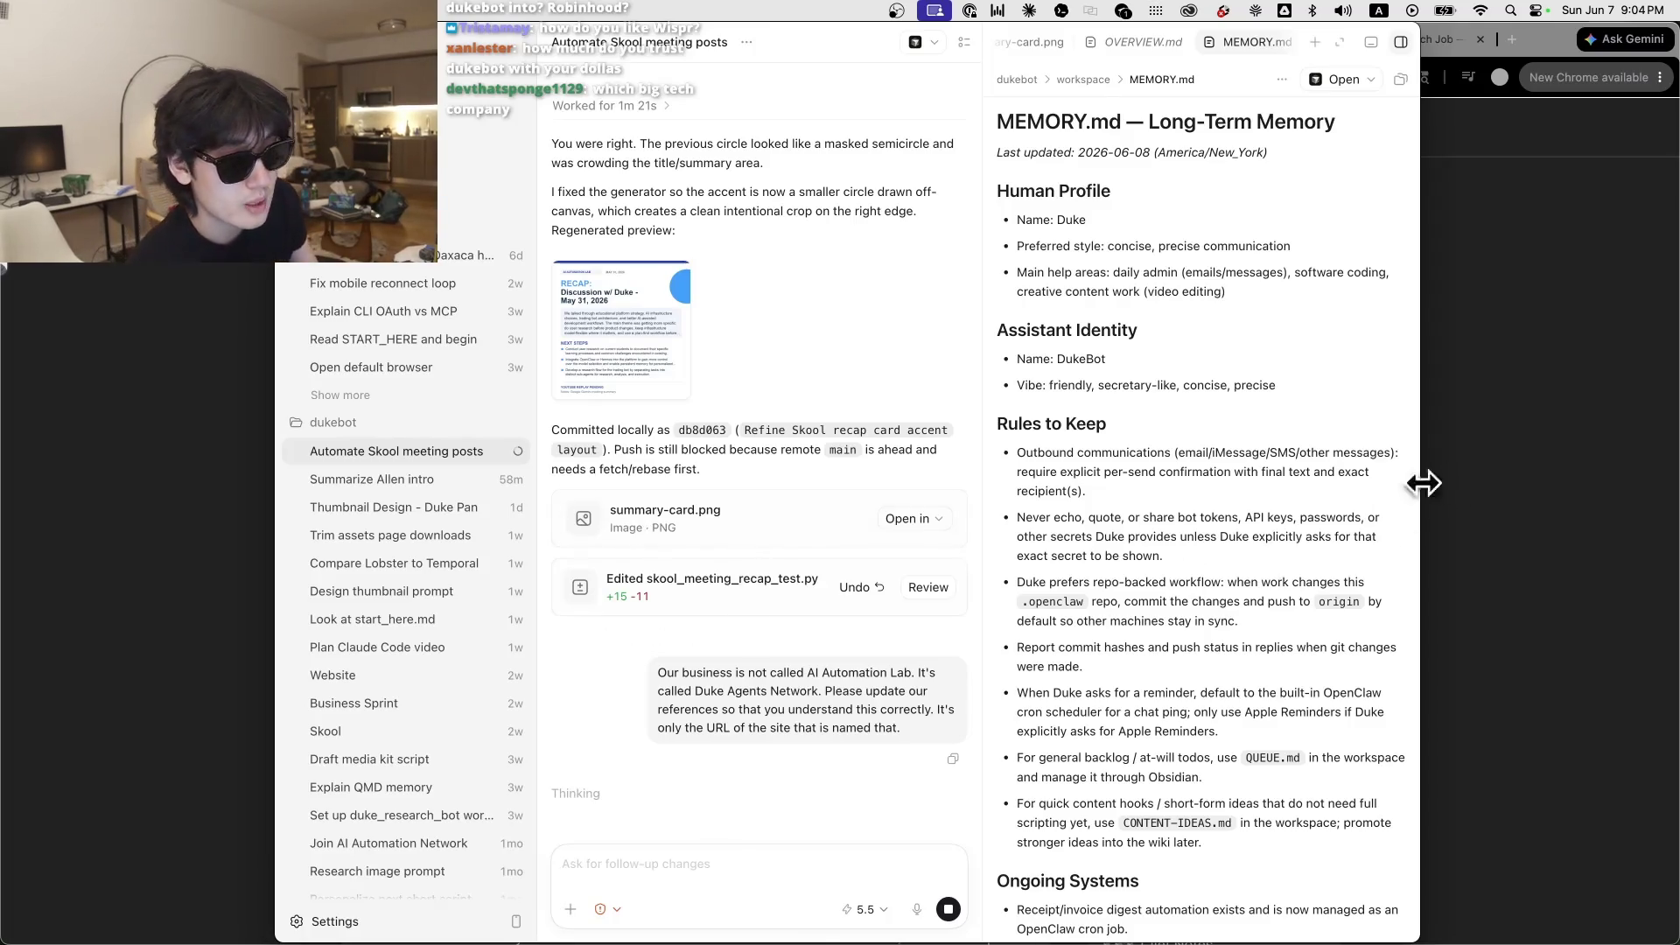
{"action": "left_click", "coordinate": [1435, 481]}
{"action": "scroll", "coordinate": [875, 333], "scroll_direction": "up", "scroll_amount": 1}
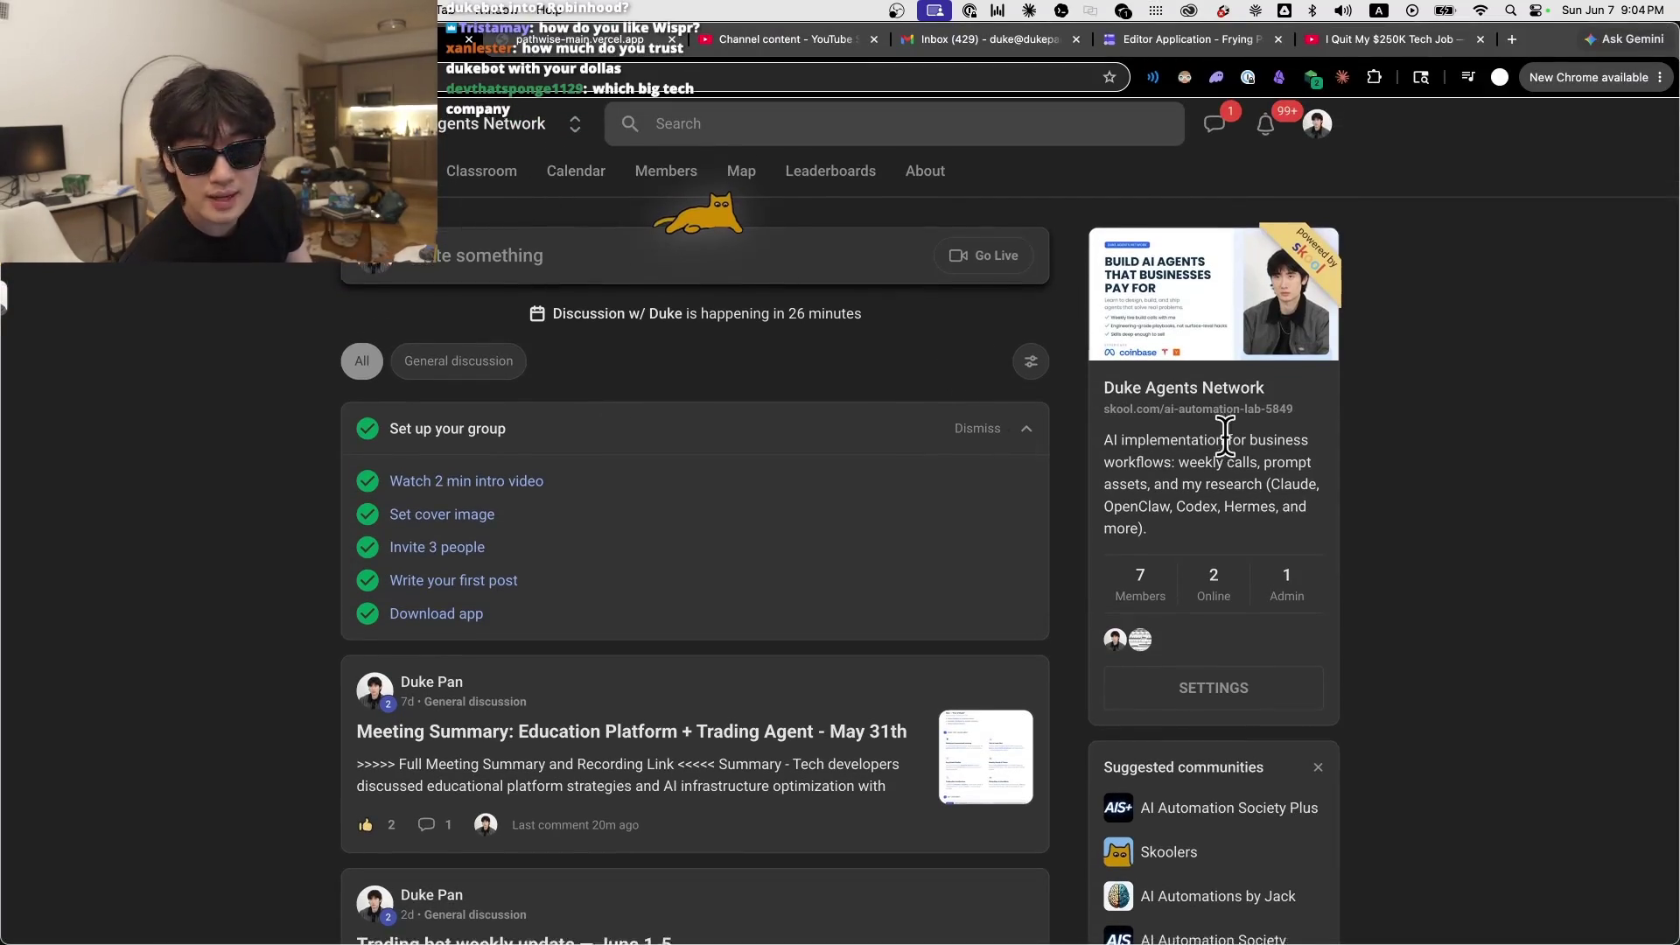
Step: Scroll through the Duke Agents Network community feed, then return to the Codex chat
{"action": "scroll", "coordinate": [1287, 472], "scroll_direction": "down", "scroll_amount": 1}
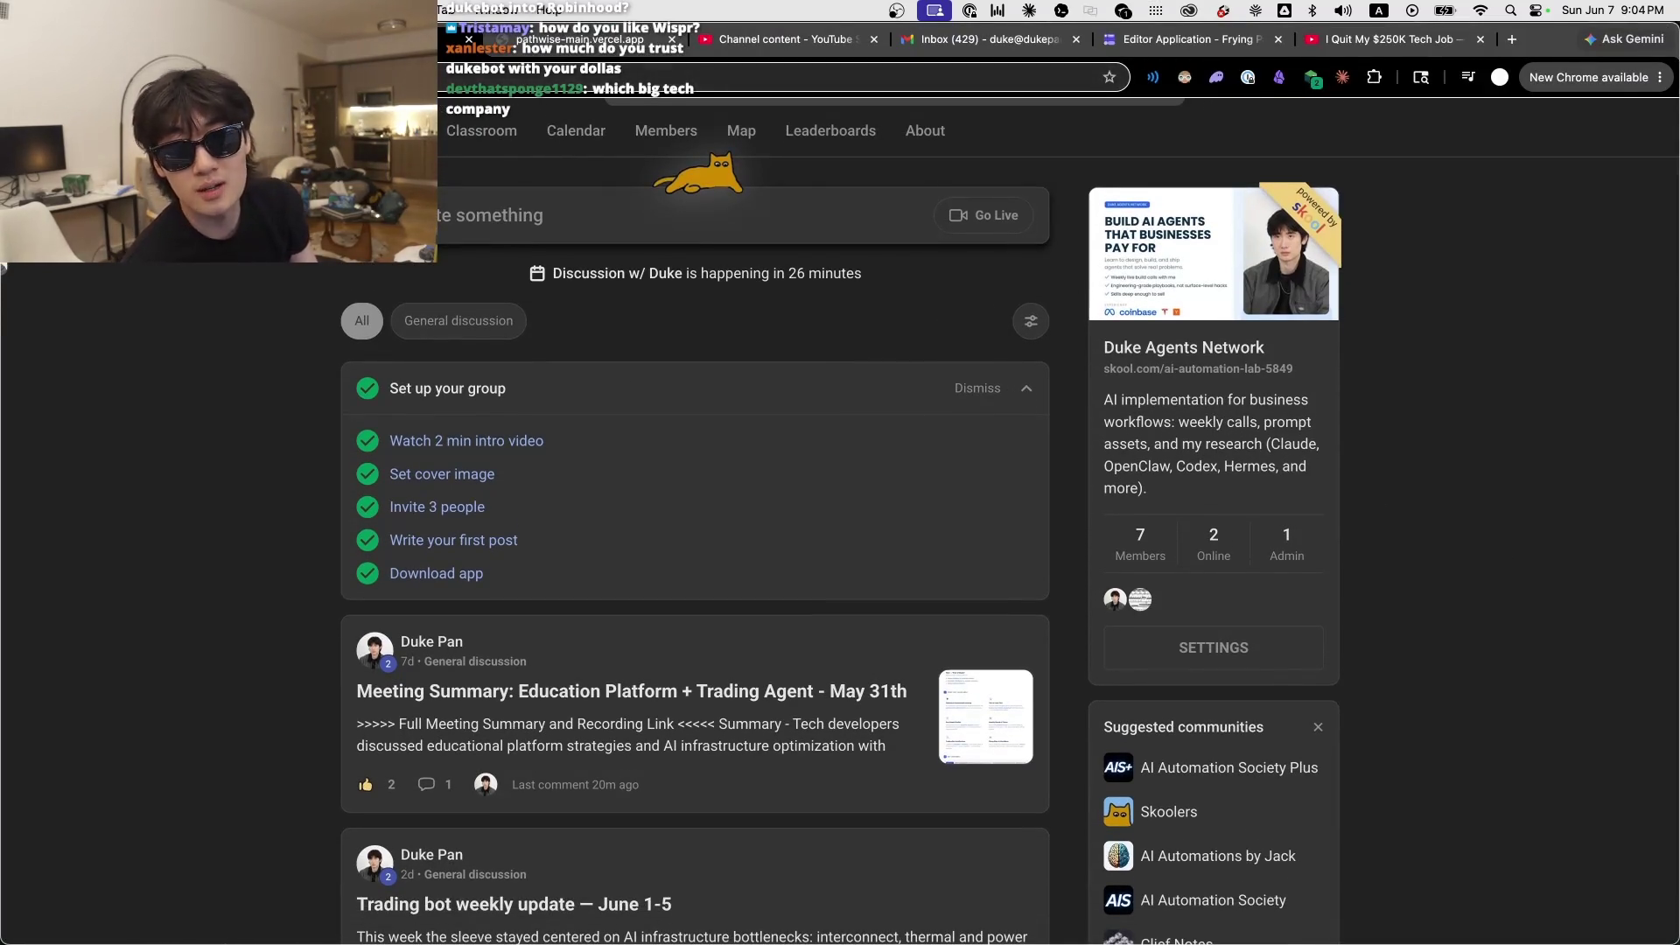
{"action": "scroll", "coordinate": [371, 420], "scroll_direction": "down", "scroll_amount": 7}
{"action": "scroll", "coordinate": [770, 668], "scroll_direction": "up", "scroll_amount": 8}
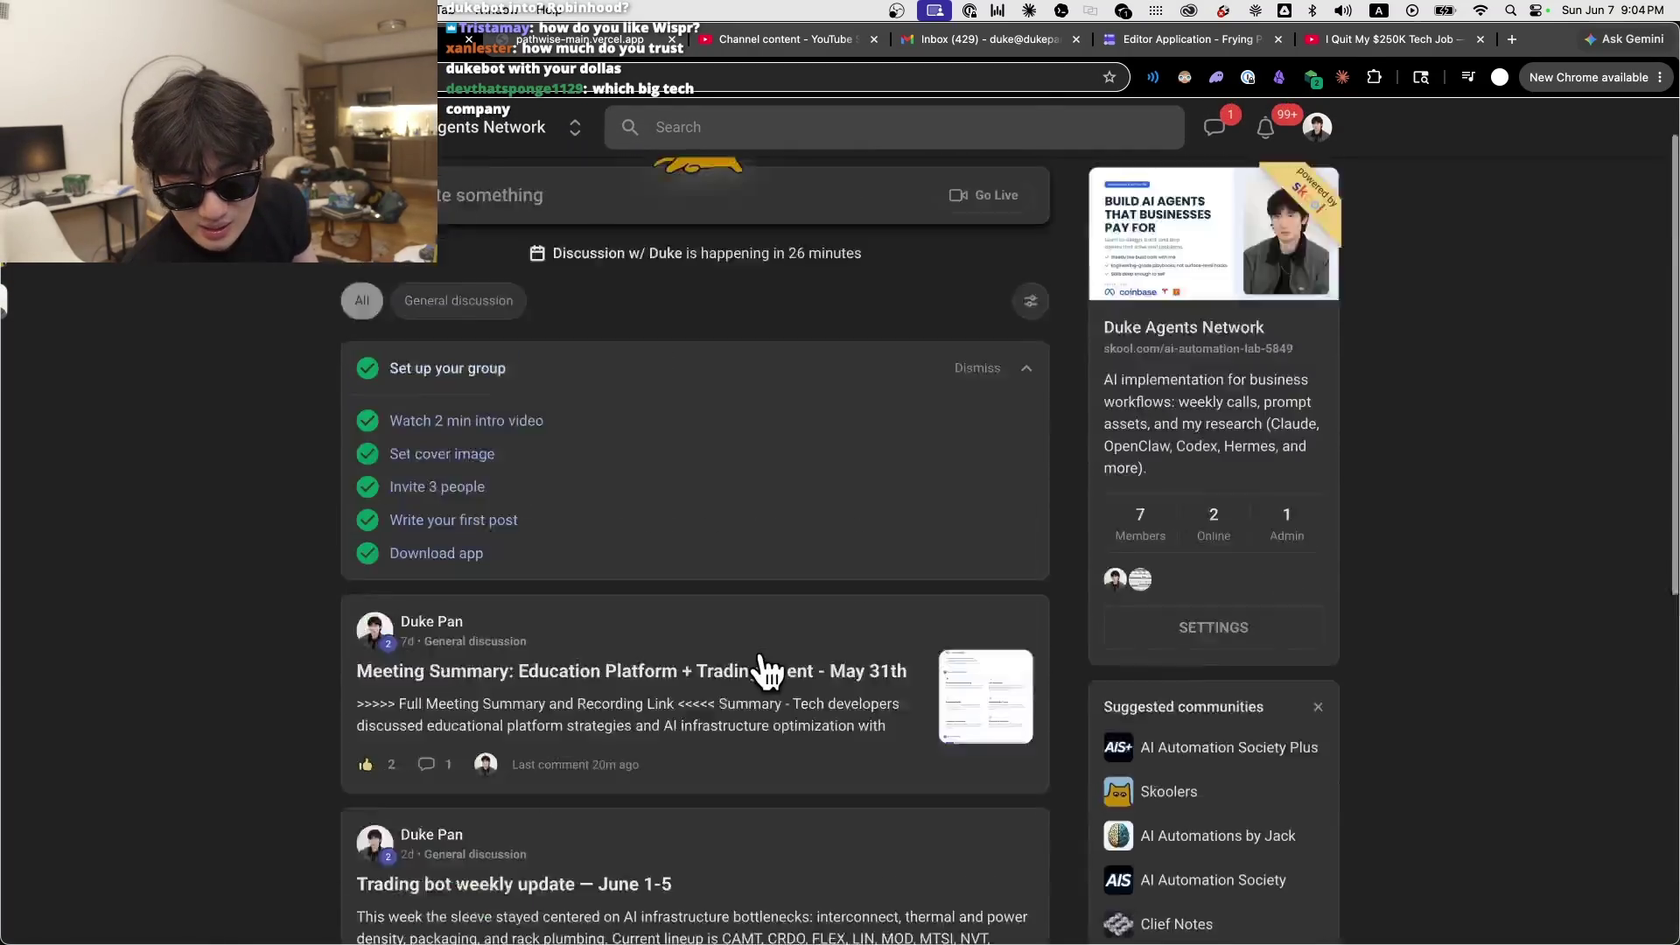
{"action": "scroll", "coordinate": [1170, 694], "scroll_direction": "down", "scroll_amount": 10}
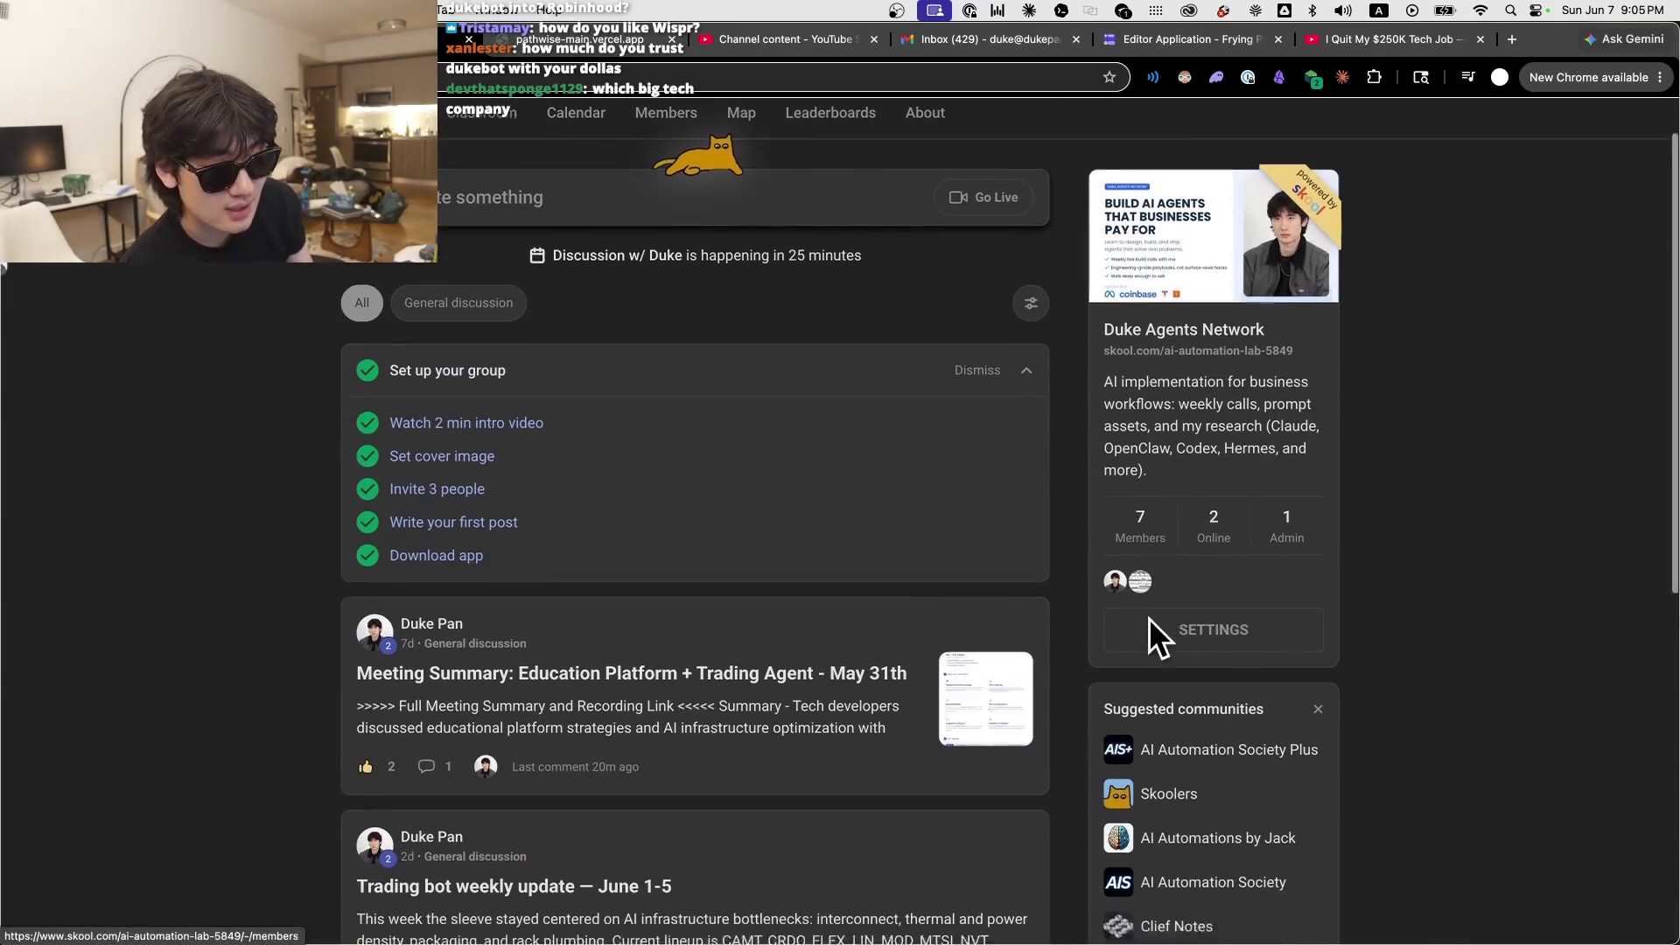
{"action": "scroll", "coordinate": [1078, 780], "scroll_direction": "up", "scroll_amount": 10}
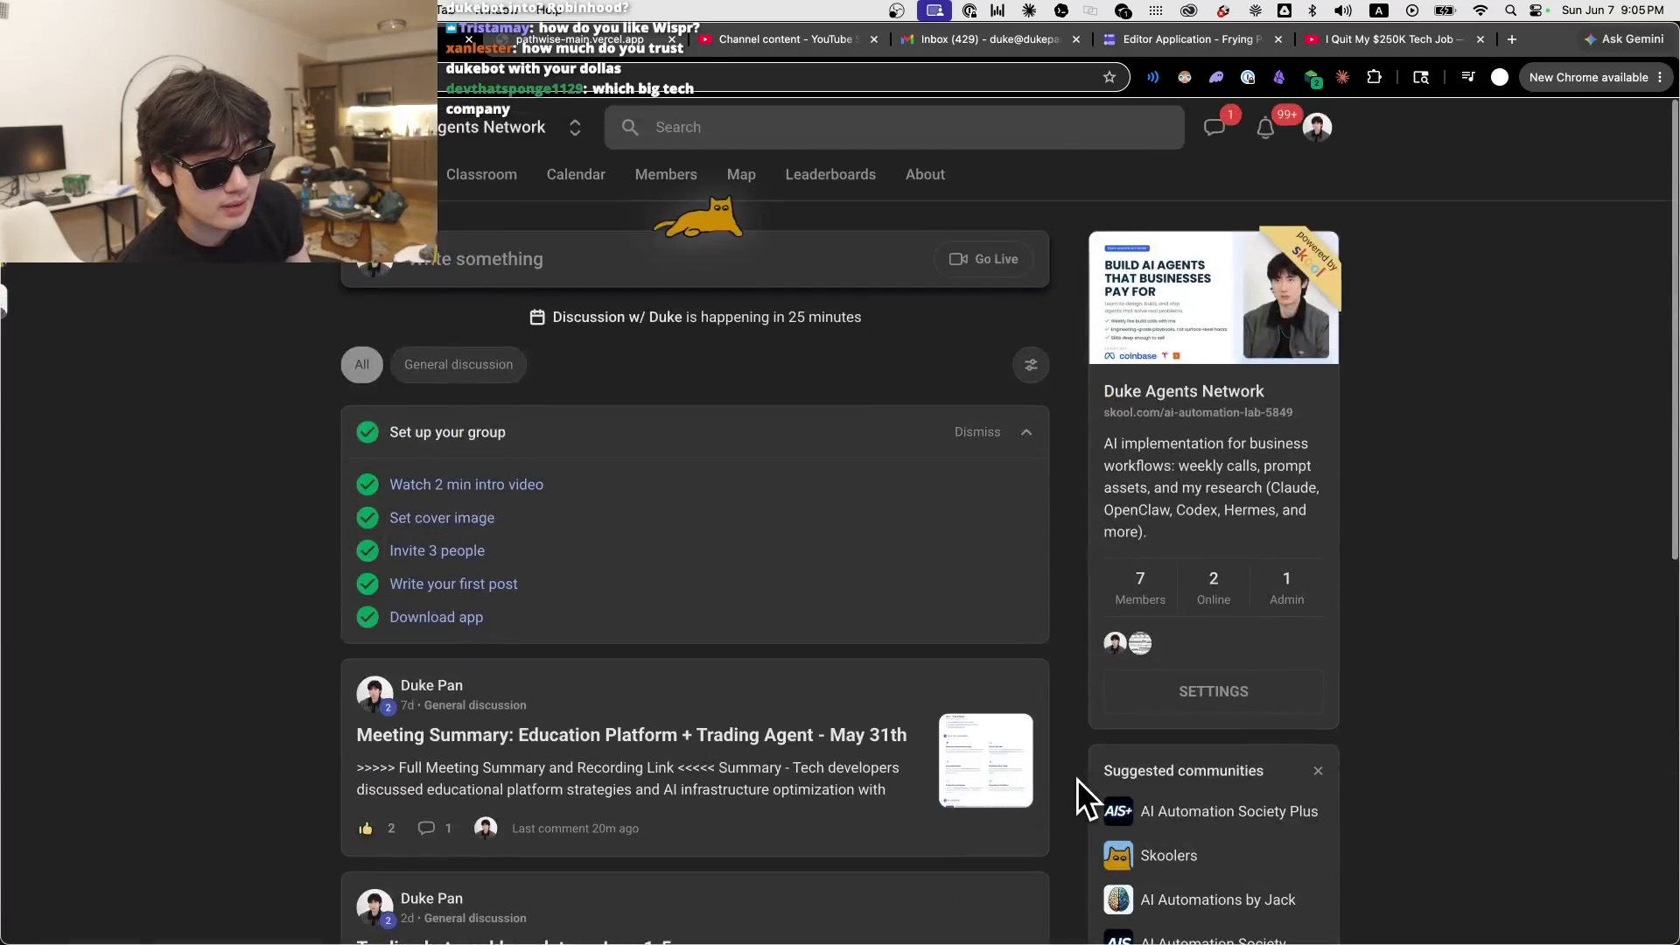
{"action": "scroll", "coordinate": [1078, 779], "scroll_direction": "down", "scroll_amount": 10}
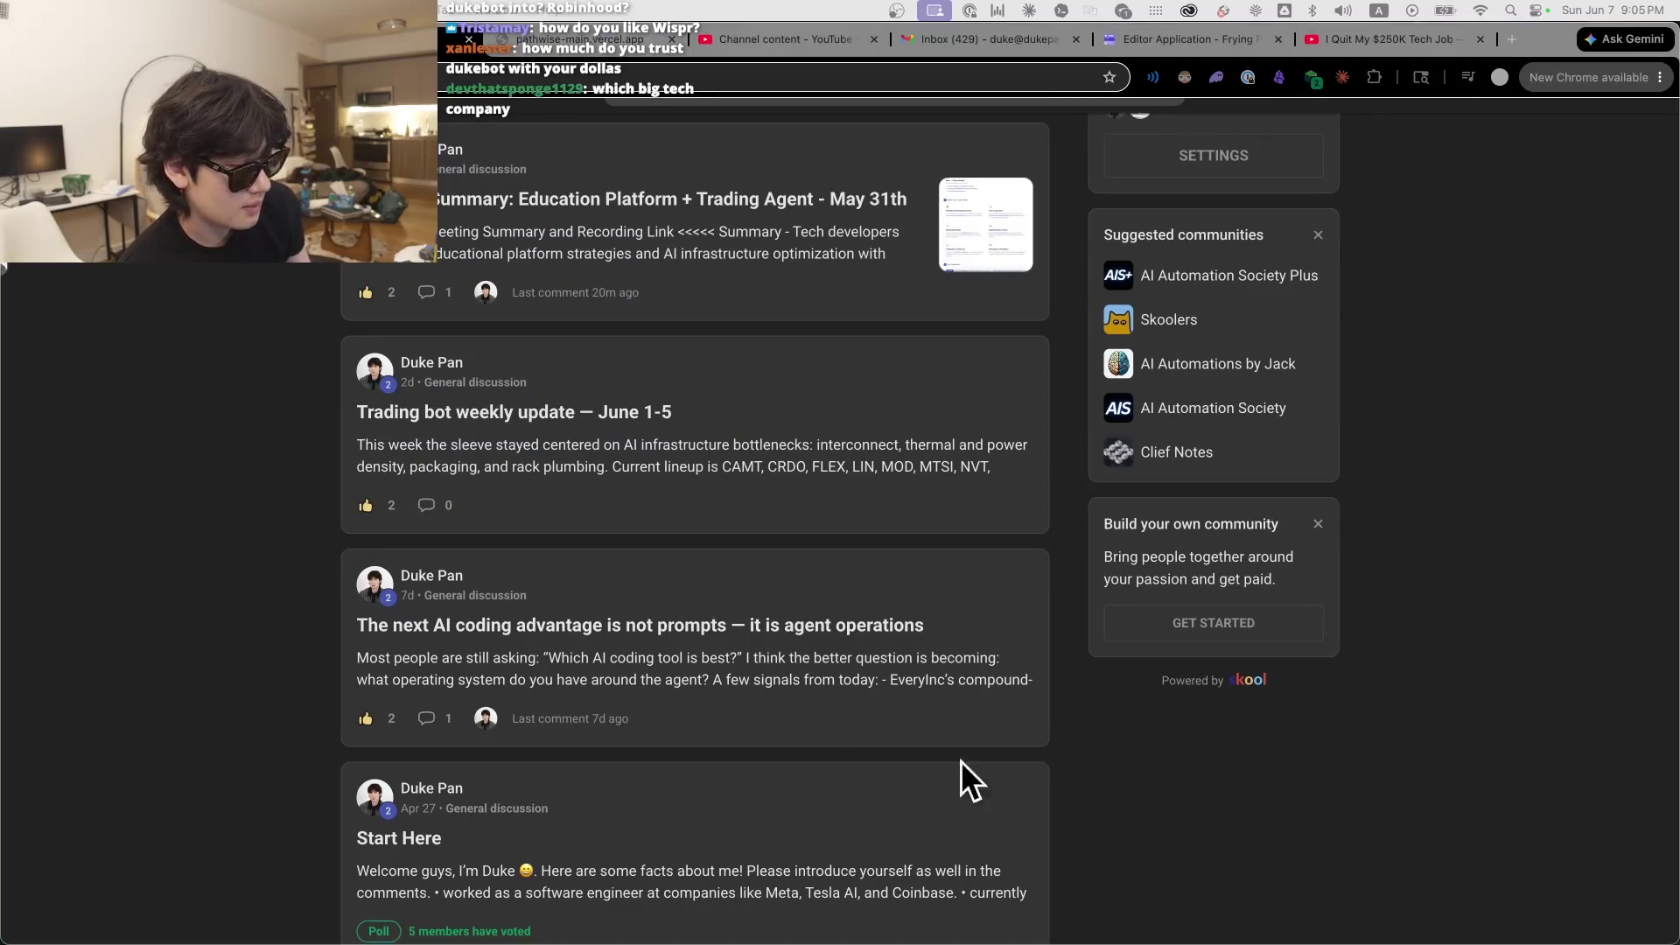
{"action": "scroll", "coordinate": [953, 754], "scroll_direction": "up", "scroll_amount": 1}
{"action": "mouse_move", "coordinate": [608, 942]}
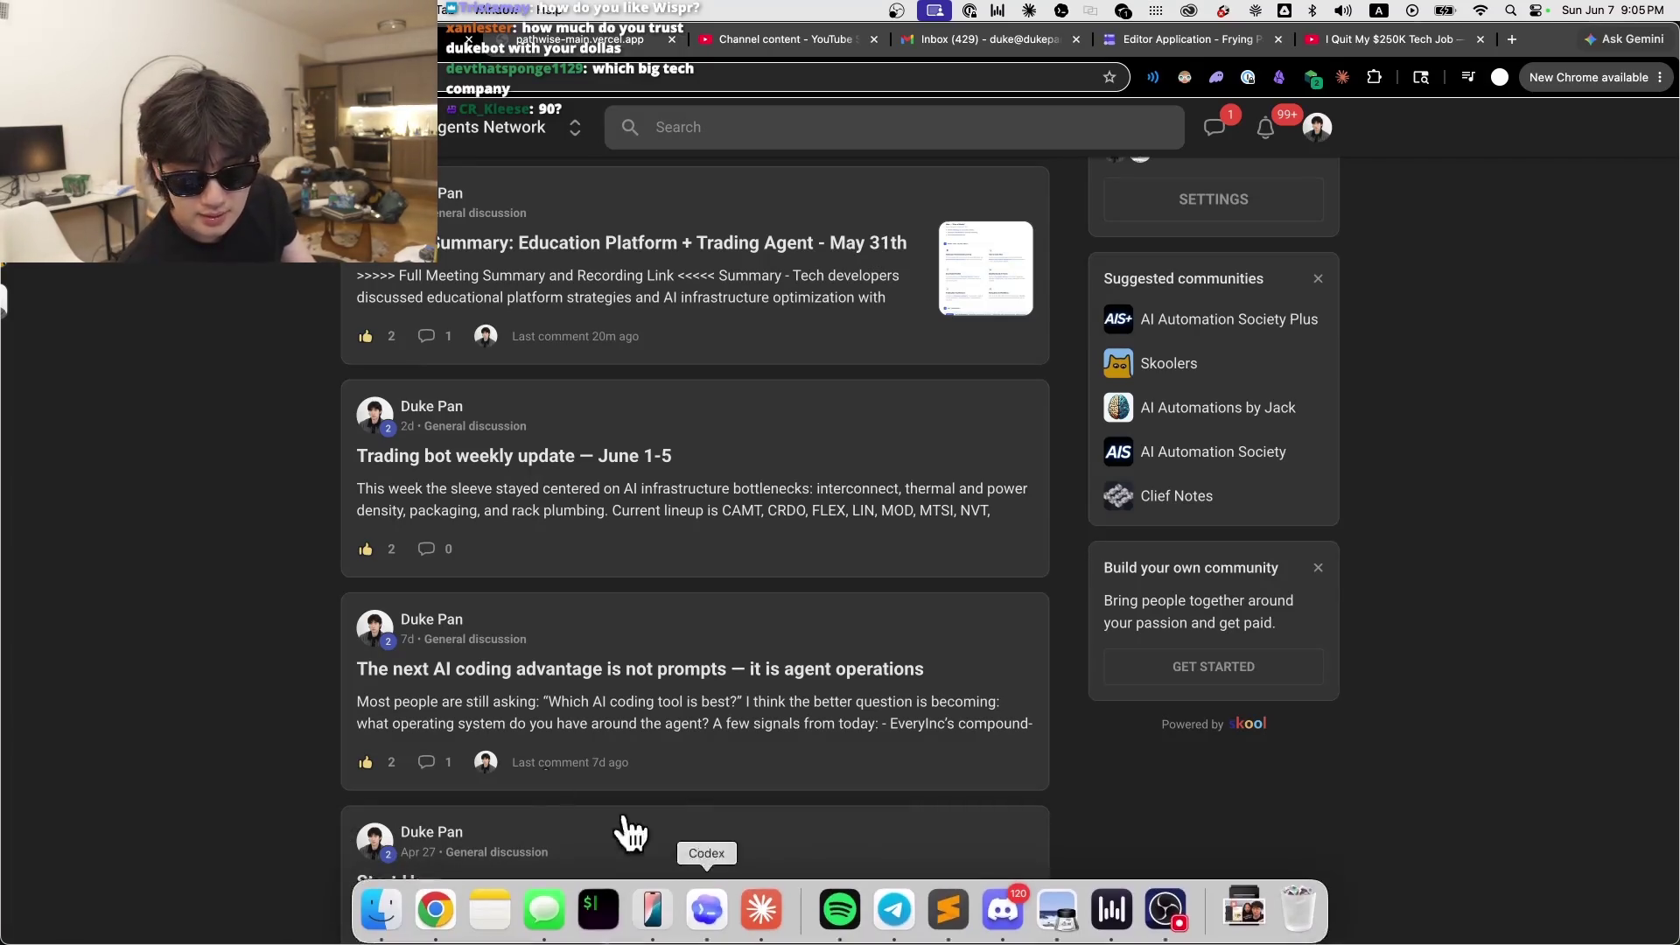
{"action": "scroll", "coordinate": [240, 628], "scroll_direction": "up", "scroll_amount": 6}
{"action": "scroll", "coordinate": [825, 855], "scroll_direction": "down", "scroll_amount": 8}
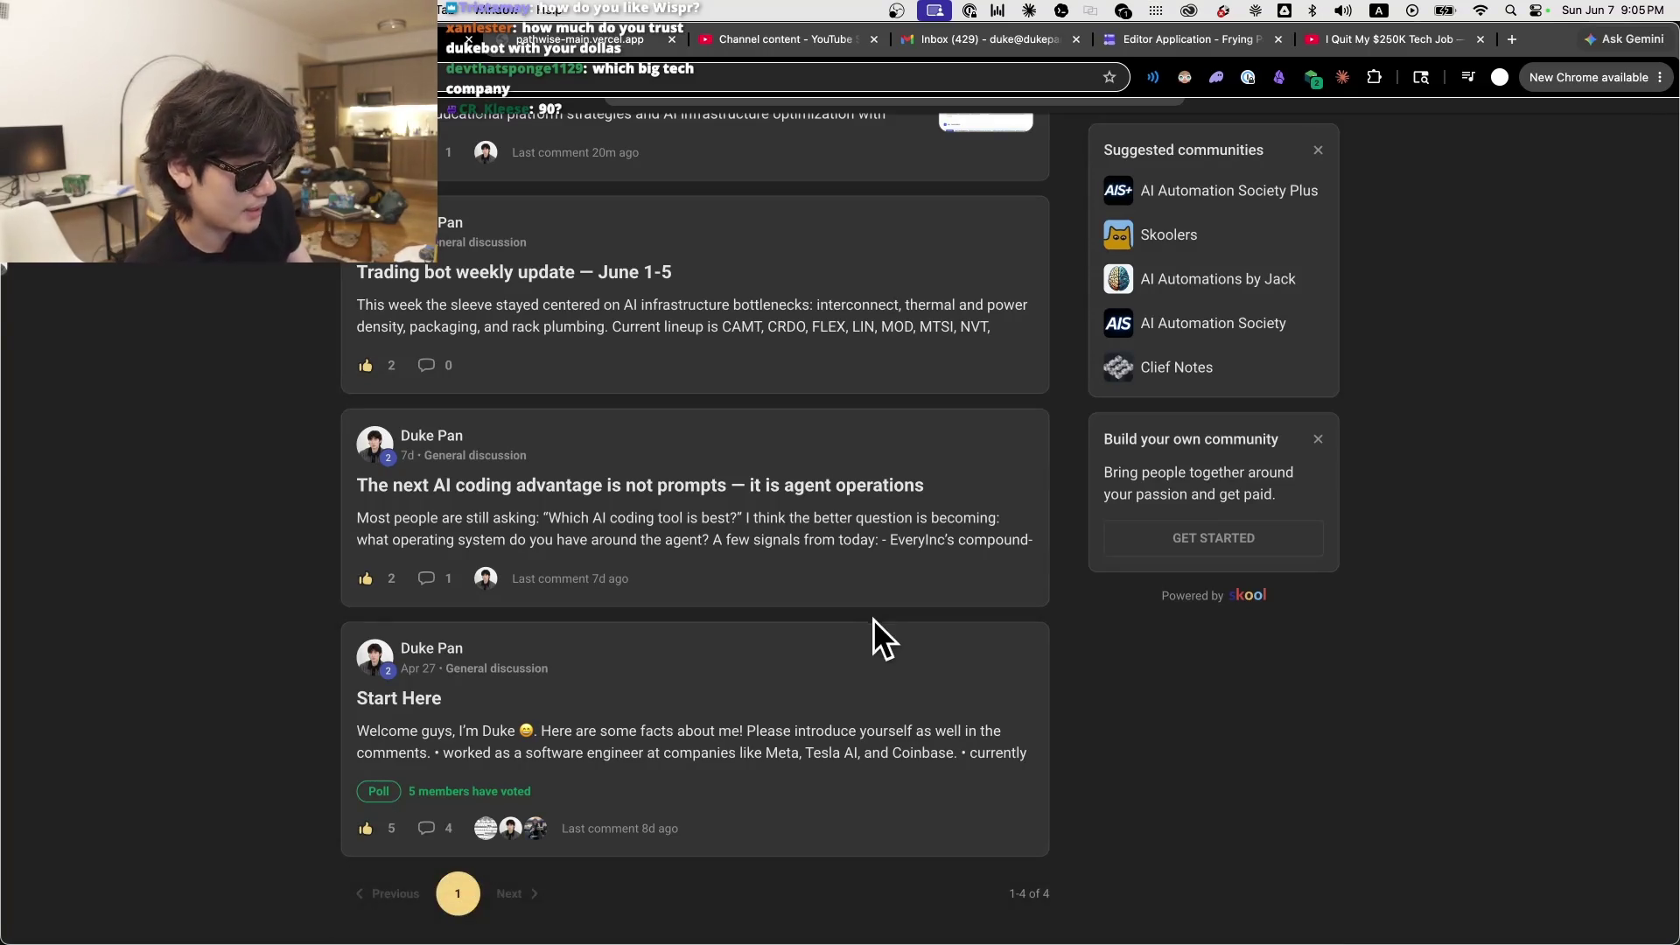
{"action": "scroll", "coordinate": [1278, 776], "scroll_direction": "up", "scroll_amount": 3}
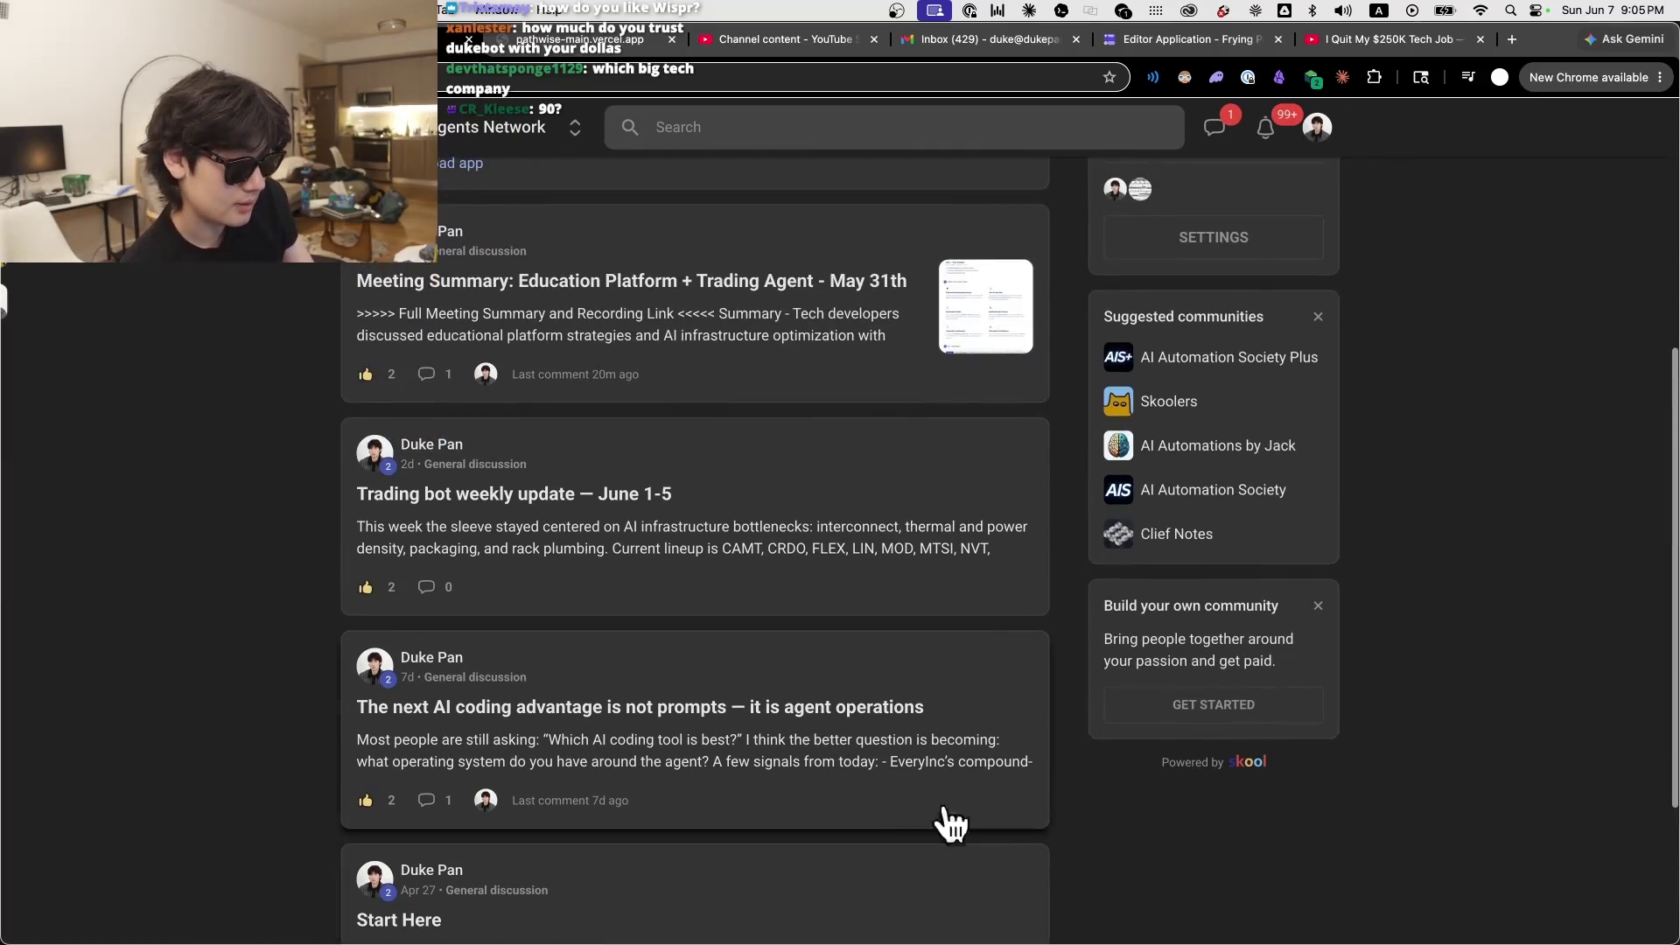
{"action": "scroll", "coordinate": [405, 645], "scroll_direction": "up", "scroll_amount": 6}
{"action": "scroll", "coordinate": [251, 555], "scroll_direction": "down", "scroll_amount": 7}
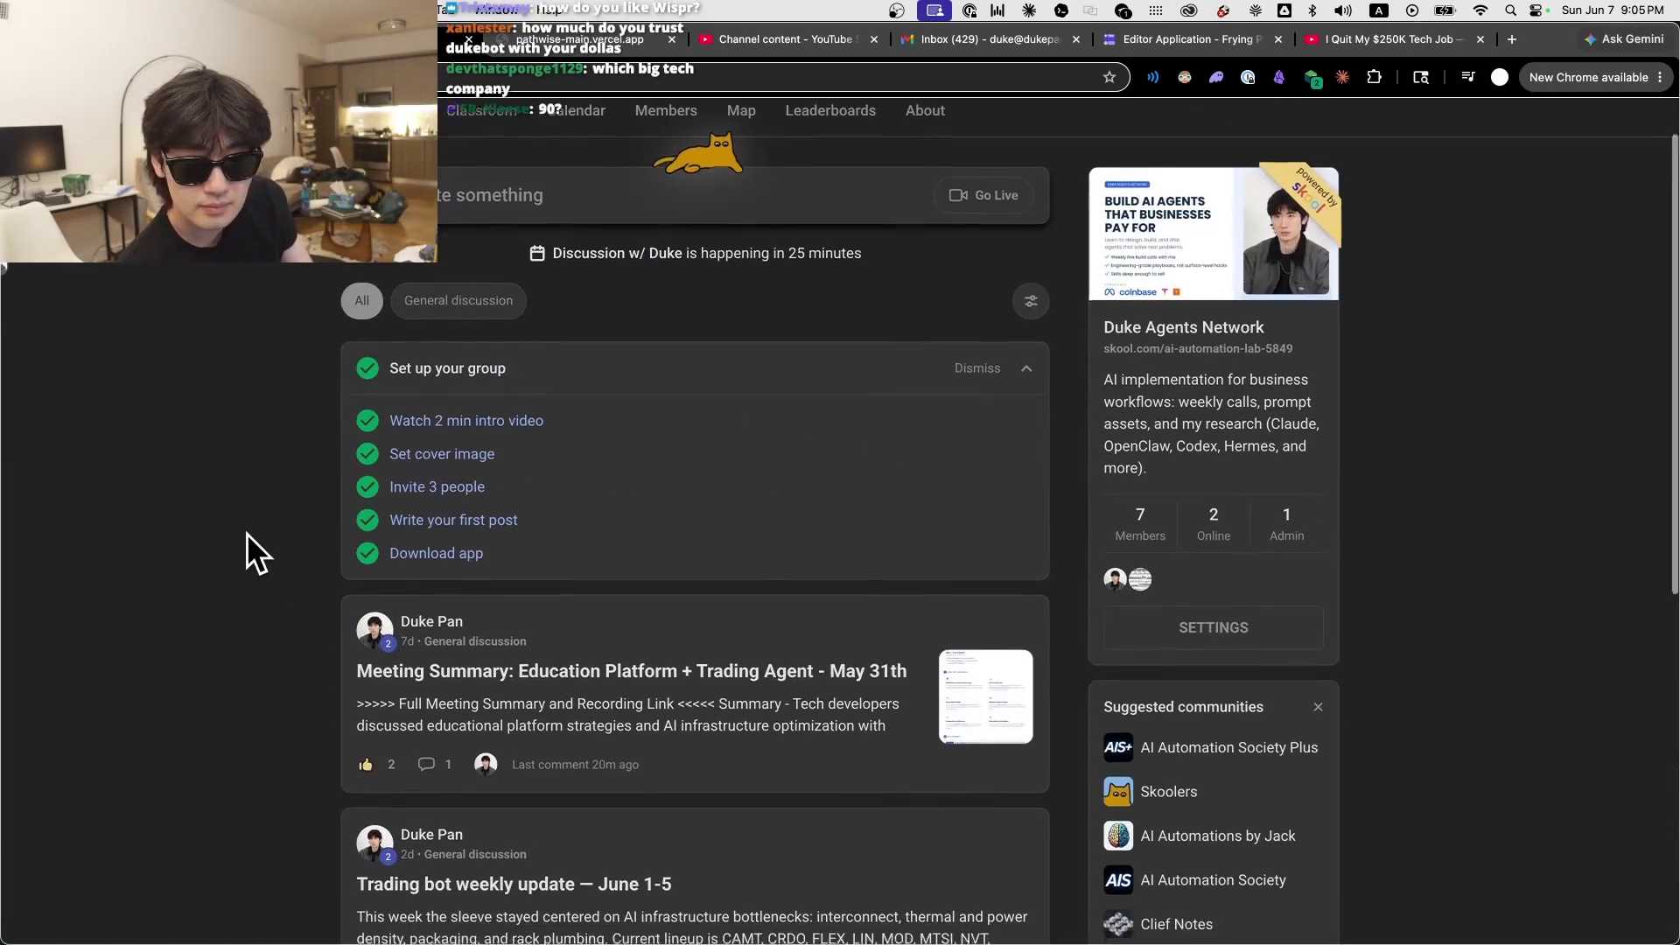
{"action": "scroll", "coordinate": [581, 574], "scroll_direction": "up", "scroll_amount": 4}
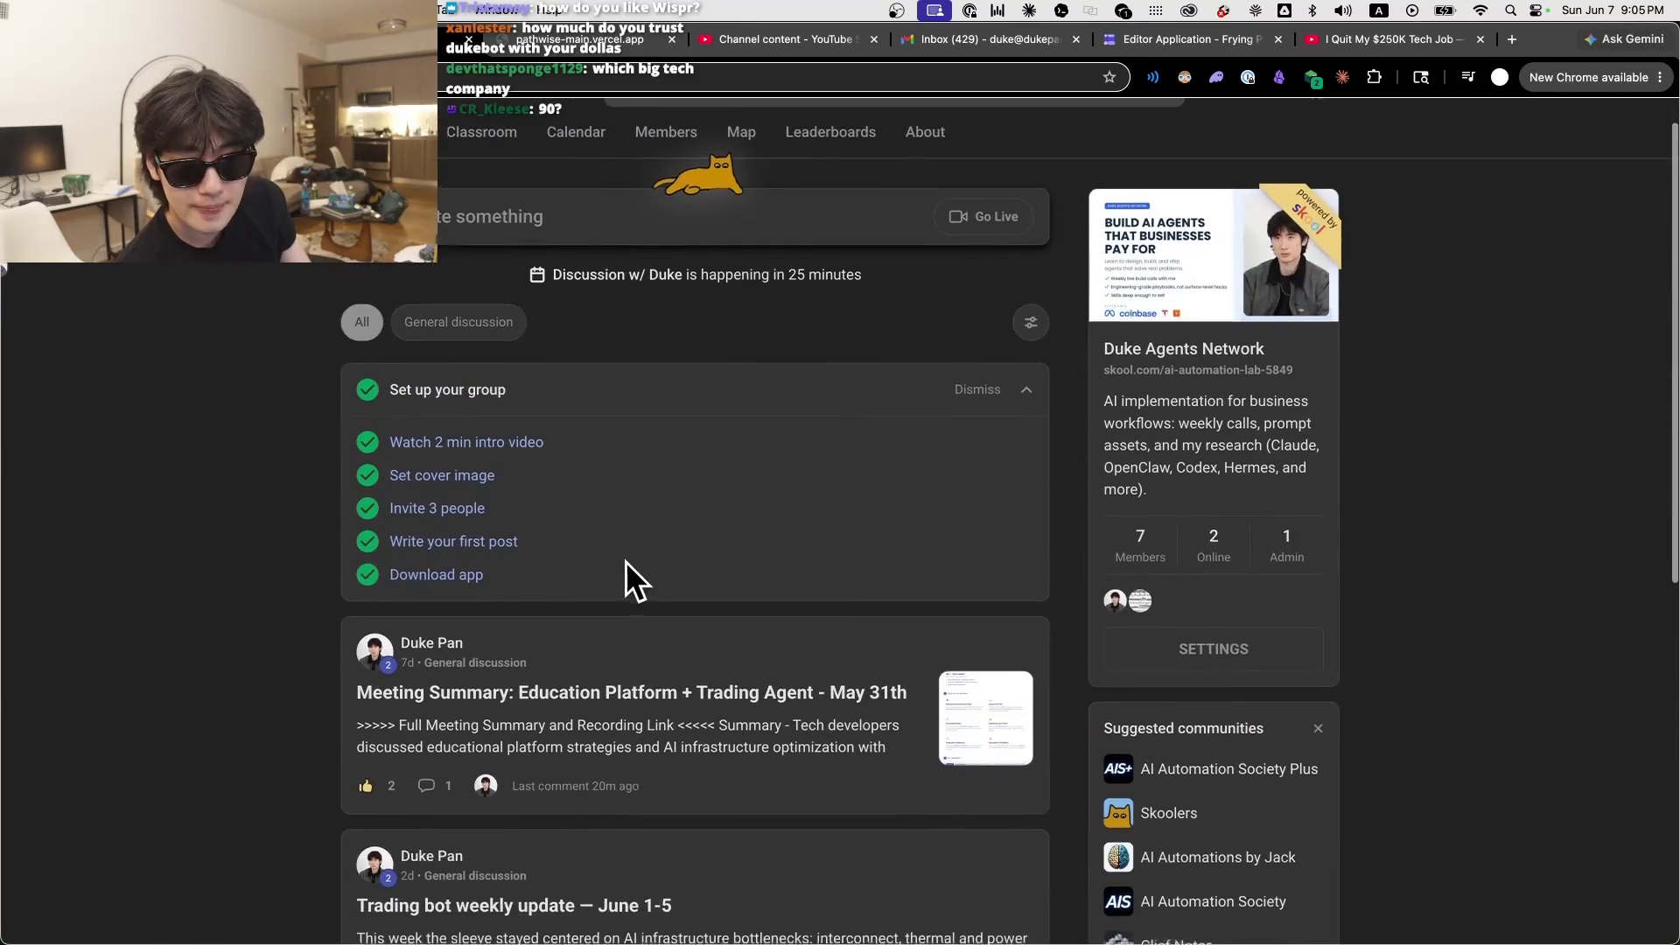
{"action": "scroll", "coordinate": [630, 581], "scroll_direction": "down", "scroll_amount": 5}
{"action": "mouse_move", "coordinate": [836, 932]}
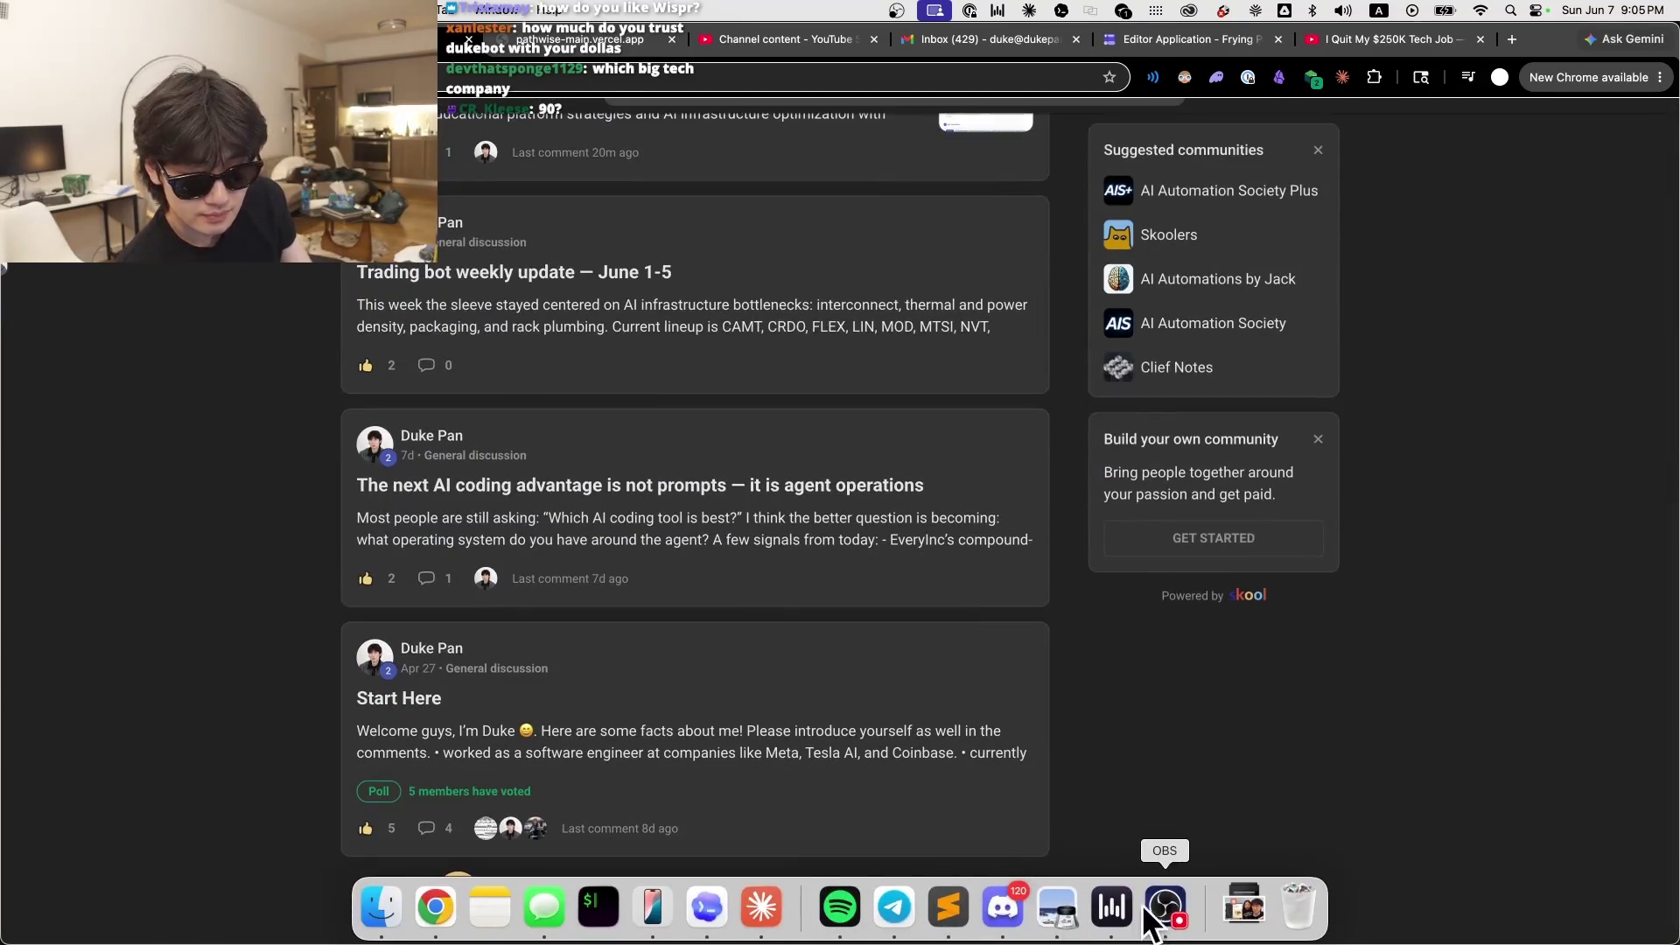
{"action": "left_click", "coordinate": [707, 908]}
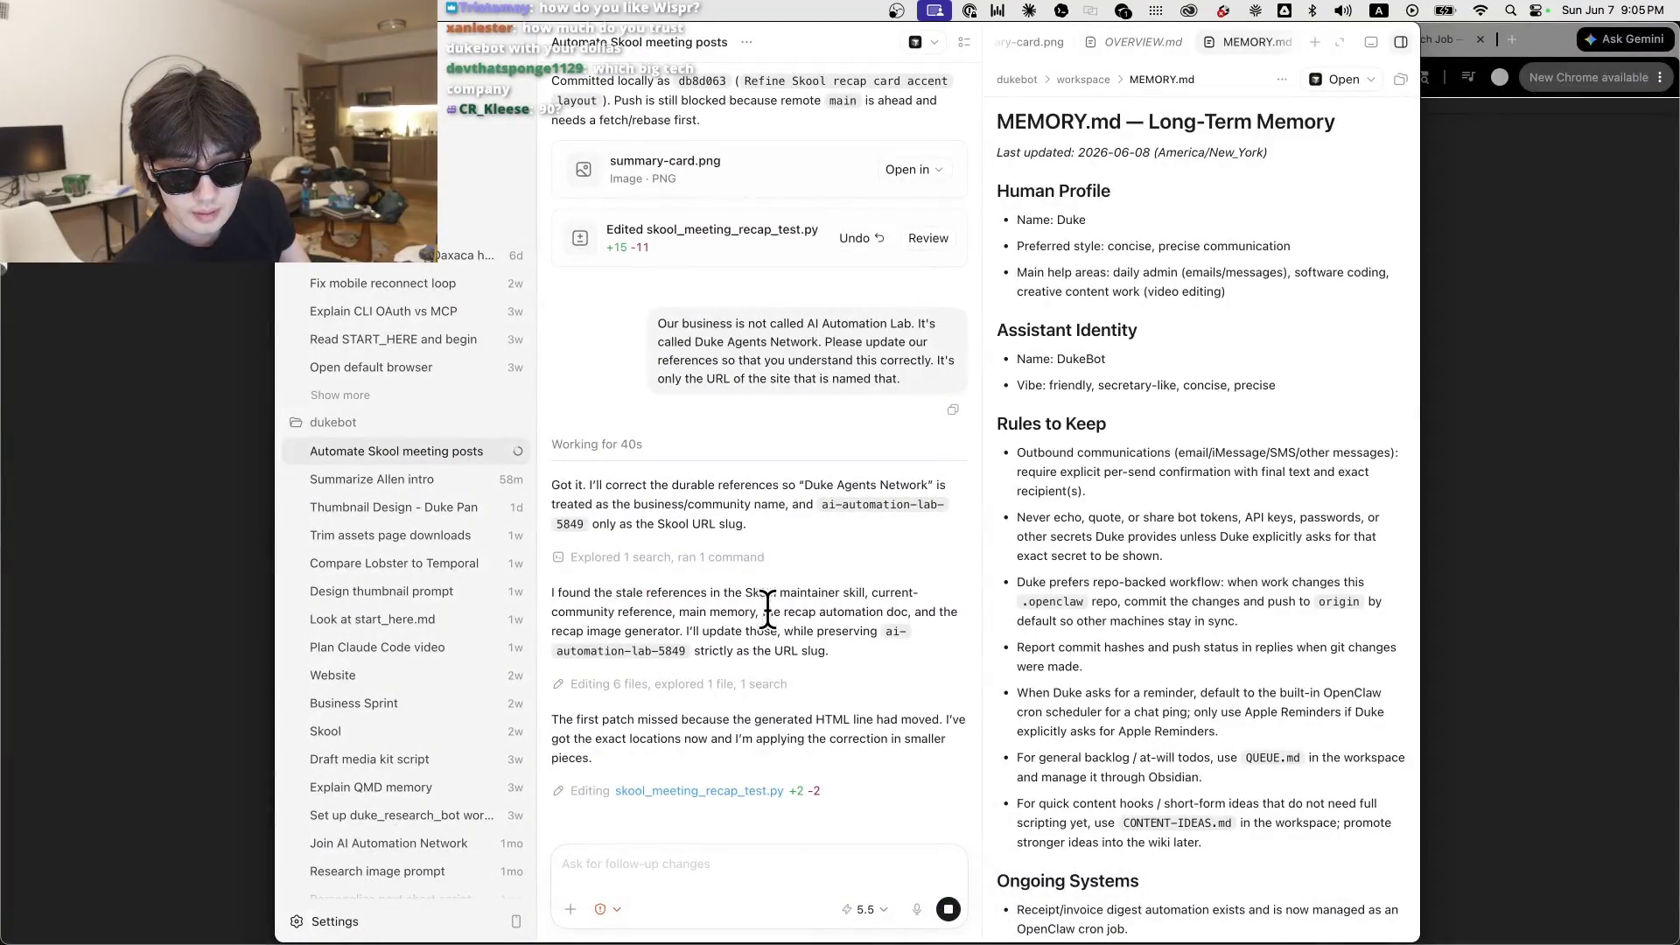
Step: After the agent finishes renaming, open the recap card badged Duke Agents Network enlarged
{"action": "left_click", "coordinate": [281, 432]}
{"action": "scroll", "coordinate": [318, 539], "scroll_direction": "up", "scroll_amount": 4}
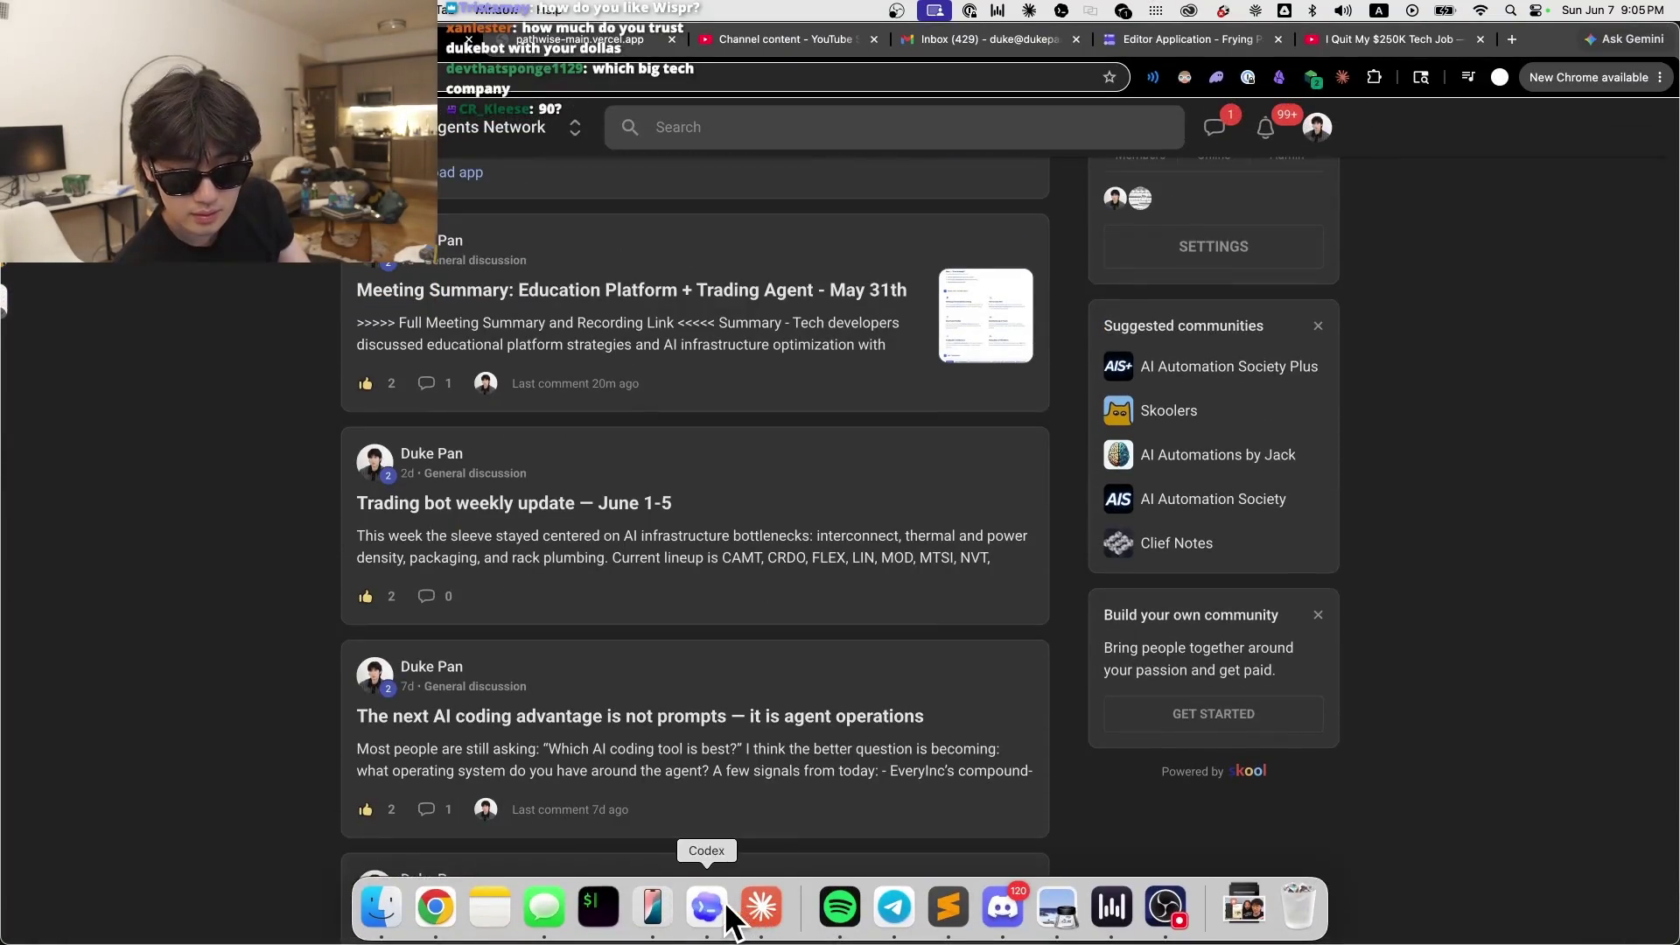
{"action": "left_click", "coordinate": [707, 908]}
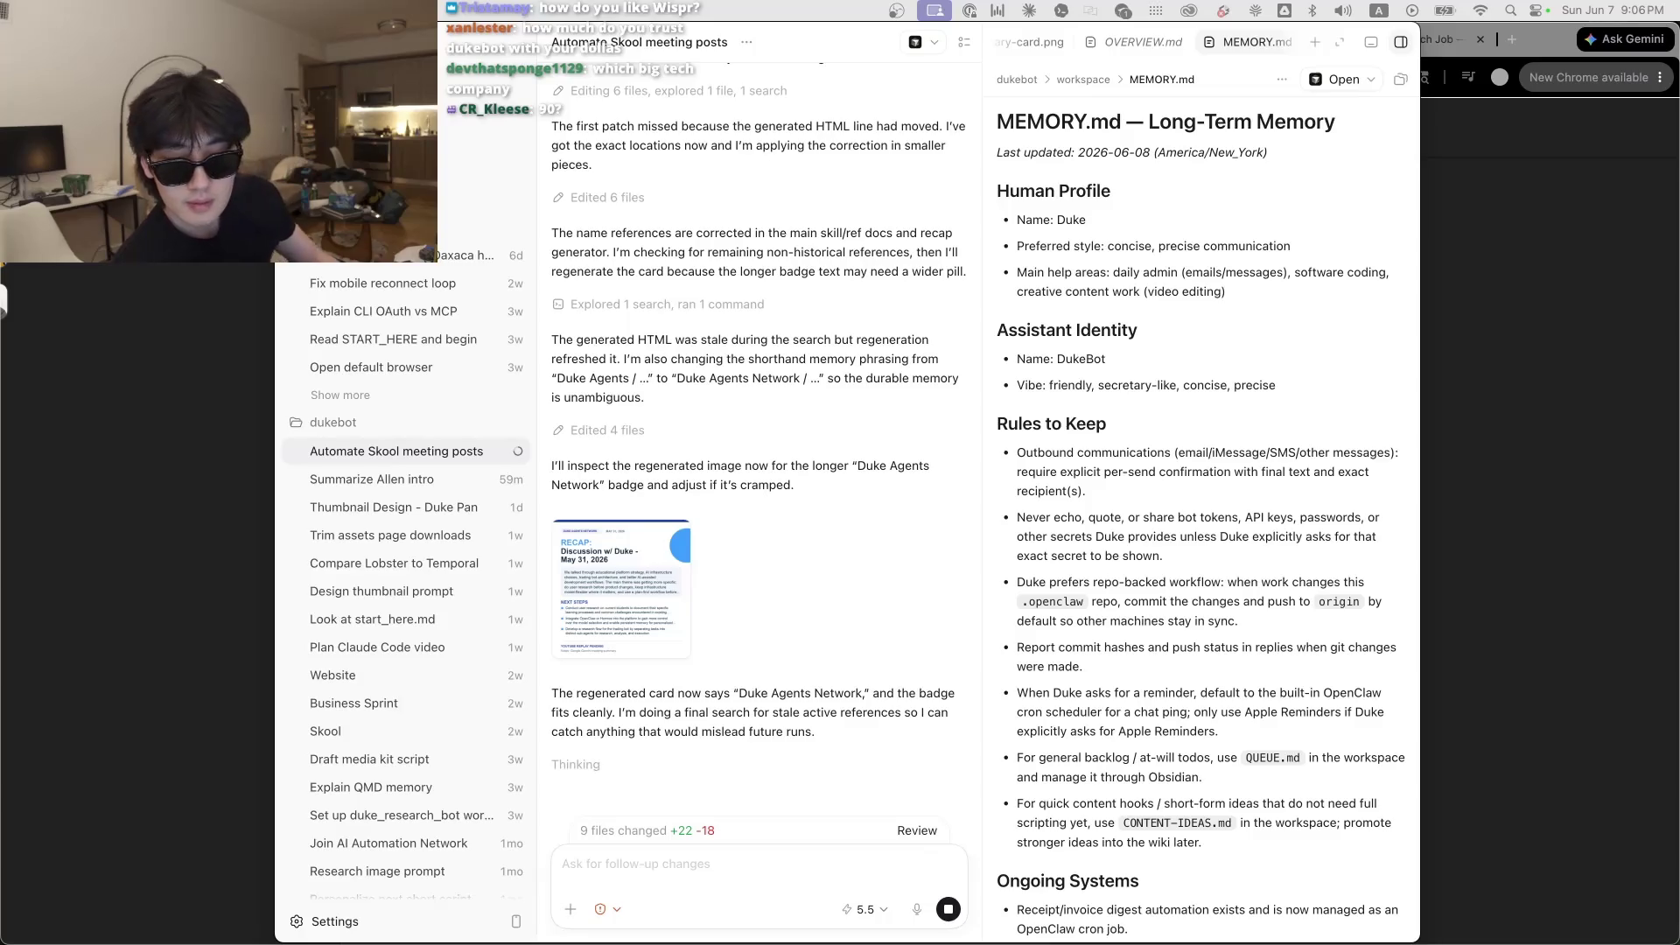
{"action": "left_click", "coordinate": [598, 546]}
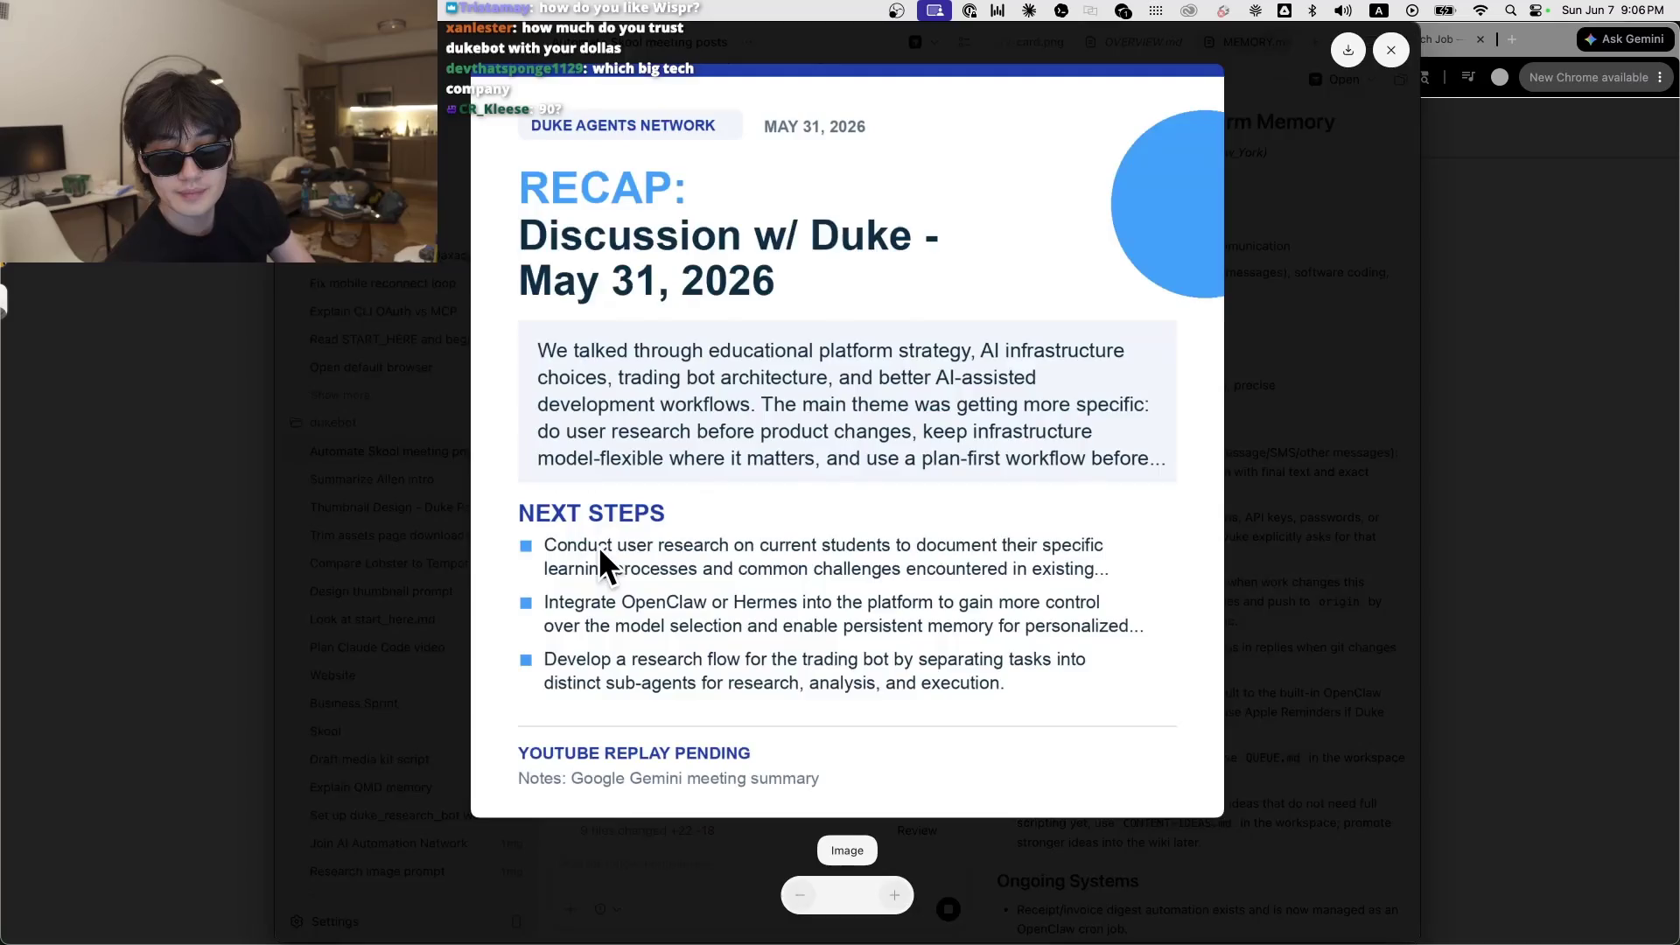
Step: Review the whole recap card at several zoom levels, then start dictating a question about cut-off text
{"action": "left_click", "coordinate": [800, 894]}
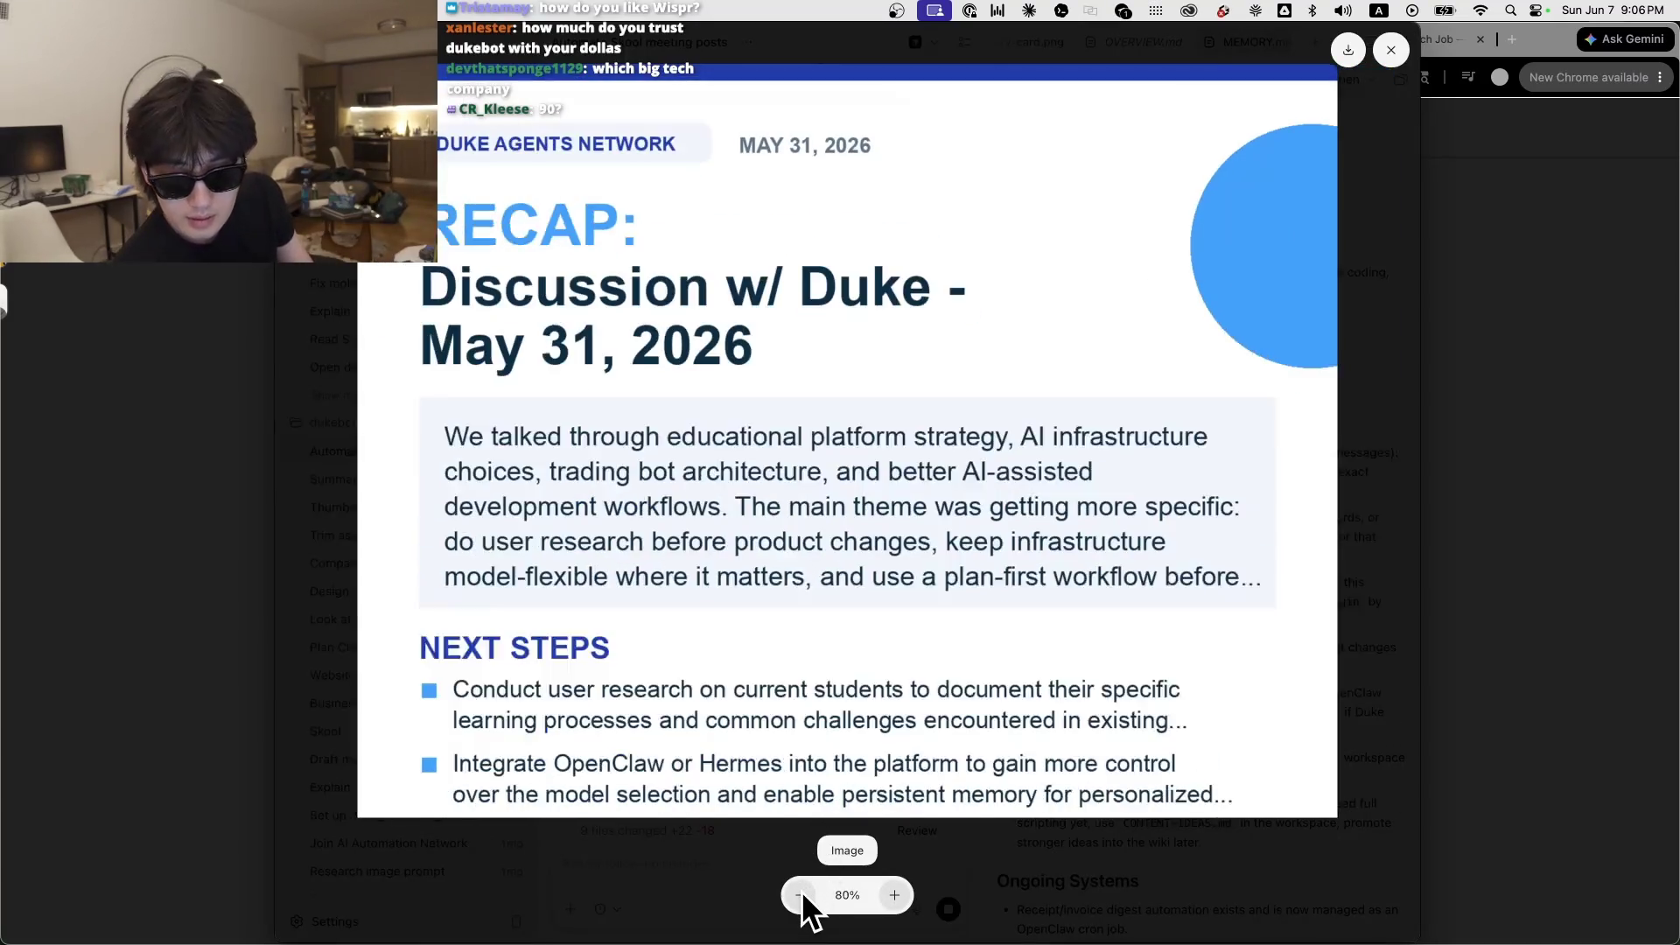
{"action": "left_click", "coordinate": [800, 894]}
{"action": "left_click", "coordinate": [799, 894]}
{"action": "left_click", "coordinate": [895, 889]}
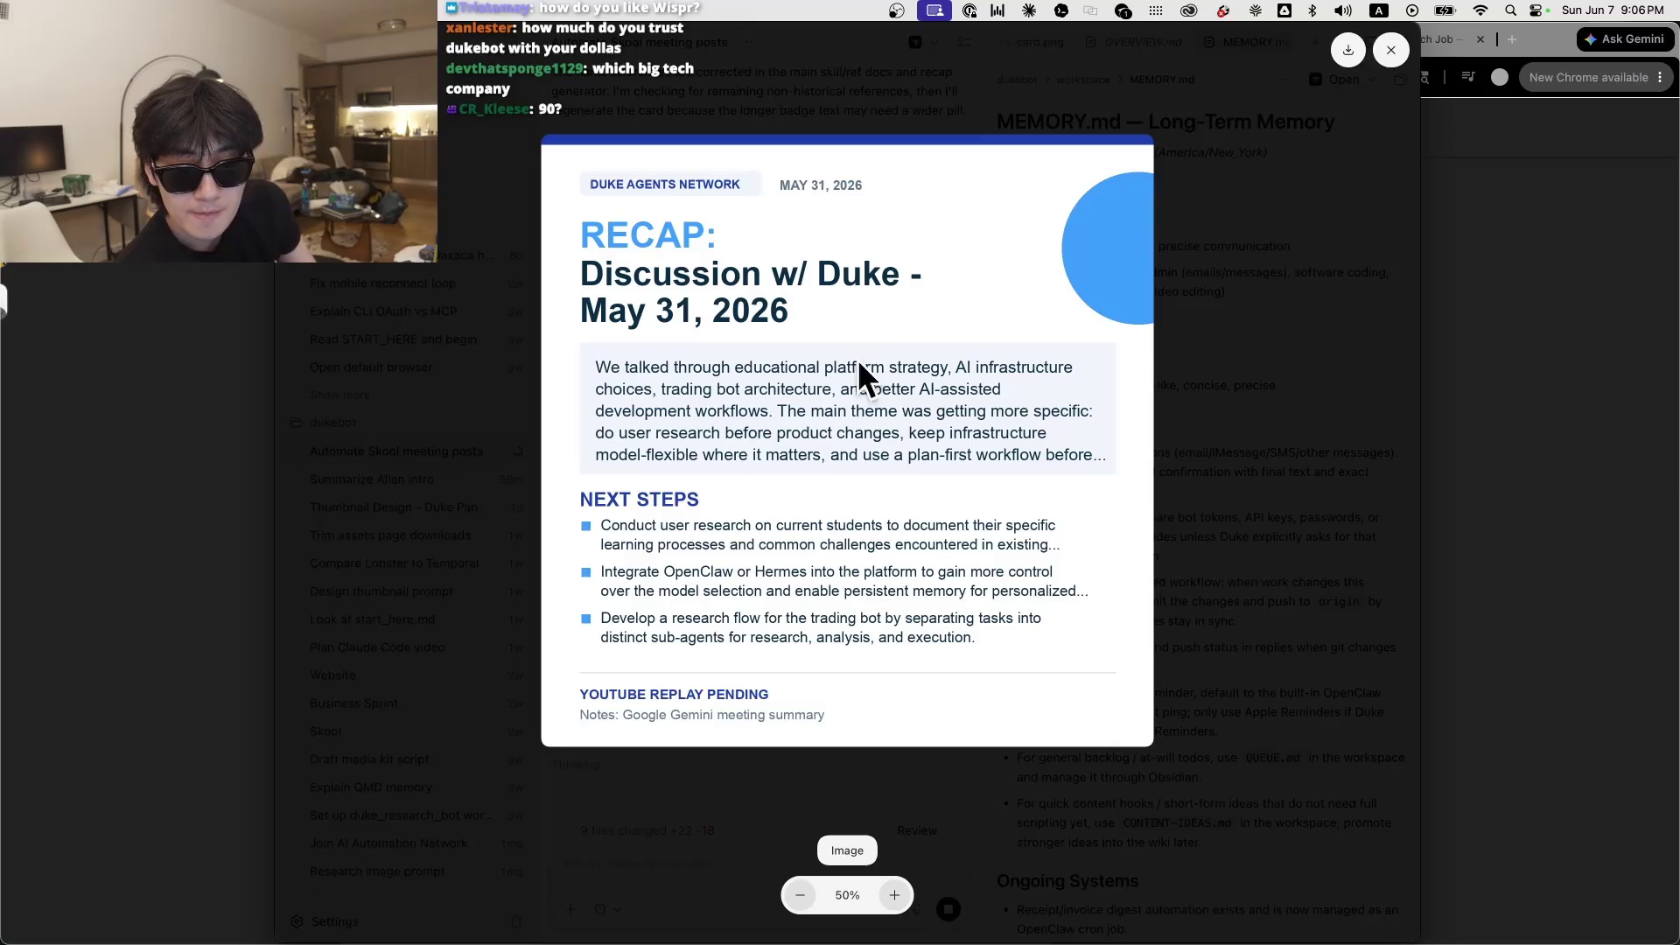
{"action": "left_click", "coordinate": [1221, 763]}
{"action": "left_click", "coordinate": [714, 869]}
{"action": "key", "text": "fn"}
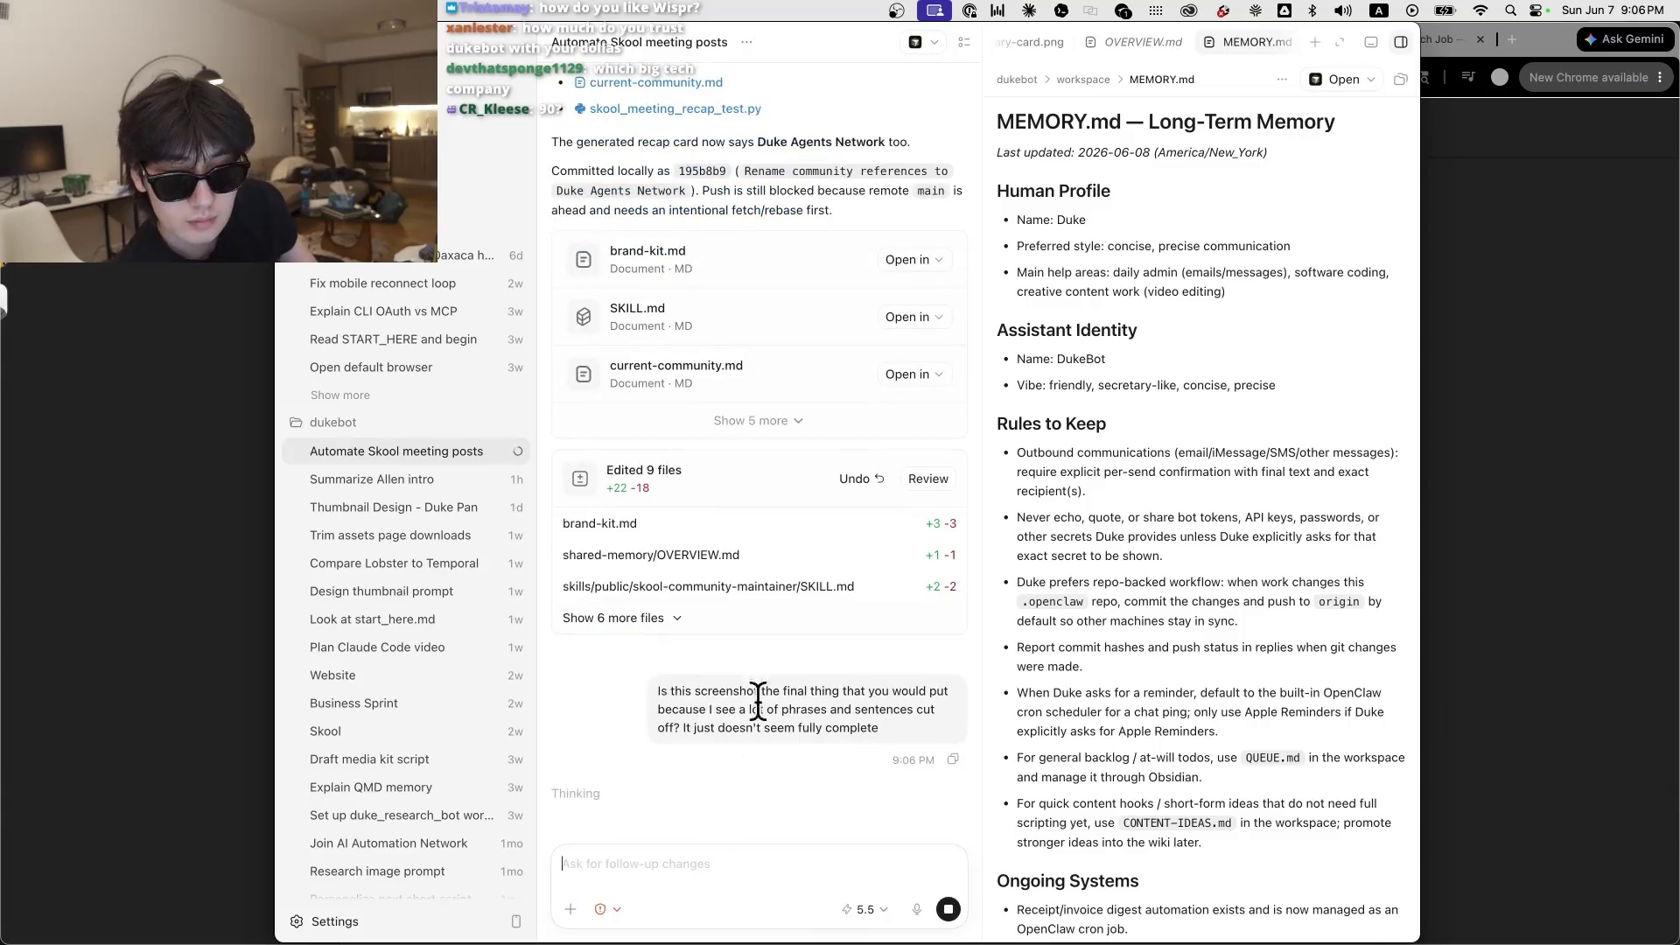
Step: Send the cut-off text question and review the updated SKILL.md, selecting the CDP fallback section
{"action": "left_click", "coordinate": [744, 476]}
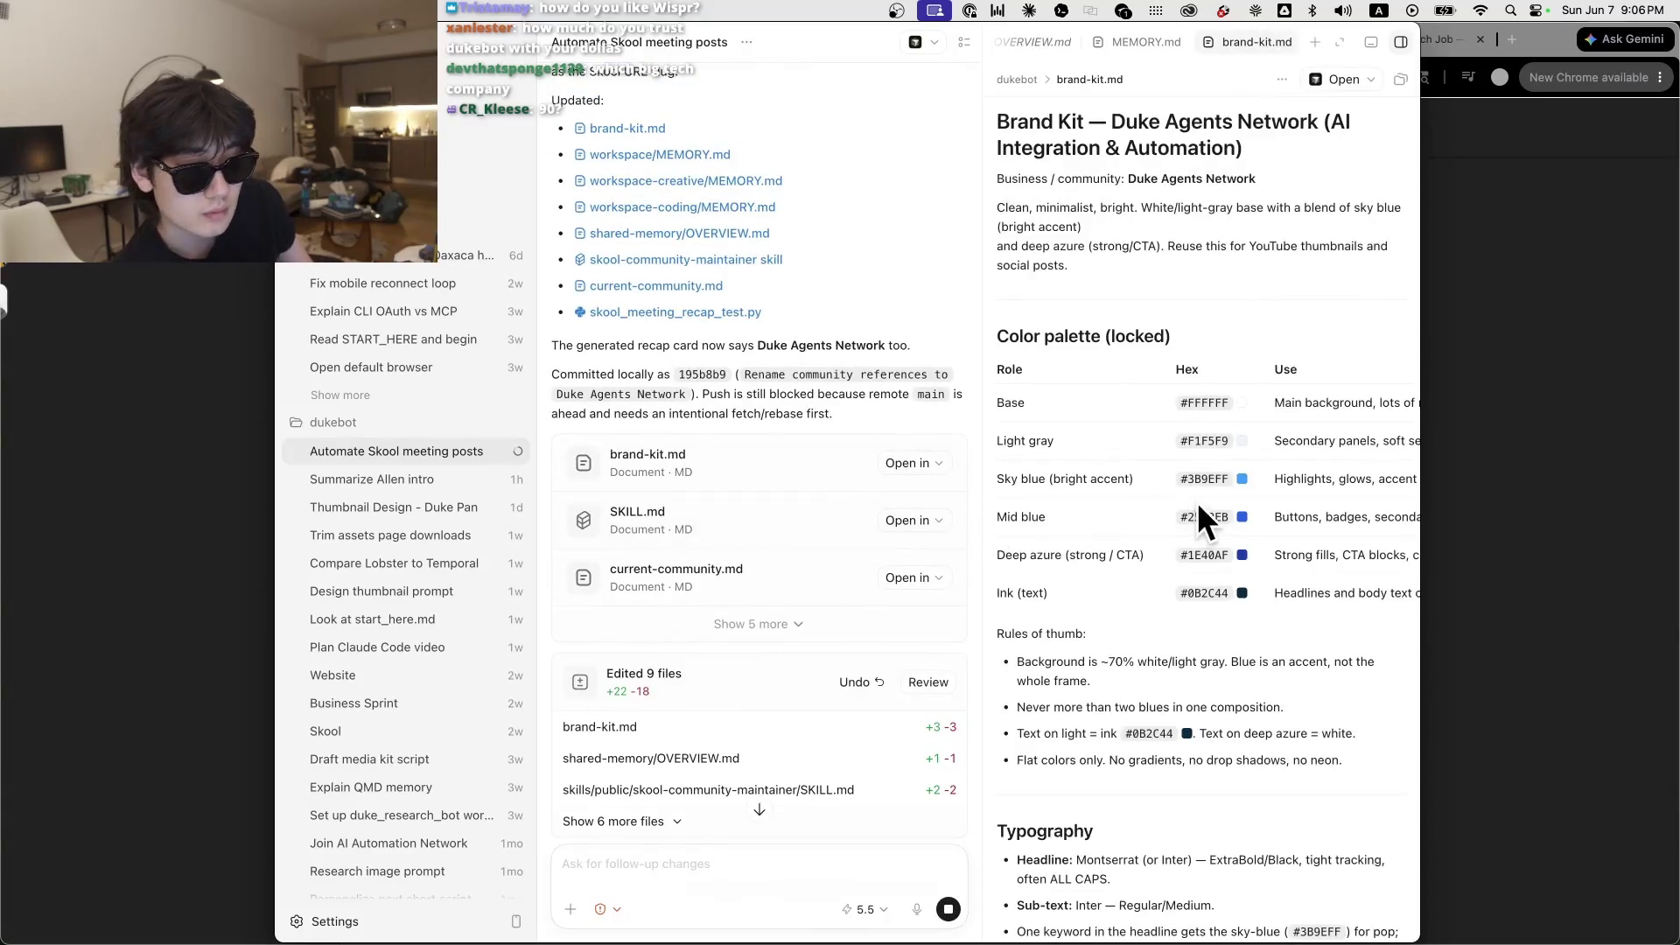
{"action": "scroll", "coordinate": [1143, 508], "scroll_direction": "down", "scroll_amount": 15}
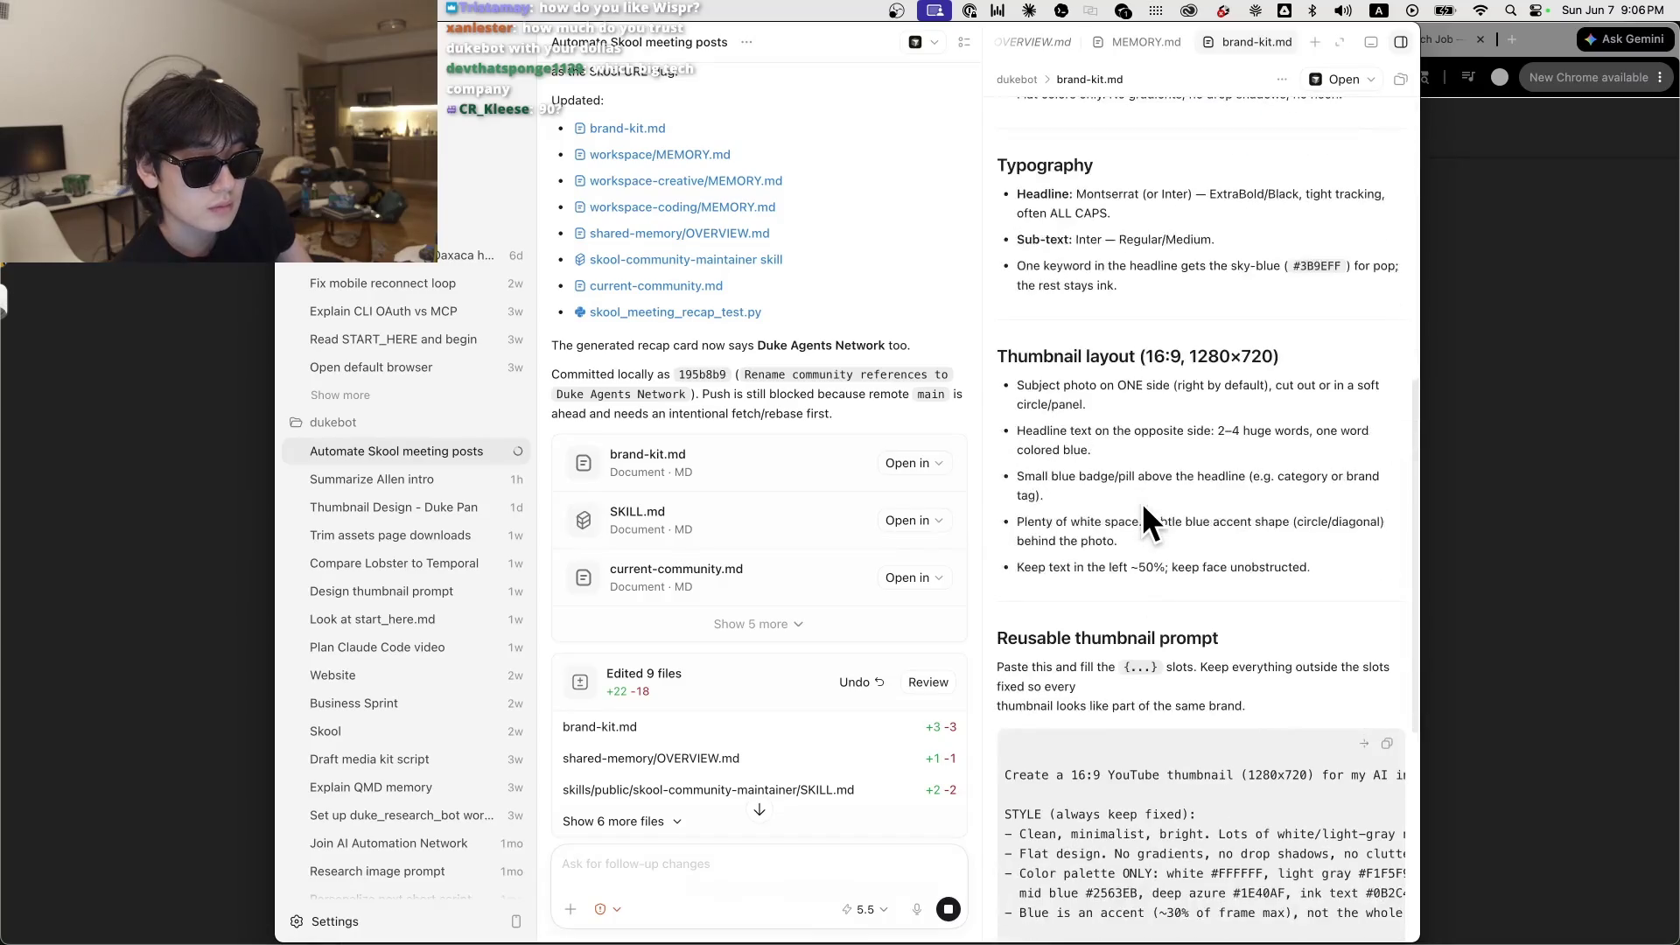
{"action": "left_click", "coordinate": [725, 534]}
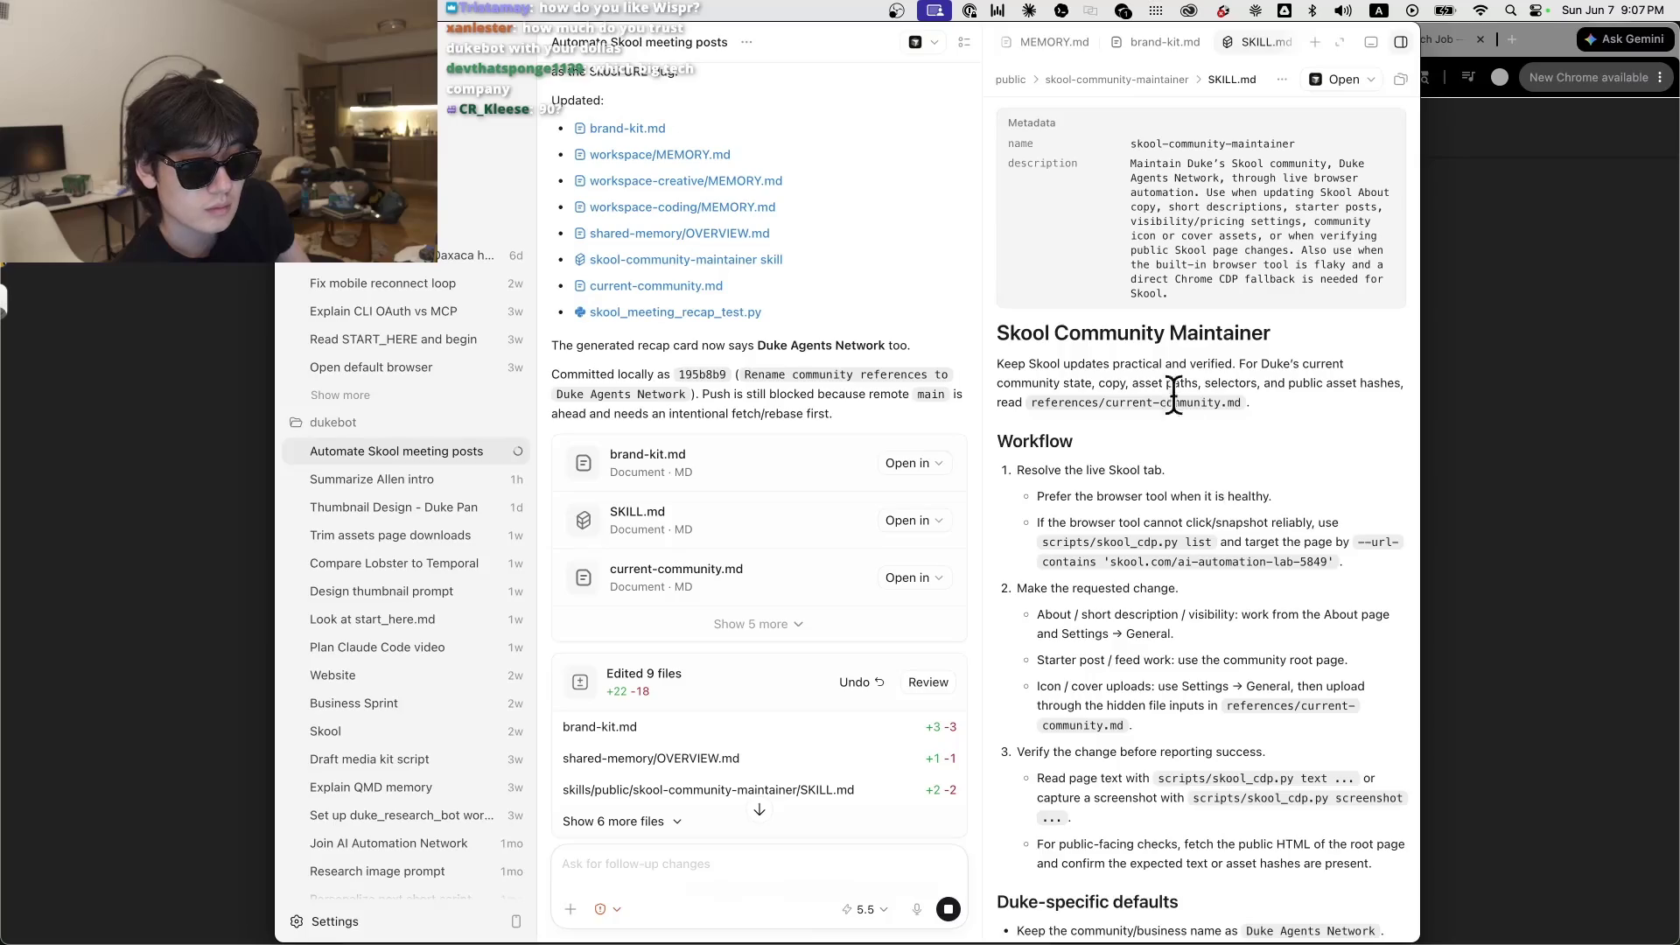
{"action": "scroll", "coordinate": [1195, 544], "scroll_direction": "down", "scroll_amount": 5}
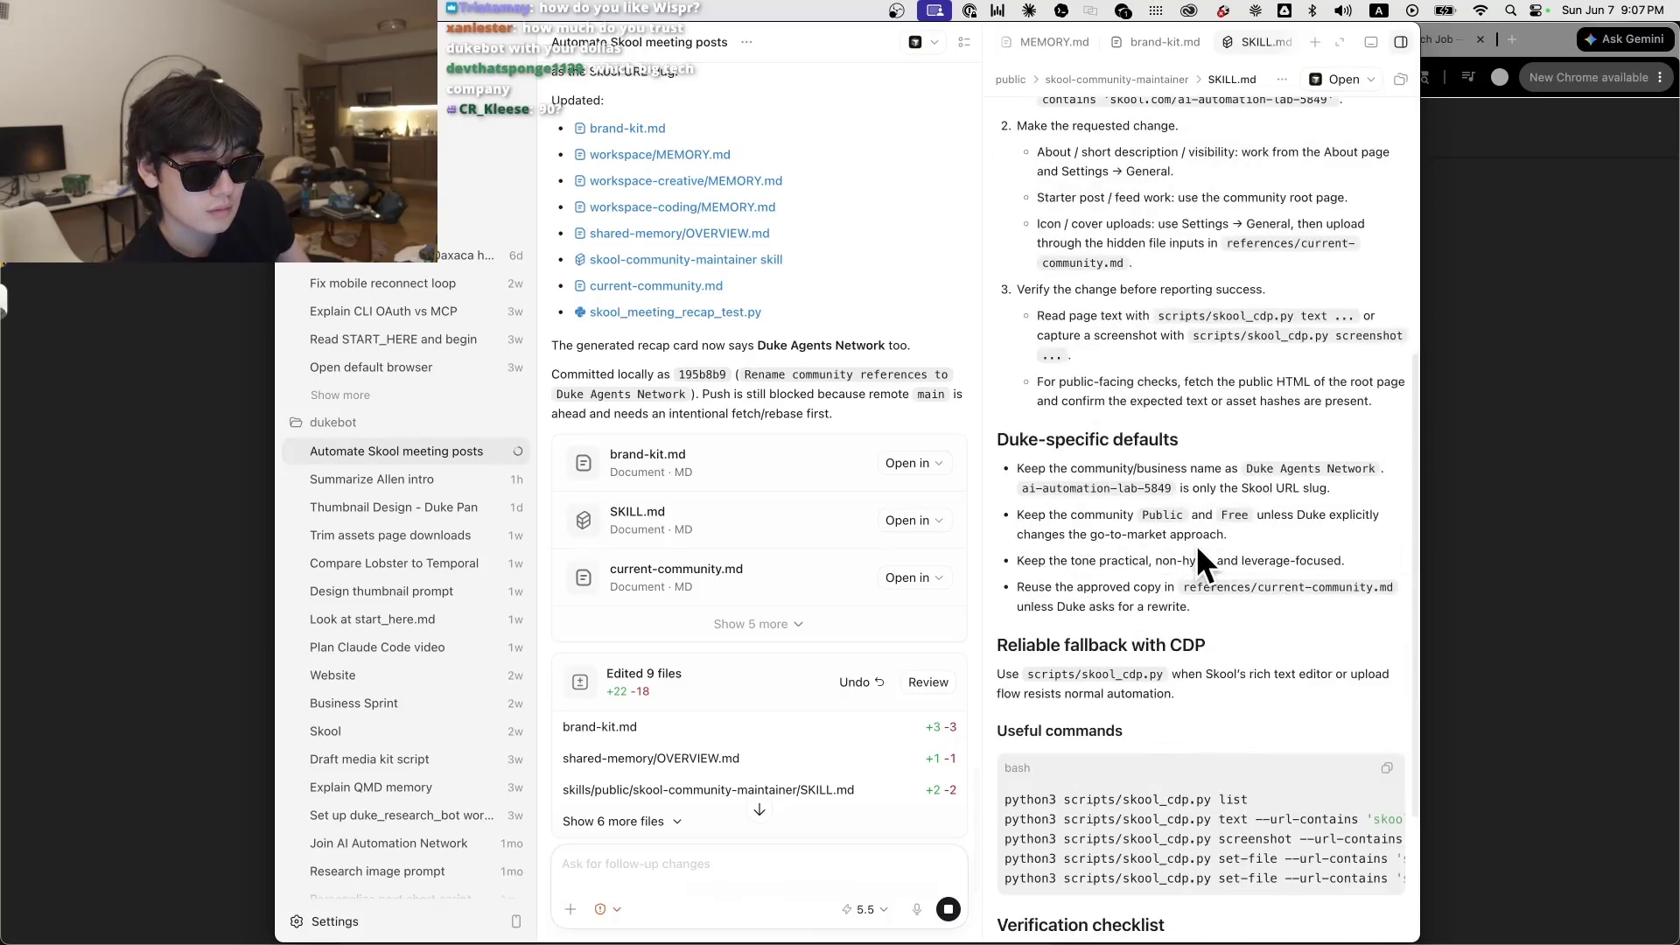
{"action": "scroll", "coordinate": [1204, 553], "scroll_direction": "up", "scroll_amount": 5}
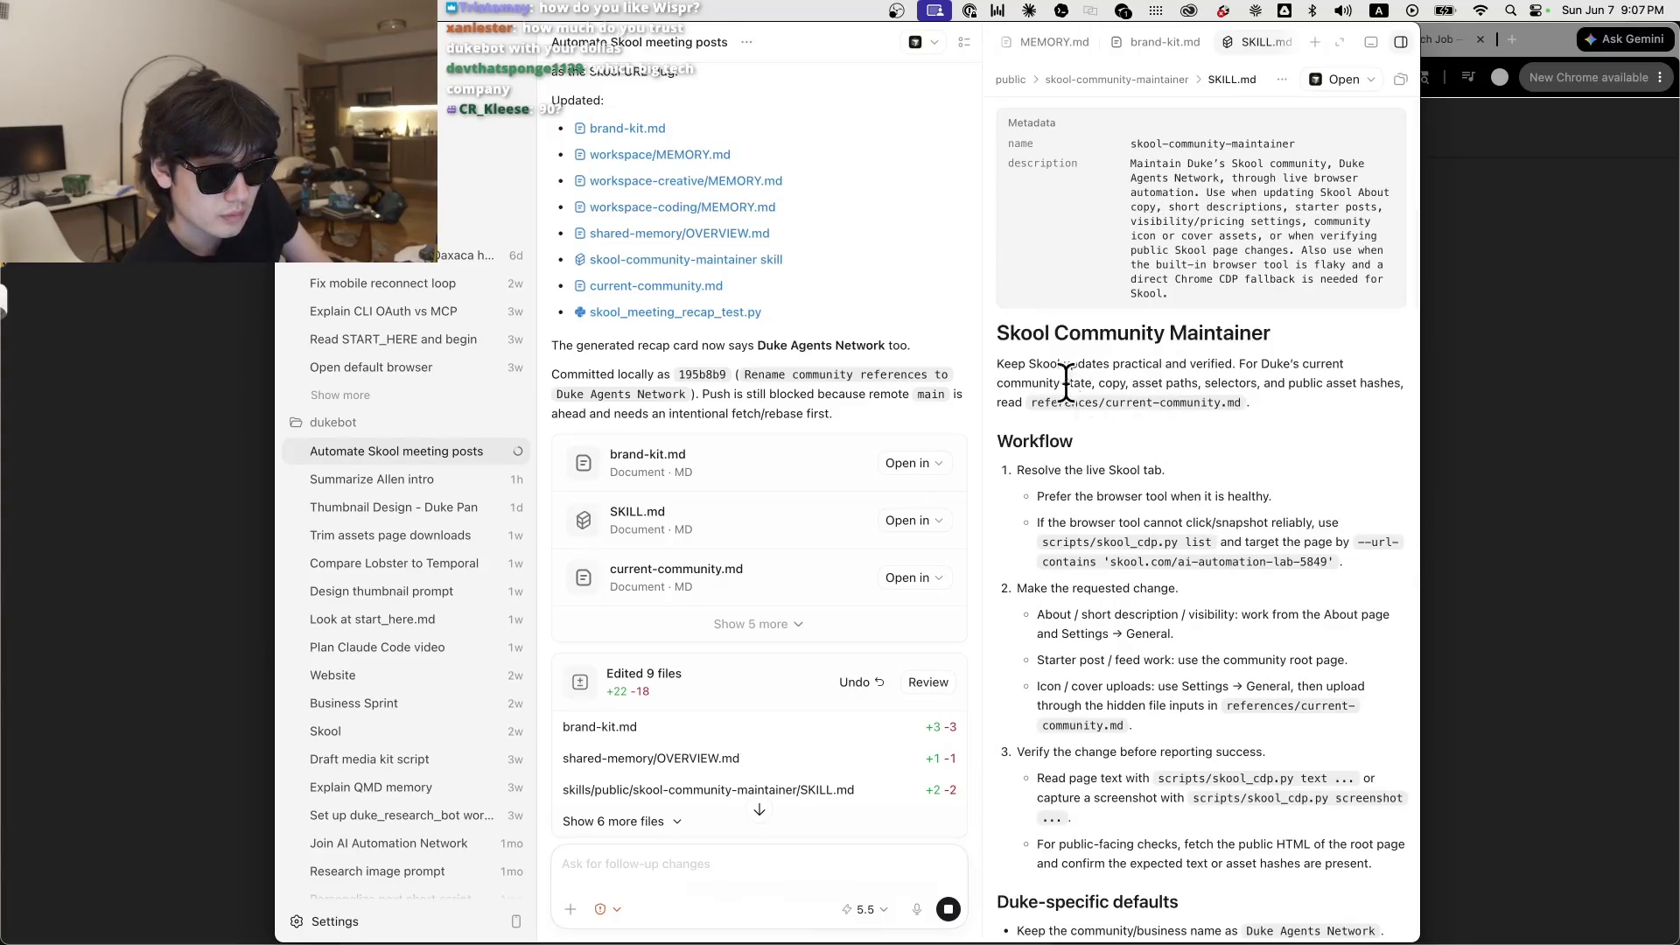
{"action": "scroll", "coordinate": [1241, 478], "scroll_direction": "down", "scroll_amount": 2}
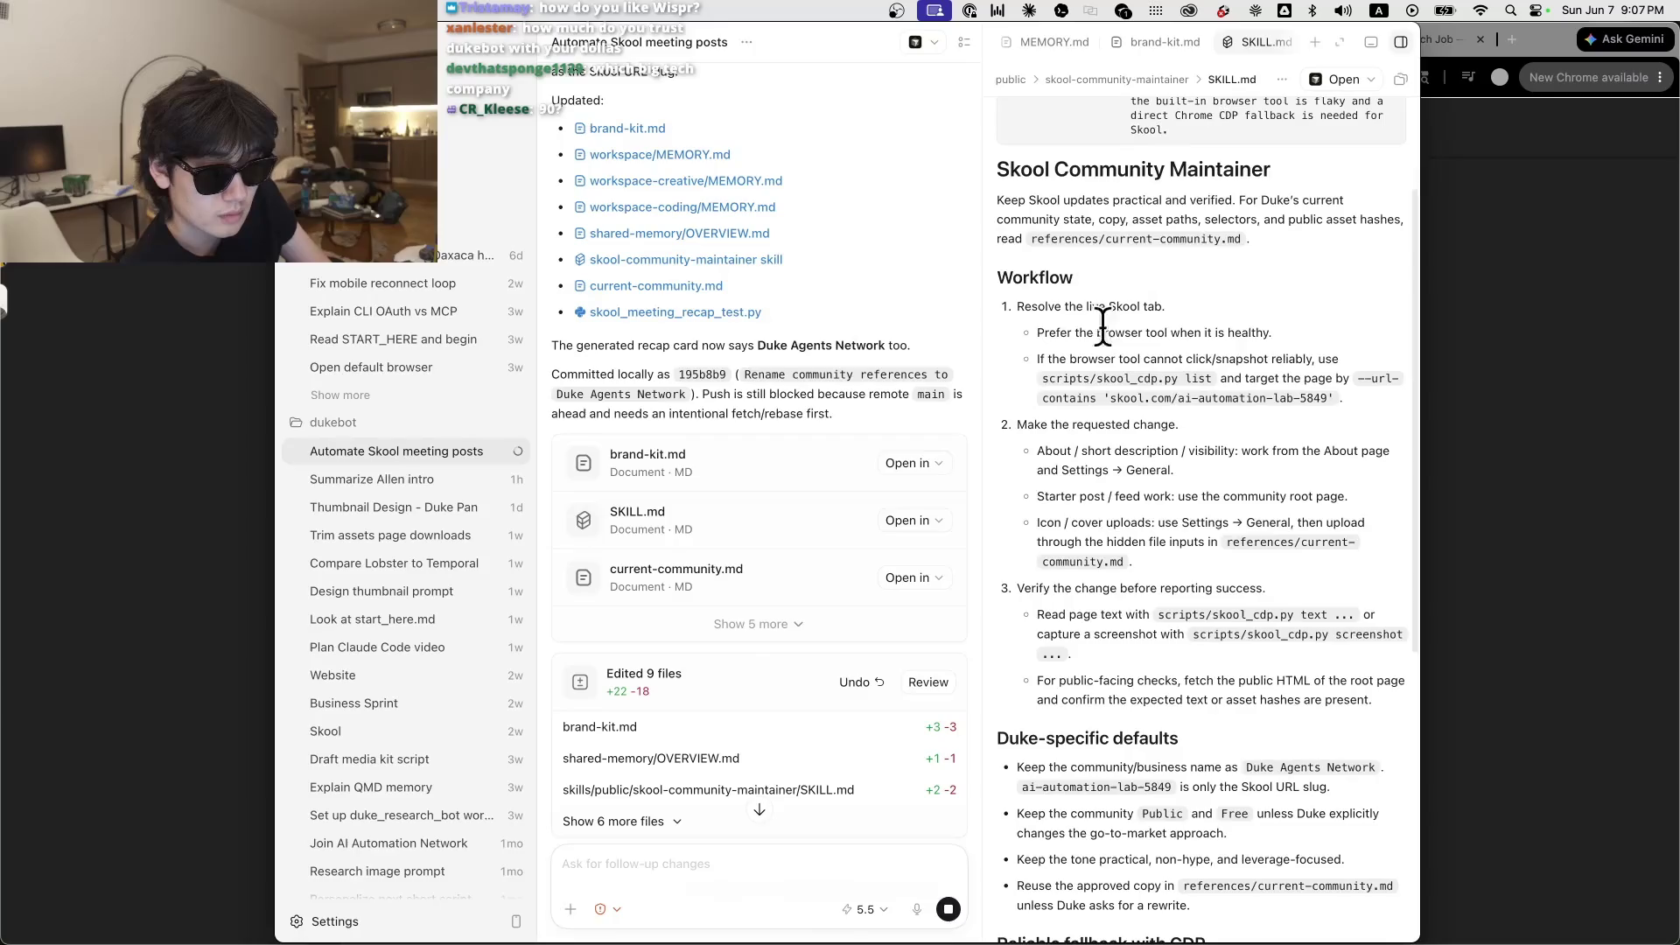
{"action": "scroll", "coordinate": [1227, 525], "scroll_direction": "down", "scroll_amount": 6}
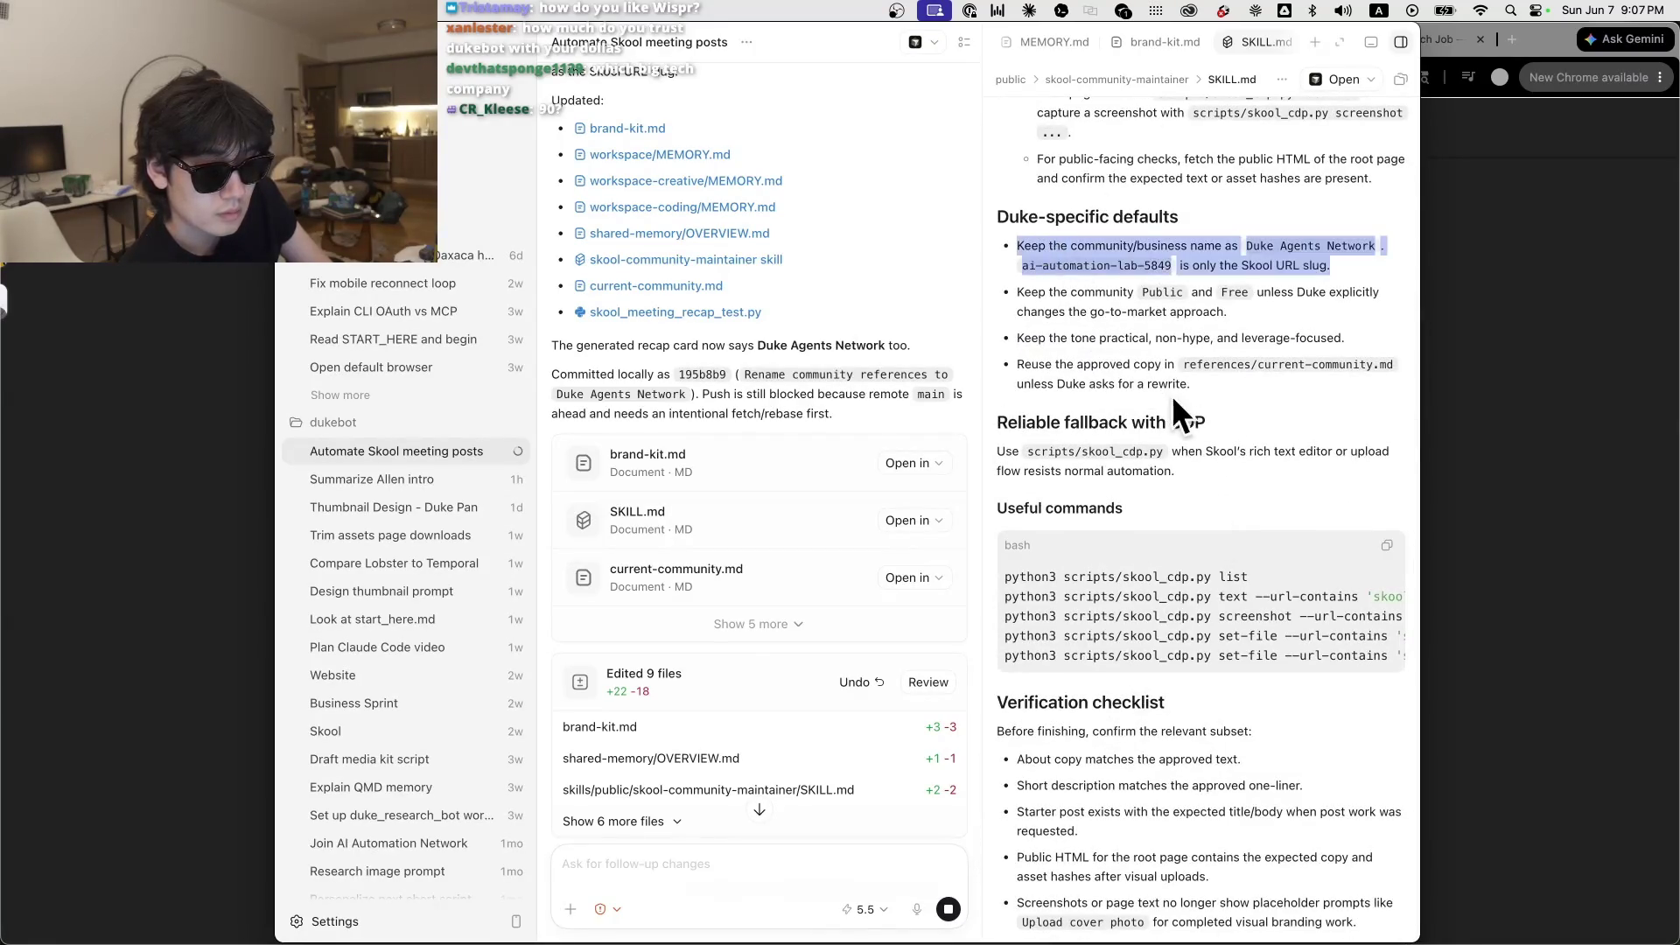
{"action": "left_click_drag", "start_coordinate": [1076, 420], "coordinate": [1170, 574]}
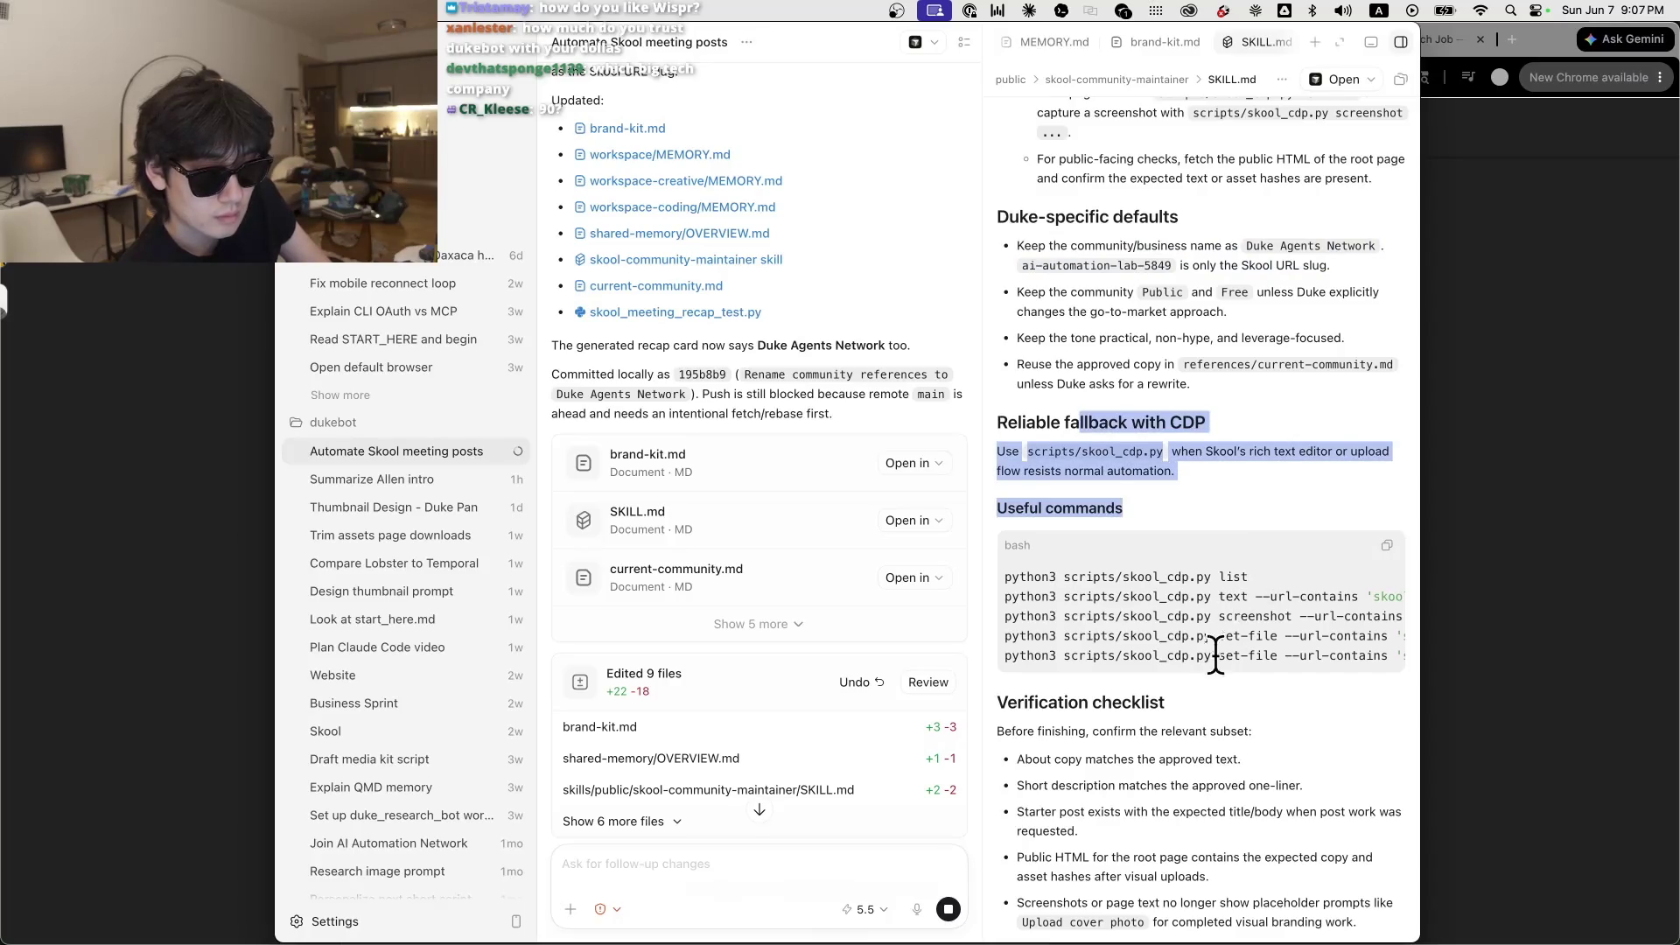
Step: Review the updated current-community.md, highlighting its Canonical URLs lines
{"action": "left_click", "coordinate": [688, 567]}
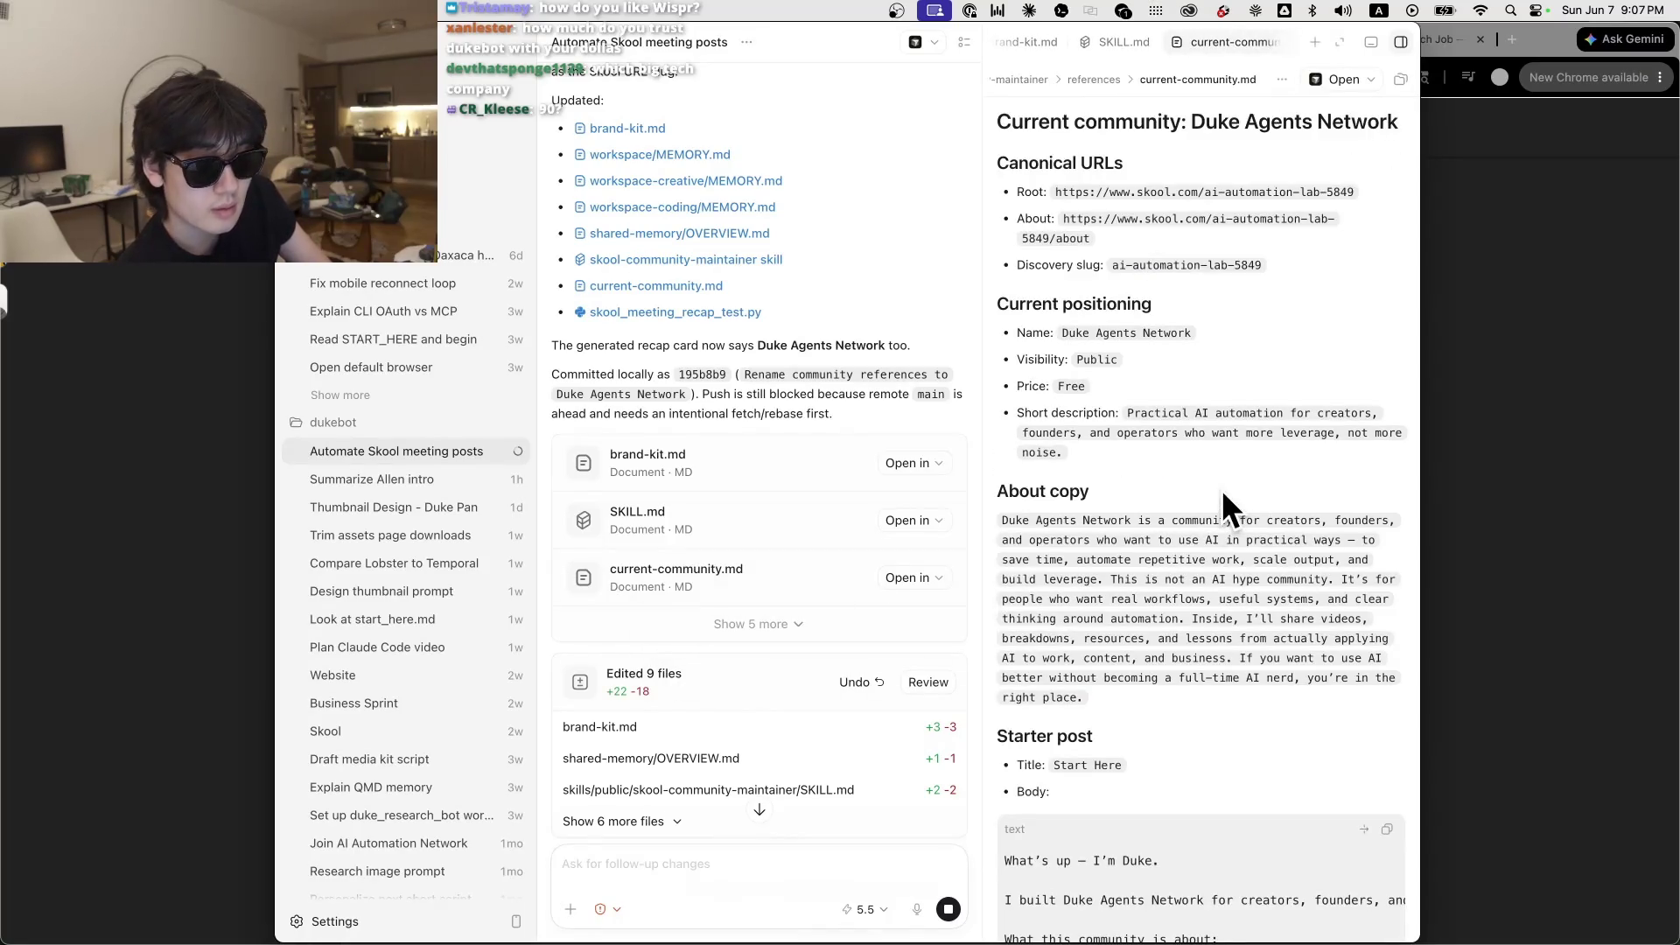
{"action": "mouse_move", "coordinate": [1209, 267]}
{"action": "left_mouse_down"}
{"action": "mouse_move", "coordinate": [1073, 371]}
{"action": "mouse_move", "coordinate": [1215, 589]}
{"action": "left_mouse_up"}
{"action": "scroll", "coordinate": [1214, 589], "scroll_direction": "down", "scroll_amount": 10}
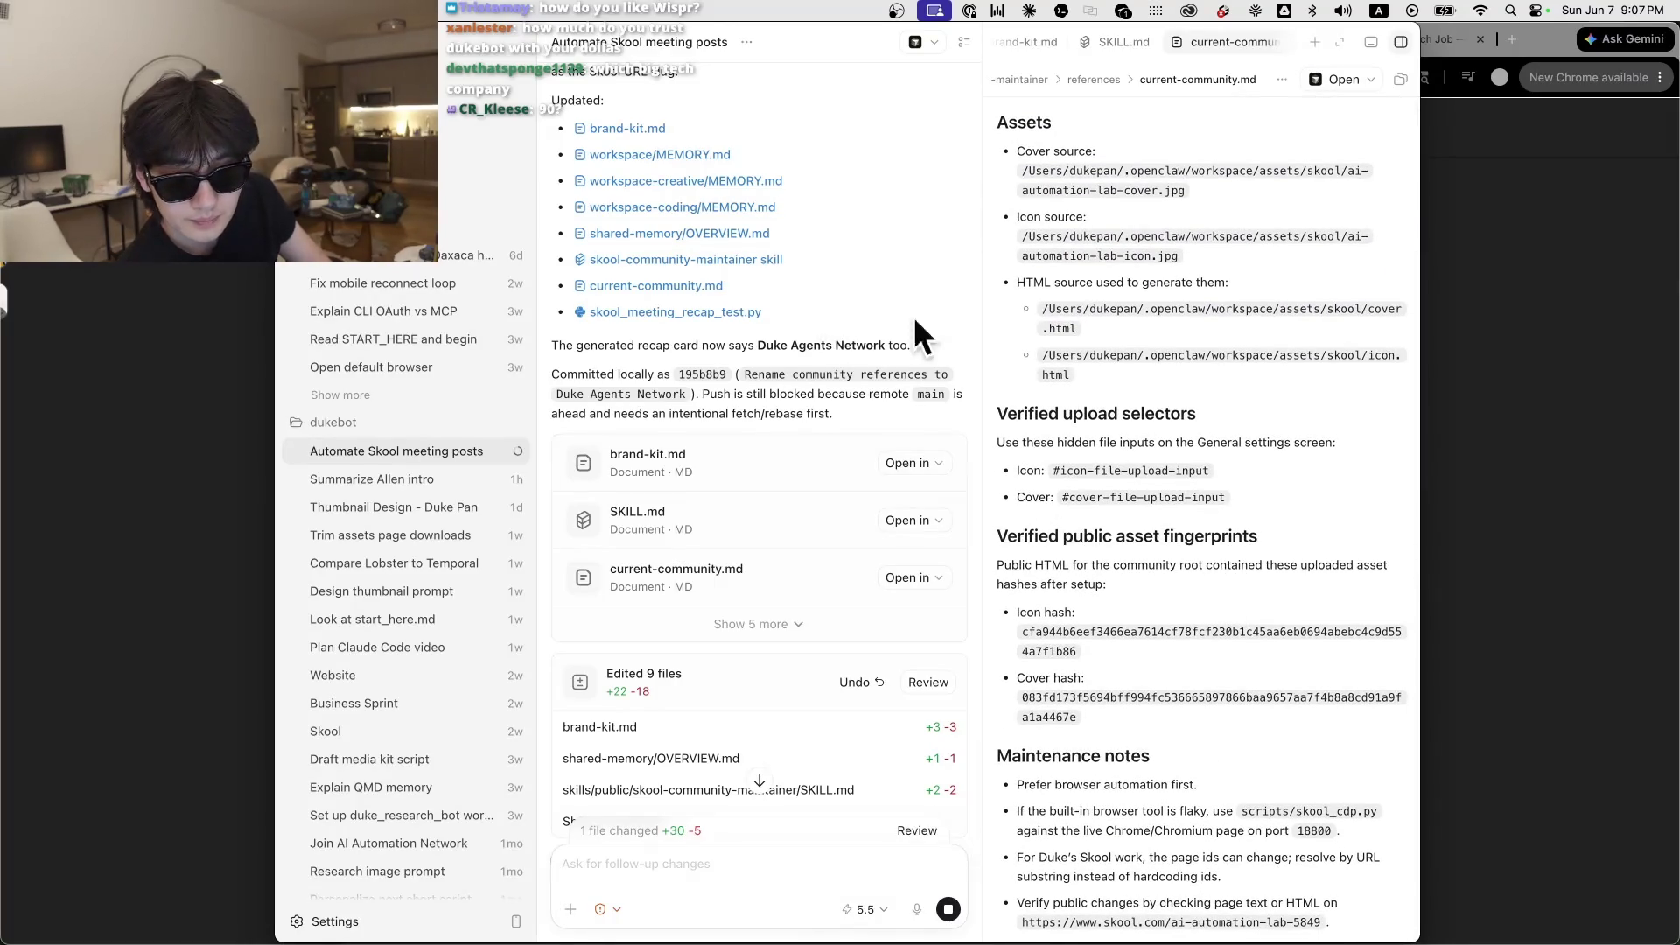
{"action": "scroll", "coordinate": [1178, 480], "scroll_direction": "up", "scroll_amount": 10}
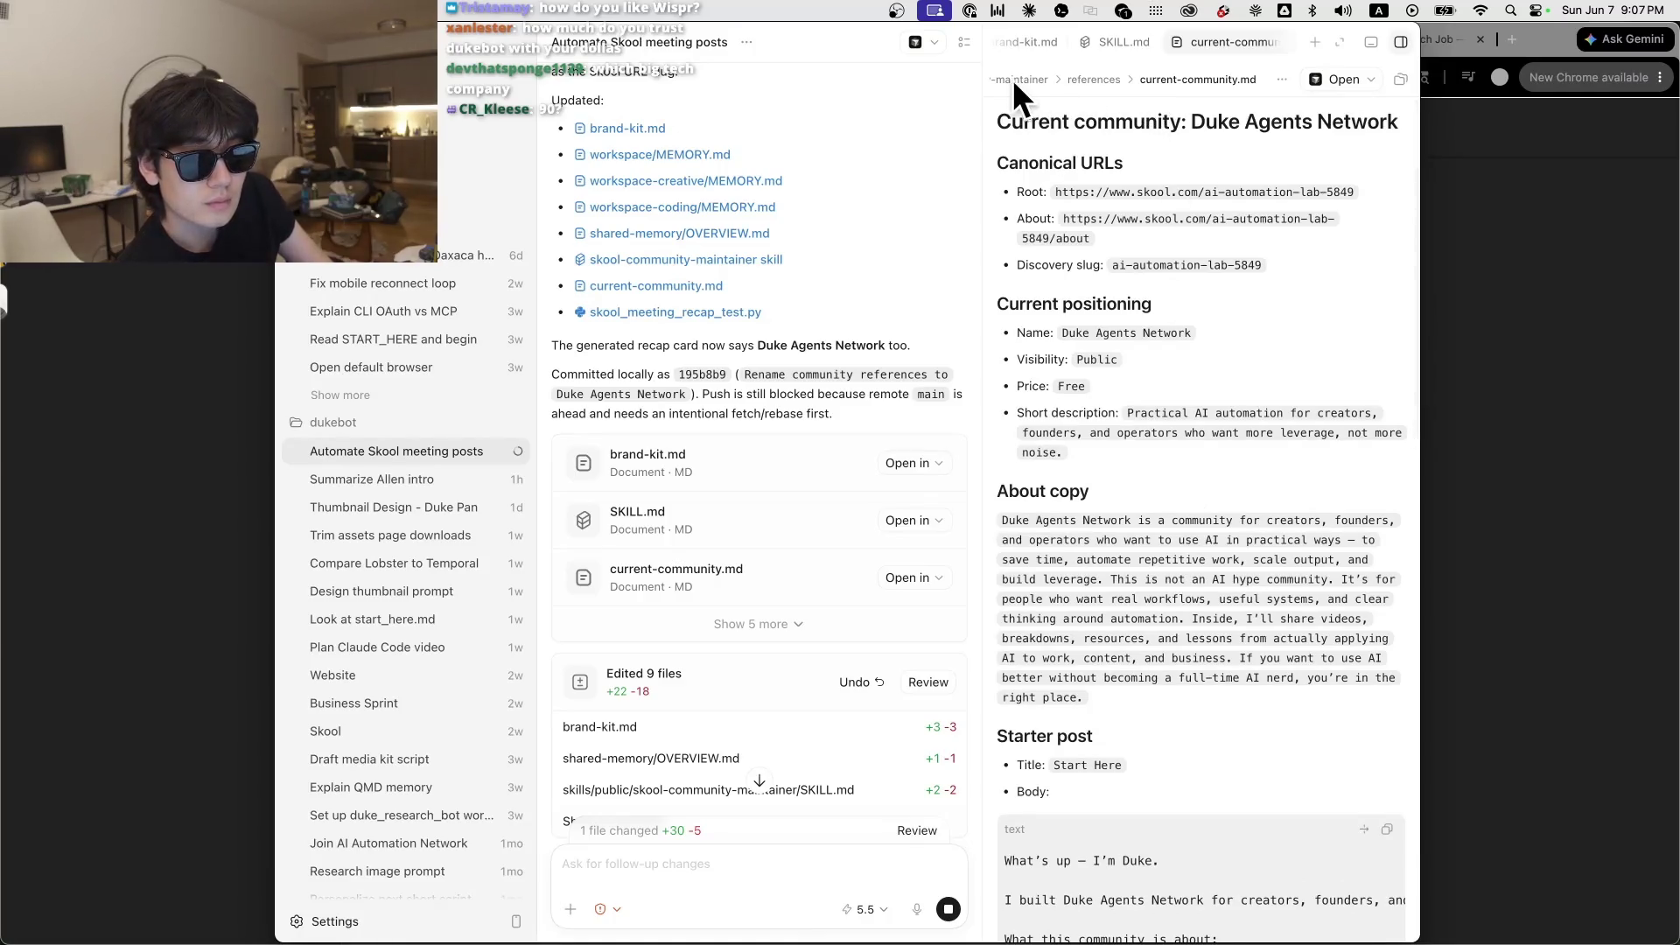
Step: Copy the current-community.md path into the follow-up box, then select it all and delete it
{"action": "left_click", "coordinate": [1282, 78]}
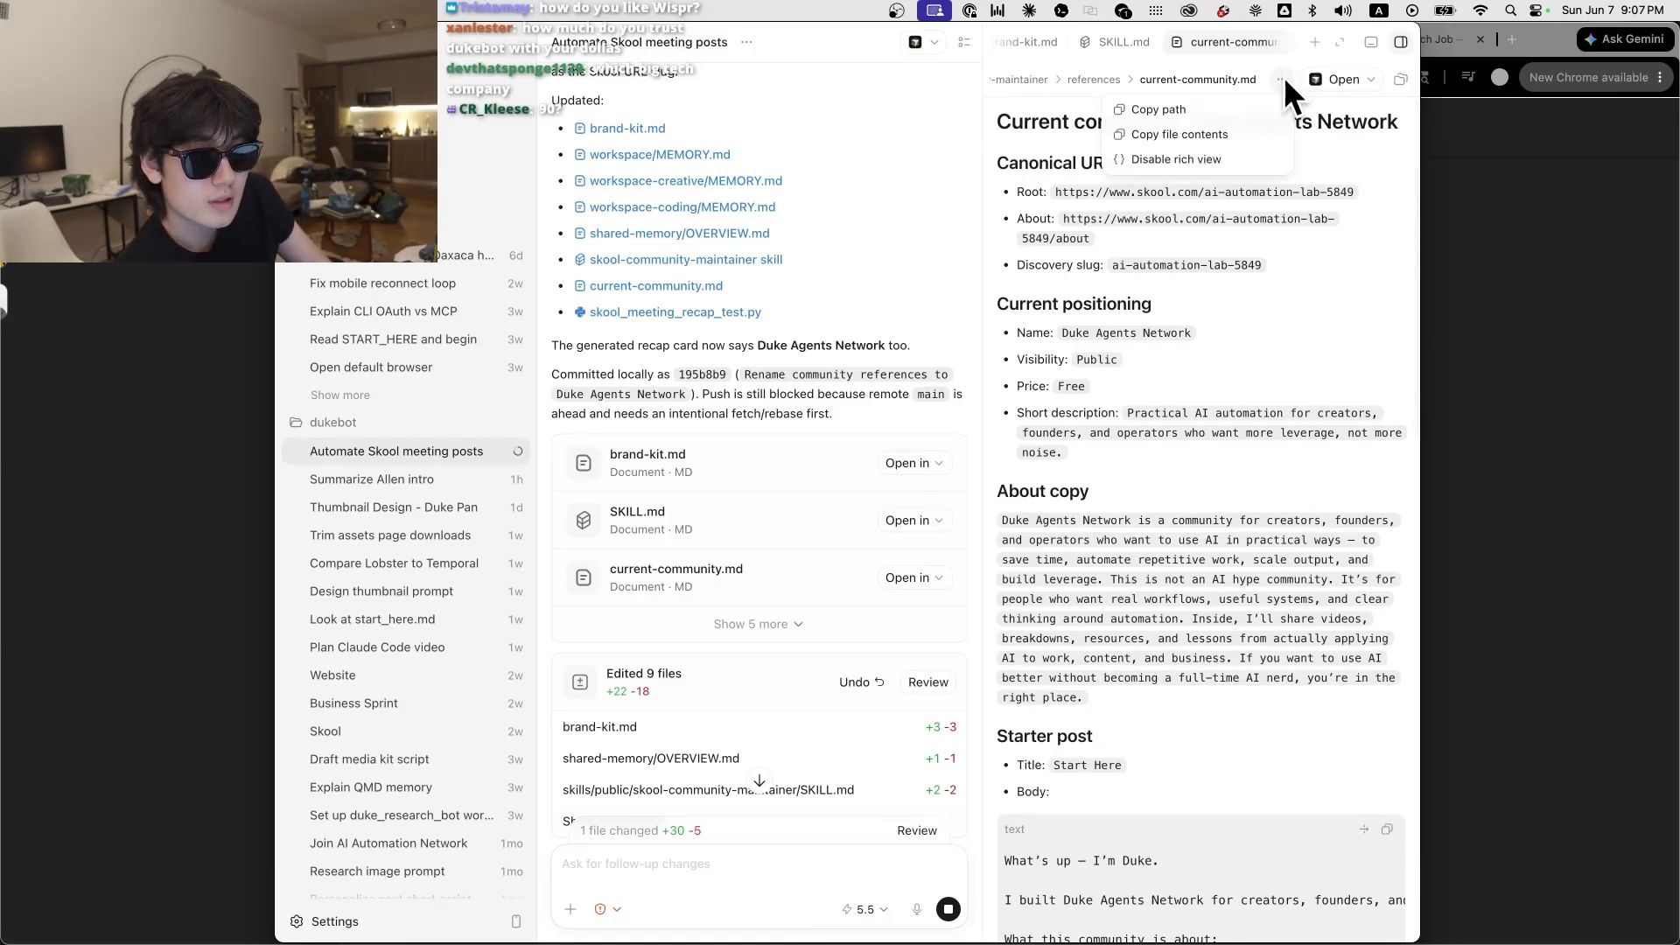
{"action": "left_click", "coordinate": [1179, 136]}
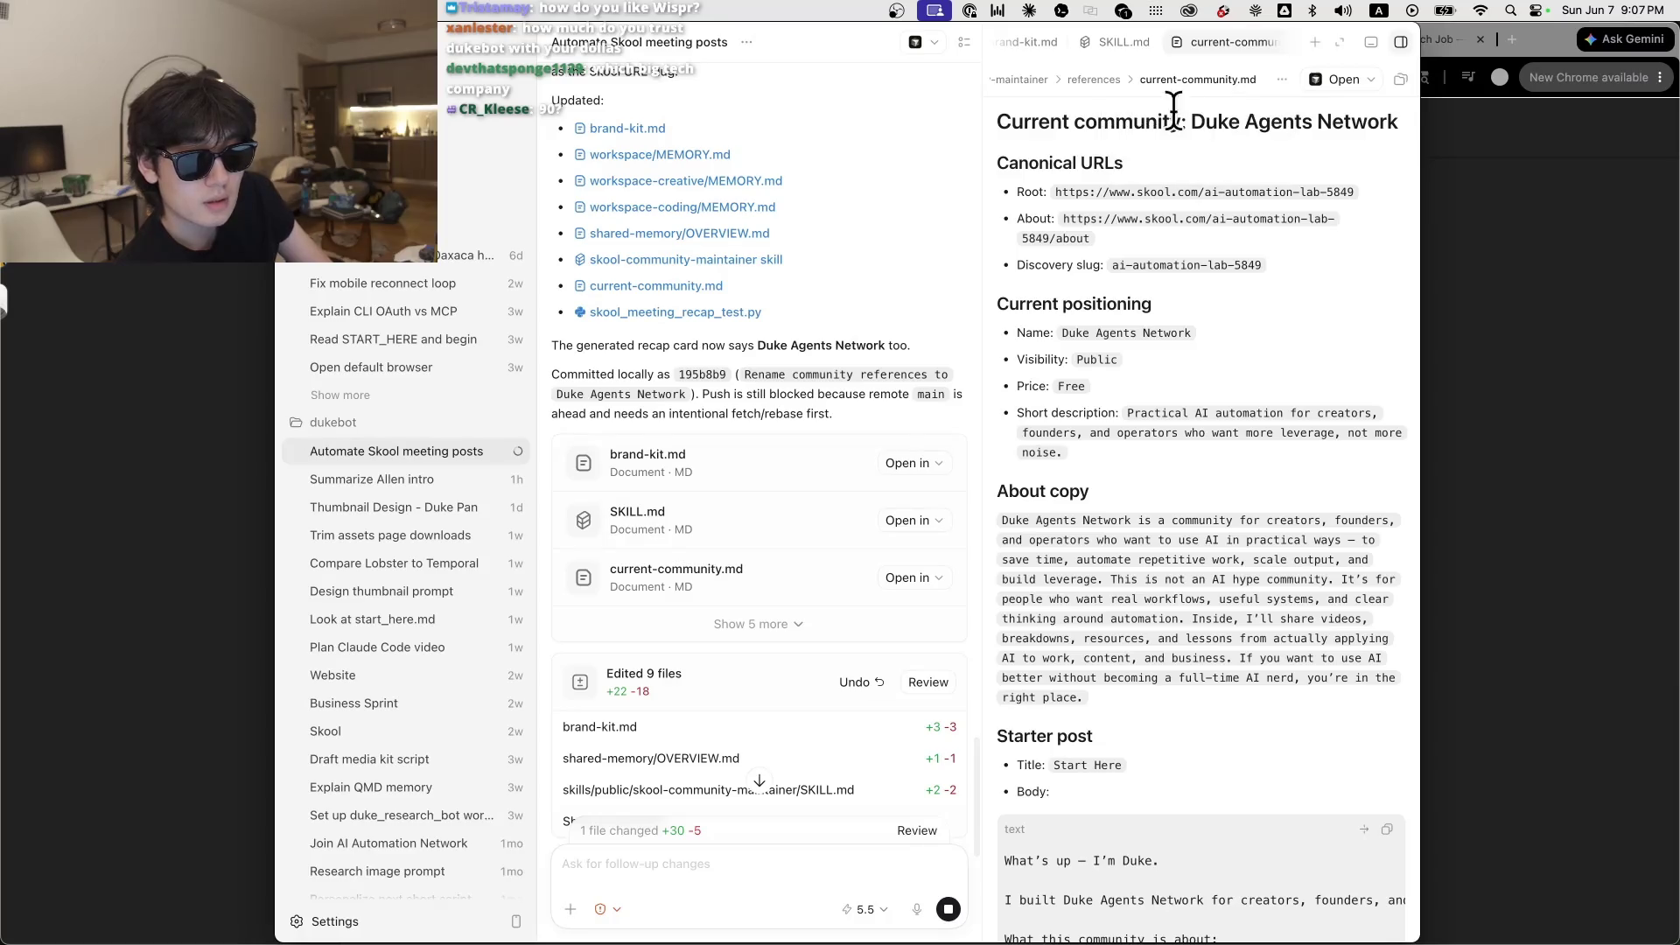
{"action": "left_click", "coordinate": [695, 880]}
{"action": "key", "text": "super+v"}
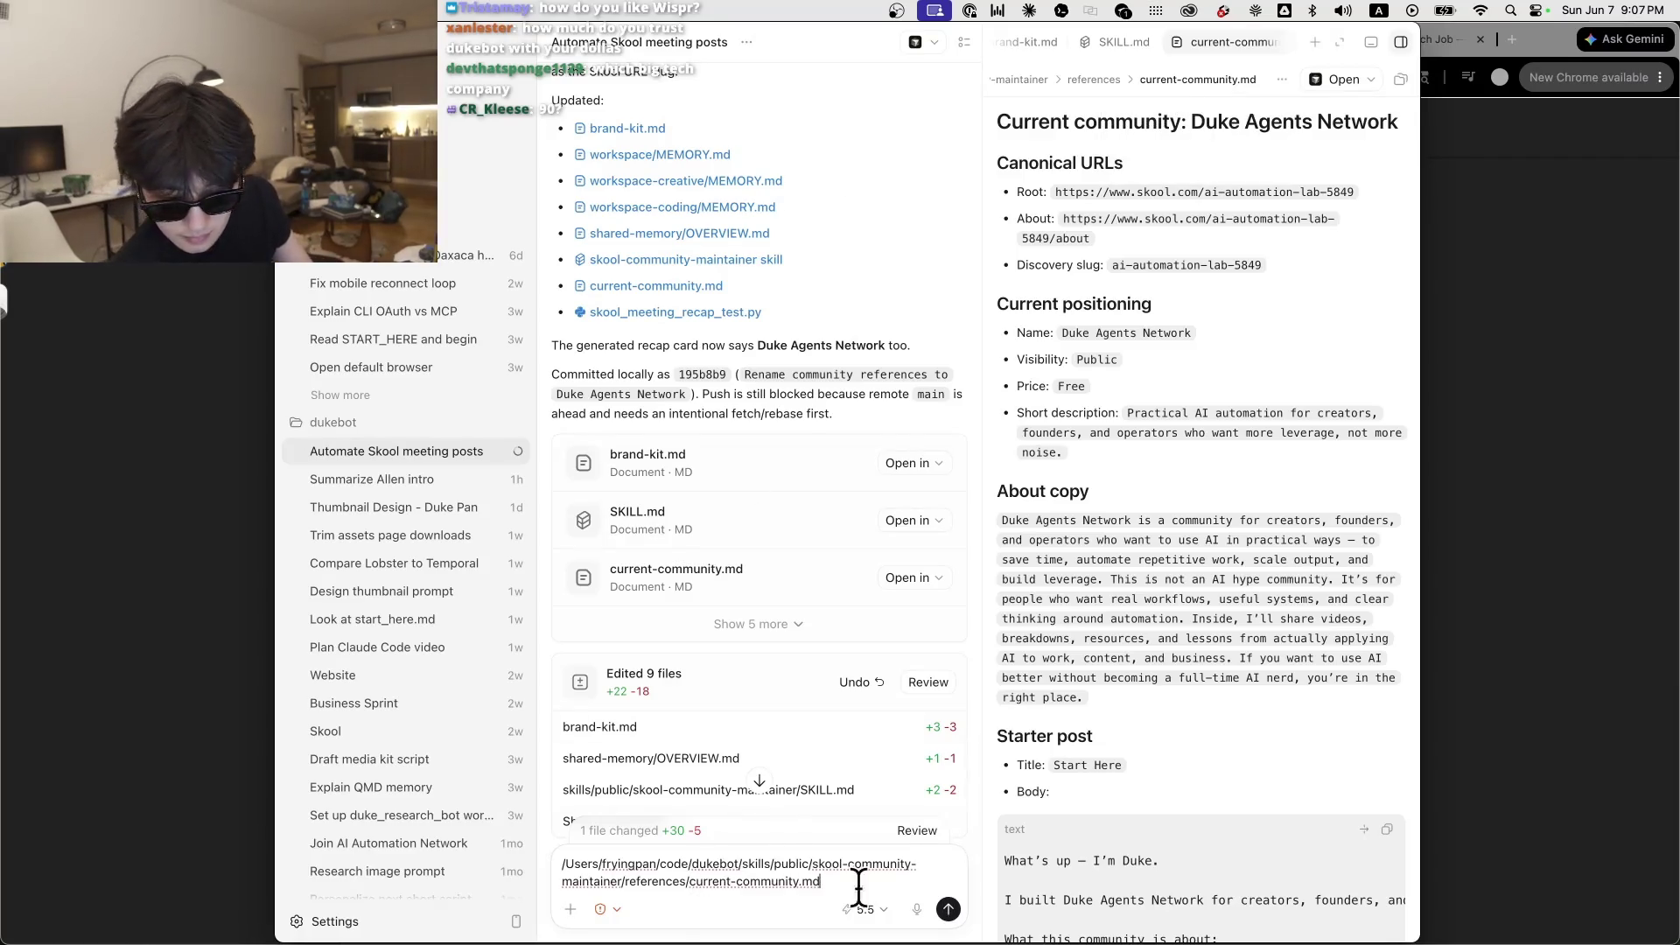
{"action": "left_click_drag", "start_coordinate": [741, 871], "coordinate": [772, 873]}
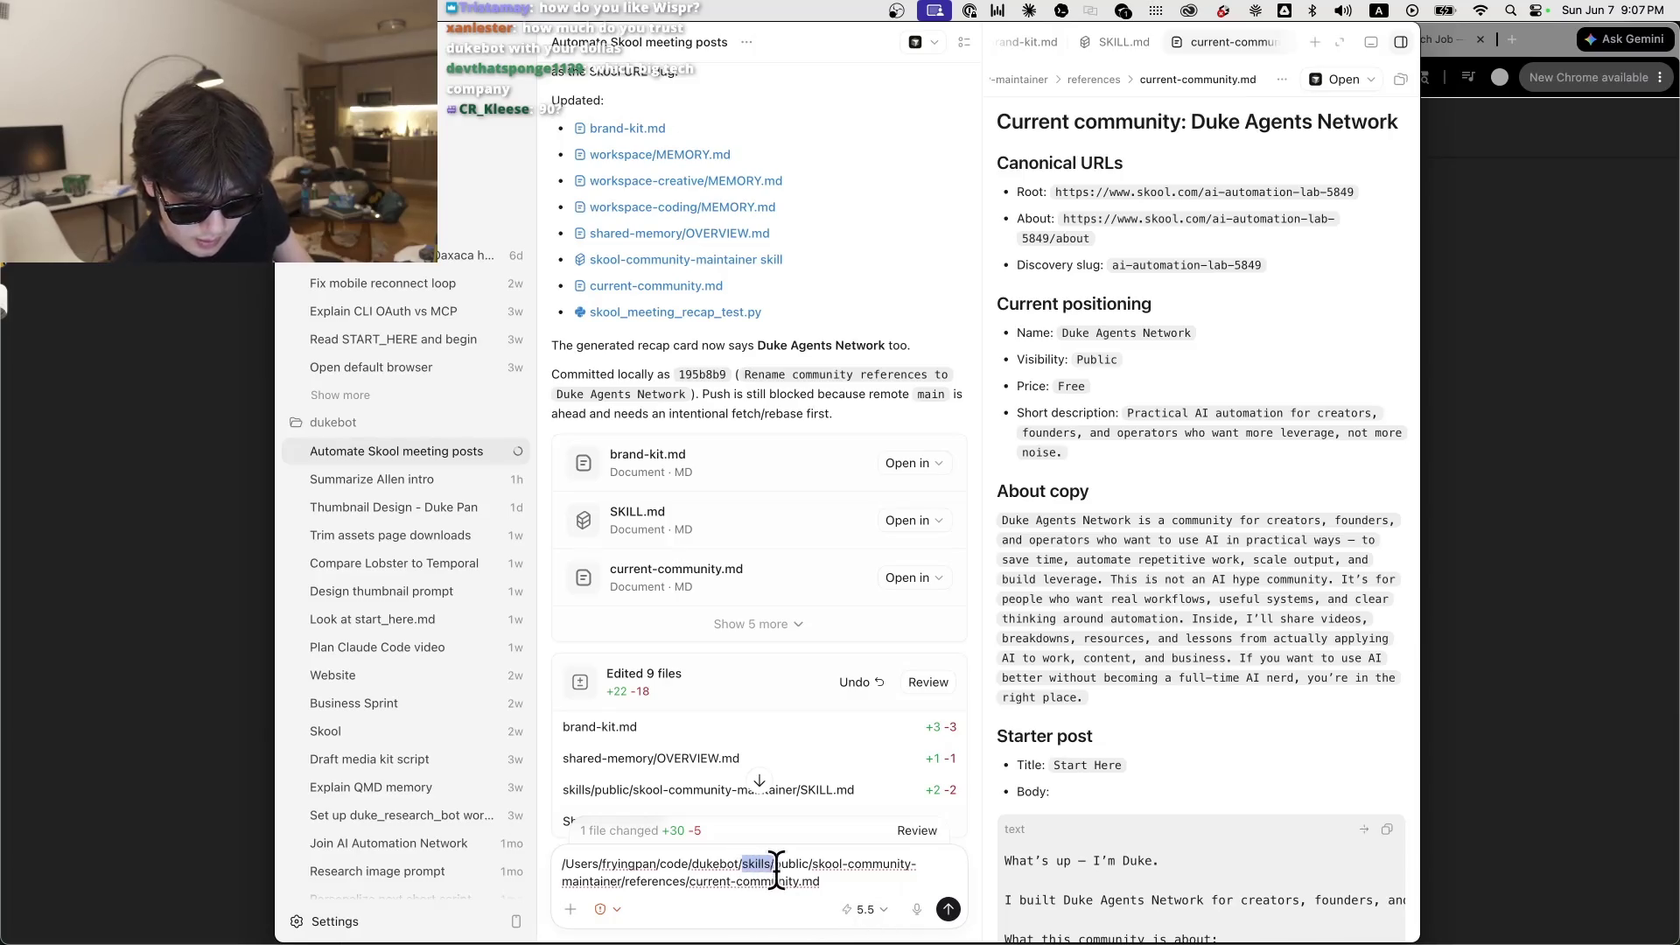
{"action": "key", "text": "super+a"}
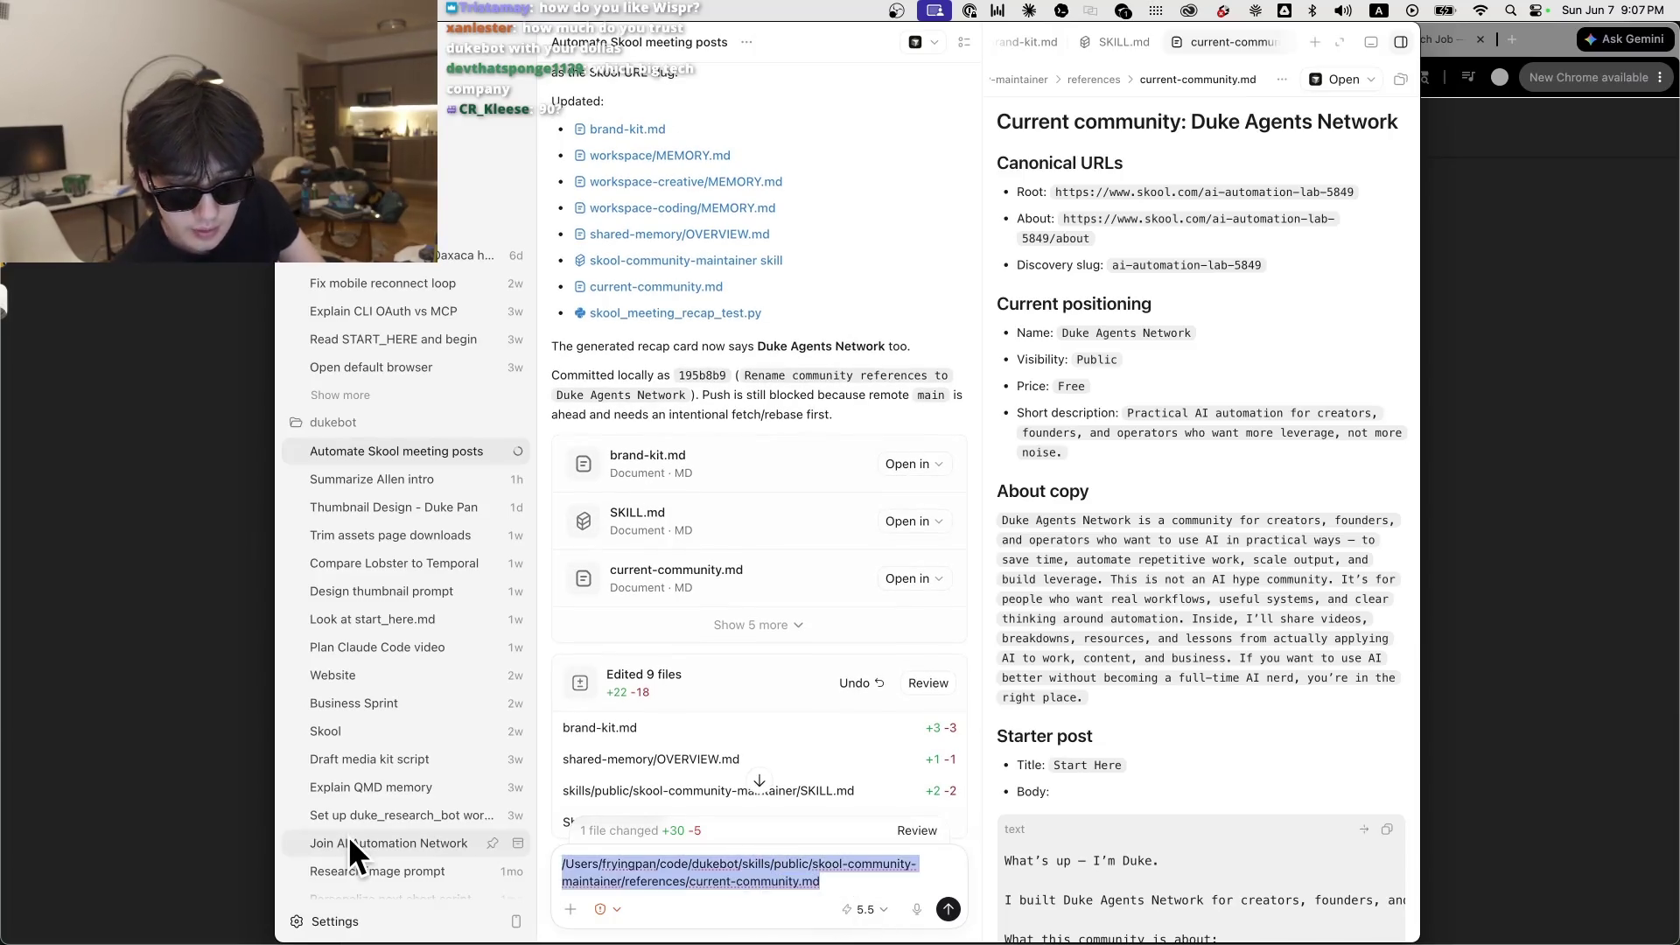
{"action": "key", "text": "BackSpace"}
{"action": "scroll", "coordinate": [706, 438], "scroll_direction": "down", "scroll_amount": 15}
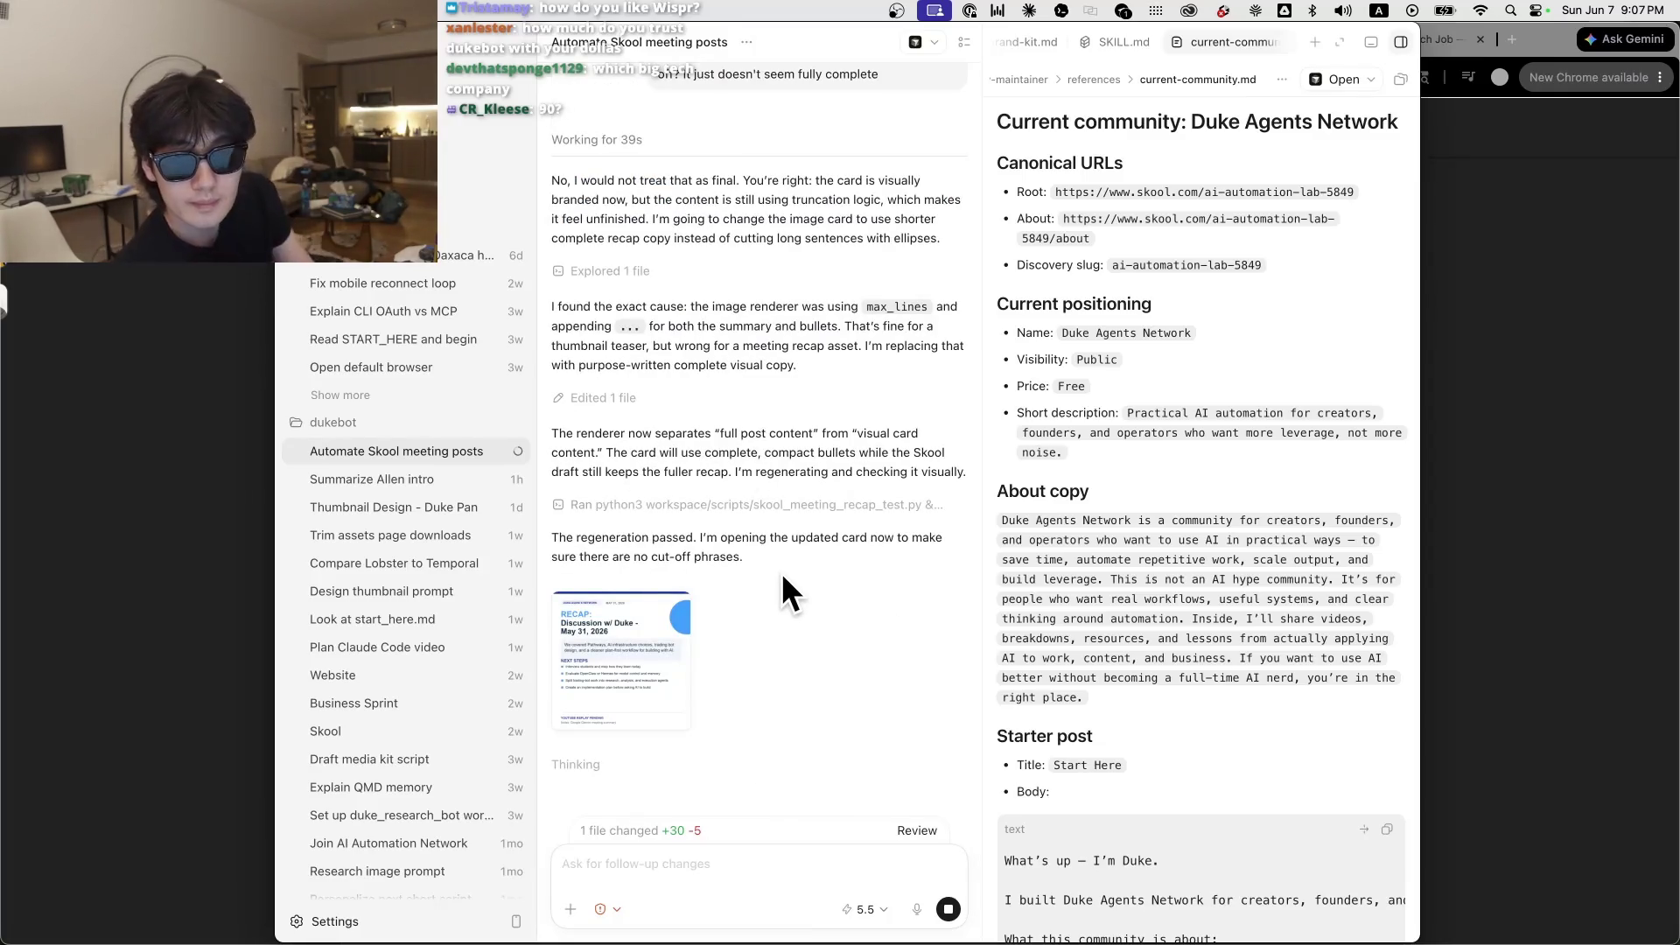
{"action": "triple_click", "coordinate": [768, 245]}
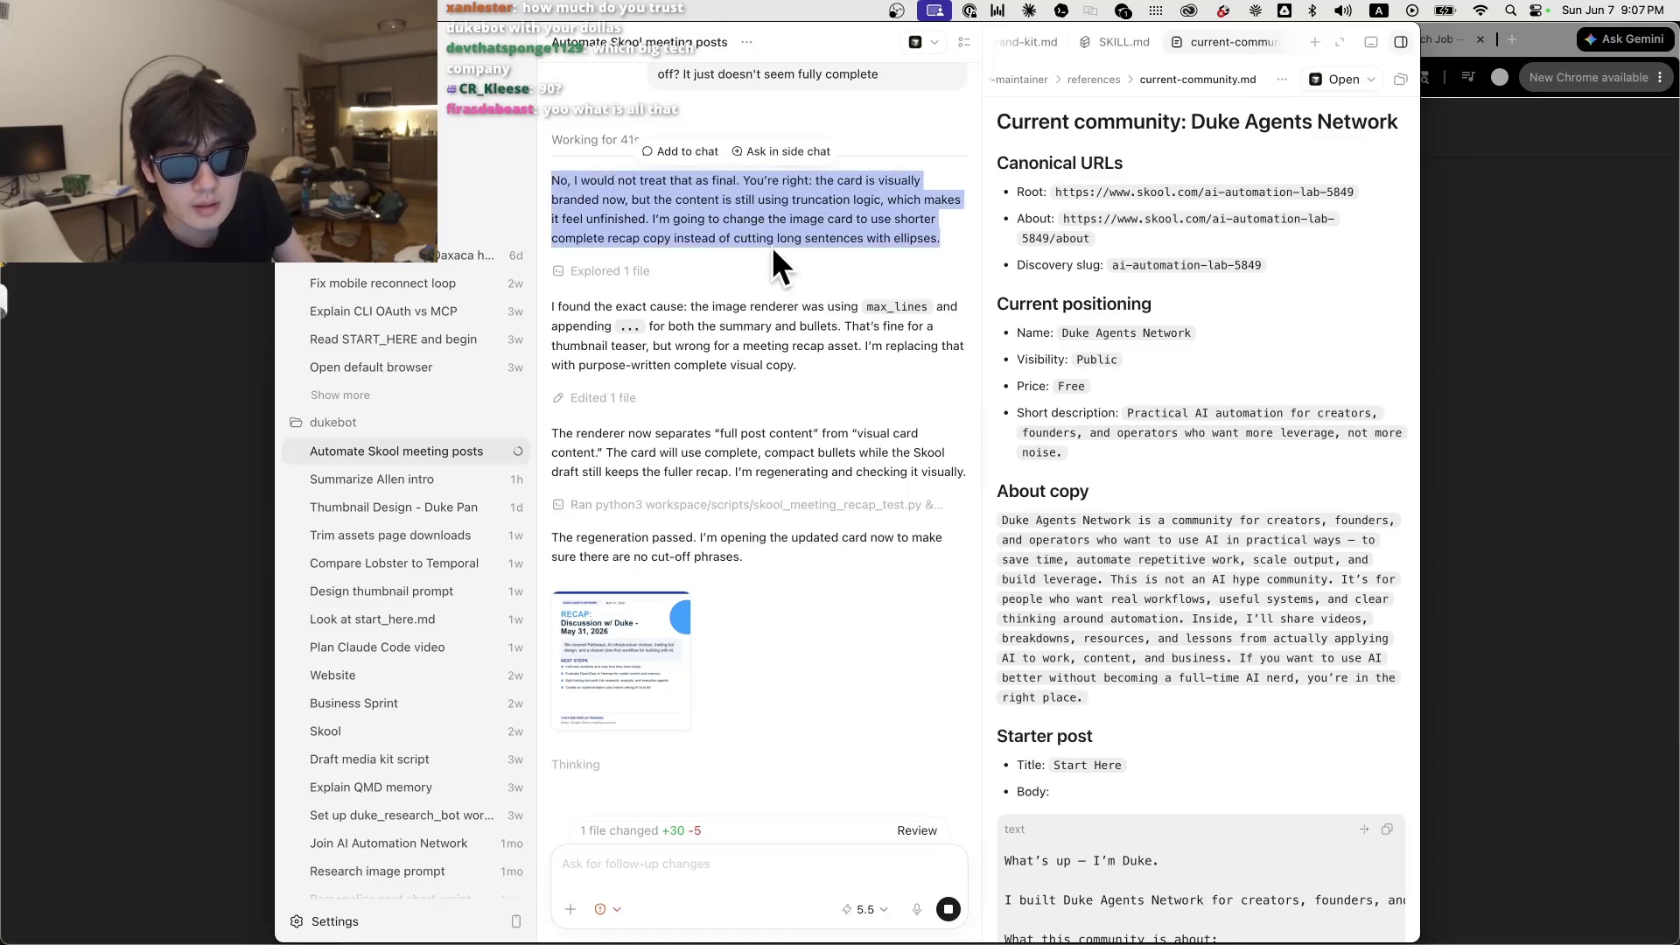
{"action": "left_click", "coordinate": [687, 669]}
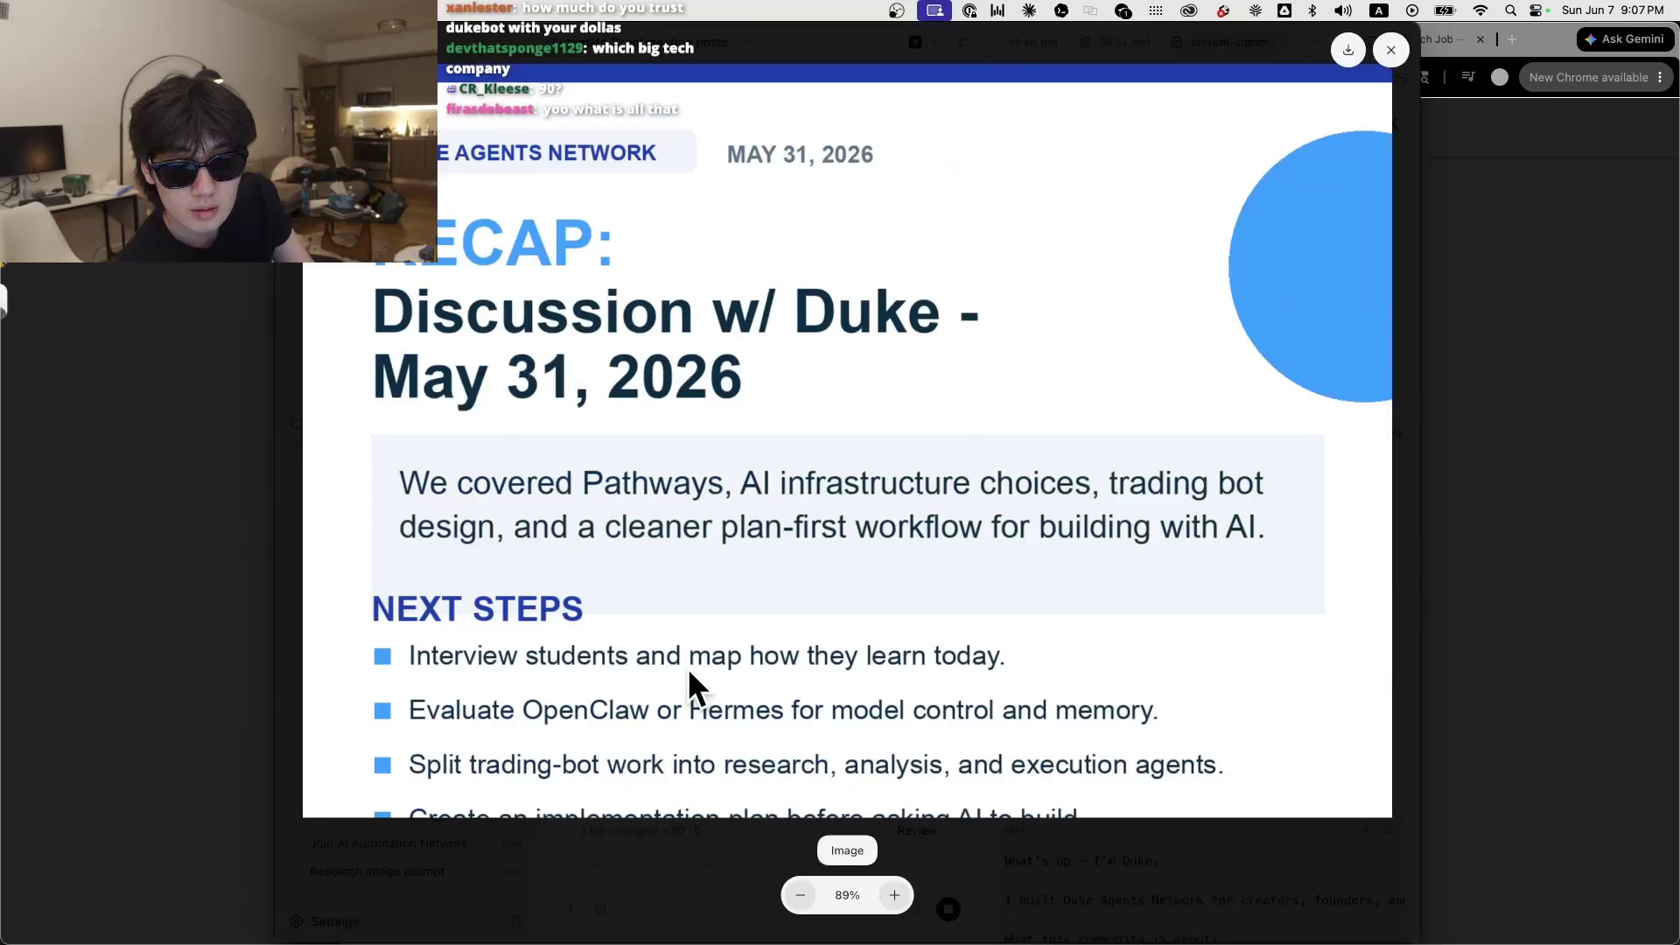
{"action": "left_click", "coordinate": [814, 889]}
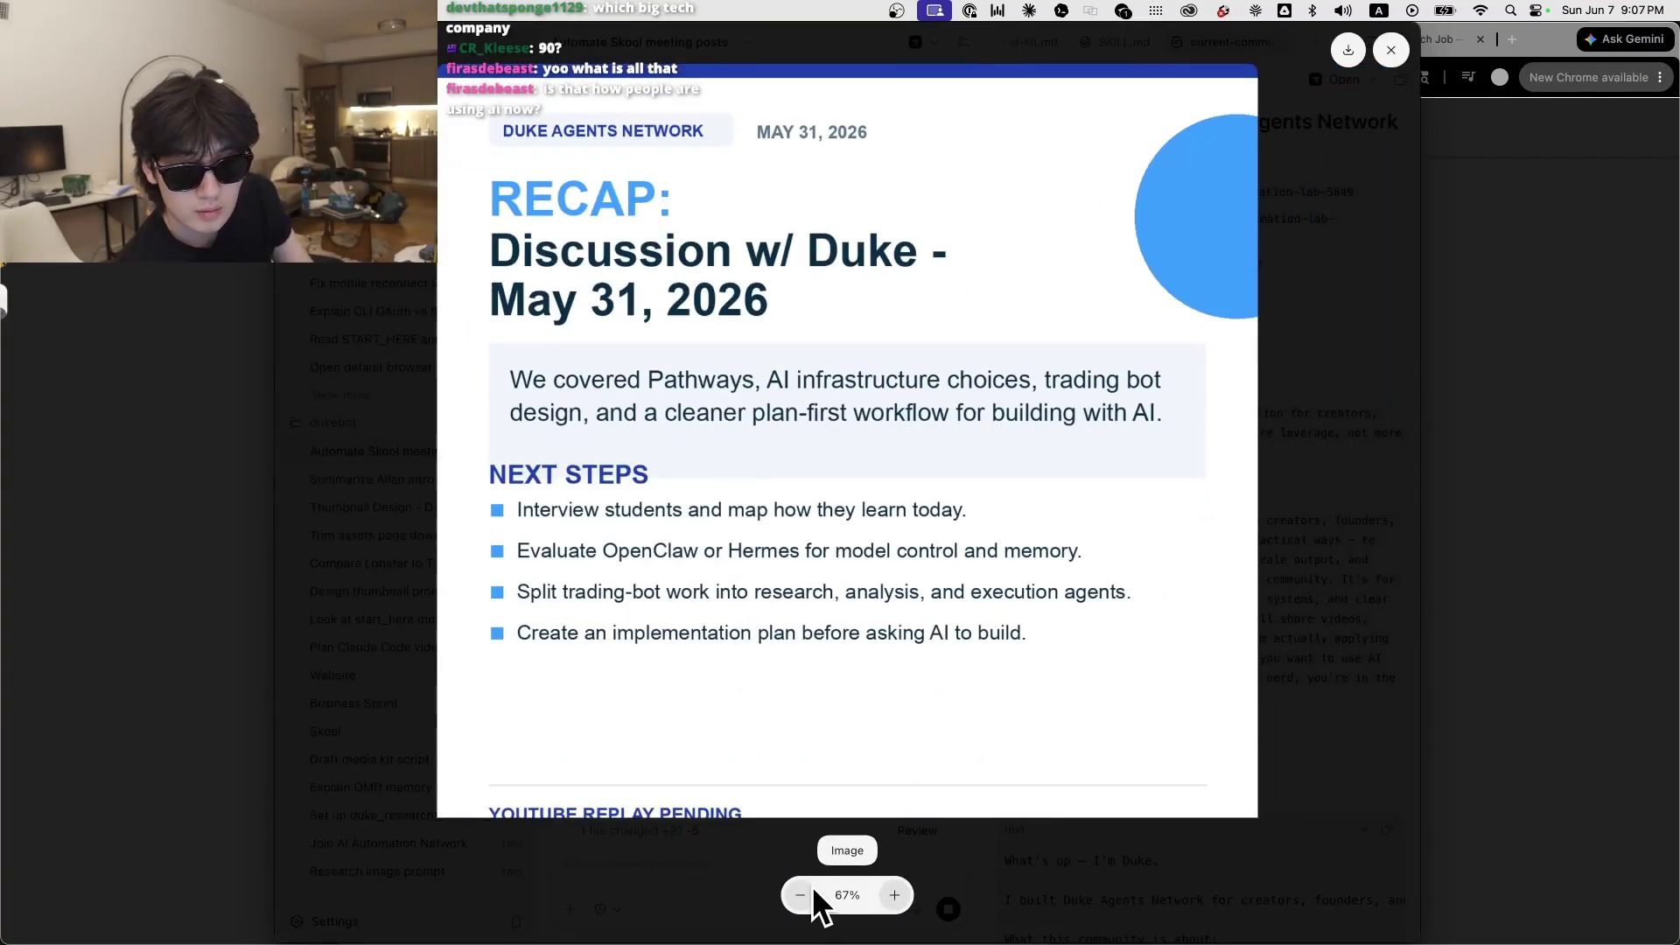
{"action": "left_click", "coordinate": [813, 889]}
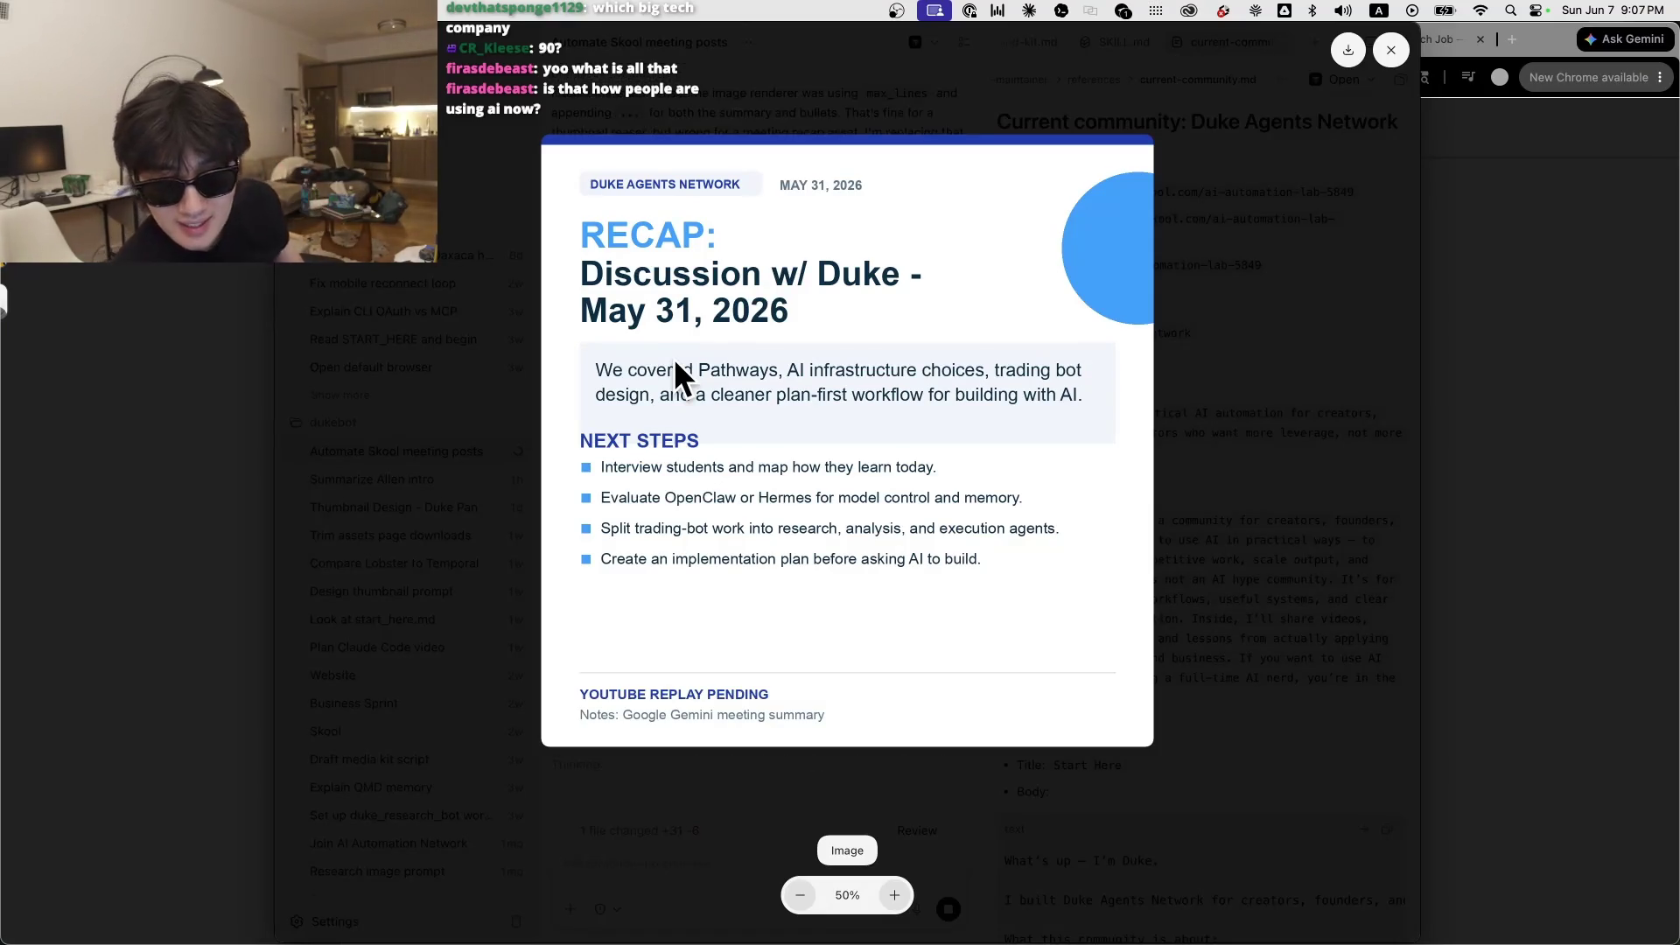
{"action": "mouse_move", "coordinate": [597, 443]}
{"action": "left_mouse_down"}
{"action": "mouse_move", "coordinate": [721, 429]}
{"action": "mouse_move", "coordinate": [634, 444]}
{"action": "mouse_move", "coordinate": [755, 406]}
{"action": "left_mouse_up"}
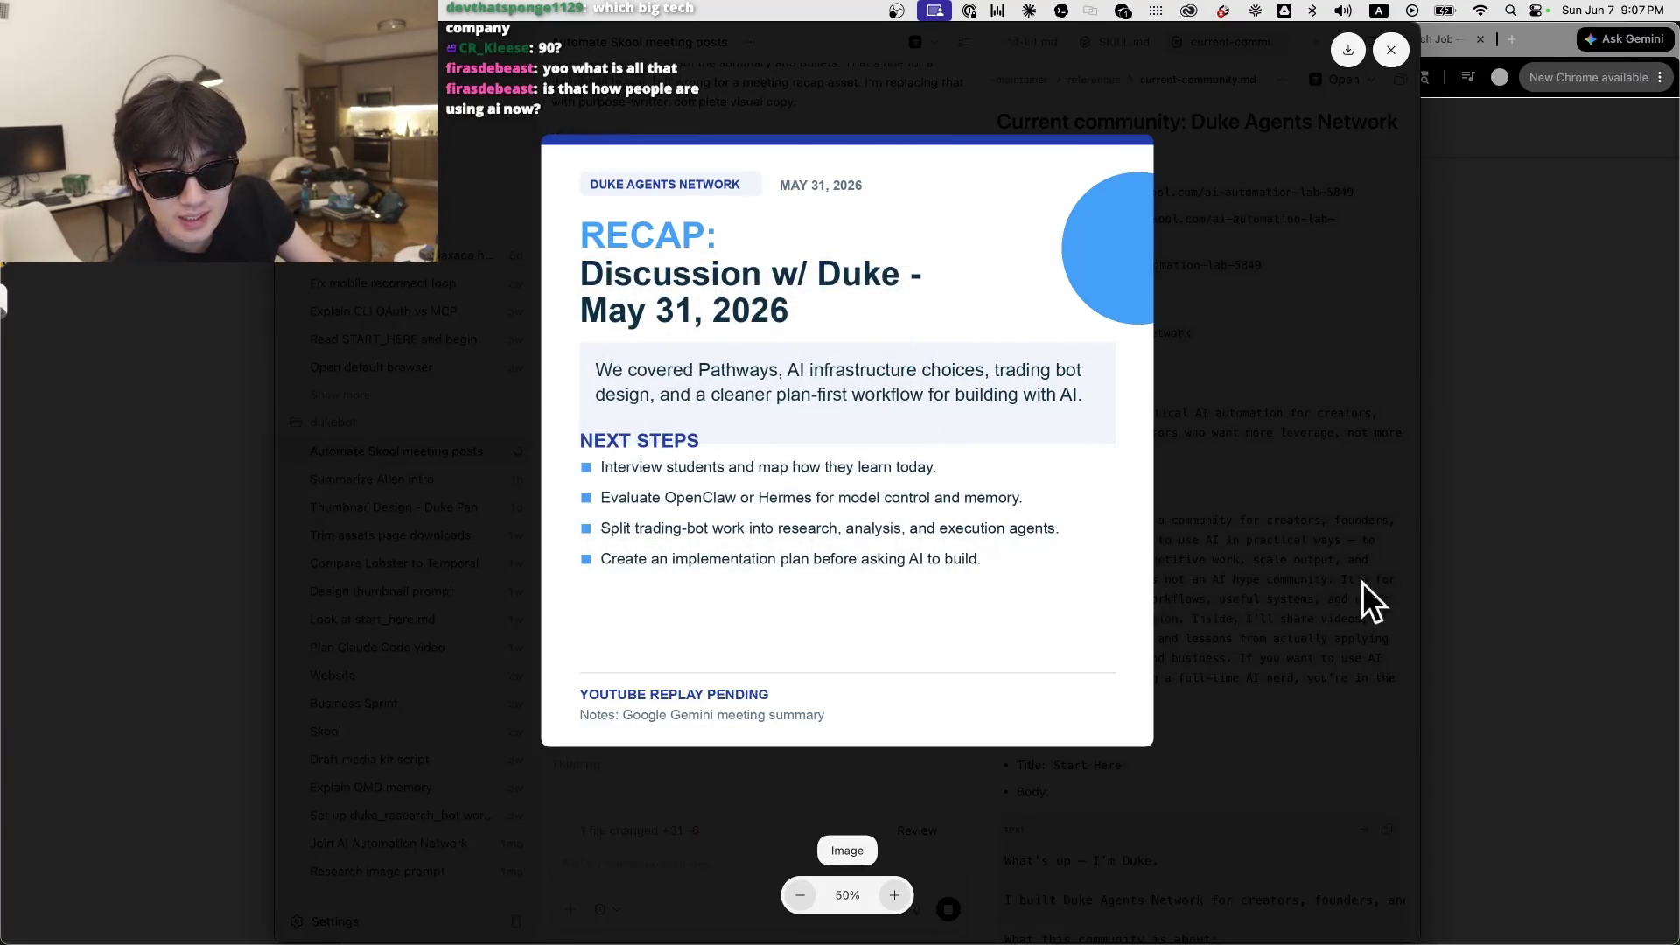
{"action": "left_click", "coordinate": [1298, 579]}
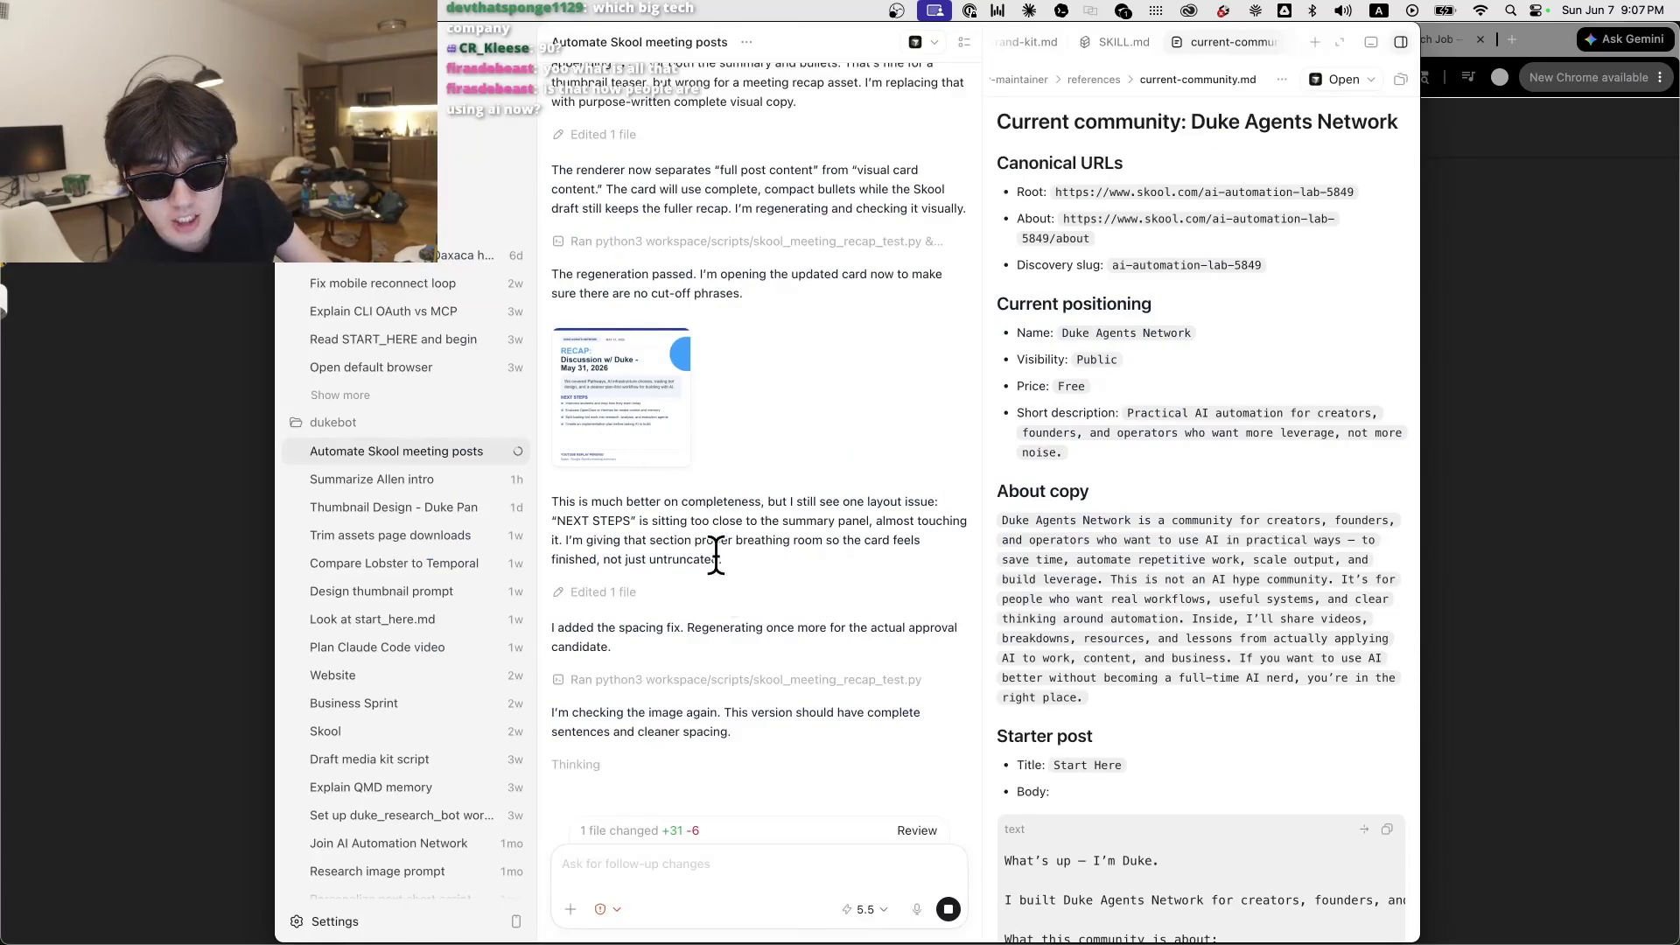
{"action": "left_click_drag", "start_coordinate": [715, 558], "coordinate": [627, 501]}
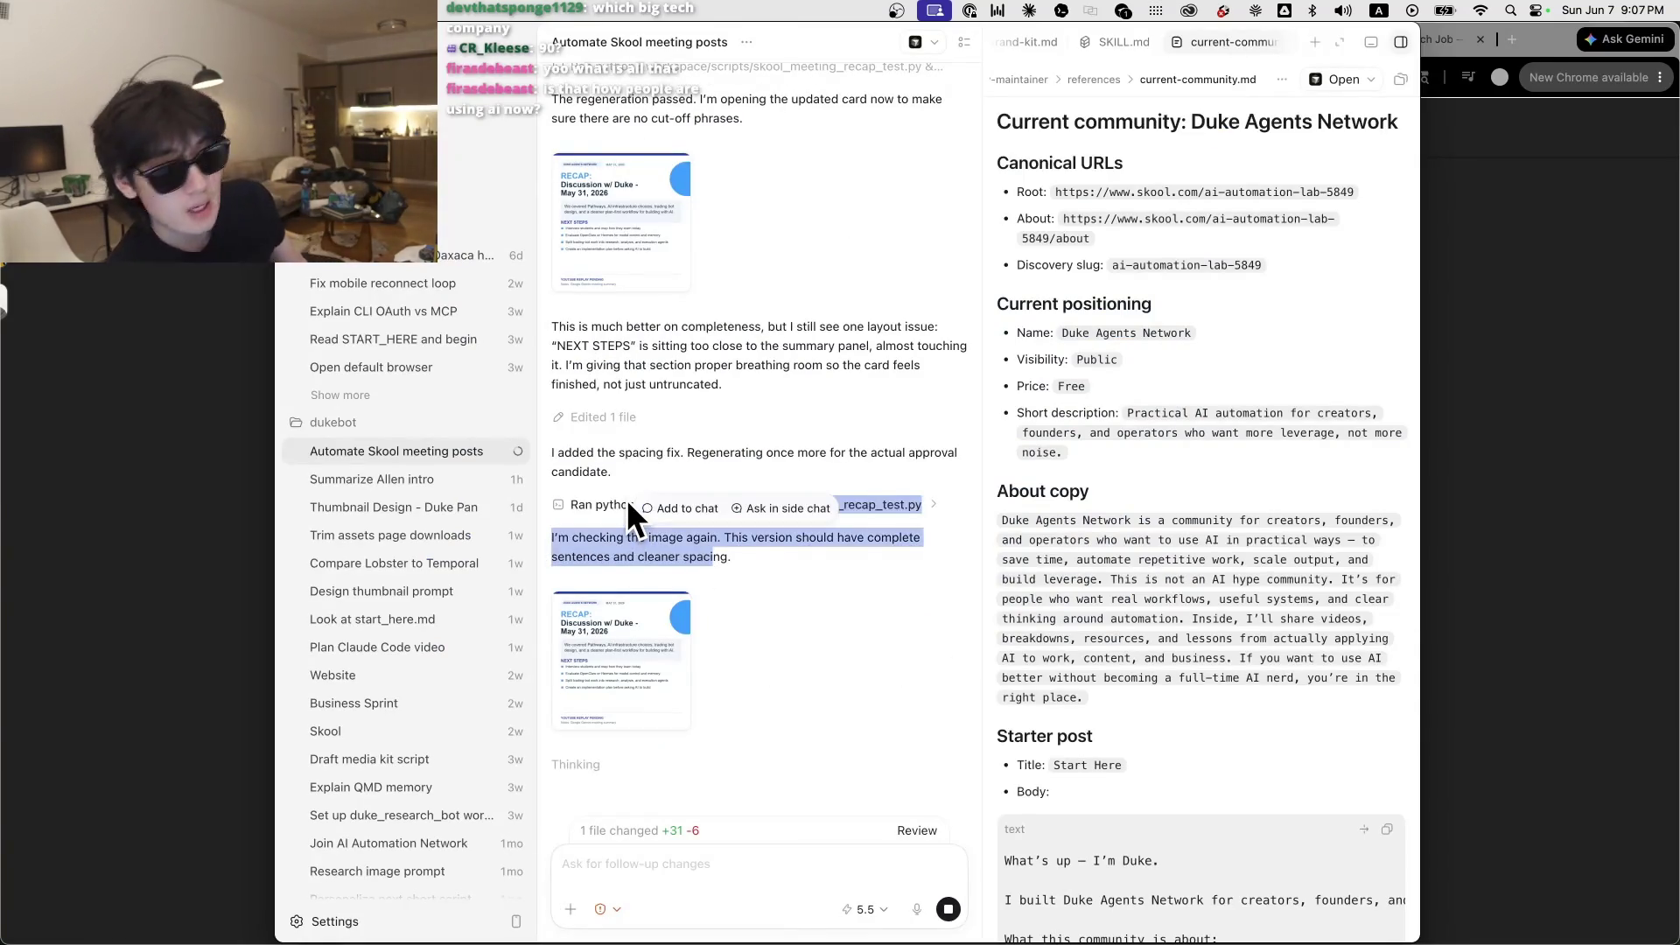
{"action": "left_click", "coordinate": [611, 391]}
{"action": "scroll", "coordinate": [667, 613], "scroll_direction": "up", "scroll_amount": 5}
{"action": "scroll", "coordinate": [744, 744], "scroll_direction": "down", "scroll_amount": 5}
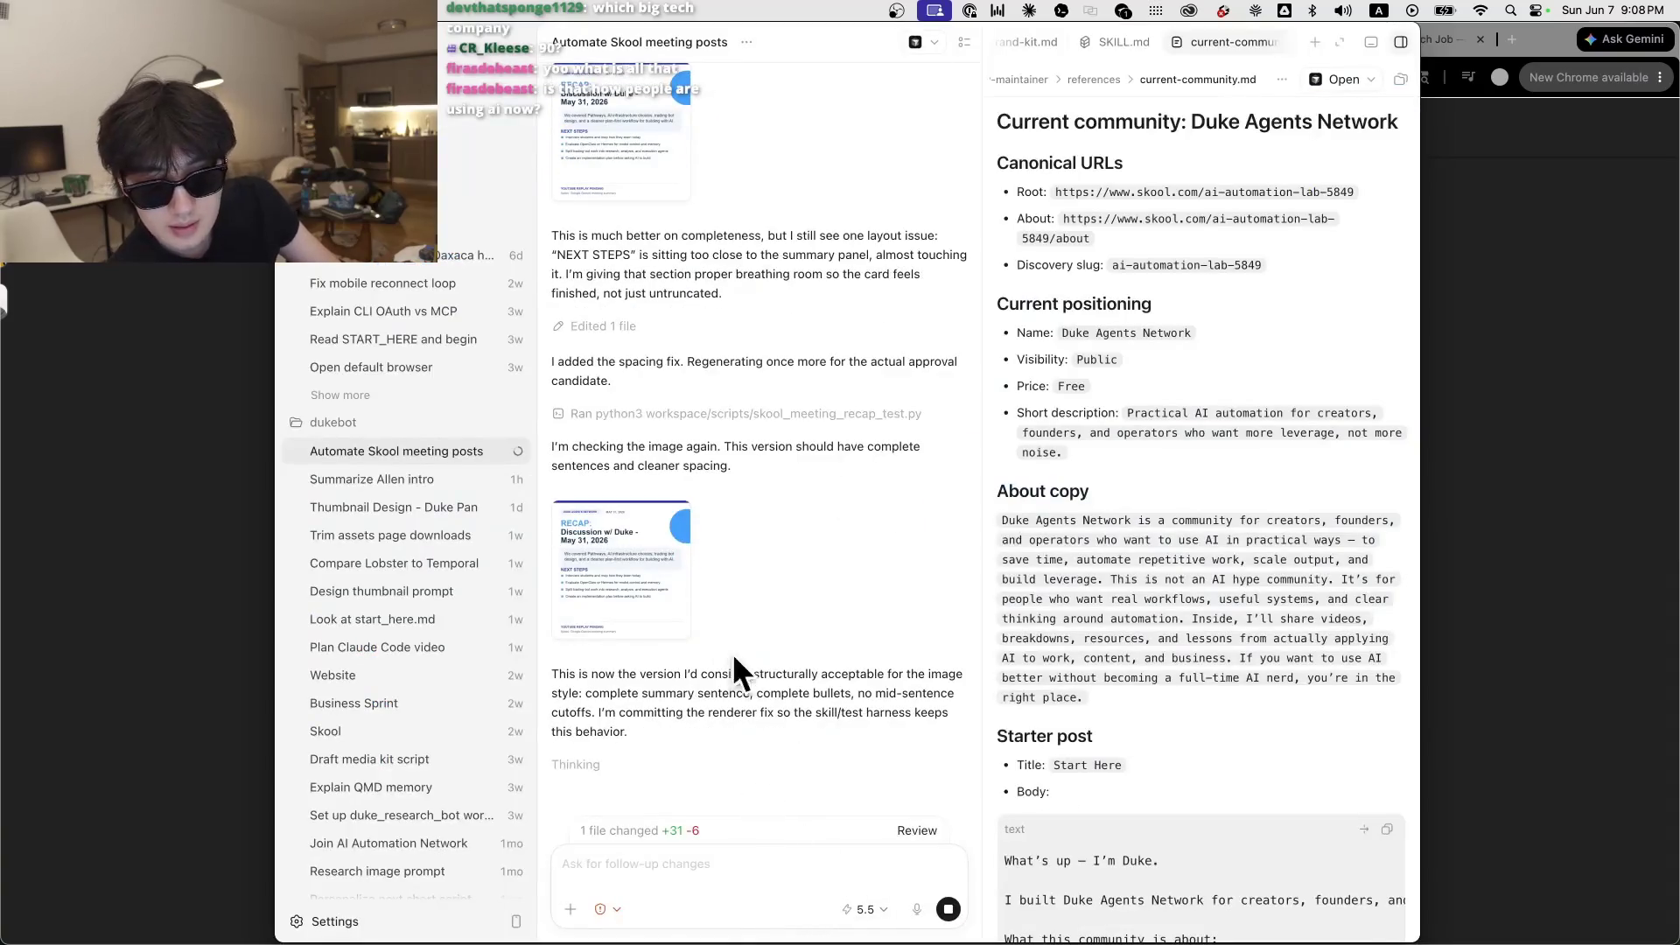
{"action": "left_click", "coordinate": [673, 744]}
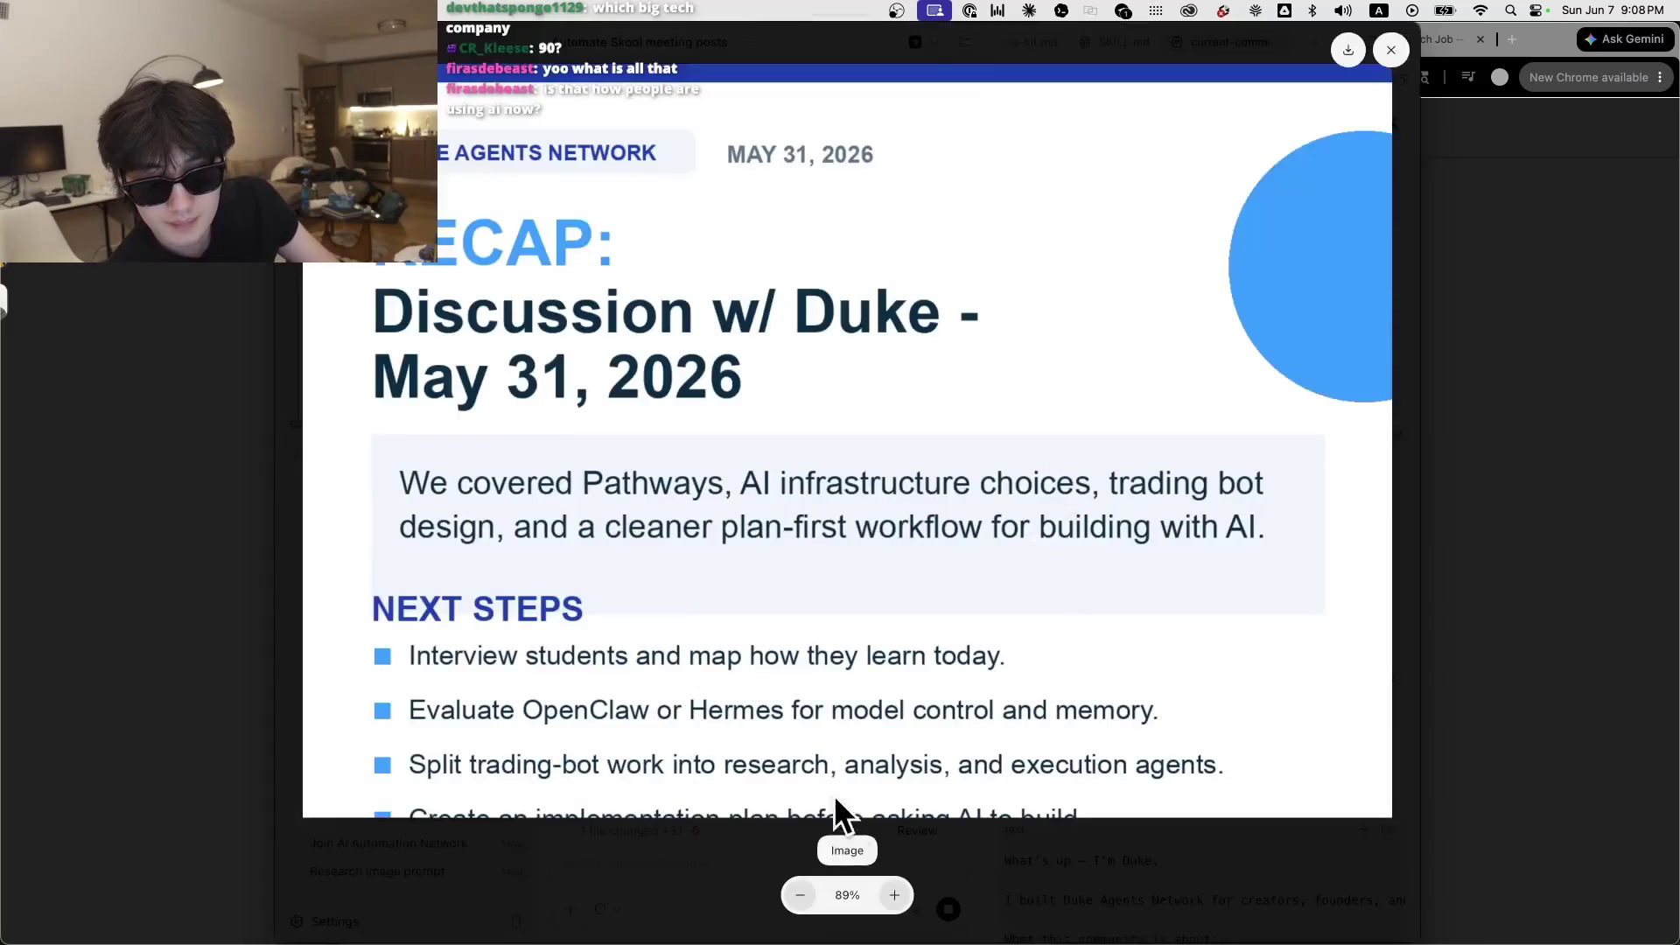
{"action": "left_click", "coordinate": [832, 822]}
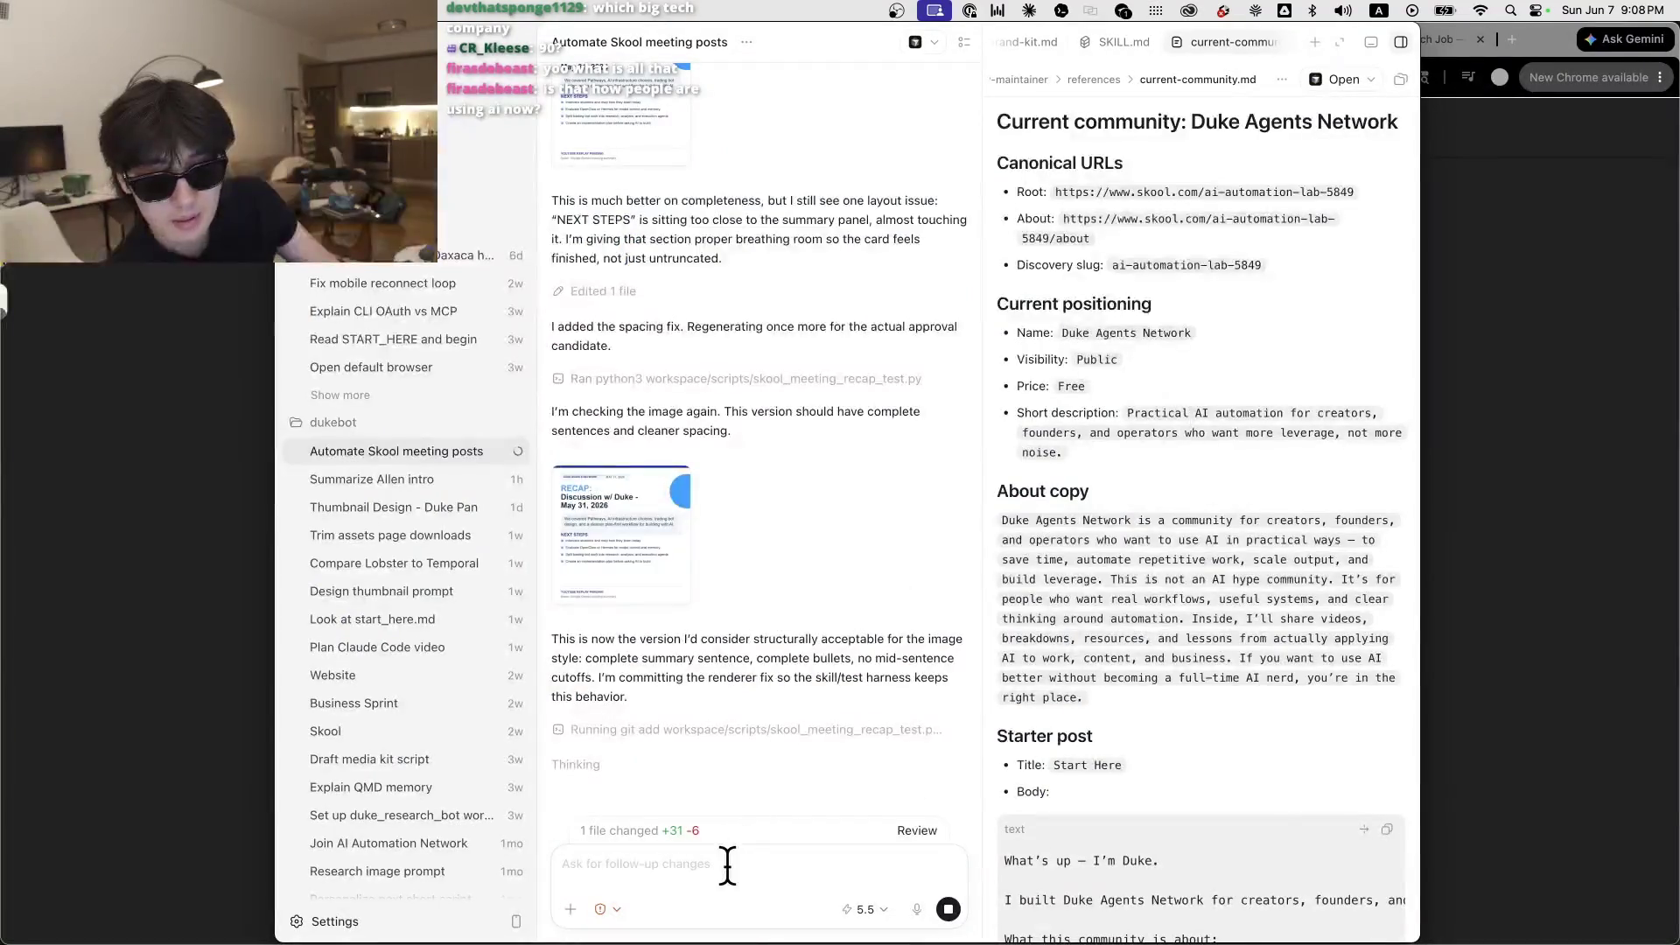
{"action": "key", "text": "fn"}
{"action": "key", "text": "fn"}
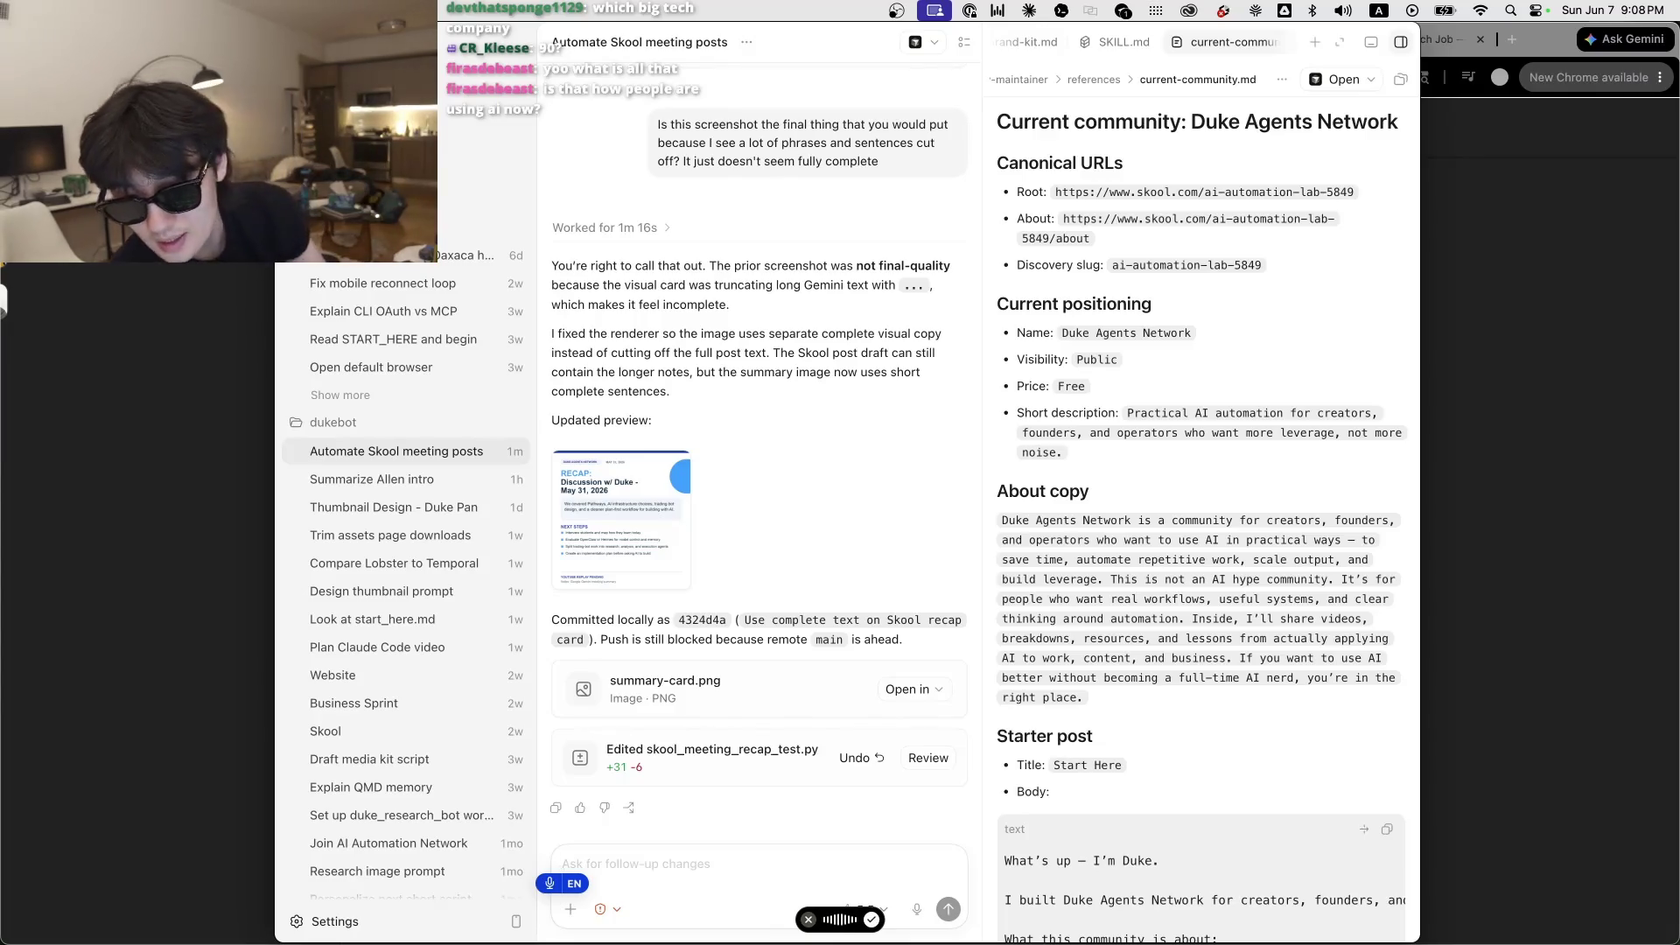
Step: Send the request to build the summary as HTML, then convert it to an image; hide the sidebar
{"action": "key", "text": "fn"}
{"action": "key", "text": "Return"}
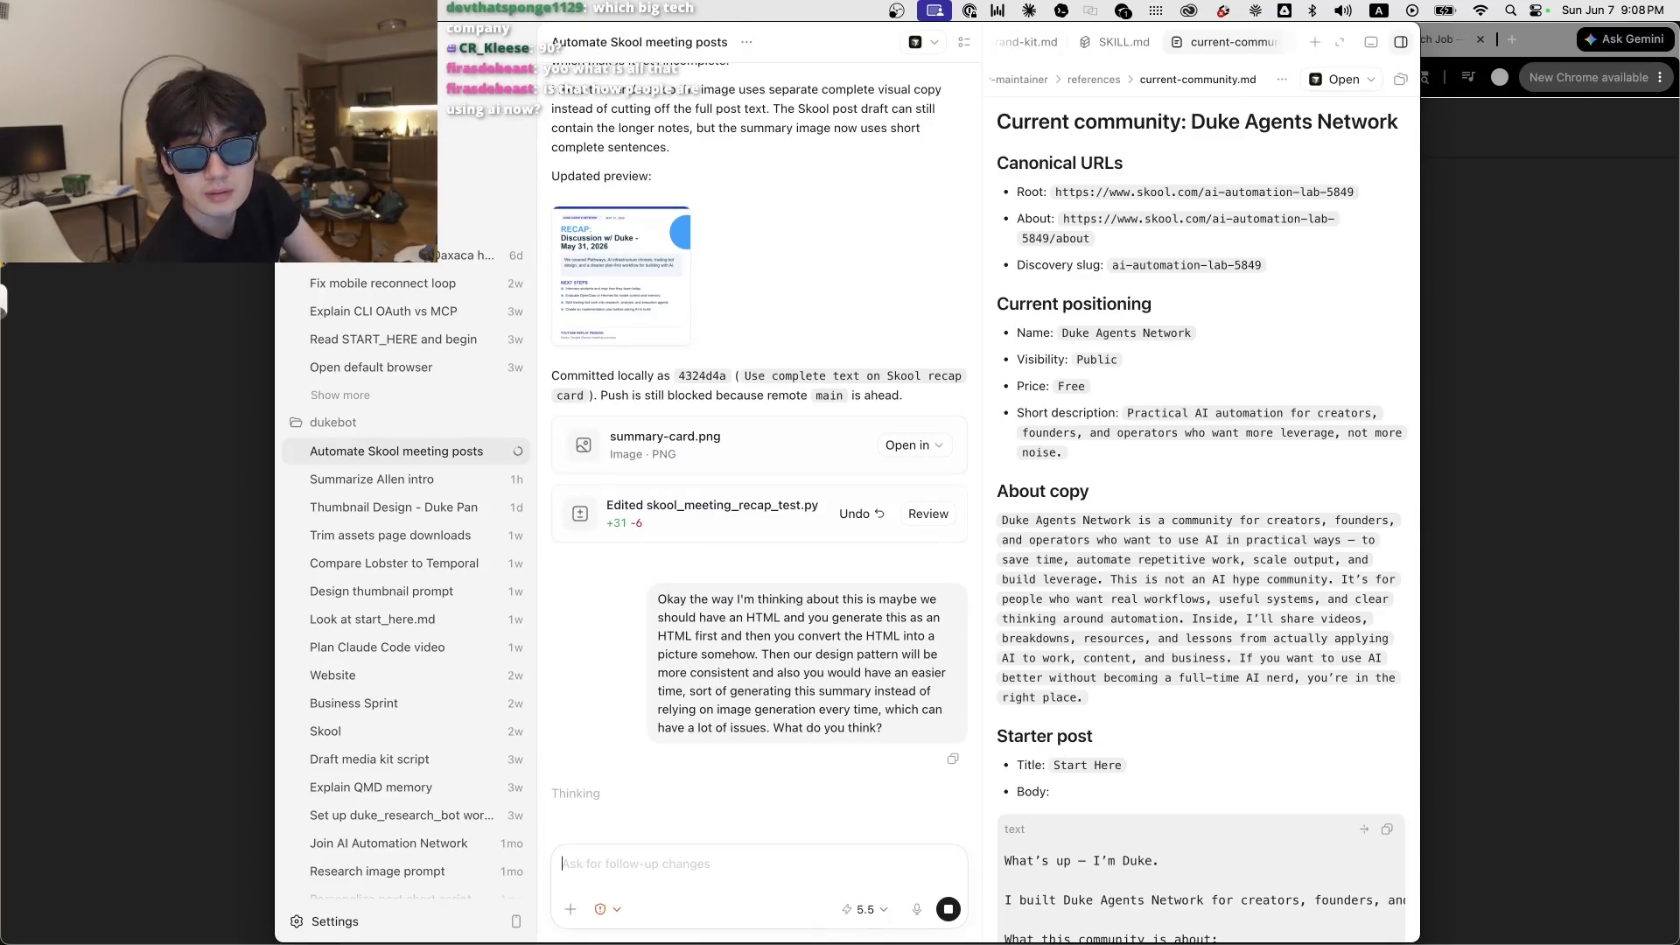
{"action": "left_click", "coordinate": [449, 45]}
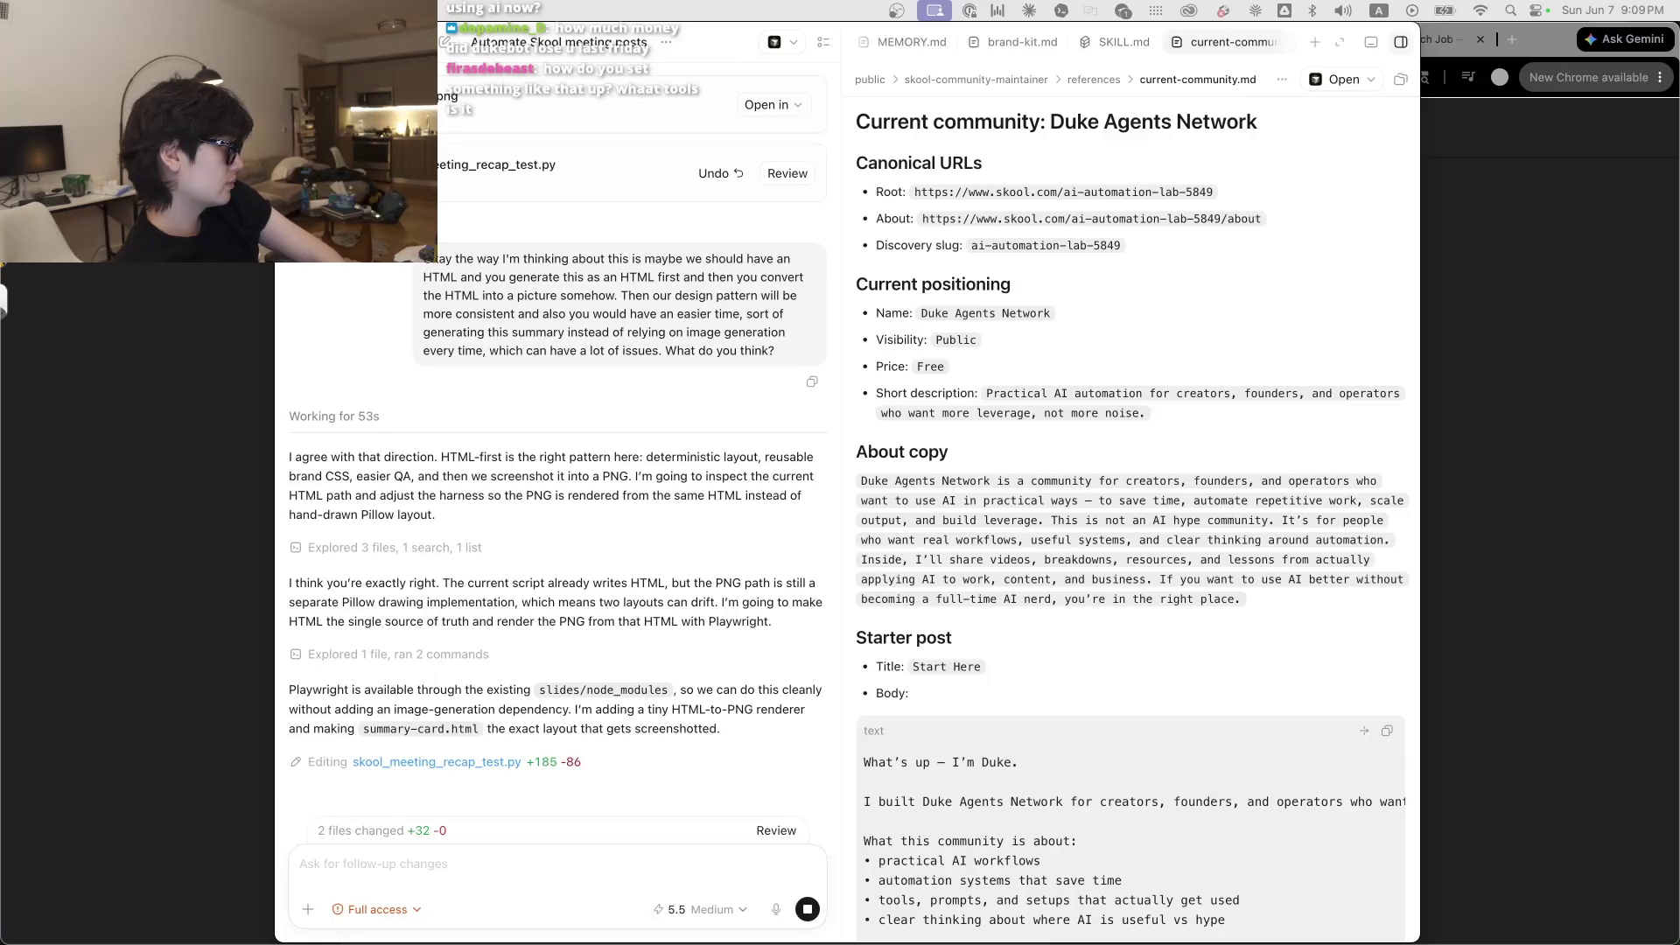
Step: Bring Telegram to the front while the agent adds the Playwright HTML-to-PNG renderer
{"action": "key", "text": "super+Tab"}
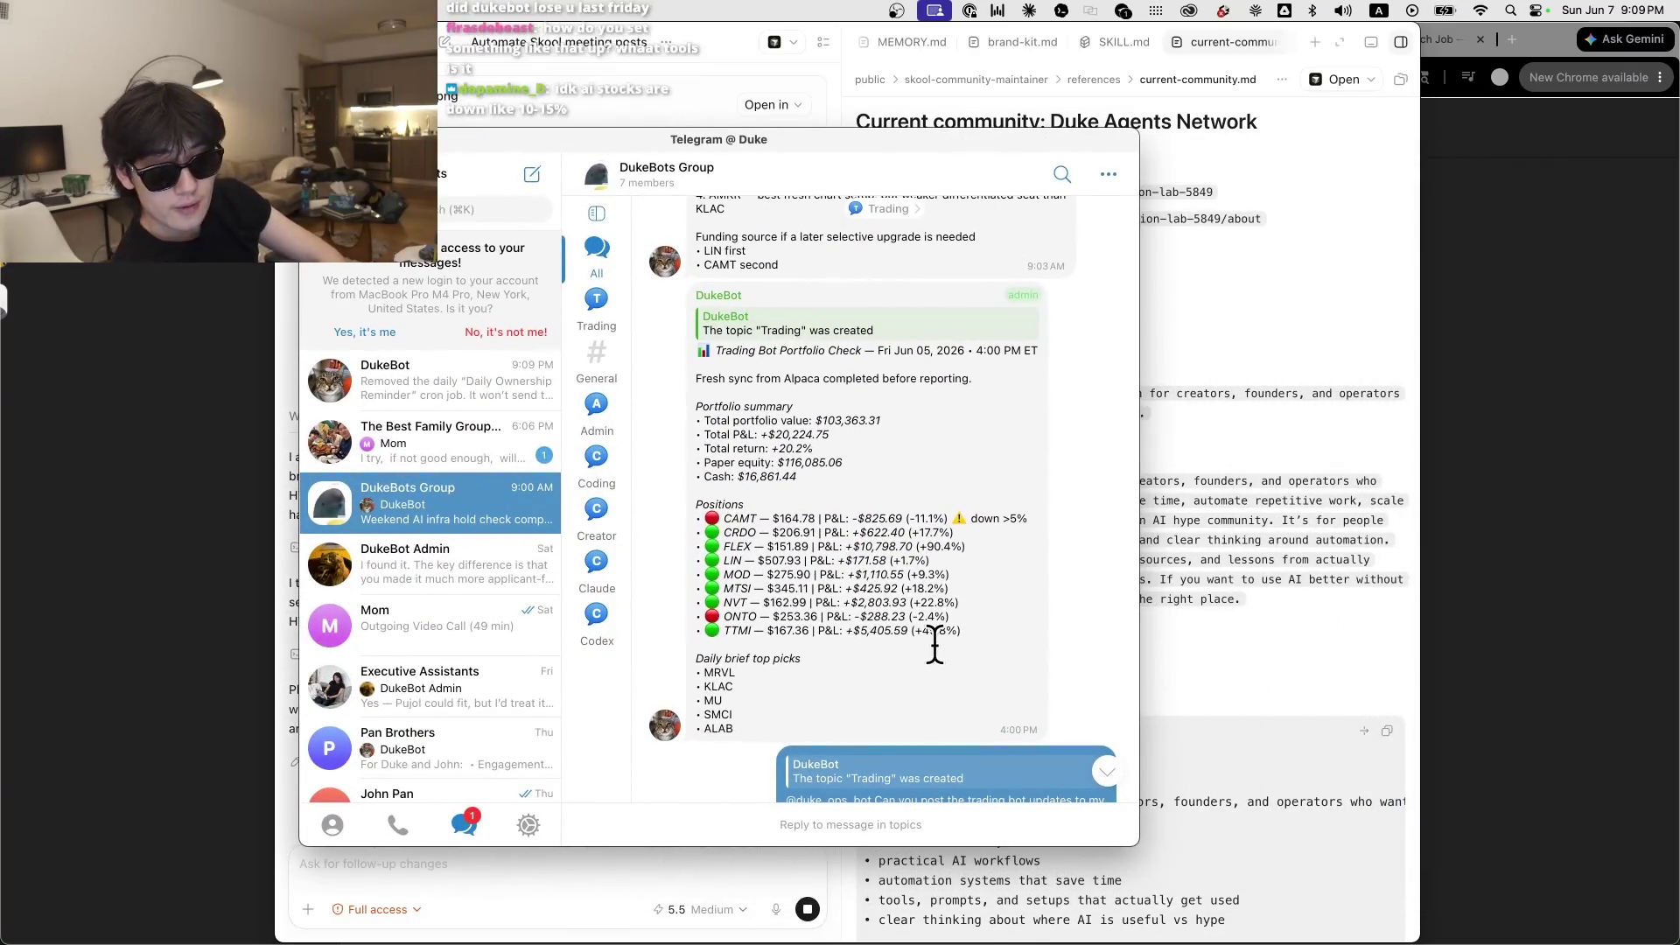
{"action": "scroll", "coordinate": [935, 646], "scroll_direction": "down", "scroll_amount": 2}
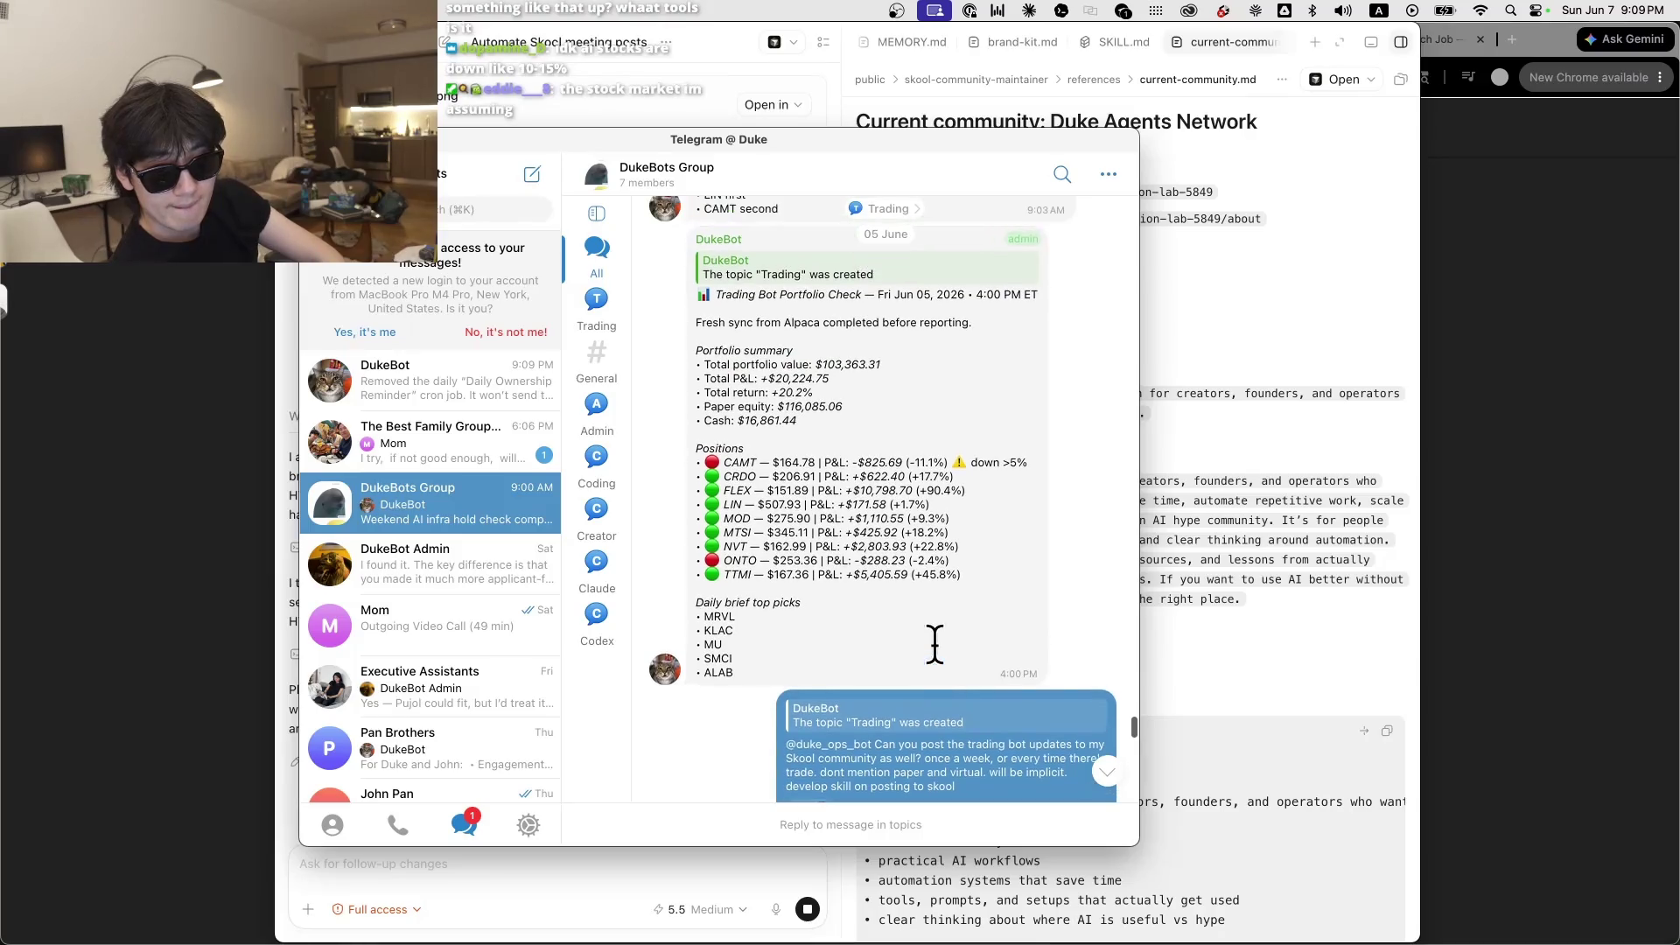
{"action": "scroll", "coordinate": [1022, 632], "scroll_direction": "up", "scroll_amount": 5}
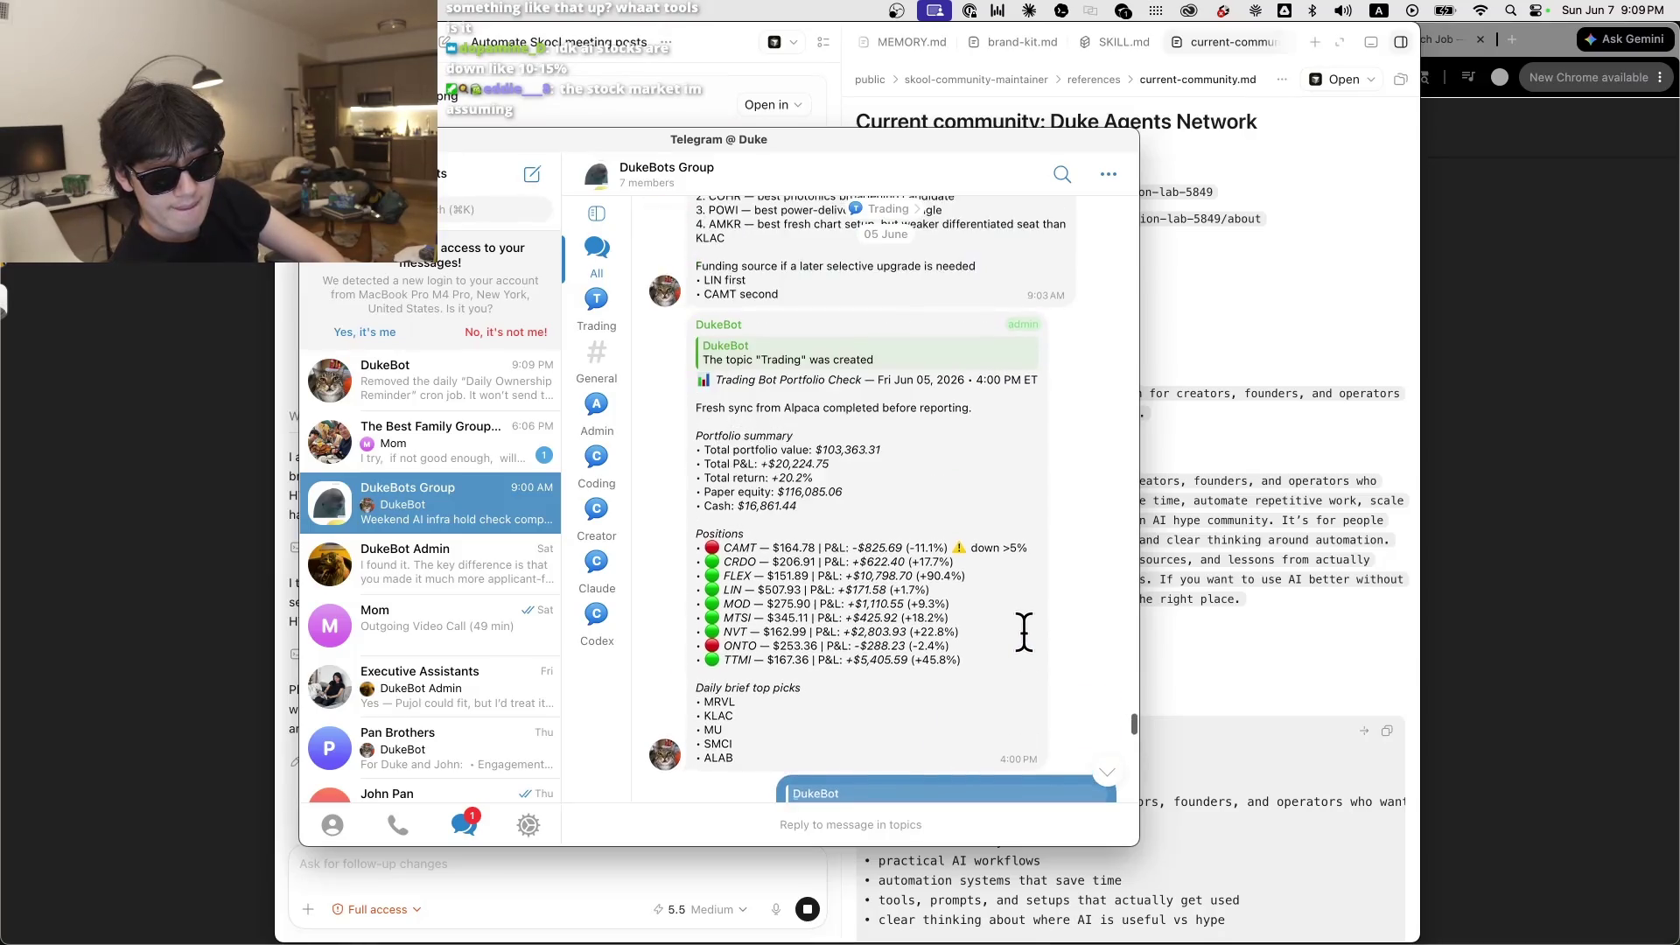
{"action": "scroll", "coordinate": [1023, 632], "scroll_direction": "up", "scroll_amount": 10}
{"action": "scroll", "coordinate": [1020, 630], "scroll_direction": "up", "scroll_amount": 5}
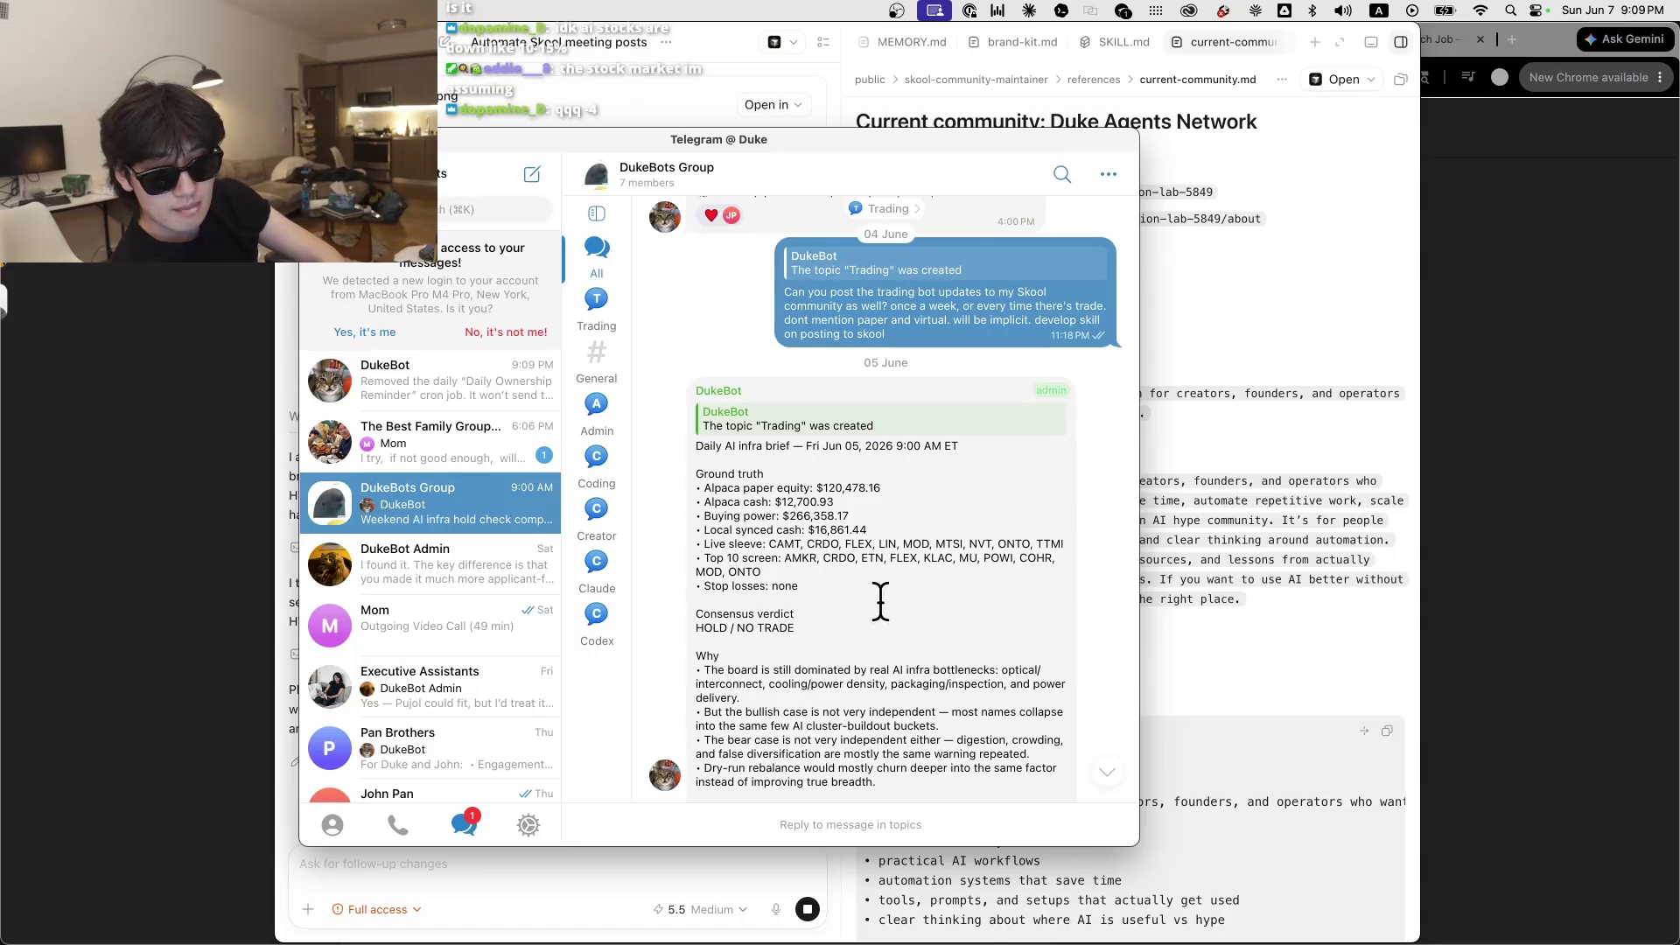
{"action": "scroll", "coordinate": [840, 549], "scroll_direction": "down", "scroll_amount": 15}
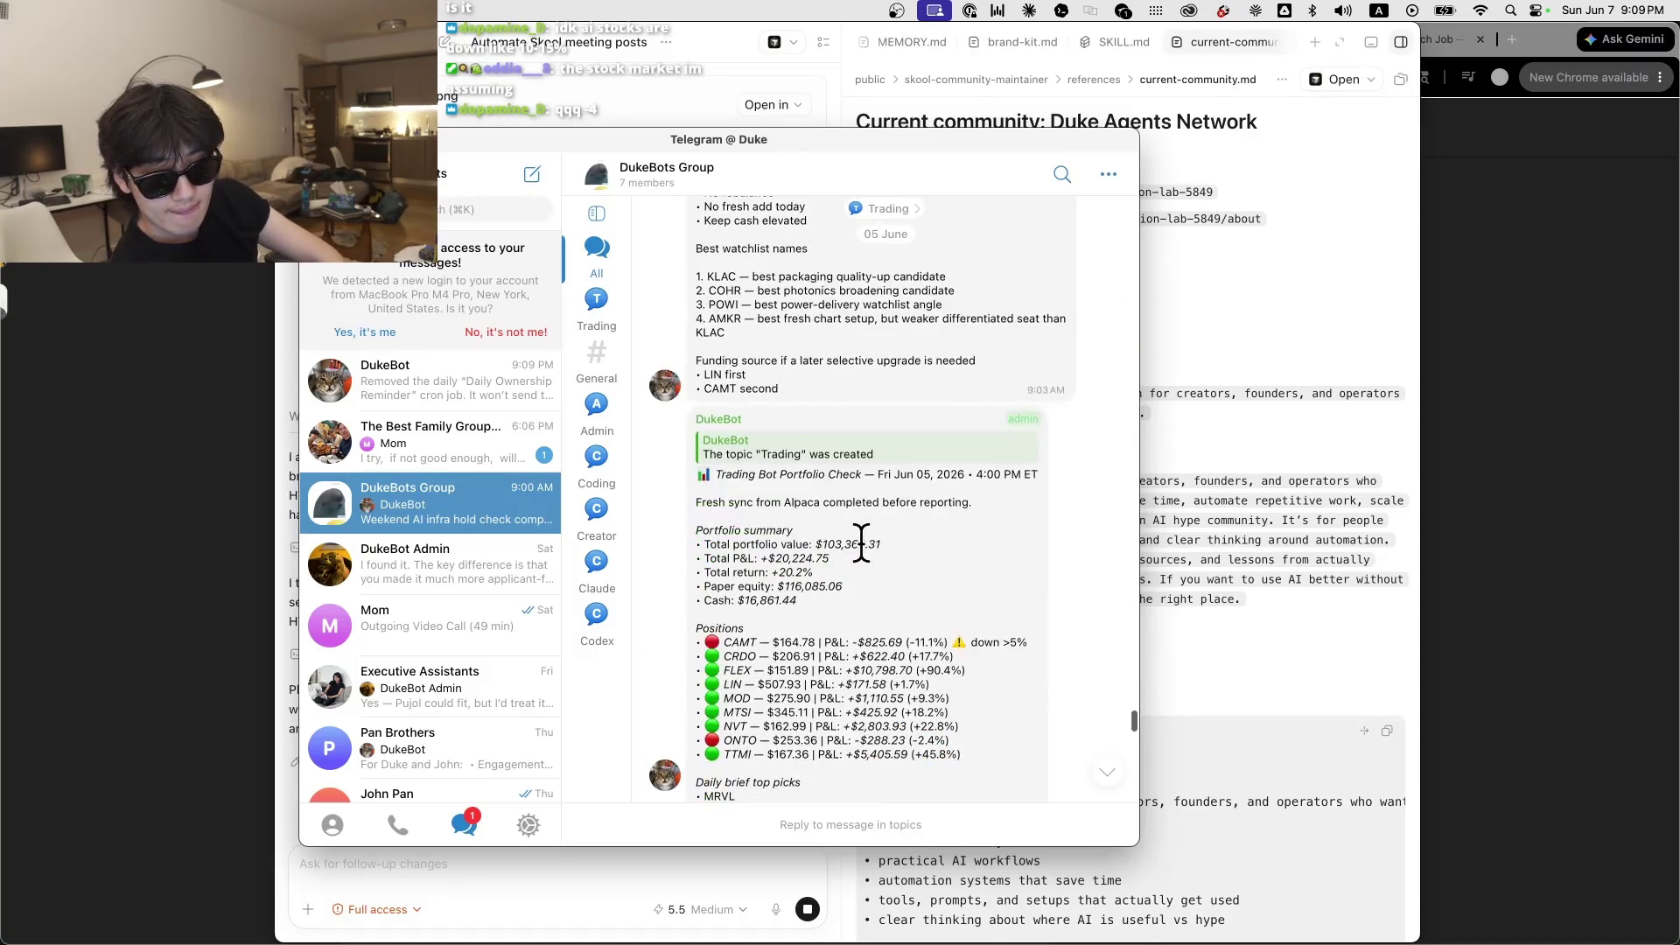
{"action": "scroll", "coordinate": [862, 543], "scroll_direction": "down", "scroll_amount": 1}
{"action": "scroll", "coordinate": [862, 542], "scroll_direction": "down", "scroll_amount": 3}
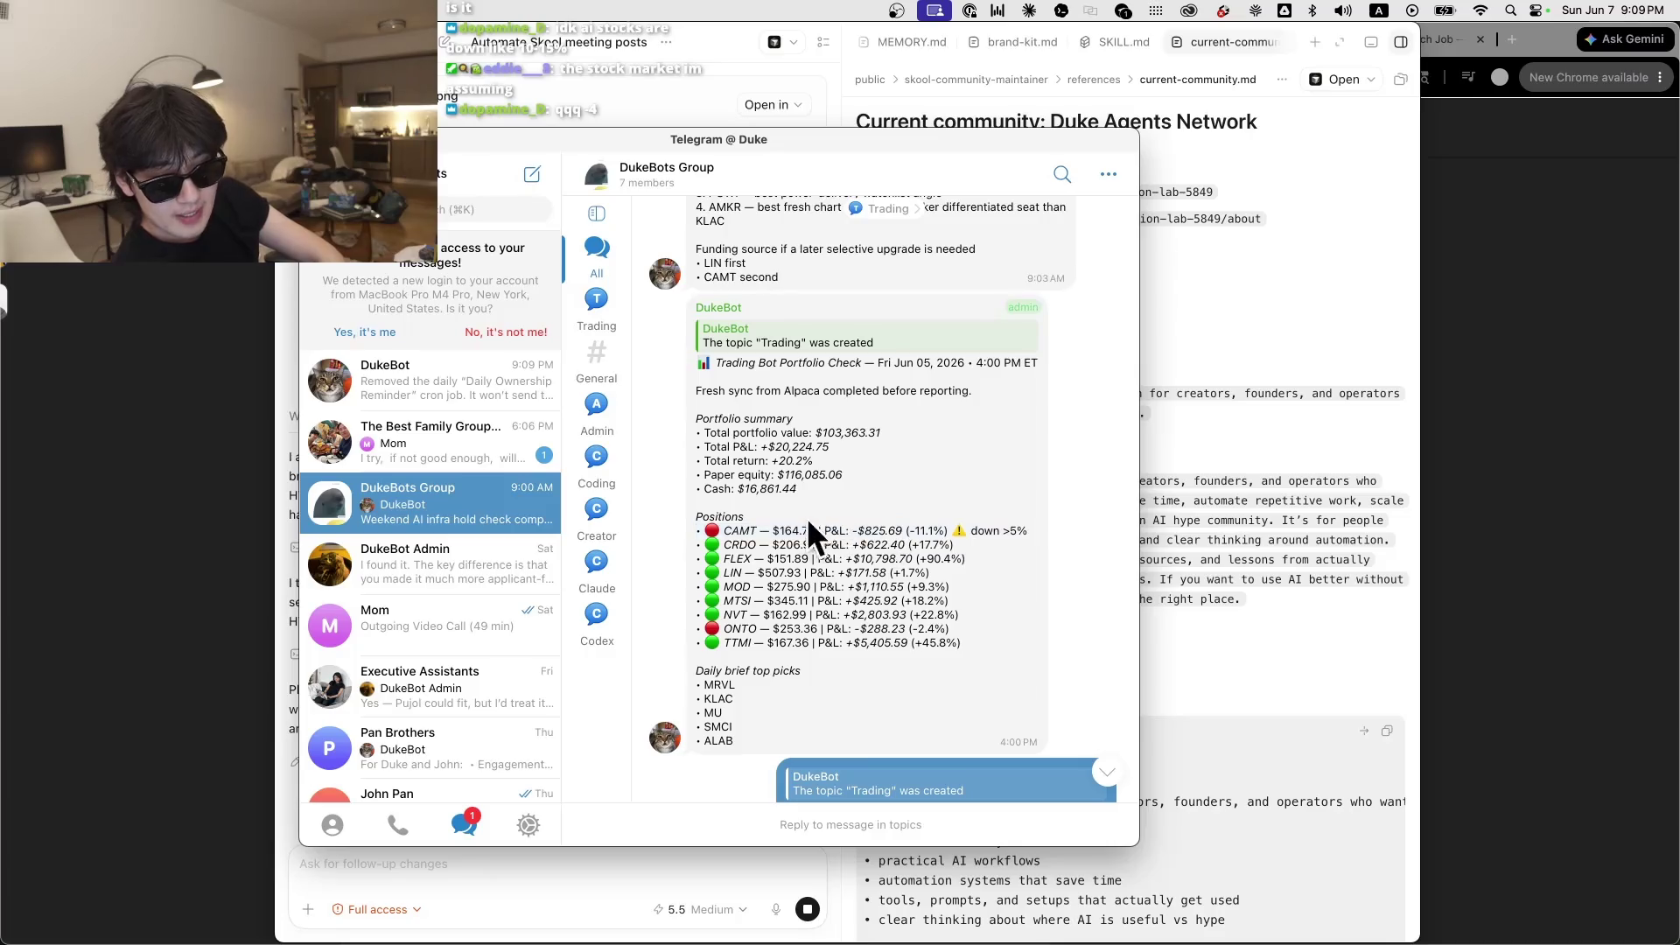
{"action": "triple_click", "coordinate": [740, 531]}
{"action": "scroll", "coordinate": [827, 595], "scroll_direction": "up", "scroll_amount": 2}
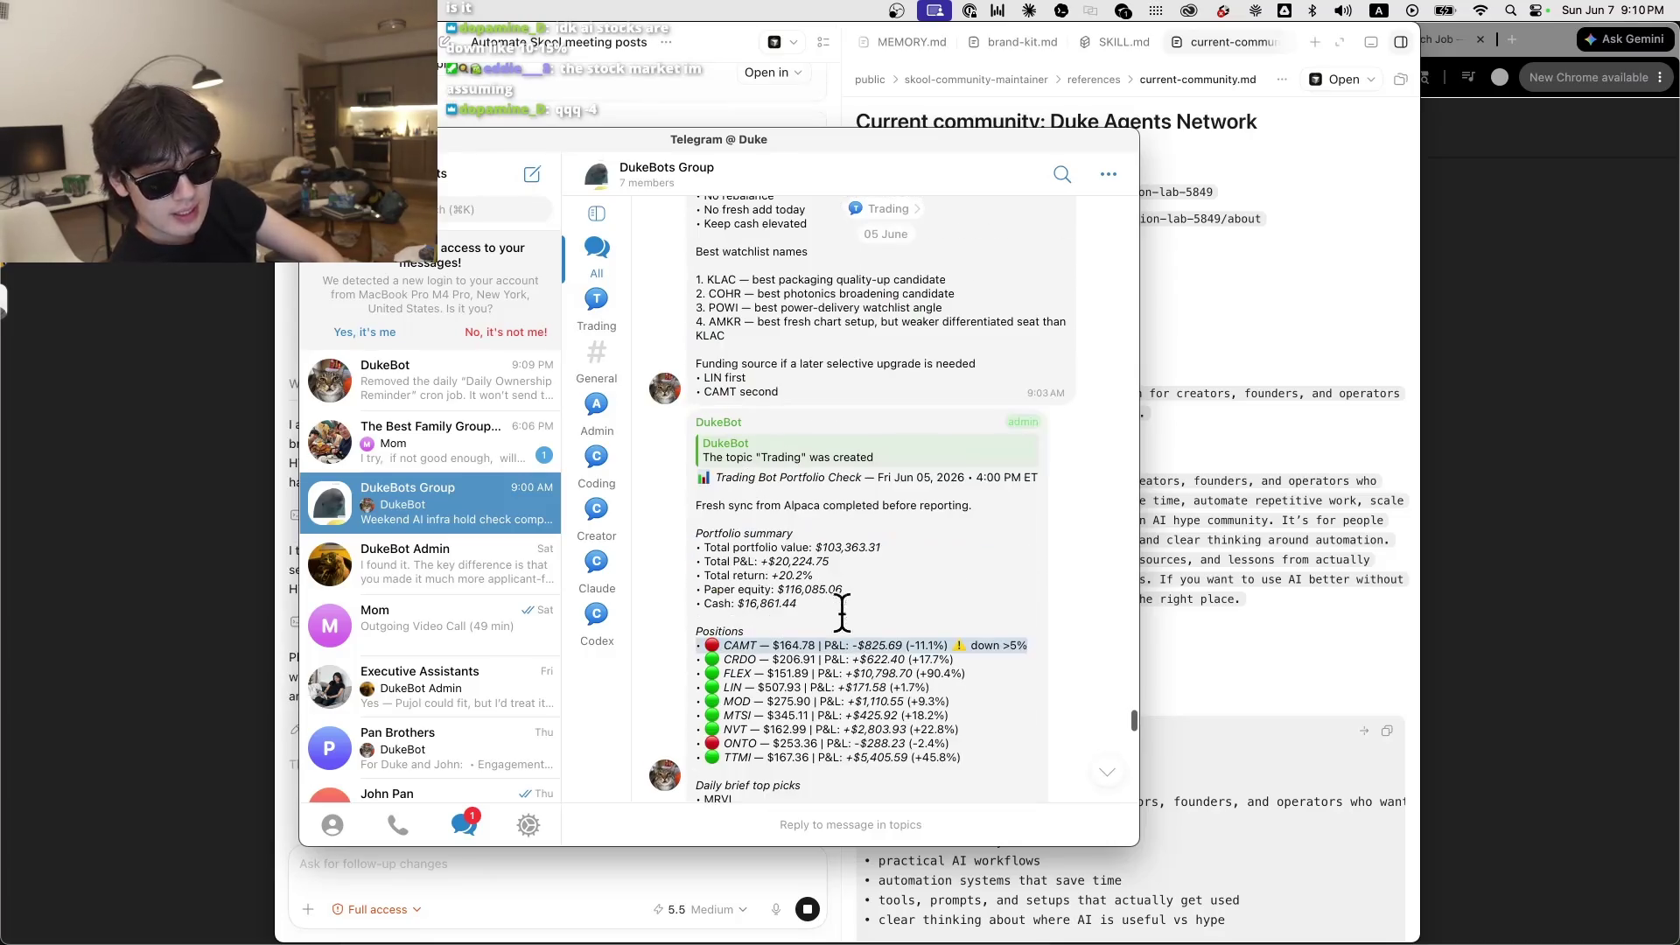
{"action": "scroll", "coordinate": [916, 307], "scroll_direction": "up", "scroll_amount": 5}
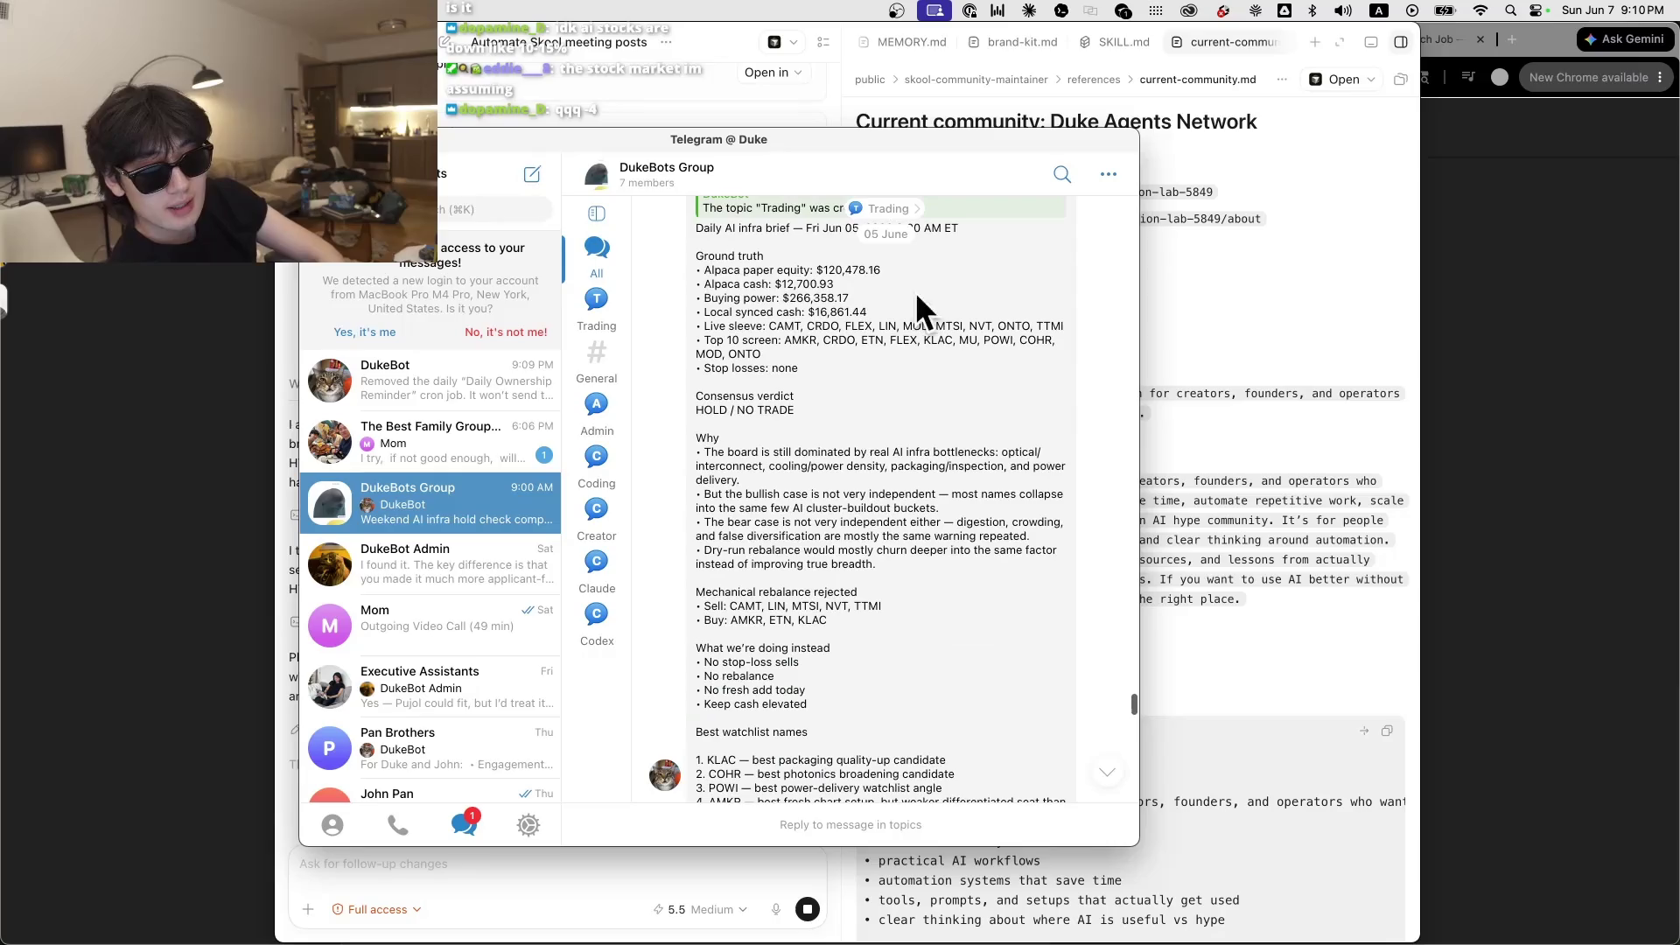
{"action": "left_click_drag", "start_coordinate": [809, 153], "coordinate": [1114, 176]}
{"action": "key", "text": "cmd+h"}
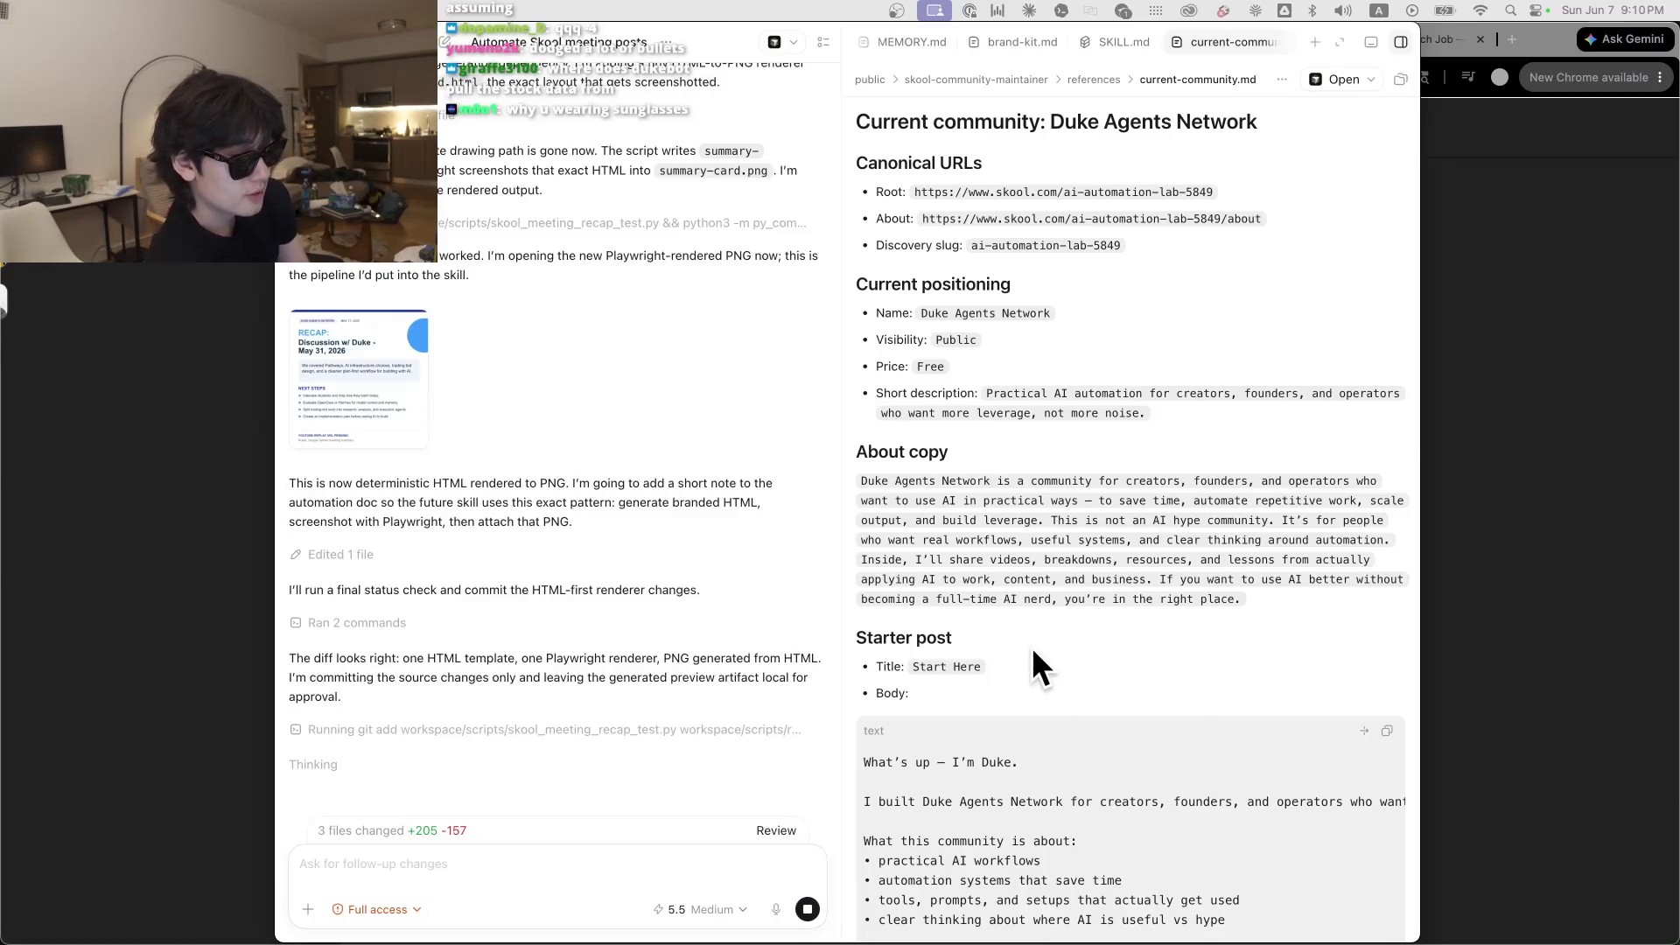
{"action": "left_click", "coordinate": [1502, 329]}
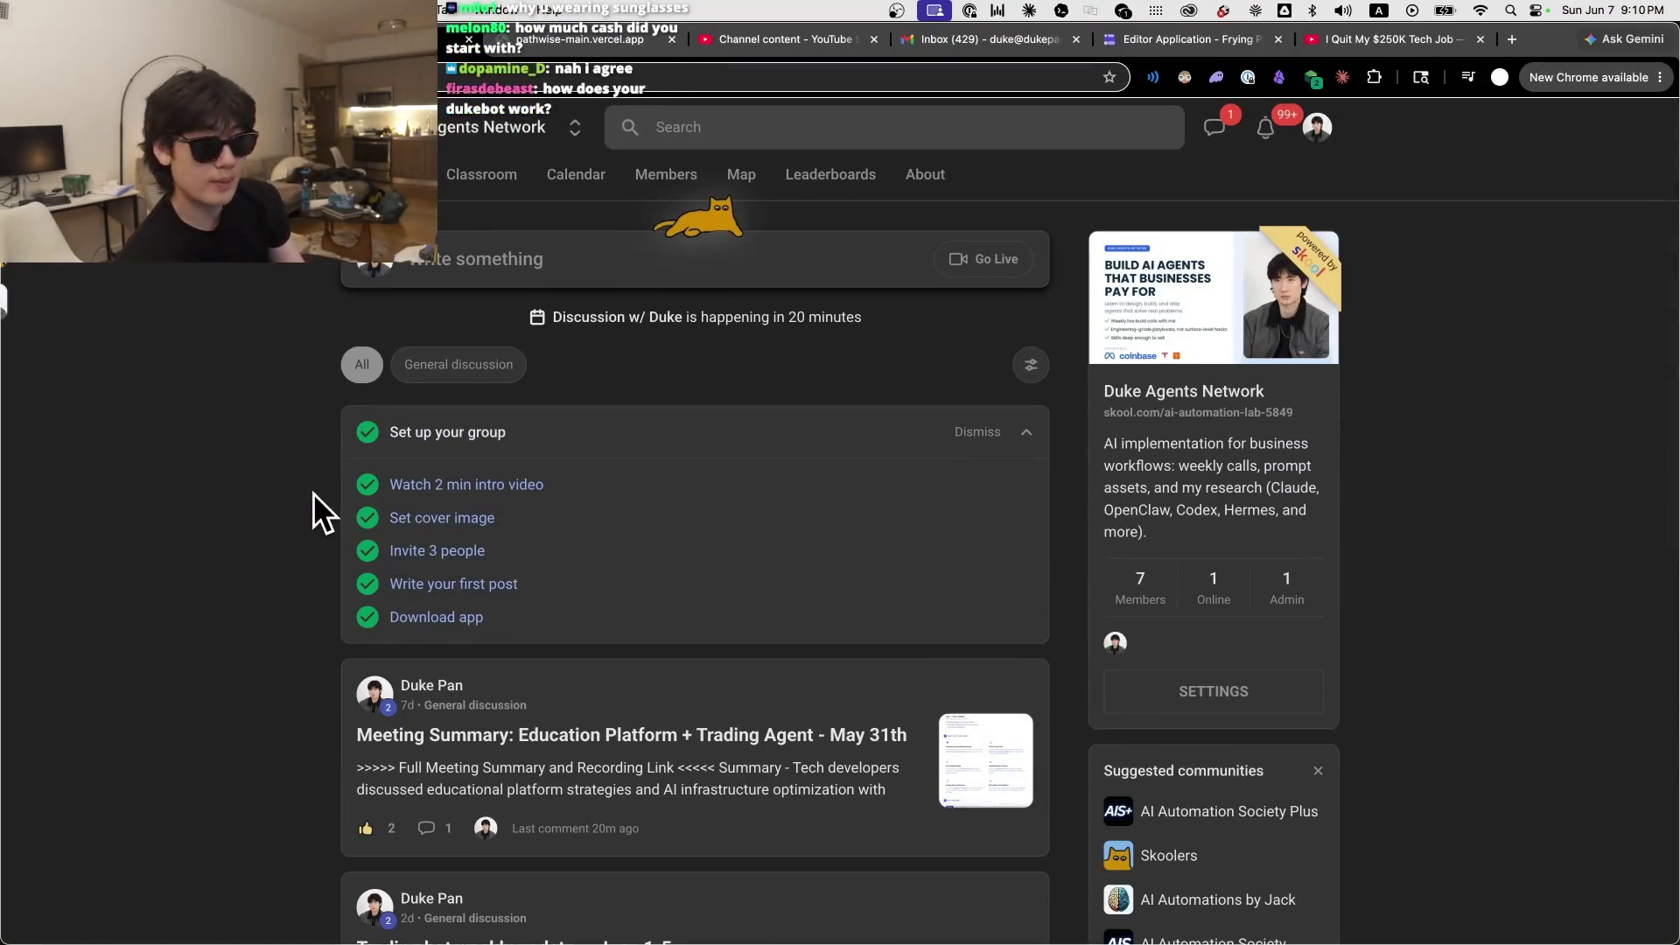
{"action": "mouse_move", "coordinate": [599, 930]}
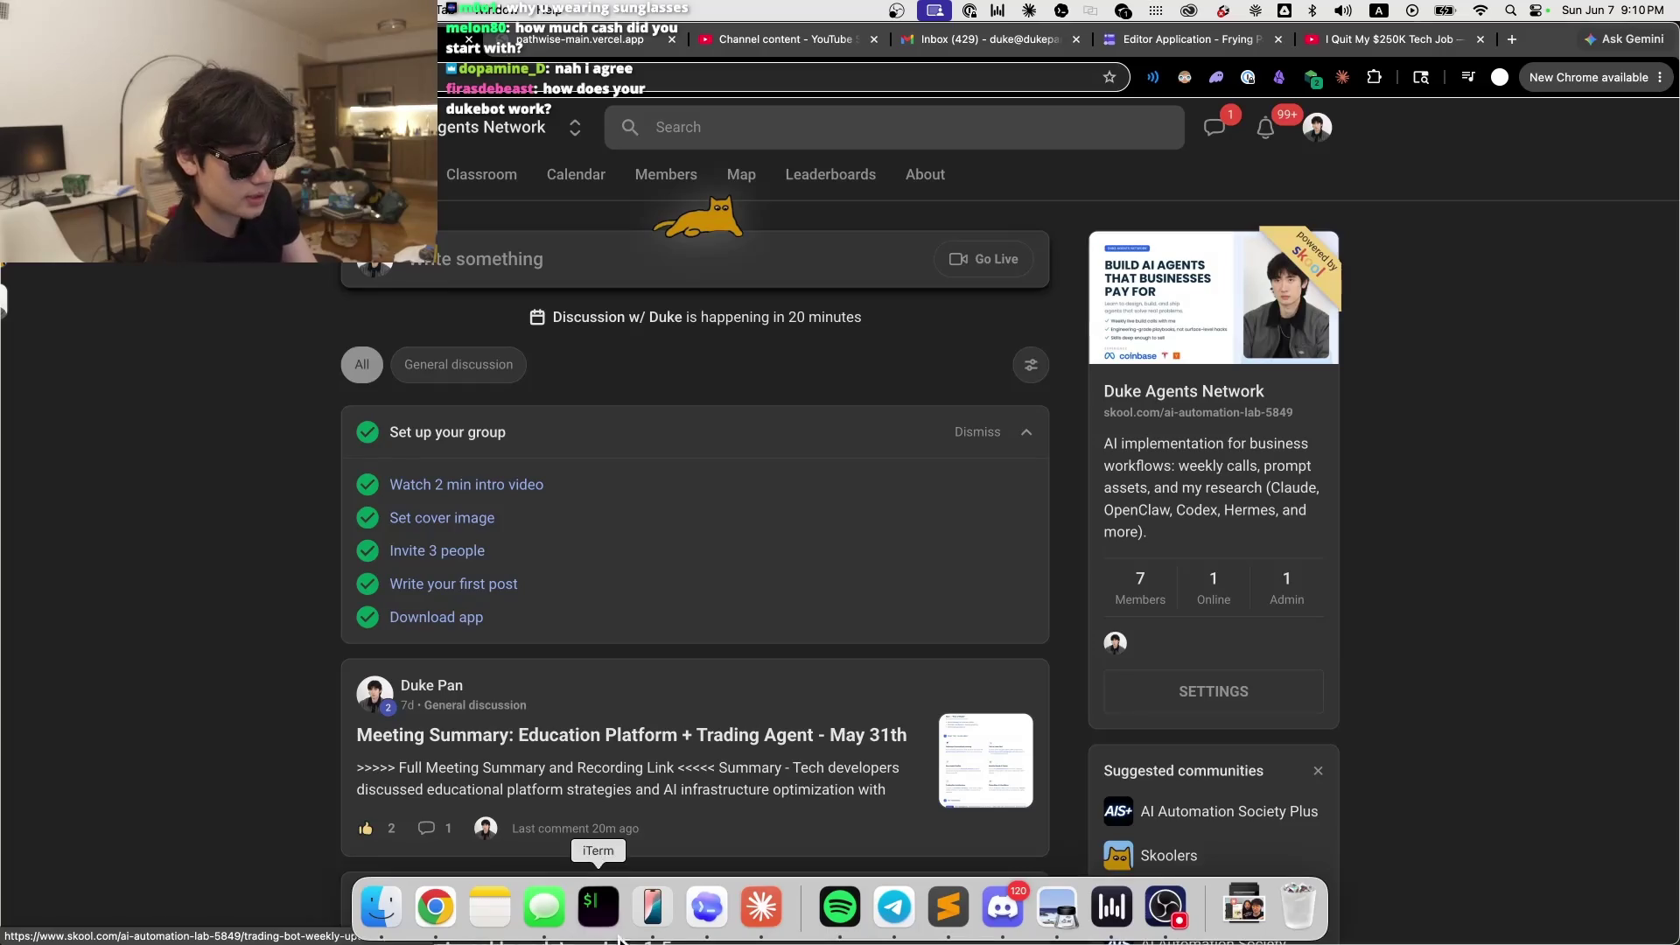
{"action": "left_click", "coordinate": [714, 912]}
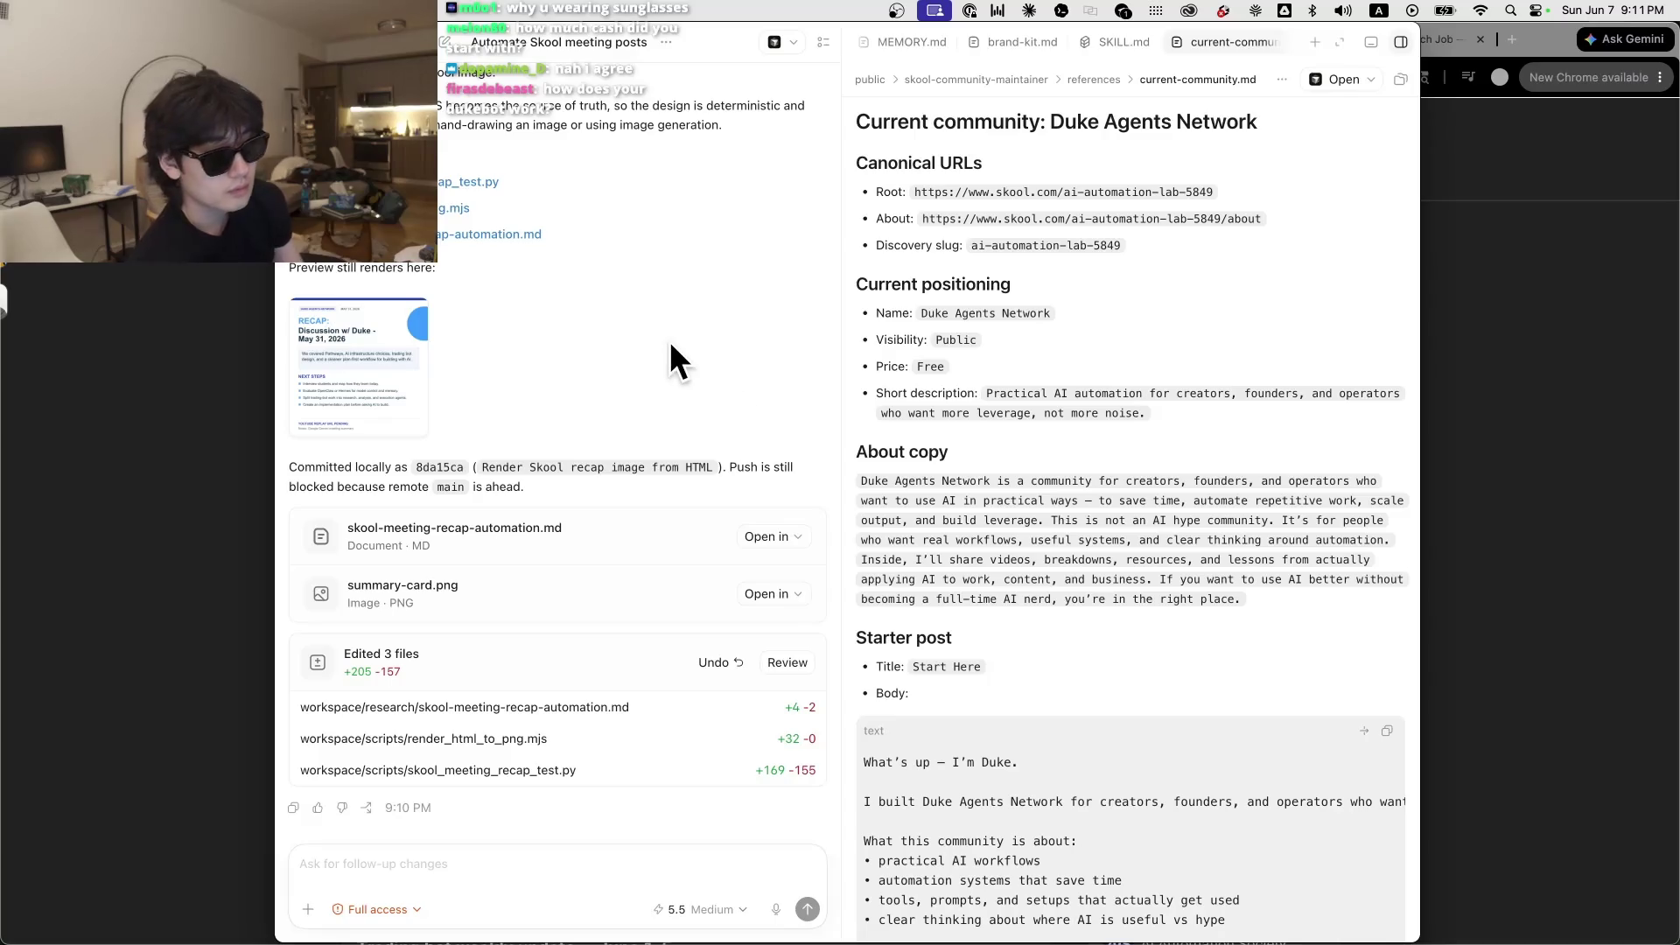
Step: View the rendered recap card full size, zooming out three steps and back in one
{"action": "scroll", "coordinate": [385, 556], "scroll_direction": "up", "scroll_amount": 5}
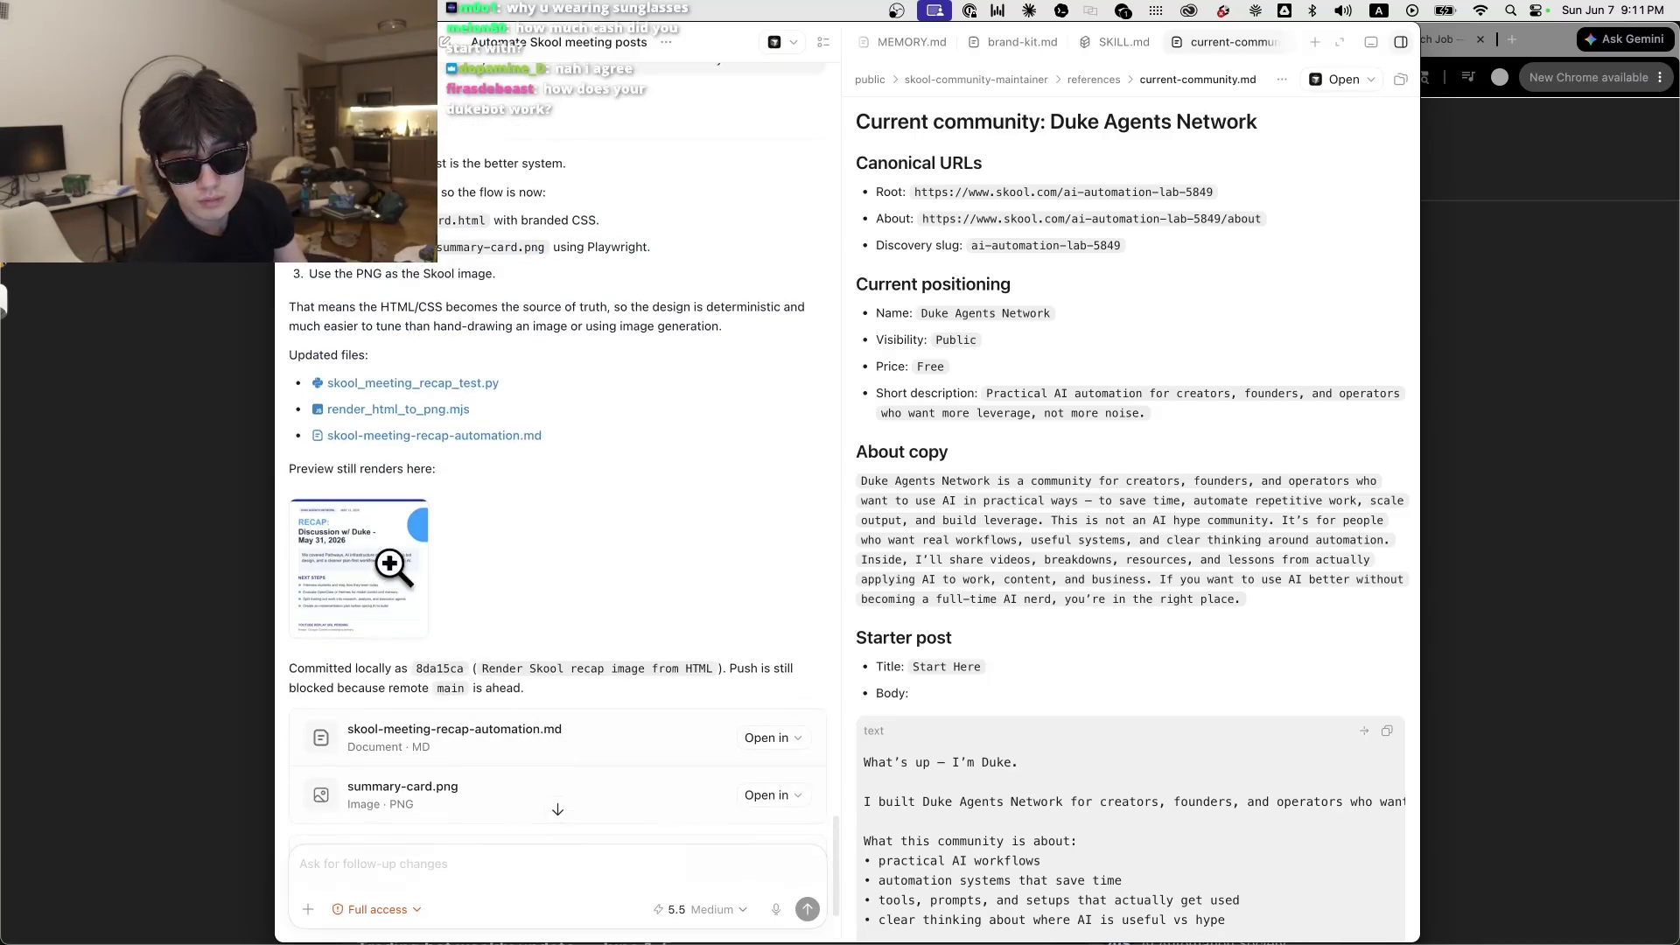
{"action": "scroll", "coordinate": [385, 557], "scroll_direction": "down", "scroll_amount": 3}
{"action": "scroll", "coordinate": [386, 554], "scroll_direction": "up", "scroll_amount": 2}
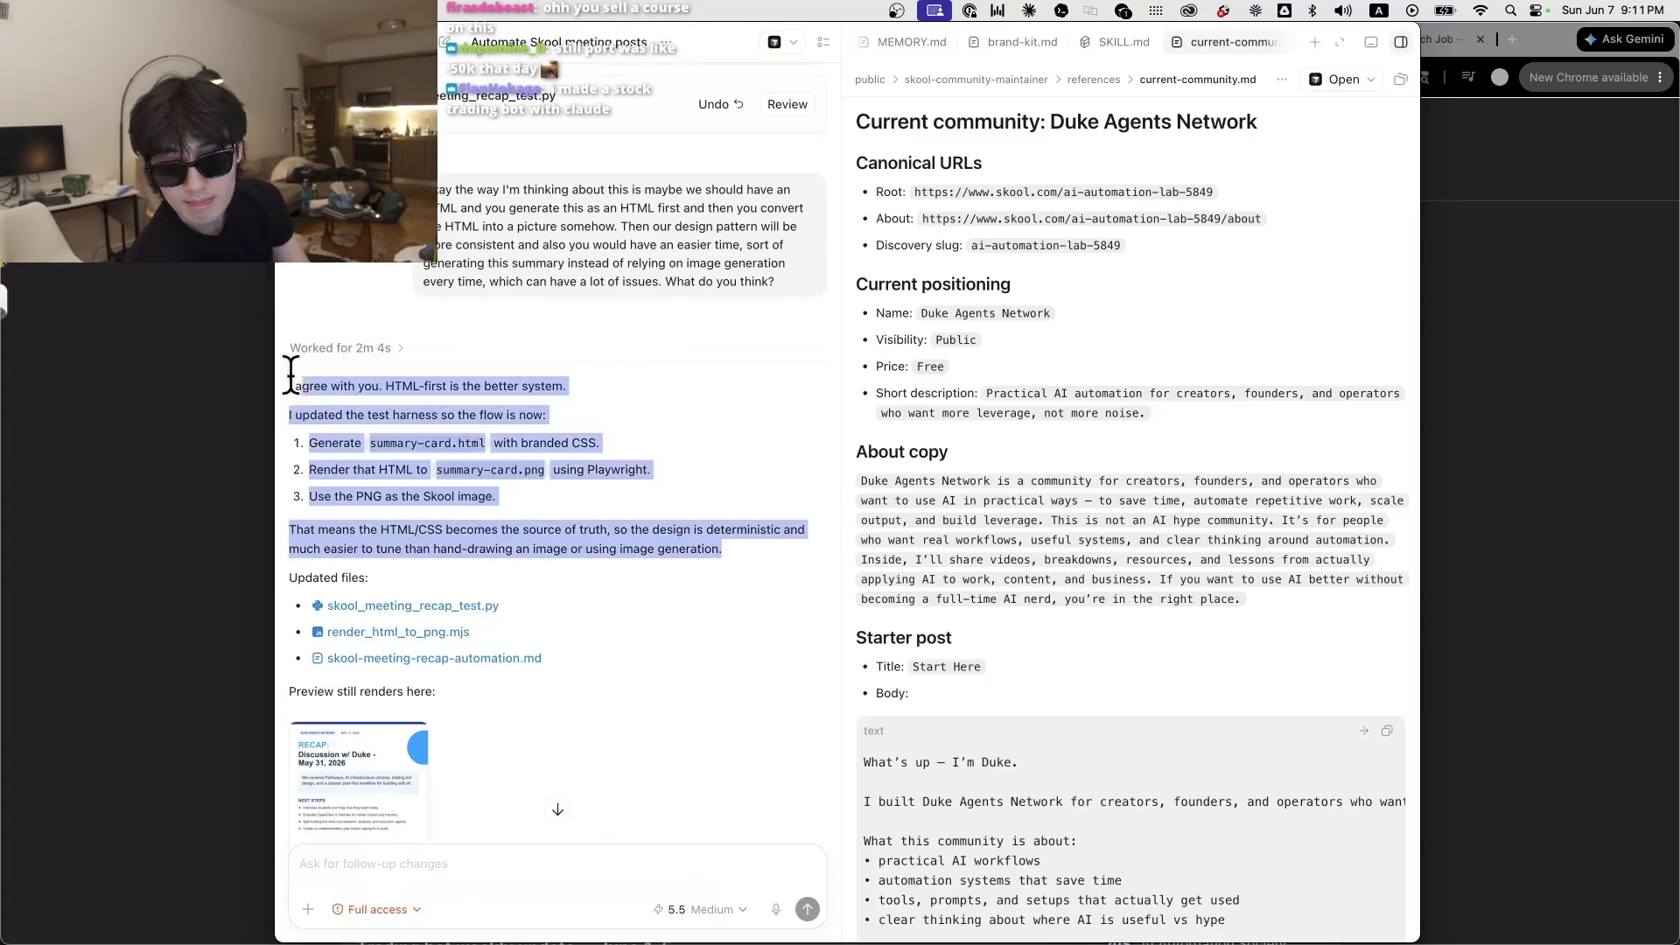
{"action": "scroll", "coordinate": [622, 571], "scroll_direction": "down", "scroll_amount": 1}
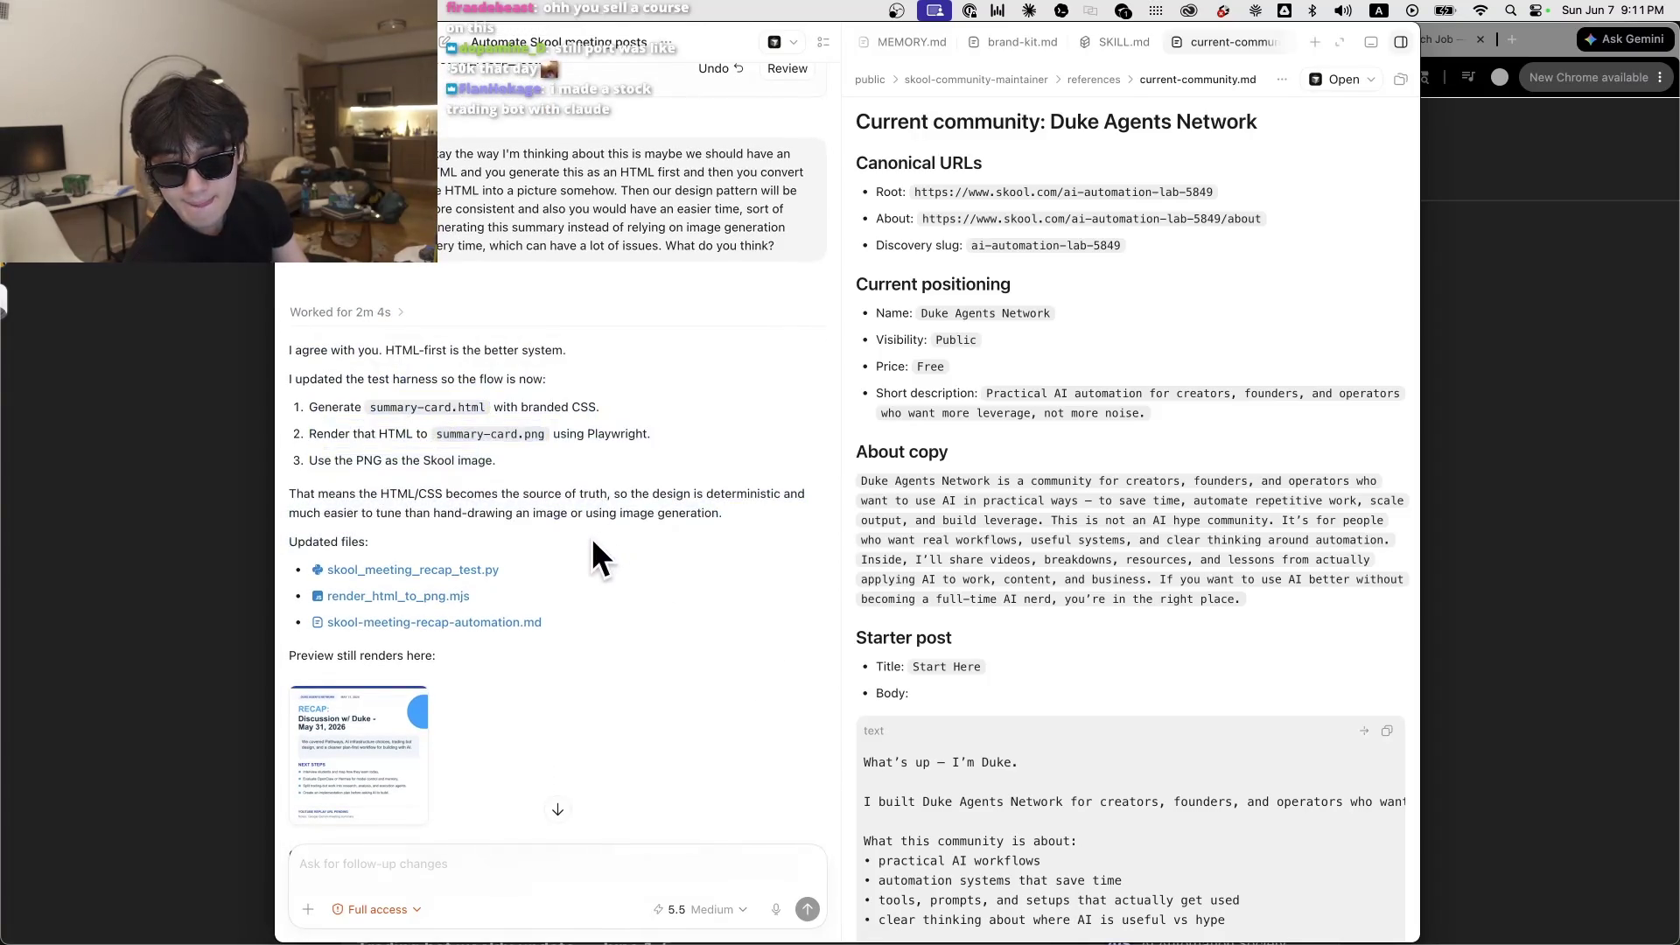
{"action": "left_click", "coordinate": [363, 687]}
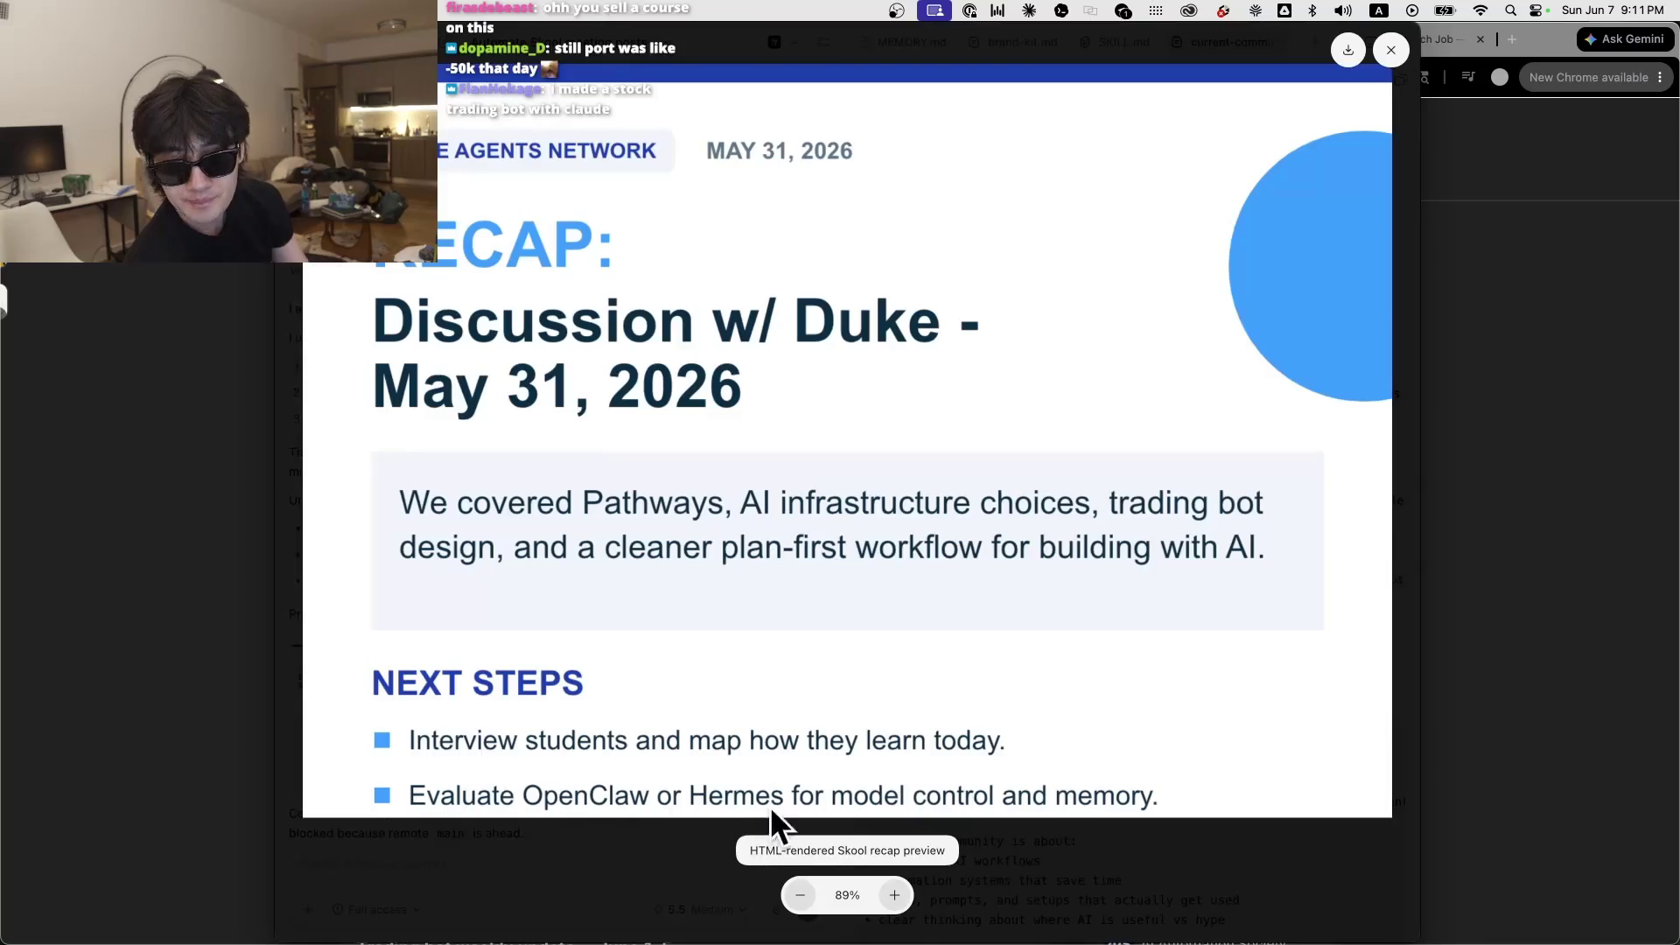
{"action": "left_click", "coordinate": [791, 886]}
{"action": "left_click", "coordinate": [791, 885]}
{"action": "left_click", "coordinate": [791, 886]}
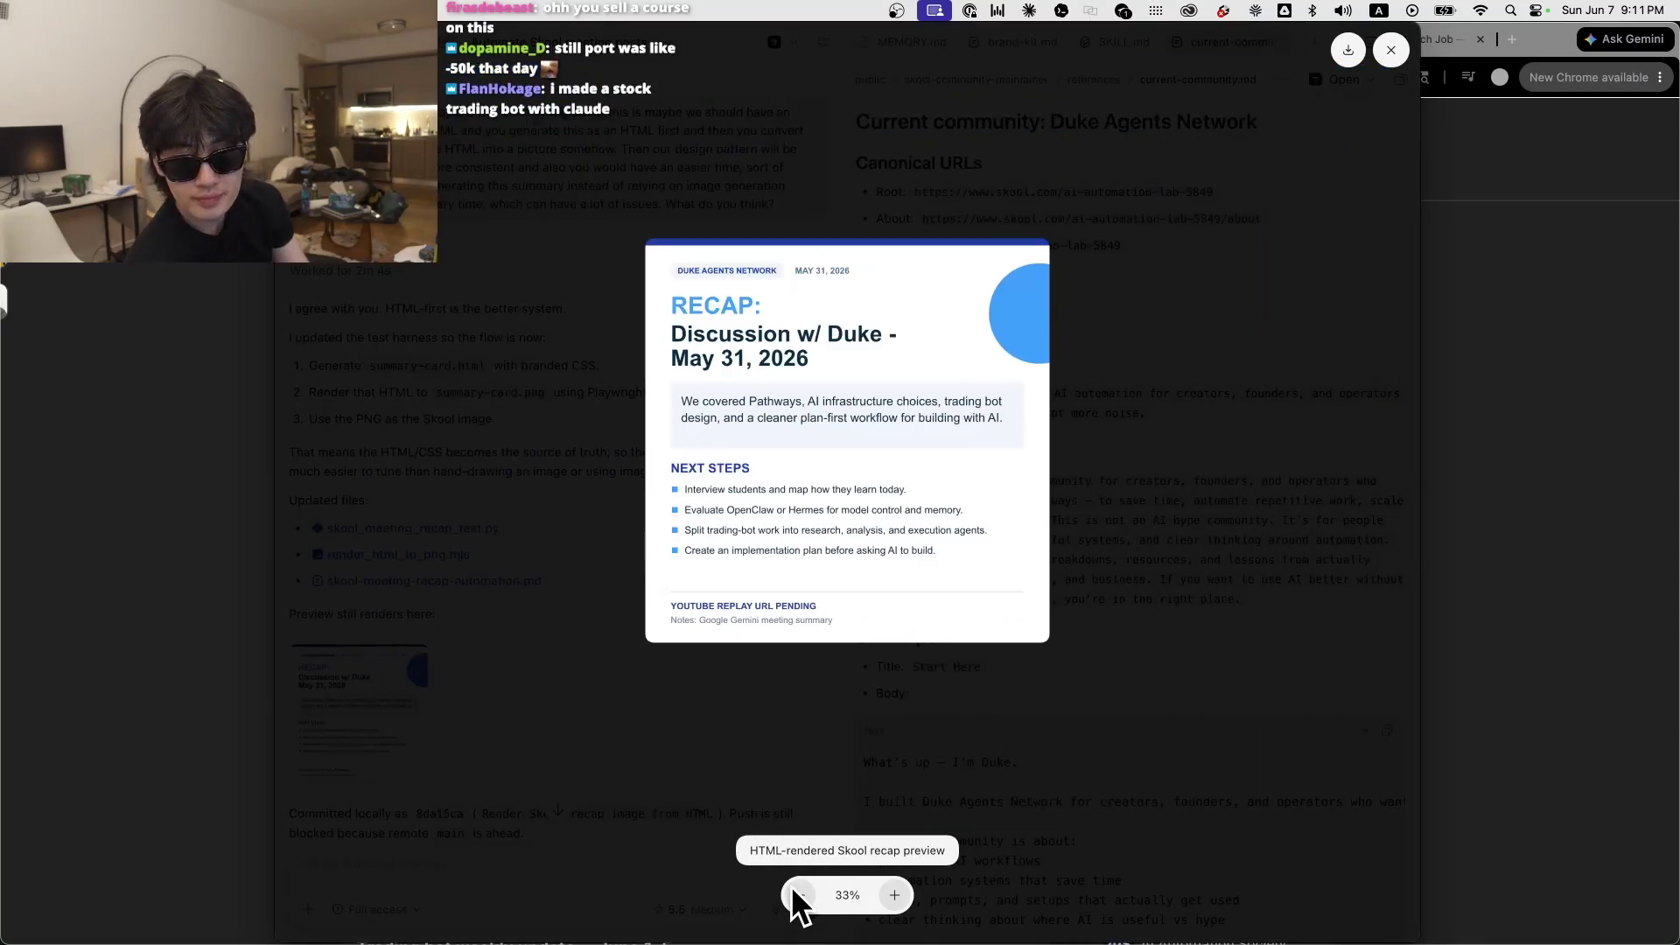
{"action": "left_click", "coordinate": [894, 894]}
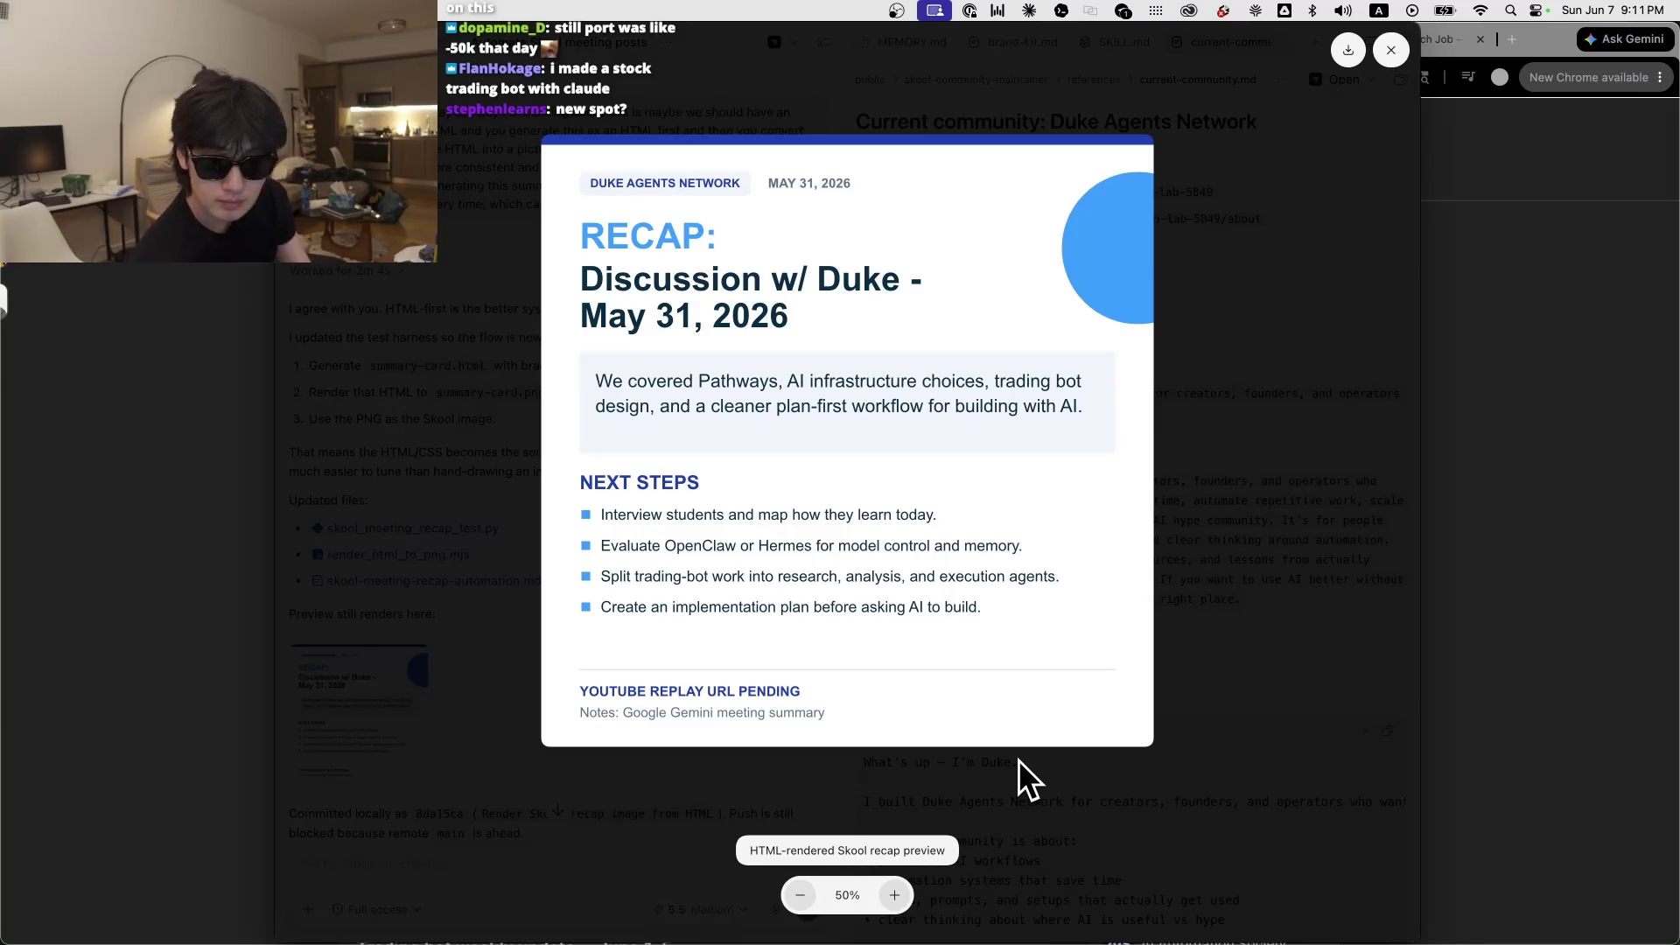
Step: Close the preview and start dictating a follow-up about keeping the replay URL out of the image
{"action": "left_click", "coordinate": [670, 838]}
{"action": "left_click", "coordinate": [557, 870]}
{"action": "key", "text": "fn"}
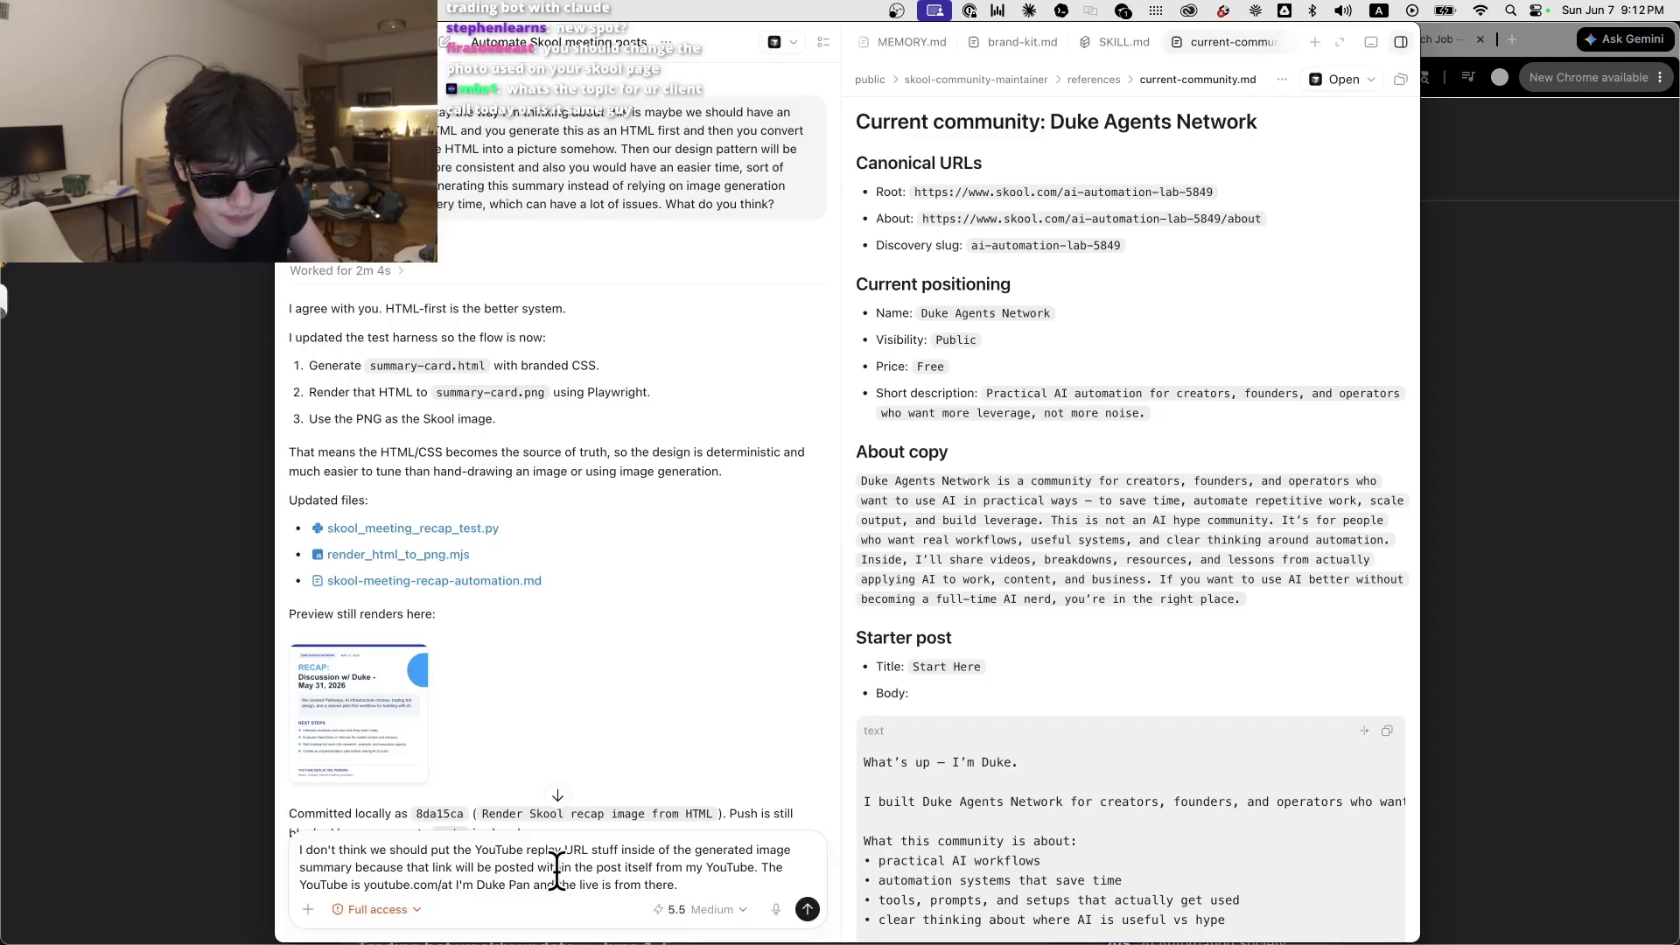
Step: Send the dictated request to keep the YouTube replay URL in the post rather than the image, then switch to Skool
{"action": "key", "text": "Return"}
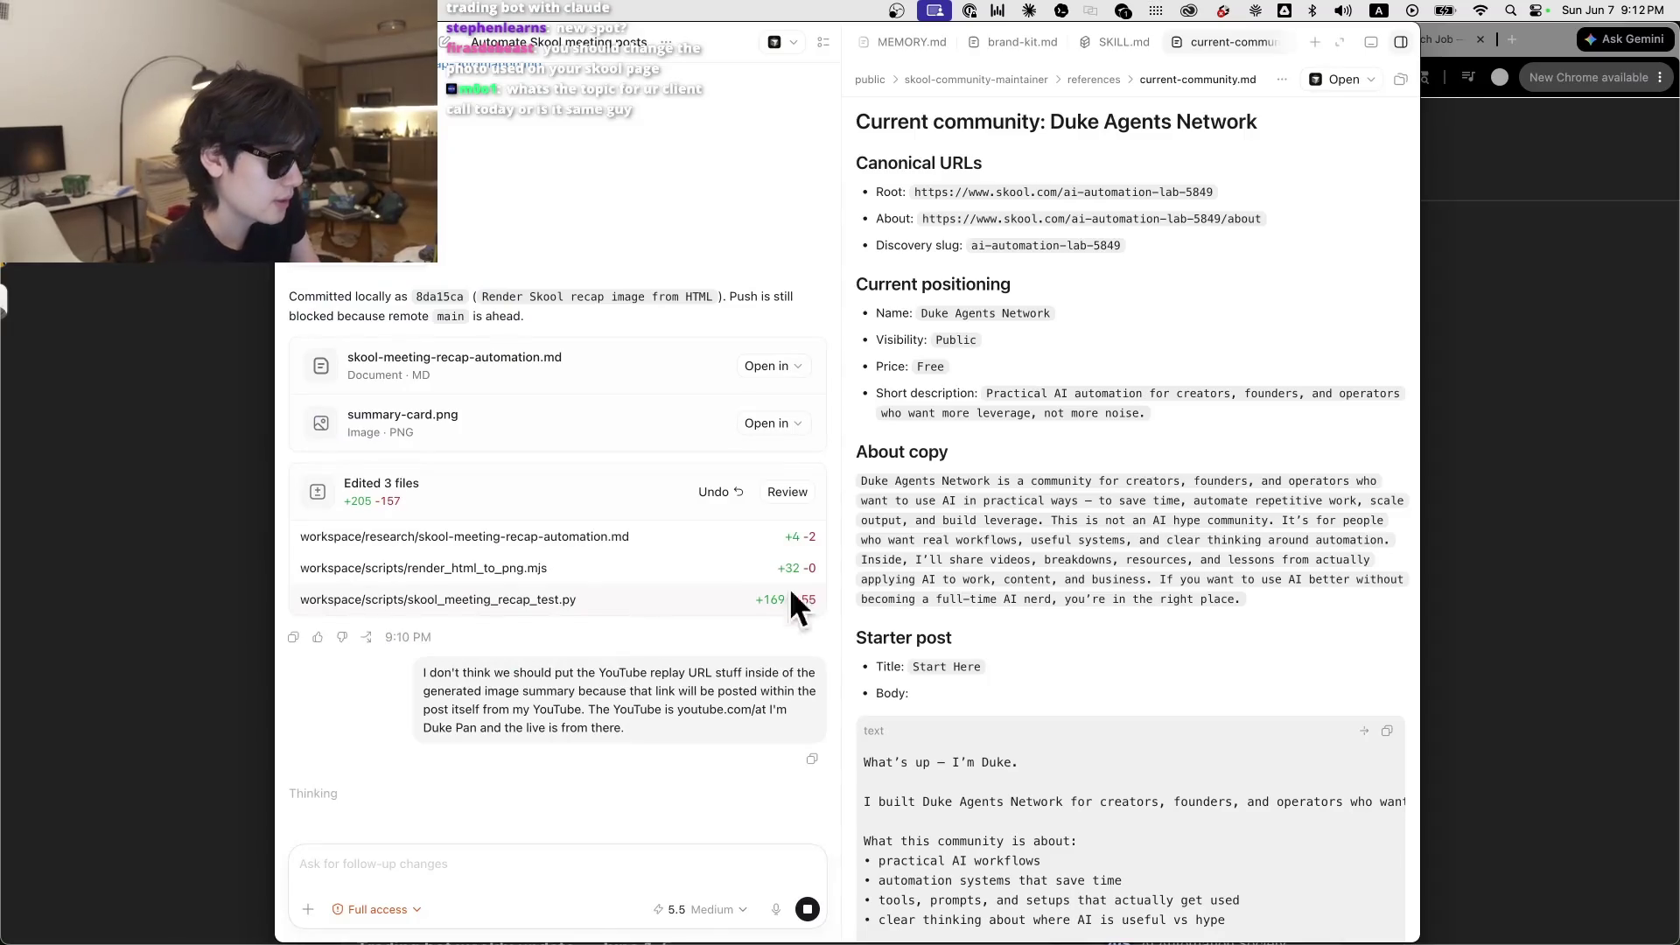
{"action": "left_click", "coordinate": [1478, 469]}
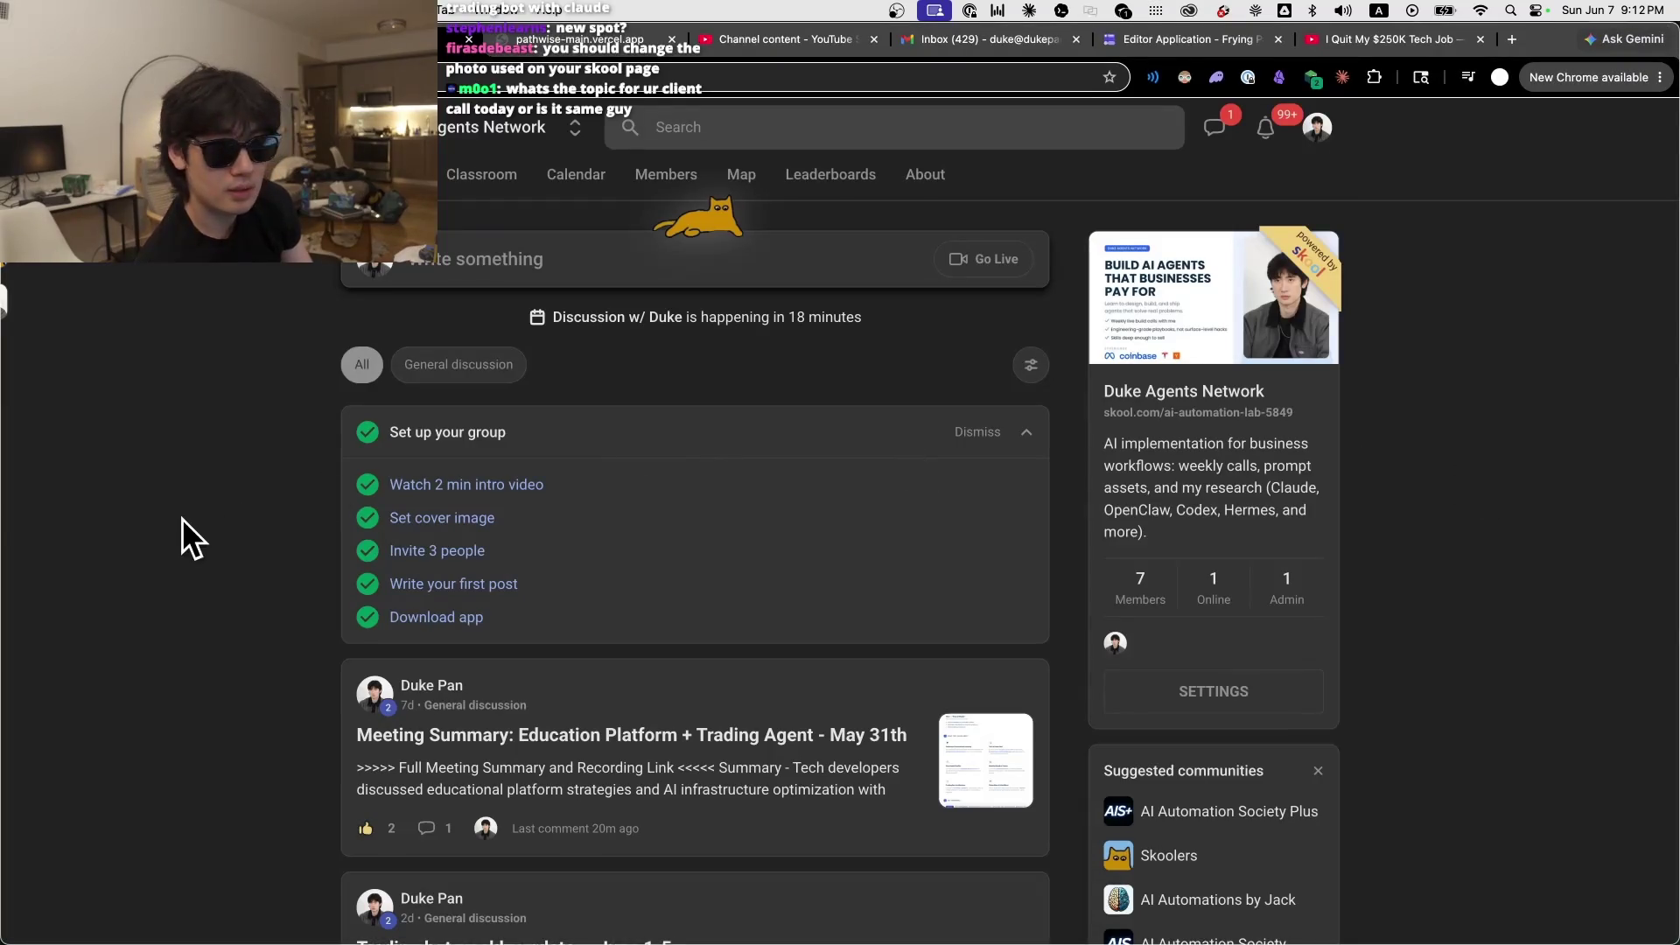
Step: Browse the Skool feed, check Classroom and the YouTube Studio content list, then return to Skool
{"action": "scroll", "coordinate": [179, 515], "scroll_direction": "down", "scroll_amount": 5}
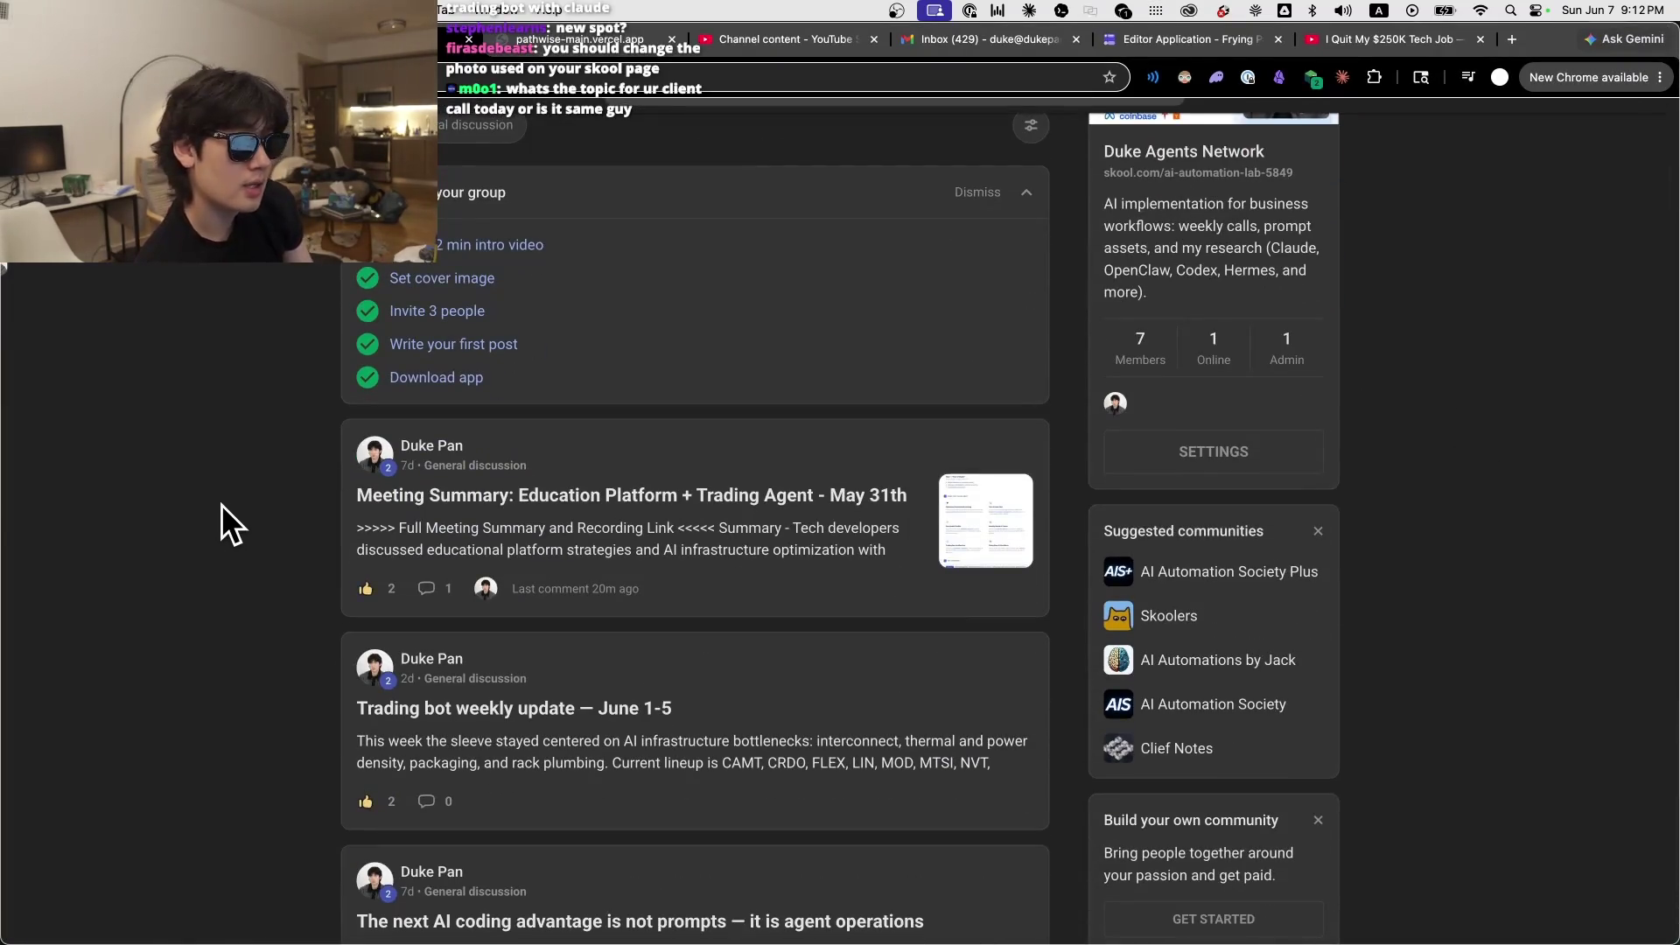
{"action": "scroll", "coordinate": [241, 495], "scroll_direction": "up", "scroll_amount": 5}
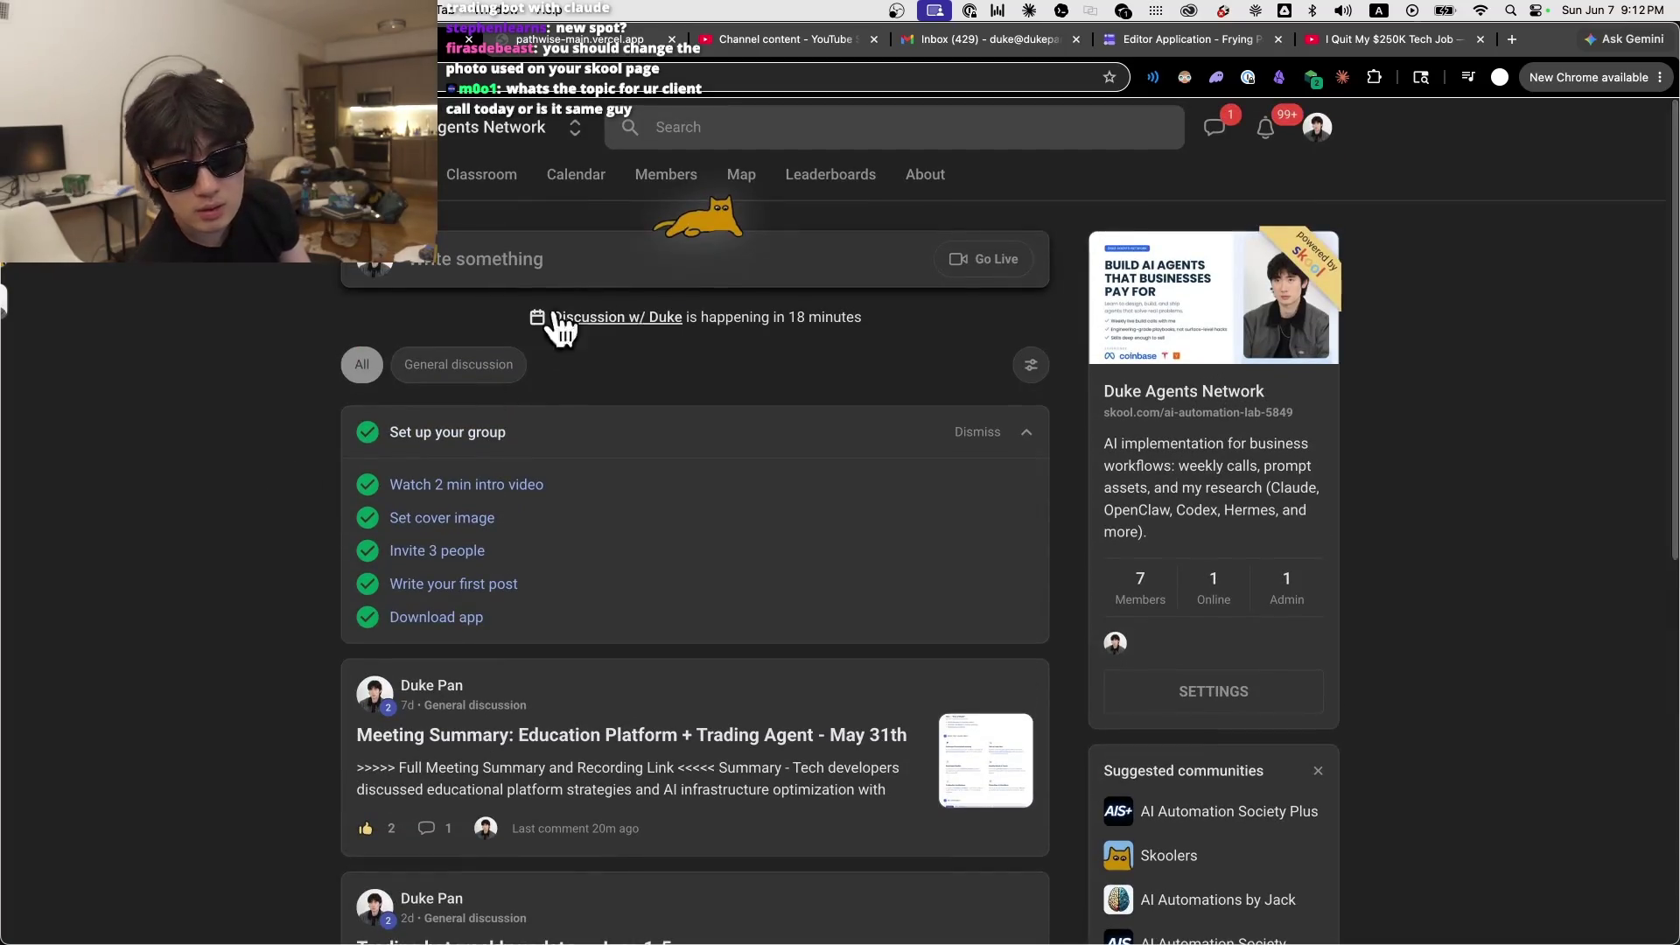
{"action": "left_click", "coordinate": [479, 180]}
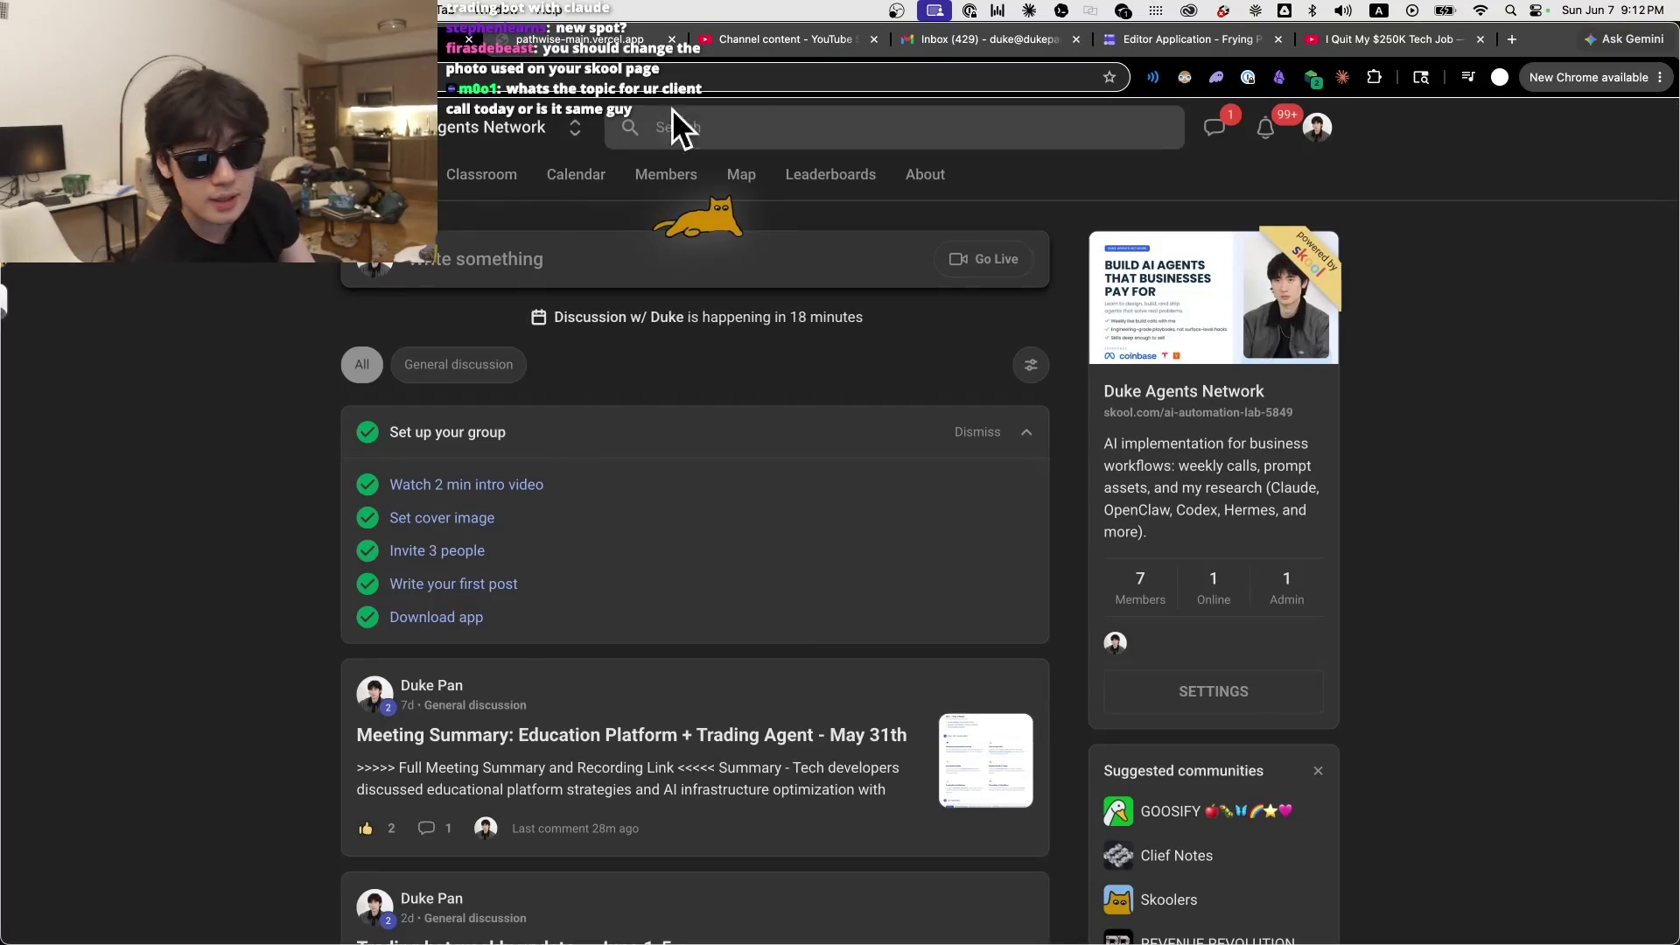
{"action": "left_click", "coordinate": [751, 44]}
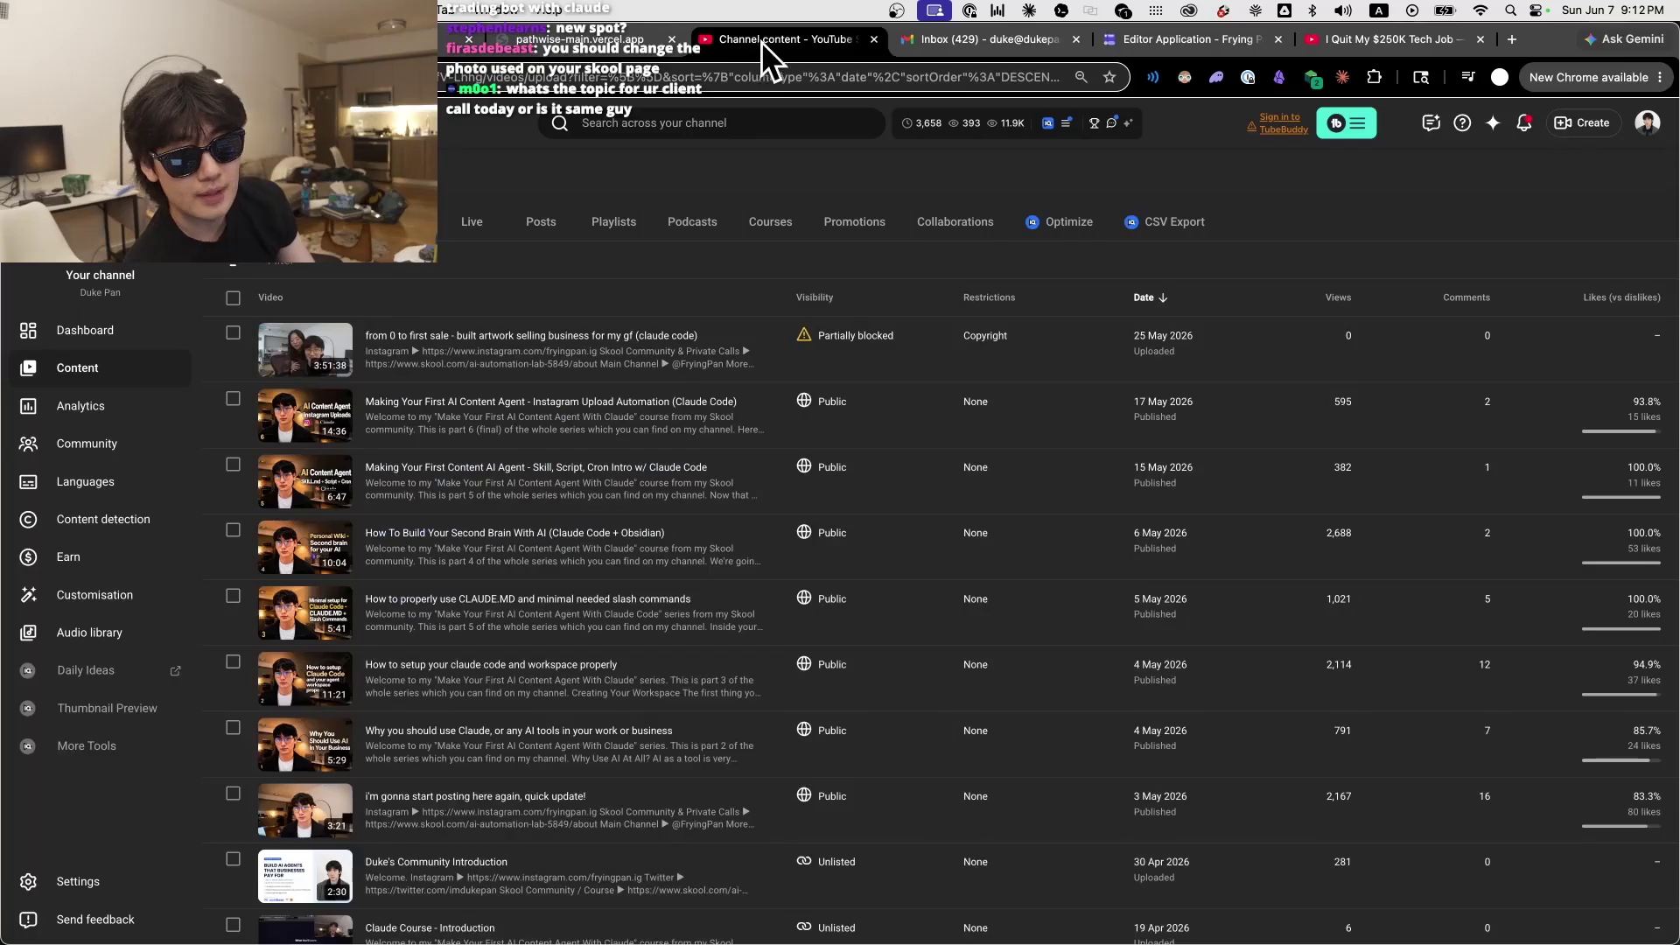
{"action": "left_click", "coordinate": [452, 38]}
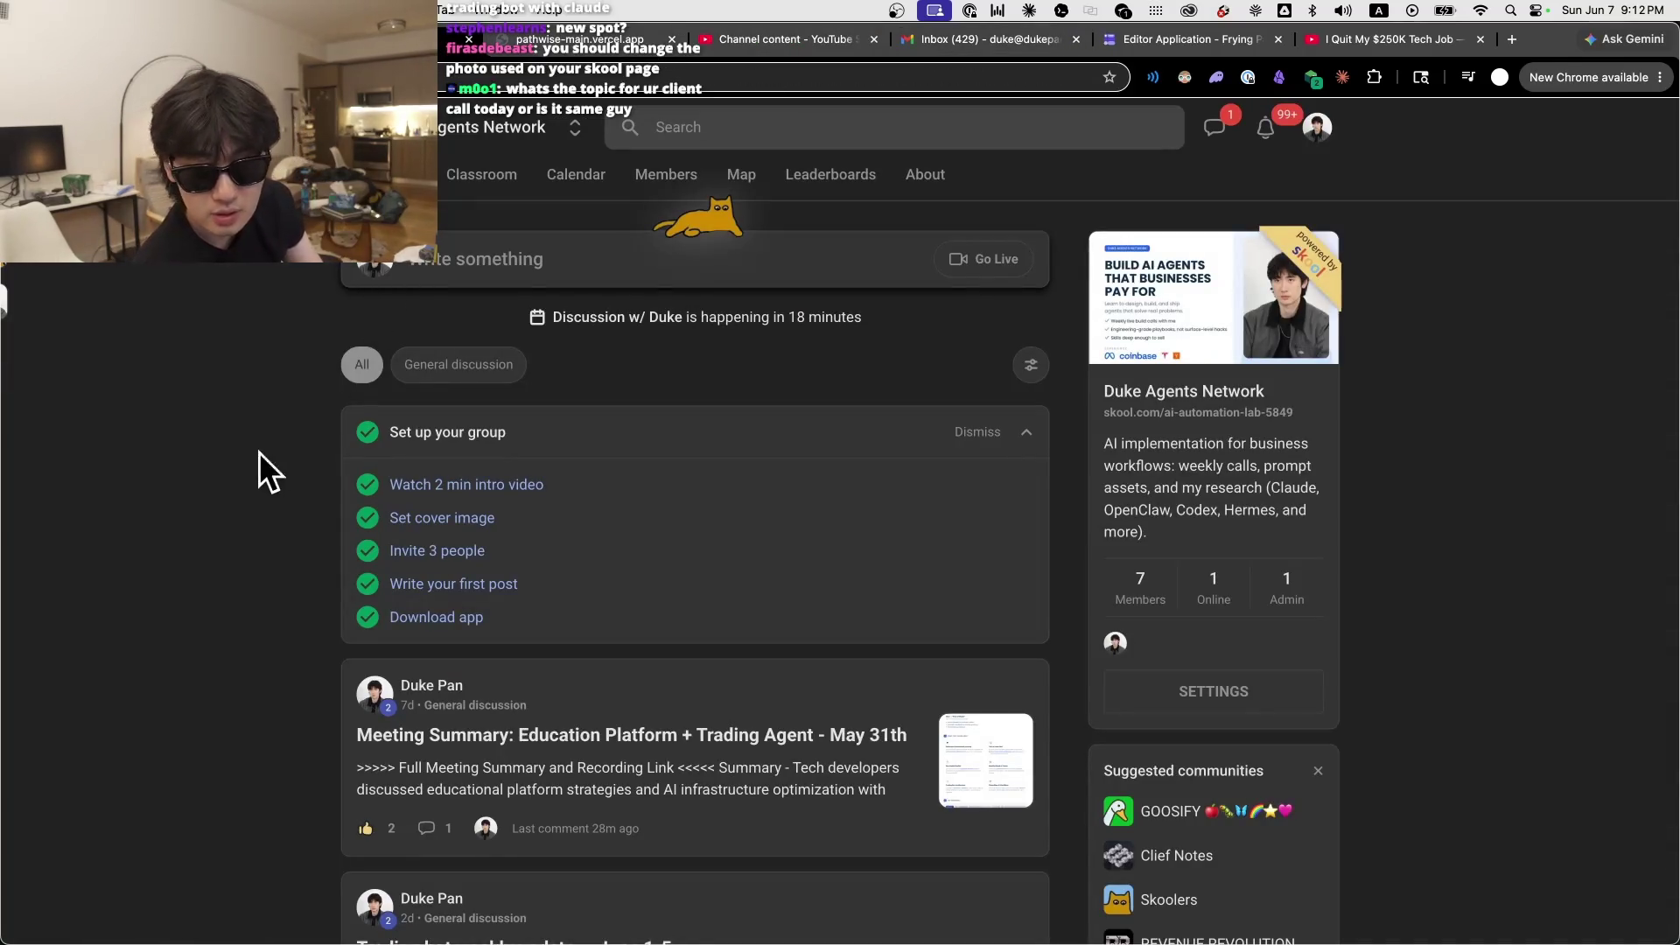
Step: Scroll through the Skool community posts again and return to the Codex chat
{"action": "scroll", "coordinate": [274, 446], "scroll_direction": "down", "scroll_amount": 1}
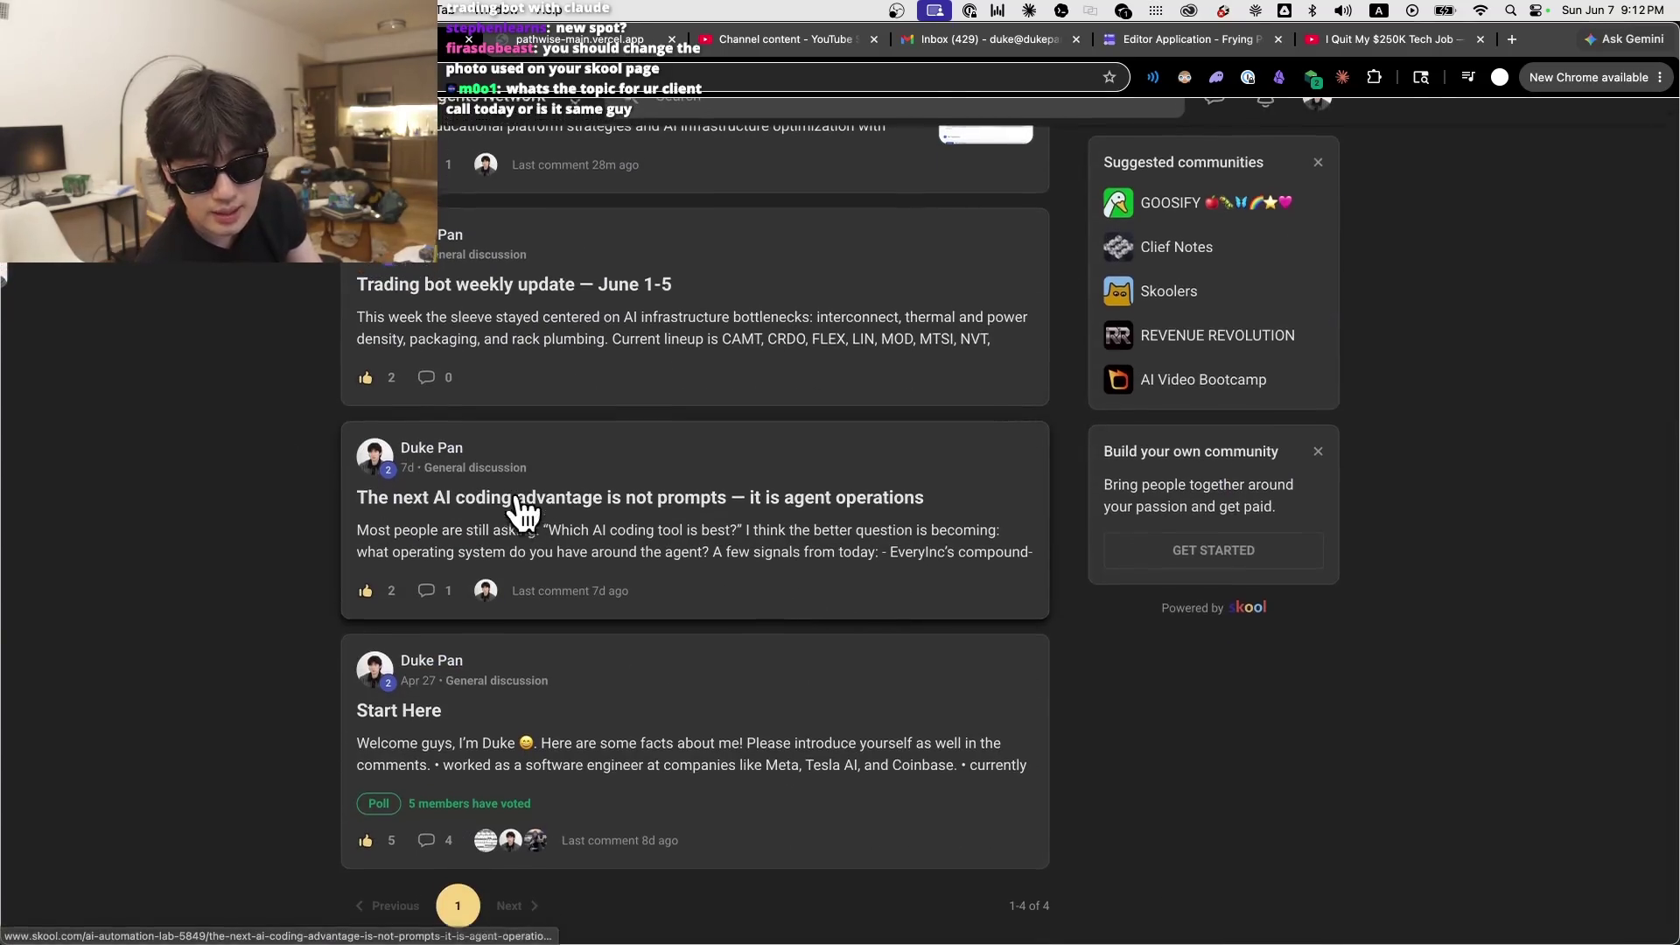
{"action": "scroll", "coordinate": [1185, 454], "scroll_direction": "up", "scroll_amount": 8}
{"action": "scroll", "coordinate": [1458, 474], "scroll_direction": "down", "scroll_amount": 6}
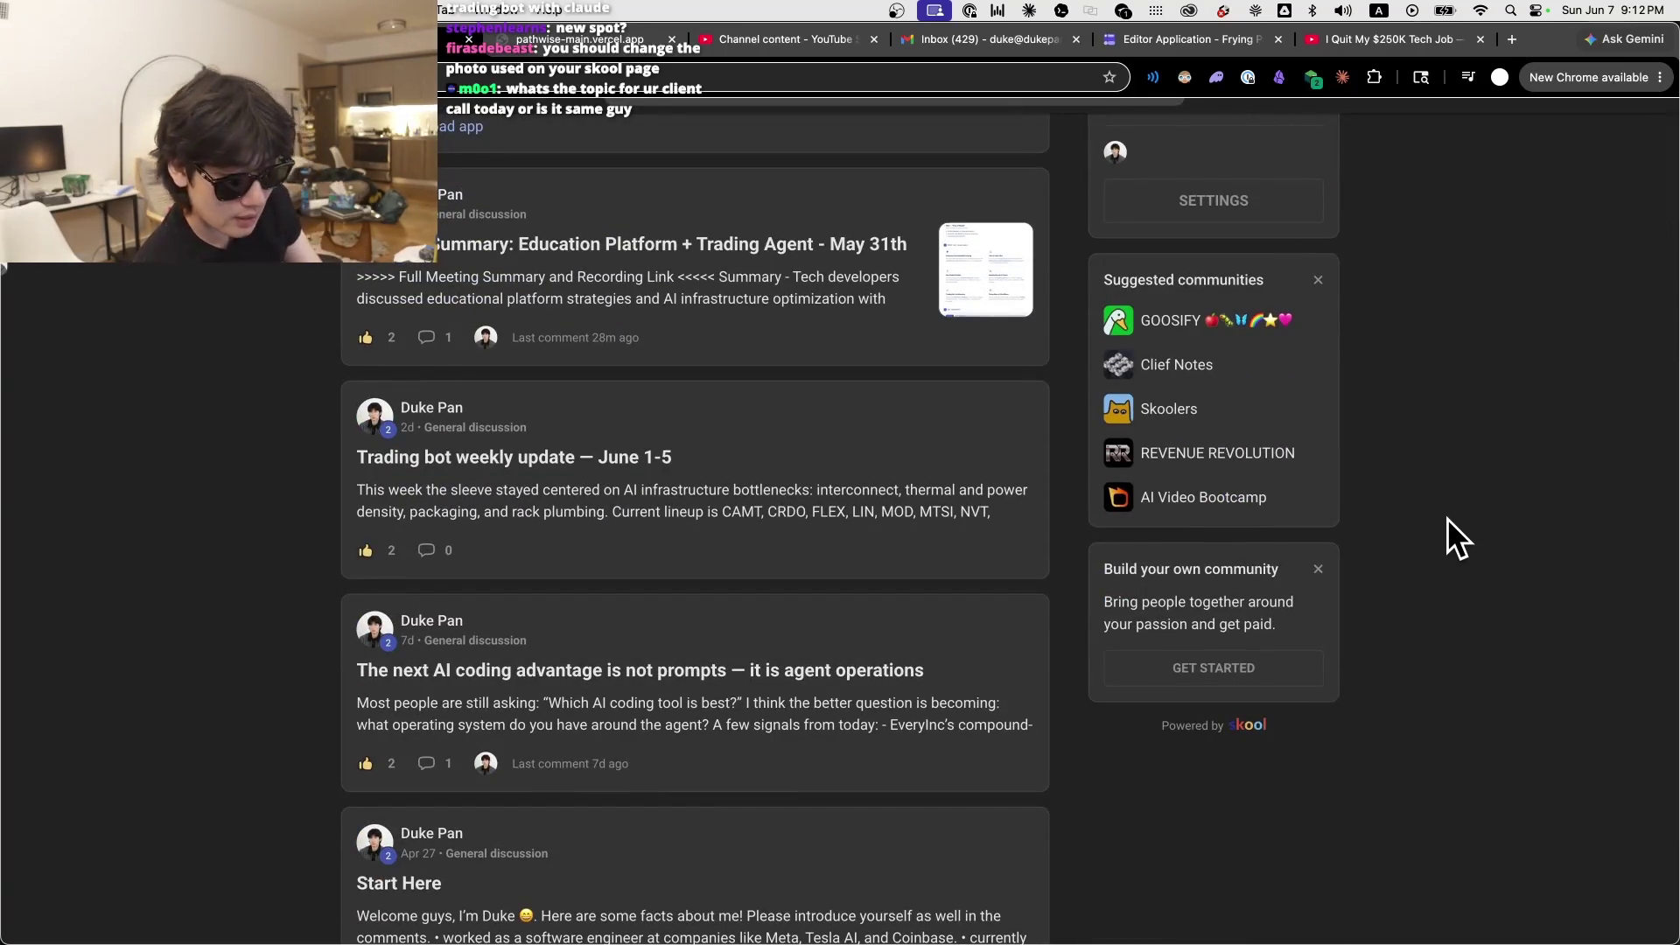
{"action": "scroll", "coordinate": [1439, 534], "scroll_direction": "up", "scroll_amount": 6}
{"action": "scroll", "coordinate": [855, 649], "scroll_direction": "down", "scroll_amount": 8}
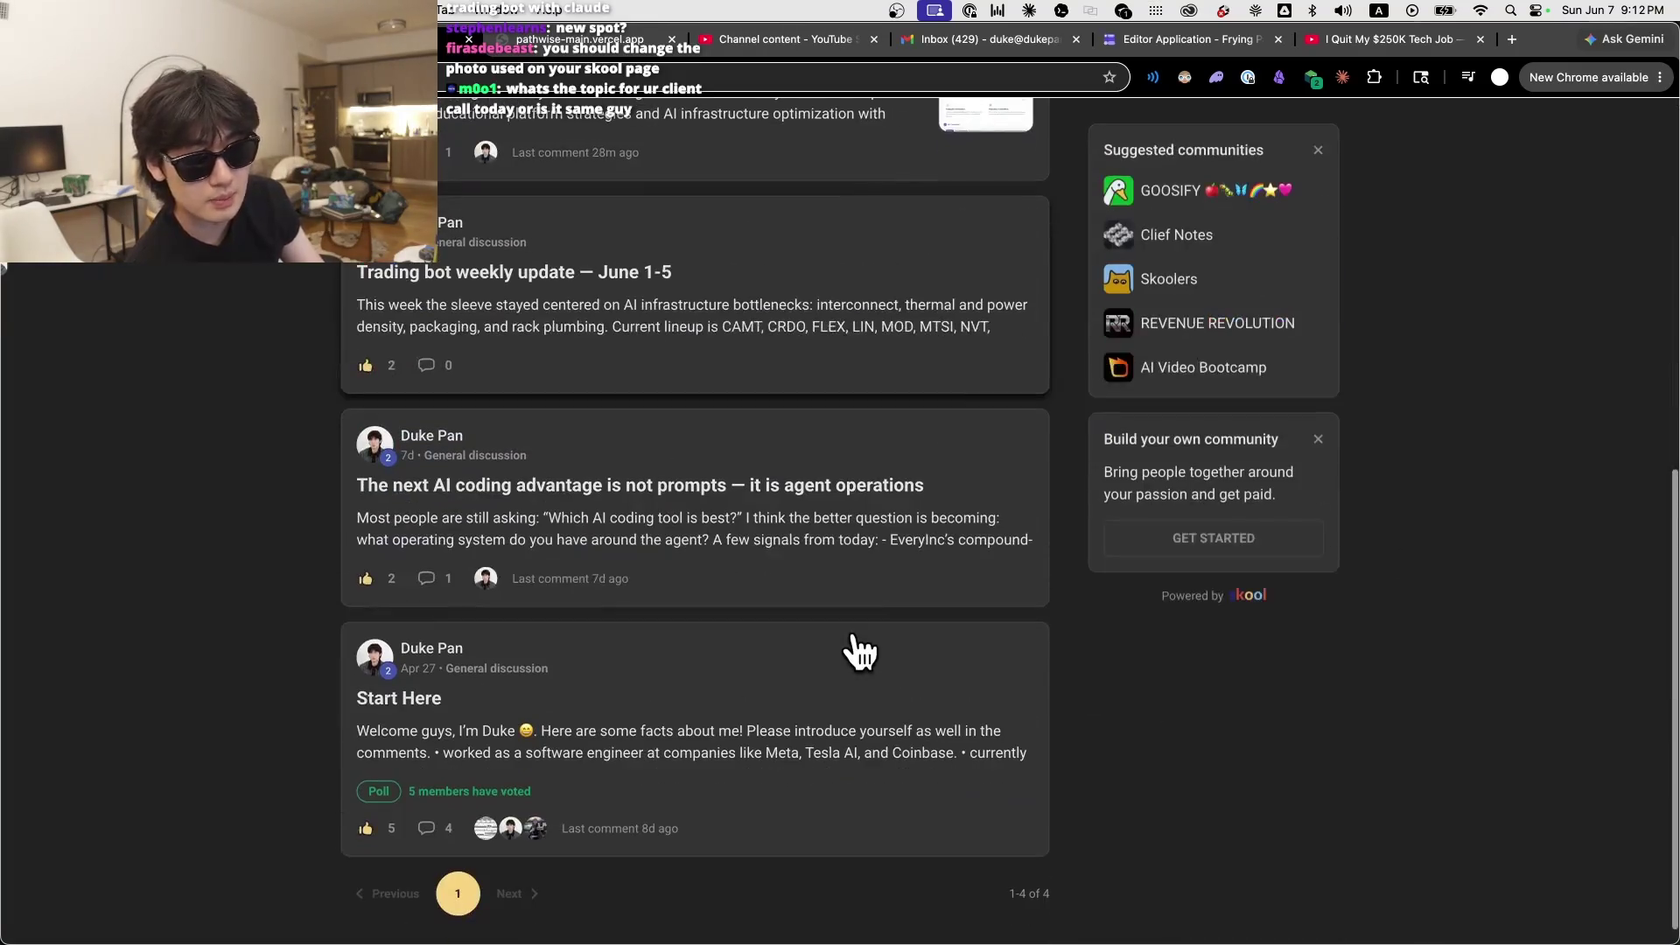
{"action": "scroll", "coordinate": [267, 576], "scroll_direction": "up", "scroll_amount": 1}
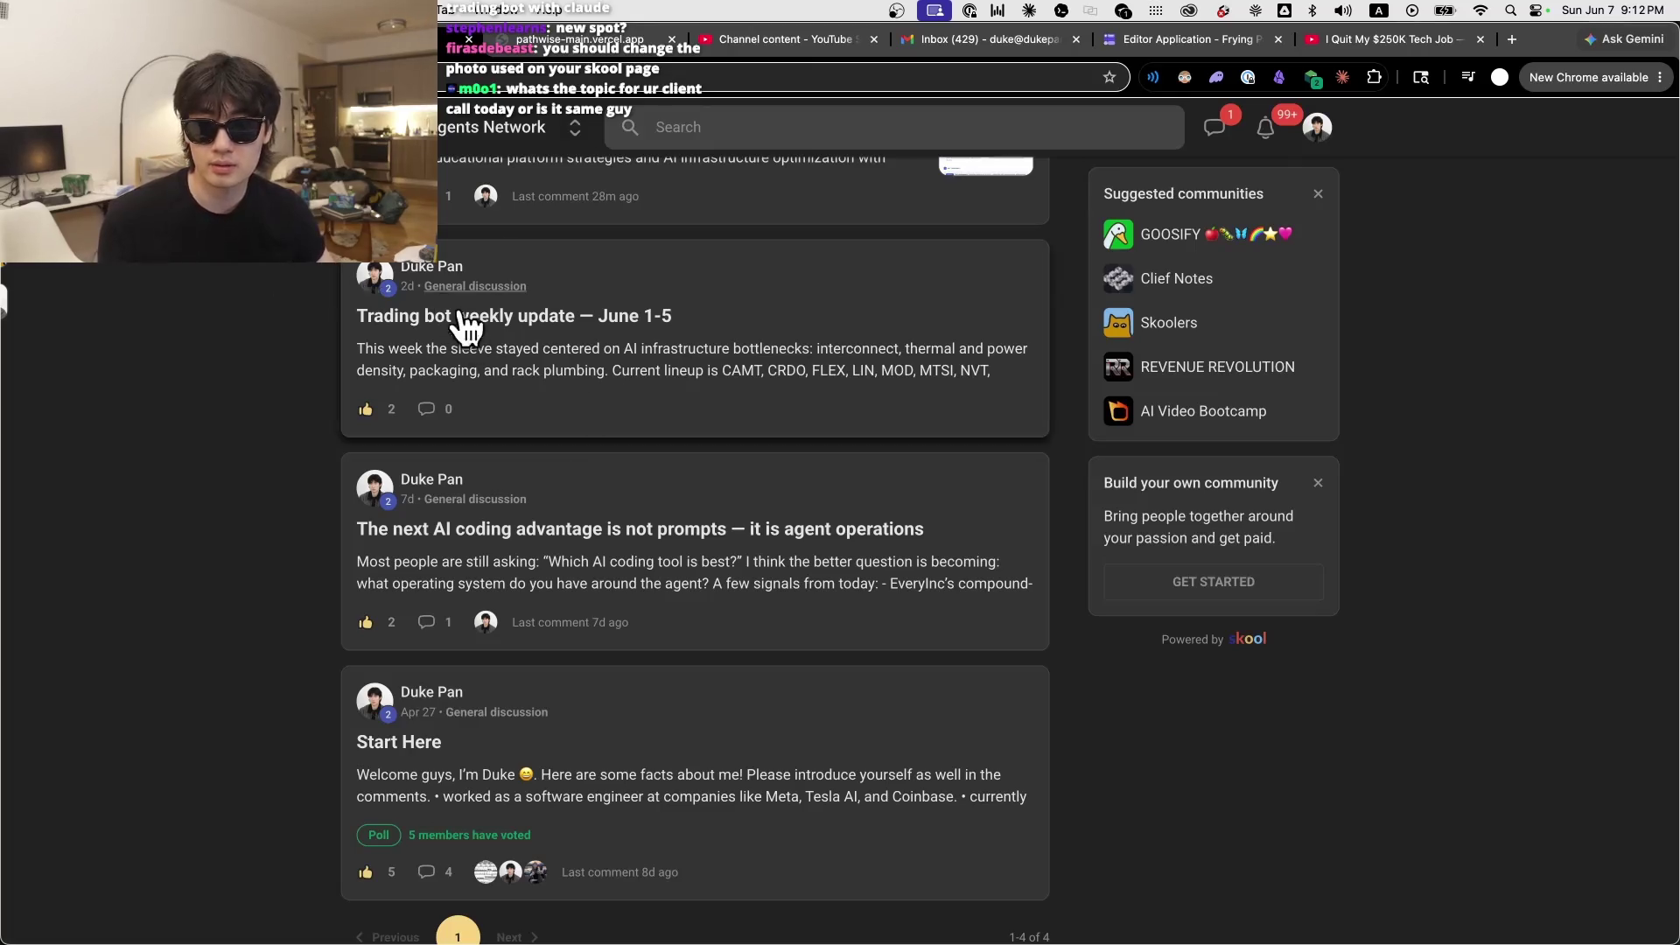
{"action": "key", "text": "super+Tab"}
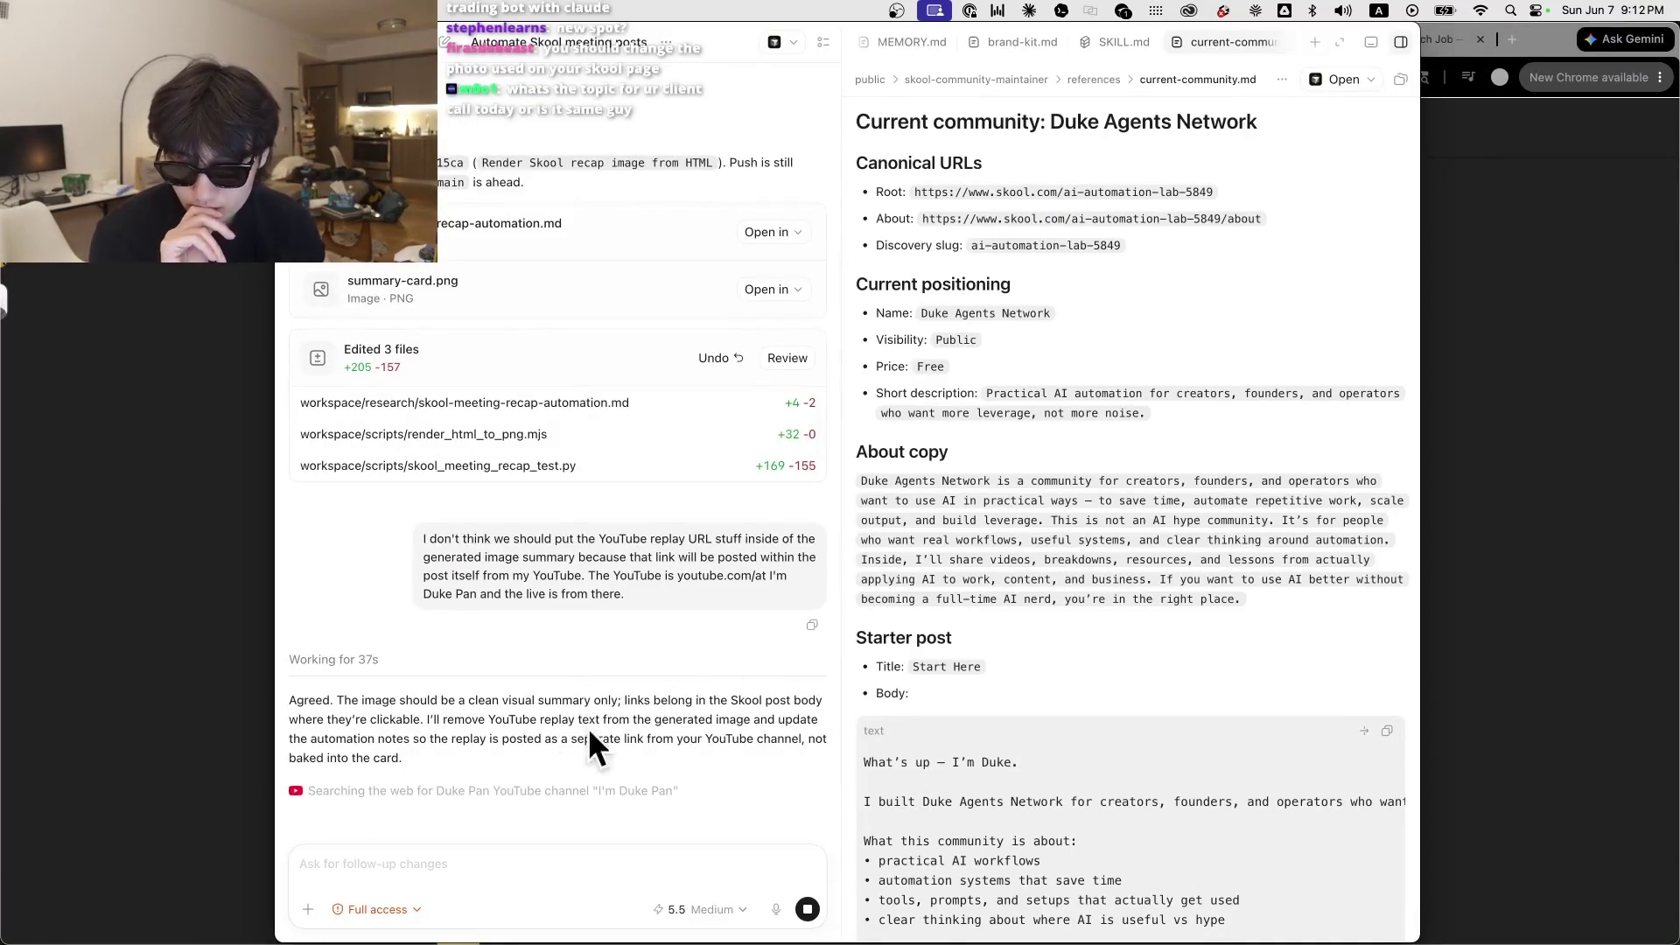
Step: Review the agent's 'Agreed' reply about removing replay text from the card, highlighting its paragraph
{"action": "scroll", "coordinate": [740, 716], "scroll_direction": "up", "scroll_amount": 1}
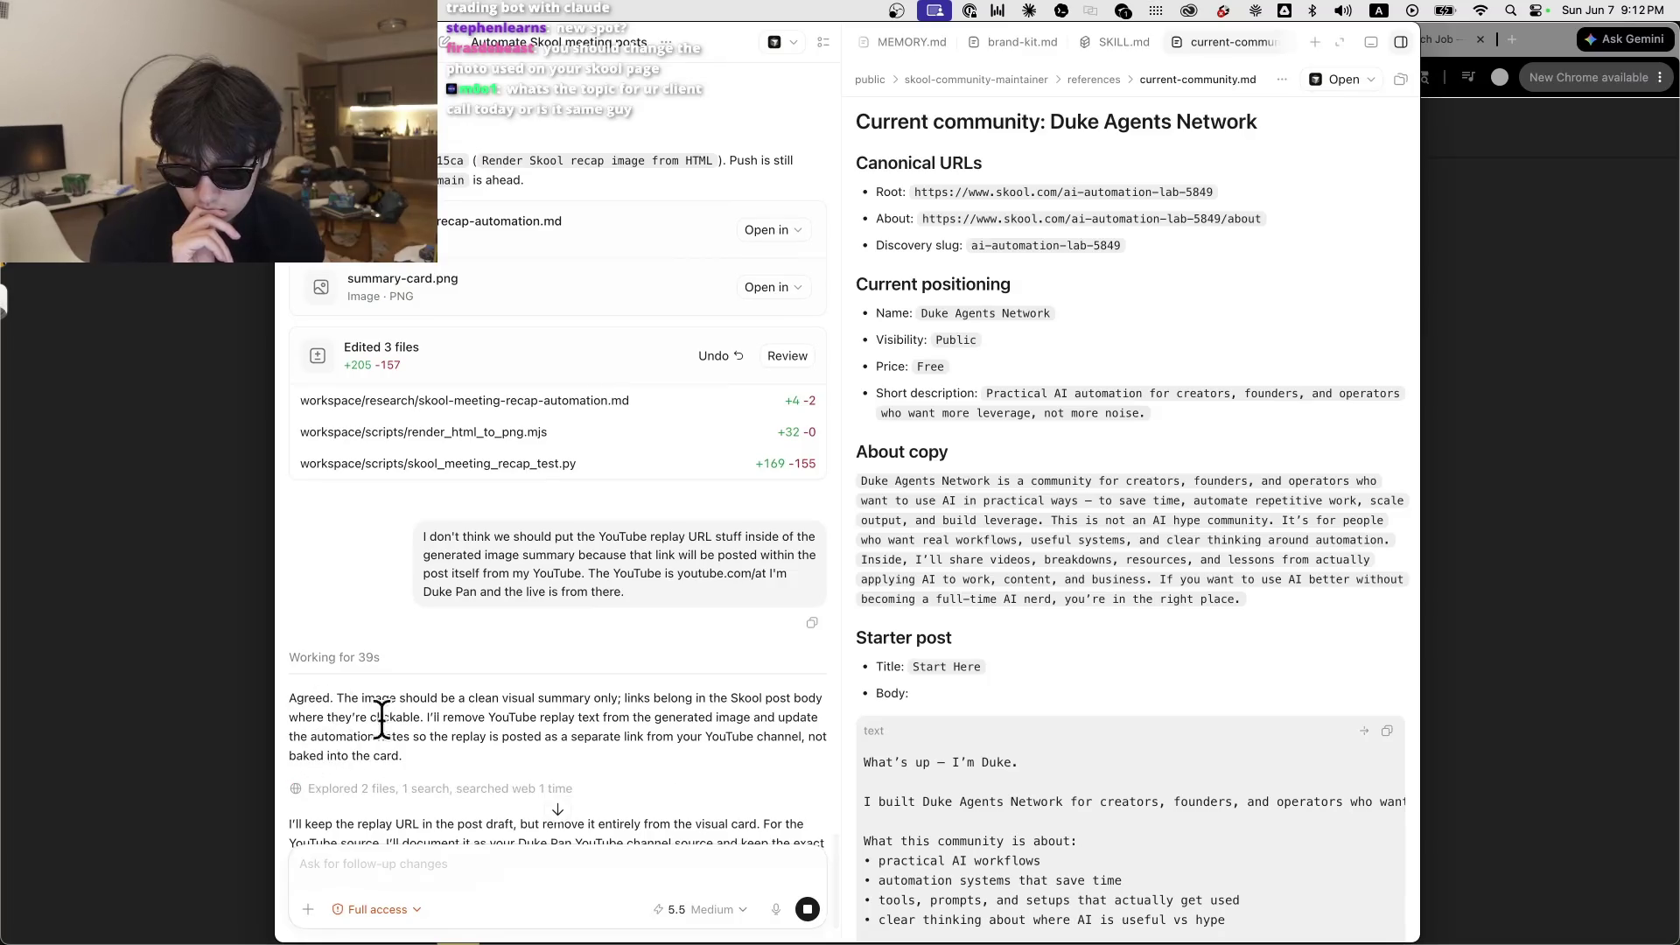
{"action": "left_click_drag", "start_coordinate": [604, 738], "coordinate": [541, 705]}
{"action": "left_click", "coordinate": [596, 723]}
{"action": "triple_click", "coordinate": [593, 761]}
{"action": "left_click", "coordinate": [537, 691]}
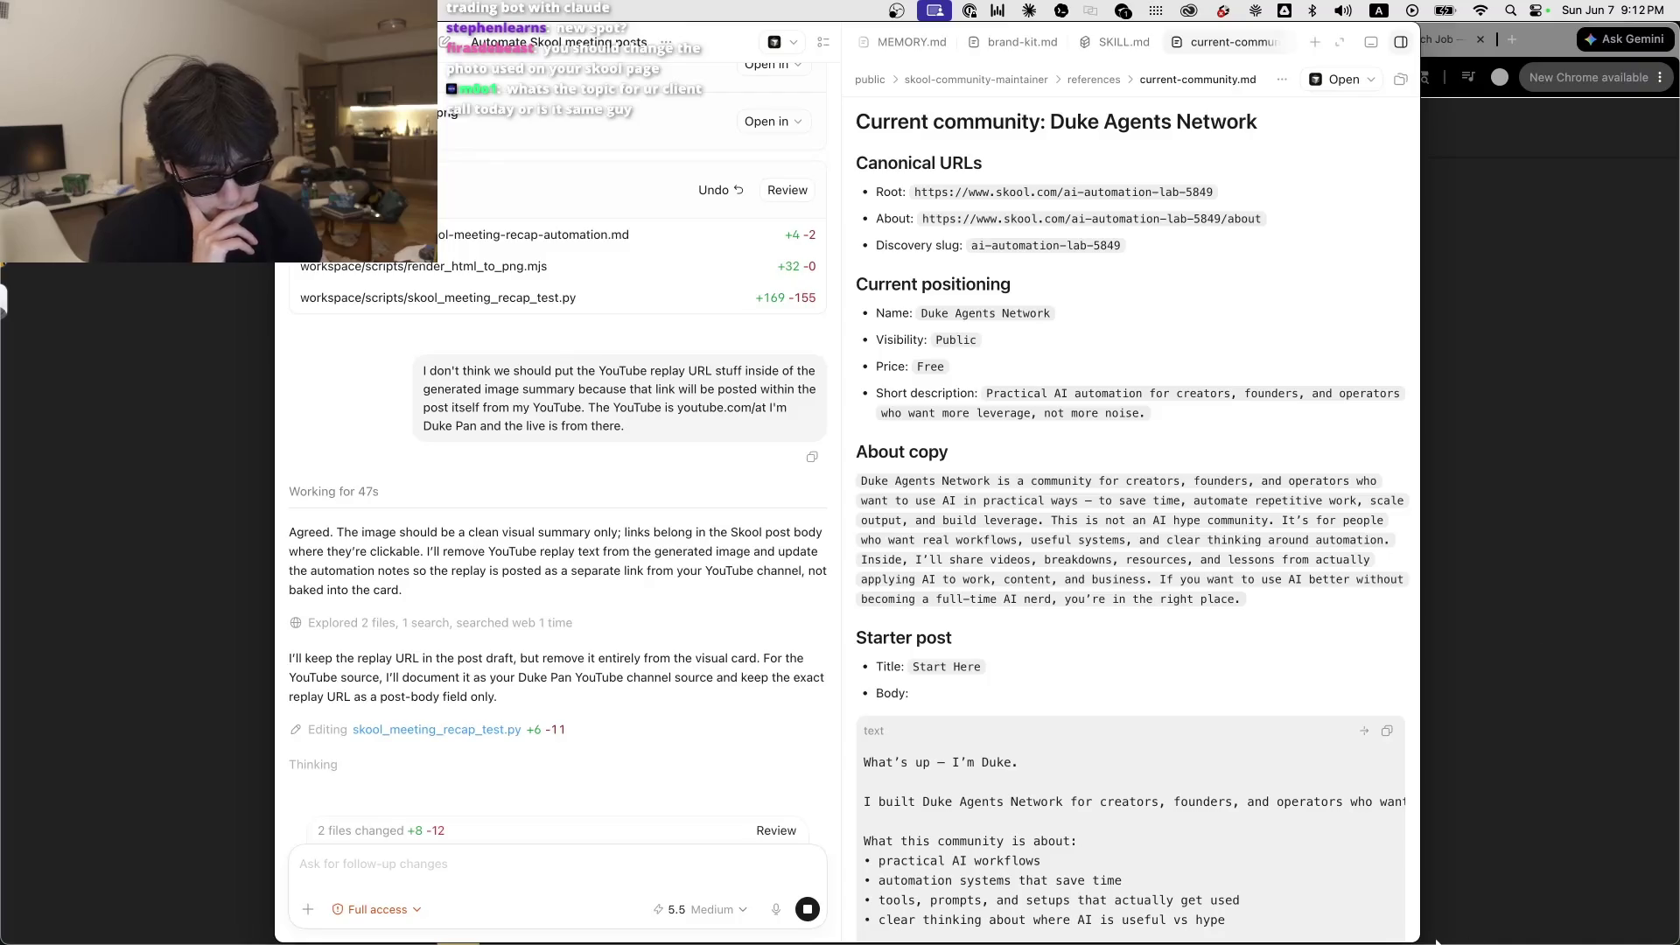
Step: Switch to the Stream notes TODO list and highlight the item about posting the VOD
{"action": "mouse_move", "coordinate": [949, 923]}
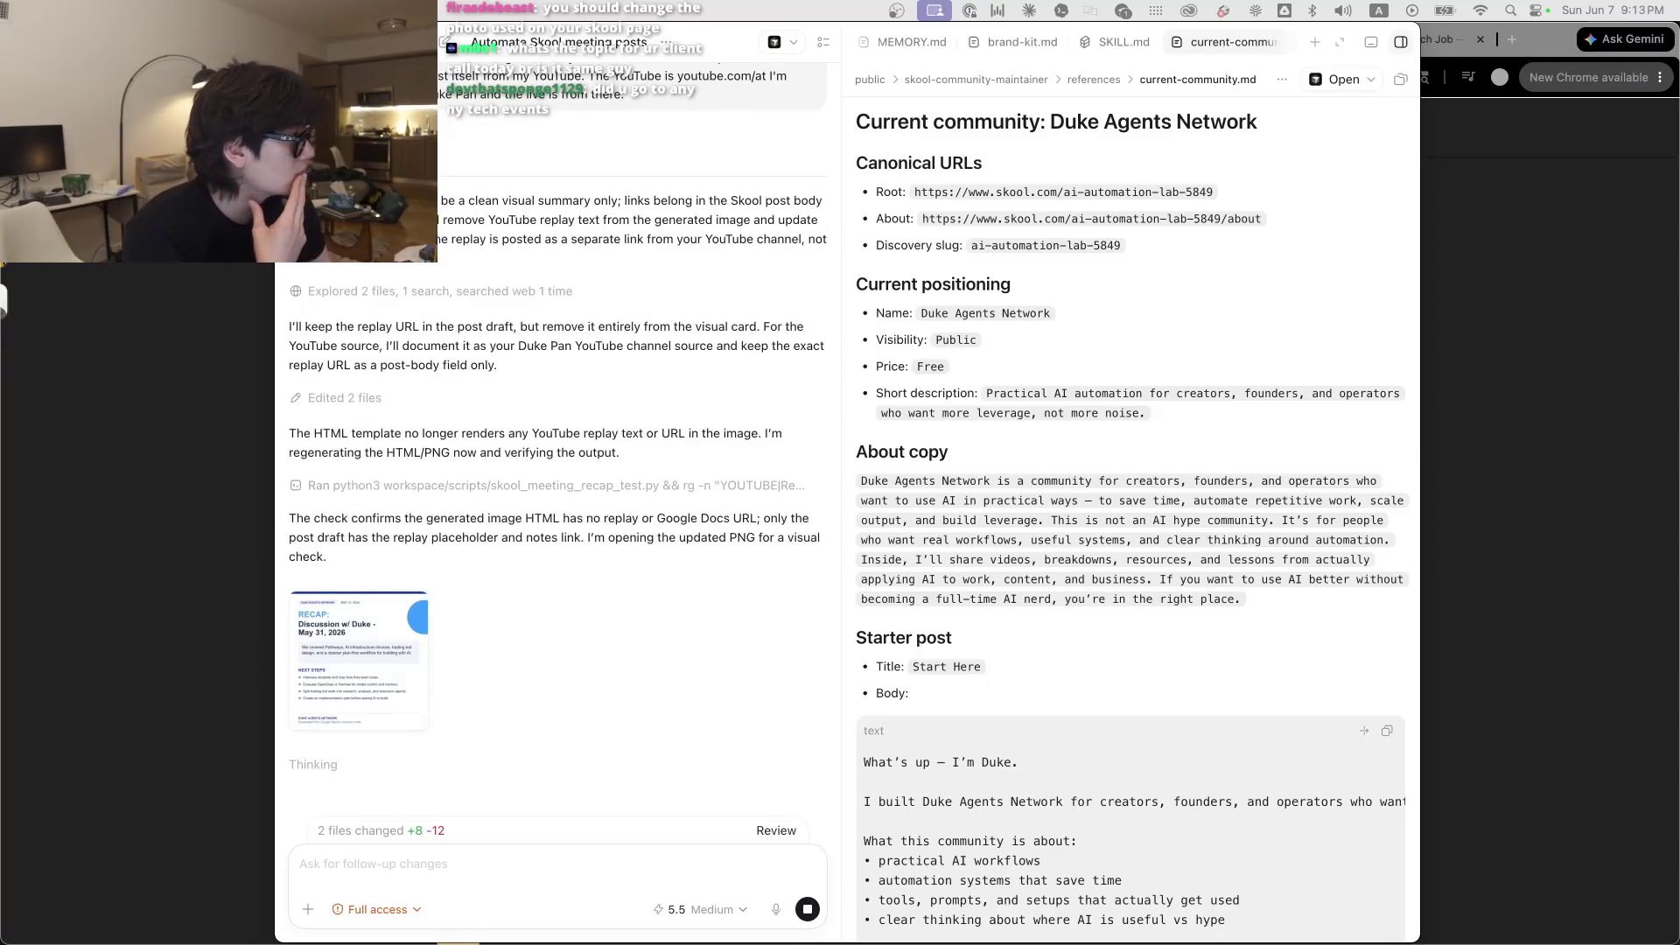
{"action": "key", "text": "super+Tab"}
{"action": "left_click_drag", "start_coordinate": [490, 334], "coordinate": [1101, 343]}
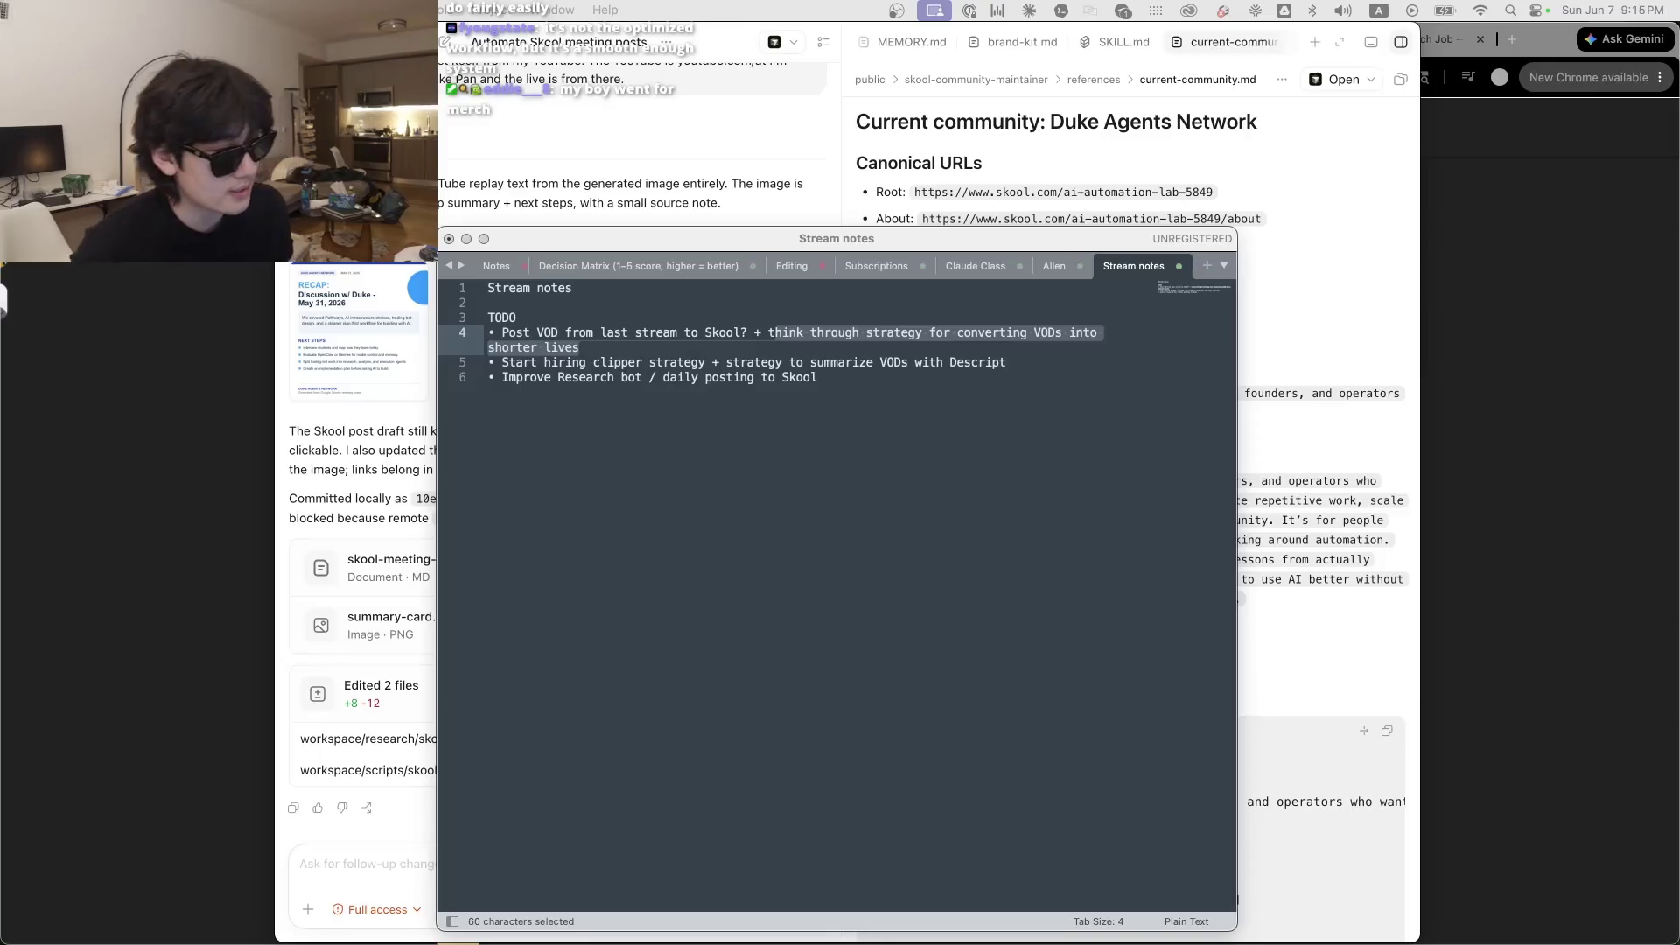
Step: Scroll through the Duke Agents Network feed in Chrome, then return to Codex
{"action": "left_click", "coordinate": [218, 270]}
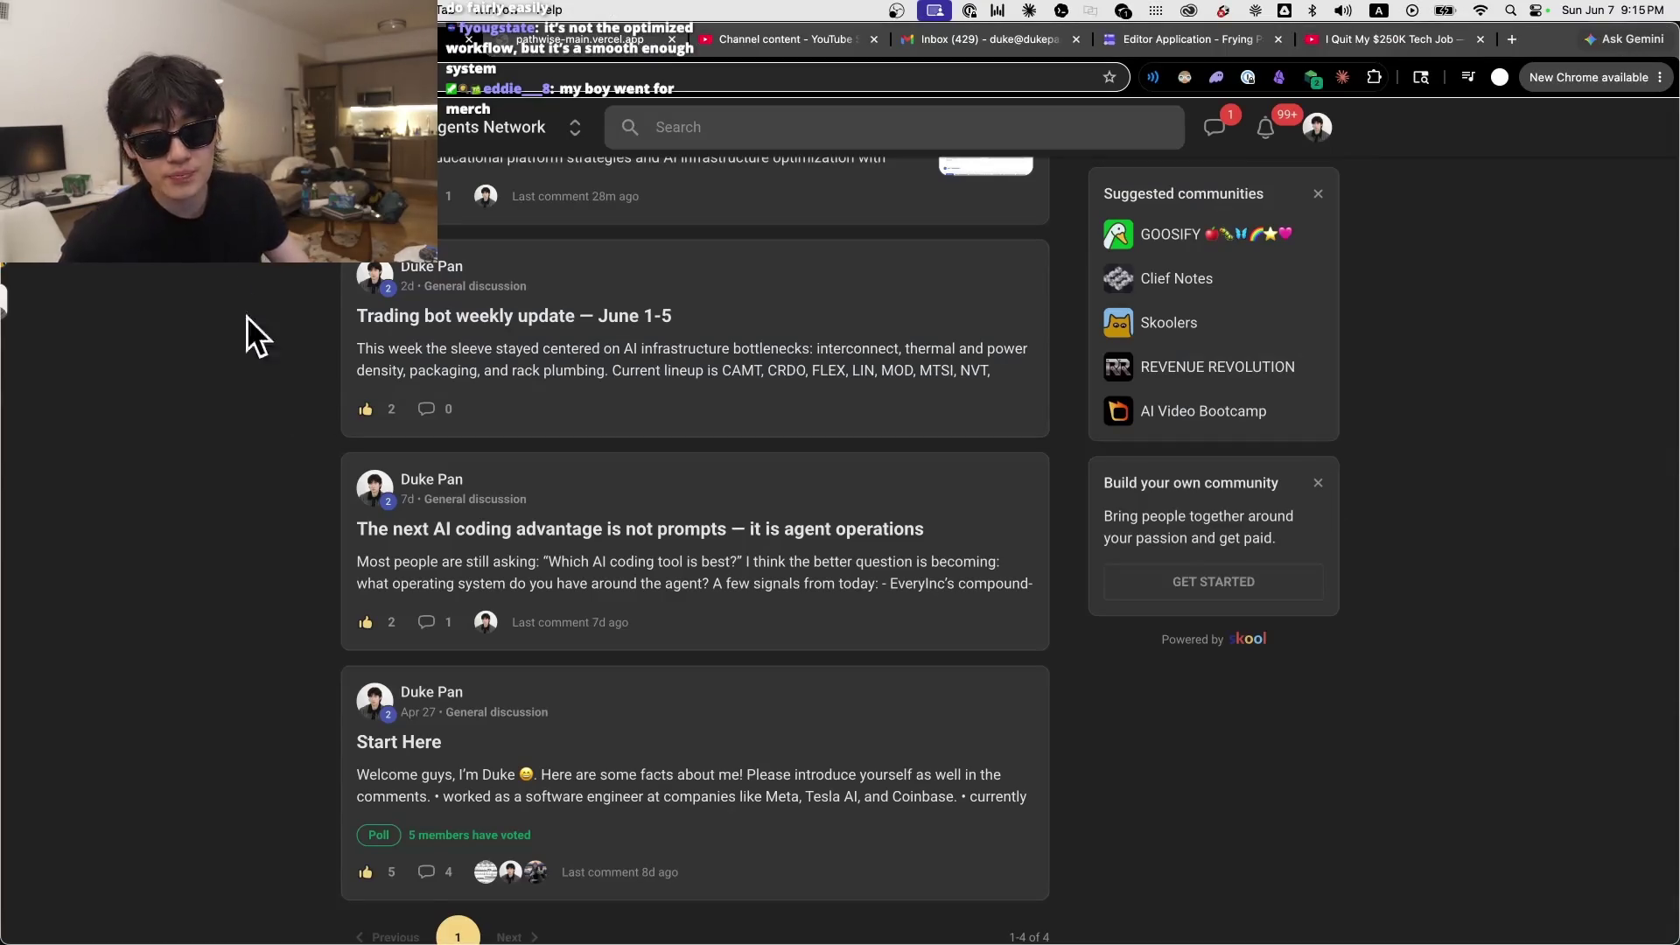
{"action": "scroll", "coordinate": [271, 367], "scroll_direction": "up", "scroll_amount": 10}
{"action": "scroll", "coordinate": [324, 486], "scroll_direction": "down", "scroll_amount": 1}
{"action": "scroll", "coordinate": [315, 495], "scroll_direction": "down", "scroll_amount": 8}
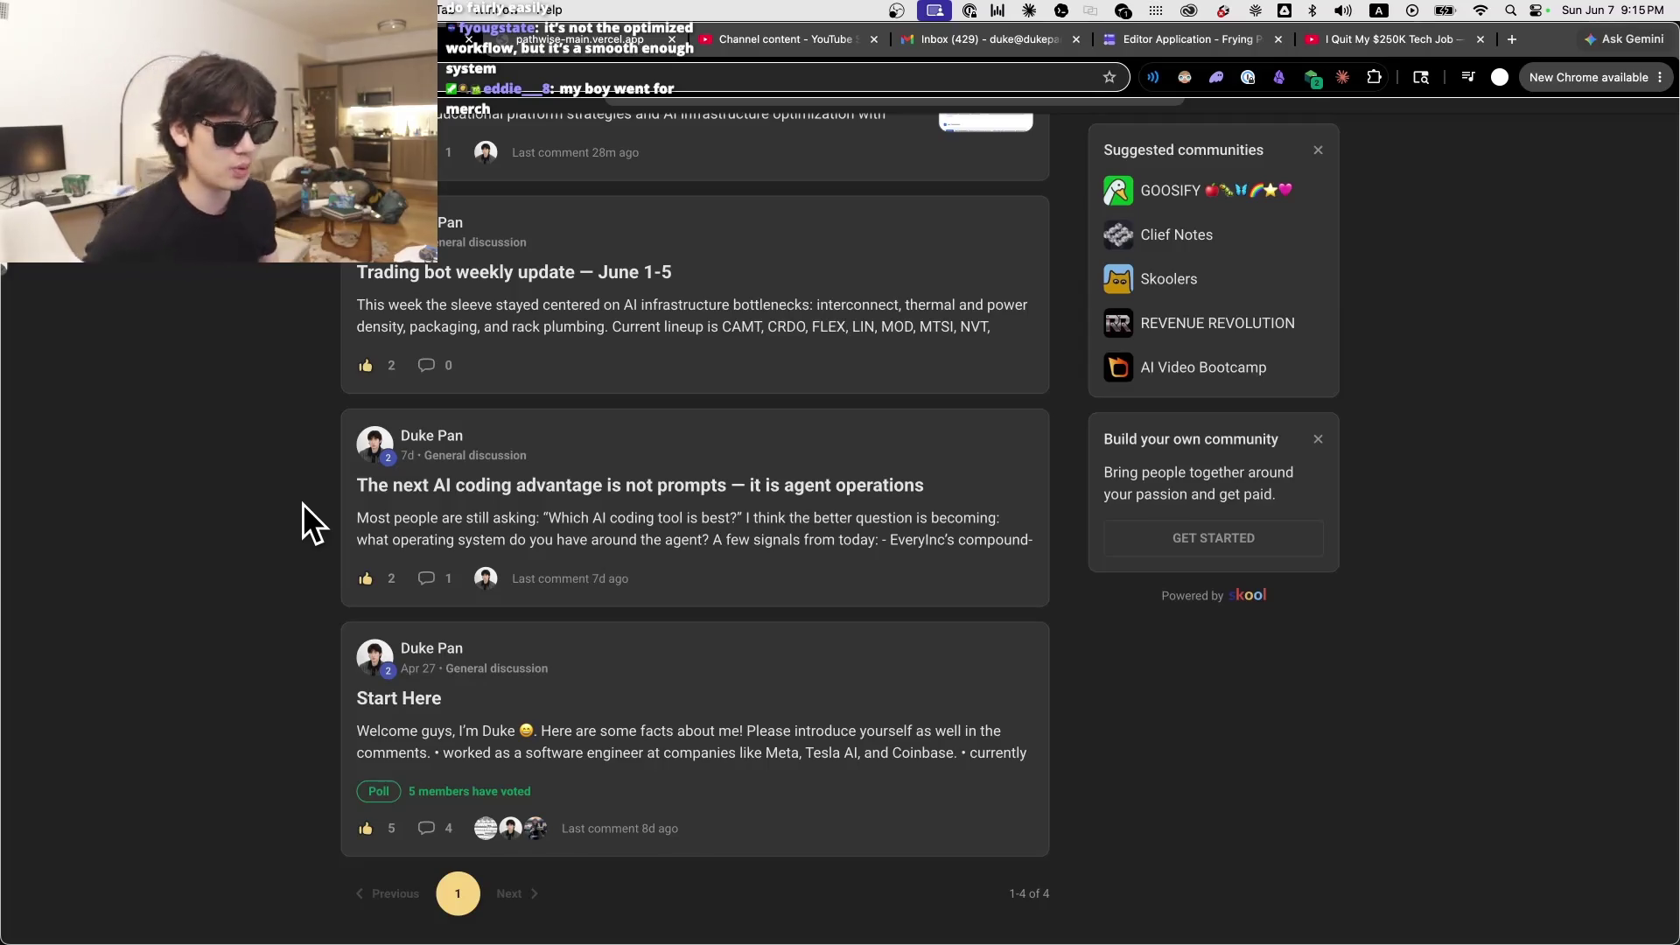
{"action": "scroll", "coordinate": [302, 506], "scroll_direction": "up", "scroll_amount": 7}
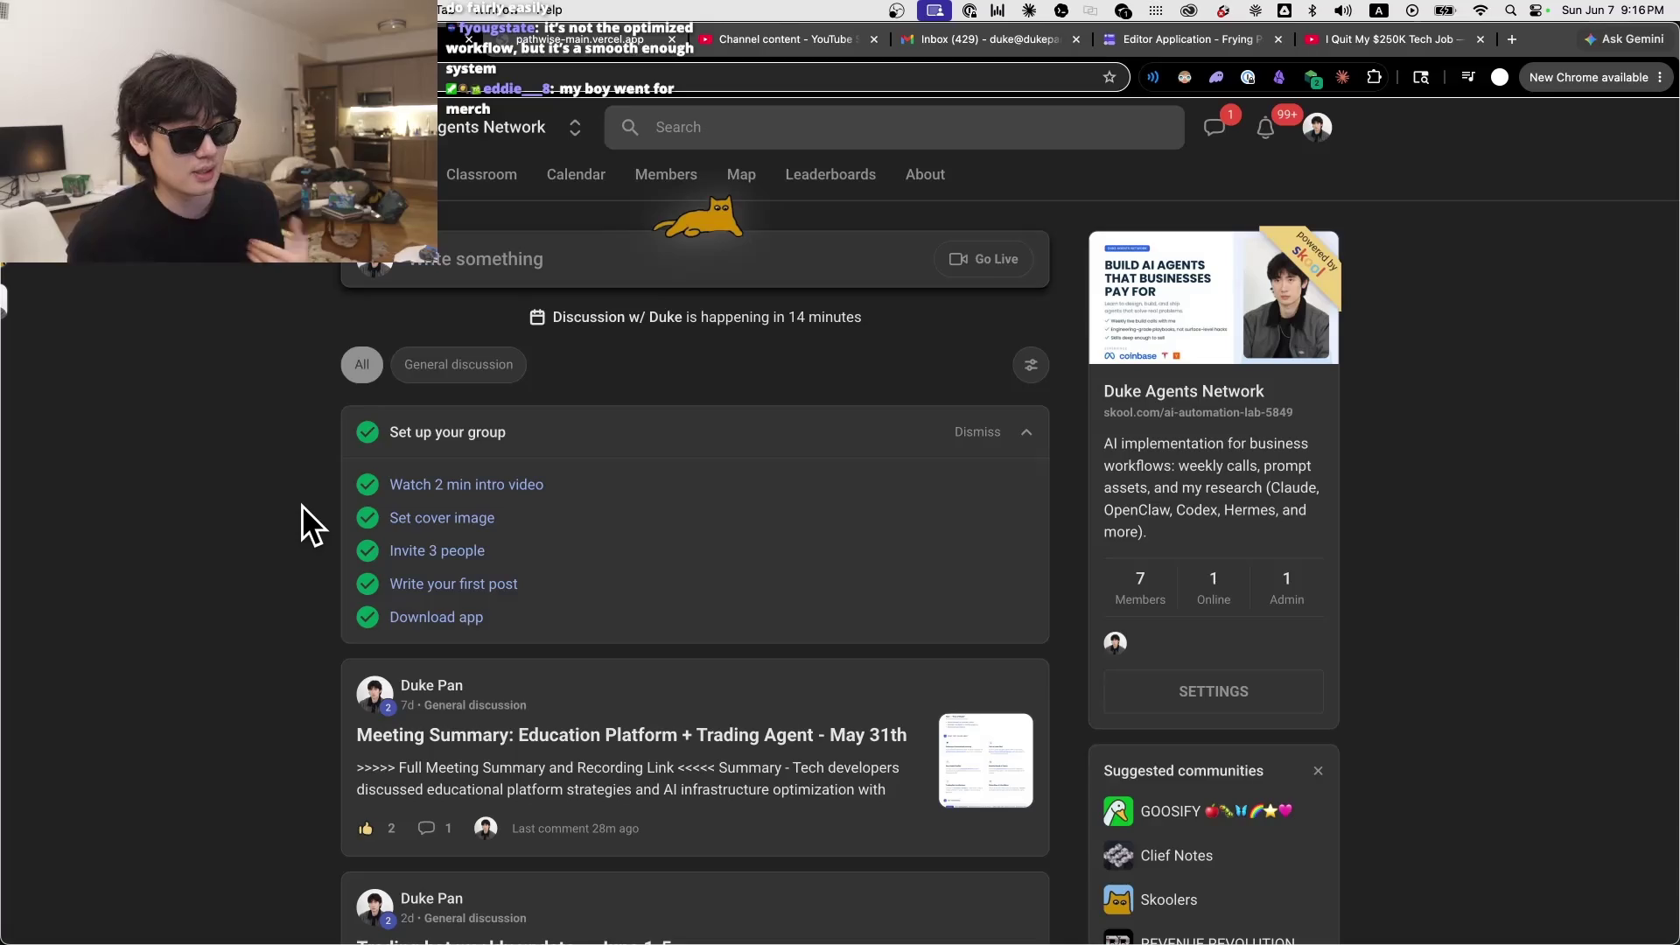
{"action": "scroll", "coordinate": [303, 504], "scroll_direction": "down", "scroll_amount": 10}
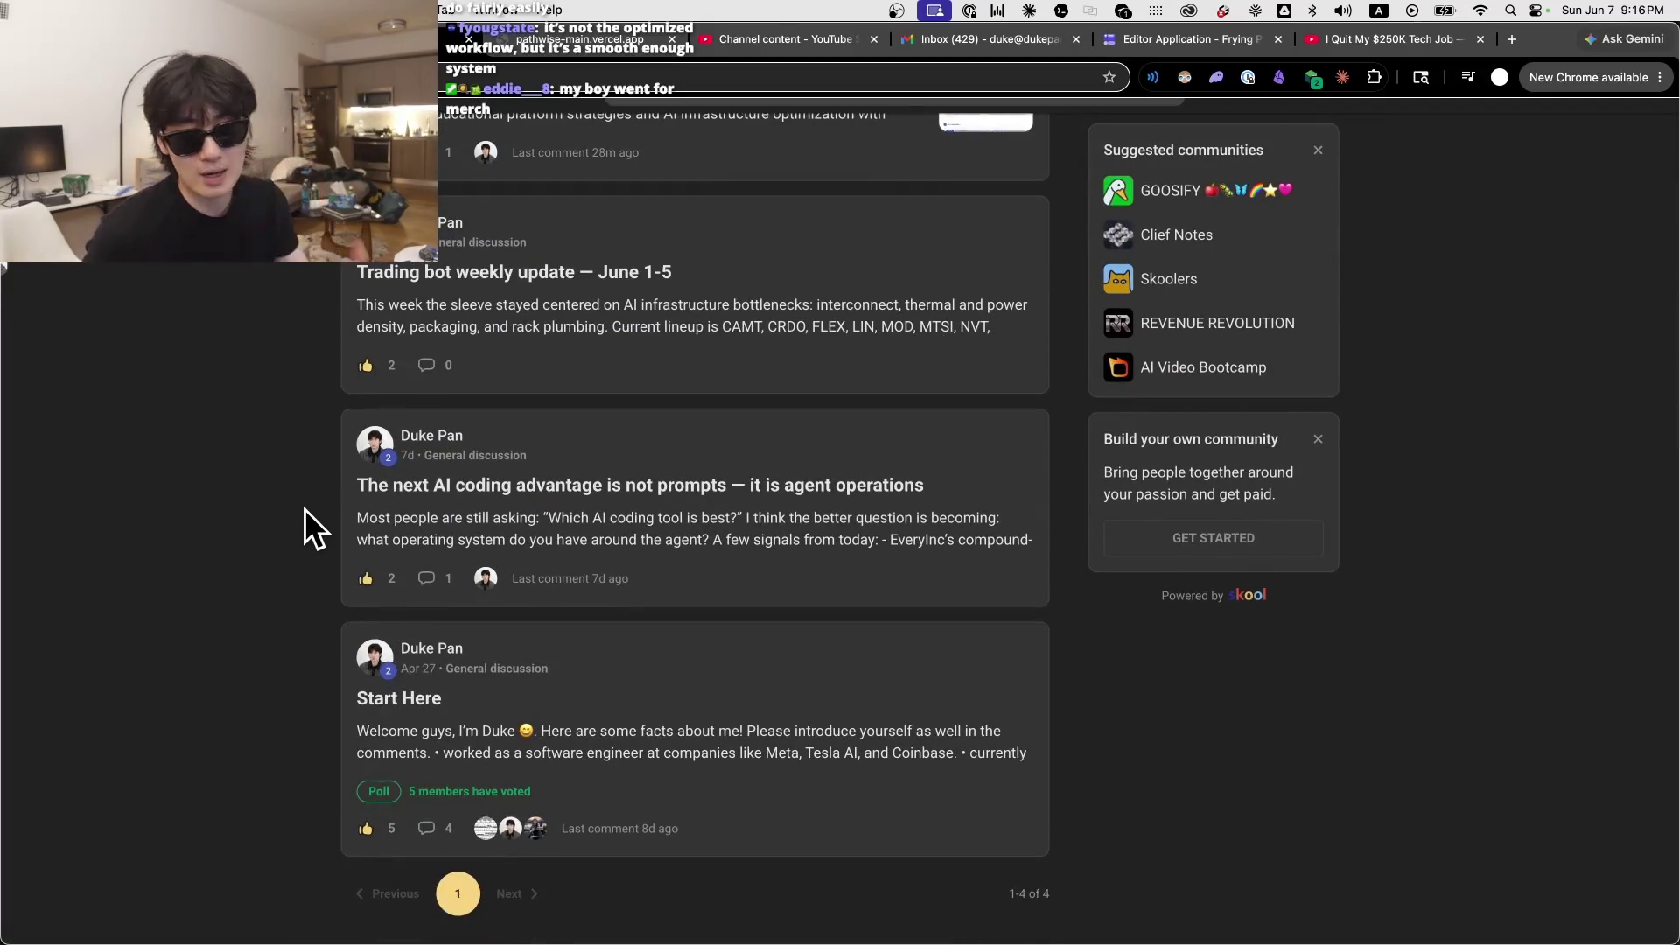
{"action": "scroll", "coordinate": [305, 508], "scroll_direction": "up", "scroll_amount": 5}
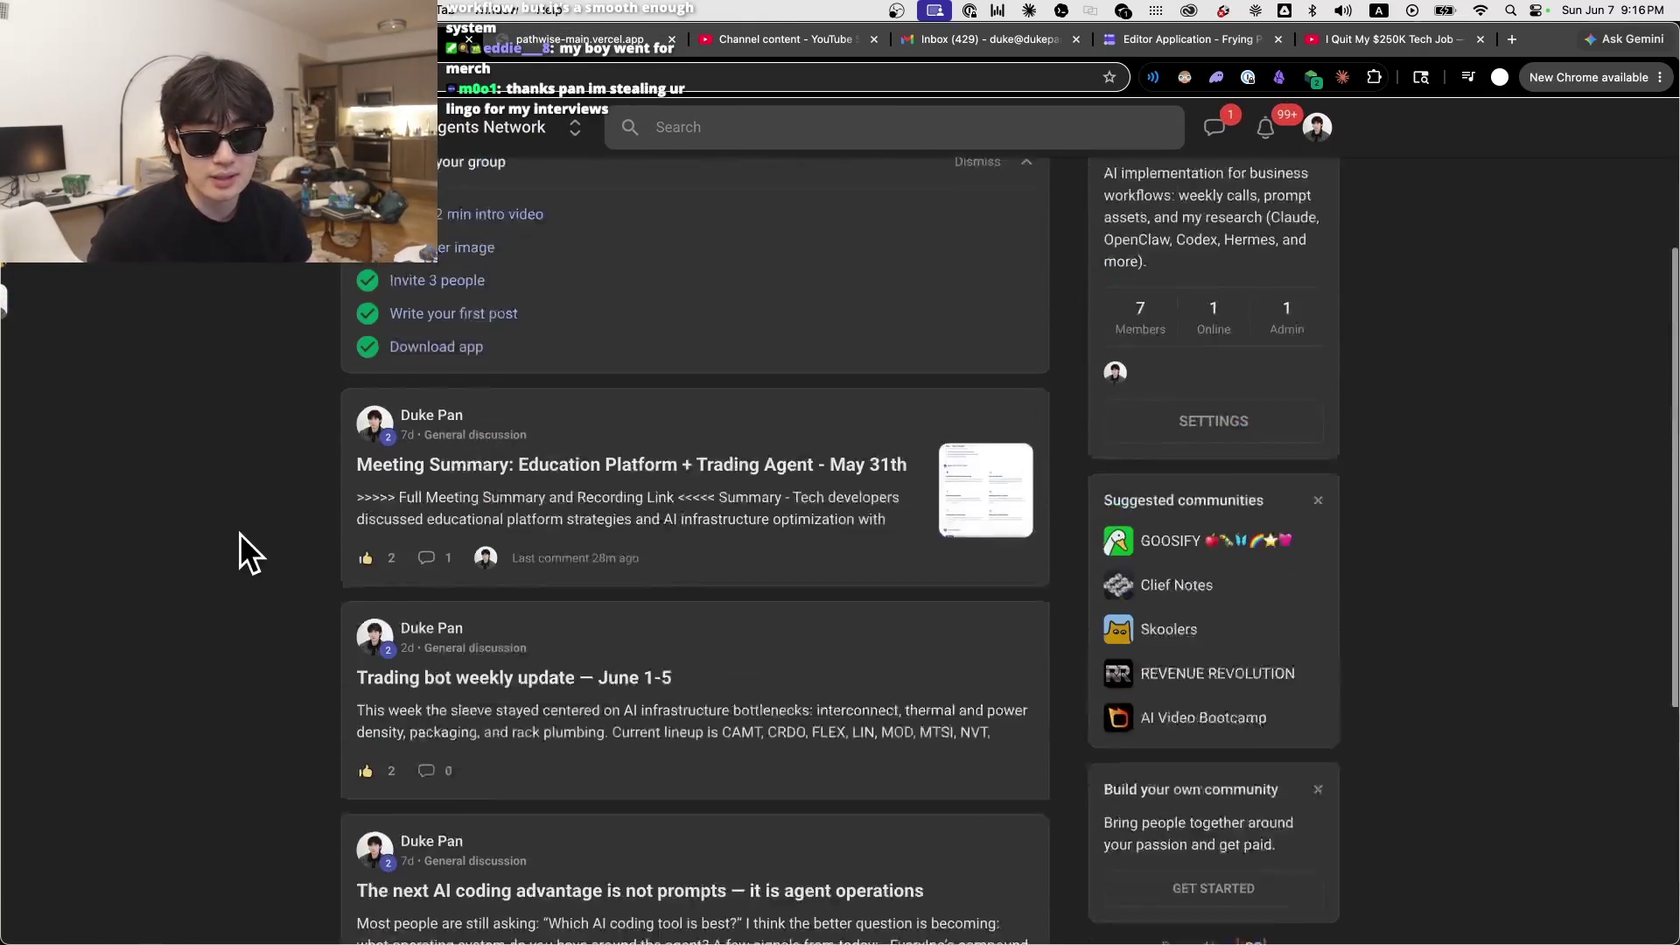
{"action": "scroll", "coordinate": [577, 687], "scroll_direction": "down", "scroll_amount": 3}
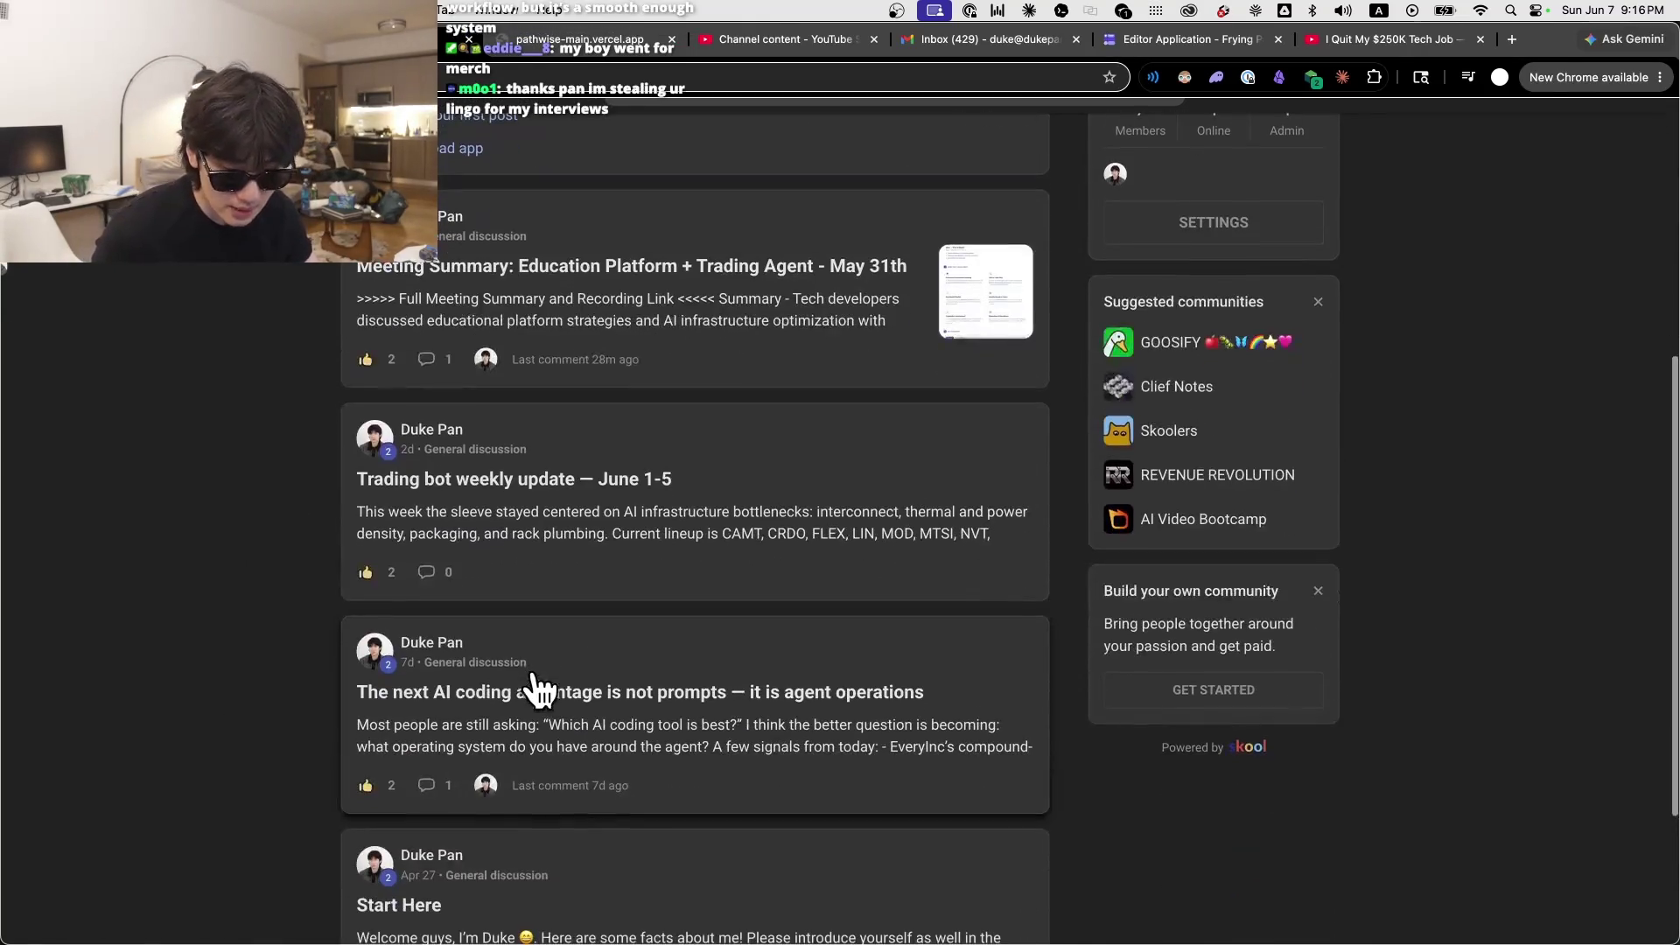
{"action": "scroll", "coordinate": [738, 645], "scroll_direction": "up", "scroll_amount": 1}
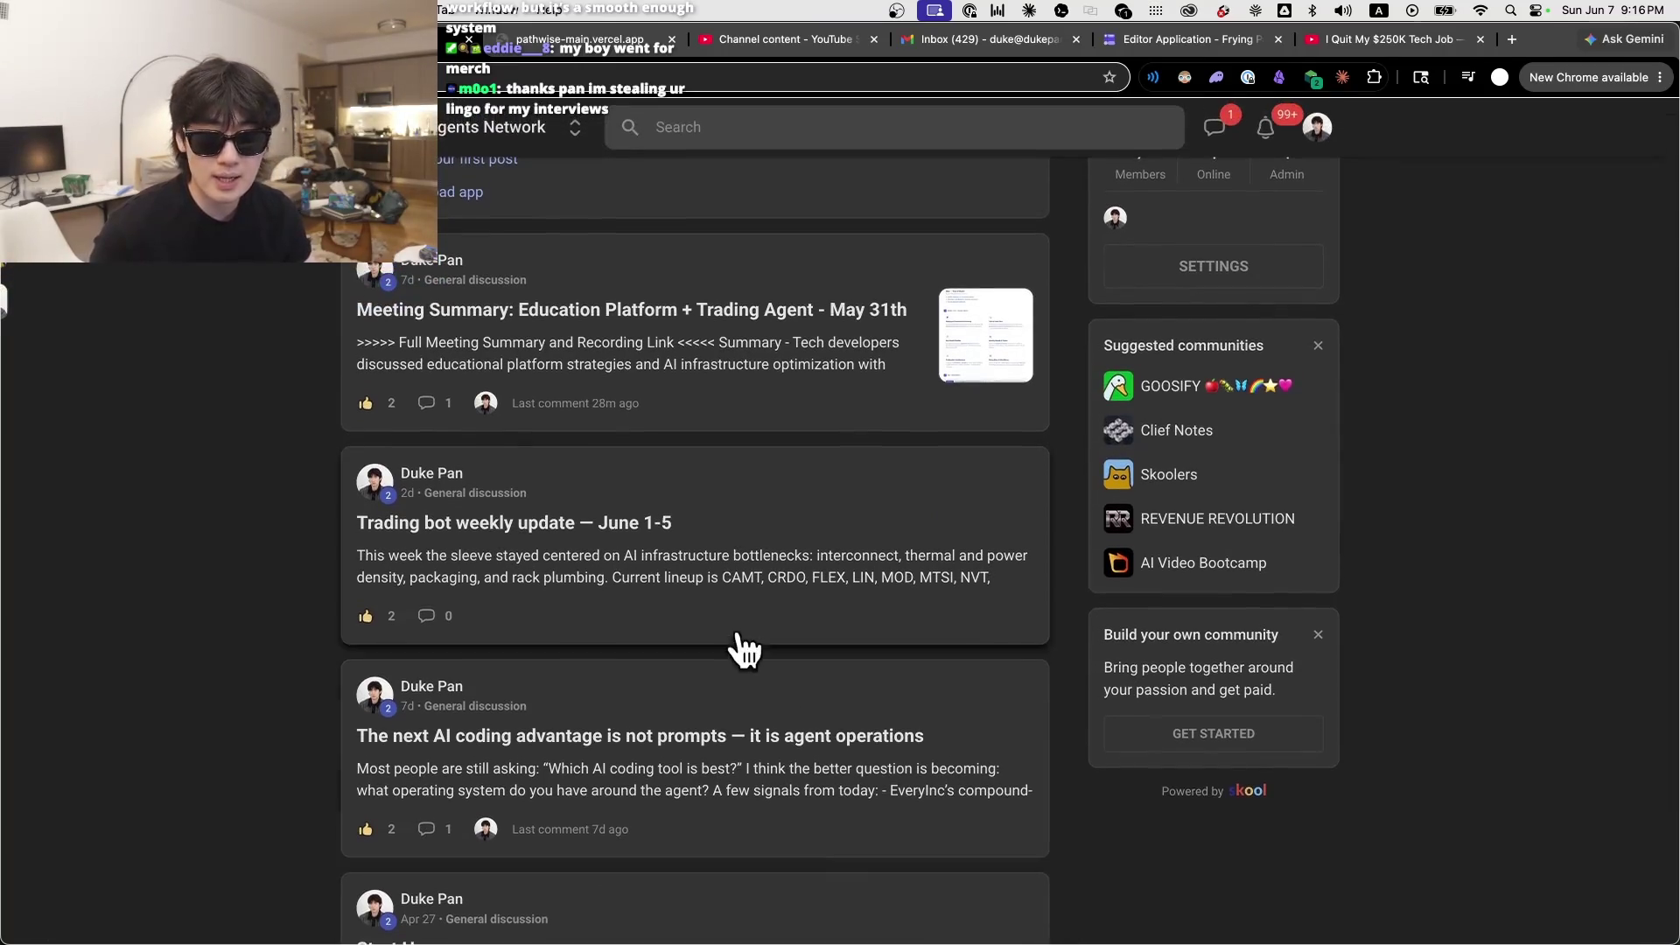
{"action": "mouse_move", "coordinate": [821, 941]}
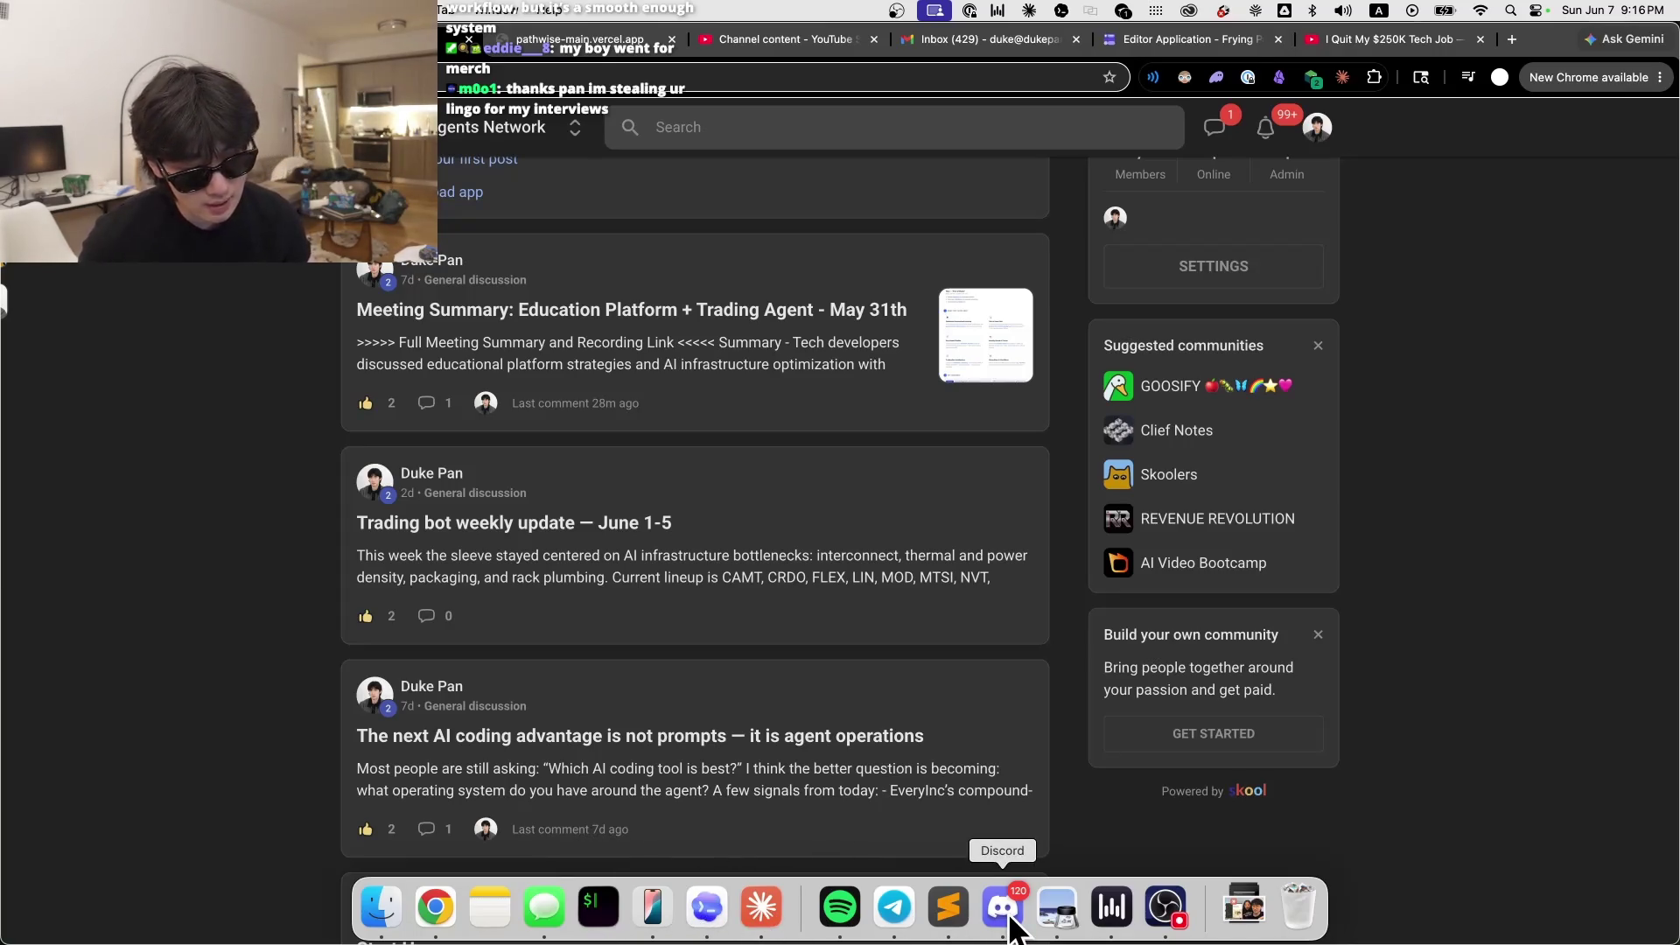
{"action": "left_click", "coordinate": [707, 908]}
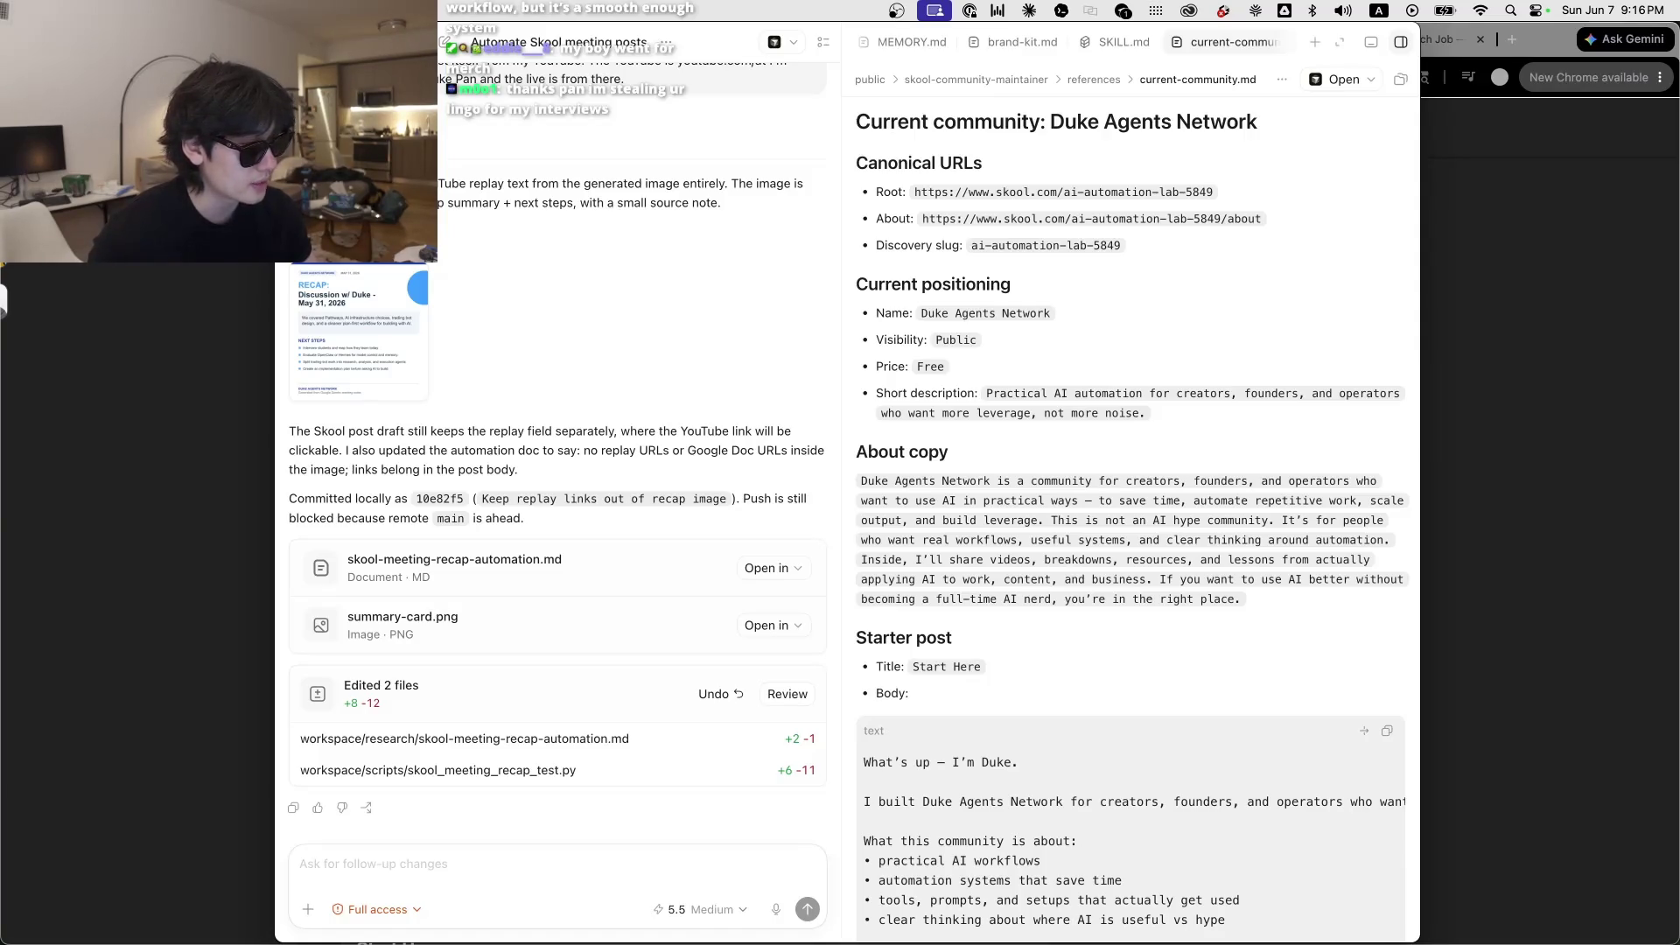
Step: Search Google in a new tab for 'does codex have a claude workflows thing'
{"action": "left_click", "coordinate": [1608, 672]}
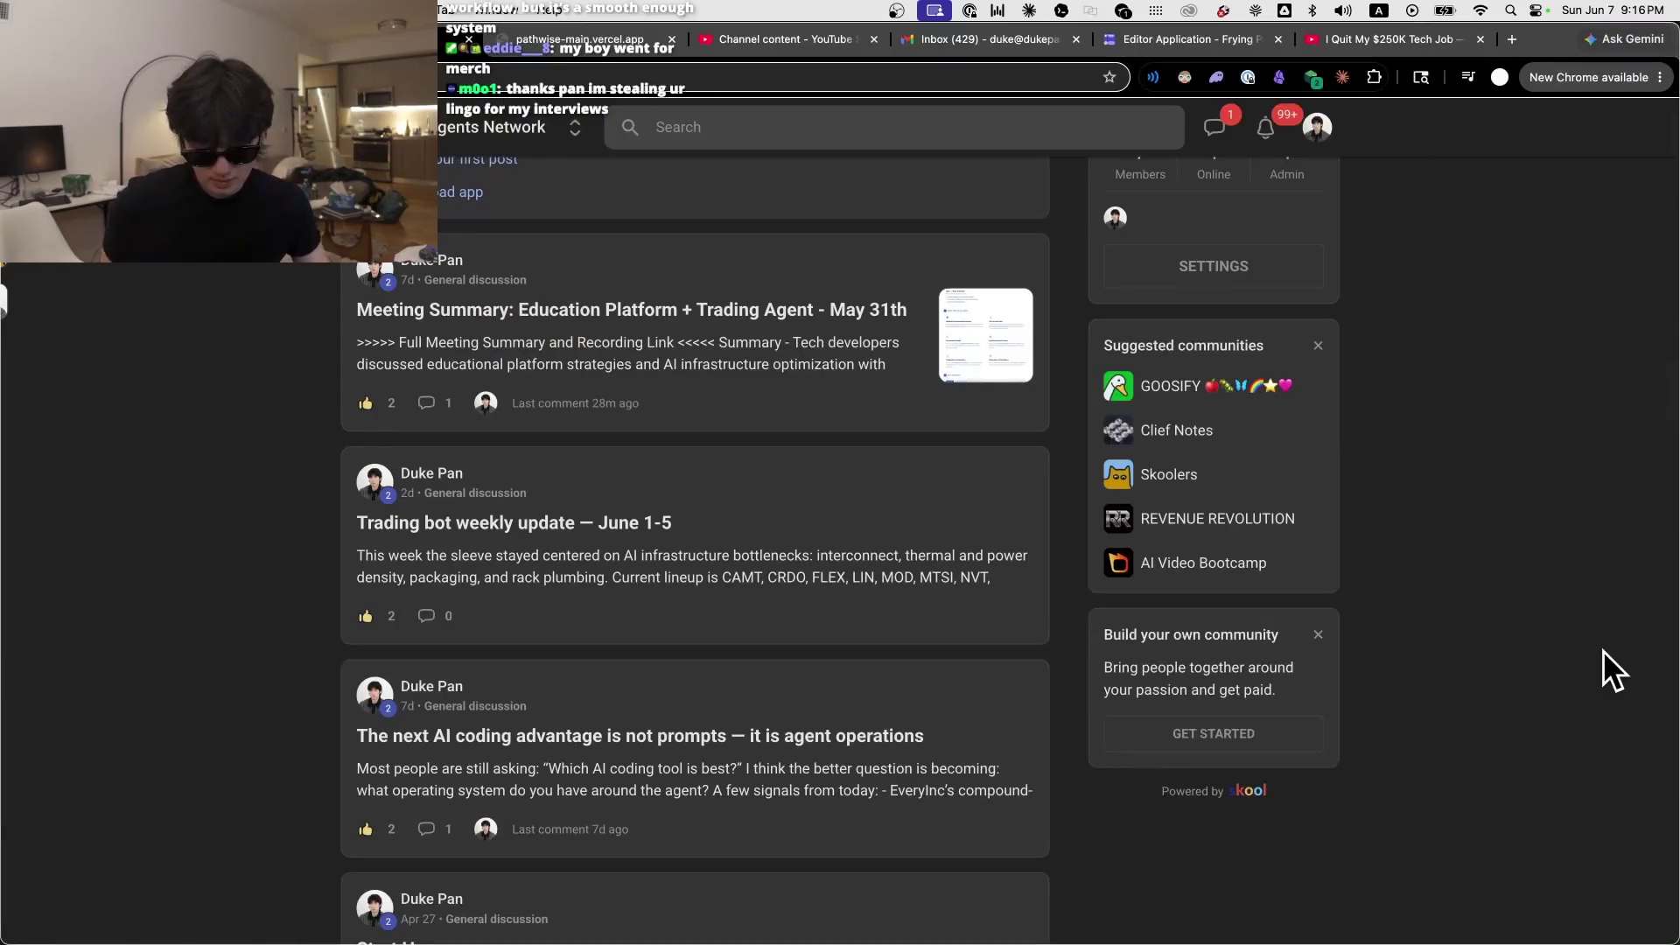
{"action": "key", "text": "super+t"}
{"action": "type", "text": "does codex have a claude workflows thing"}
{"action": "key", "text": "Return"}
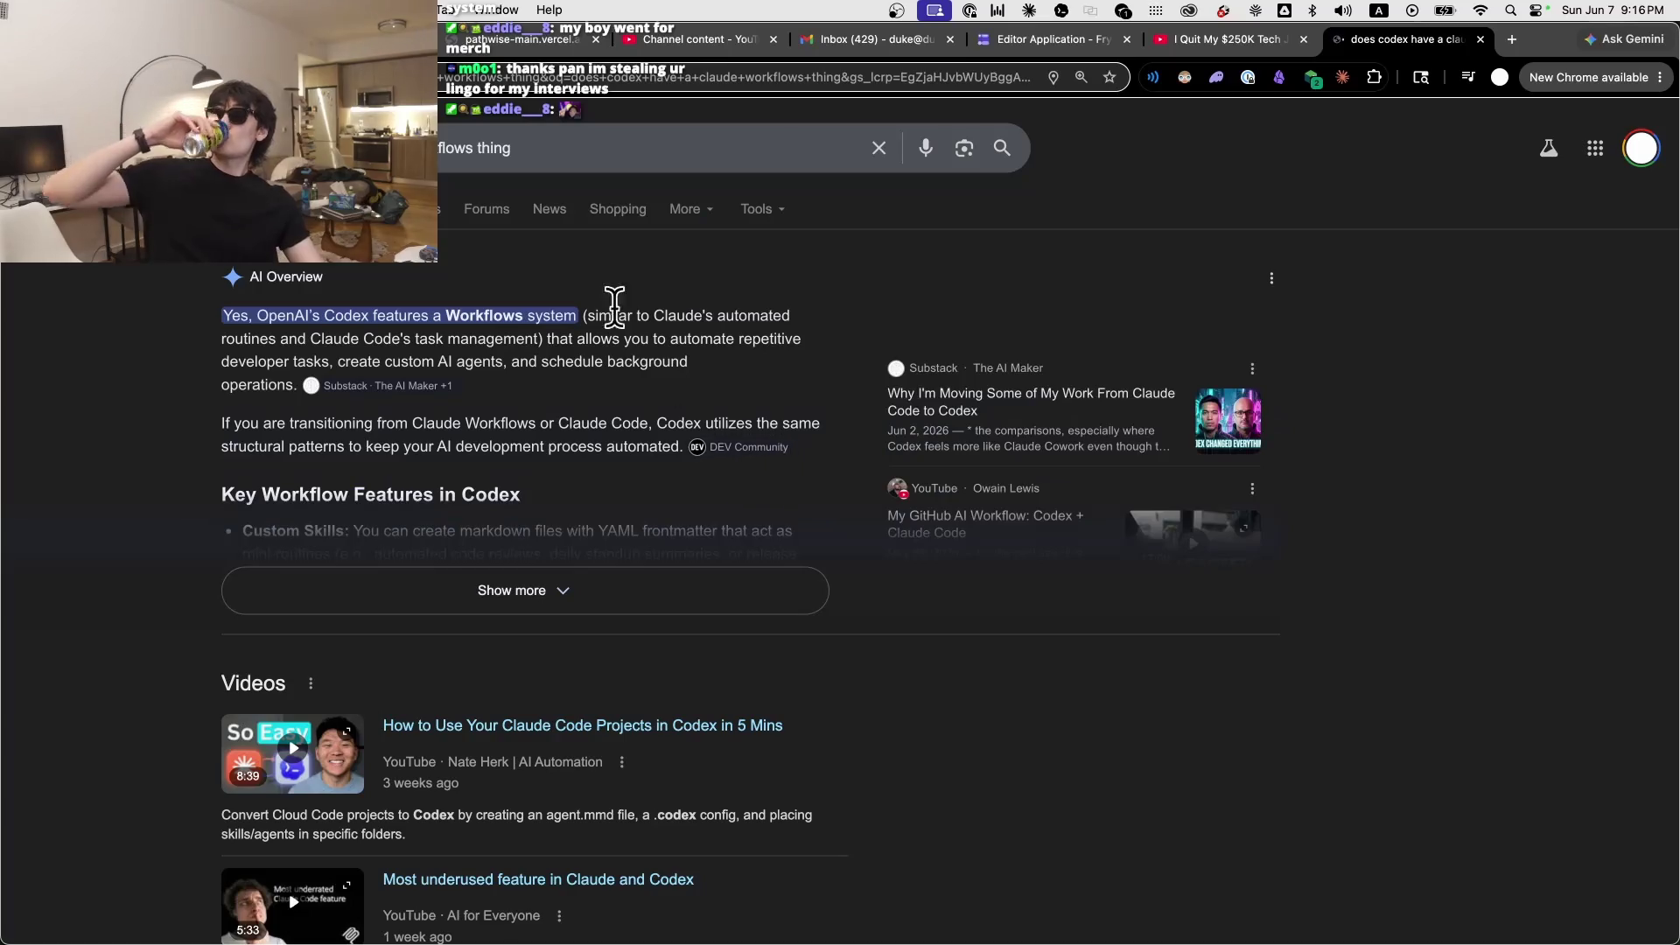
Step: Expand and read through the full AI Overview answer on Codex workflows
{"action": "triple_click", "coordinate": [581, 326]}
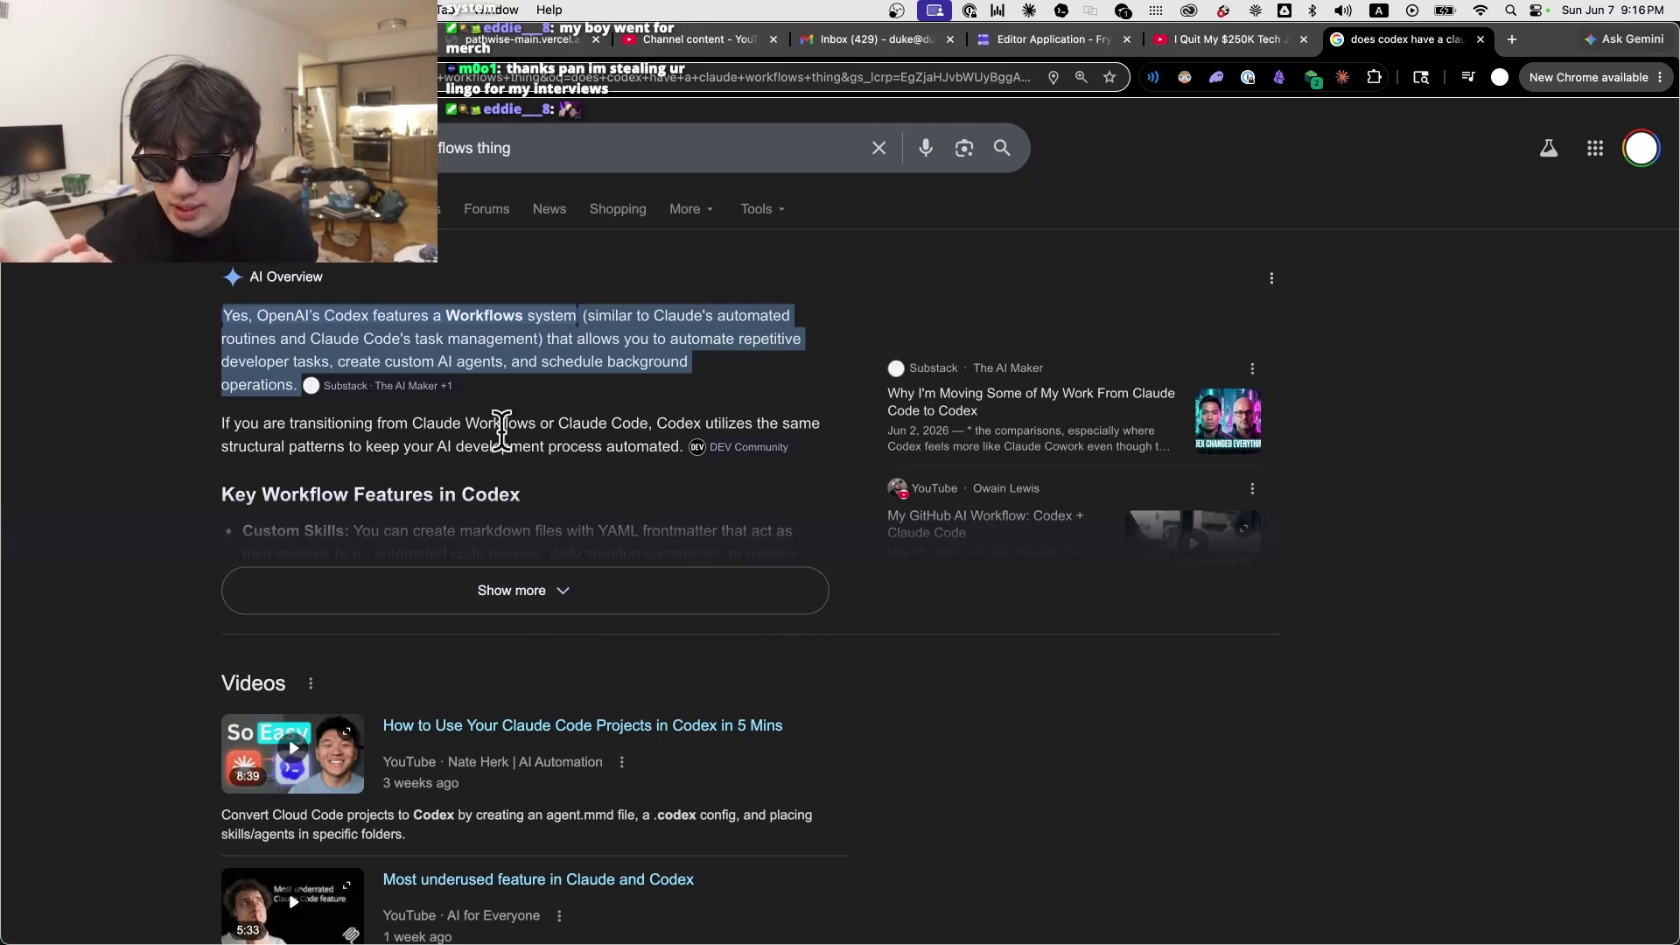
{"action": "left_click", "coordinate": [544, 588]}
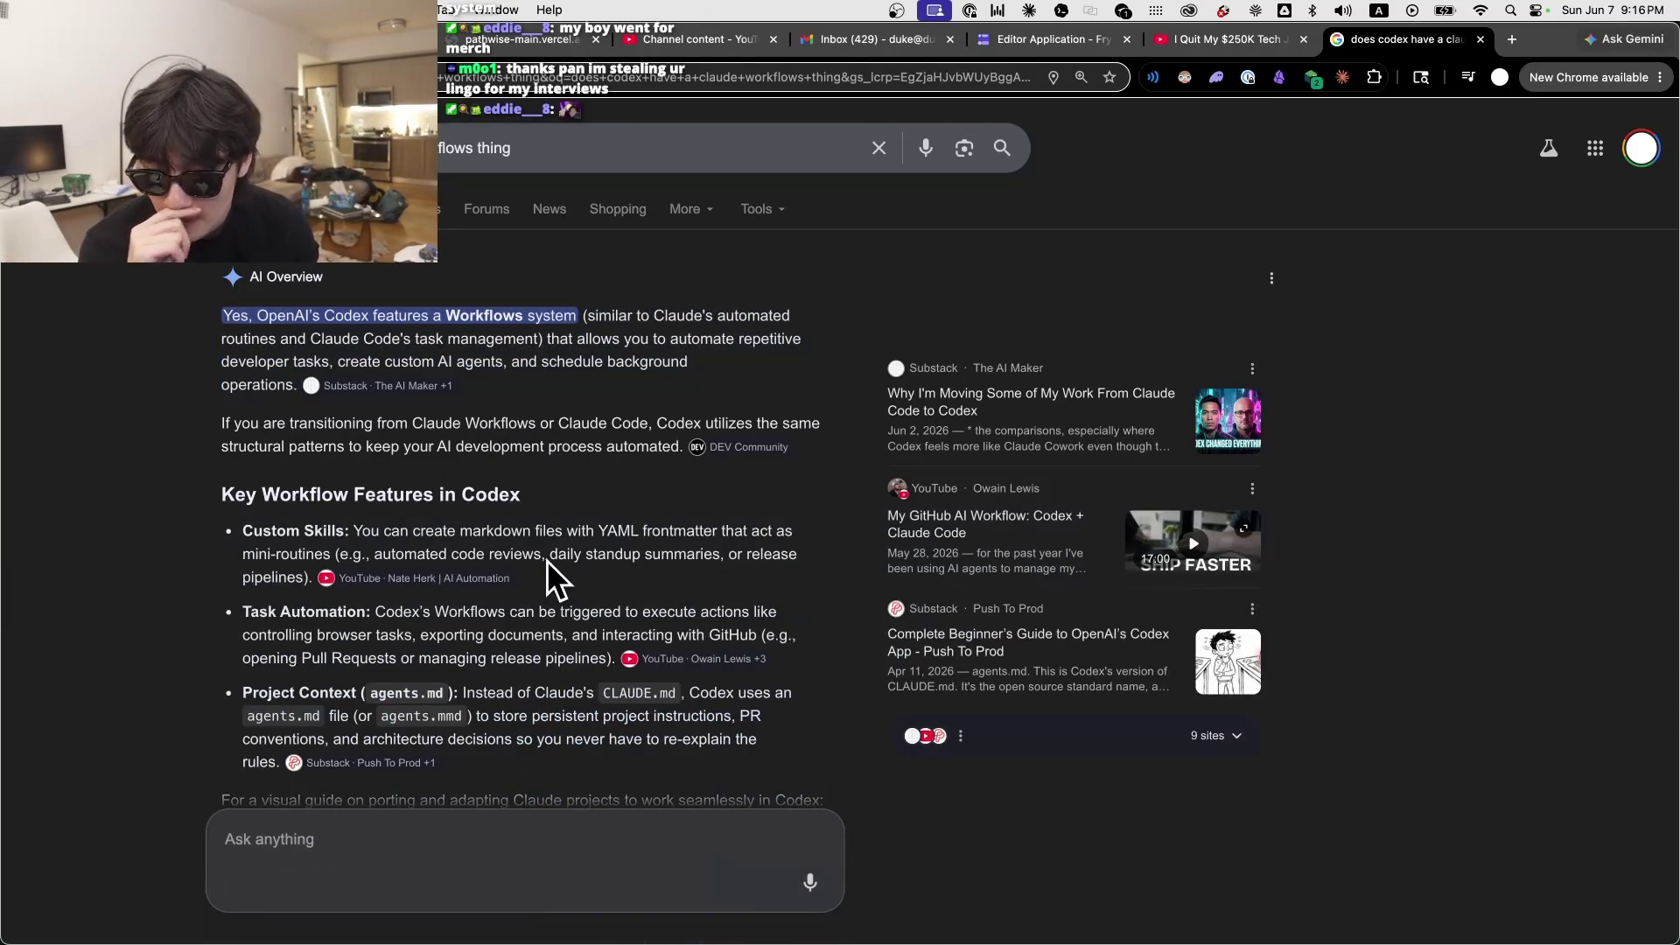
{"action": "scroll", "coordinate": [600, 586], "scroll_direction": "down", "scroll_amount": 5}
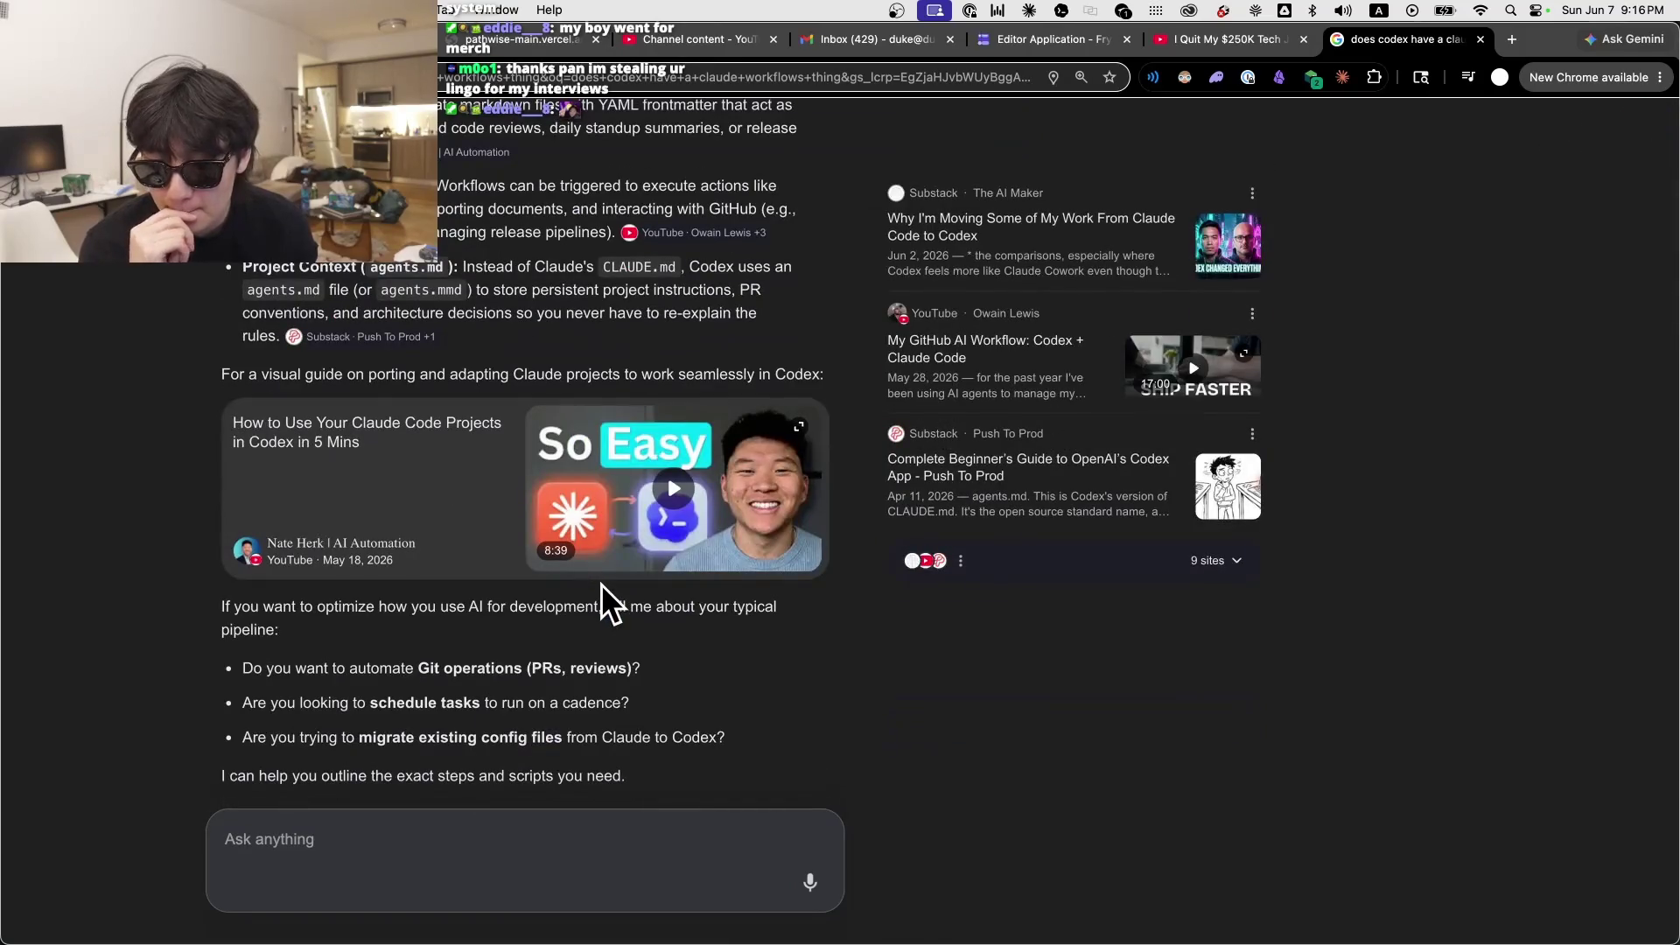
{"action": "scroll", "coordinate": [605, 574], "scroll_direction": "down", "scroll_amount": 5}
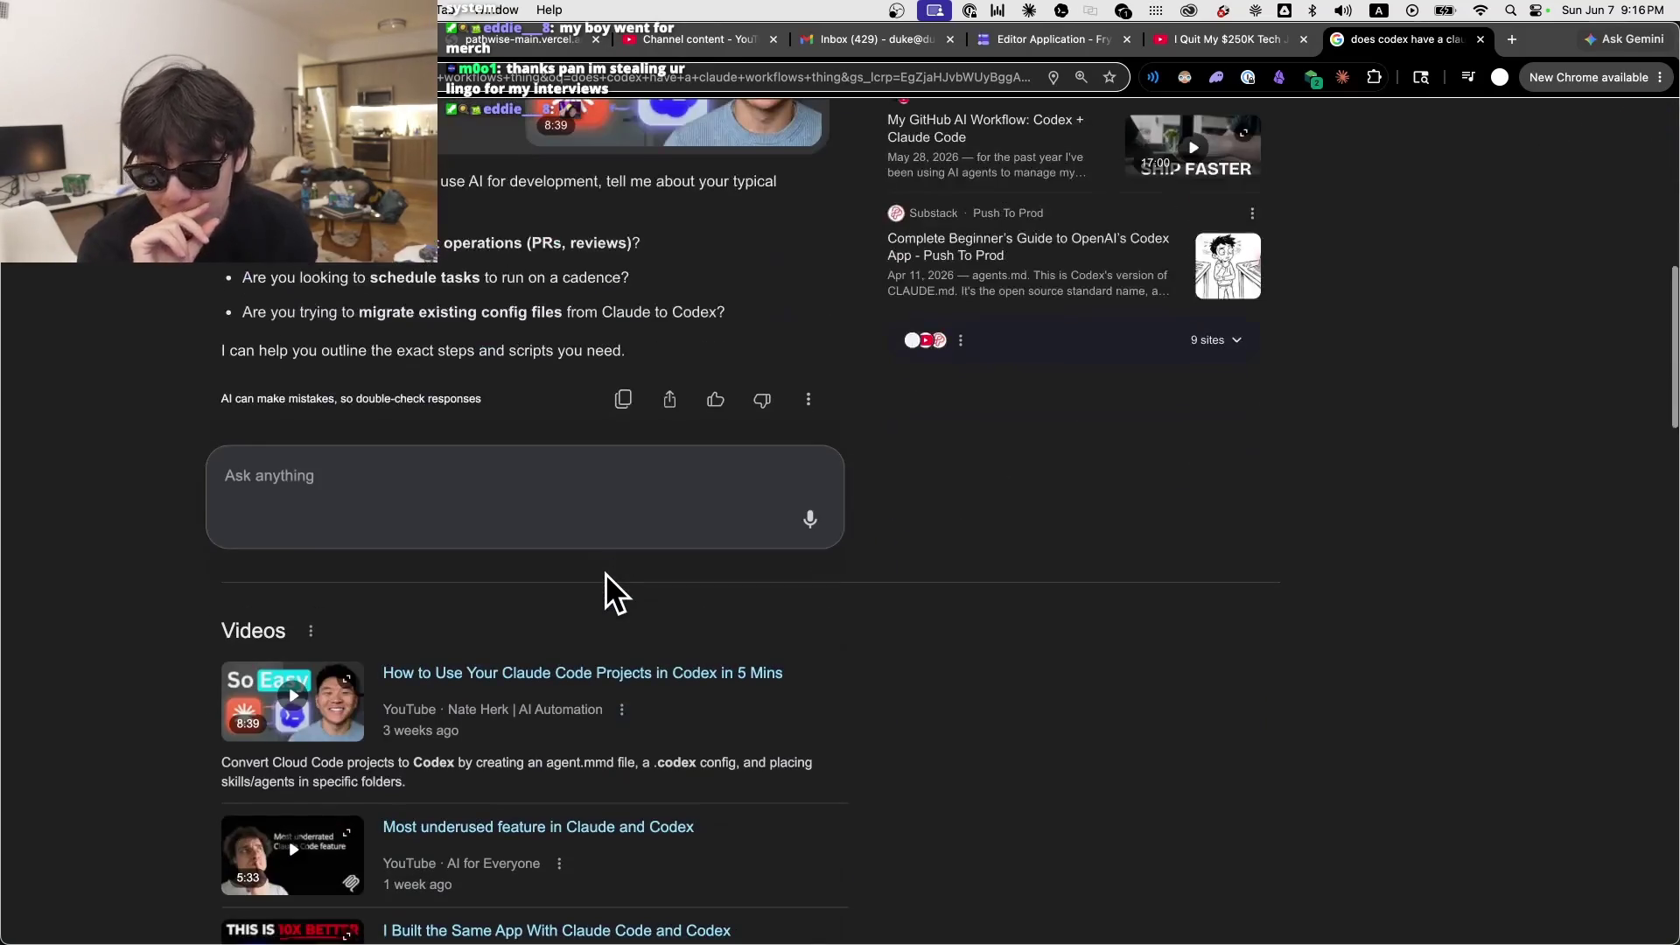
{"action": "scroll", "coordinate": [605, 574], "scroll_direction": "down", "scroll_amount": 12}
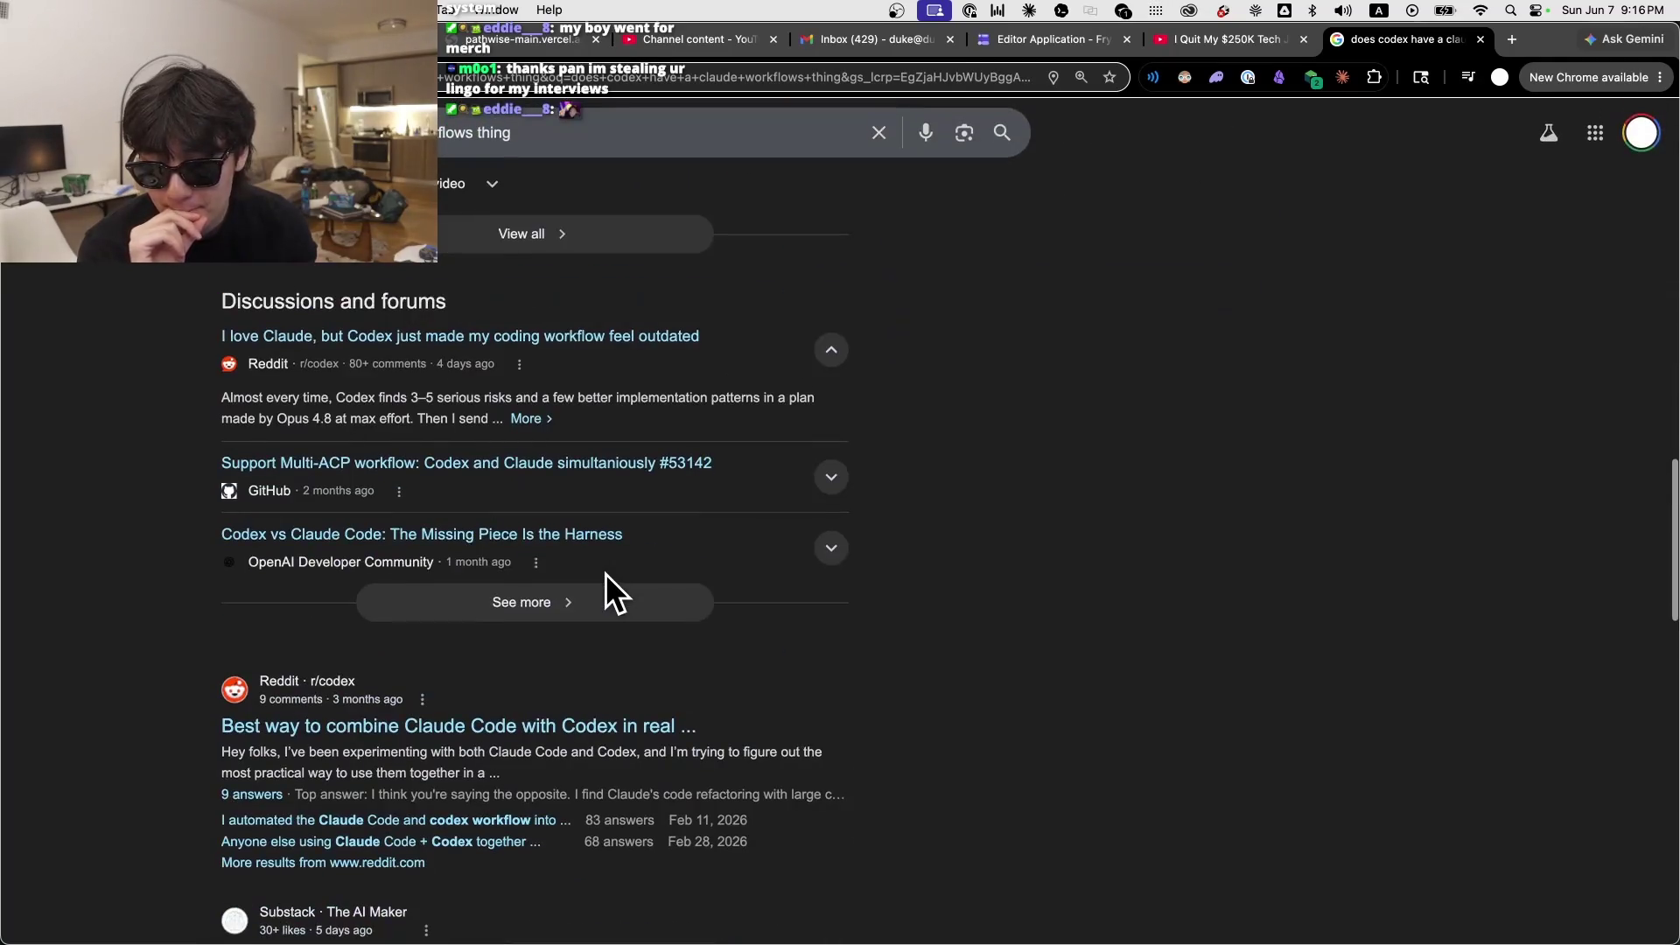
{"action": "scroll", "coordinate": [791, 768], "scroll_direction": "down", "scroll_amount": 4}
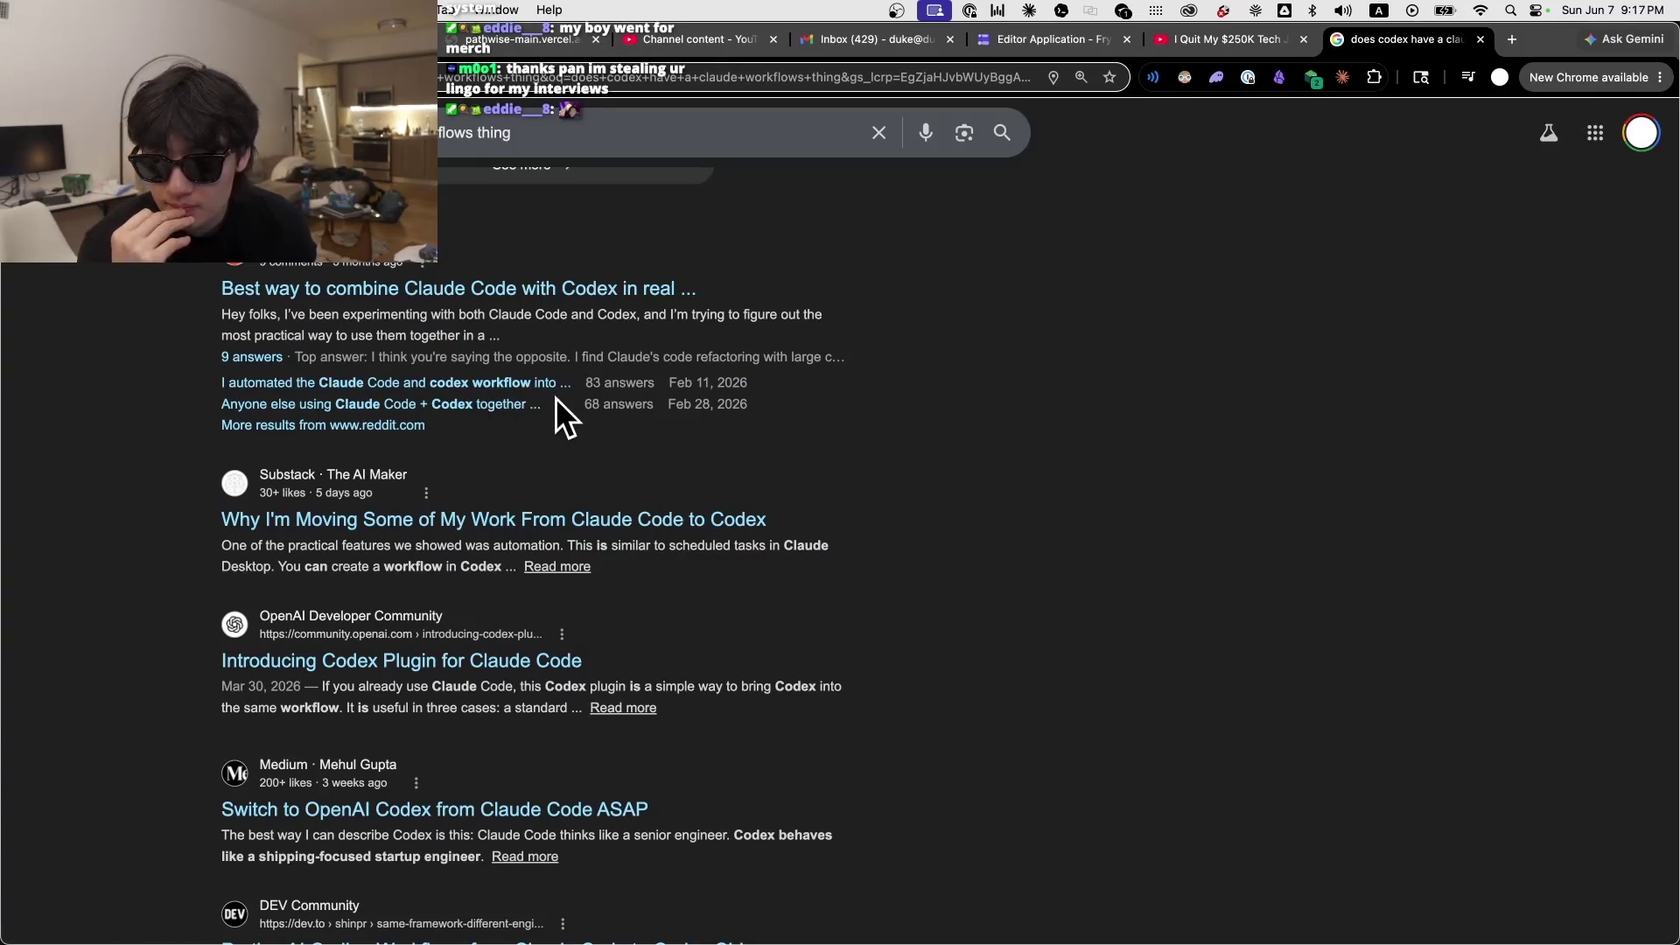
{"action": "scroll", "coordinate": [555, 397], "scroll_direction": "up", "scroll_amount": 15}
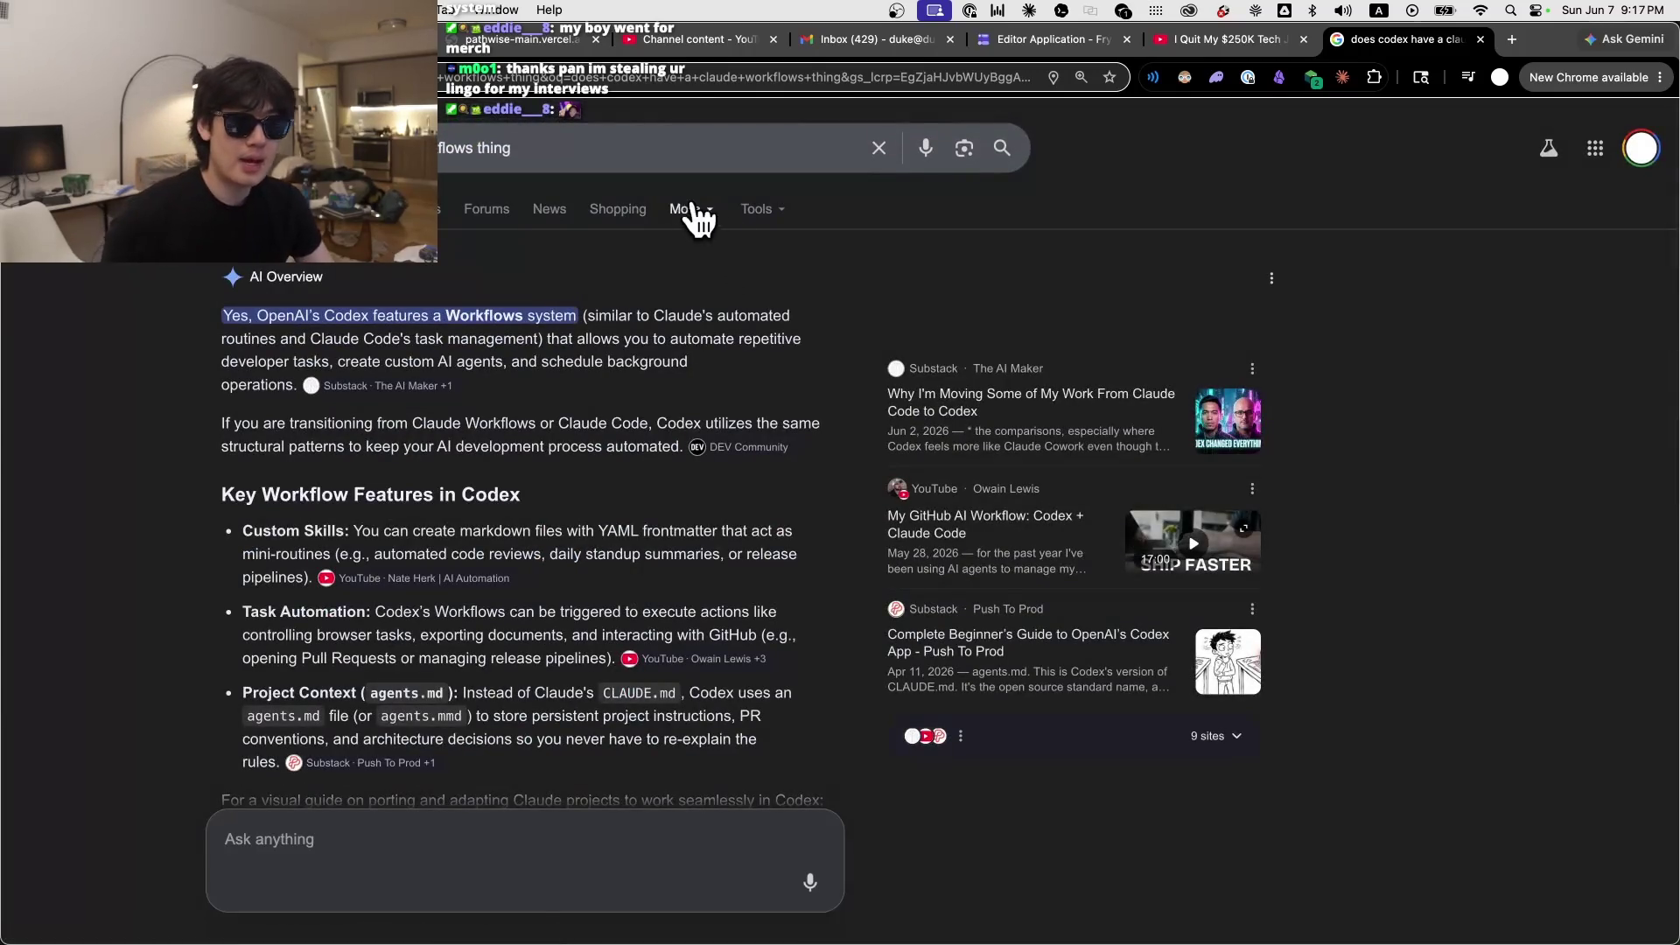
Step: Replace the query with 'claude workflow' and ask a follow-up about directed-graph, deterministic workflows
{"action": "triple_click", "coordinate": [638, 150]}
{"action": "key", "text": "BackSpace"}
{"action": "type", "text": "claude workflow"}
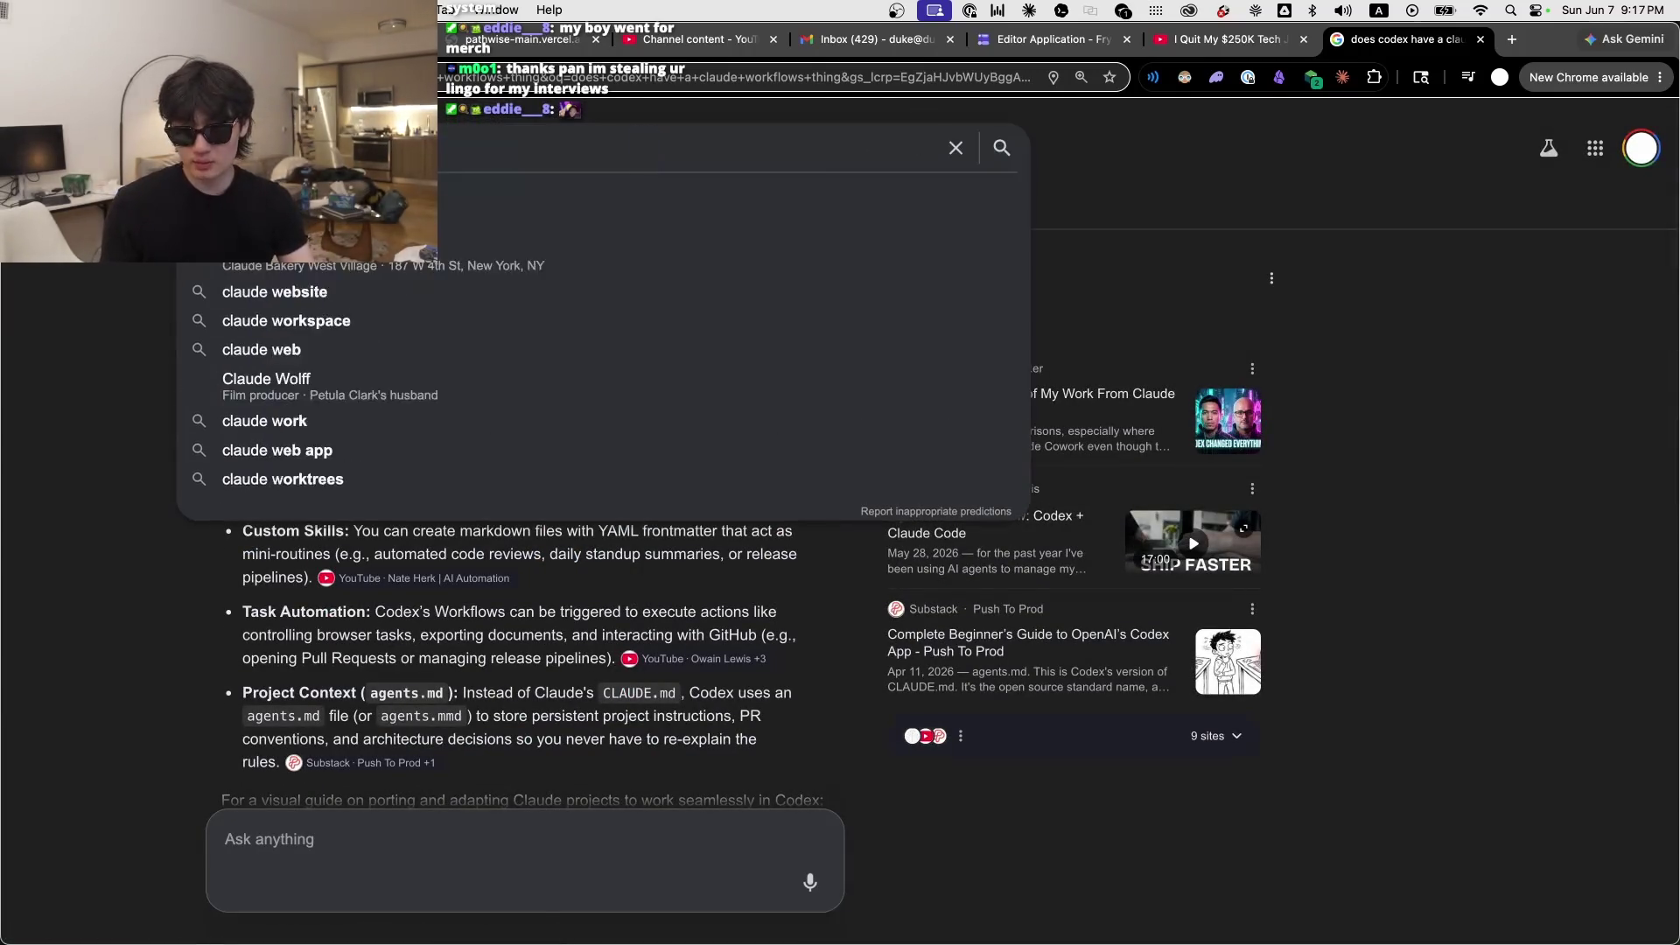
{"action": "left_click_drag", "start_coordinate": [600, 800], "coordinate": [587, 829]}
{"action": "left_click", "coordinate": [587, 829]}
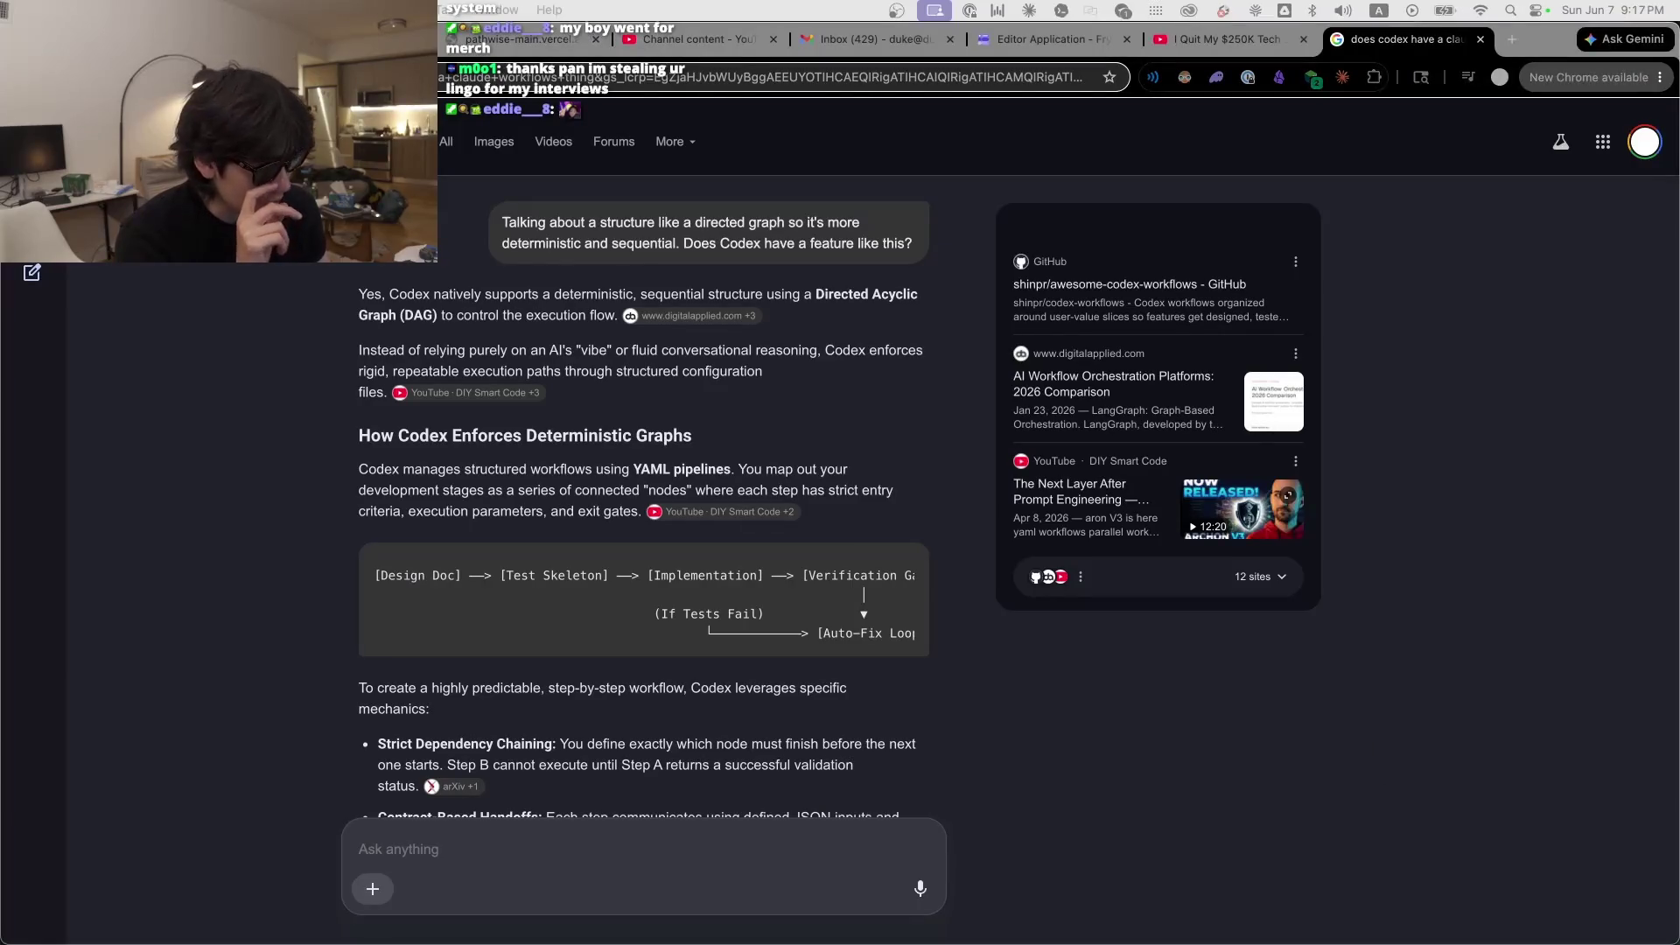
{"action": "mouse_move", "coordinate": [893, 936]}
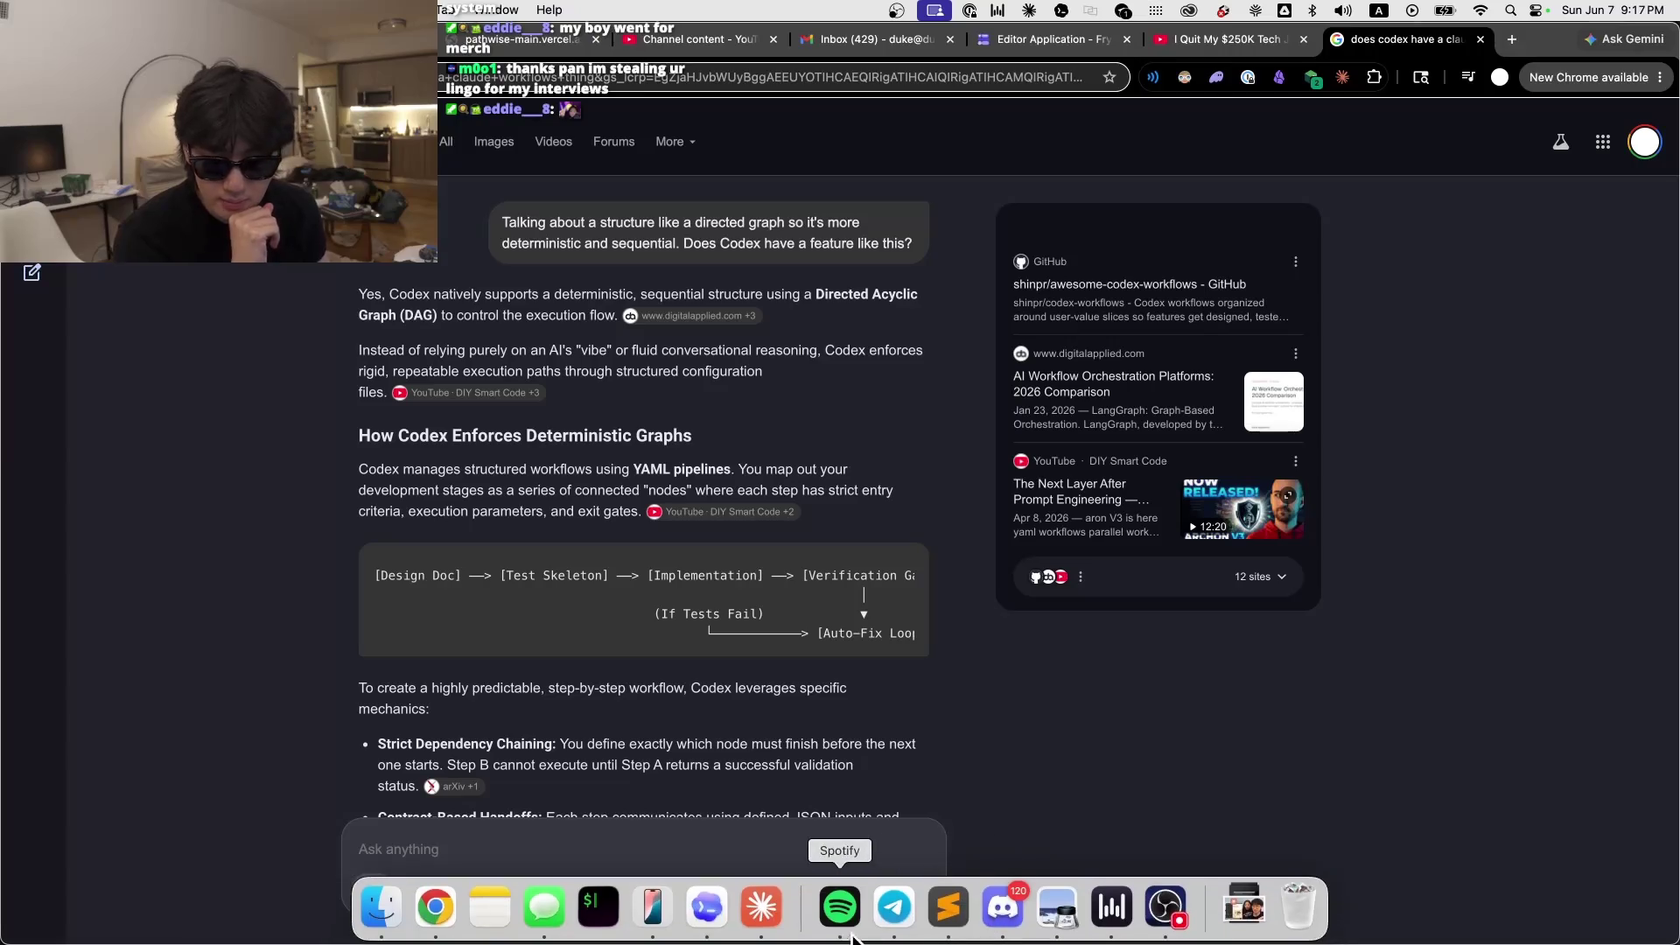
{"action": "left_click", "coordinate": [946, 910]}
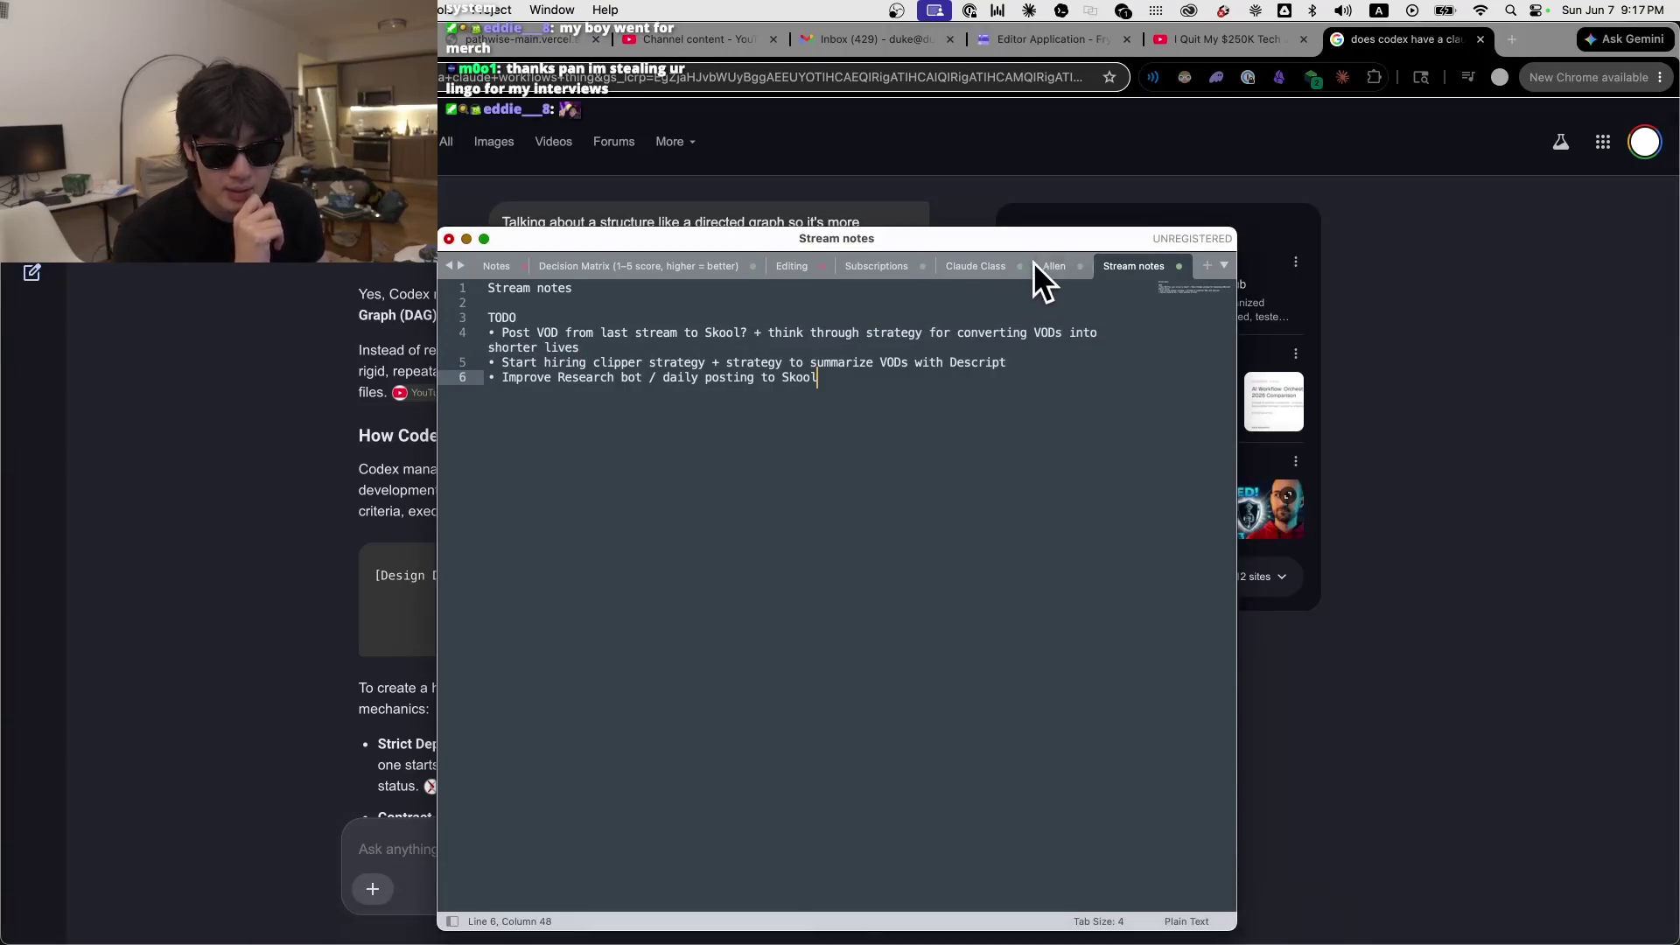
{"action": "left_click", "coordinate": [1063, 266]}
{"action": "left_click", "coordinate": [1129, 265]}
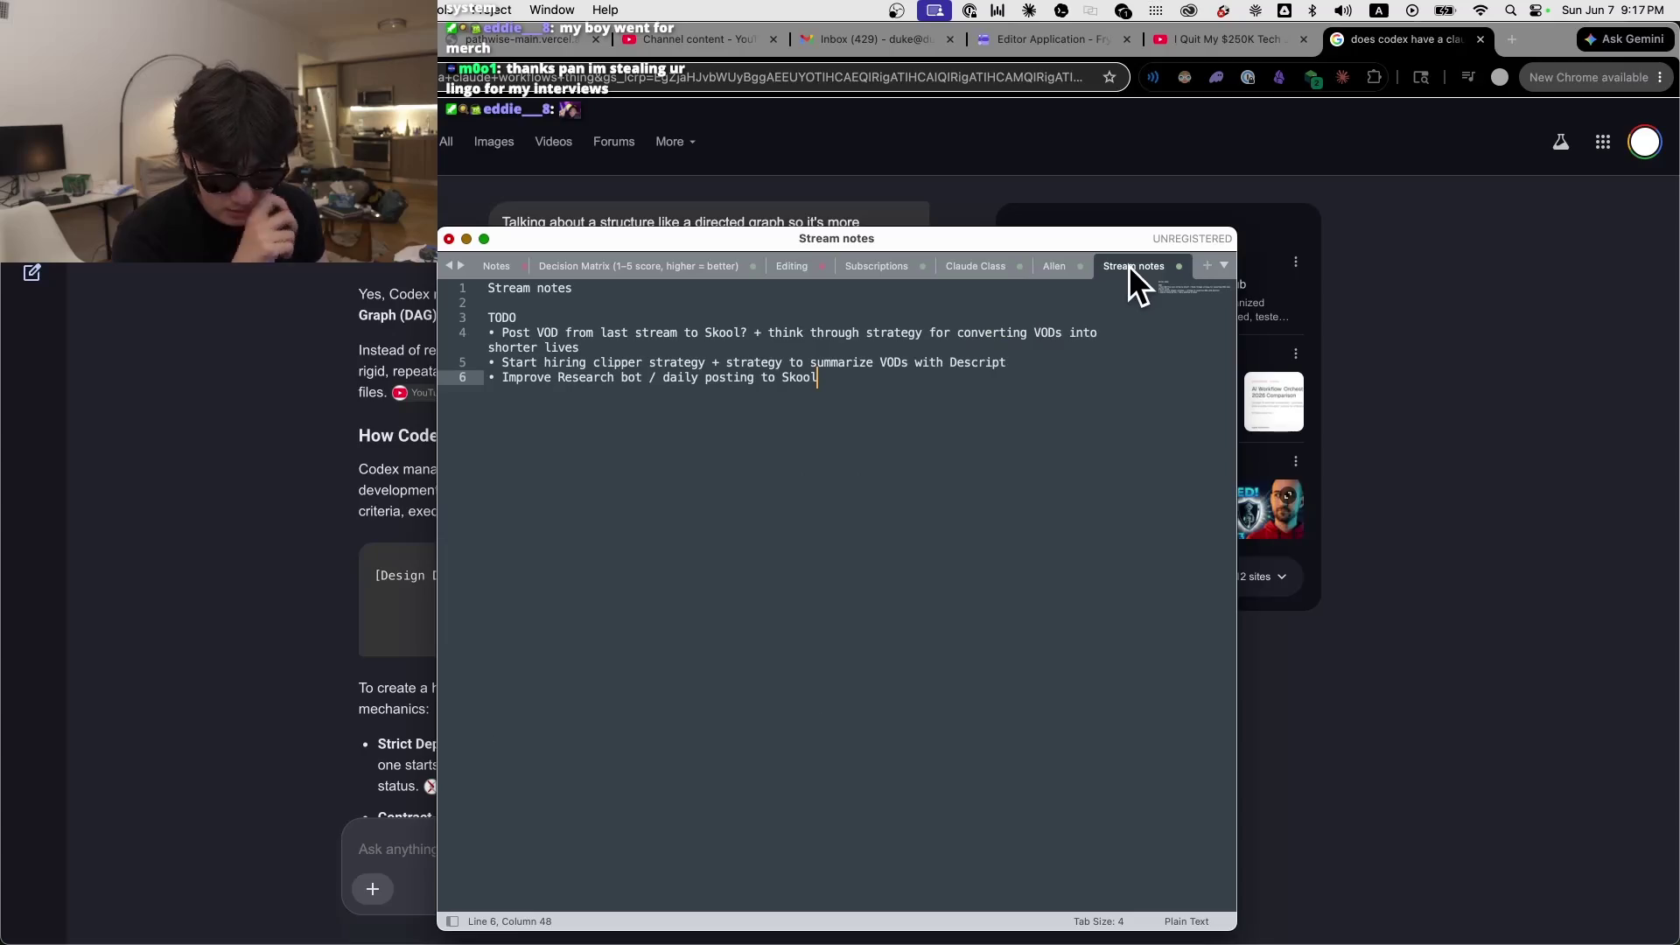
{"action": "left_click", "coordinate": [1523, 236]}
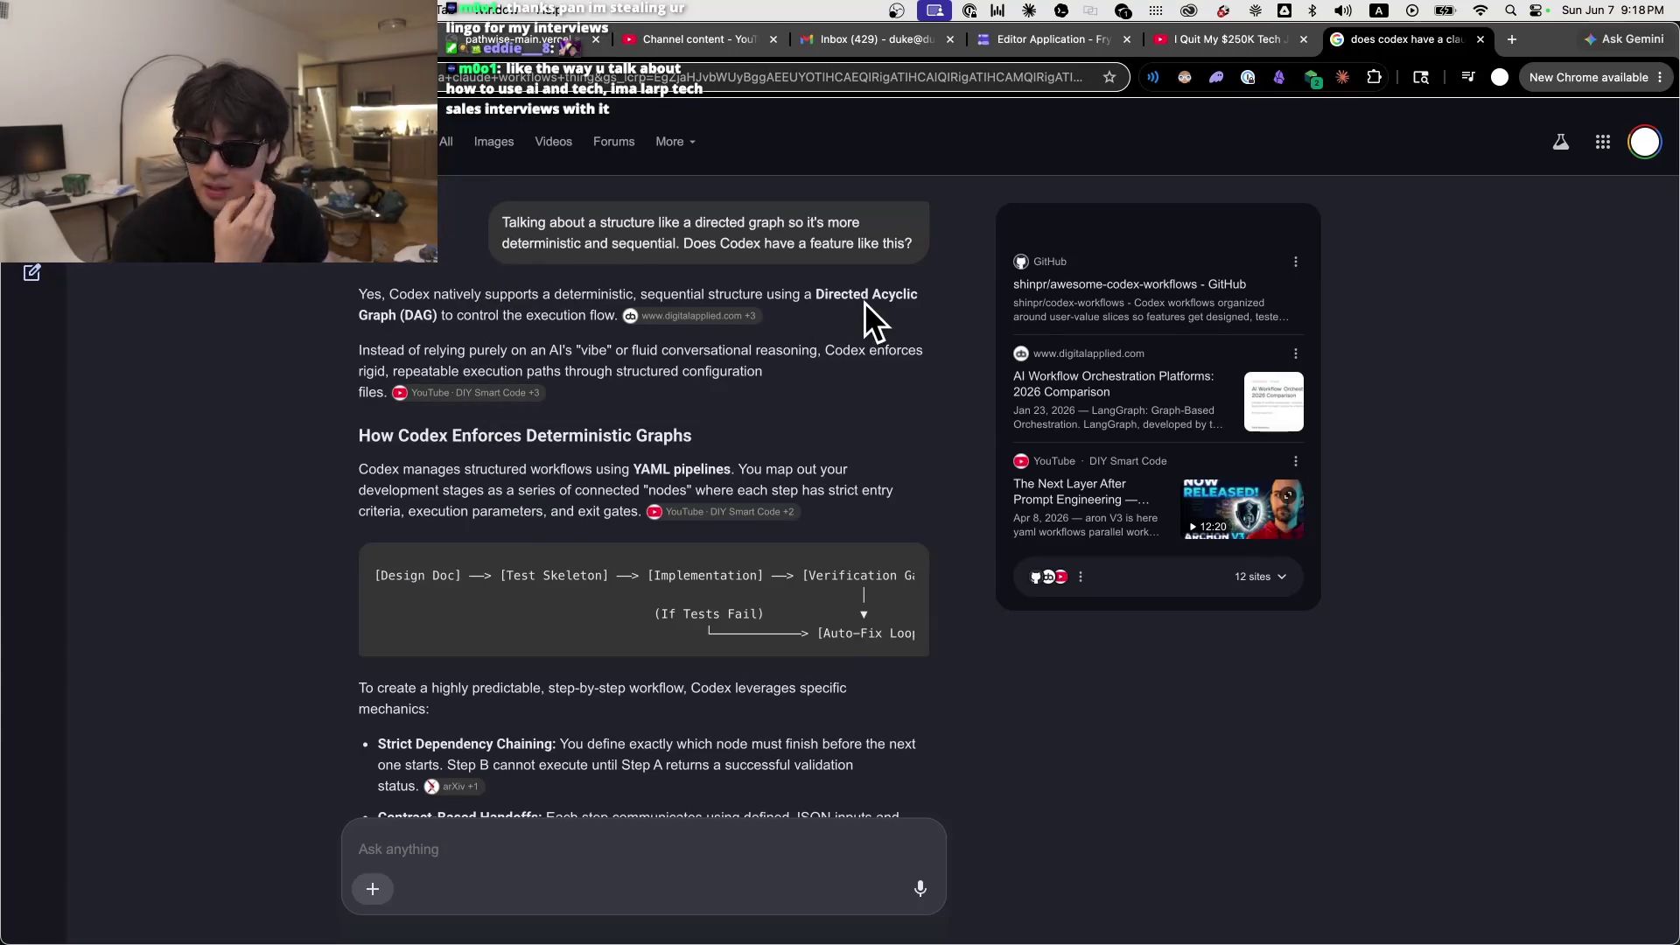
Step: Read the AI Mode answer, highlighting passages on YAML pipelines, dependency chaining and workflow files
{"action": "left_click_drag", "start_coordinate": [447, 350], "coordinate": [824, 376]}
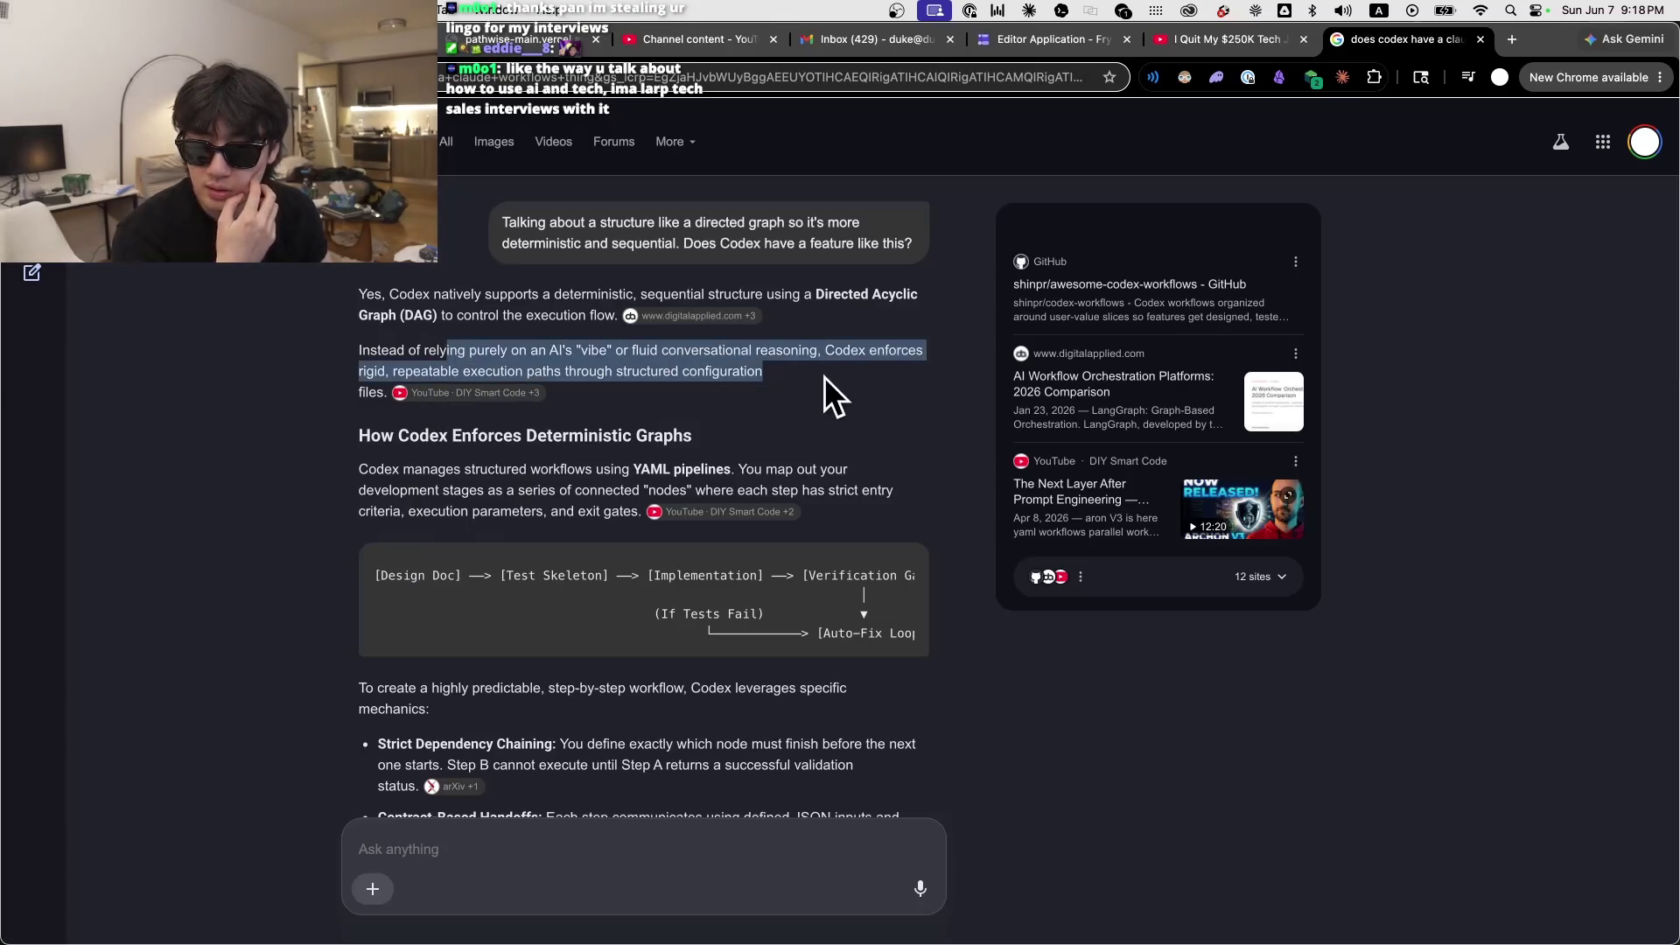
{"action": "mouse_move", "coordinate": [360, 469]}
{"action": "left_mouse_down"}
{"action": "mouse_move", "coordinate": [600, 481]}
{"action": "mouse_move", "coordinate": [652, 511]}
{"action": "mouse_move", "coordinate": [863, 500]}
{"action": "left_mouse_up"}
{"action": "left_click", "coordinate": [902, 492]}
{"action": "left_click_drag", "start_coordinate": [385, 469], "coordinate": [461, 488]}
{"action": "scroll", "coordinate": [648, 538], "scroll_direction": "down", "scroll_amount": 2}
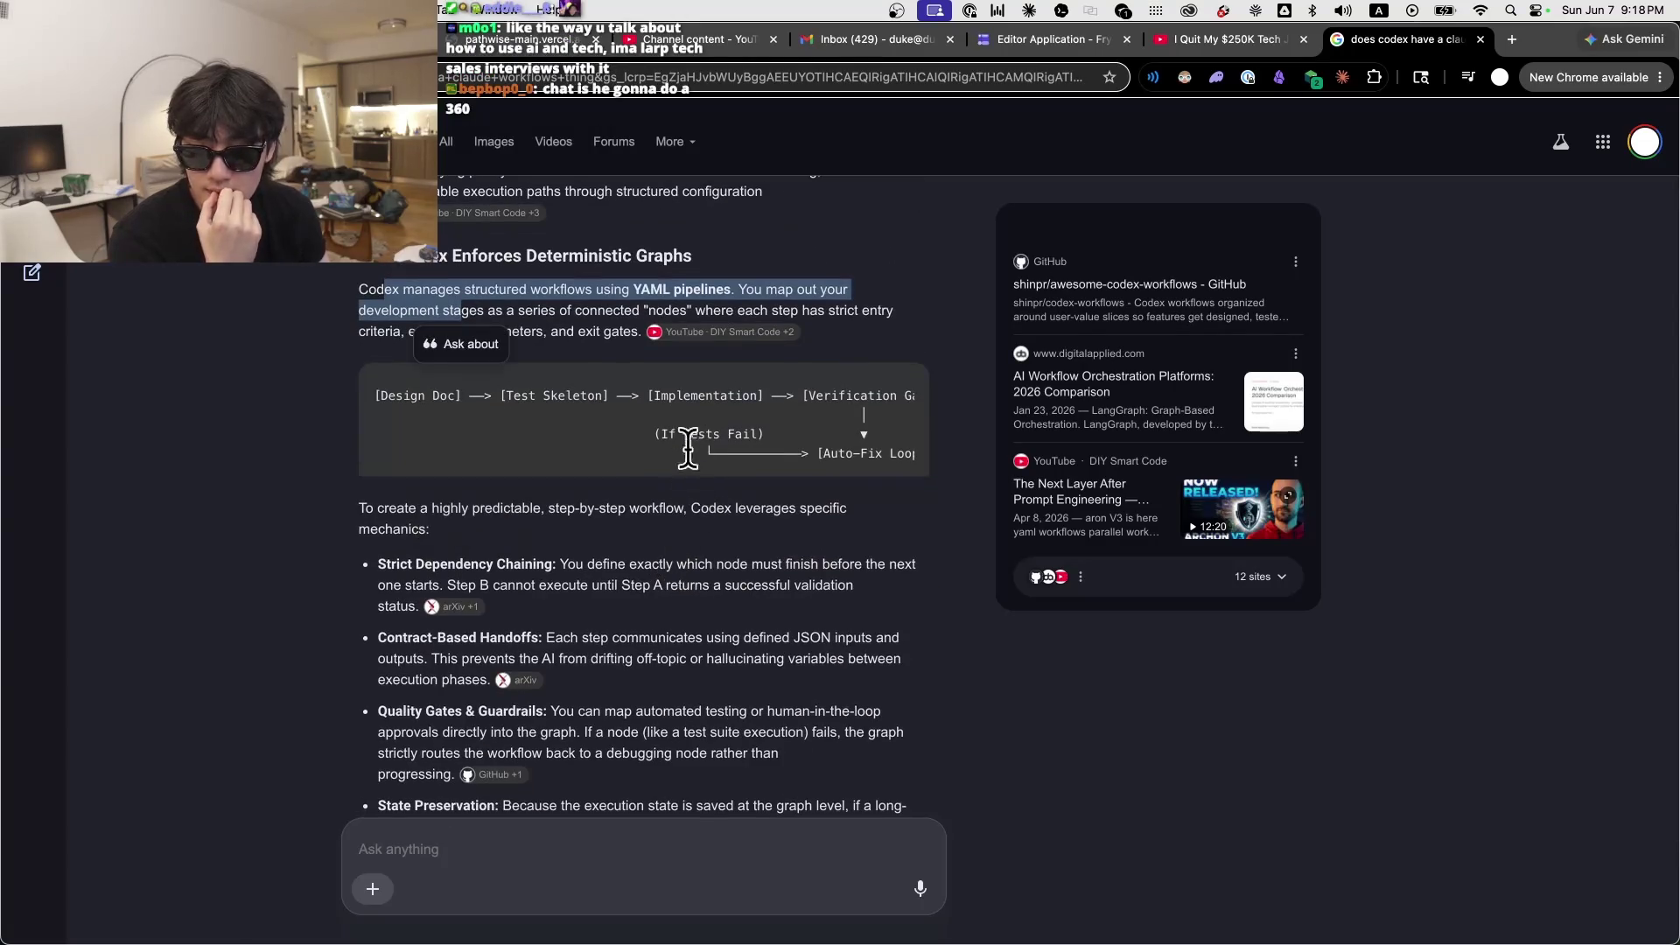
{"action": "scroll", "coordinate": [660, 591], "scroll_direction": "down", "scroll_amount": 2}
{"action": "scroll", "coordinate": [660, 592], "scroll_direction": "up", "scroll_amount": 4}
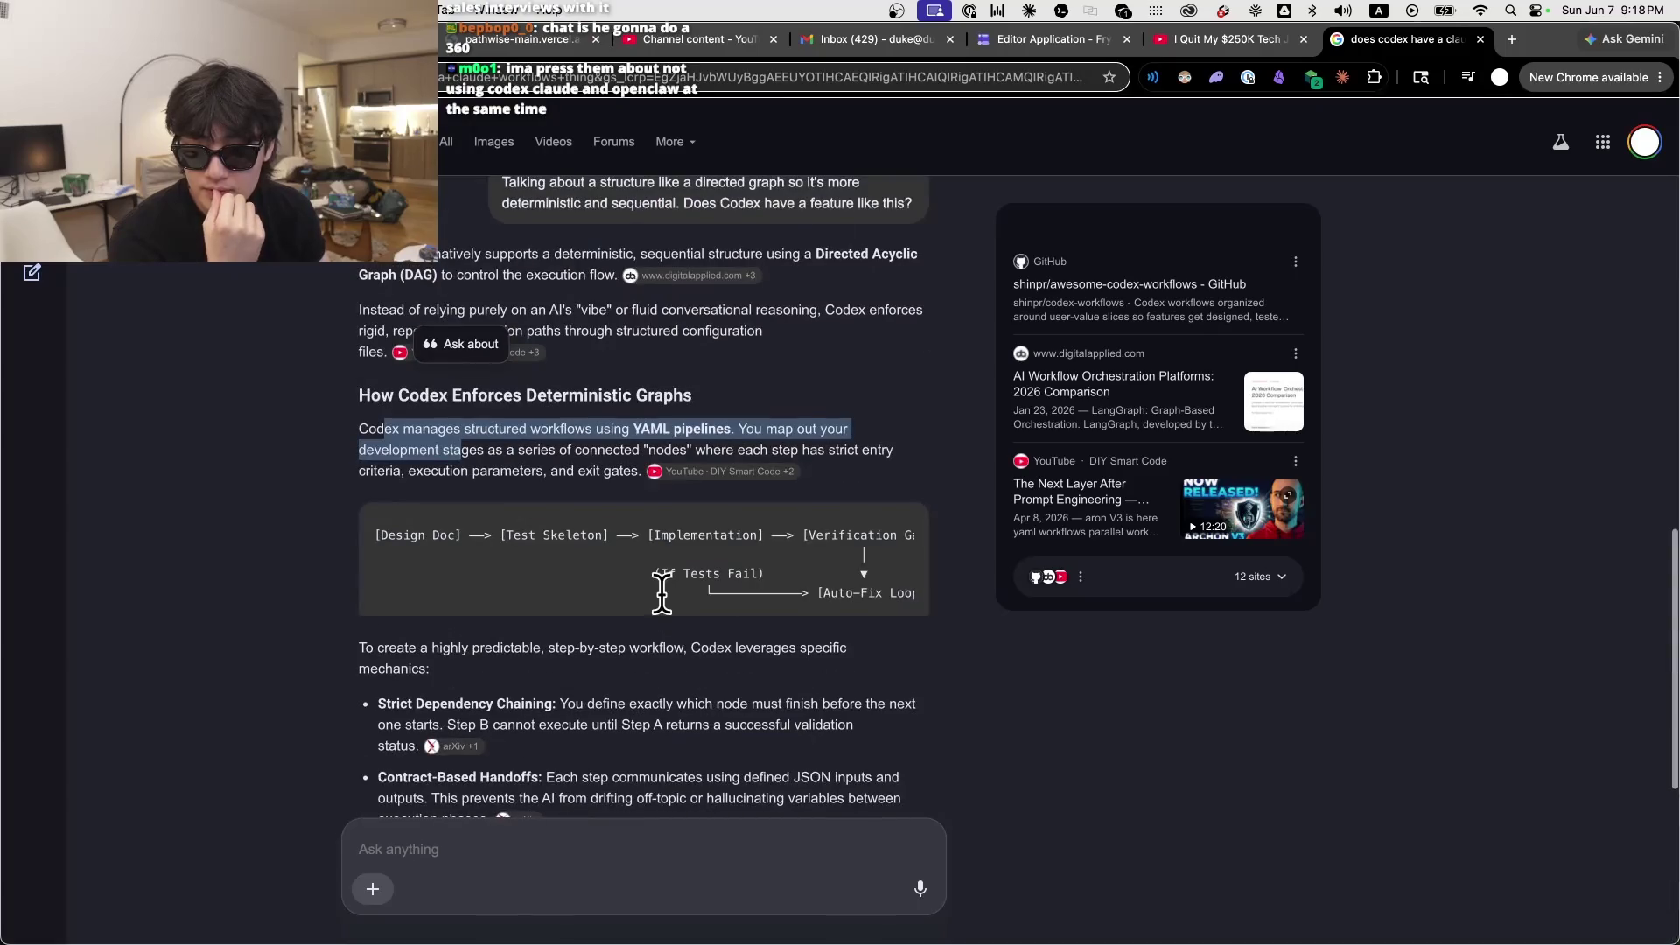
{"action": "double_click", "coordinate": [756, 724]}
{"action": "triple_click", "coordinate": [757, 725]}
{"action": "scroll", "coordinate": [757, 725], "scroll_direction": "down", "scroll_amount": 5}
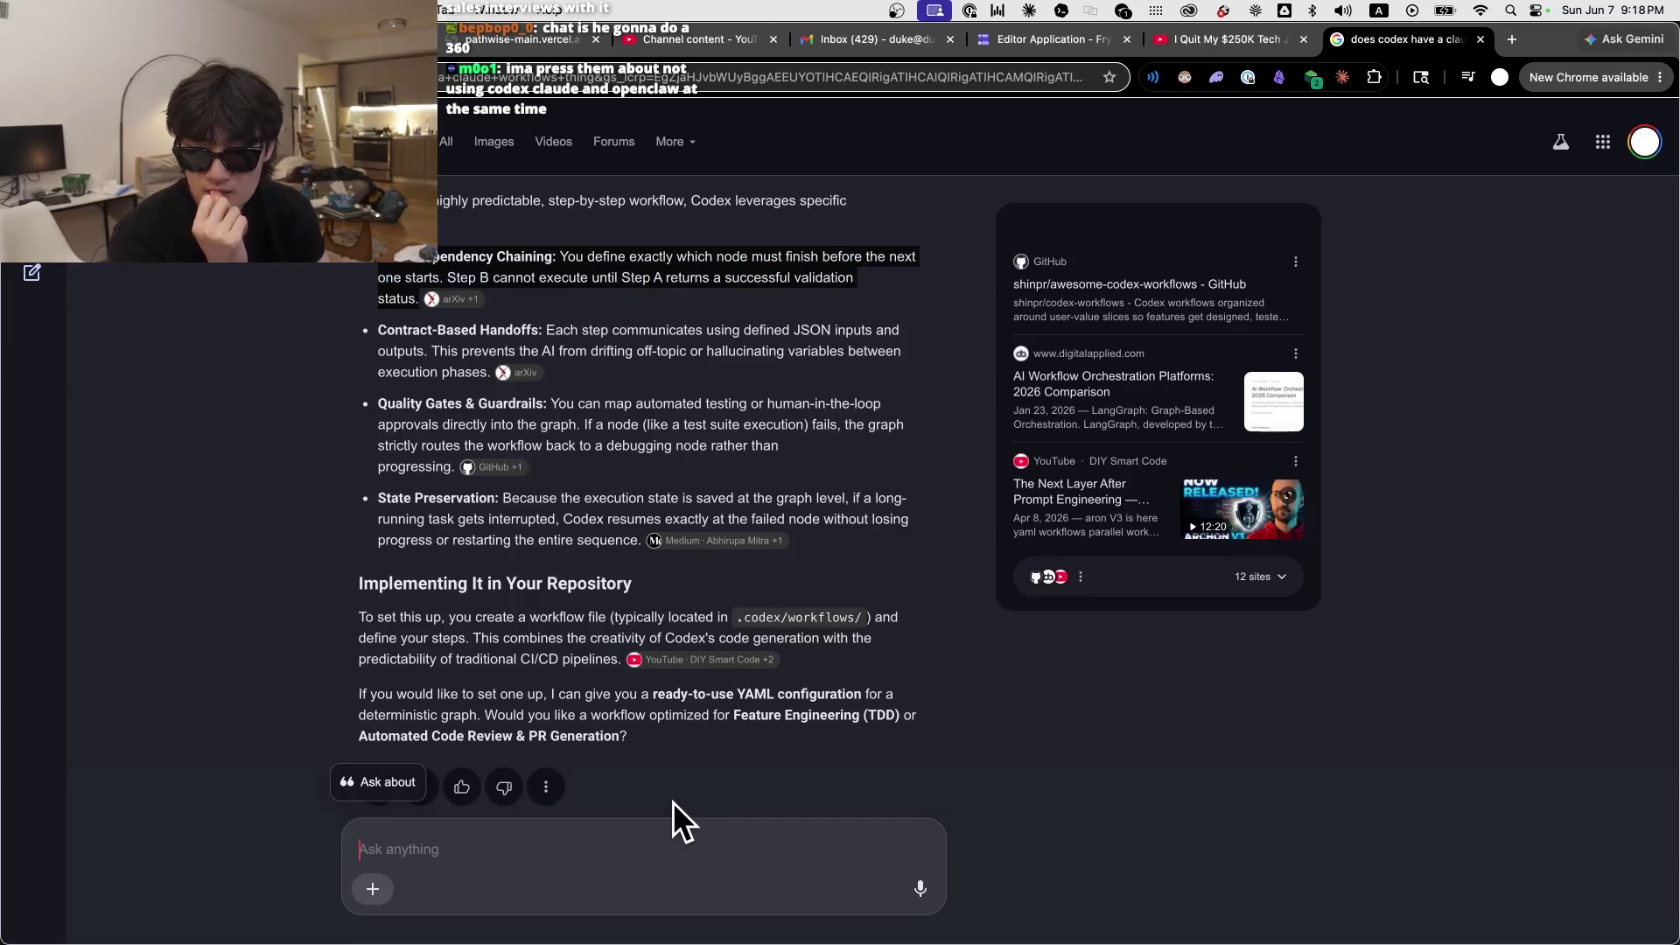
{"action": "left_click_drag", "start_coordinate": [455, 596], "coordinate": [865, 669]}
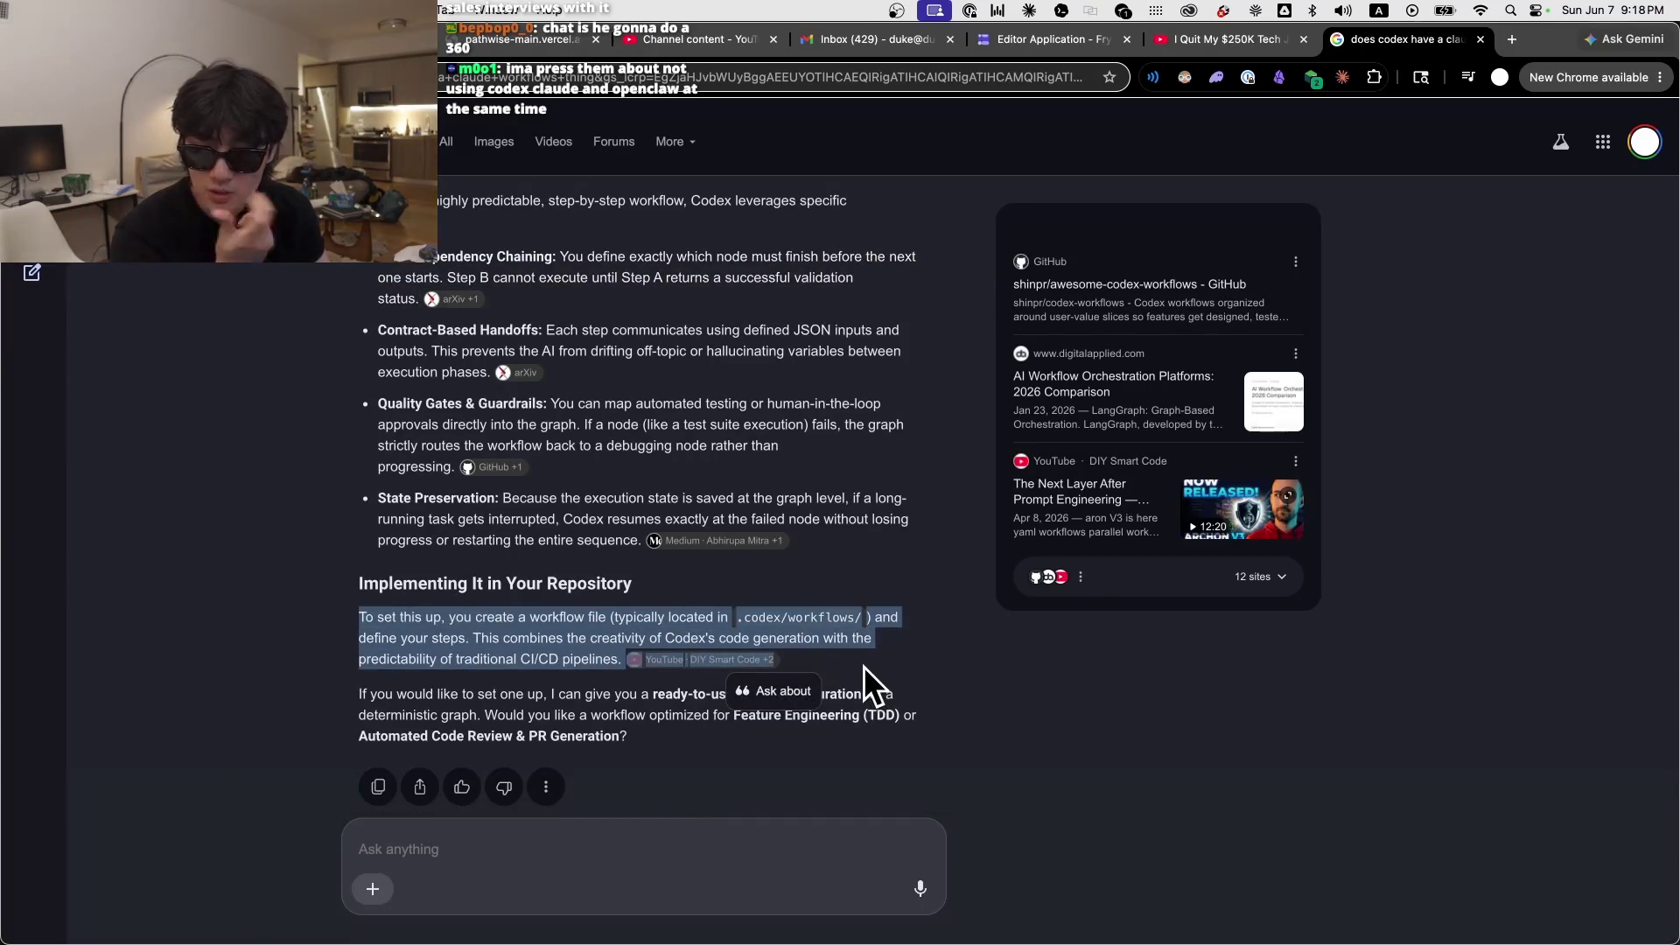
Step: Dictate and send a question on whether Codex's YAML task orchestration is built in
{"action": "left_click", "coordinate": [718, 833]}
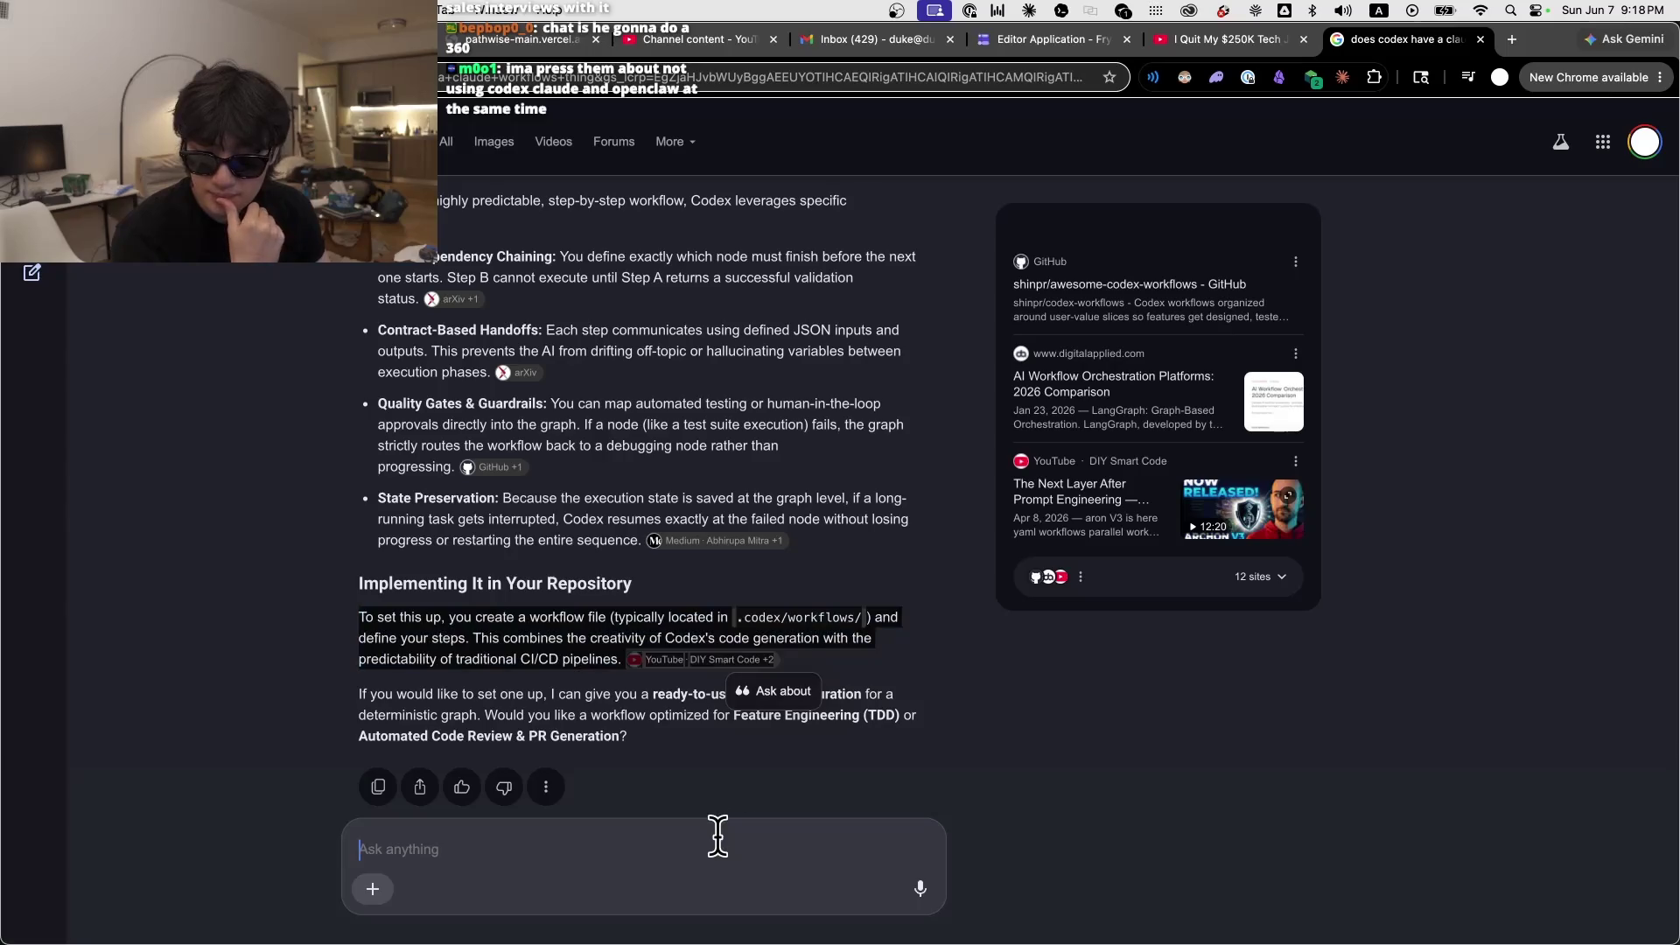
{"action": "left_click", "coordinate": [719, 835]}
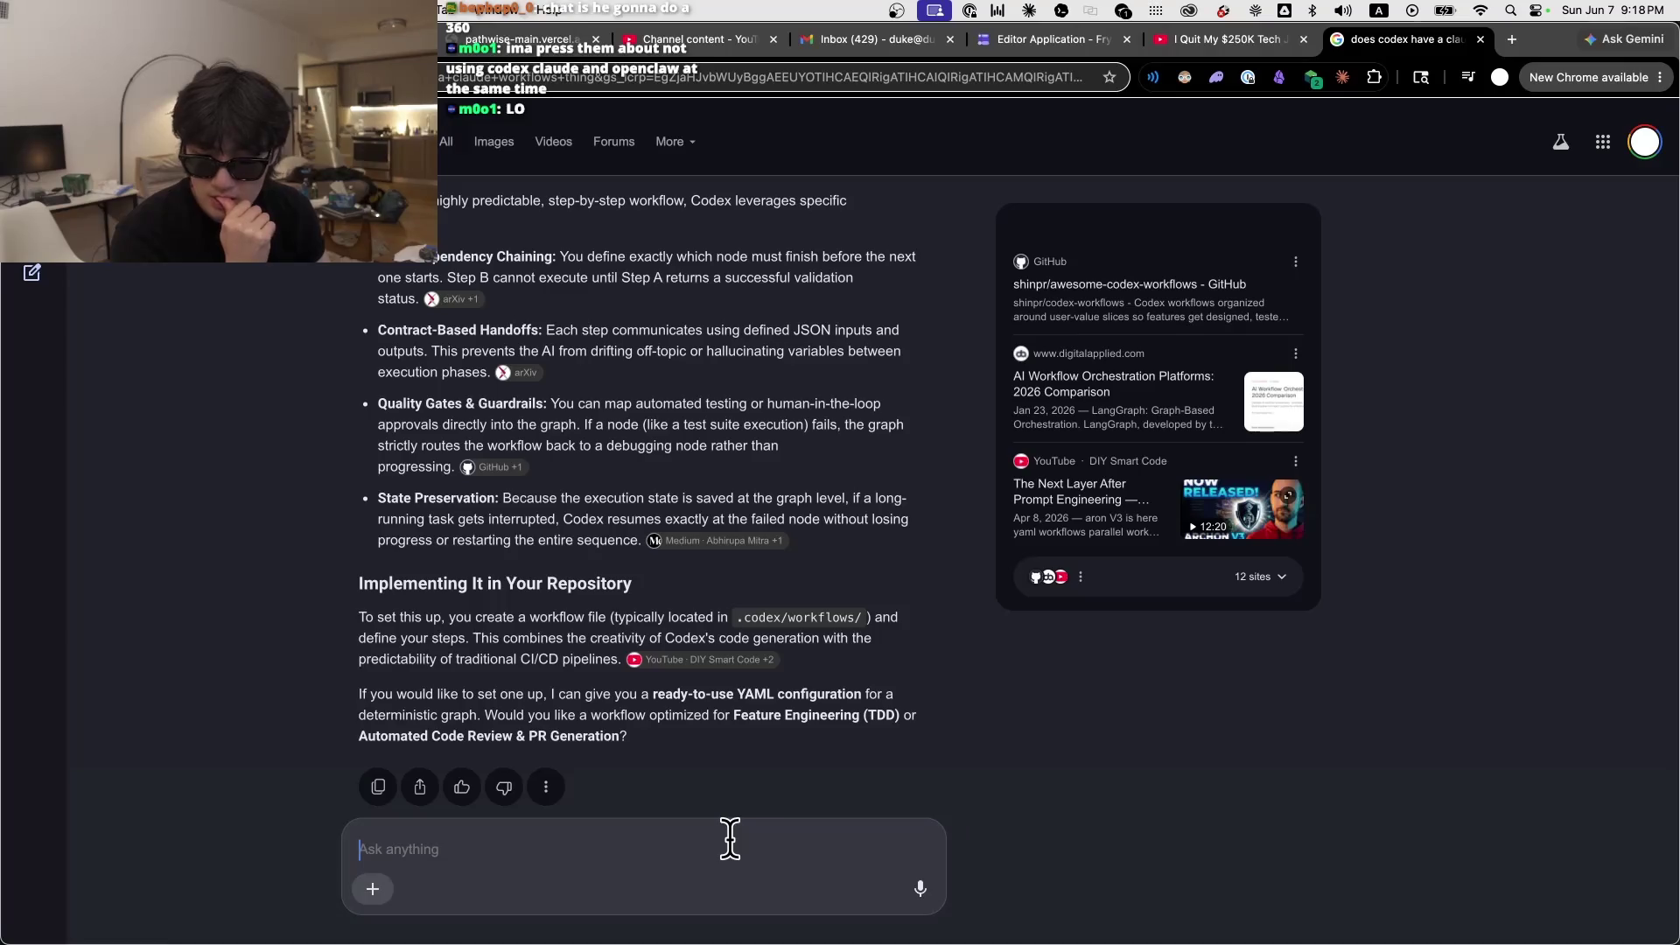
{"action": "key", "text": "fn"}
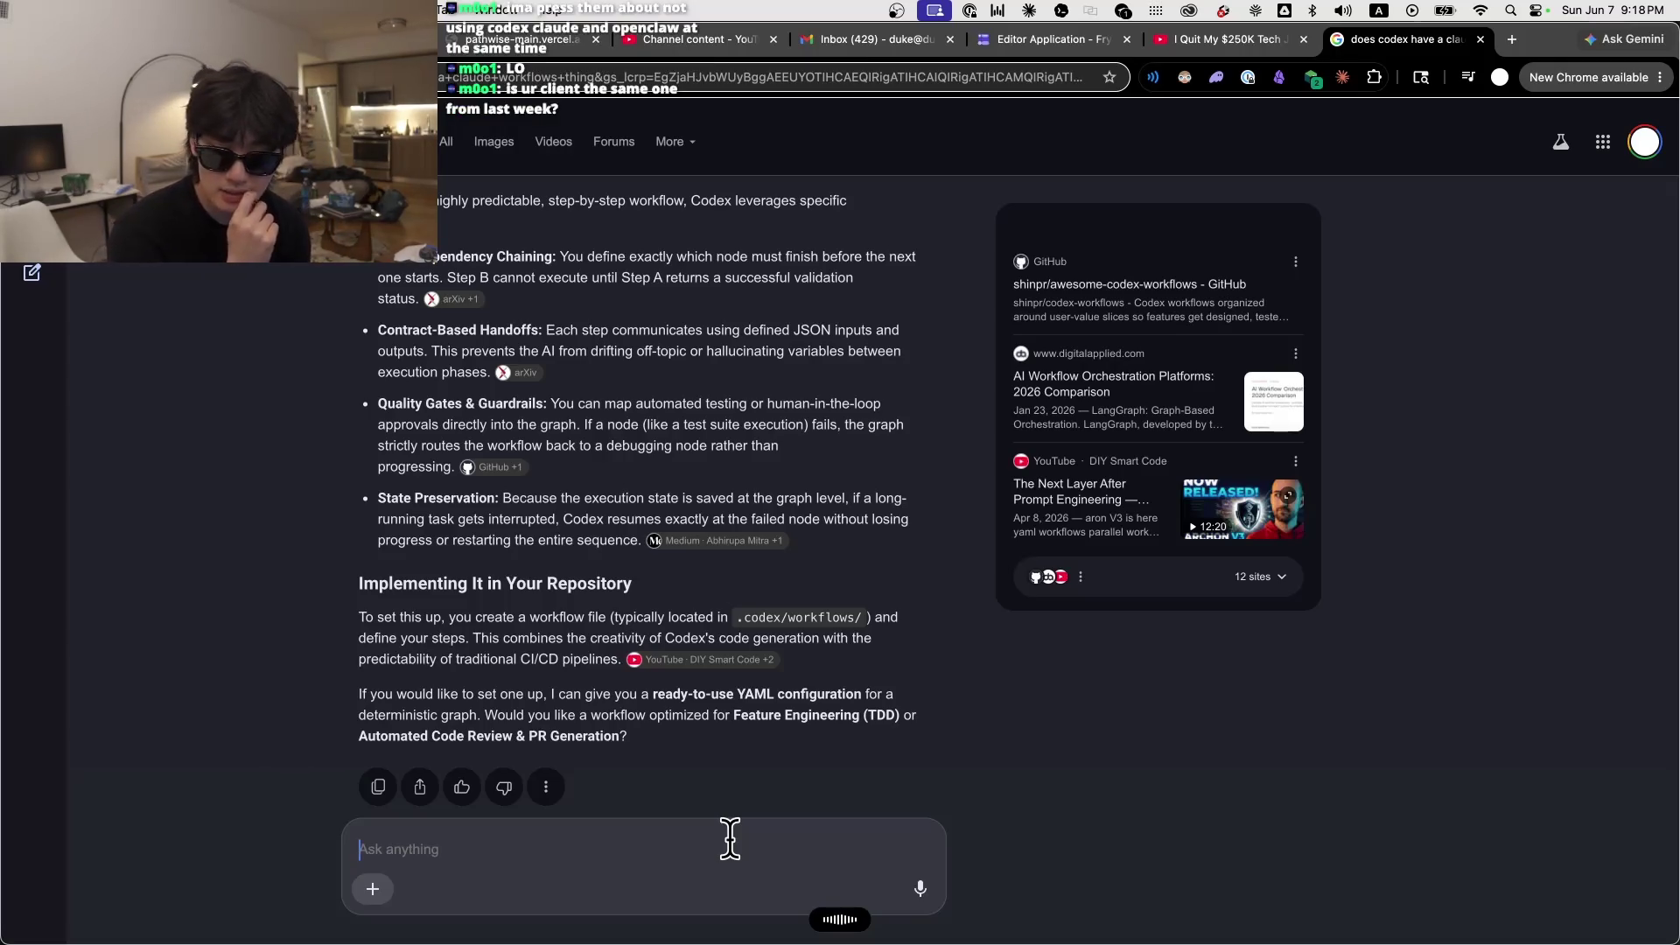
{"action": "key", "text": "Return"}
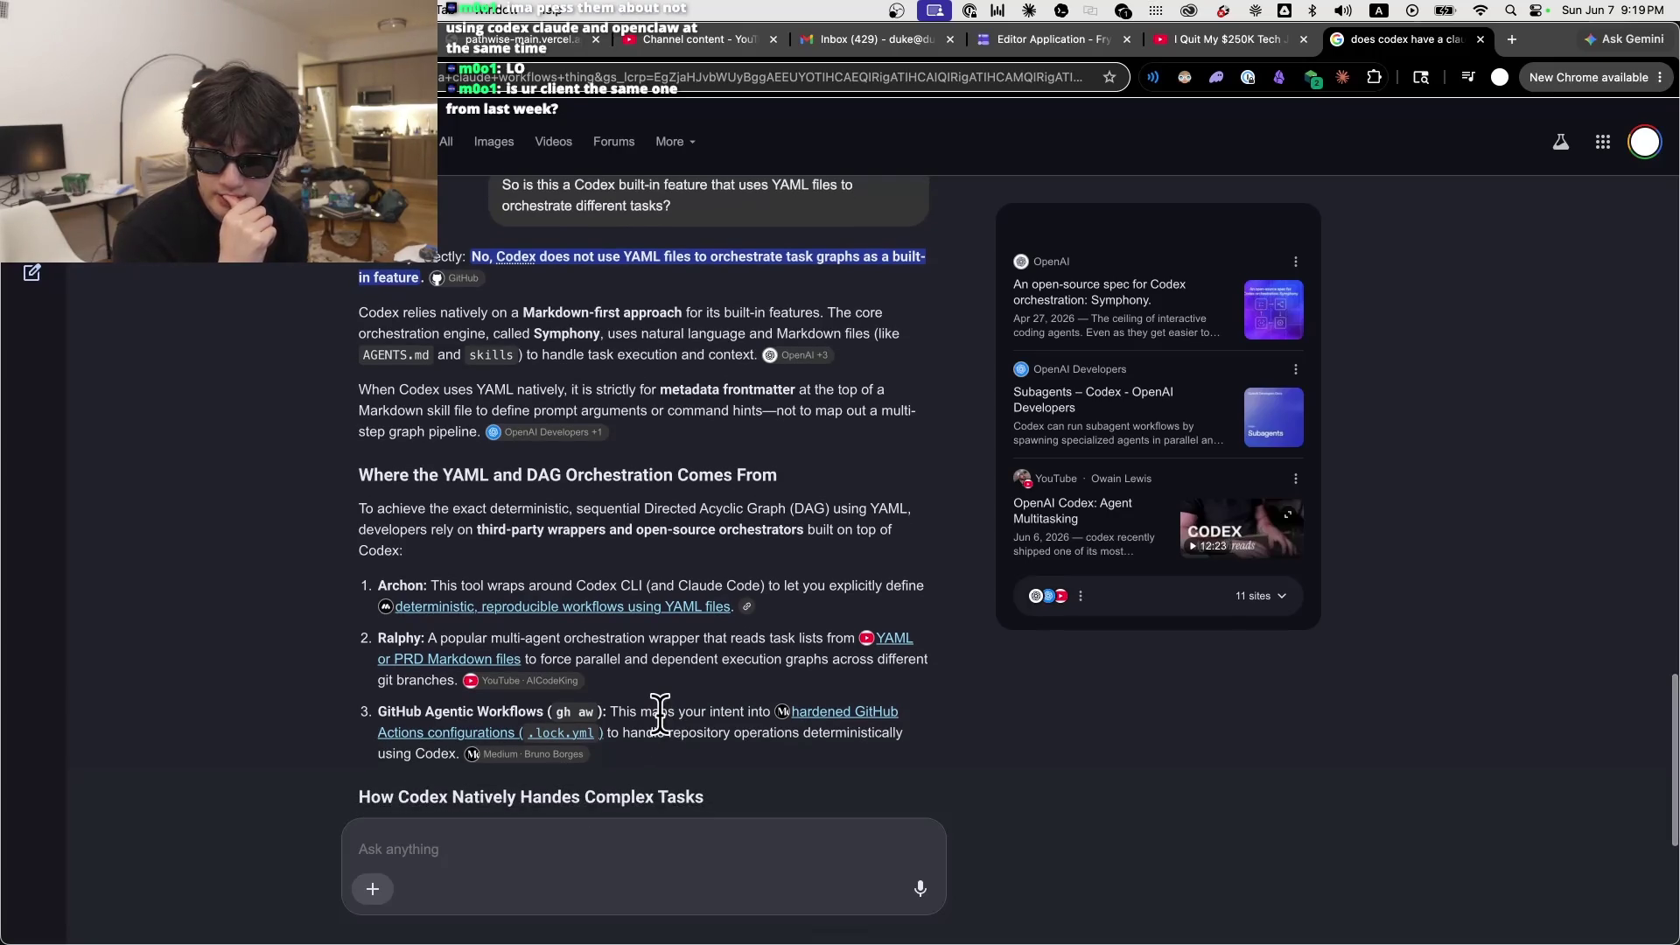
Step: Follow up by asking about Temporal ('hwo about Temporal?')
{"action": "left_click", "coordinate": [679, 866]}
{"action": "type", "text": "hwo about Temporal?"}
{"action": "key", "text": "Return"}
Step: Return to Codex and open skool-meeting-recap-automation.md beside the chat
{"action": "type", "text": "\\"}
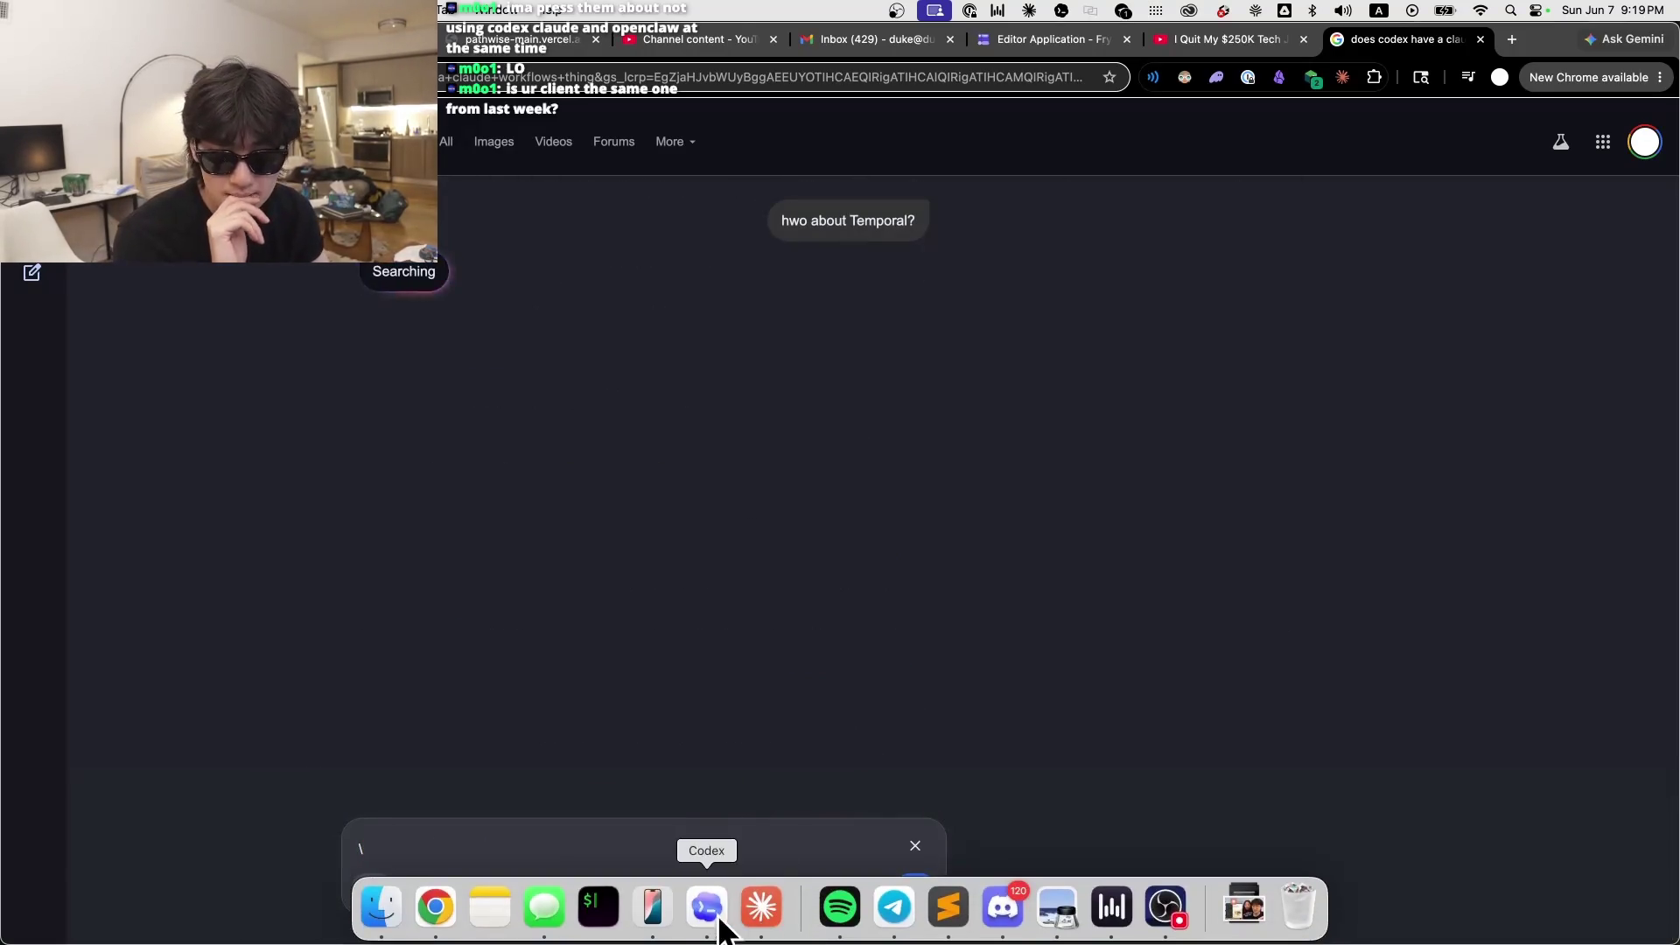
{"action": "left_click", "coordinate": [709, 910]}
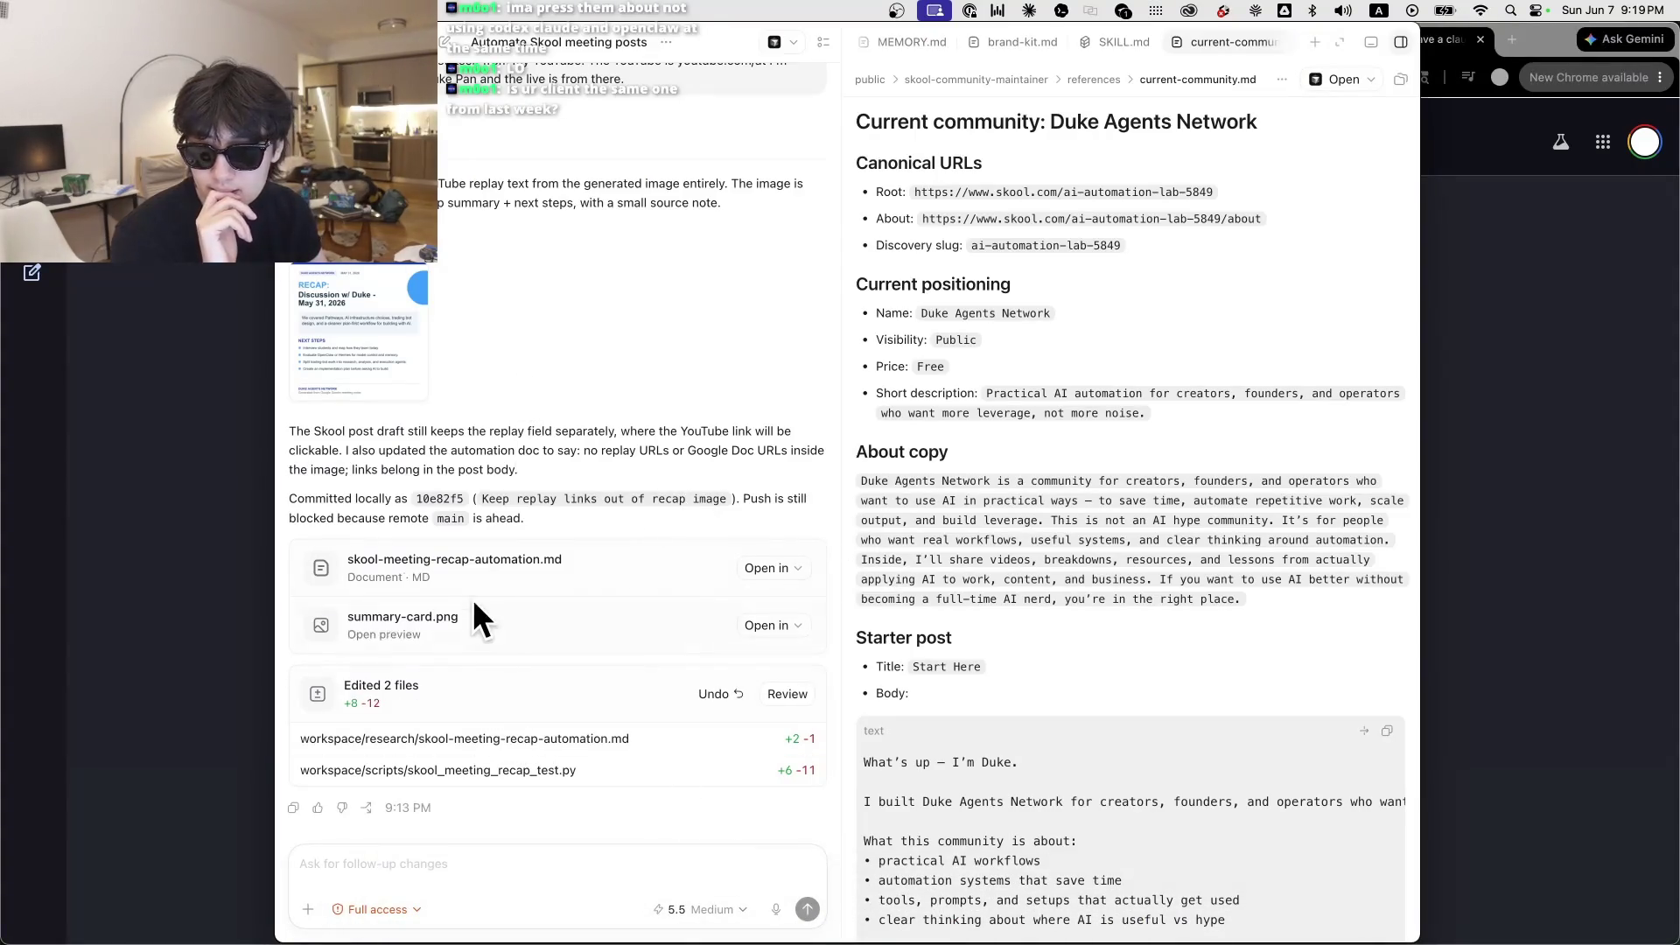
{"action": "left_click", "coordinate": [473, 562]}
Step: Inspect summary-card.png full size, zooming out three steps and in one, then close it
{"action": "left_click", "coordinate": [376, 345]}
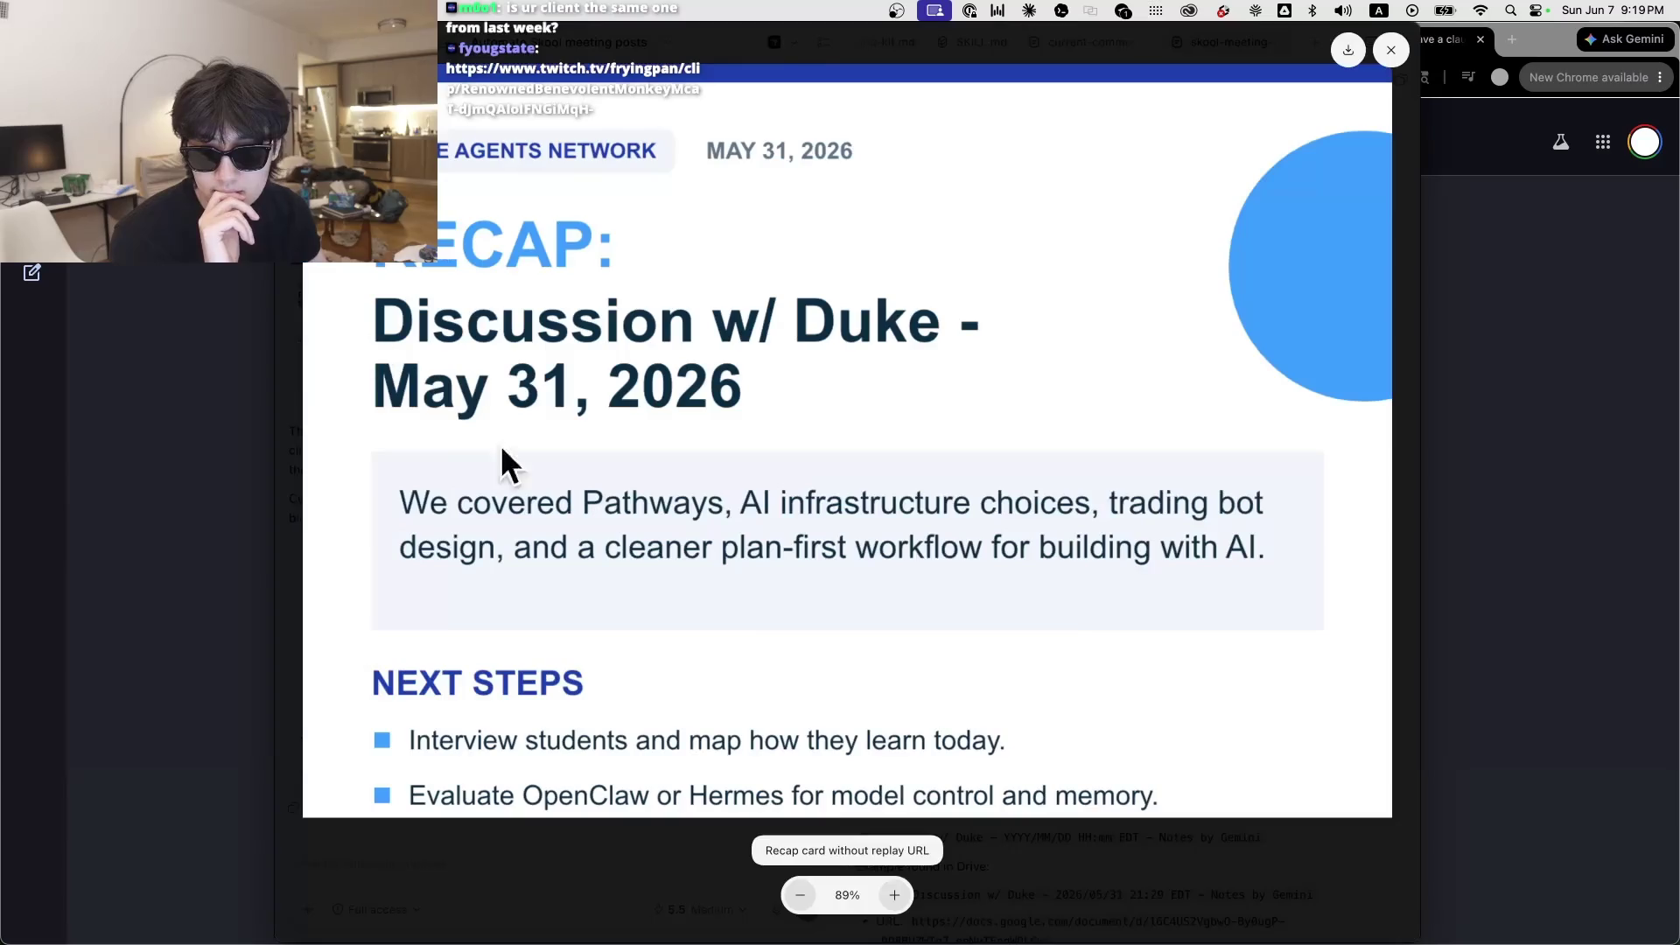
{"action": "left_click", "coordinate": [790, 890]}
{"action": "left_click", "coordinate": [791, 890]}
{"action": "left_click", "coordinate": [794, 889]}
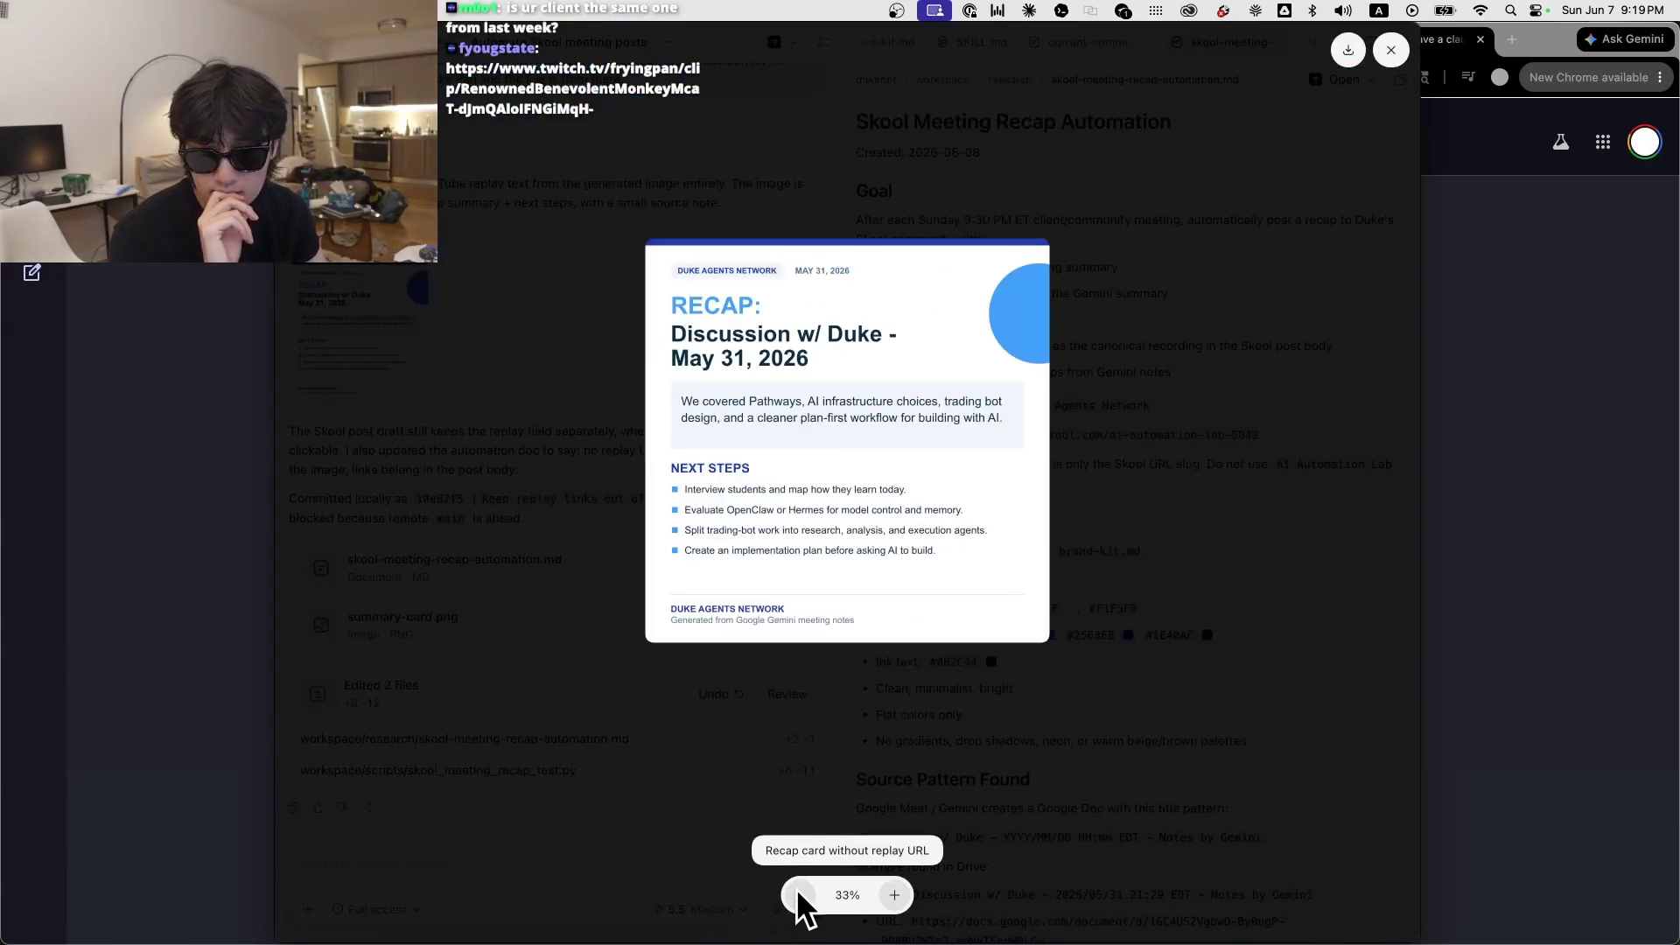
{"action": "left_click", "coordinate": [885, 896]}
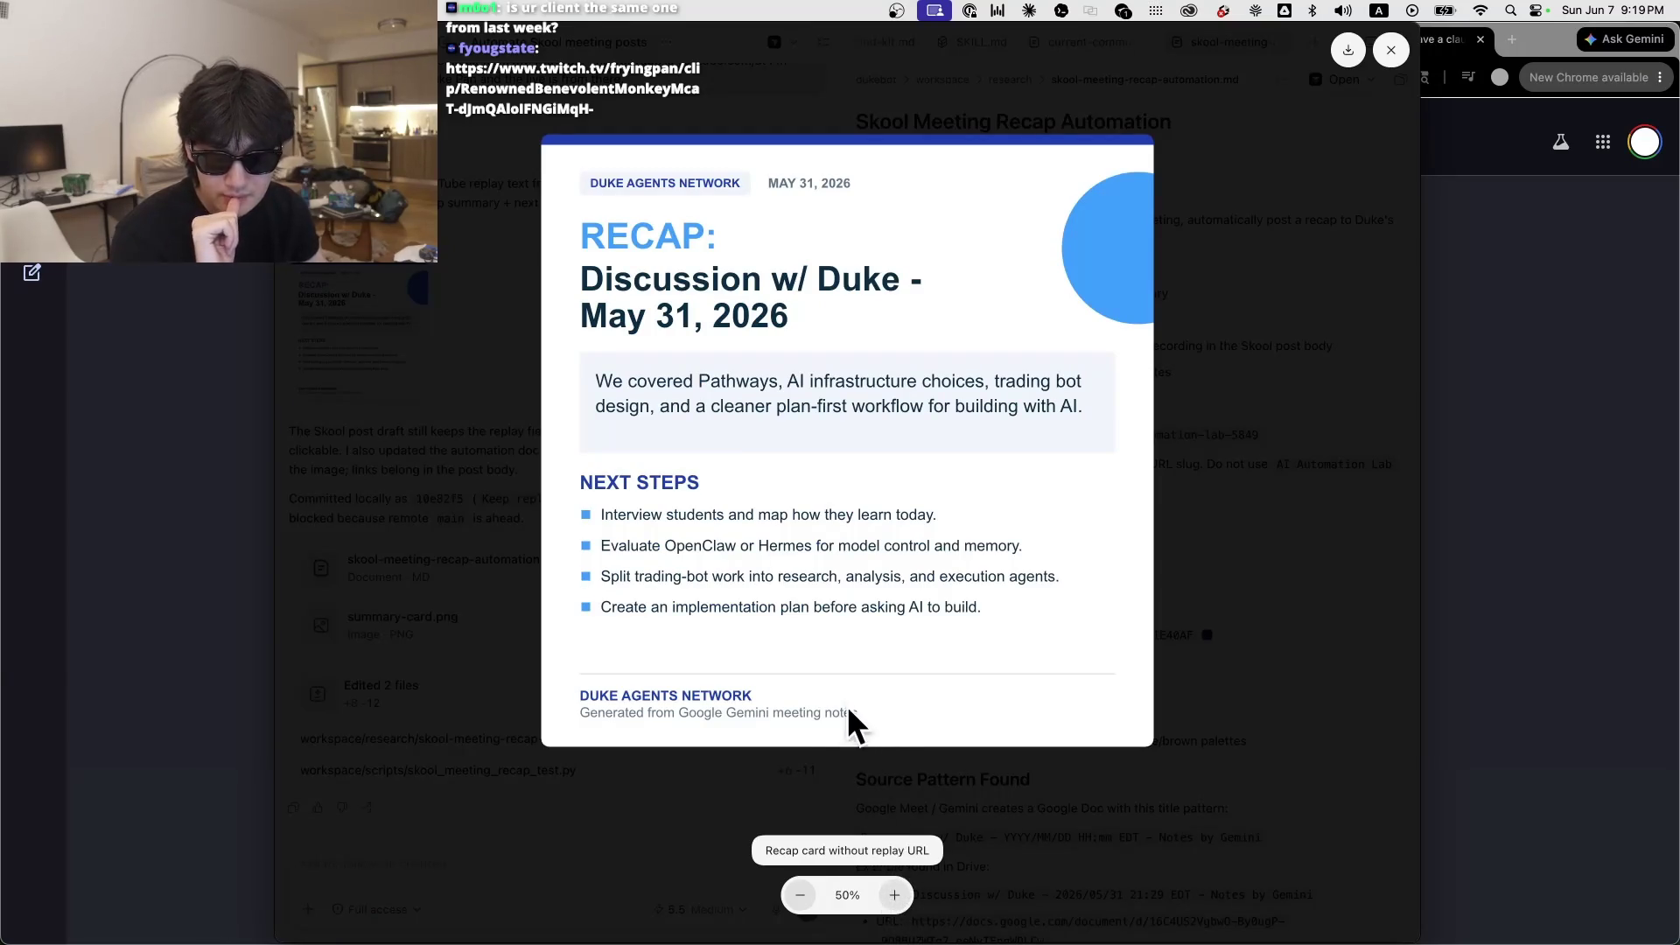
{"action": "left_click", "coordinate": [701, 754]}
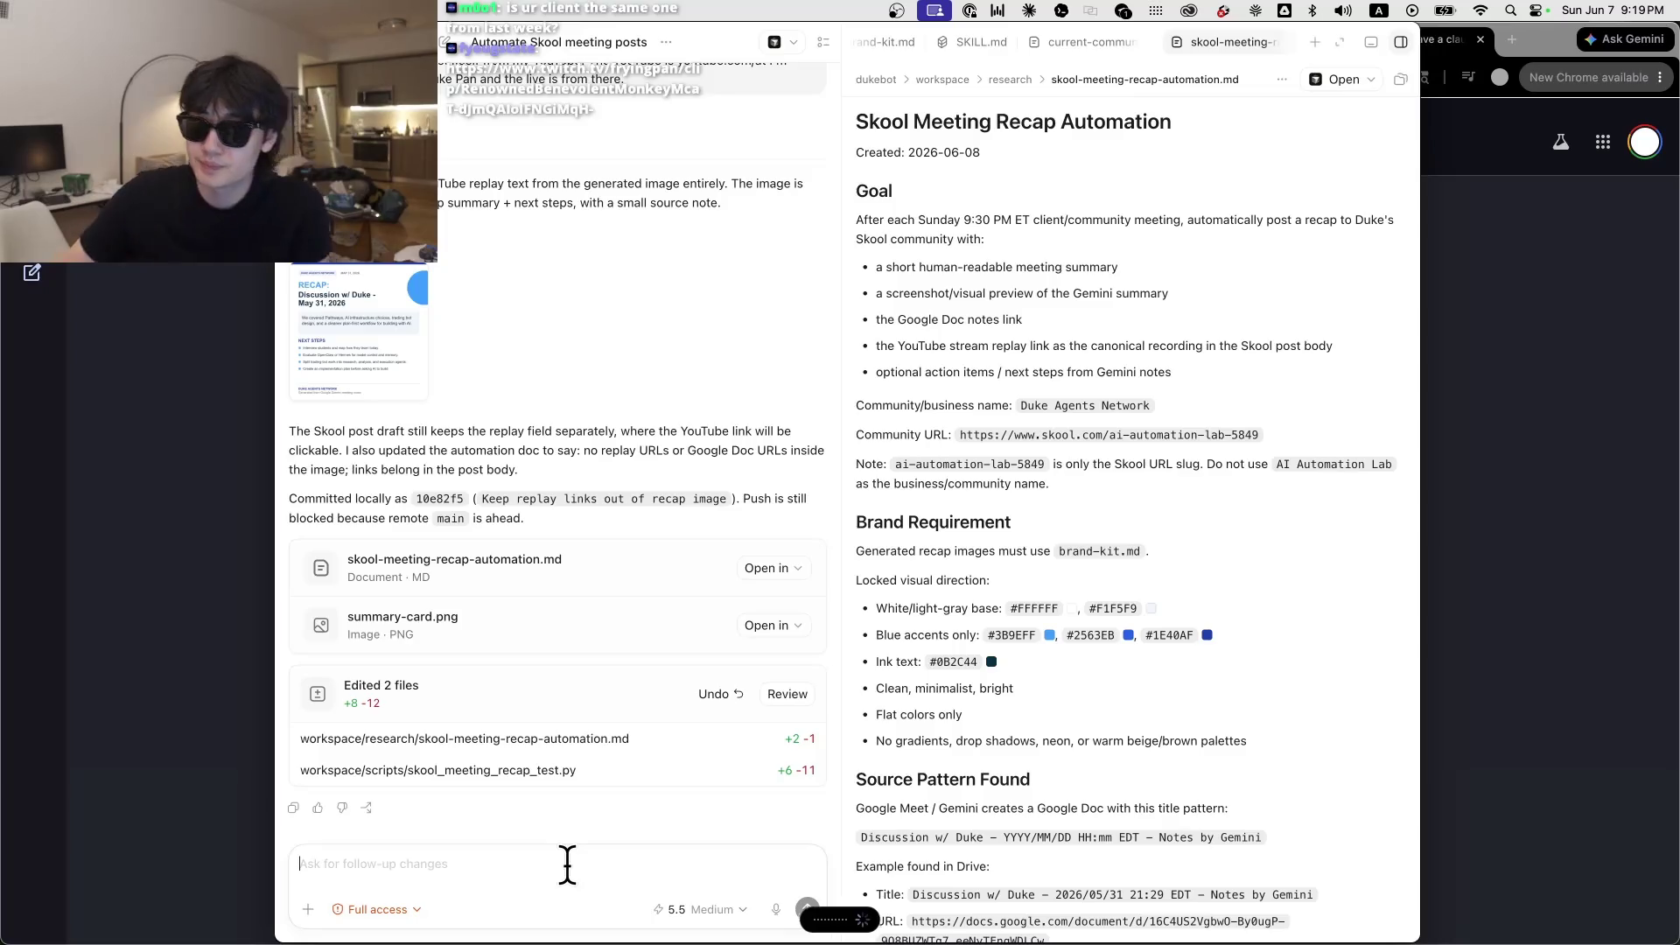
Step: Ask Codex to drop the Gemini notes credit for a 'Google Docs or YouTube replay' footer
{"action": "type", "text": "Remove the generator from Google Gemini Meeting Notes. Instead just say, \"For full summary see the Google Docs.\" We'll link it with the post so they'll be able to see it."}
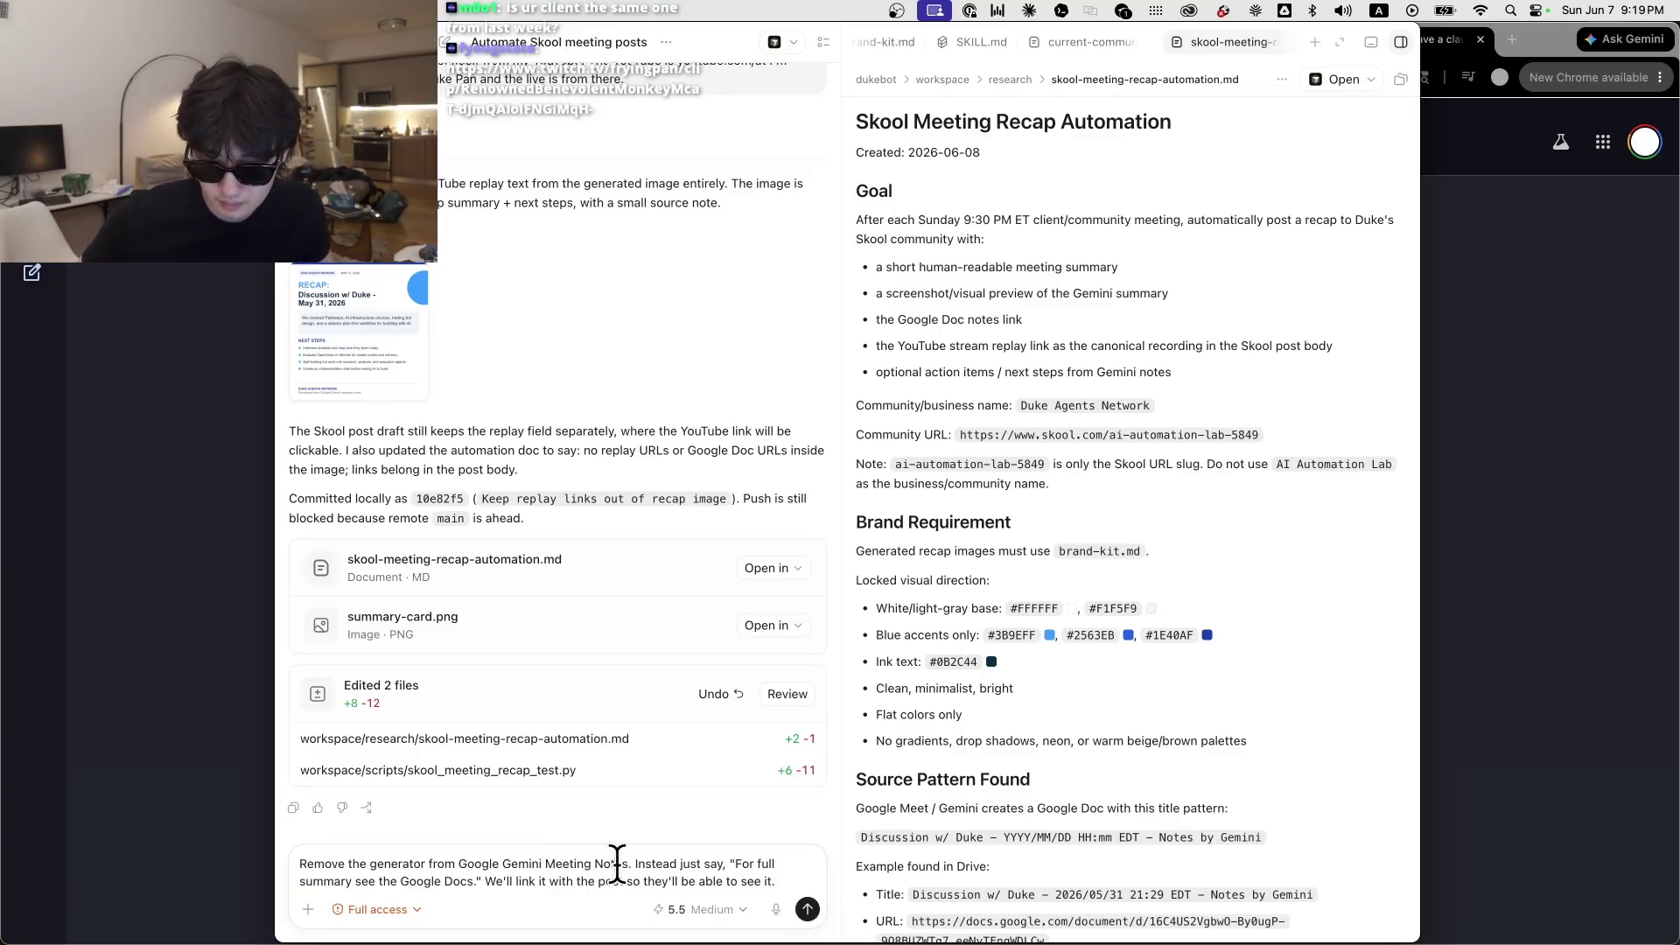
{"action": "left_click", "coordinate": [473, 881]}
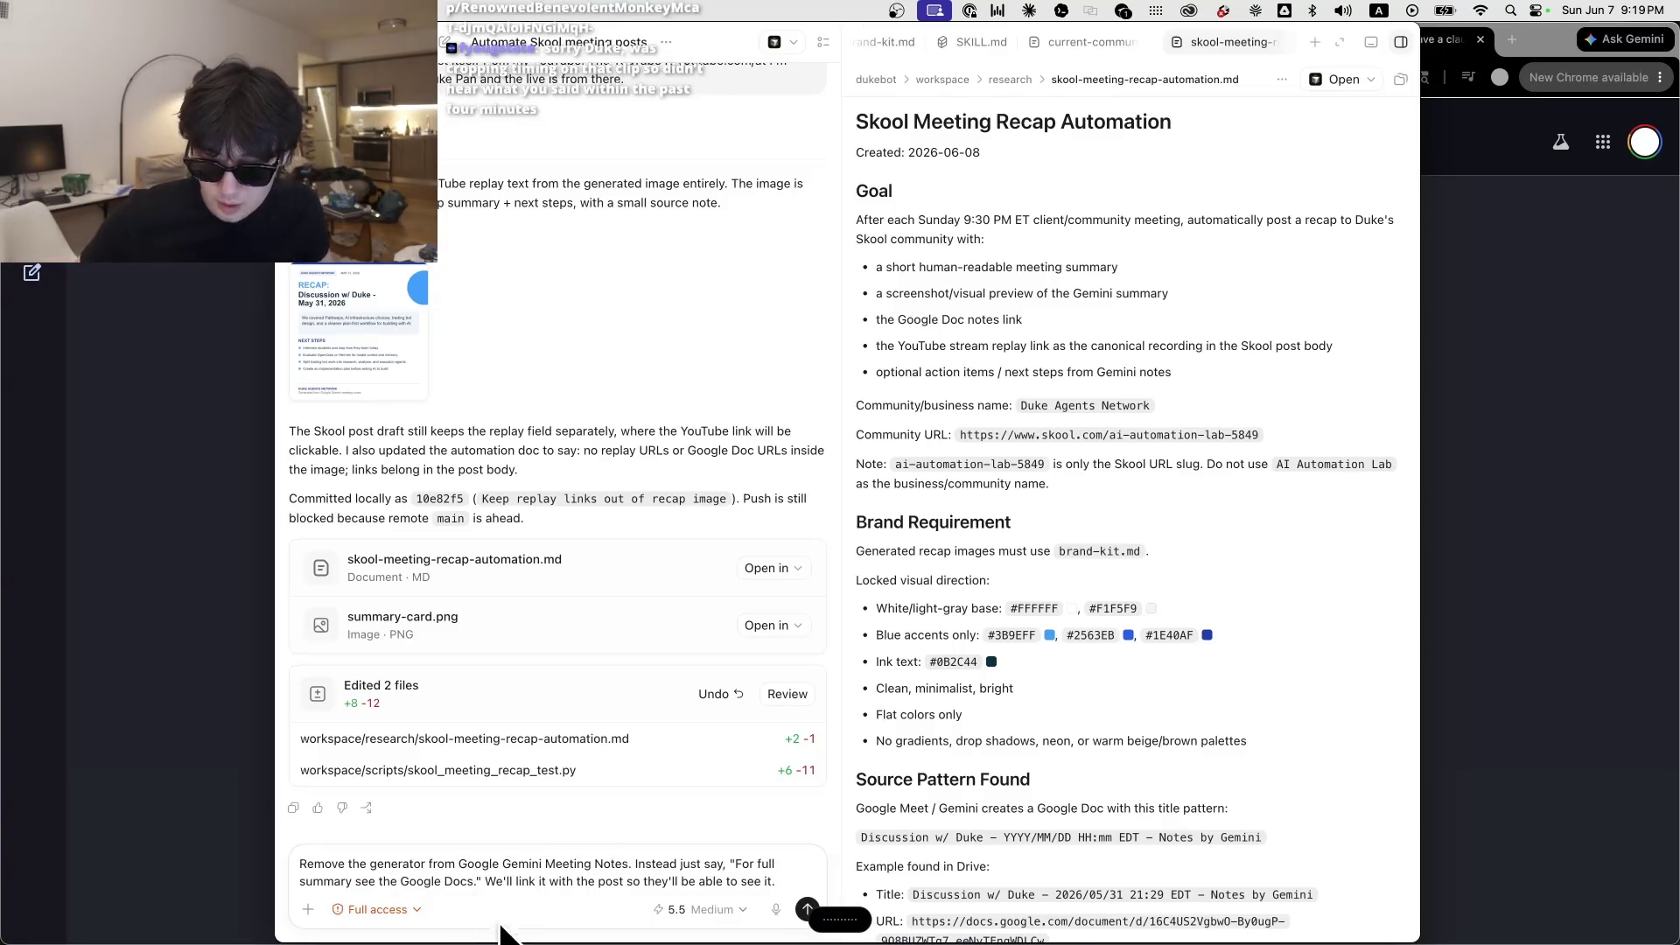
{"action": "type", "text": "YouTube stream."}
{"action": "left_click", "coordinate": [538, 866]}
{"action": "type", "text": "or"}
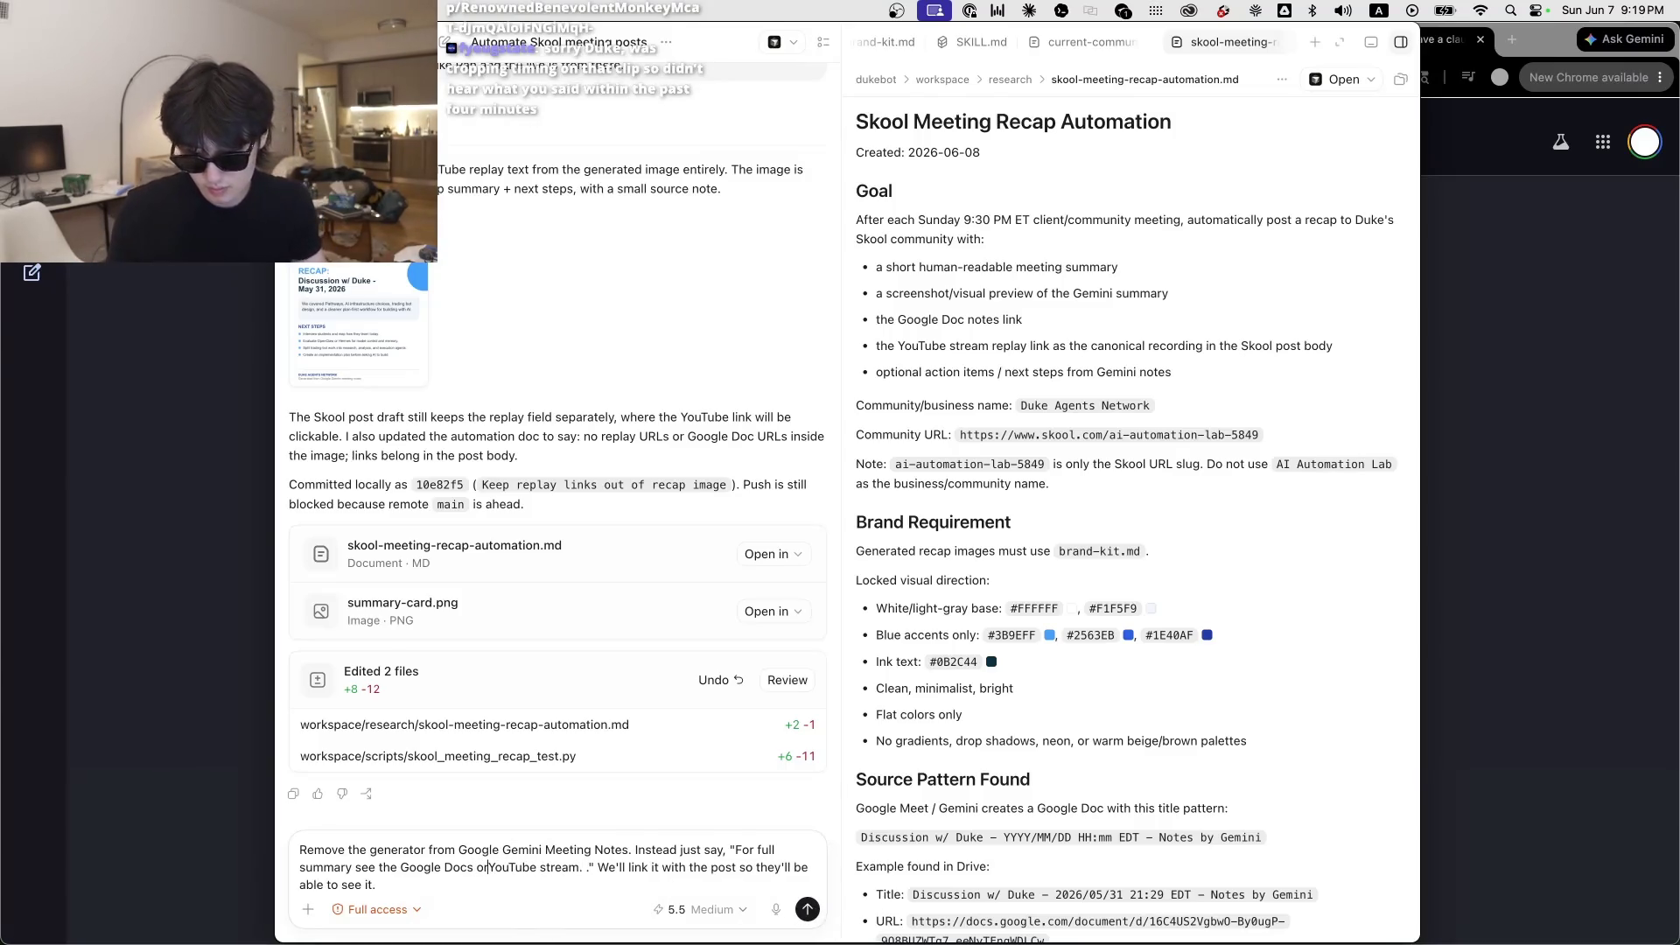
{"action": "key", "text": "BackSpace"}
{"action": "key", "text": "BackSpace"}
{"action": "key", "text": "BackSpace"}
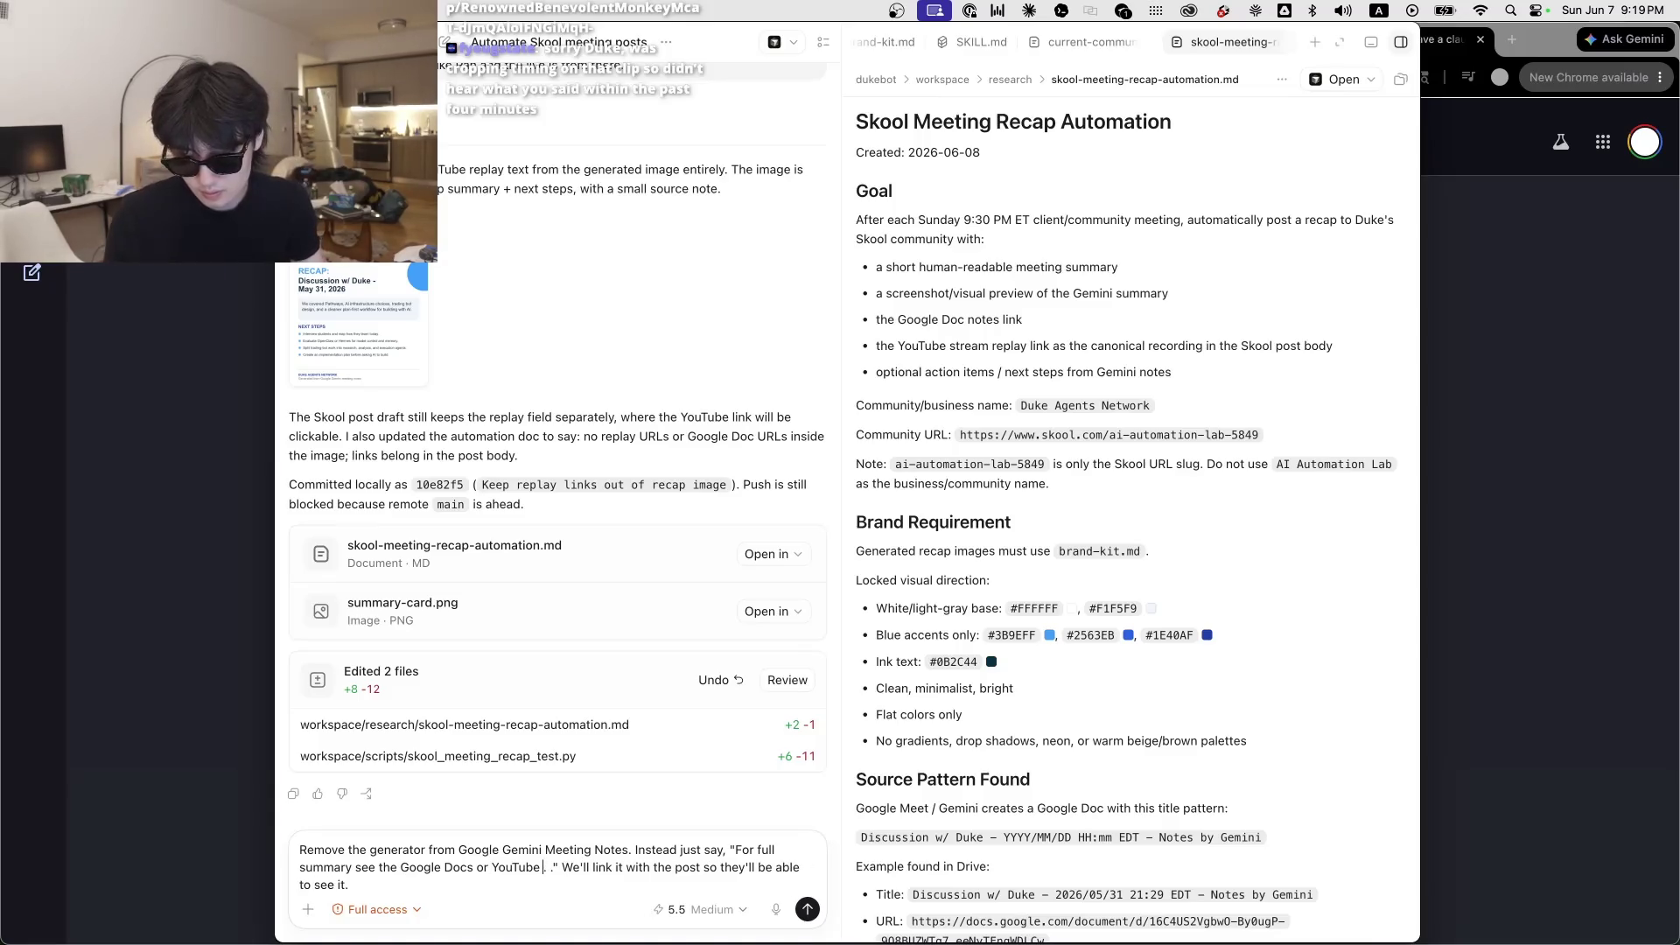
{"action": "type", "text": "replay"}
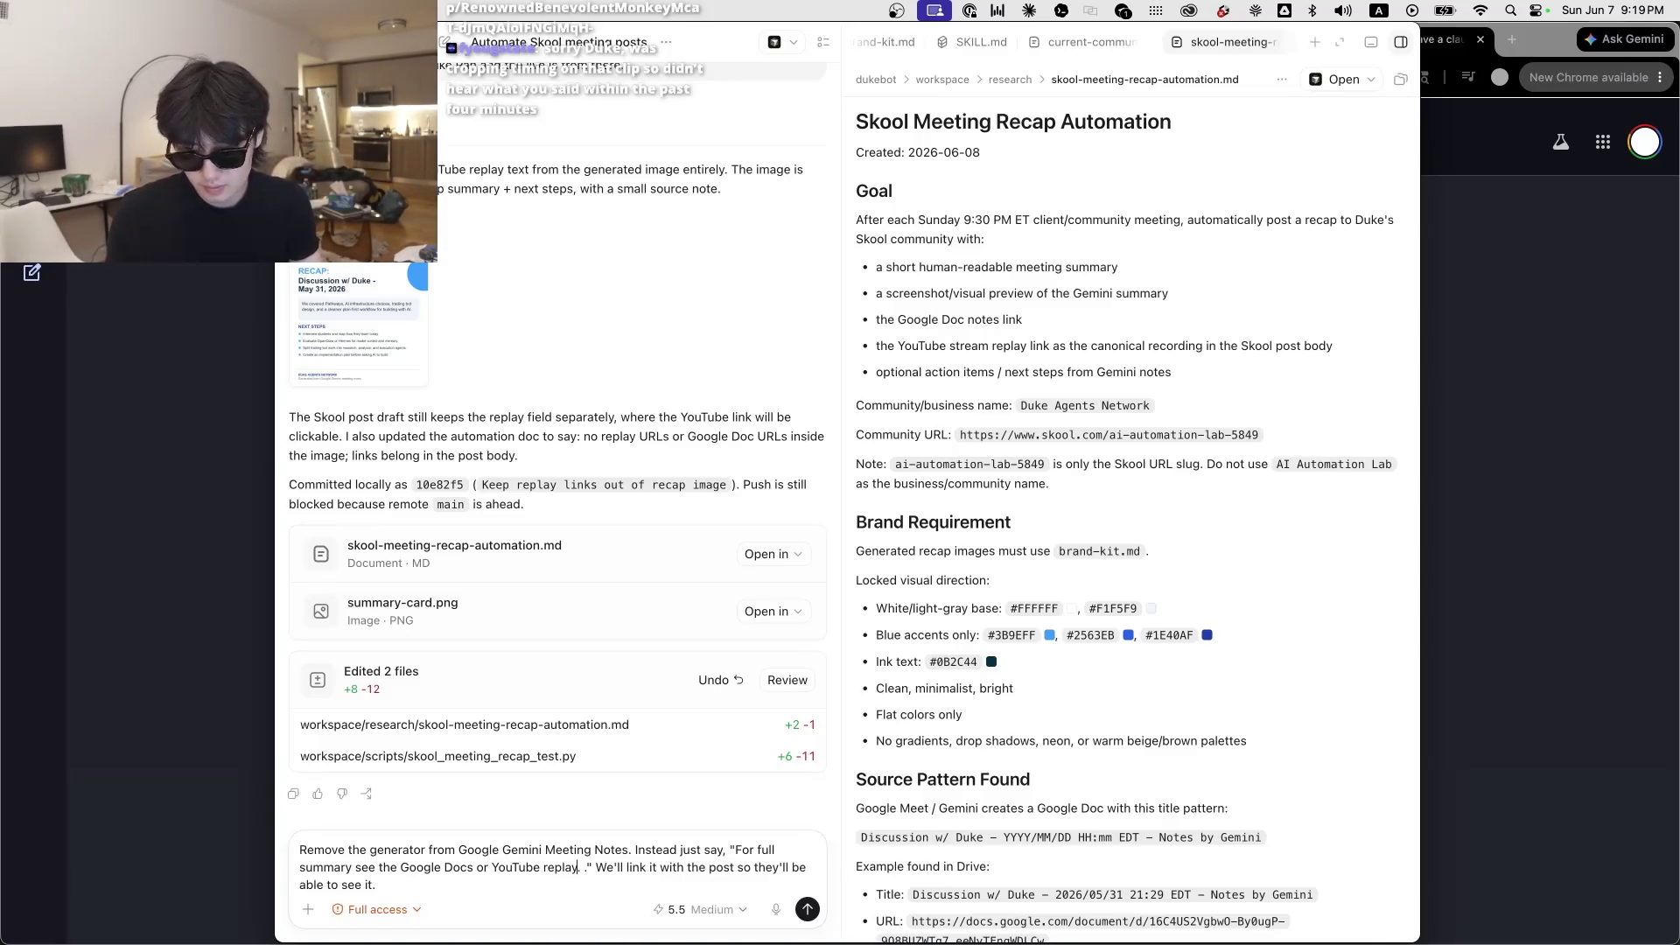
{"action": "key", "text": "Return"}
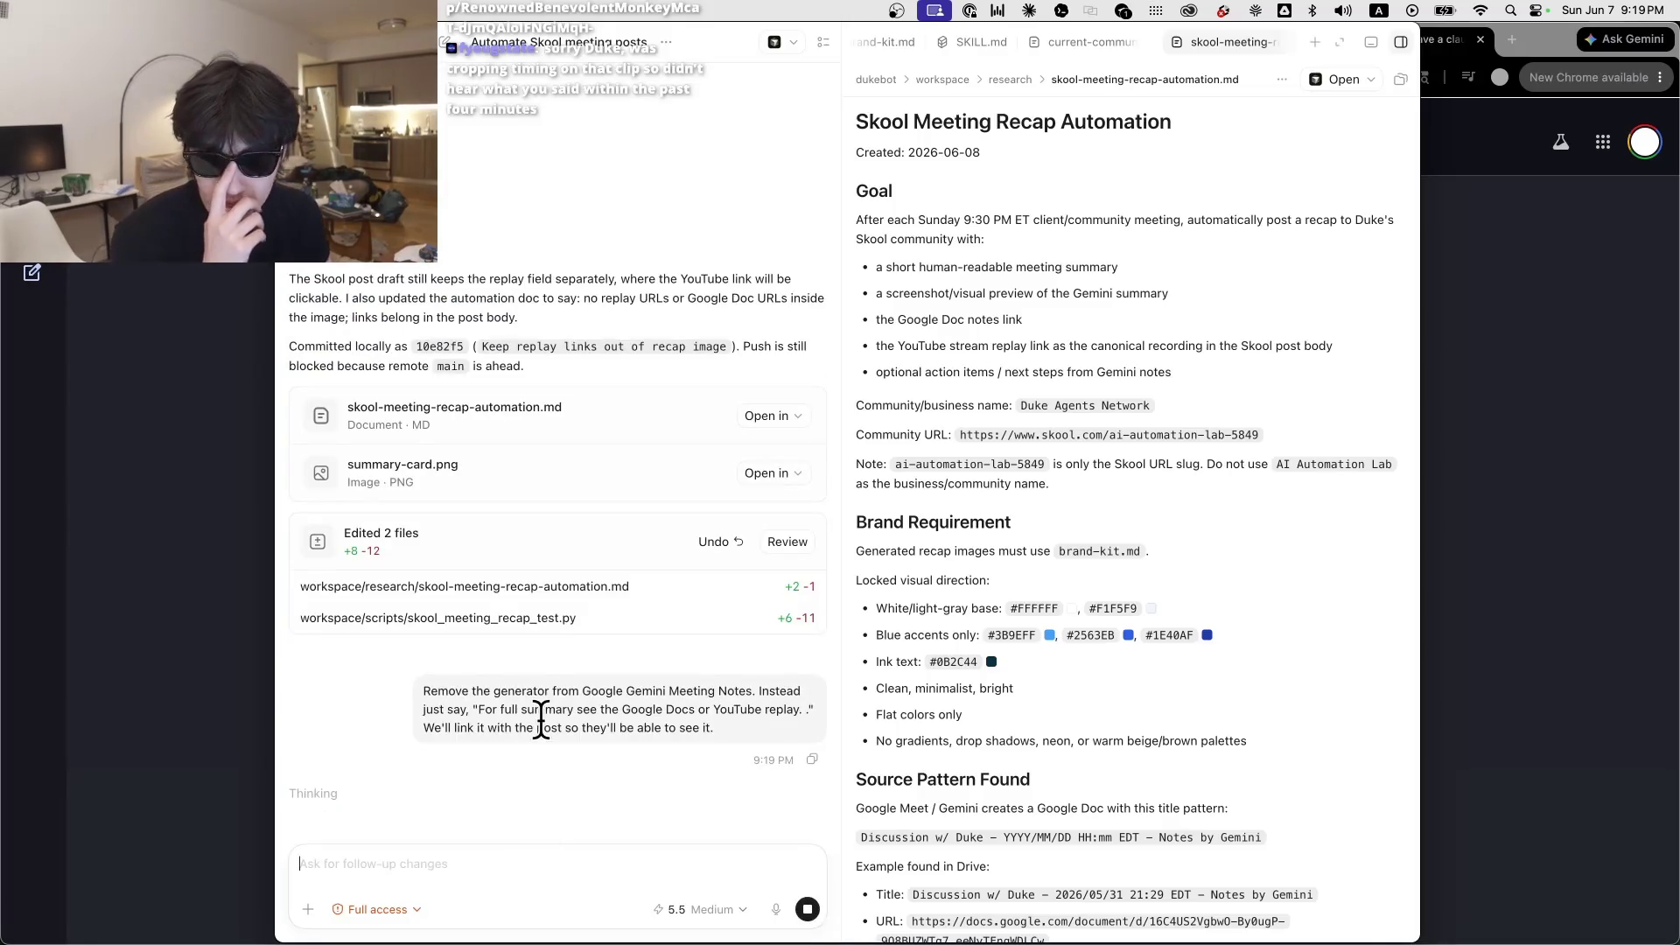
{"action": "key", "text": "super+Tab"}
{"action": "key", "text": "super+1"}
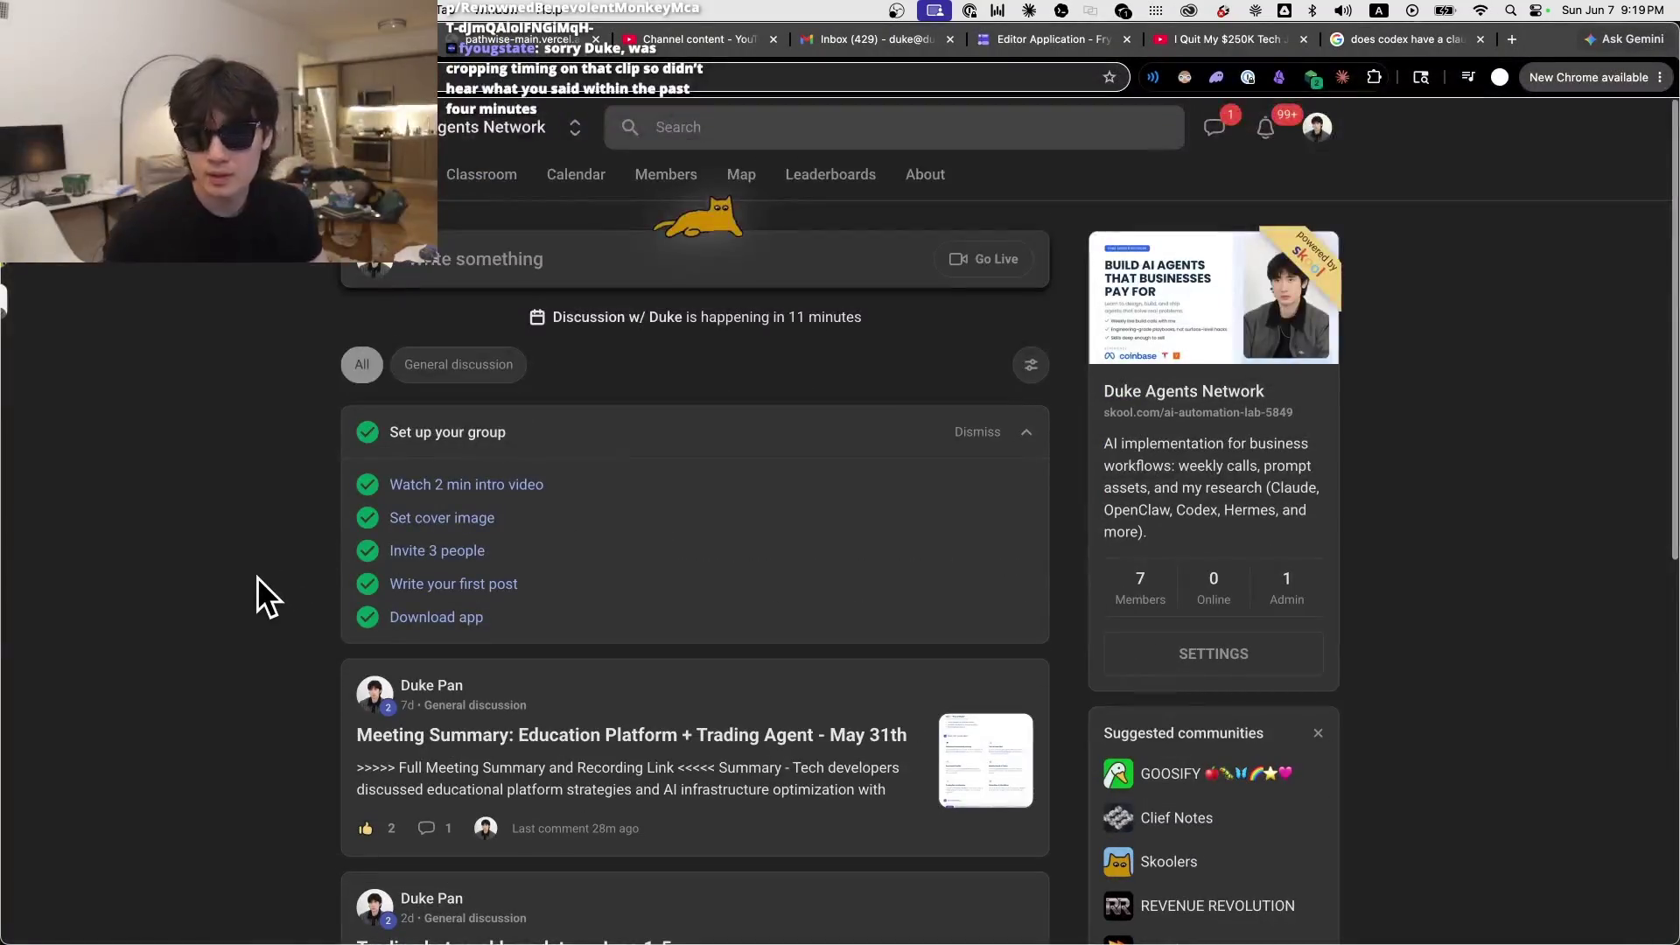
Step: Reload the Duke Agents Network Skool feed, then bring the Twitch chat popout forward
{"action": "scroll", "coordinate": [259, 575], "scroll_direction": "down", "scroll_amount": 1}
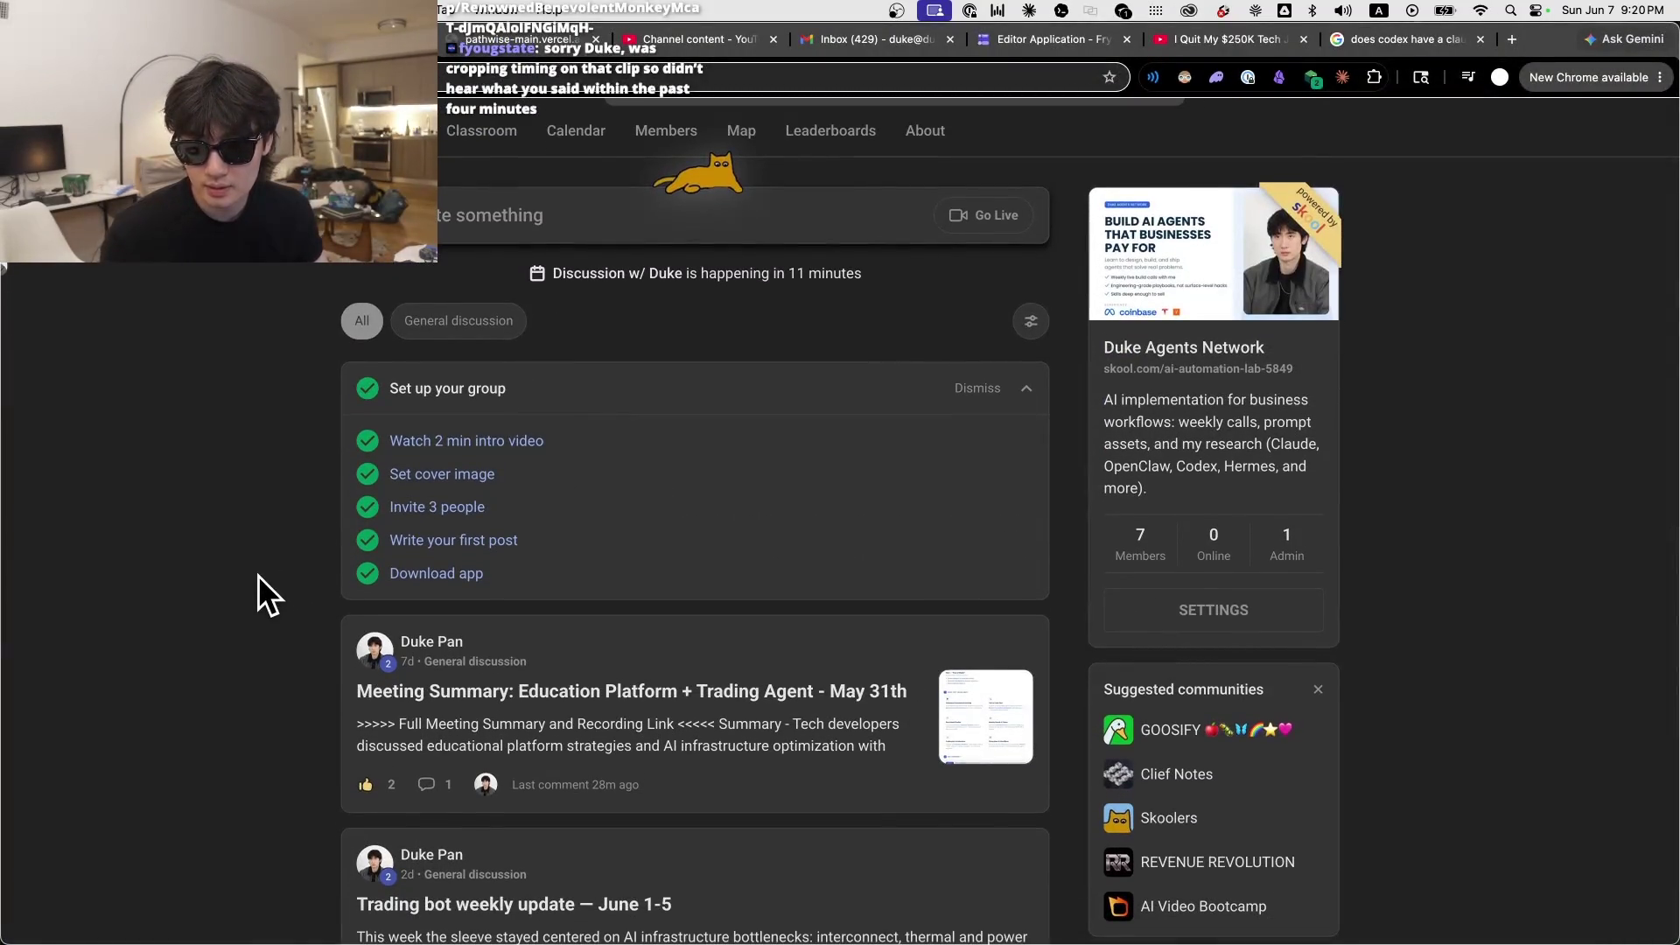
{"action": "key", "text": "super+r"}
{"action": "scroll", "coordinate": [286, 528], "scroll_direction": "down", "scroll_amount": 1}
{"action": "scroll", "coordinate": [286, 529], "scroll_direction": "down", "scroll_amount": 8}
{"action": "key", "text": "super+Tab"}
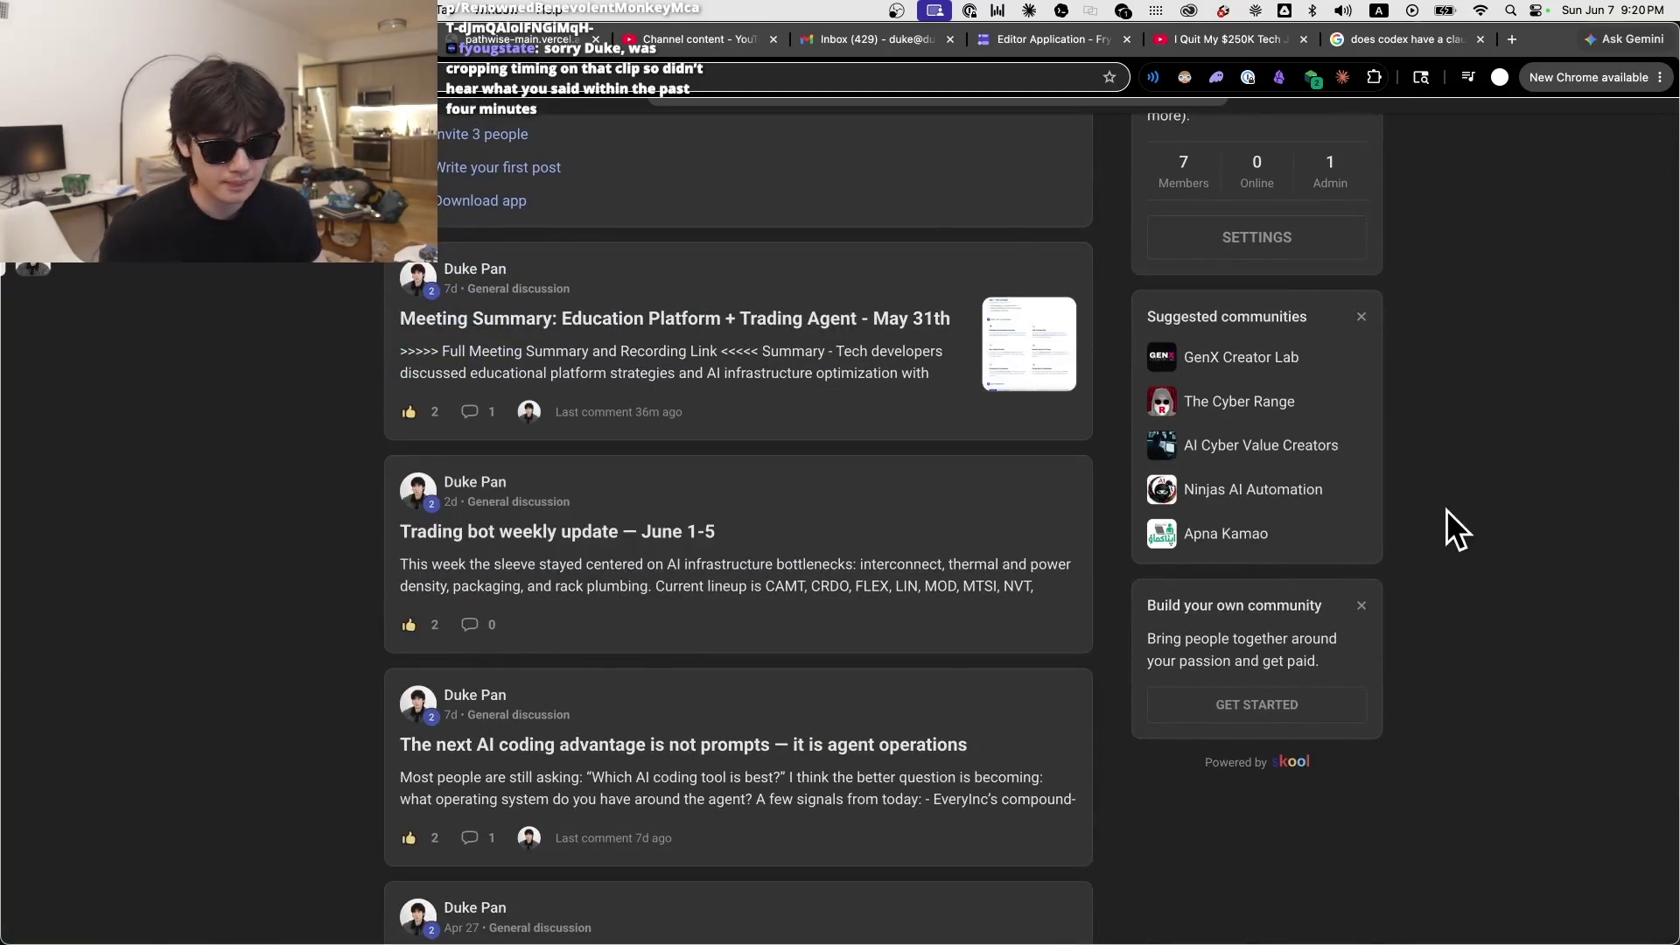
{"action": "scroll", "coordinate": [1465, 597], "scroll_direction": "up", "scroll_amount": 9}
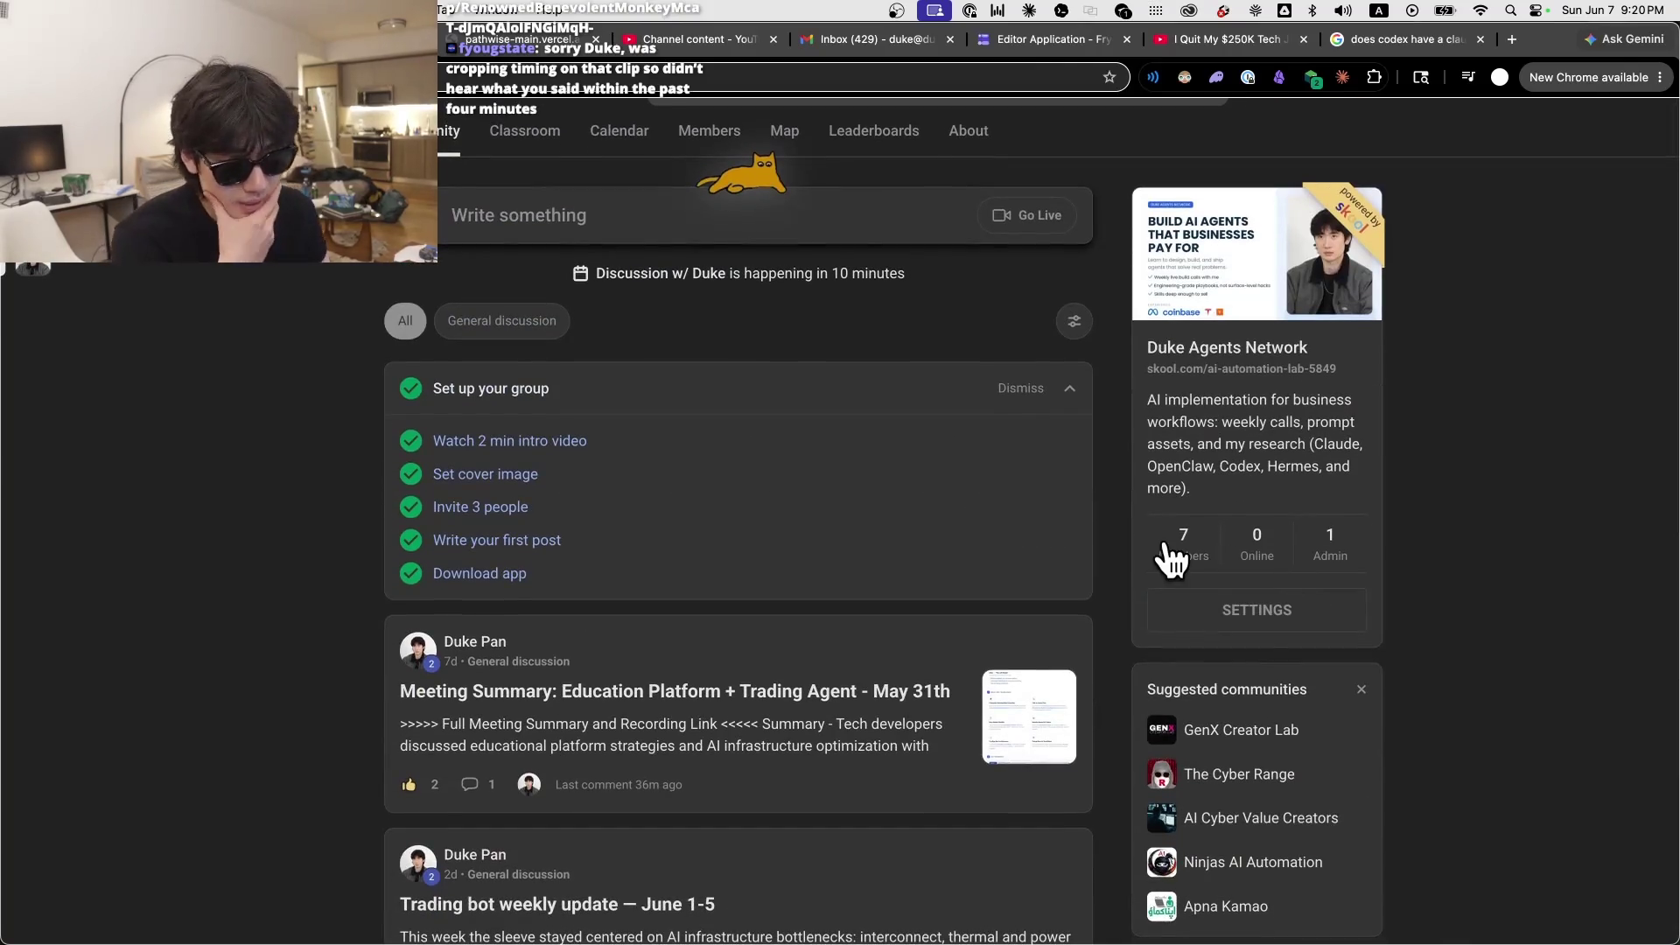
{"action": "scroll", "coordinate": [1249, 569], "scroll_direction": "down", "scroll_amount": 12}
{"action": "key", "text": "super+Tab"}
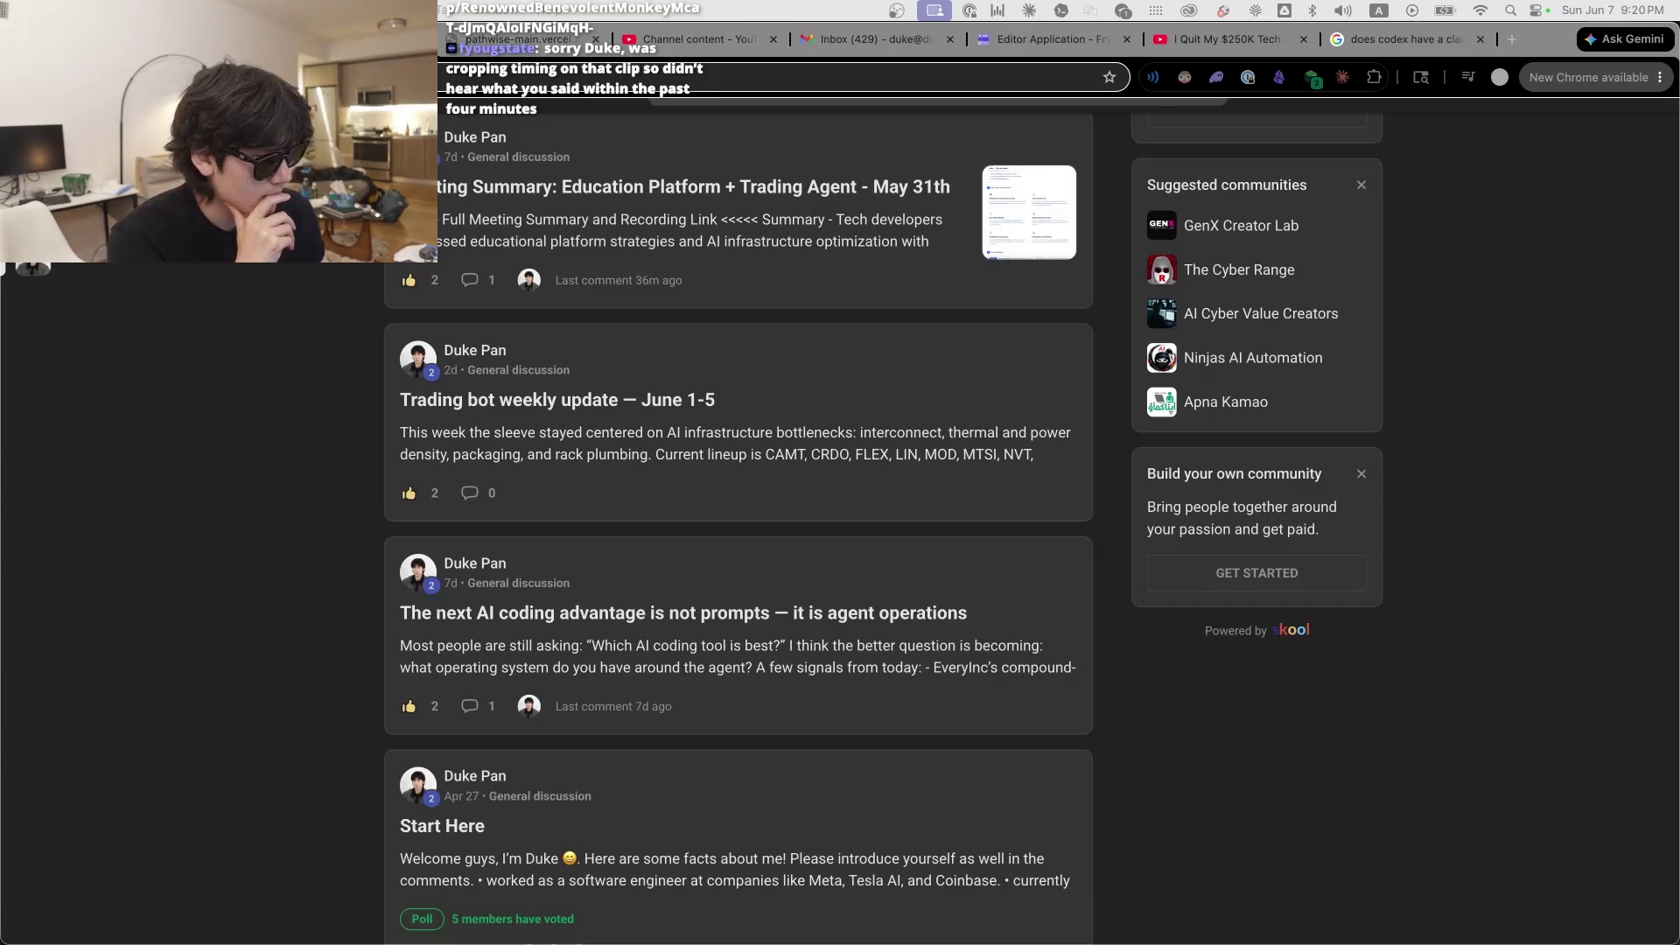
{"action": "key", "text": "super+Tab"}
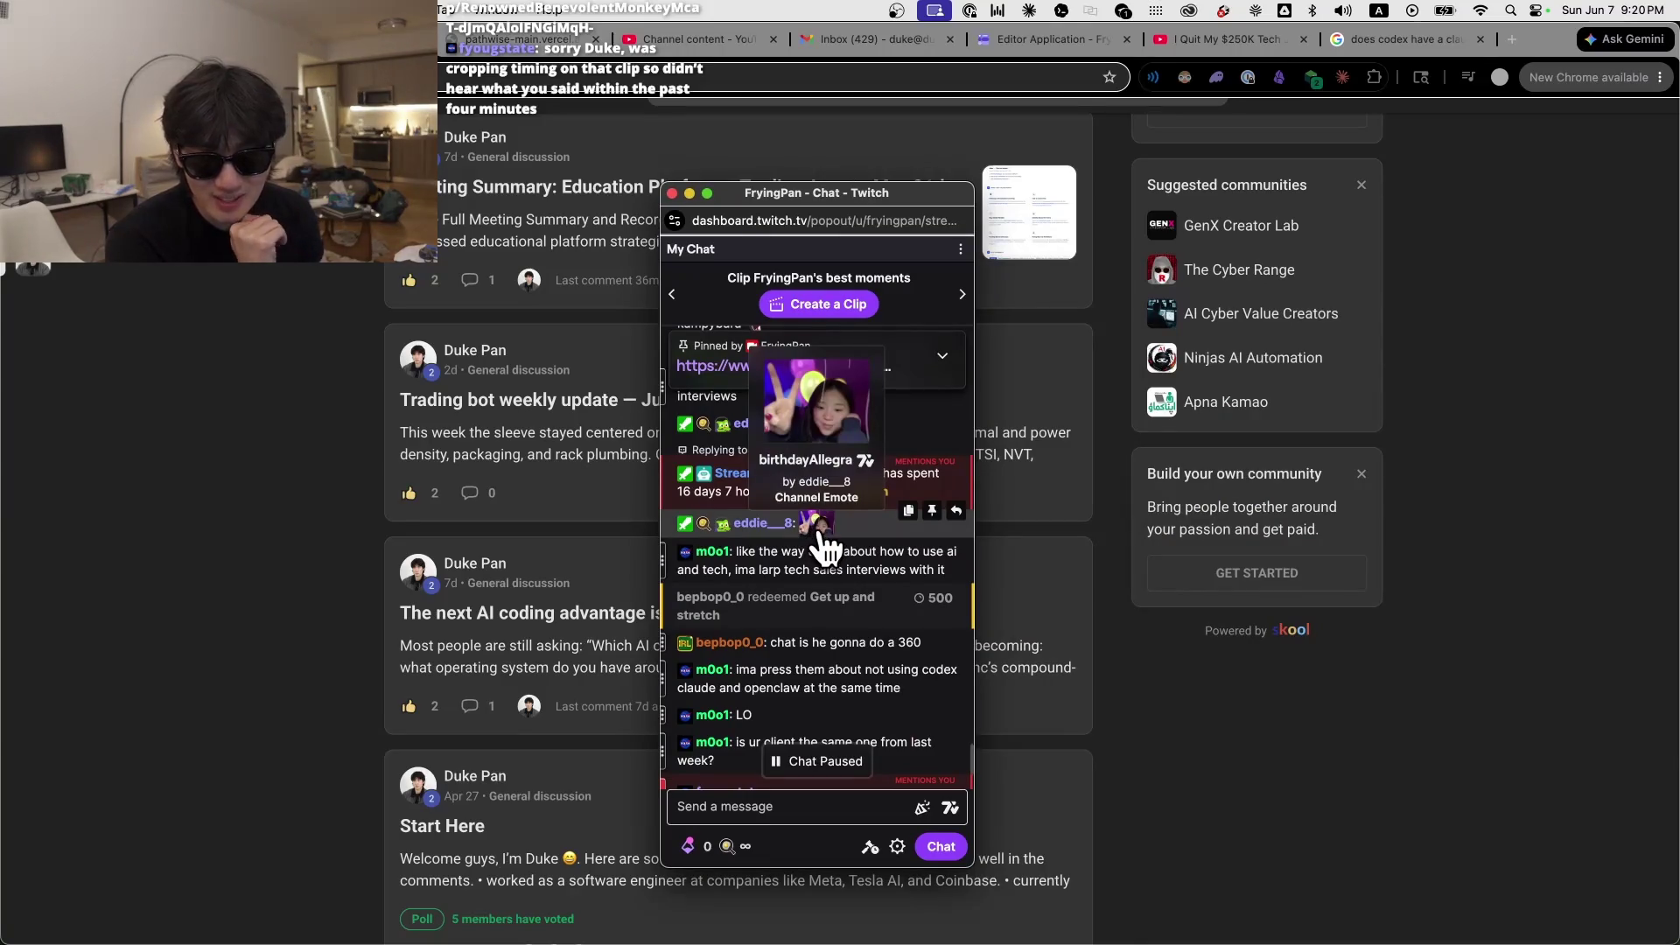
Step: Open the chat-linked clip 'Key Value Proposition = What is insight for business dev with AI' and hide the chat
{"action": "scroll", "coordinate": [818, 538], "scroll_direction": "down", "scroll_amount": 4}
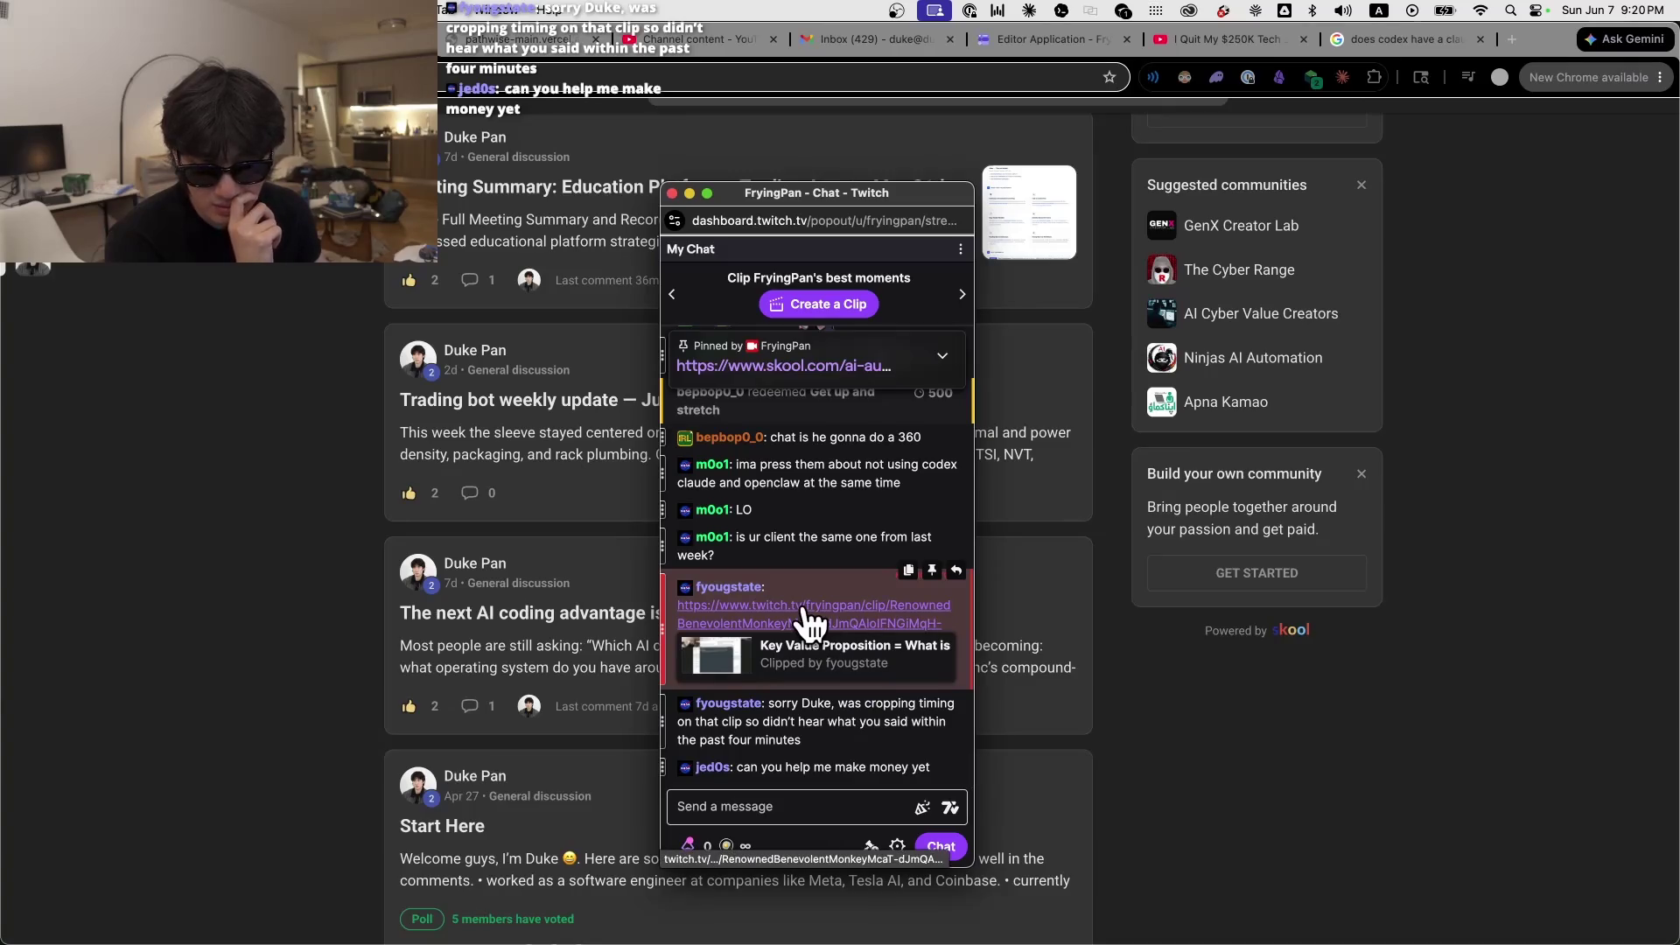
{"action": "key", "text": "super+w"}
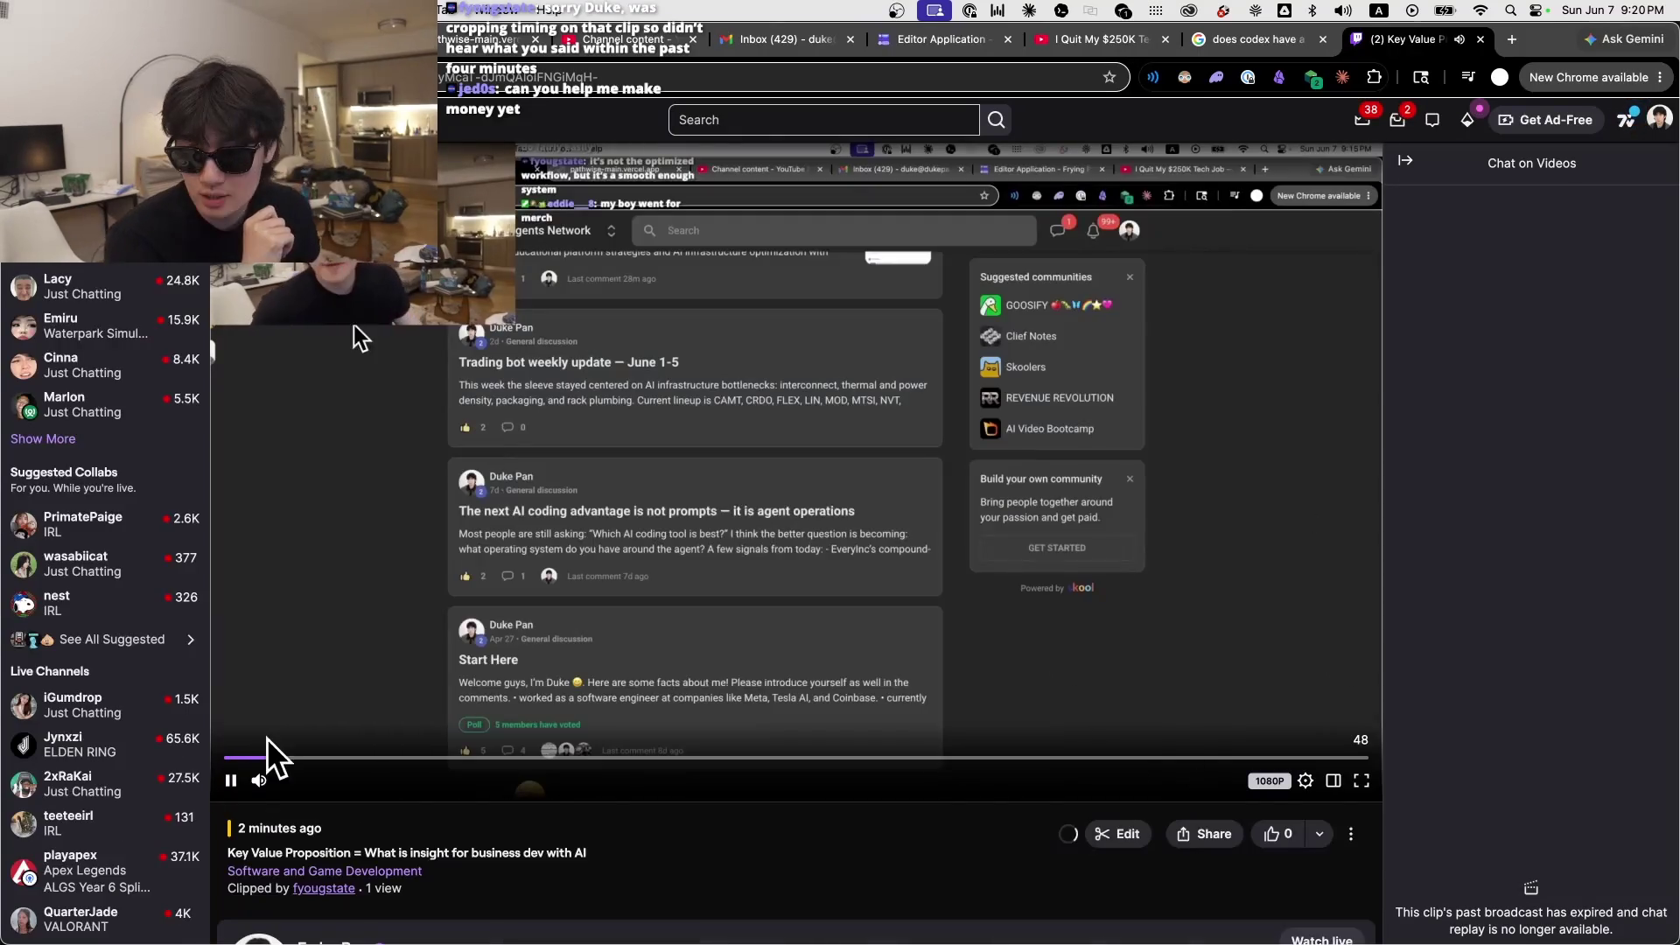
Step: Play the clip at 1.5x speed with 18% volume, replay it, then close its tab
{"action": "left_click", "coordinate": [232, 780]}
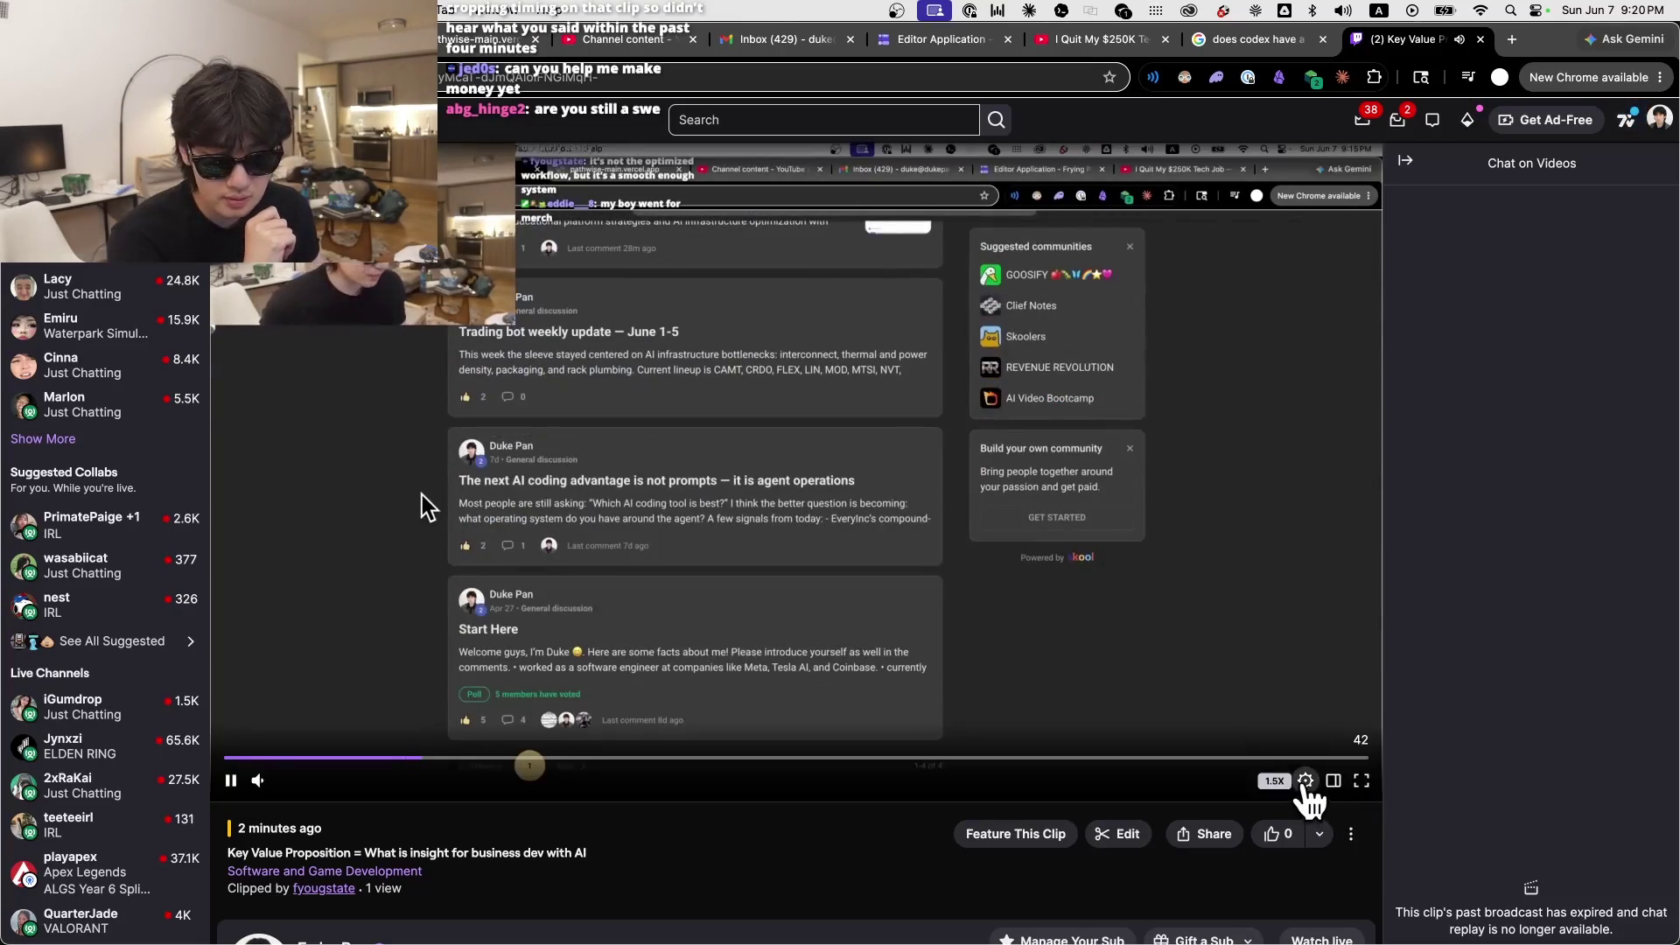
{"action": "left_click", "coordinate": [1306, 779]}
{"action": "left_click", "coordinate": [1283, 589]}
{"action": "left_click", "coordinate": [775, 828]}
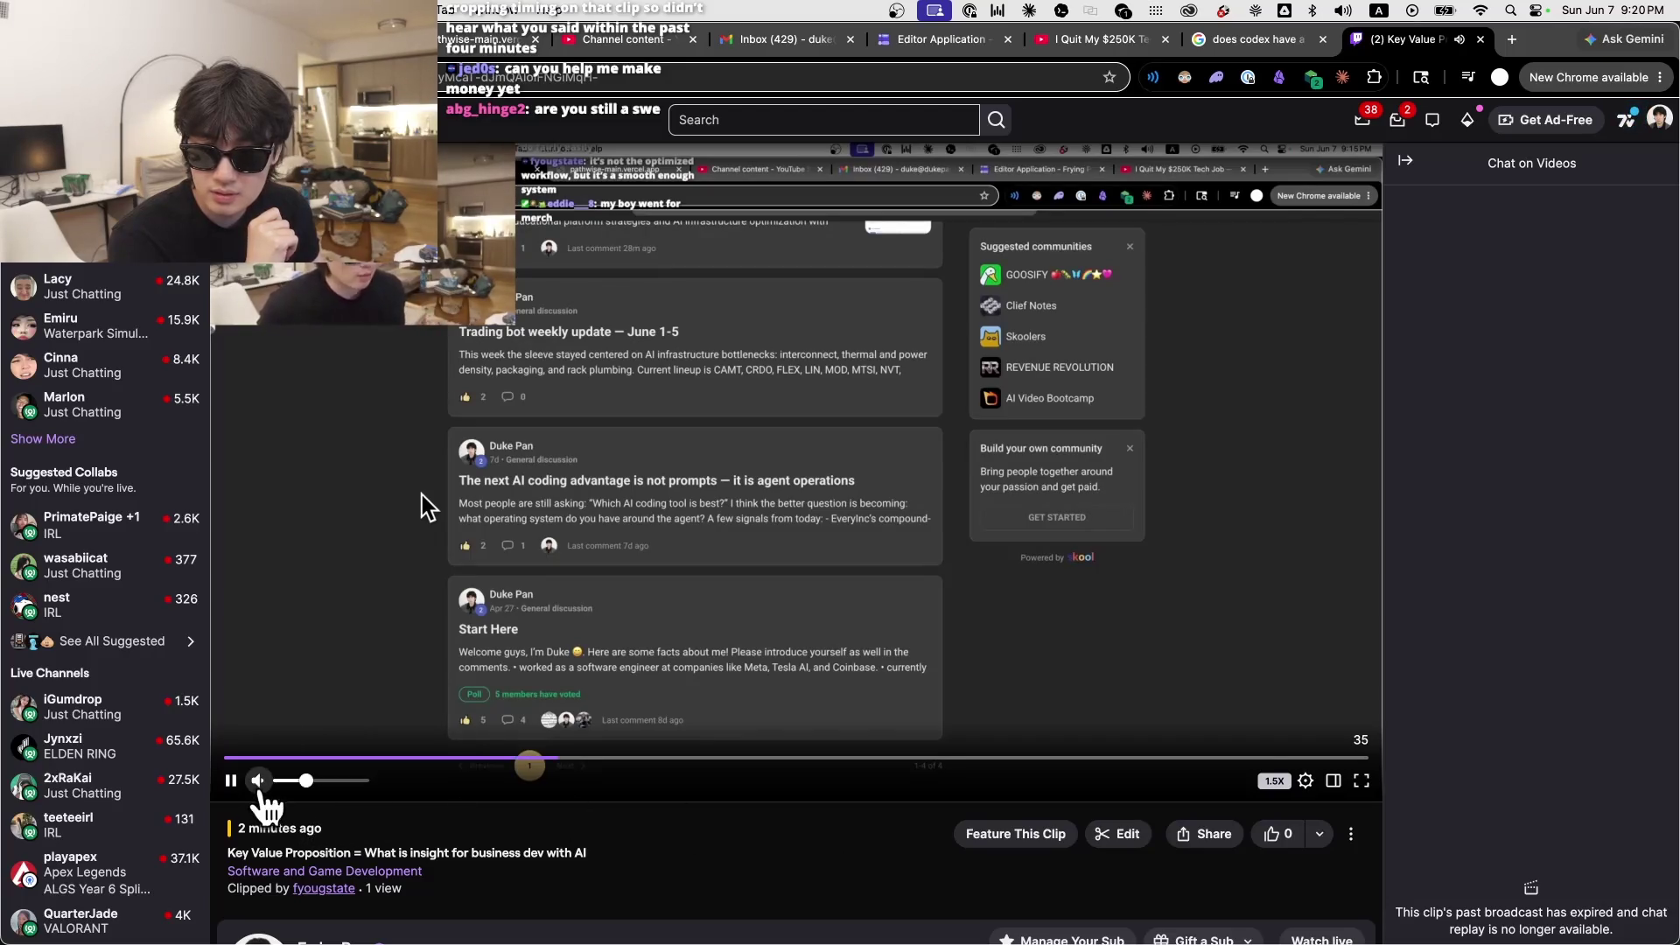
{"action": "left_click", "coordinate": [295, 781]}
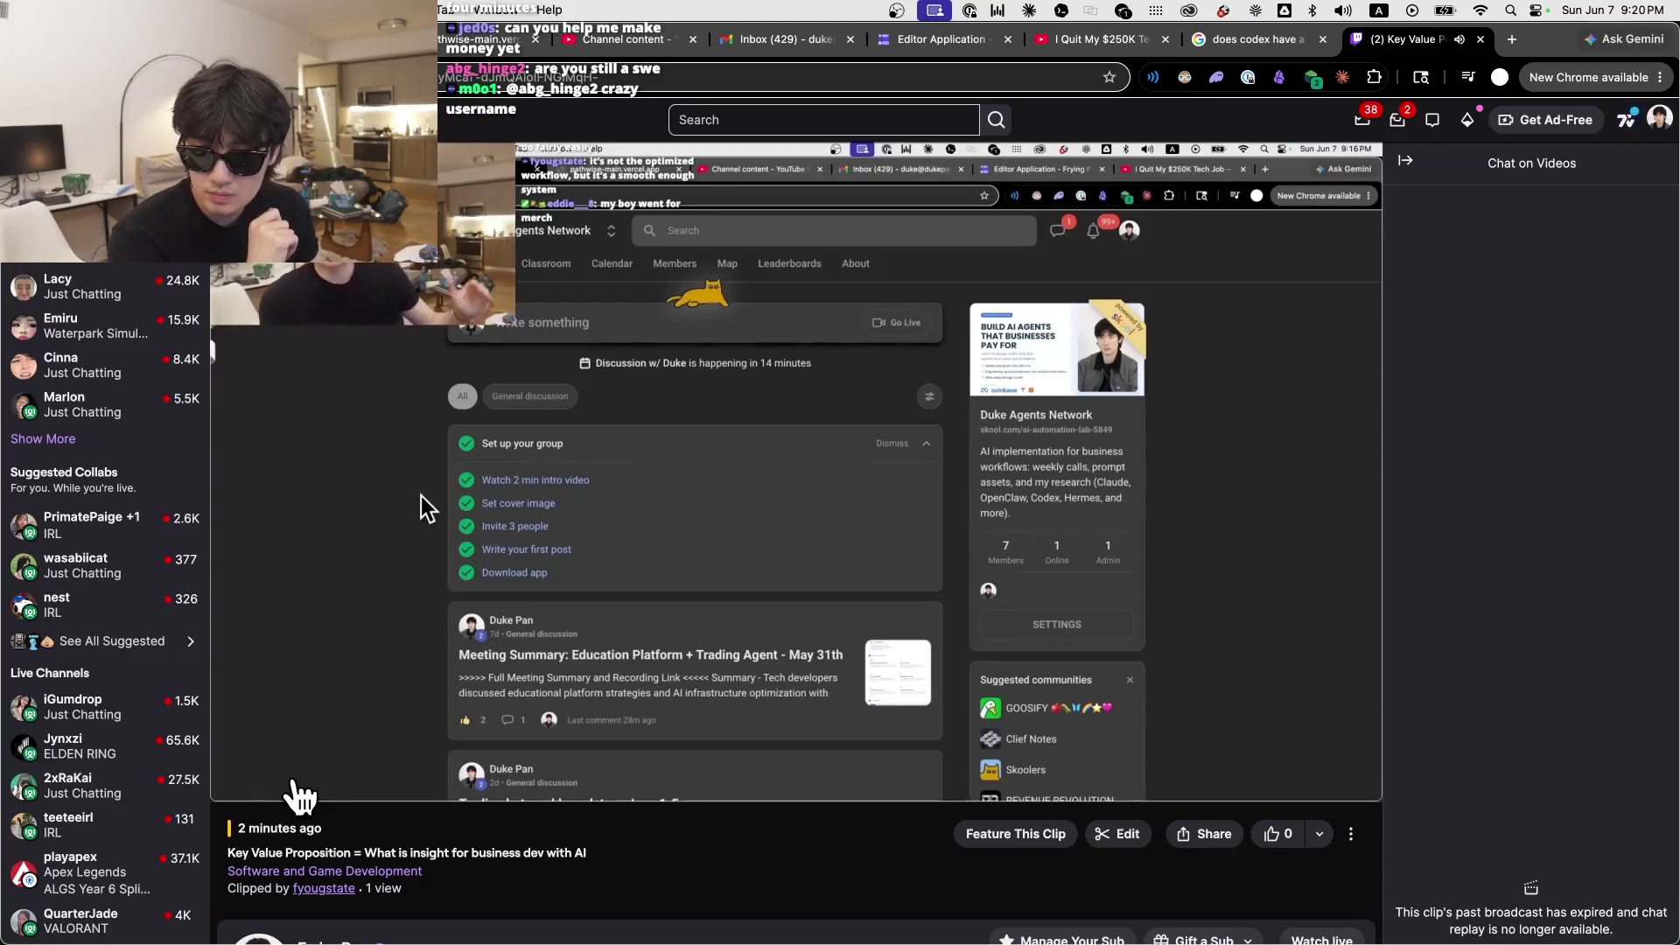
{"action": "mouse_move", "coordinate": [300, 790]}
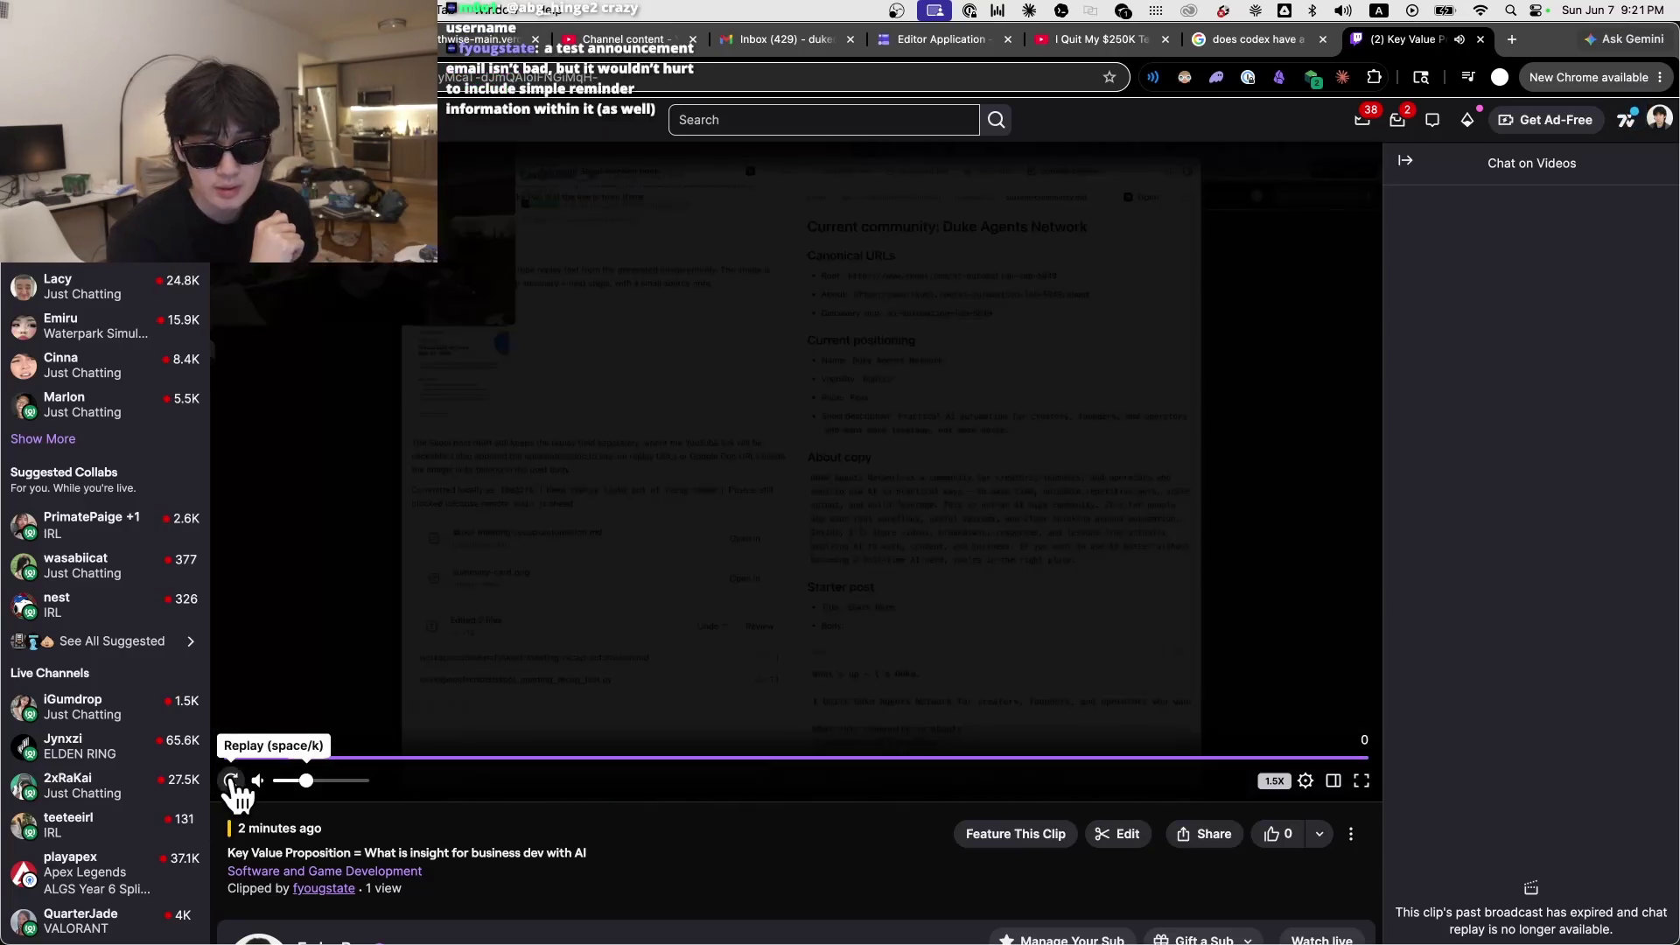
{"action": "left_click", "coordinate": [231, 780]}
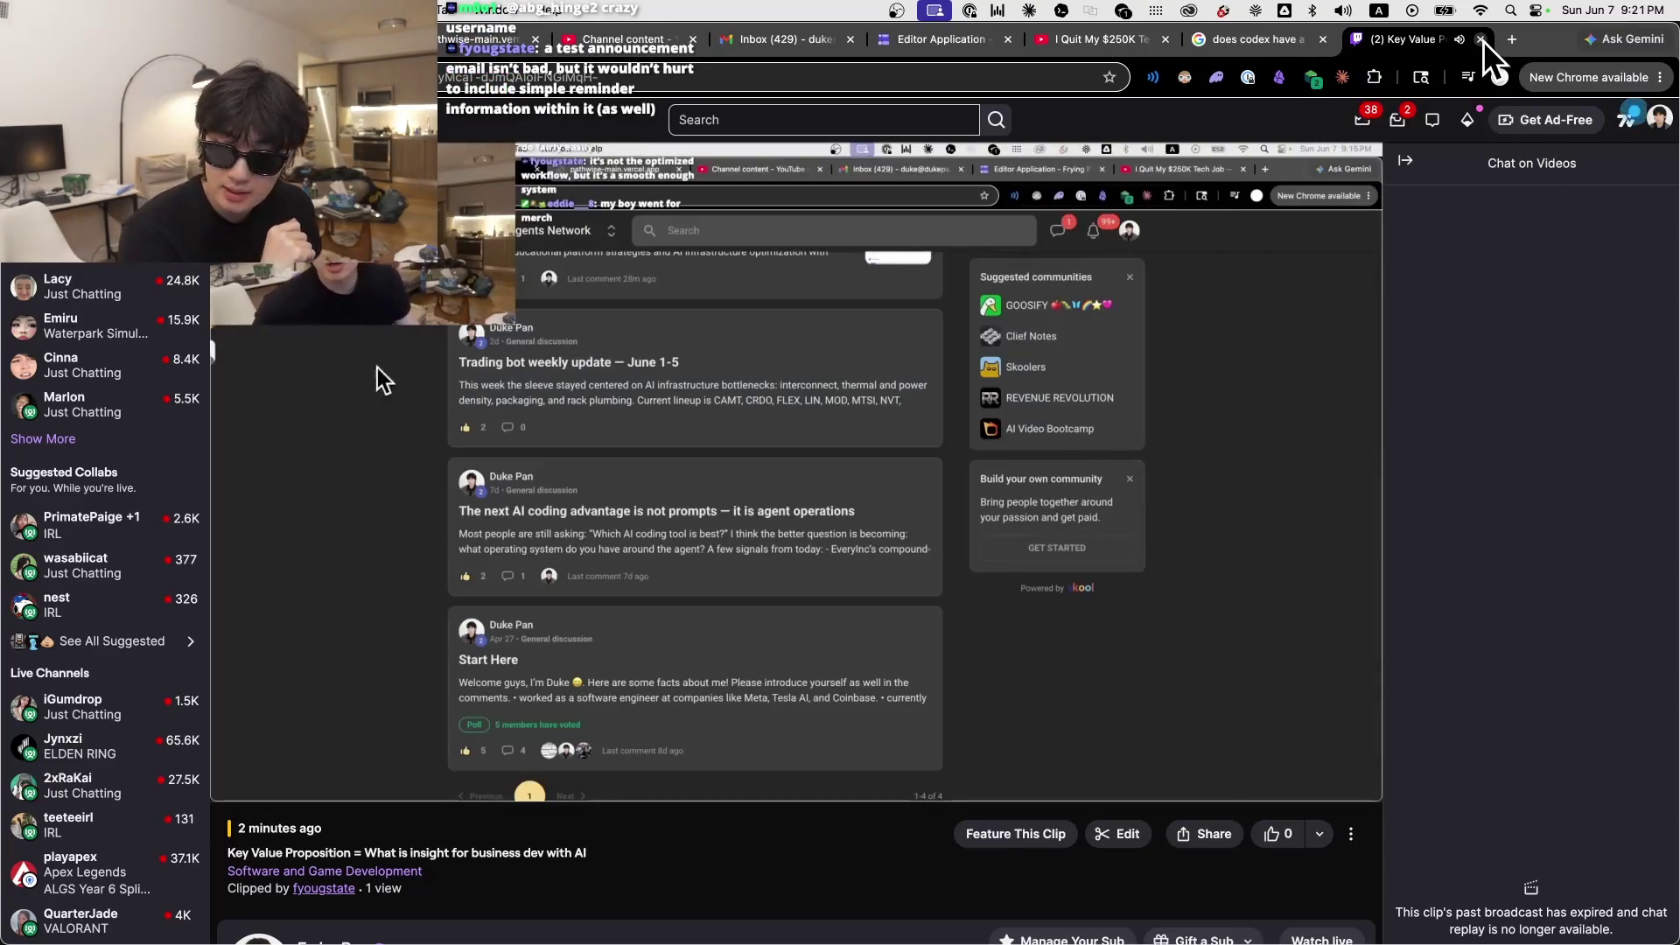
{"action": "left_click", "coordinate": [1481, 41]}
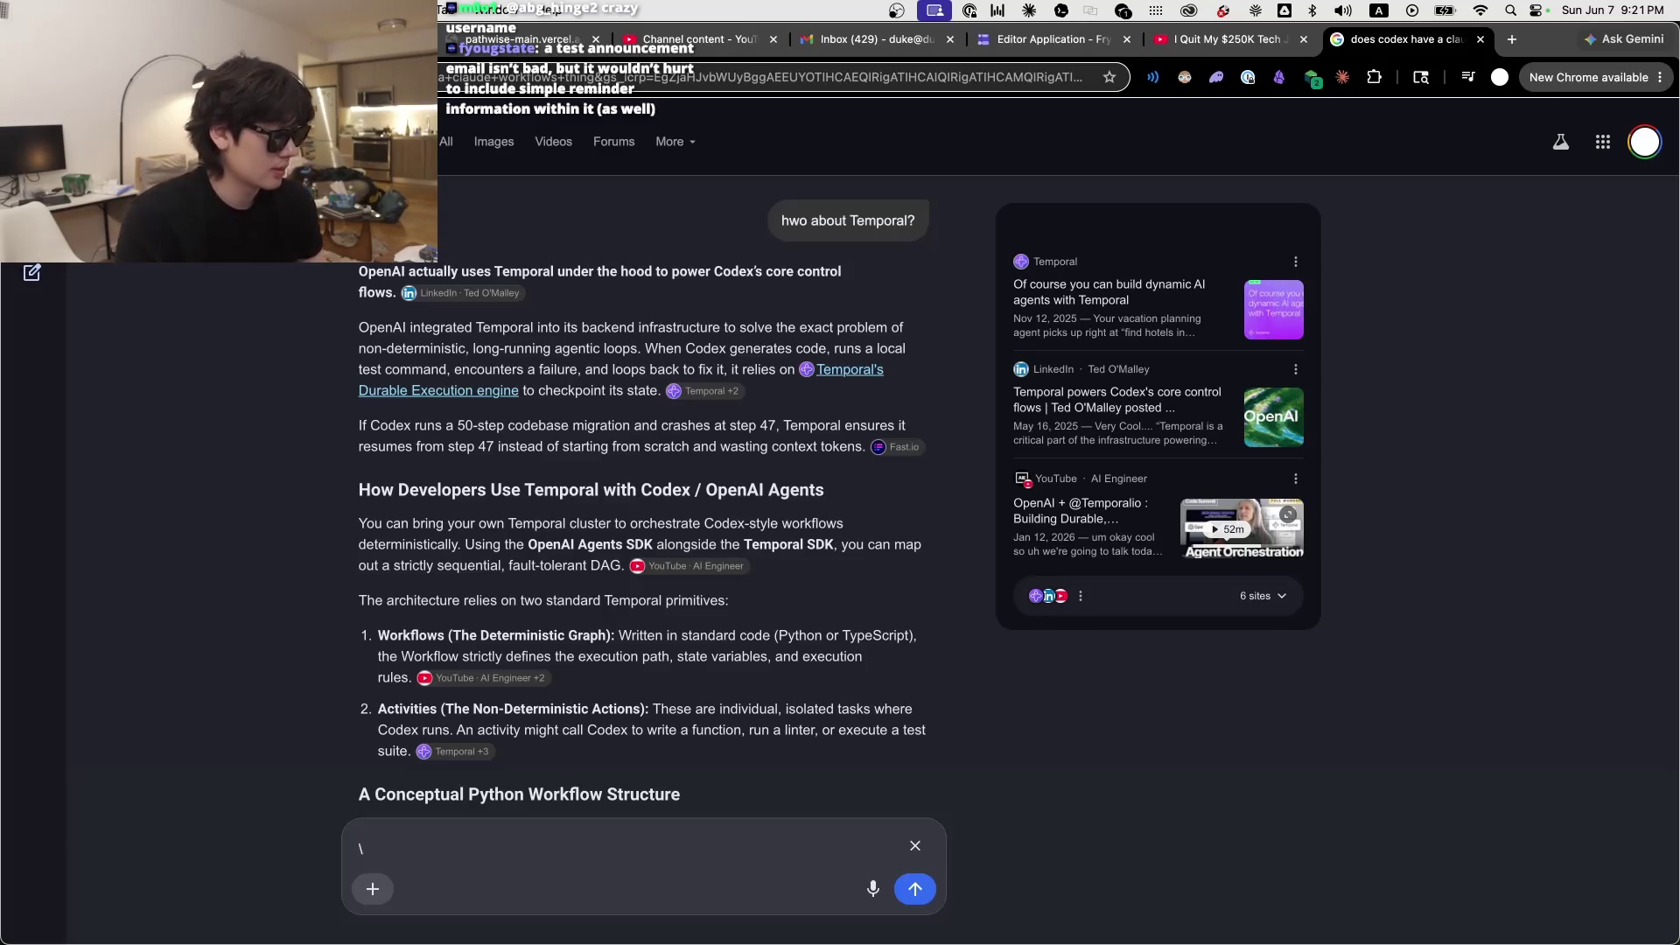
Step: Glance at the Twitch chat window, then switch back to Codex from the Dock
{"action": "key", "text": "super+grave"}
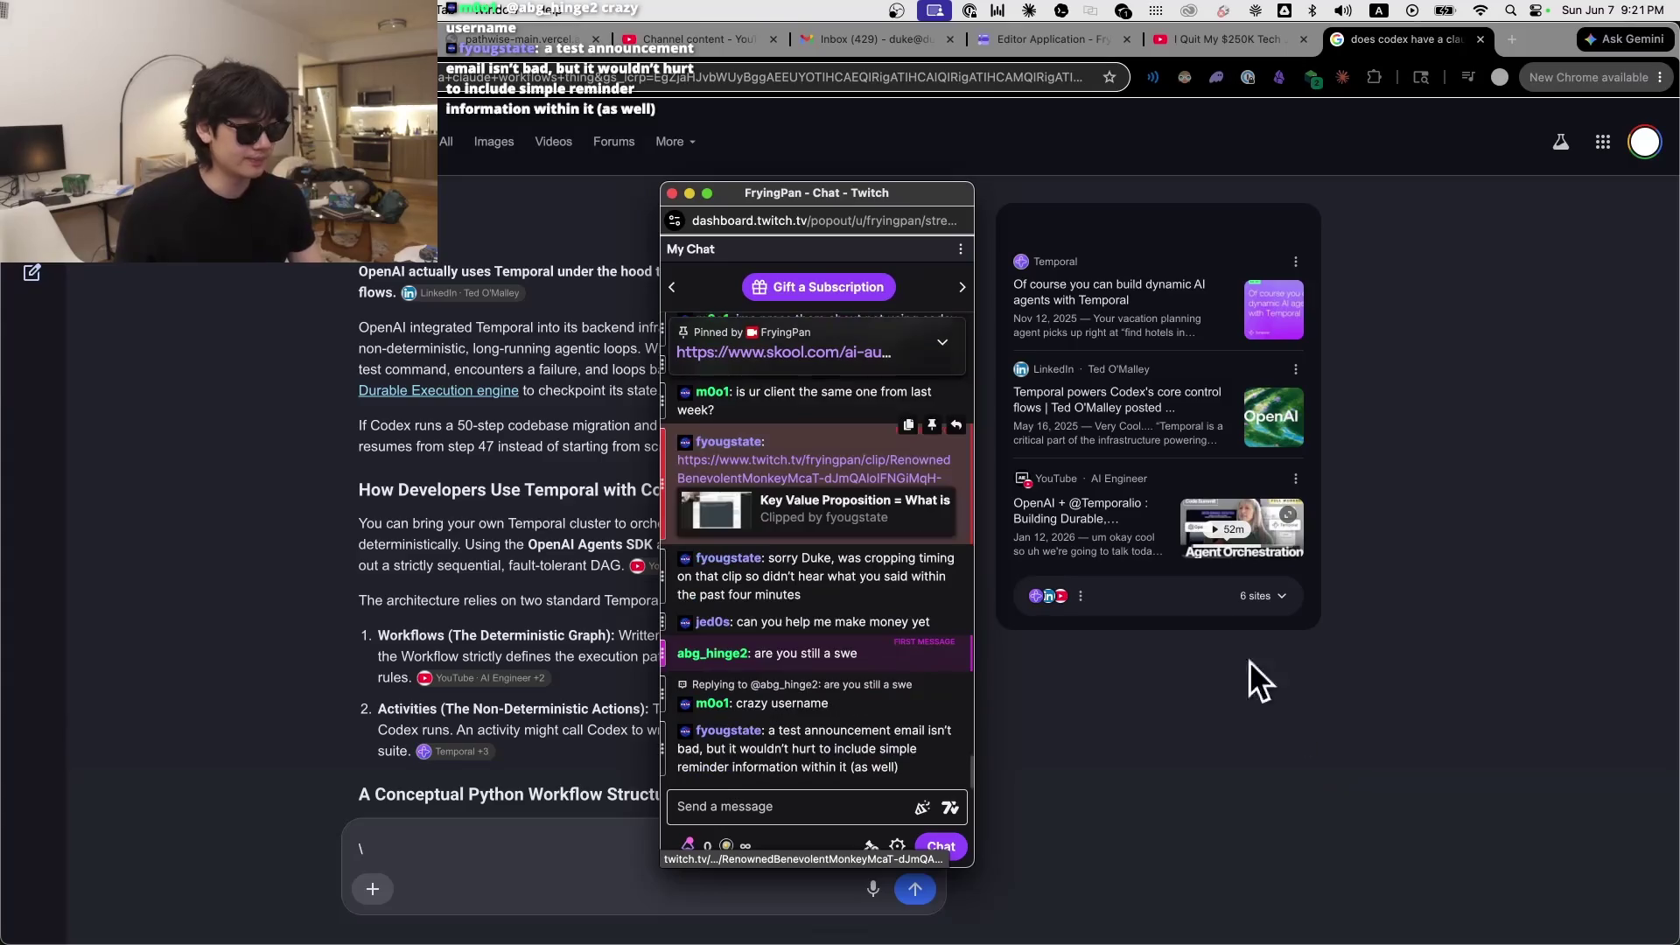
{"action": "key", "text": "super+grave"}
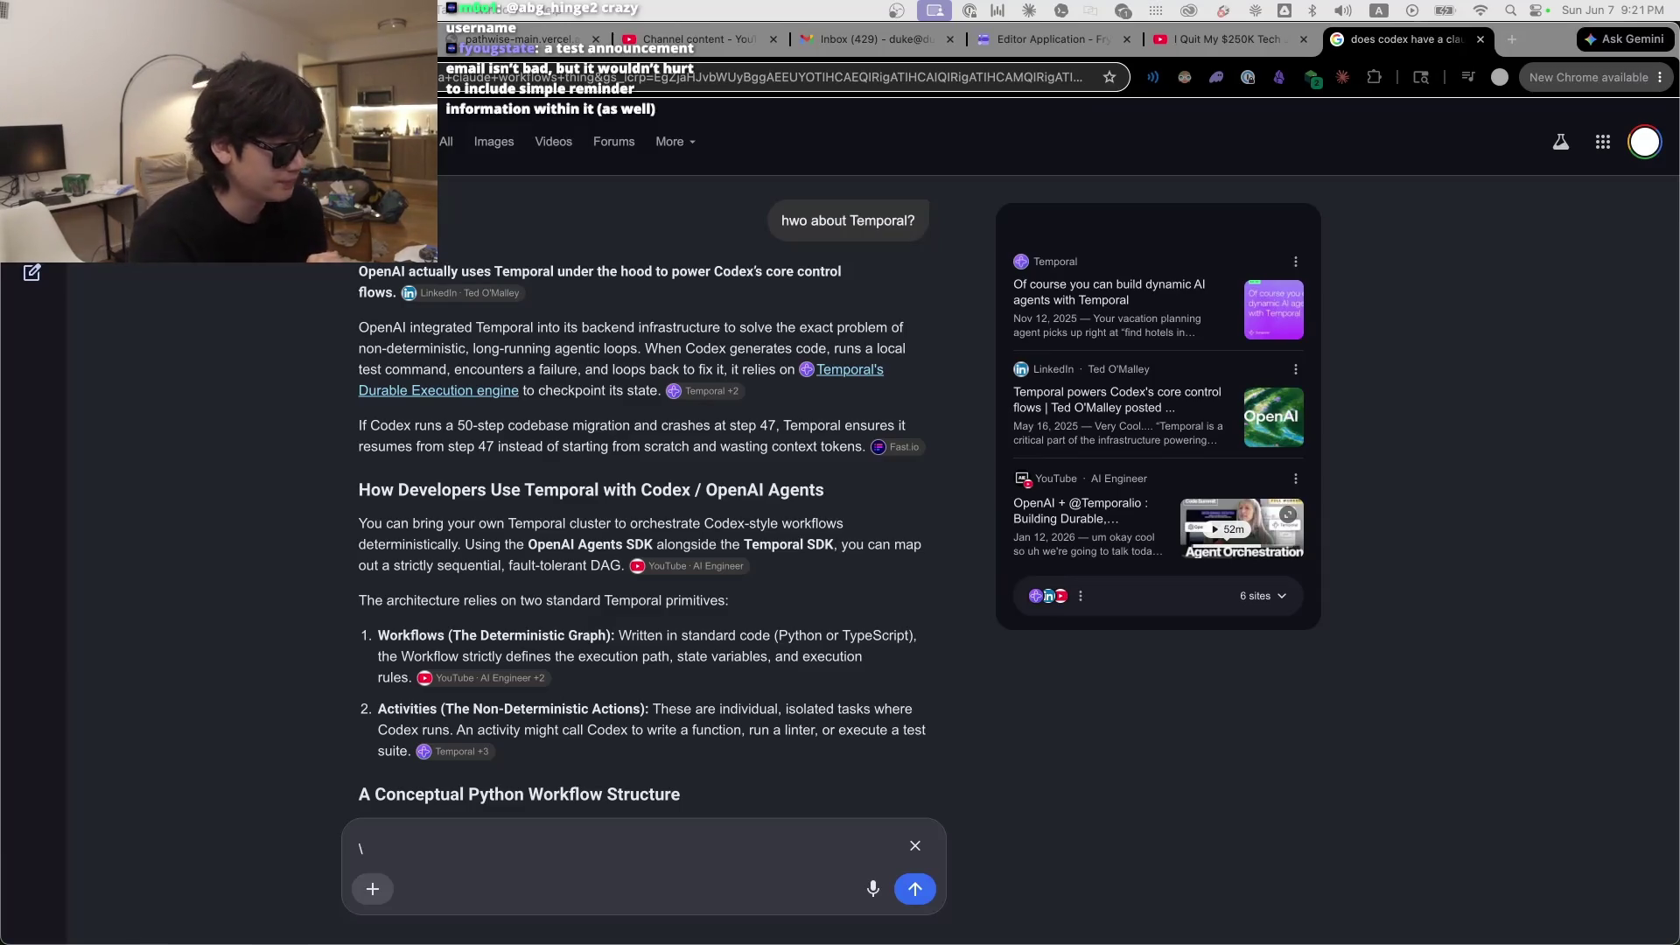
{"action": "mouse_move", "coordinate": [1114, 941]}
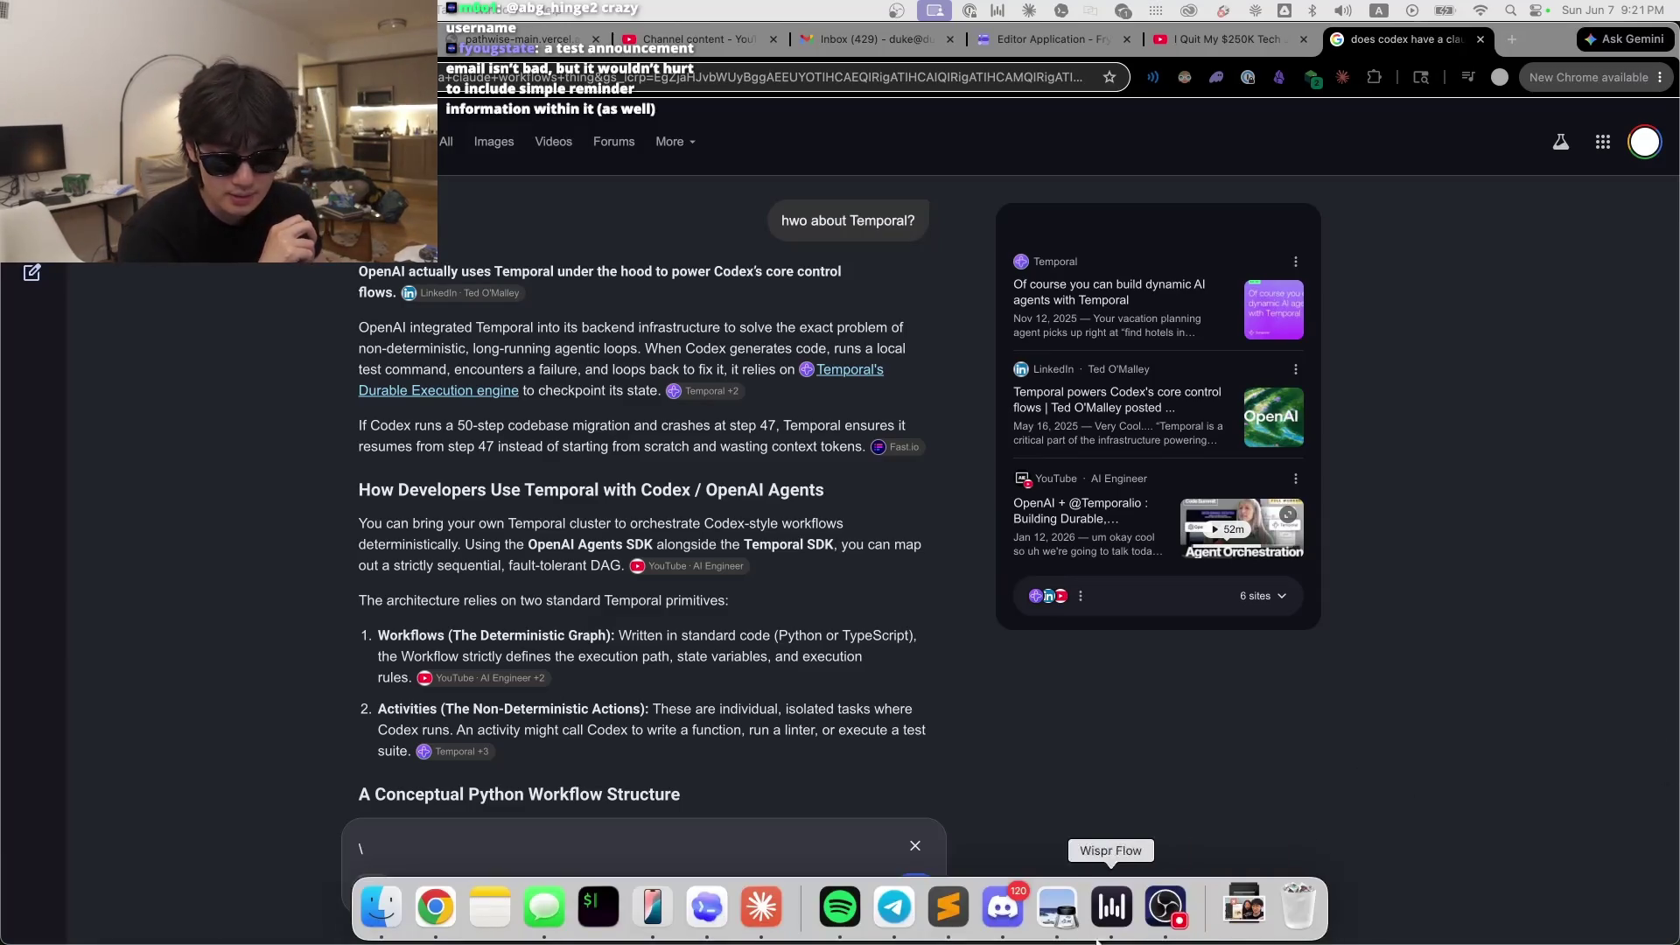
{"action": "left_click", "coordinate": [705, 910]}
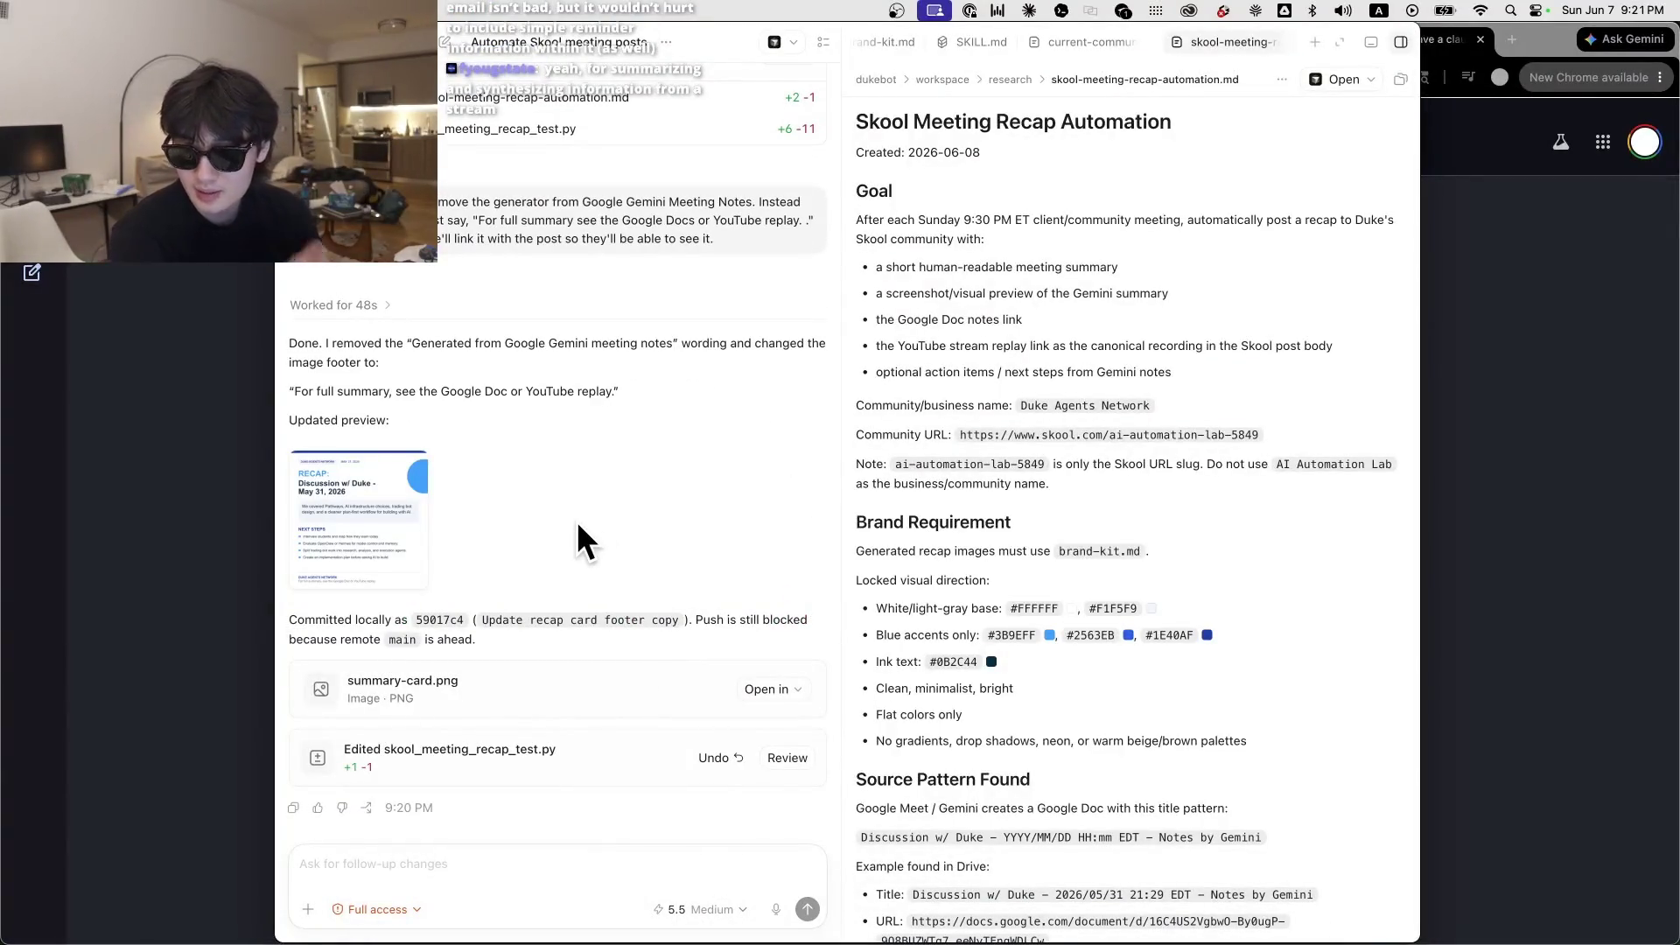
Step: Verify the card's replay footer at 50% zoom, then request a test post and 11 p.m. EST cron job
{"action": "left_click_drag", "start_coordinate": [315, 345], "coordinate": [863, 412]}
{"action": "left_click", "coordinate": [380, 599]}
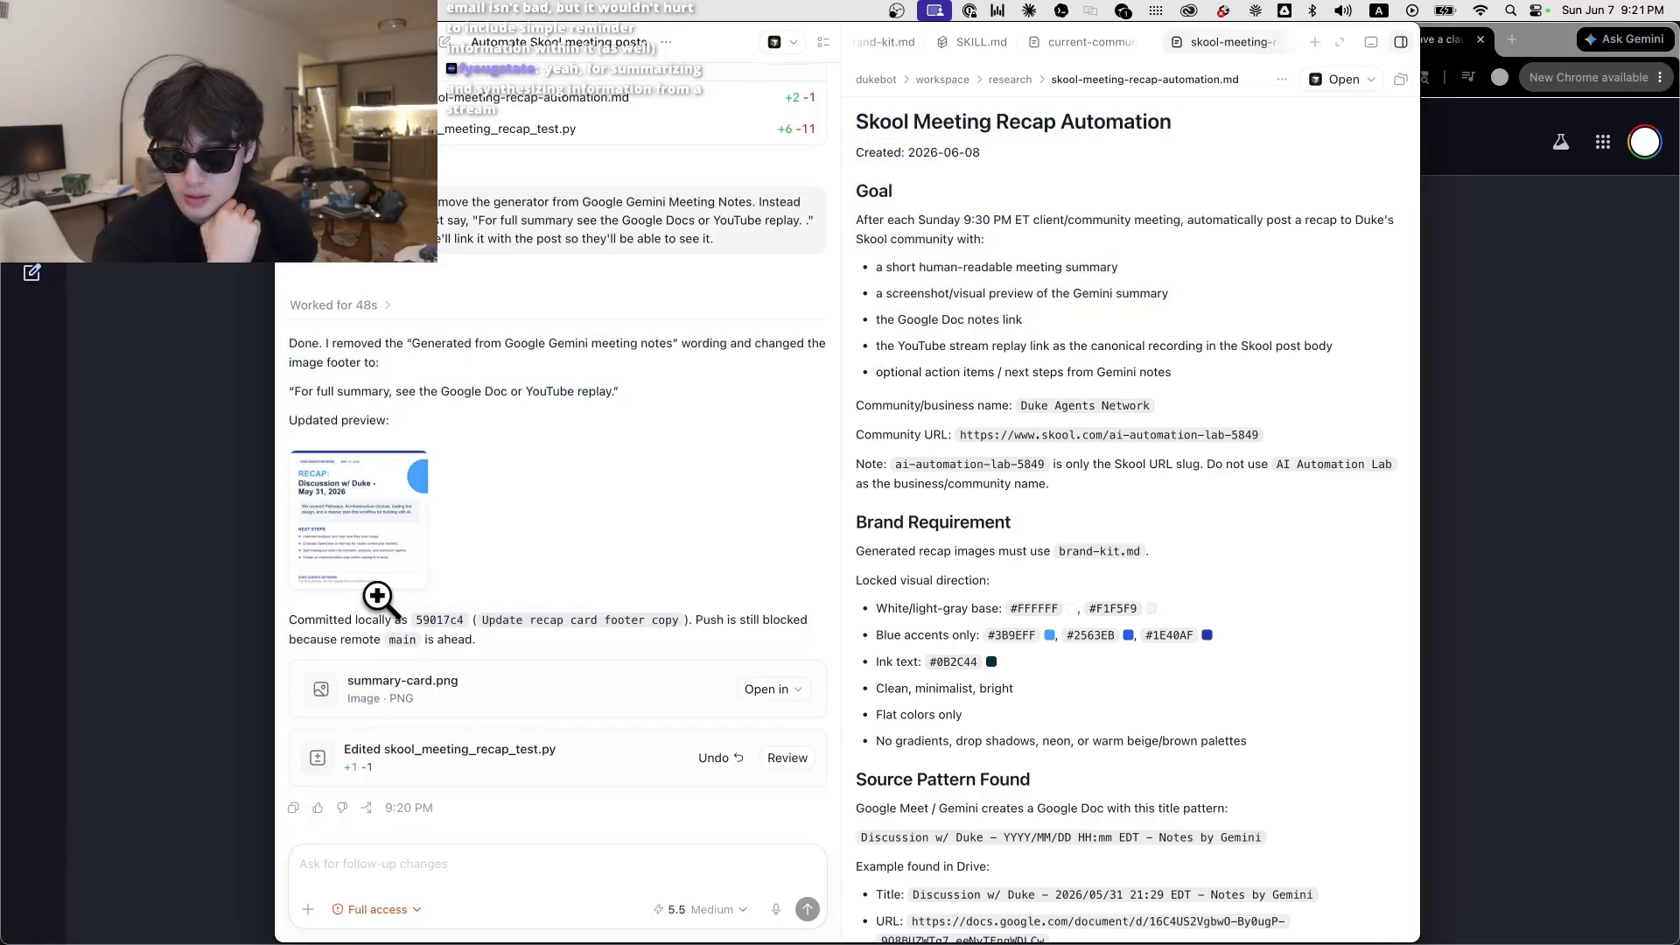
{"action": "left_click", "coordinate": [365, 552]}
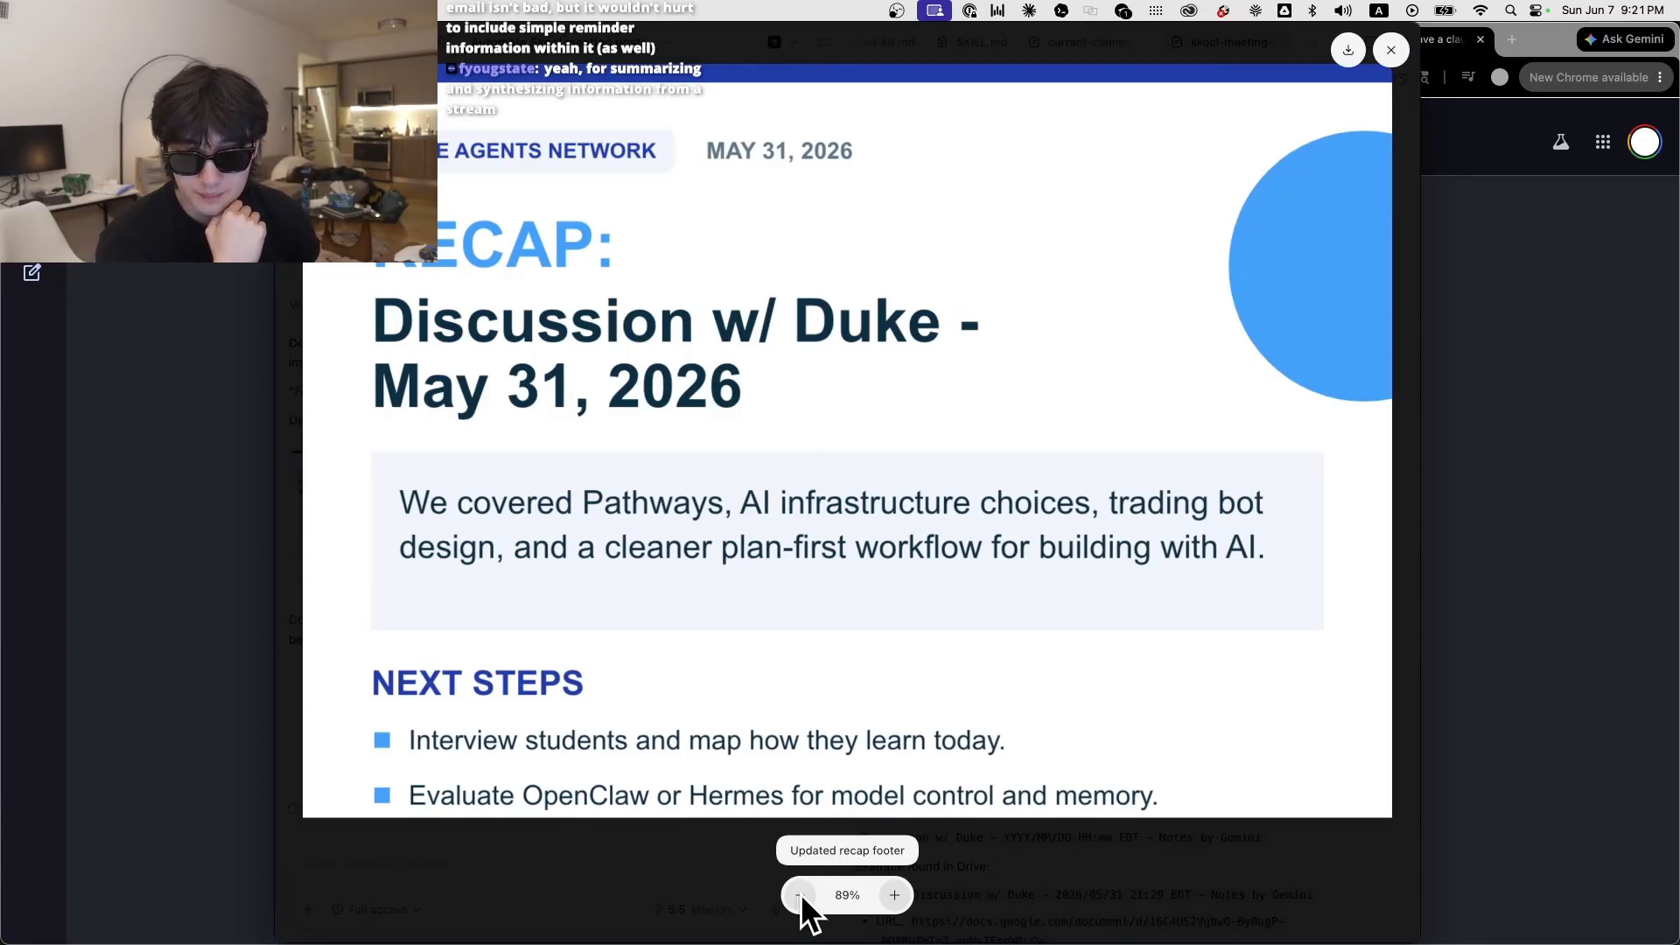
{"action": "left_click", "coordinate": [799, 894]}
{"action": "left_click", "coordinate": [798, 894]}
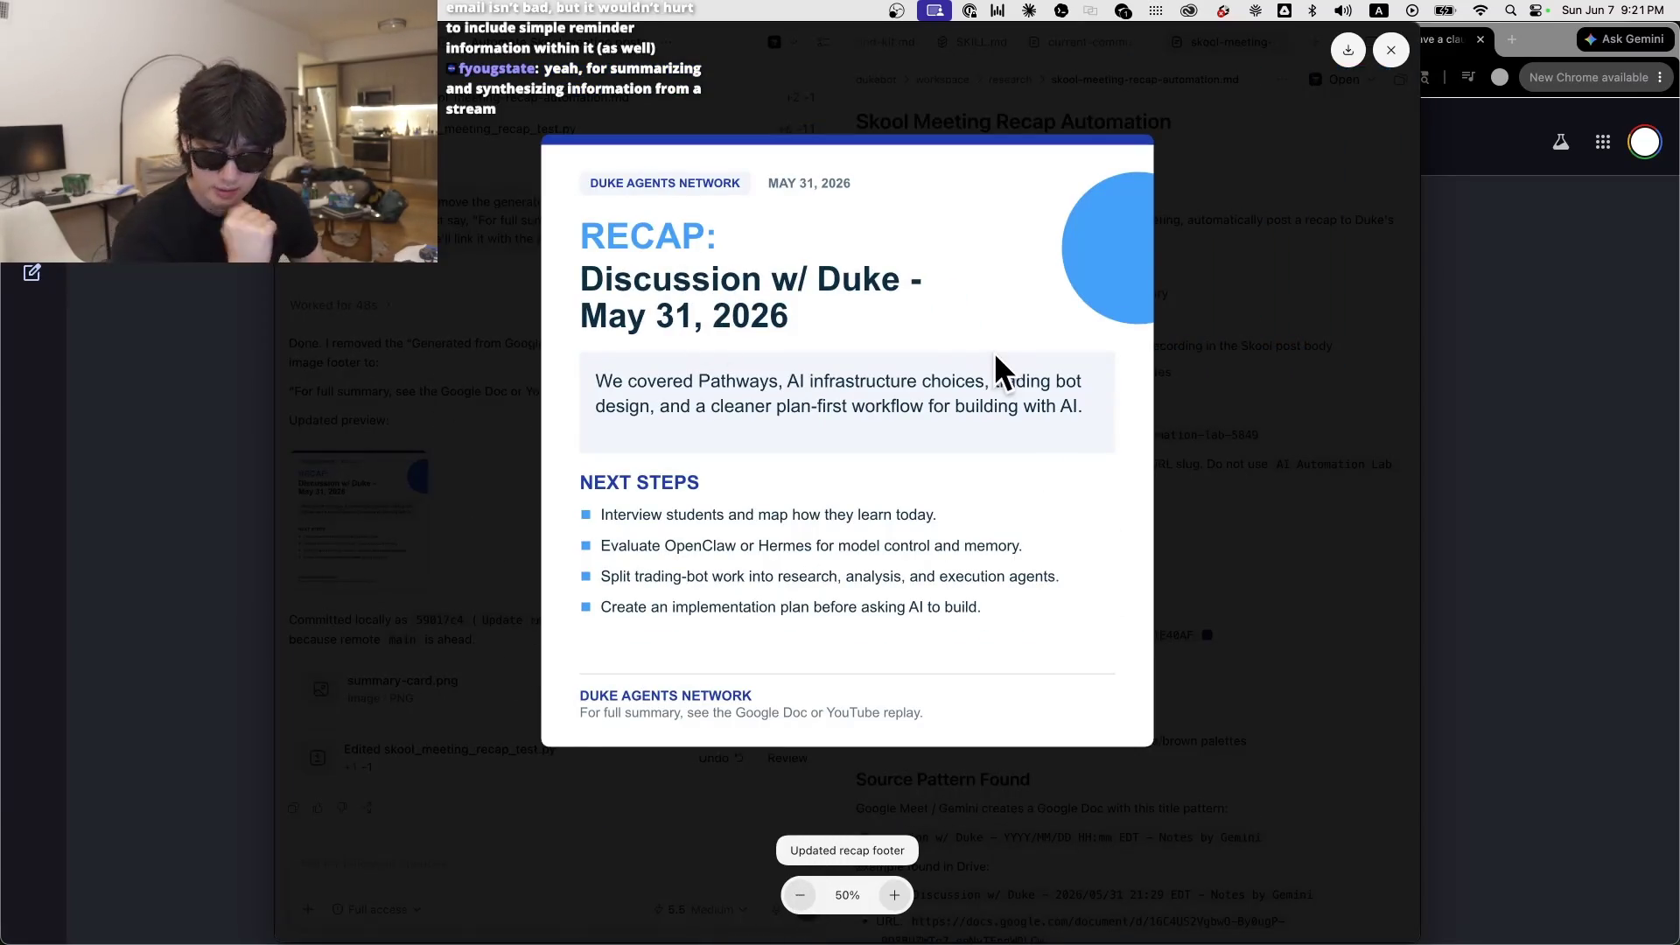
{"action": "left_click", "coordinate": [1301, 413]}
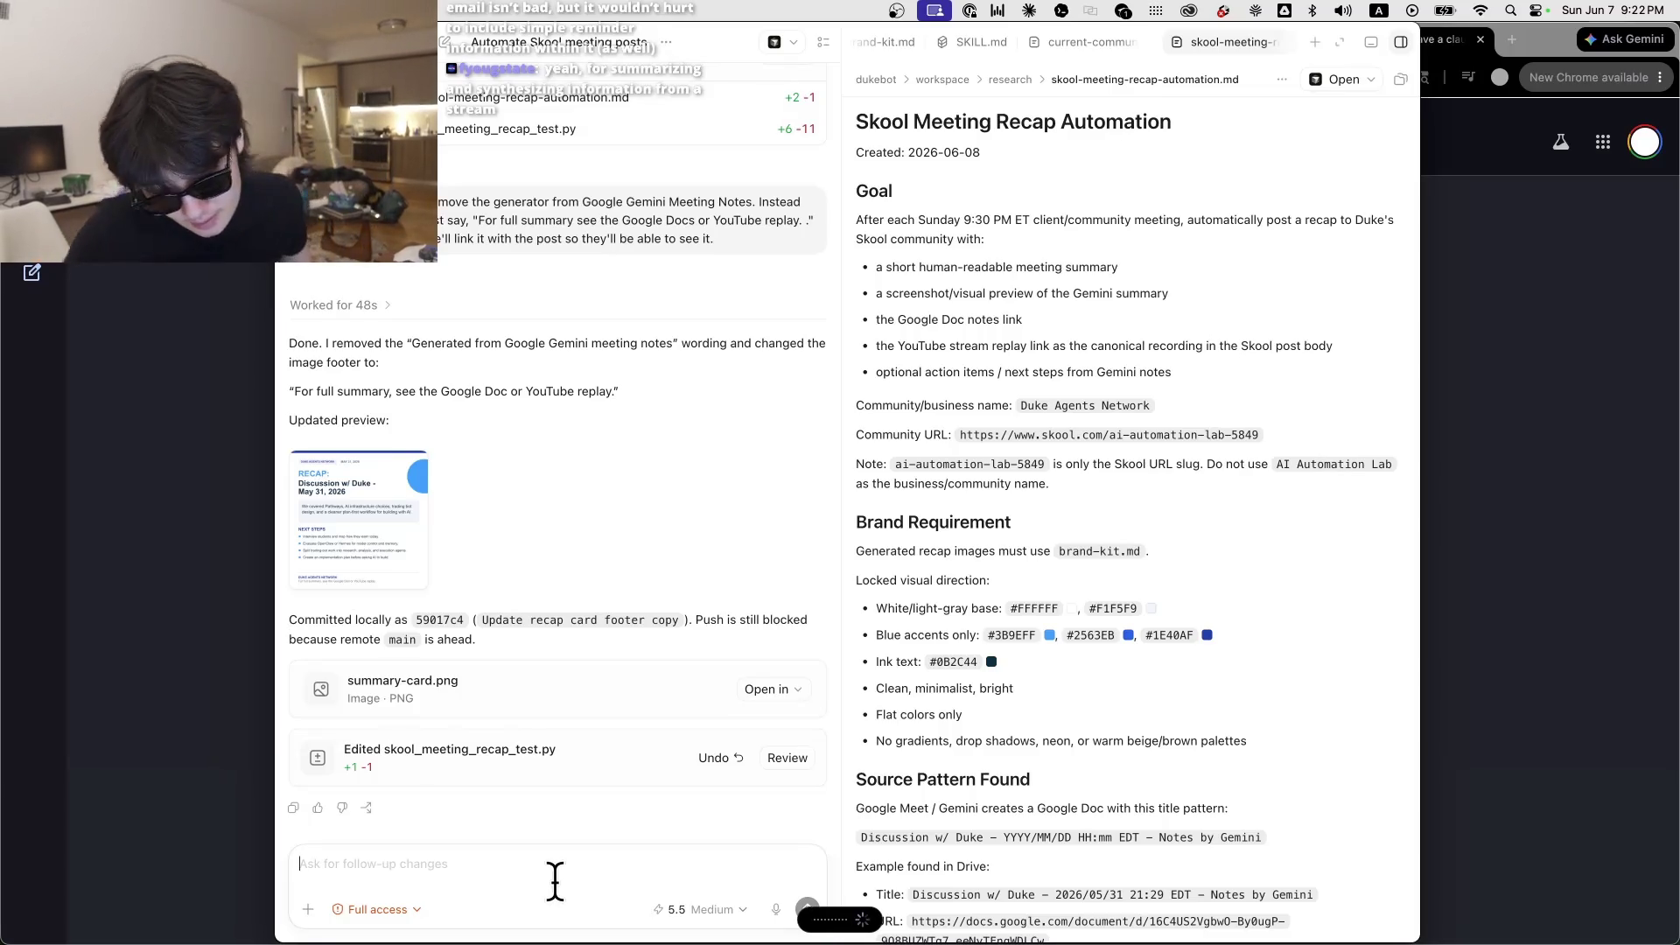
{"action": "type", "text": "Can you do the post and I want to see it and judge it because I'm going to have a meeting very soon? I want to tell you to run this whole skill right after this meeting and see how it goes as well. Okay but let's do a test run right now and after that we're going to set up the cron job automation for 11 p.m. EST."}
{"action": "key", "text": "Return"}
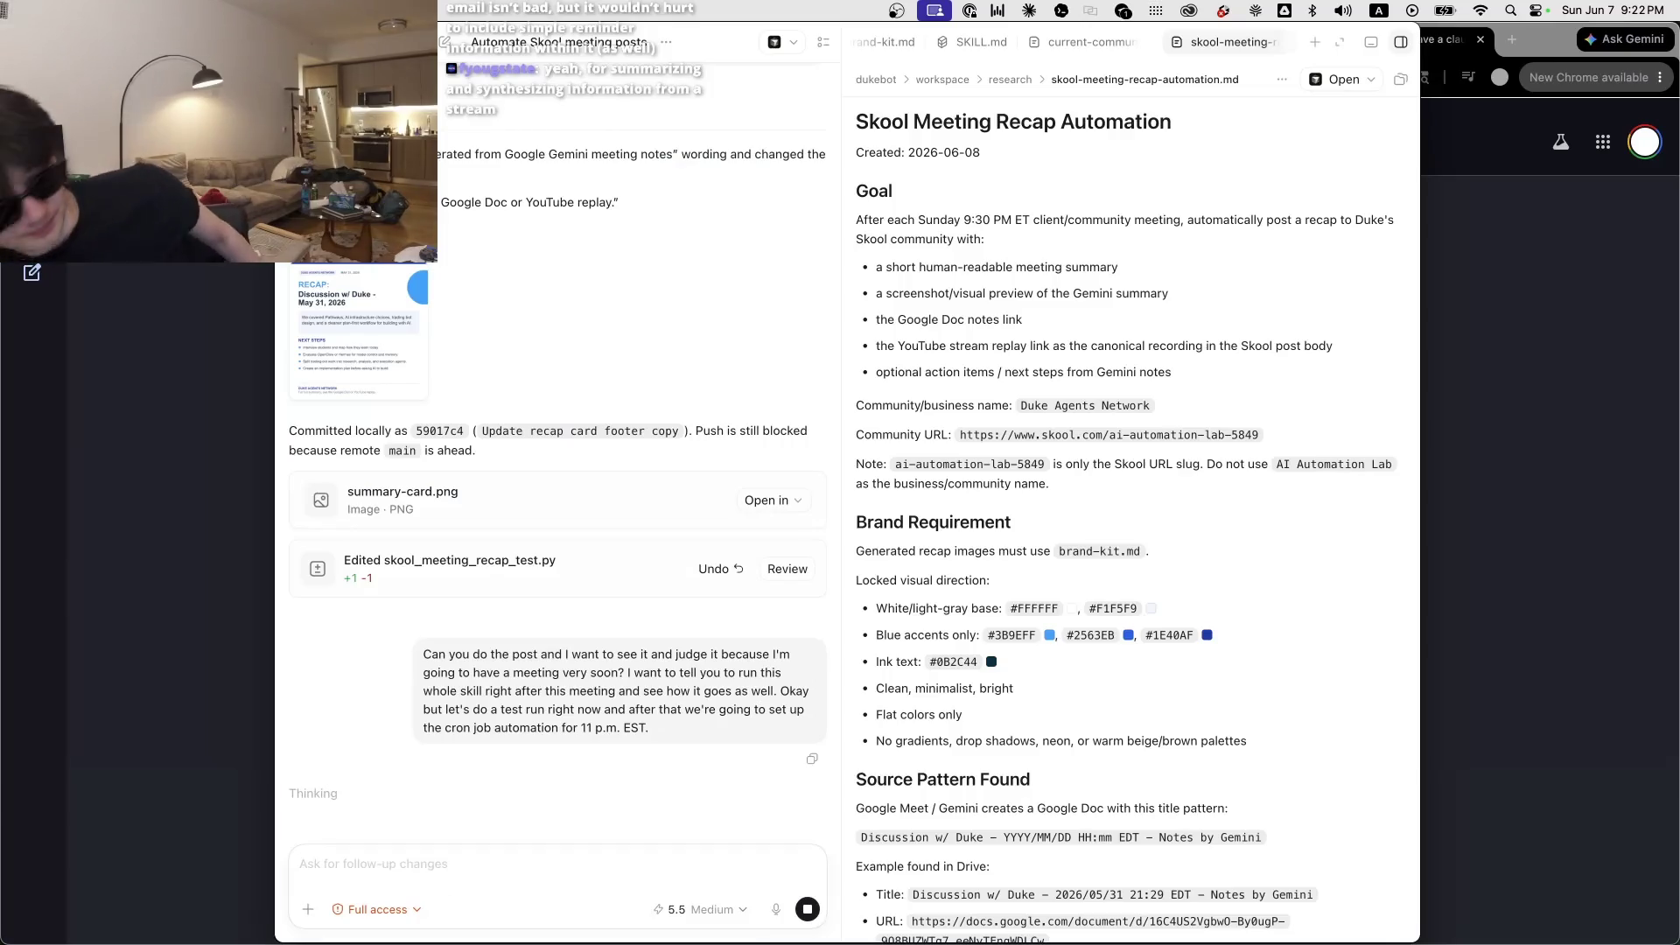
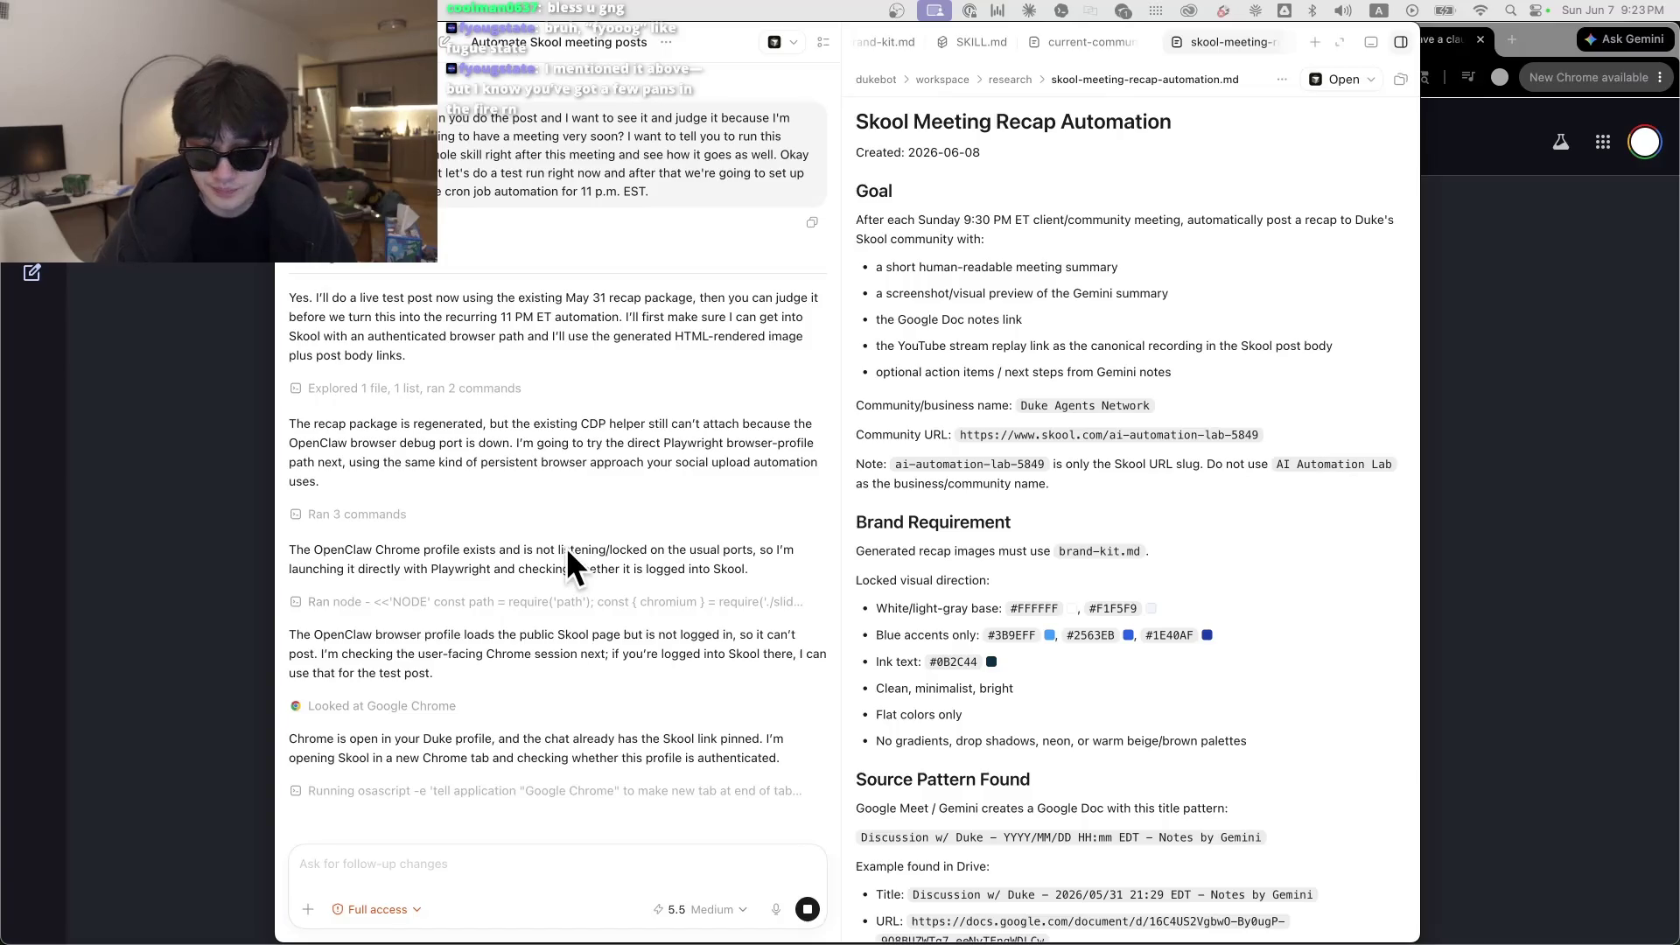
Step: Switch between the Skool community in the browser and the Codex agent chat
{"action": "key", "text": "super+Tab"}
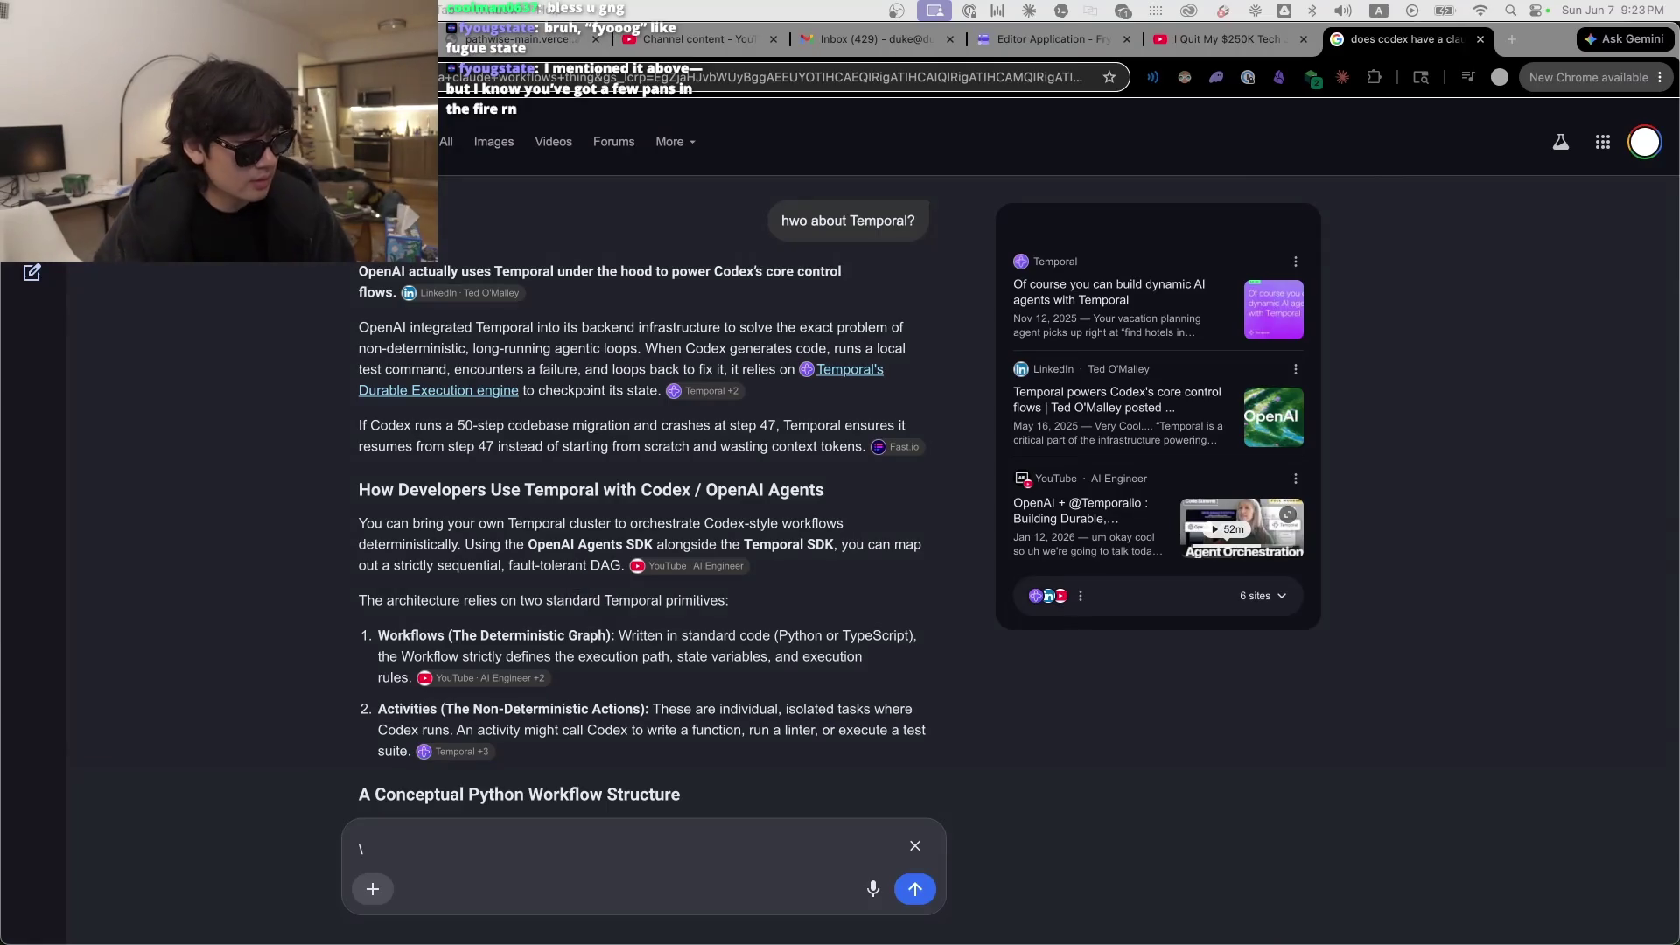
{"action": "key", "text": "super+Tab"}
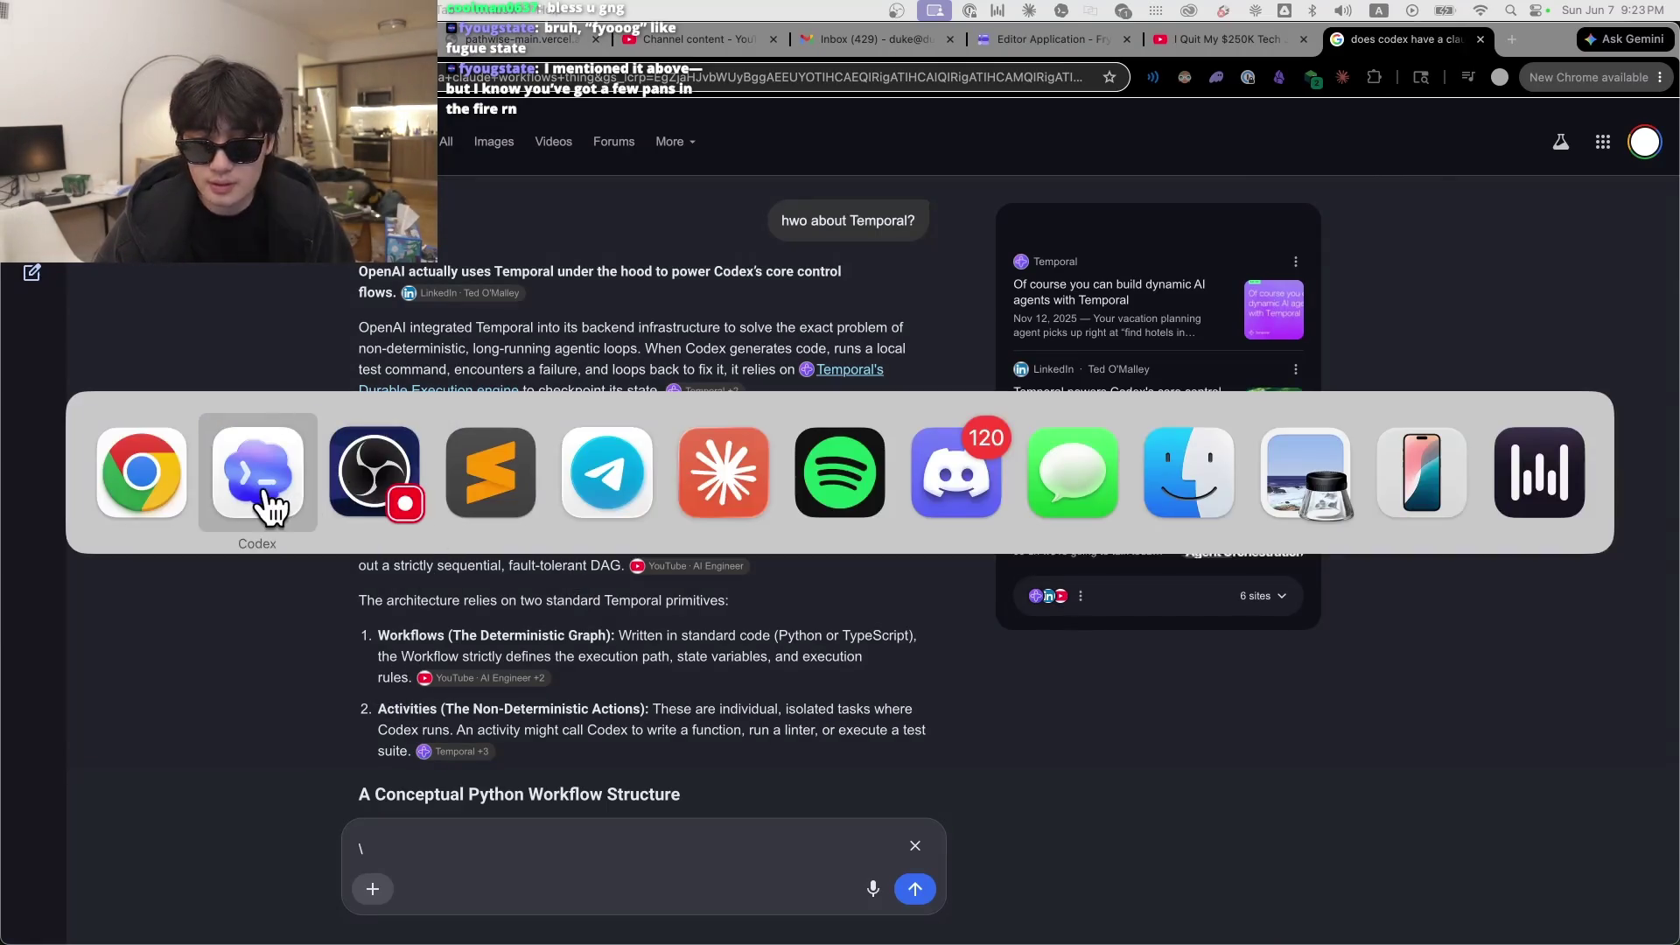
{"action": "left_click", "coordinate": [256, 490]}
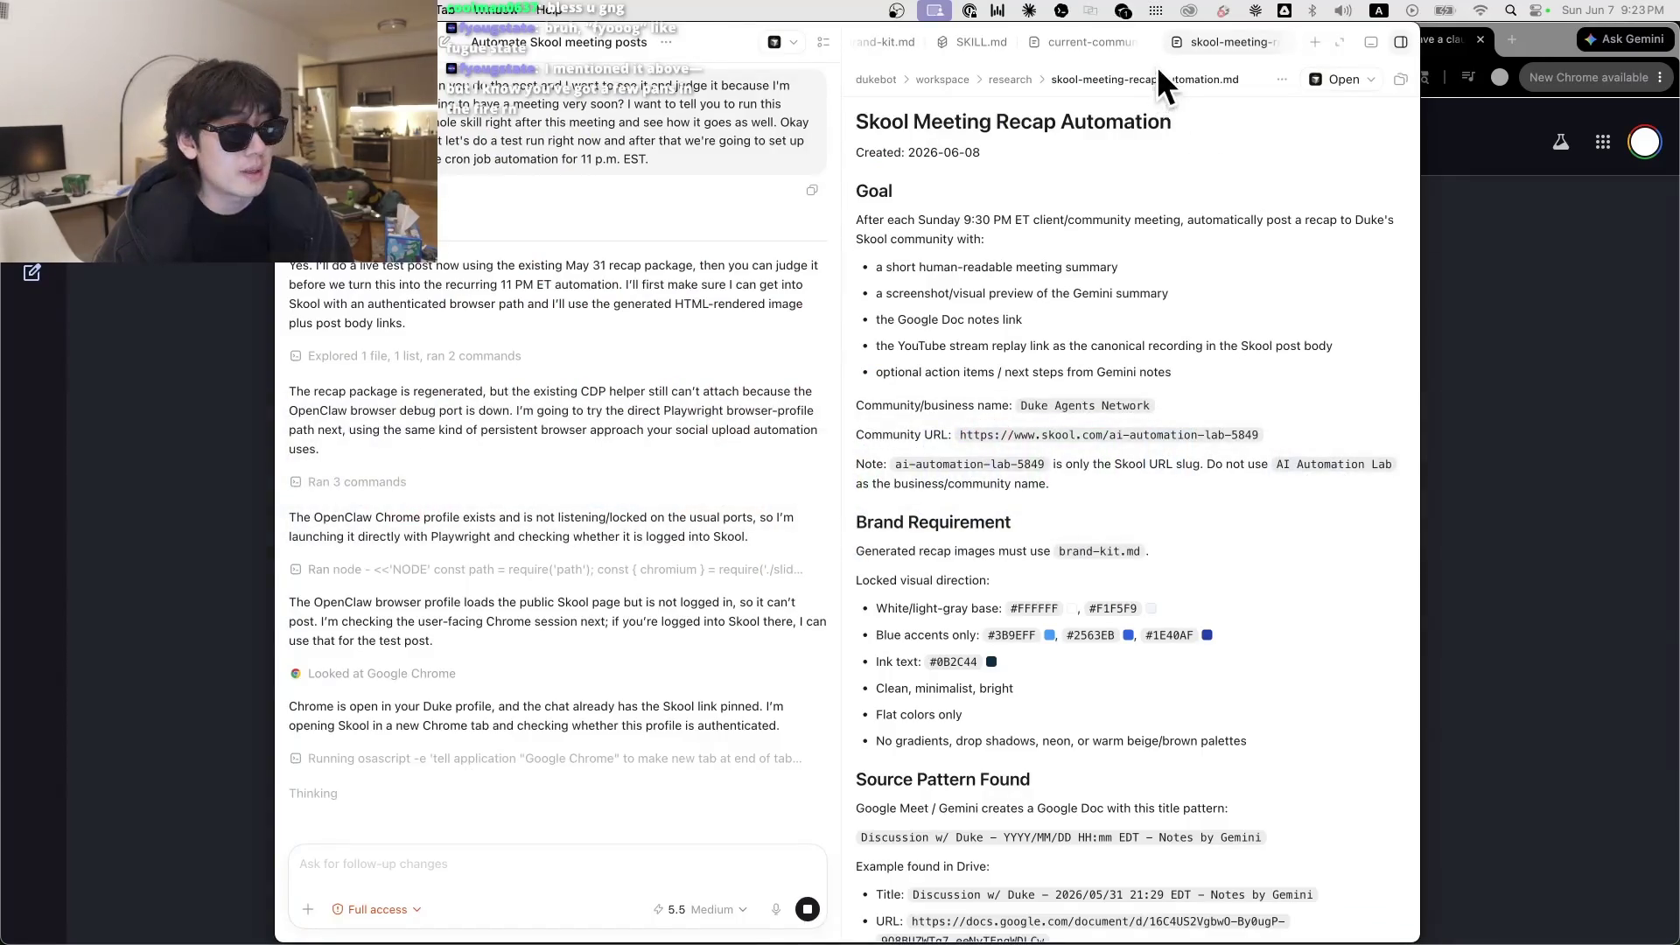
{"action": "left_click", "coordinate": [1423, 40]}
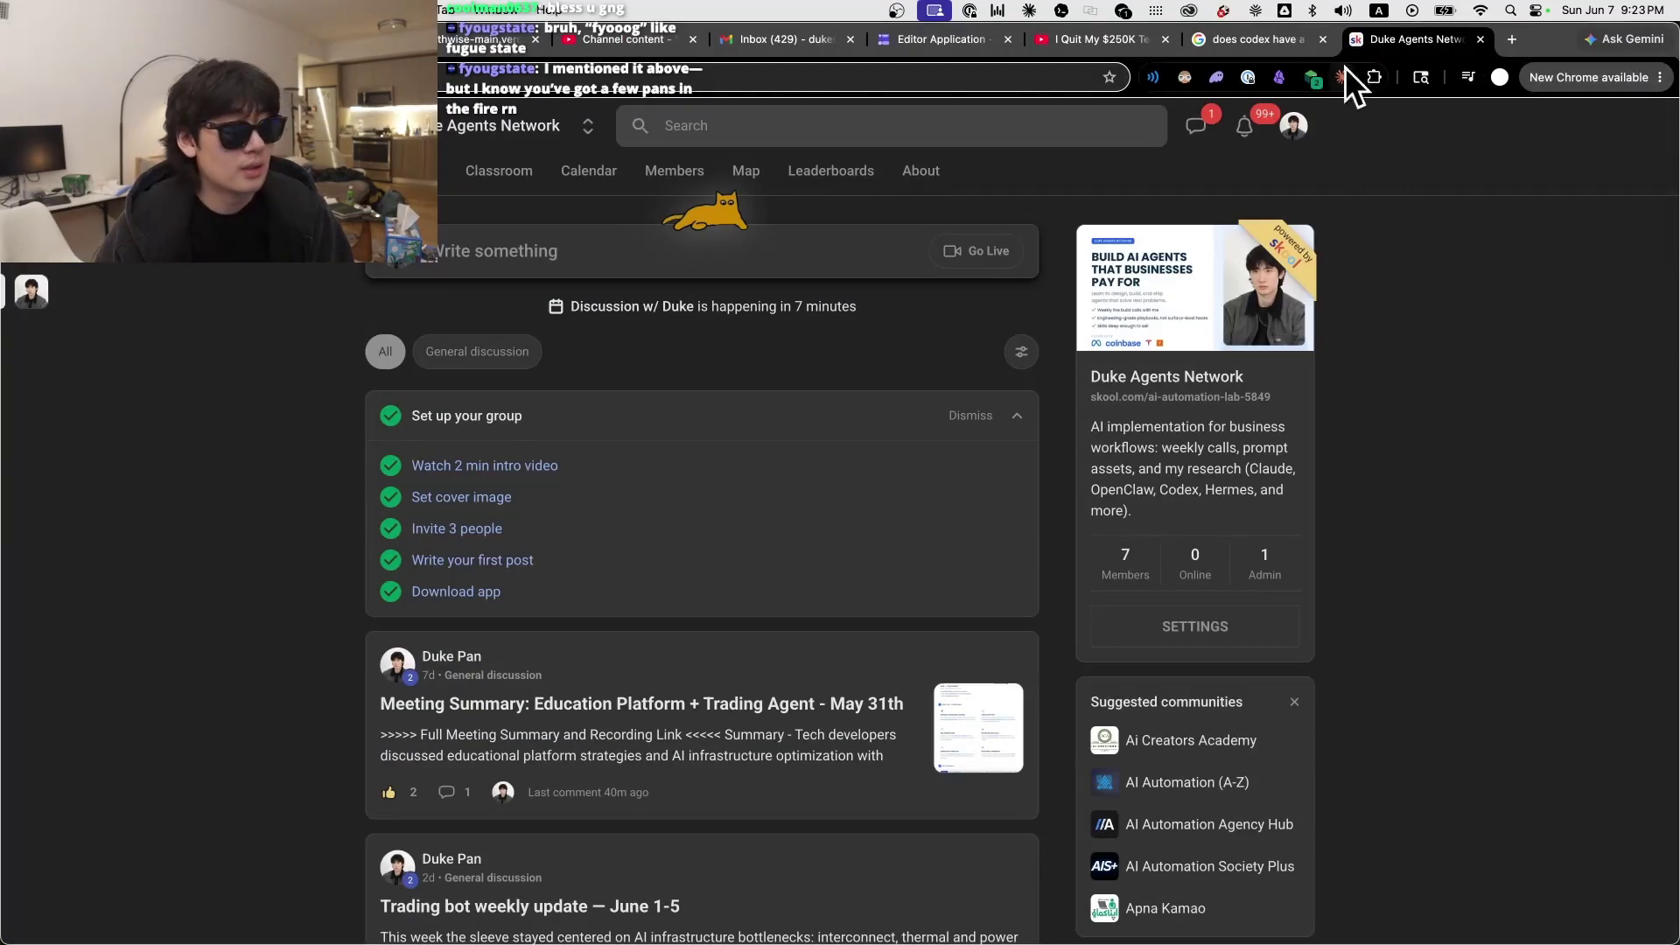
{"action": "key", "text": "super+Tab"}
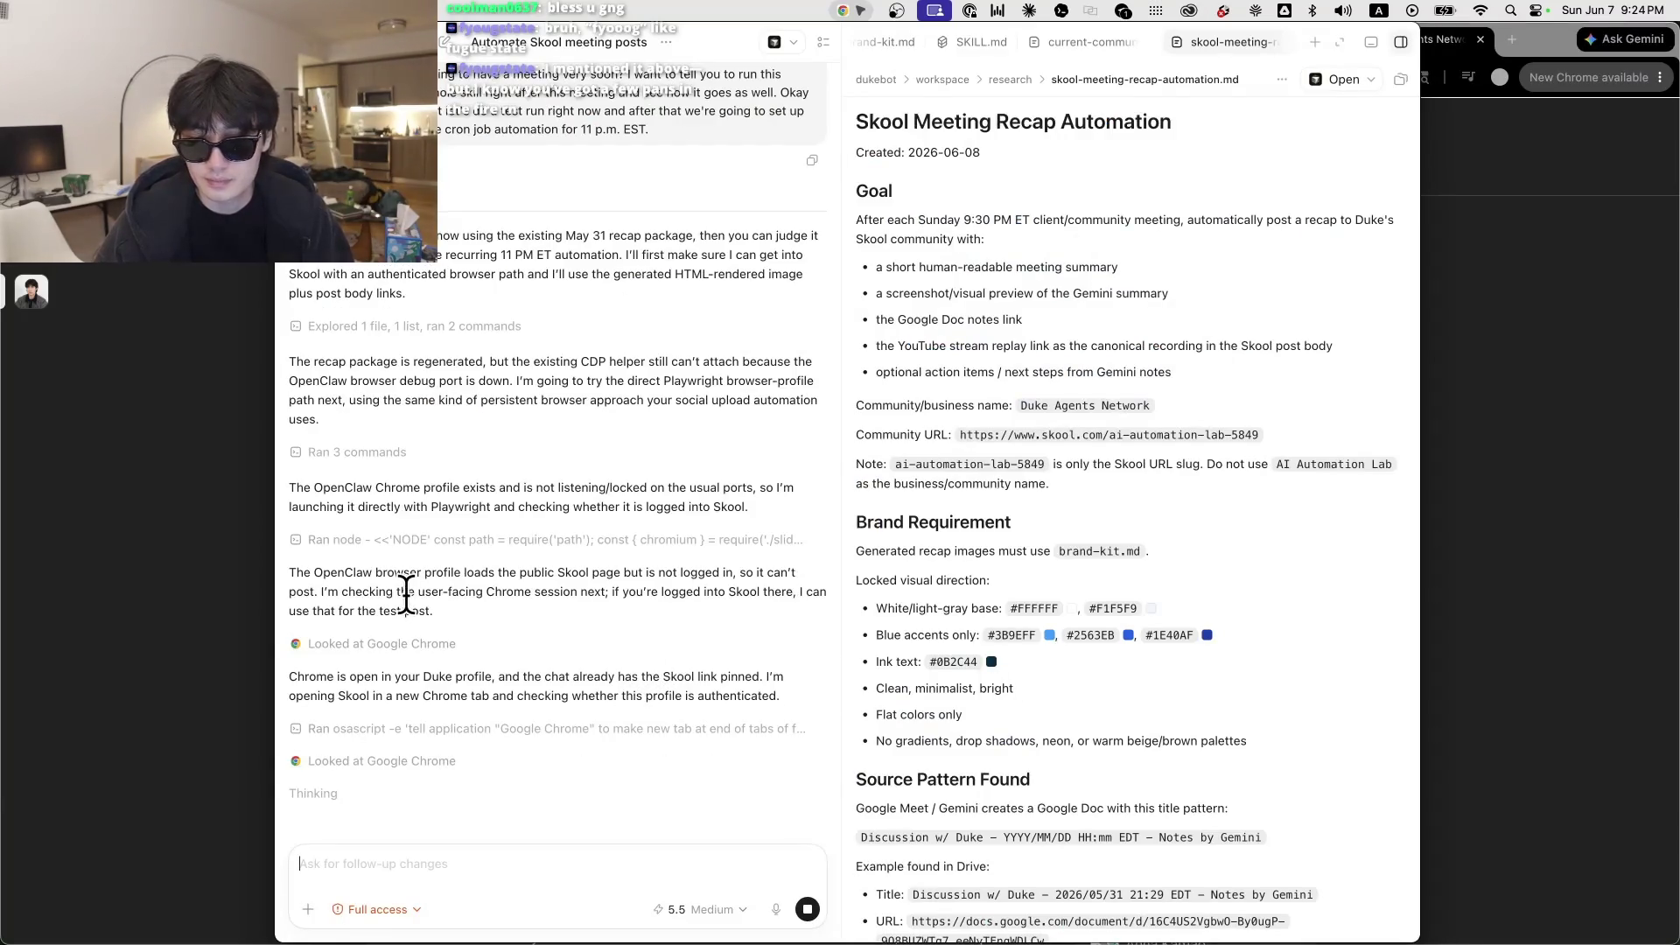
Step: Read the agent's opening reply and recap package paragraphs in the Codex log
{"action": "triple_click", "coordinate": [363, 606]}
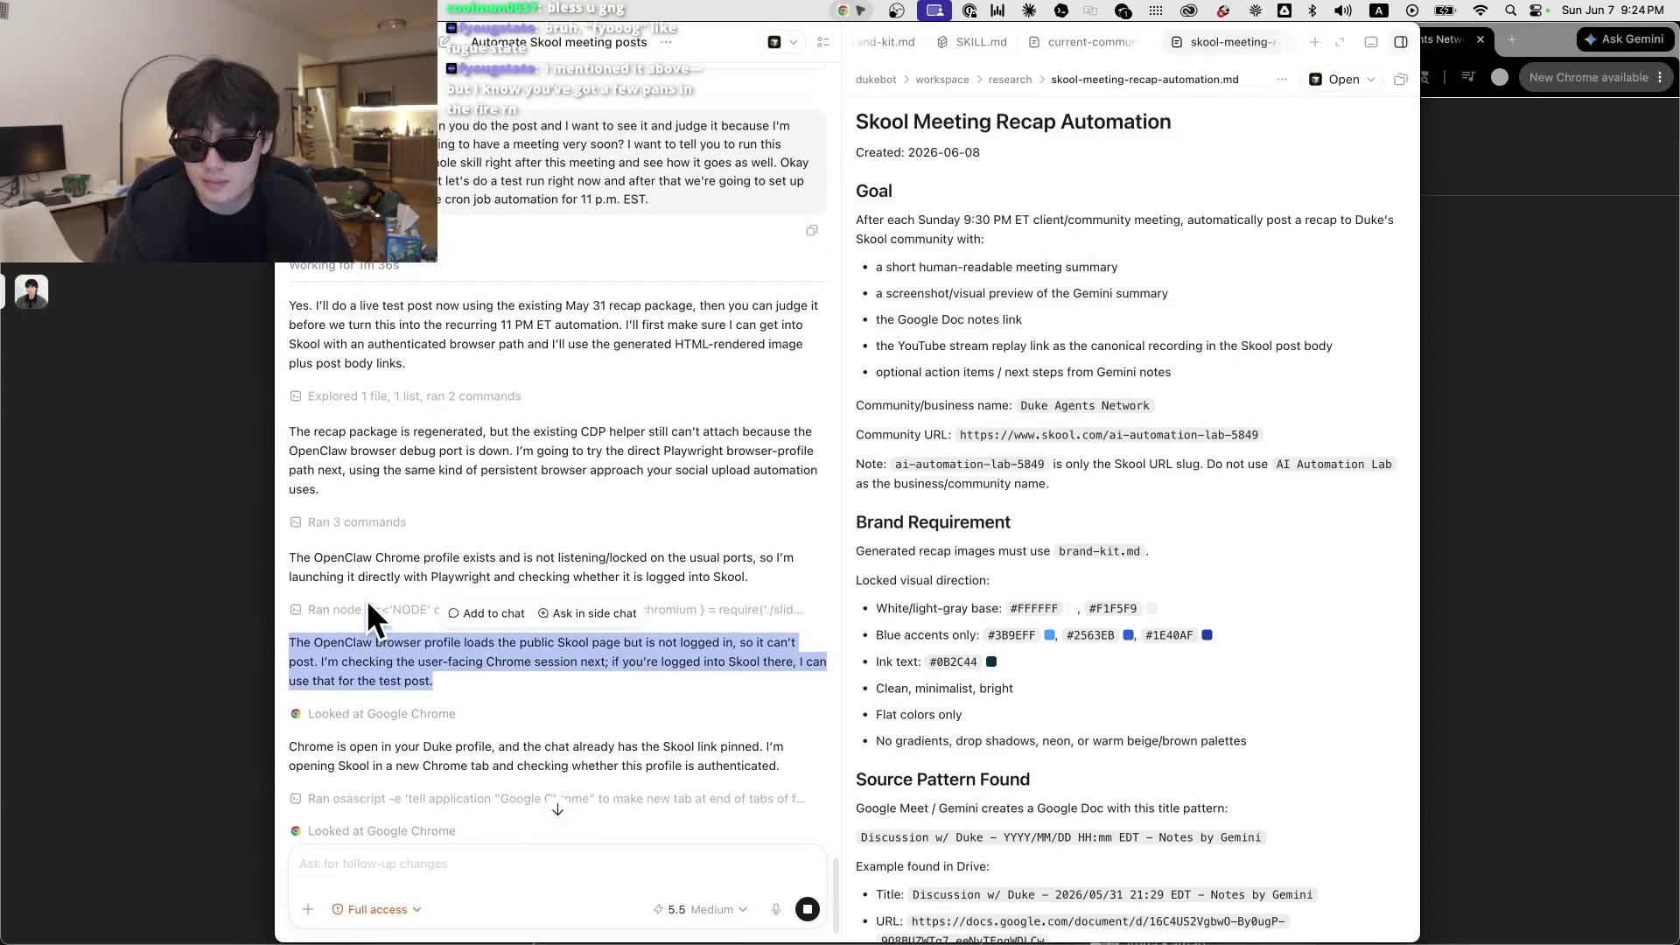
{"action": "triple_click", "coordinate": [393, 444]}
{"action": "triple_click", "coordinate": [512, 328]}
{"action": "left_click", "coordinate": [457, 461]}
{"action": "triple_click", "coordinate": [456, 461]}
Step: Review the agent's notes on the OpenClaw Chrome profile, then bring the Skool composer forward
{"action": "triple_click", "coordinate": [486, 560]}
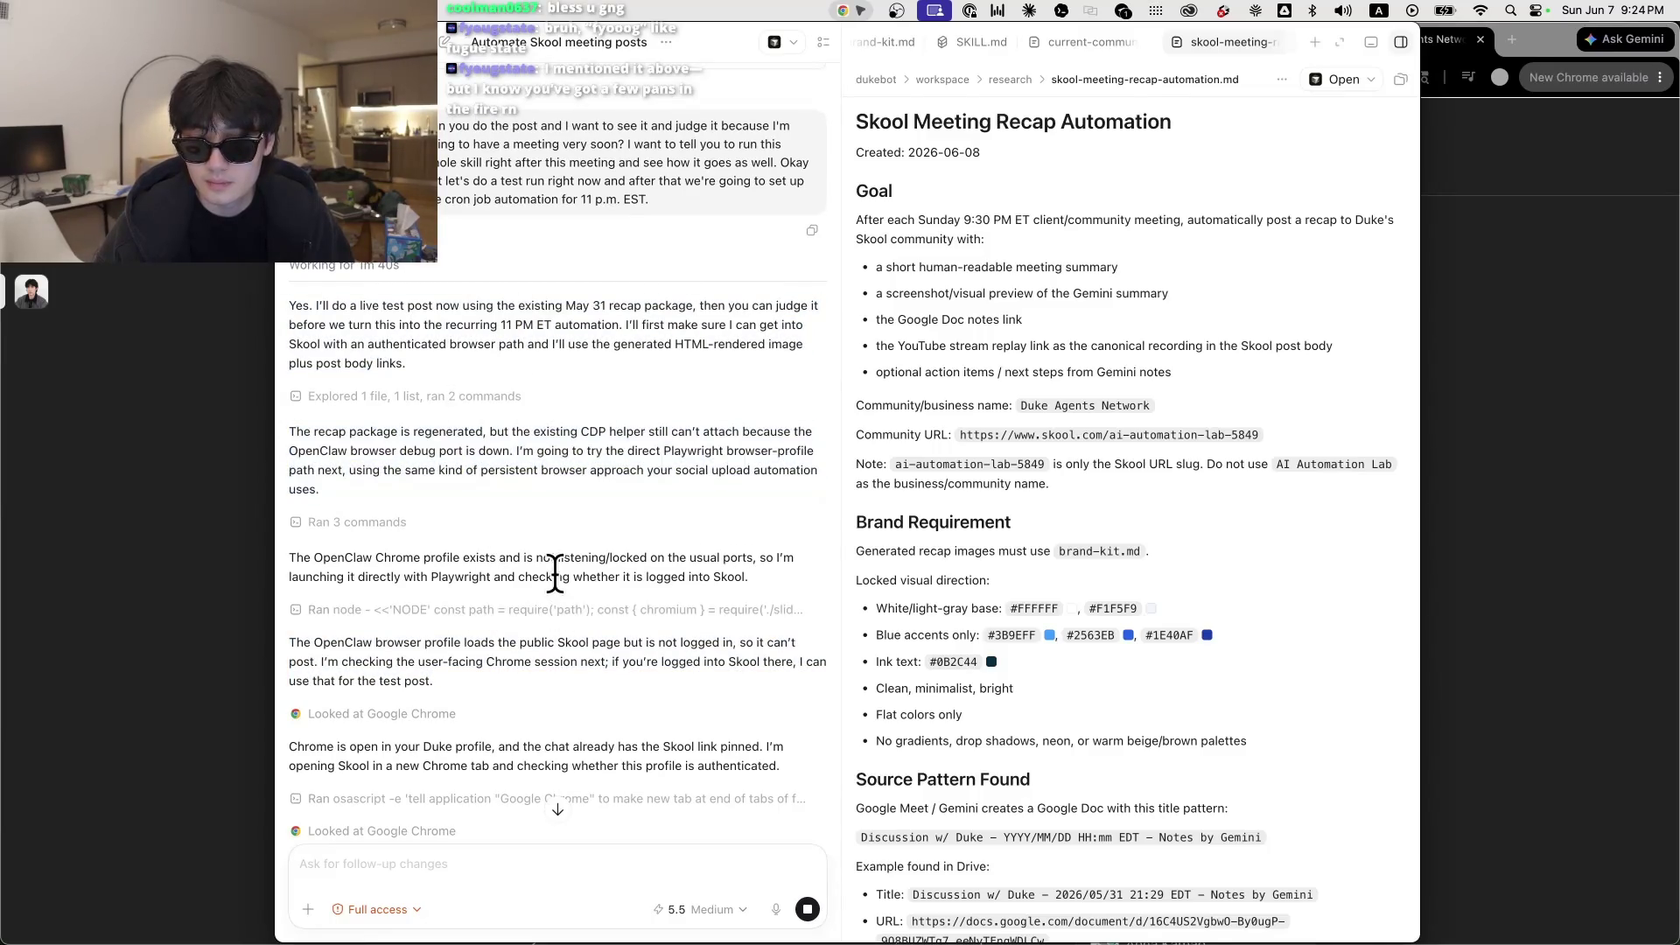
{"action": "triple_click", "coordinate": [450, 656]}
{"action": "triple_click", "coordinate": [476, 746]}
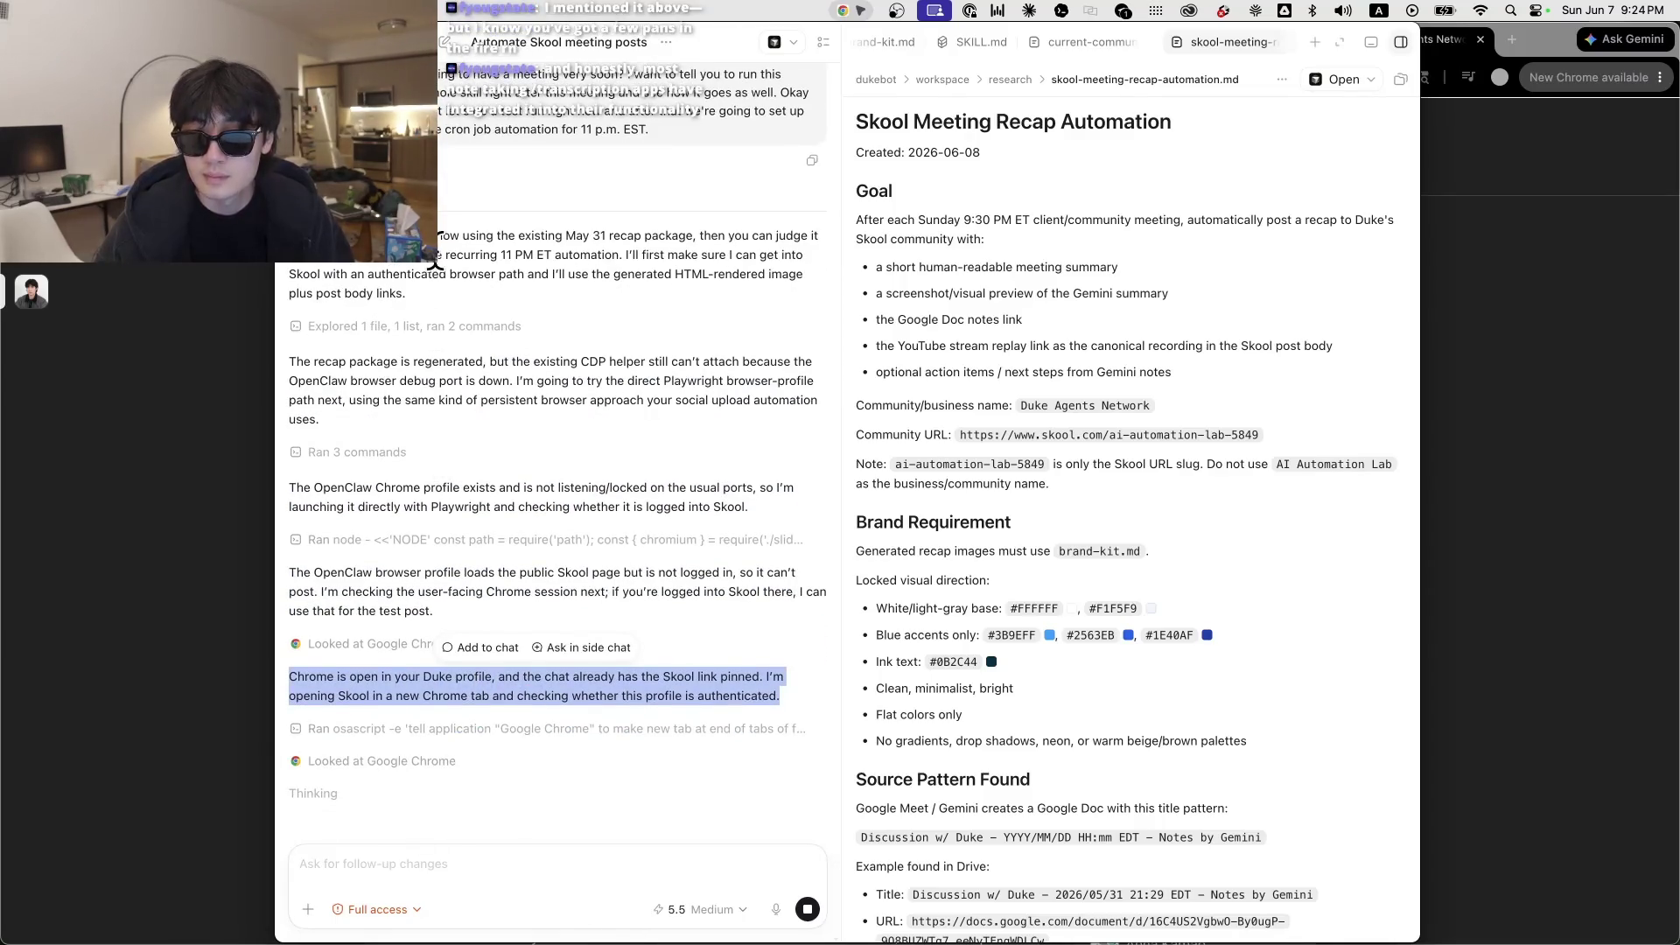
{"action": "triple_click", "coordinate": [436, 254]}
{"action": "left_click_drag", "start_coordinate": [555, 381], "coordinate": [561, 380]}
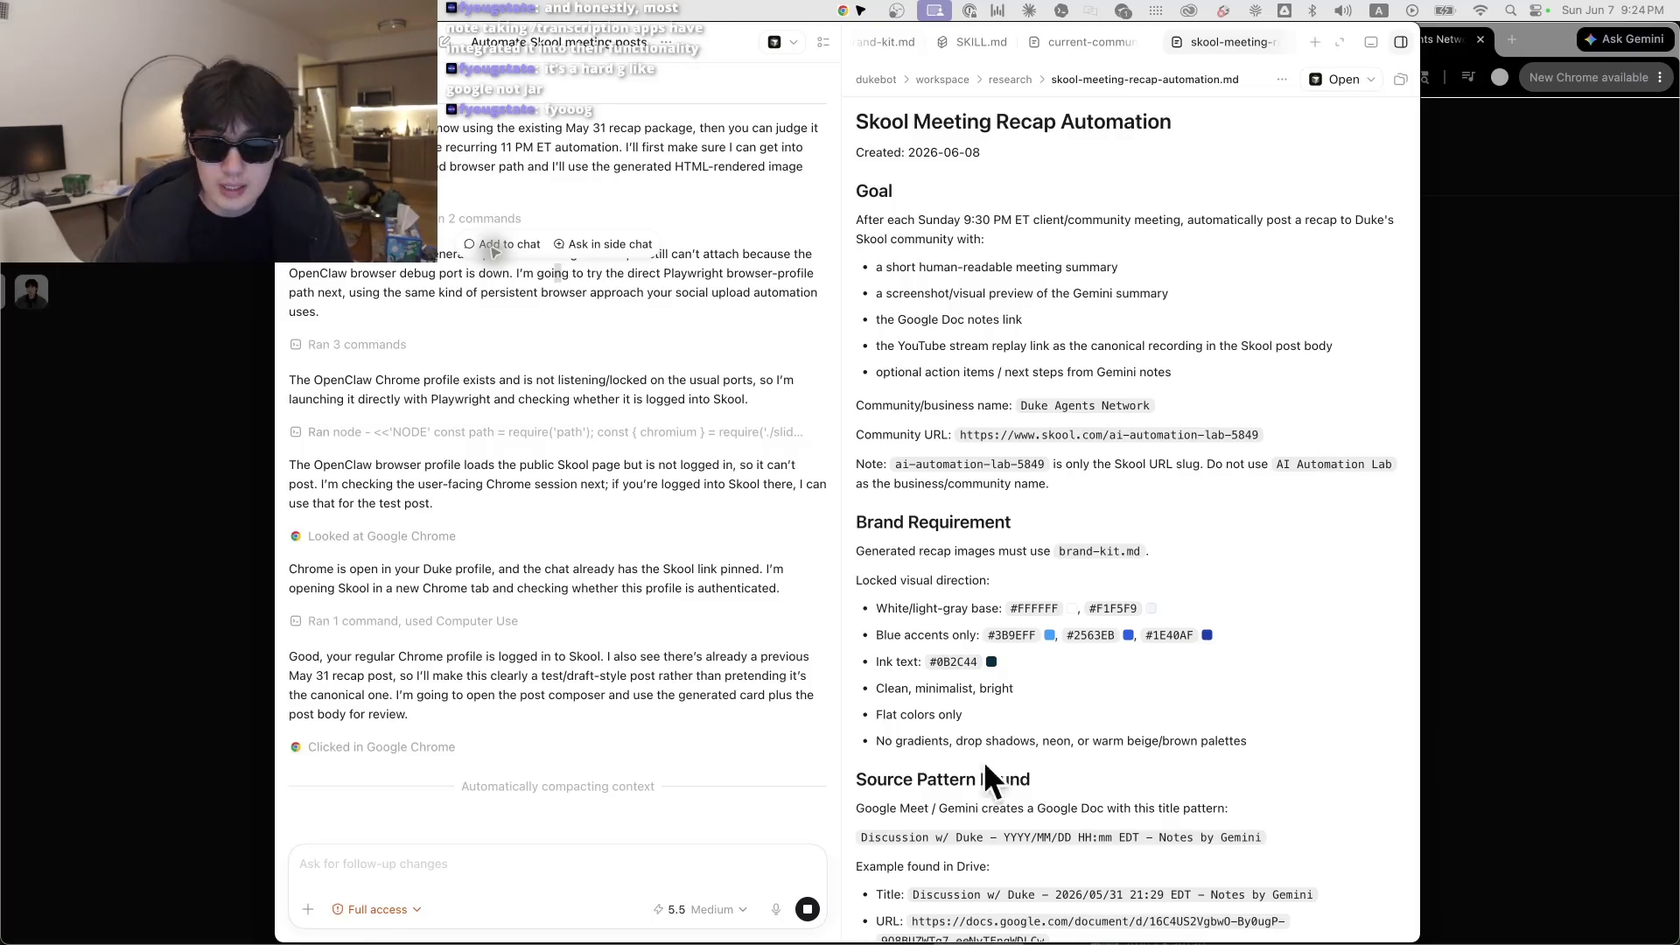
{"action": "mouse_move", "coordinate": [279, 569]}
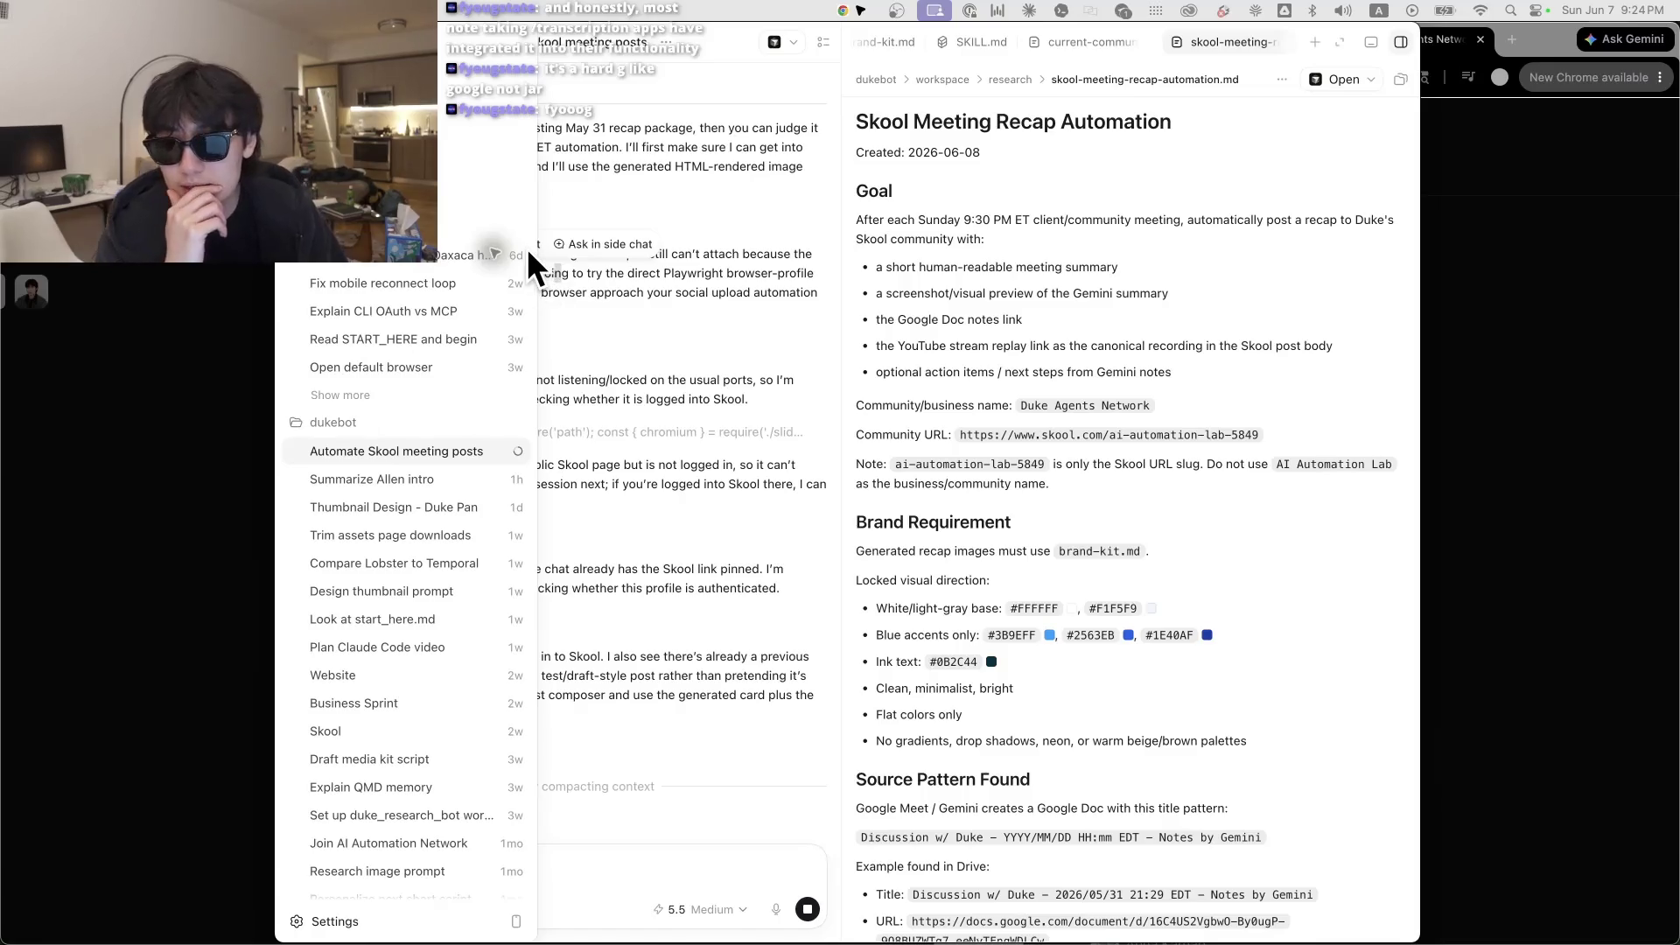
{"action": "left_click", "coordinate": [115, 284]}
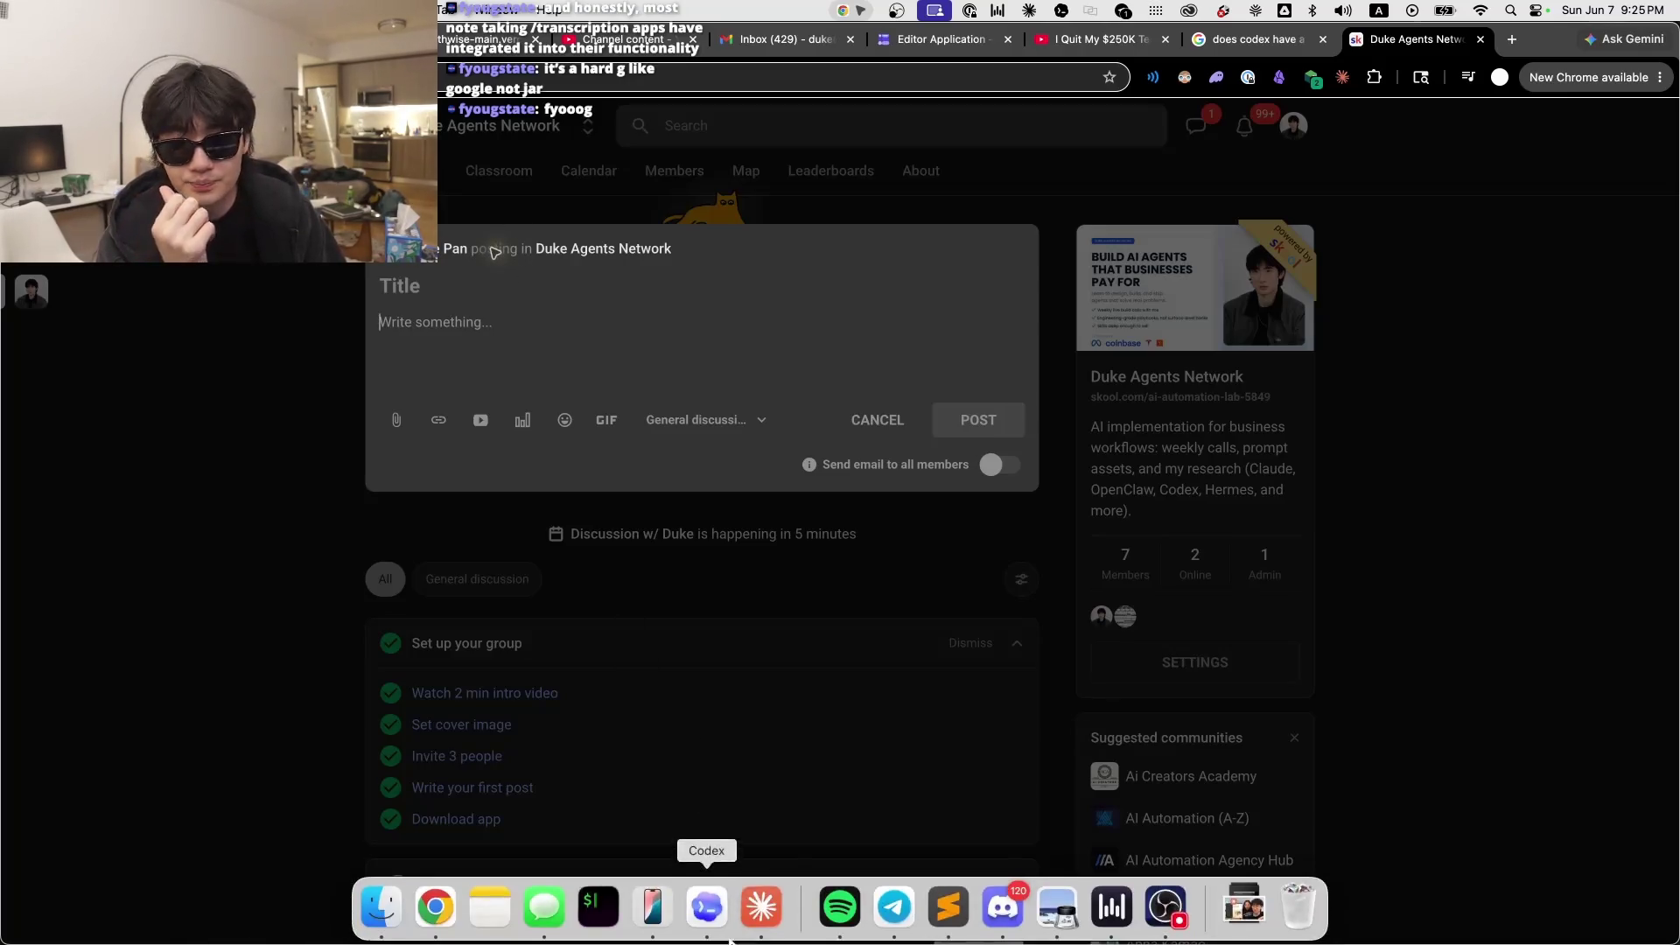
Step: Move the Codex window aside, dismiss the Skool draft composer, and show the chat conversations list
{"action": "left_click", "coordinate": [703, 902]}
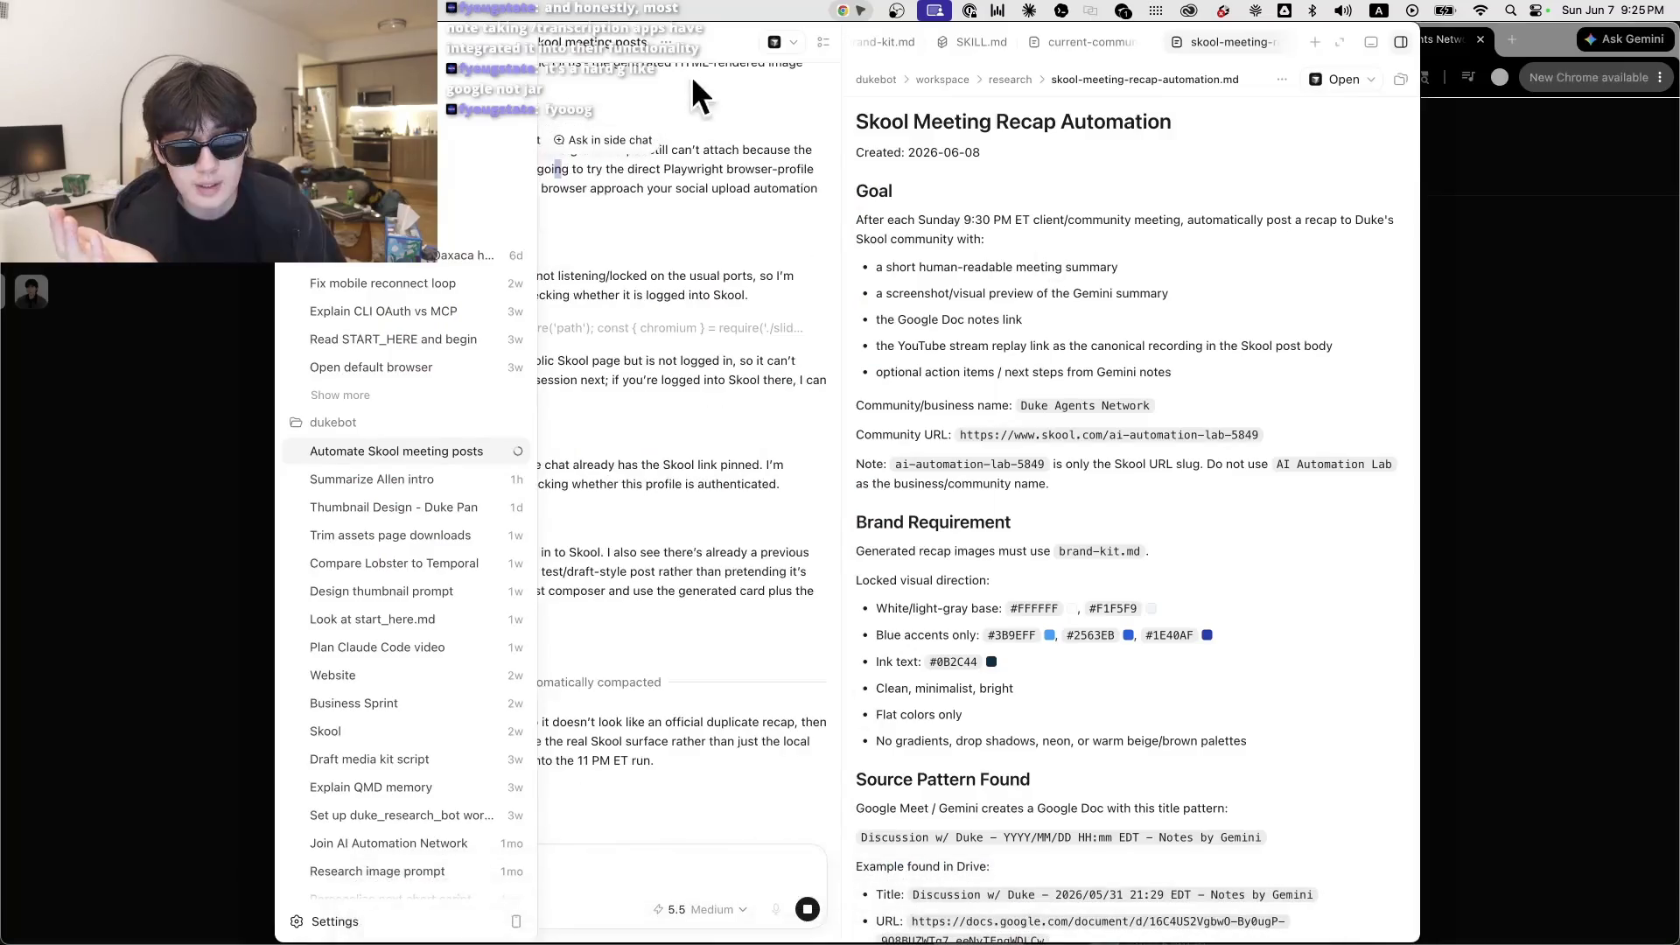
{"action": "left_click_drag", "start_coordinate": [711, 35], "coordinate": [1289, 37]}
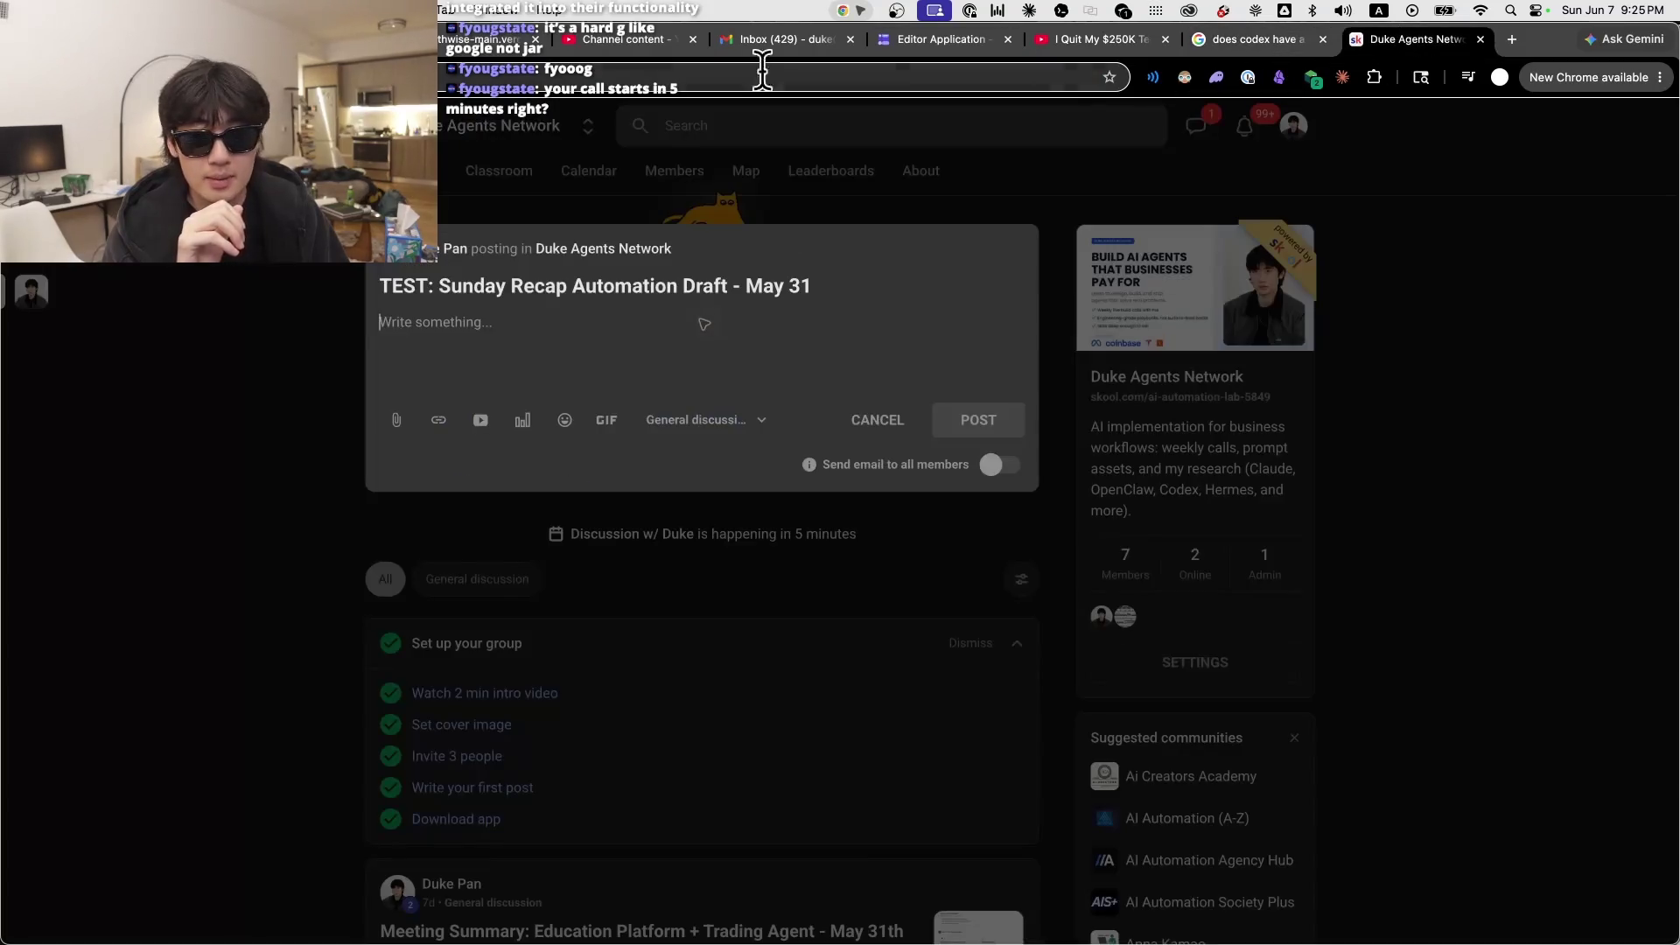
{"action": "key", "text": "Escape"}
{"action": "left_click", "coordinate": [1267, 135]}
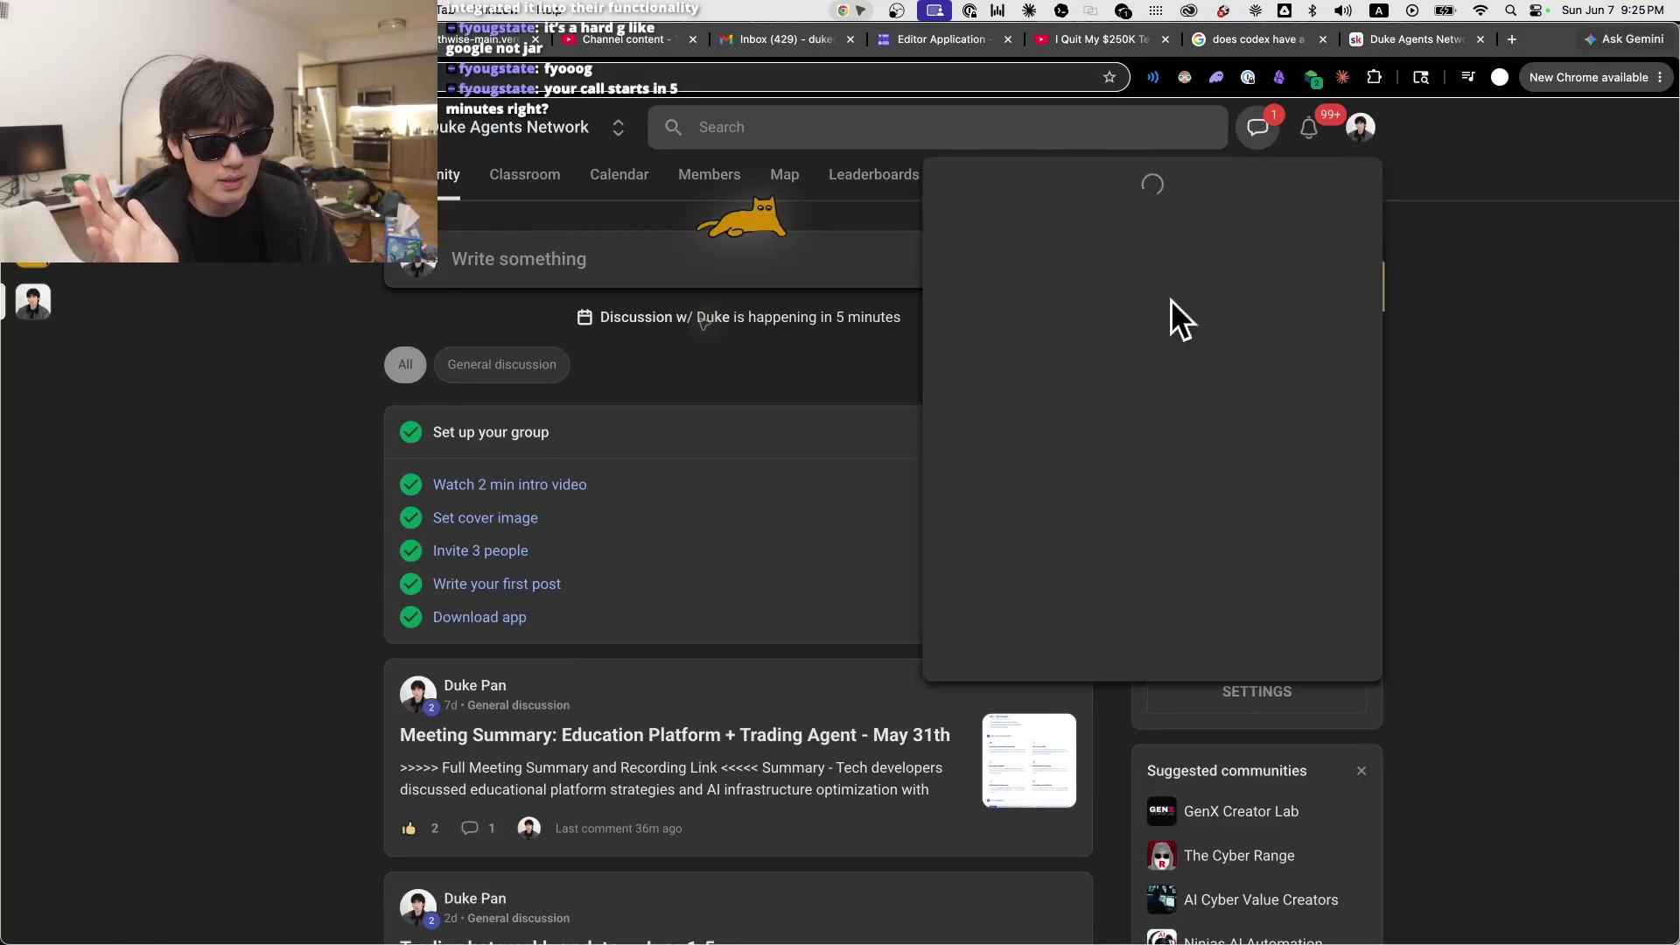
Step: Open a member's chat, then expand the Codex agent's browser-check details before returning
{"action": "left_click", "coordinate": [1024, 282]}
{"action": "scroll", "coordinate": [901, 677], "scroll_direction": "up", "scroll_amount": 10}
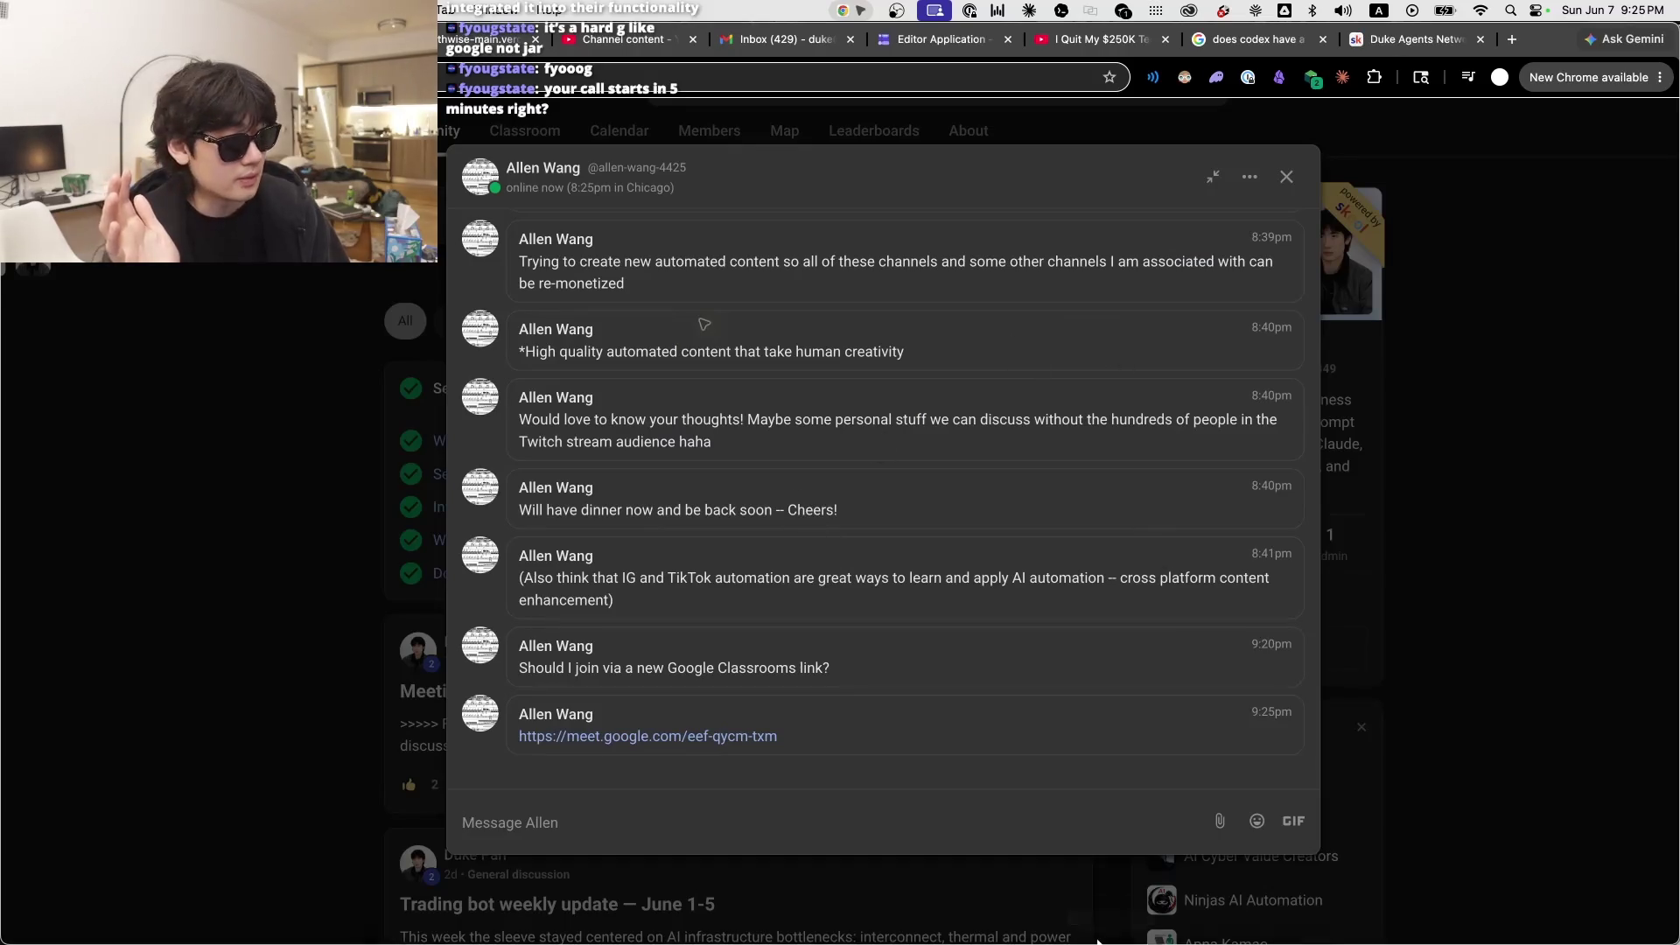
{"action": "mouse_move", "coordinate": [1111, 941]}
{"action": "left_click", "coordinate": [696, 913]}
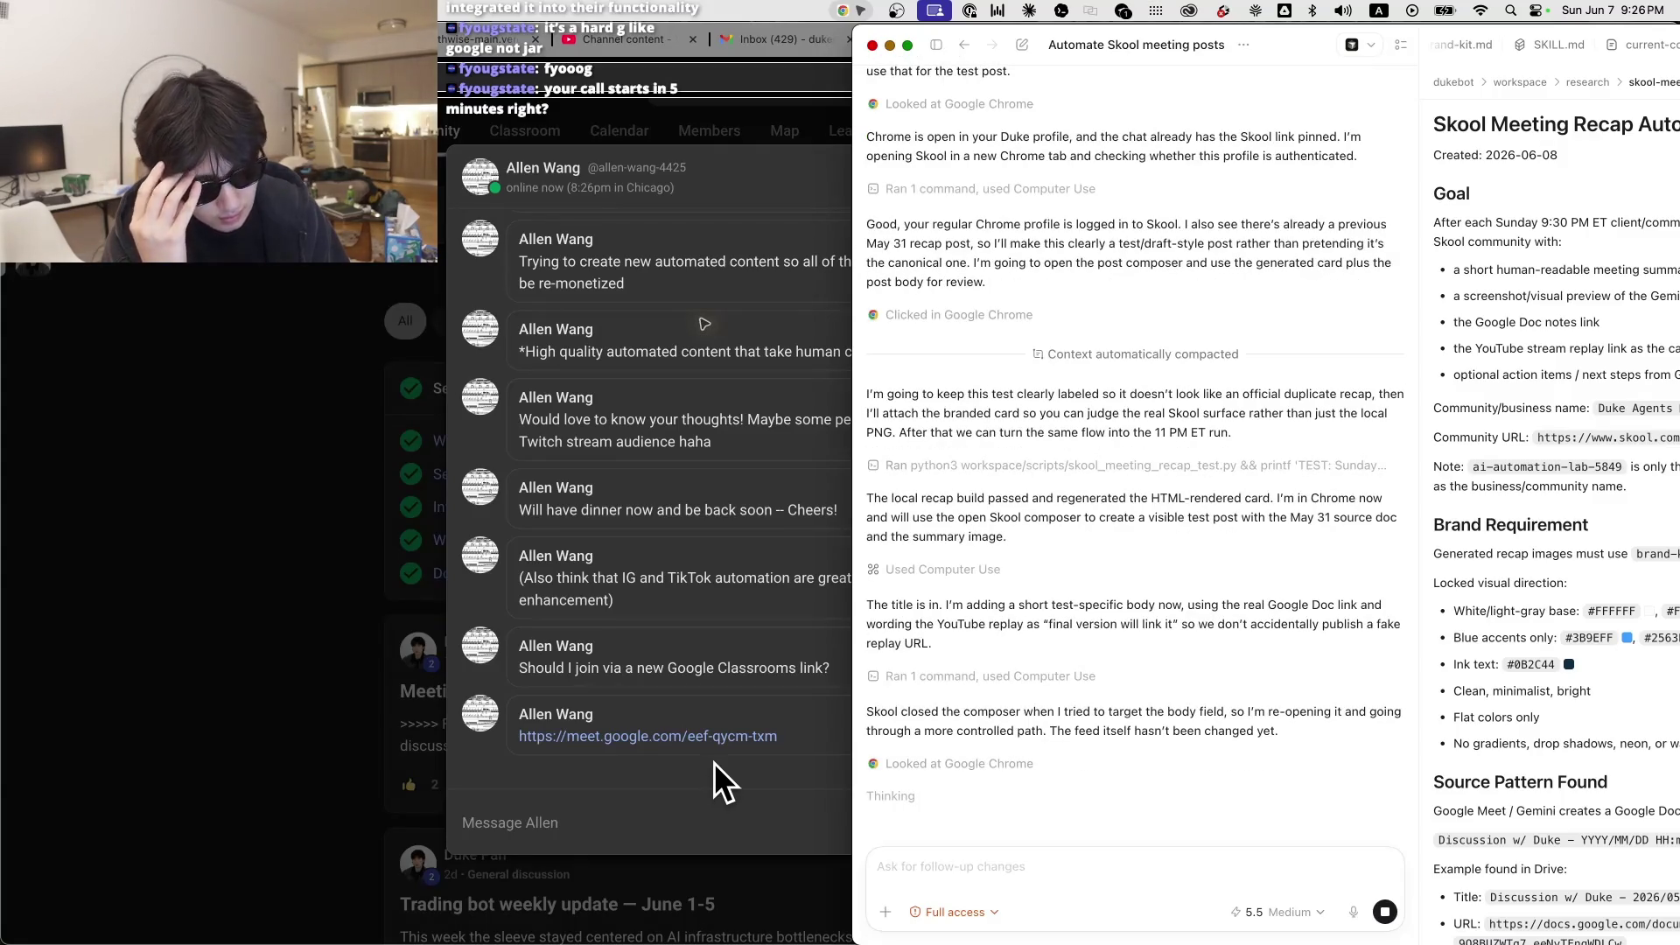
{"action": "left_click", "coordinate": [968, 764]}
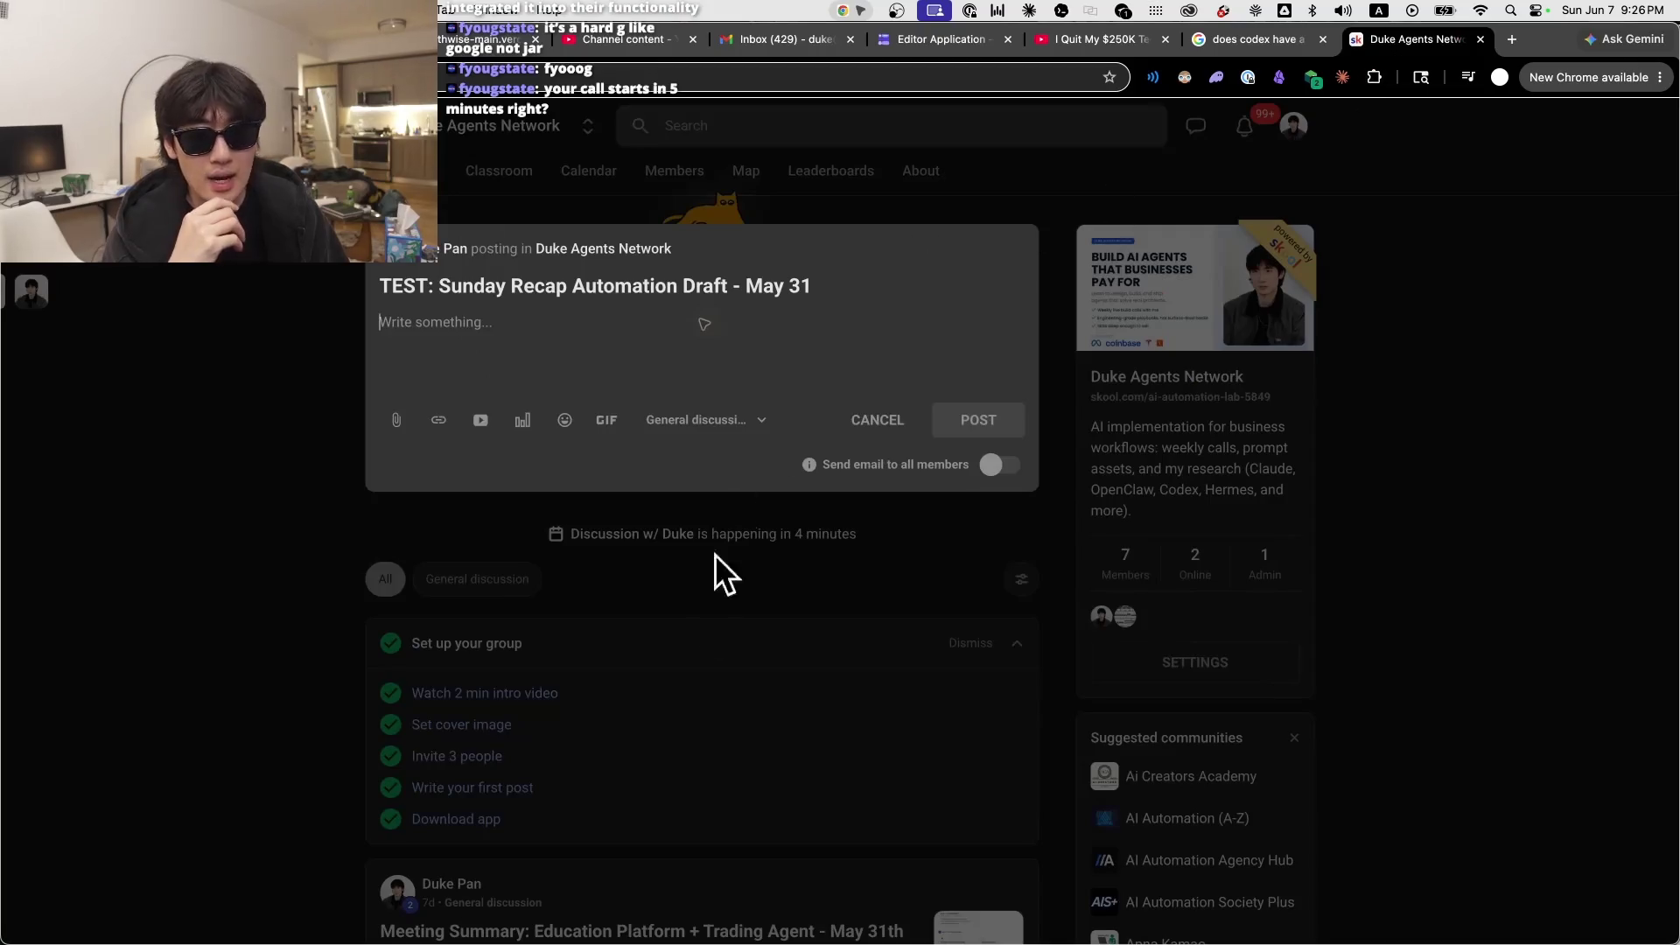
{"action": "mouse_move", "coordinate": [612, 932]}
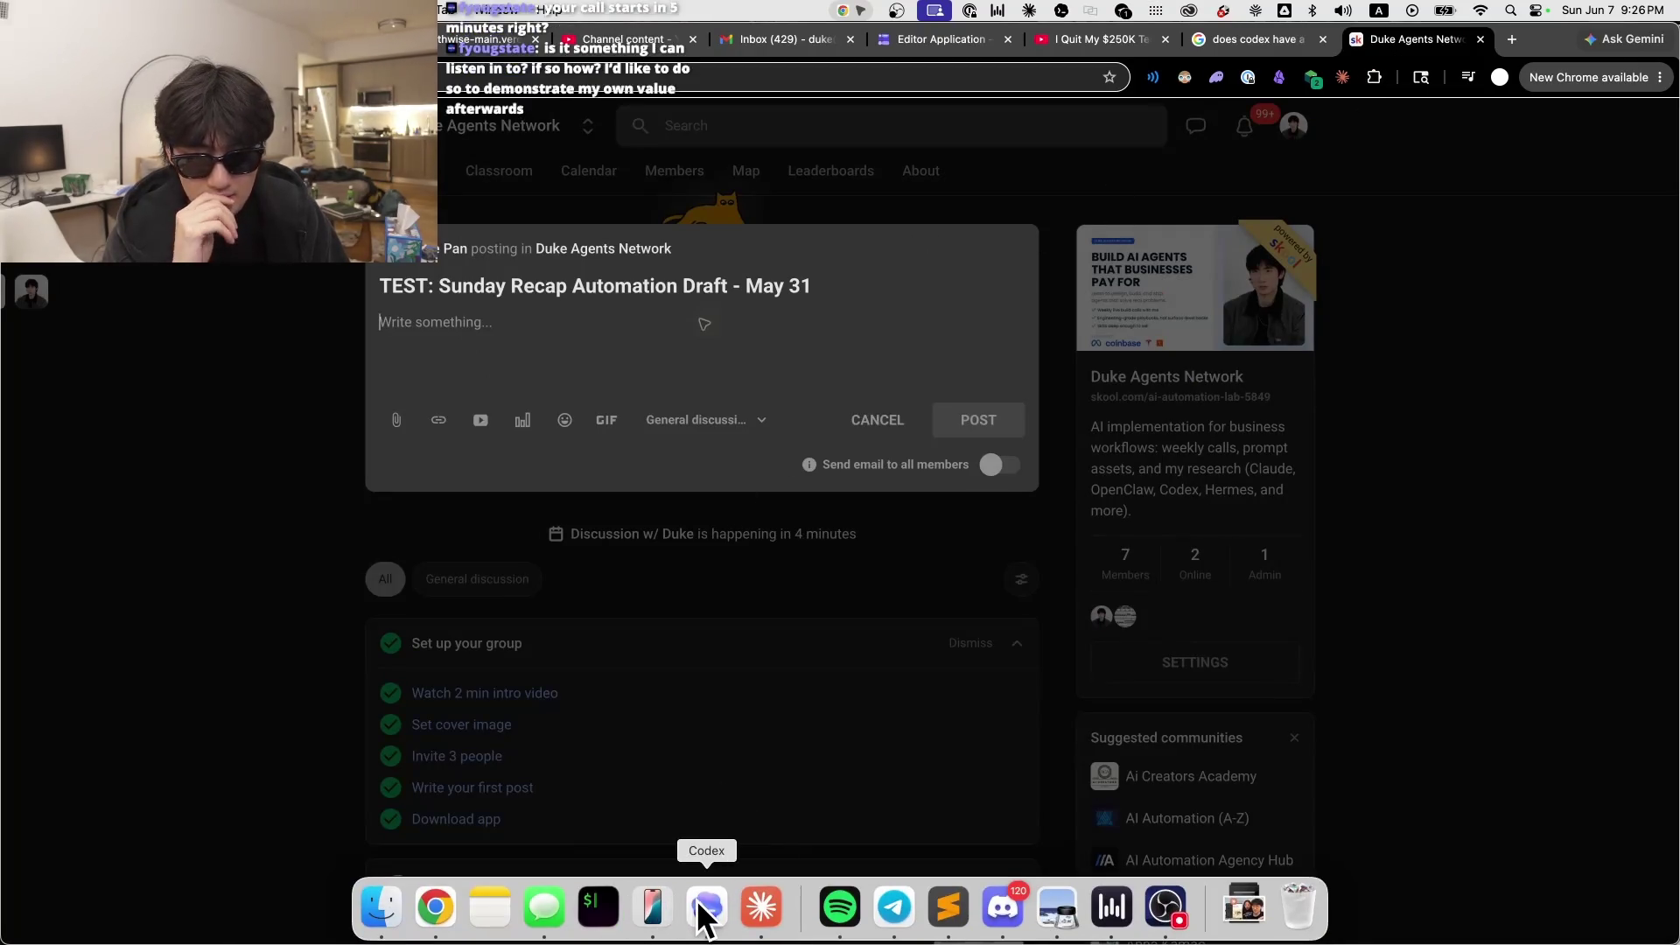
{"action": "left_click", "coordinate": [704, 915]}
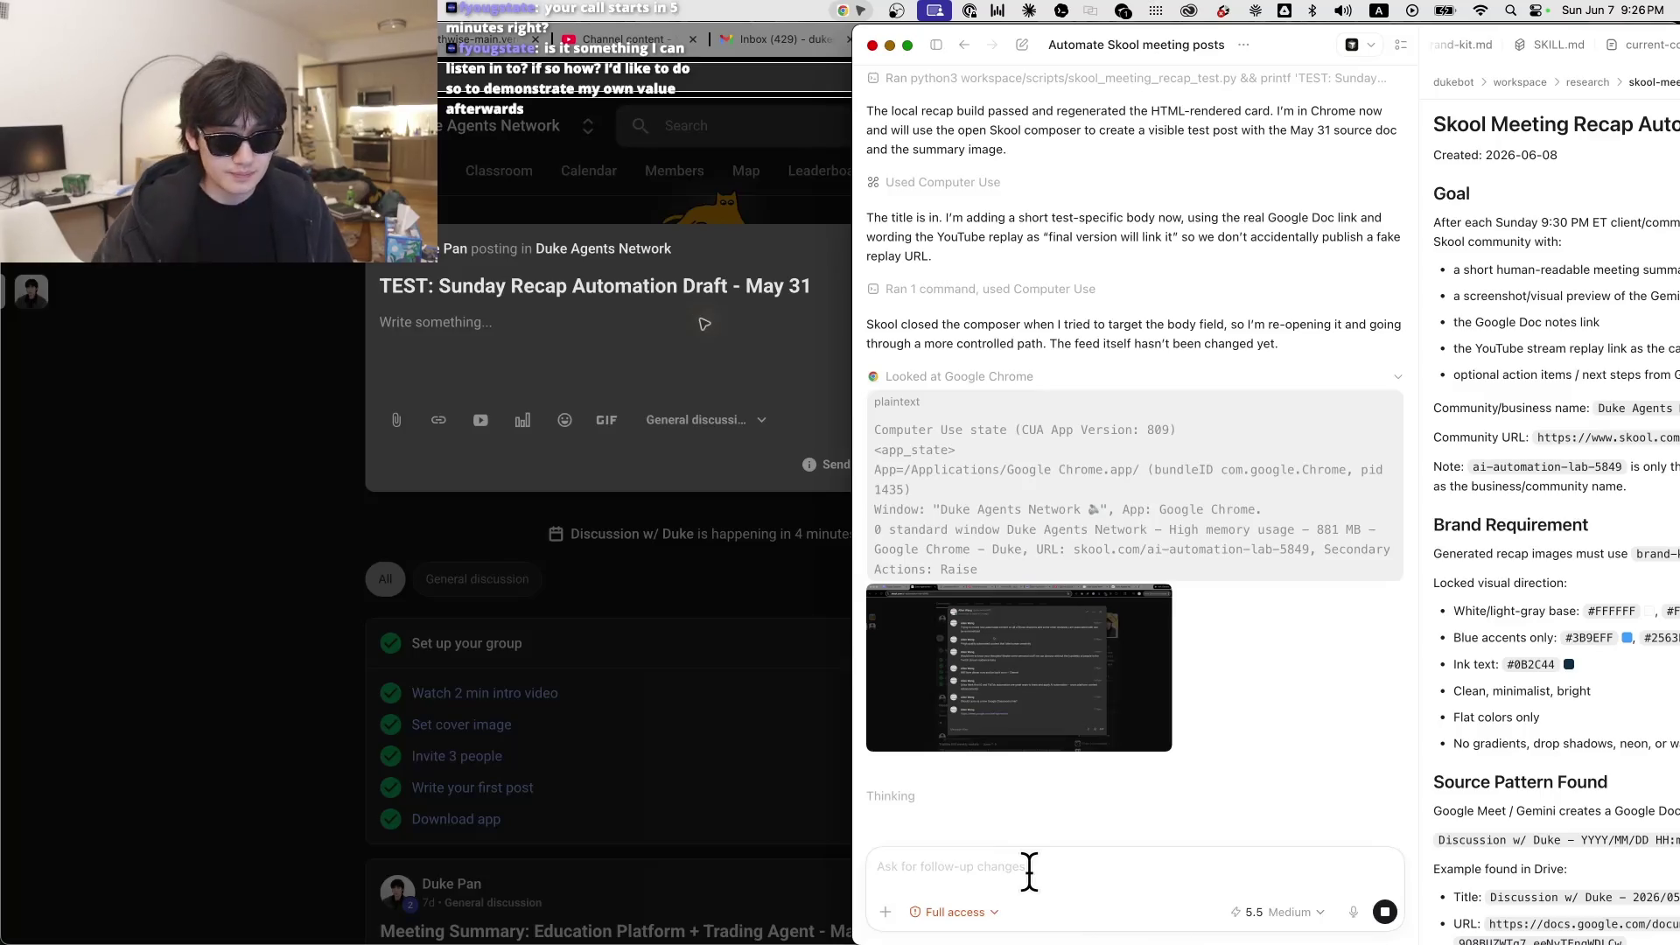
Step: Tell the Codex agent 'is witched tabs, i moved back' and steer it with that message
{"action": "left_click", "coordinate": [769, 84]}
{"action": "key", "text": "super+w"}
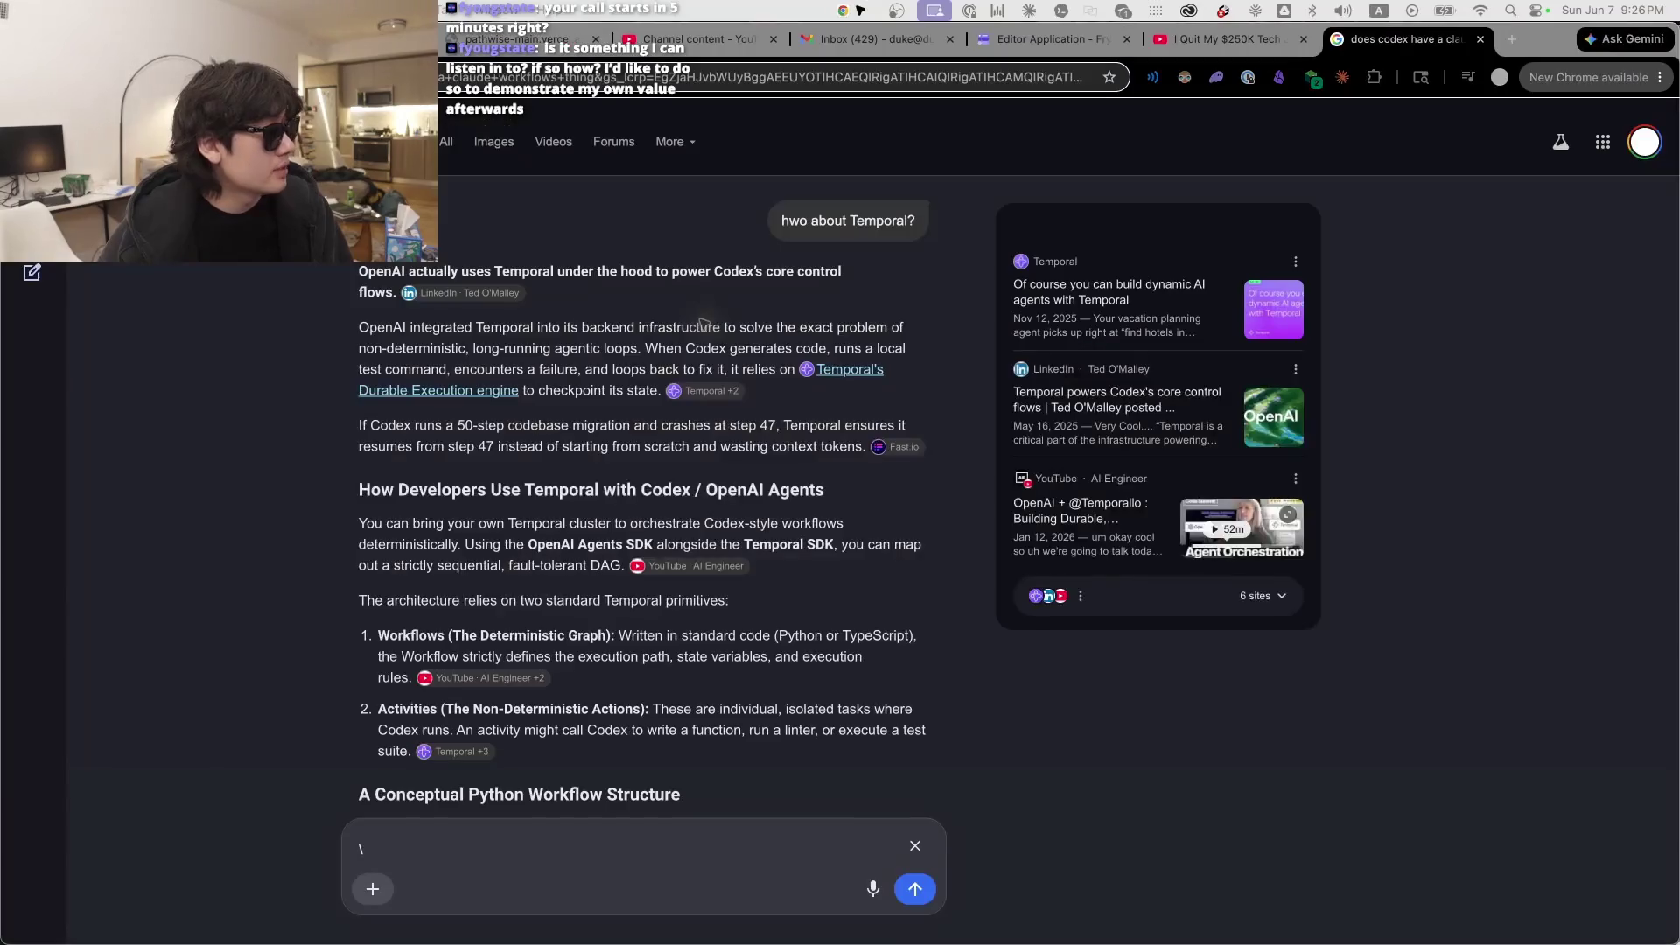
{"action": "key", "text": "super+Tab"}
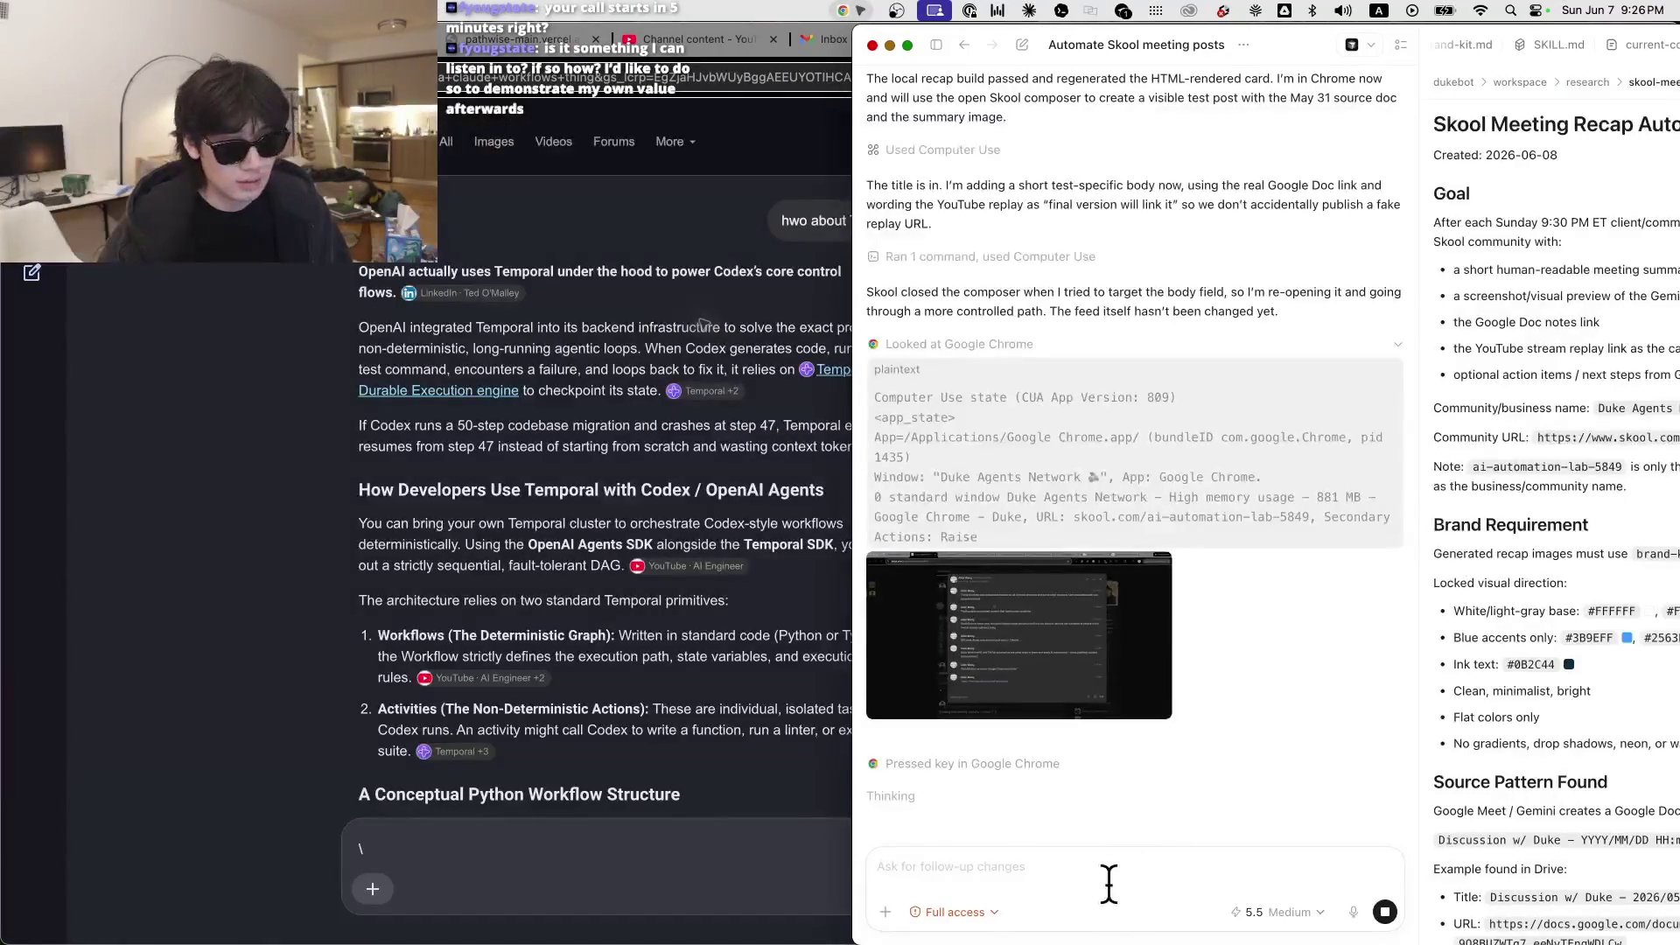
{"action": "type", "text": "is witched tab"}
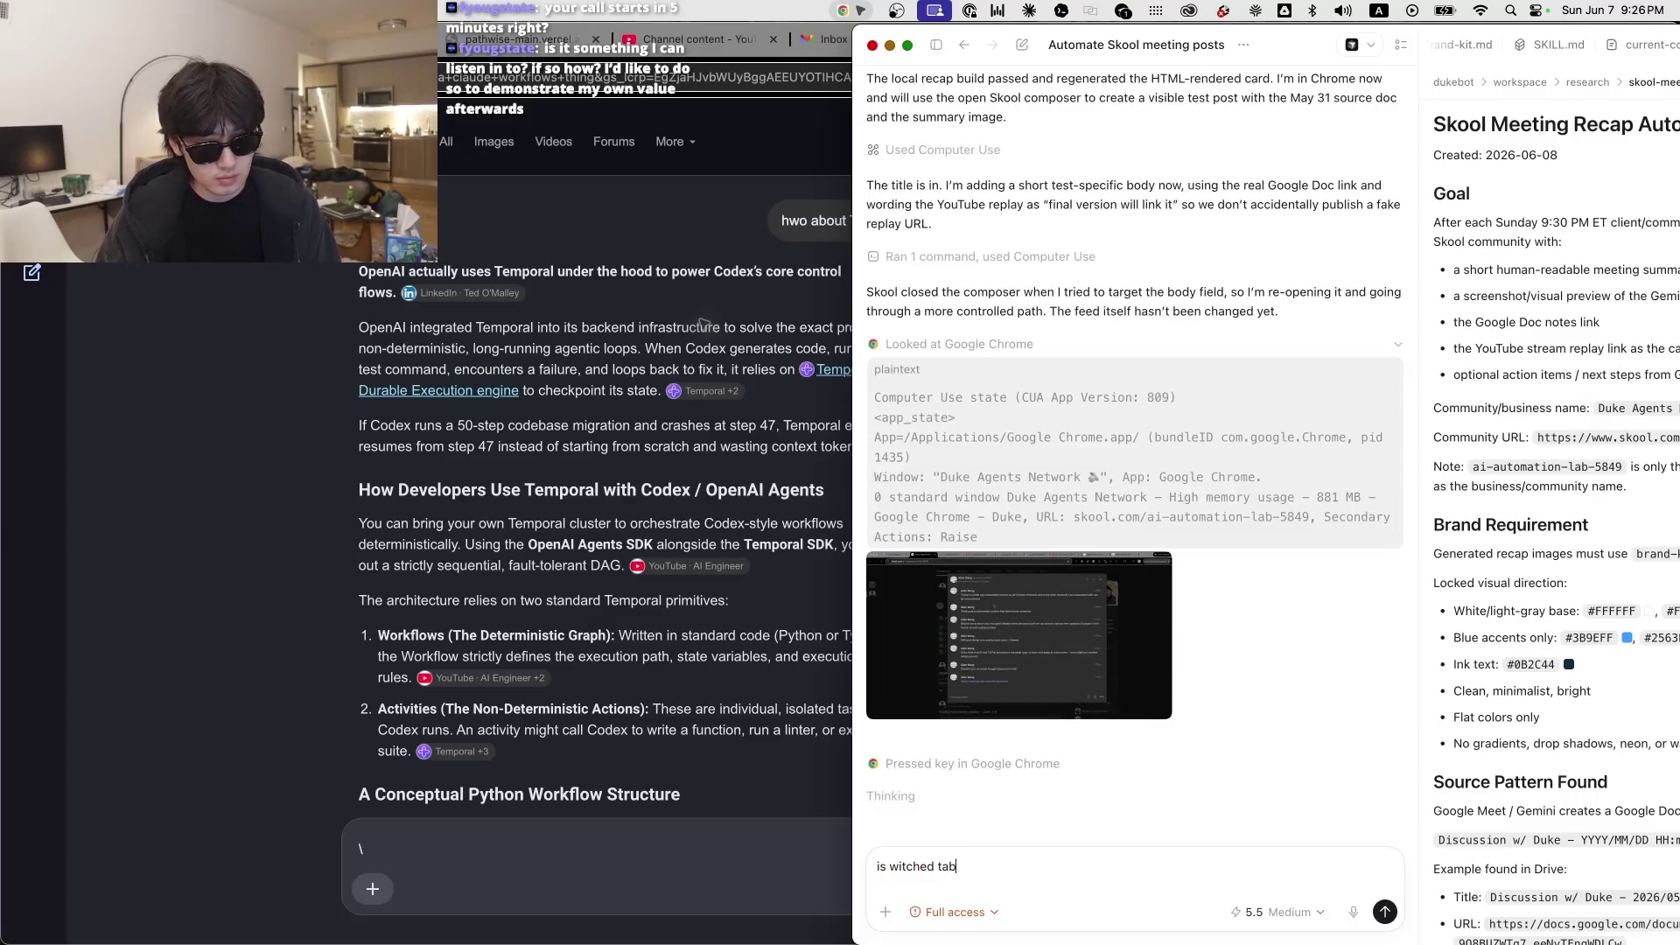
{"action": "type", "text": "s, i moved back"}
{"action": "key", "text": "Return"}
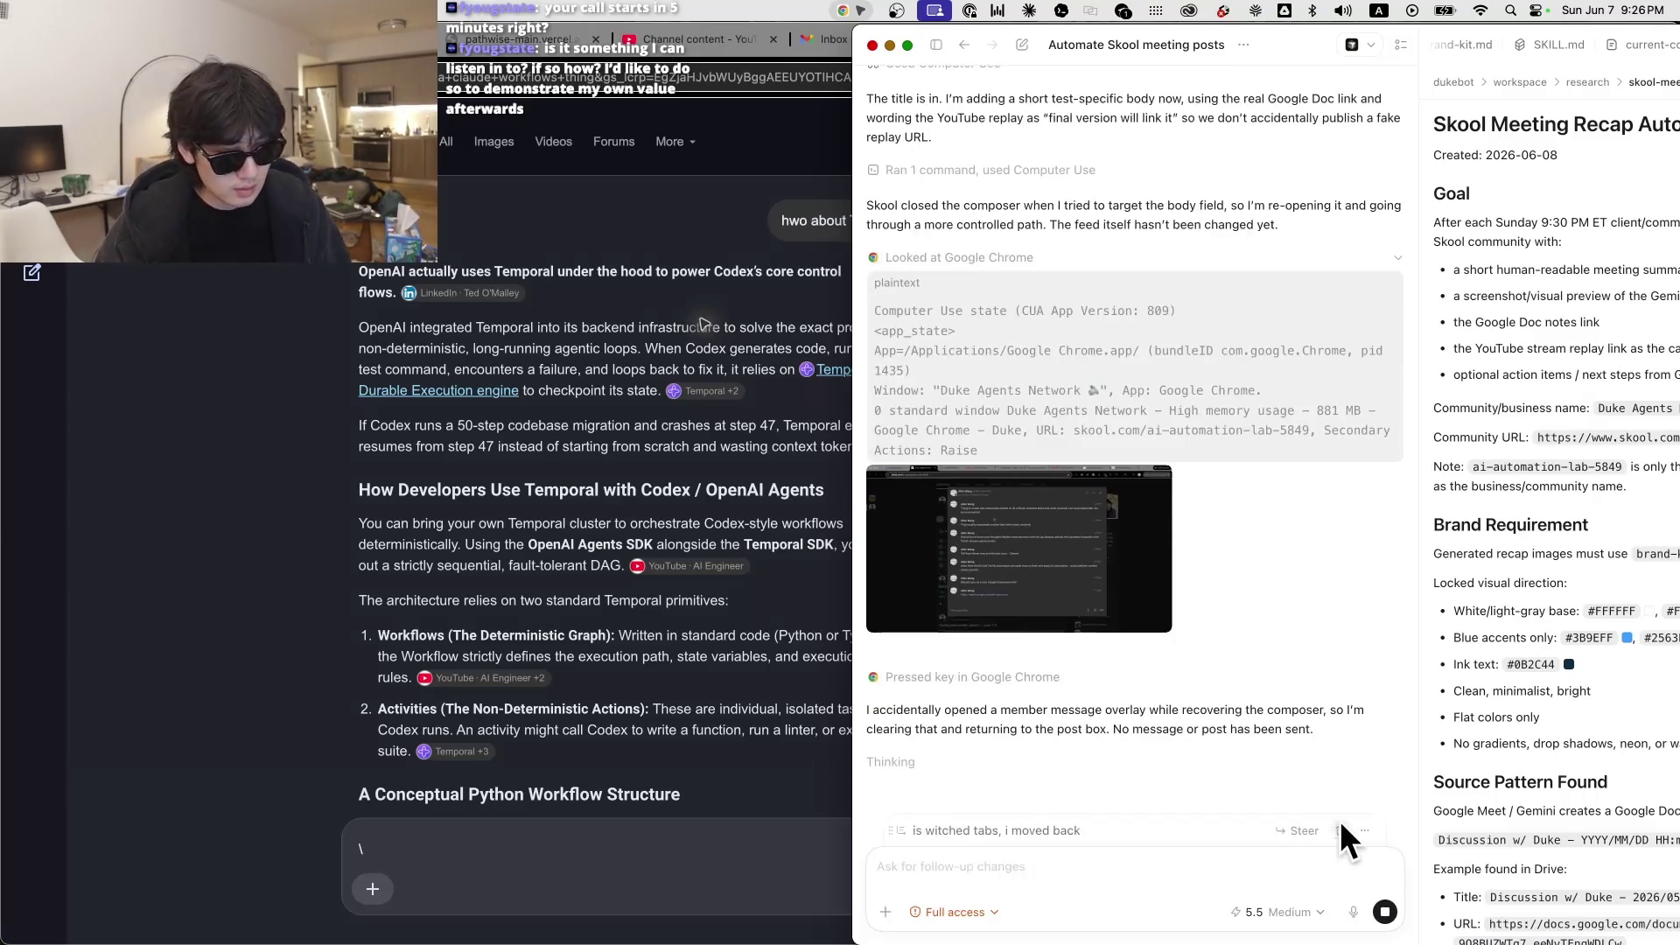
{"action": "left_click", "coordinate": [1302, 830]}
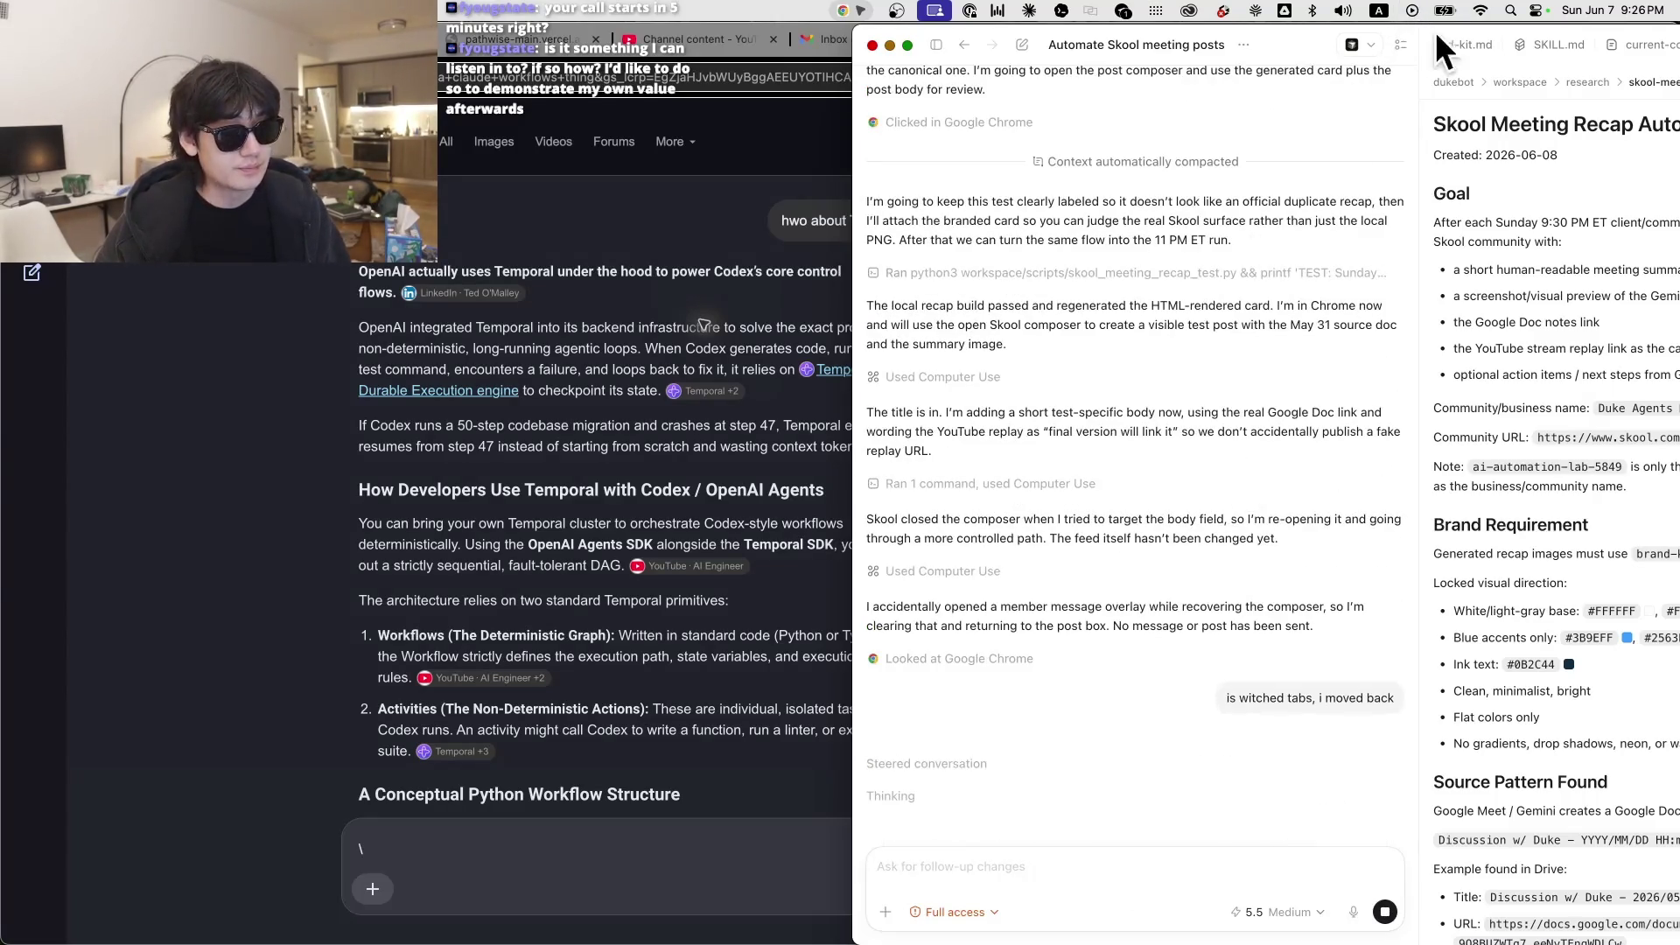
Step: Shift the Codex window aside, check the sent note, and return to the Skool composer
{"action": "left_click_drag", "start_coordinate": [1294, 33], "coordinate": [795, 28]}
{"action": "left_click_drag", "start_coordinate": [874, 698], "coordinate": [750, 697]}
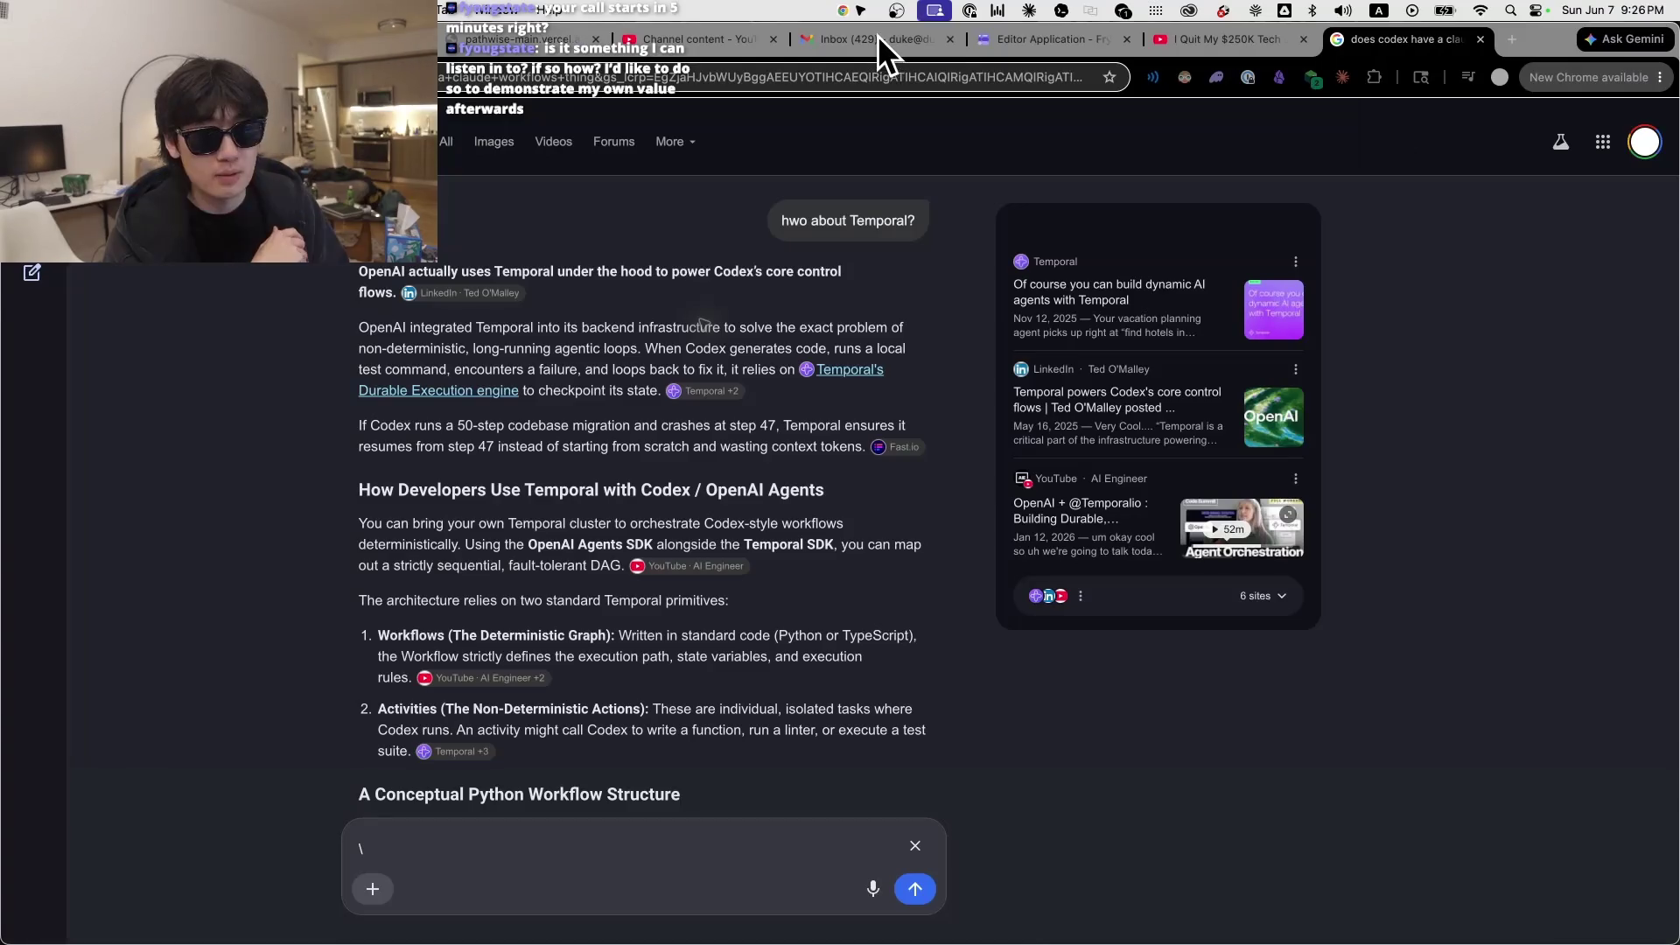
{"action": "left_click", "coordinate": [879, 35]}
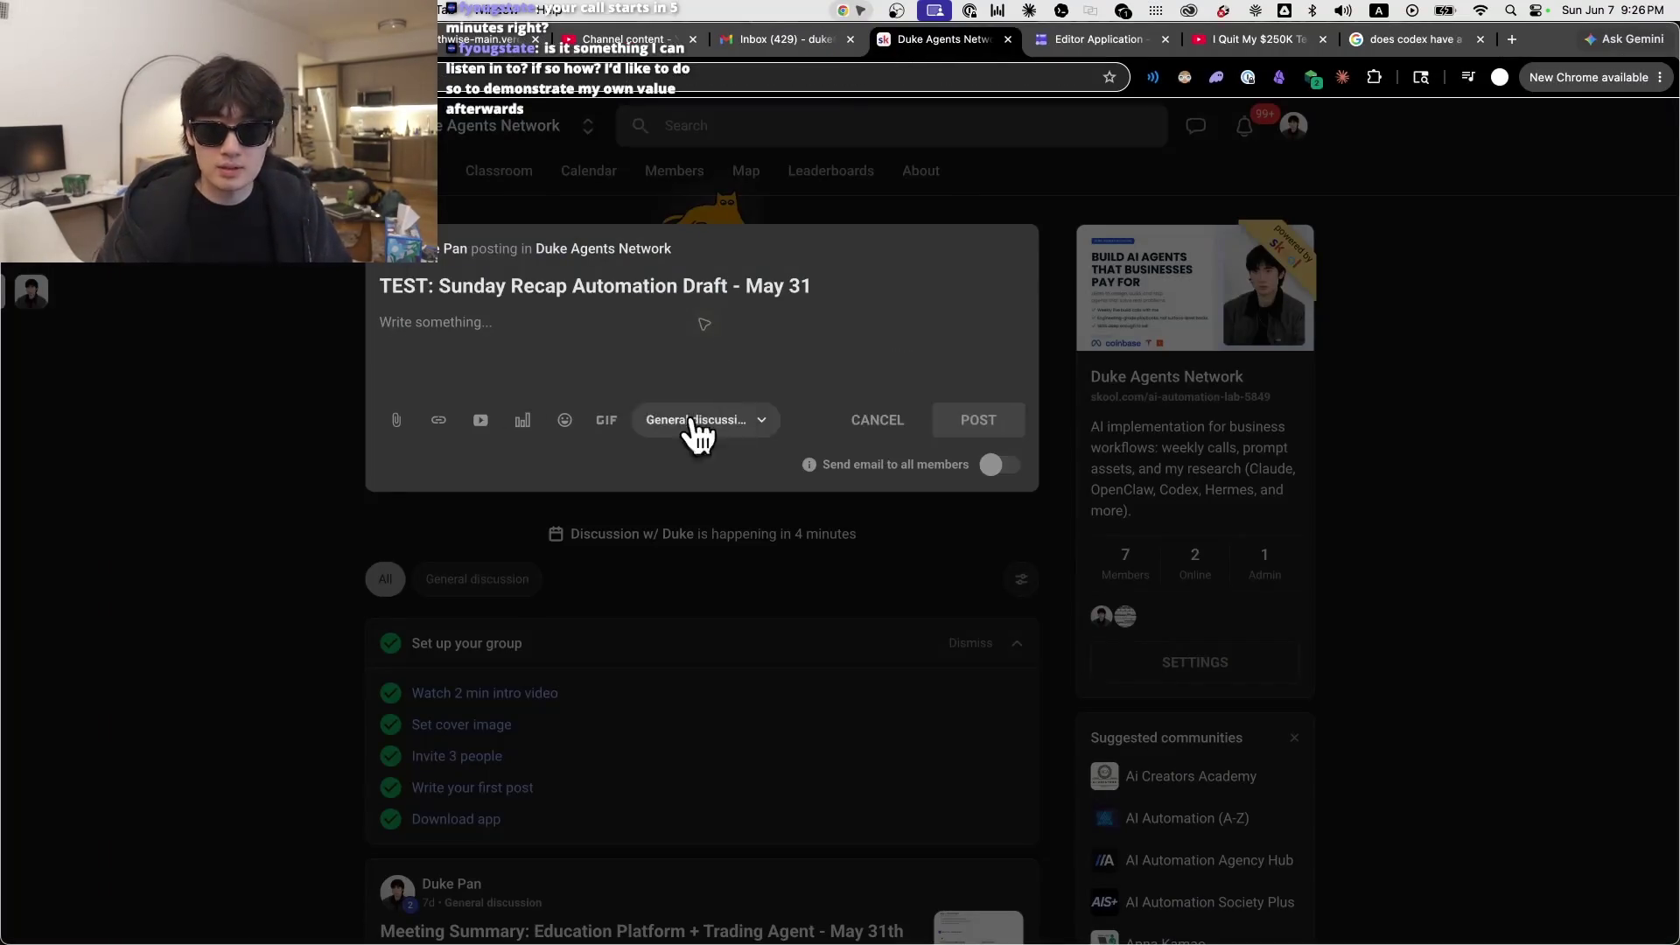
{"action": "key", "text": "super+Tab"}
{"action": "key", "text": "super+Tab"}
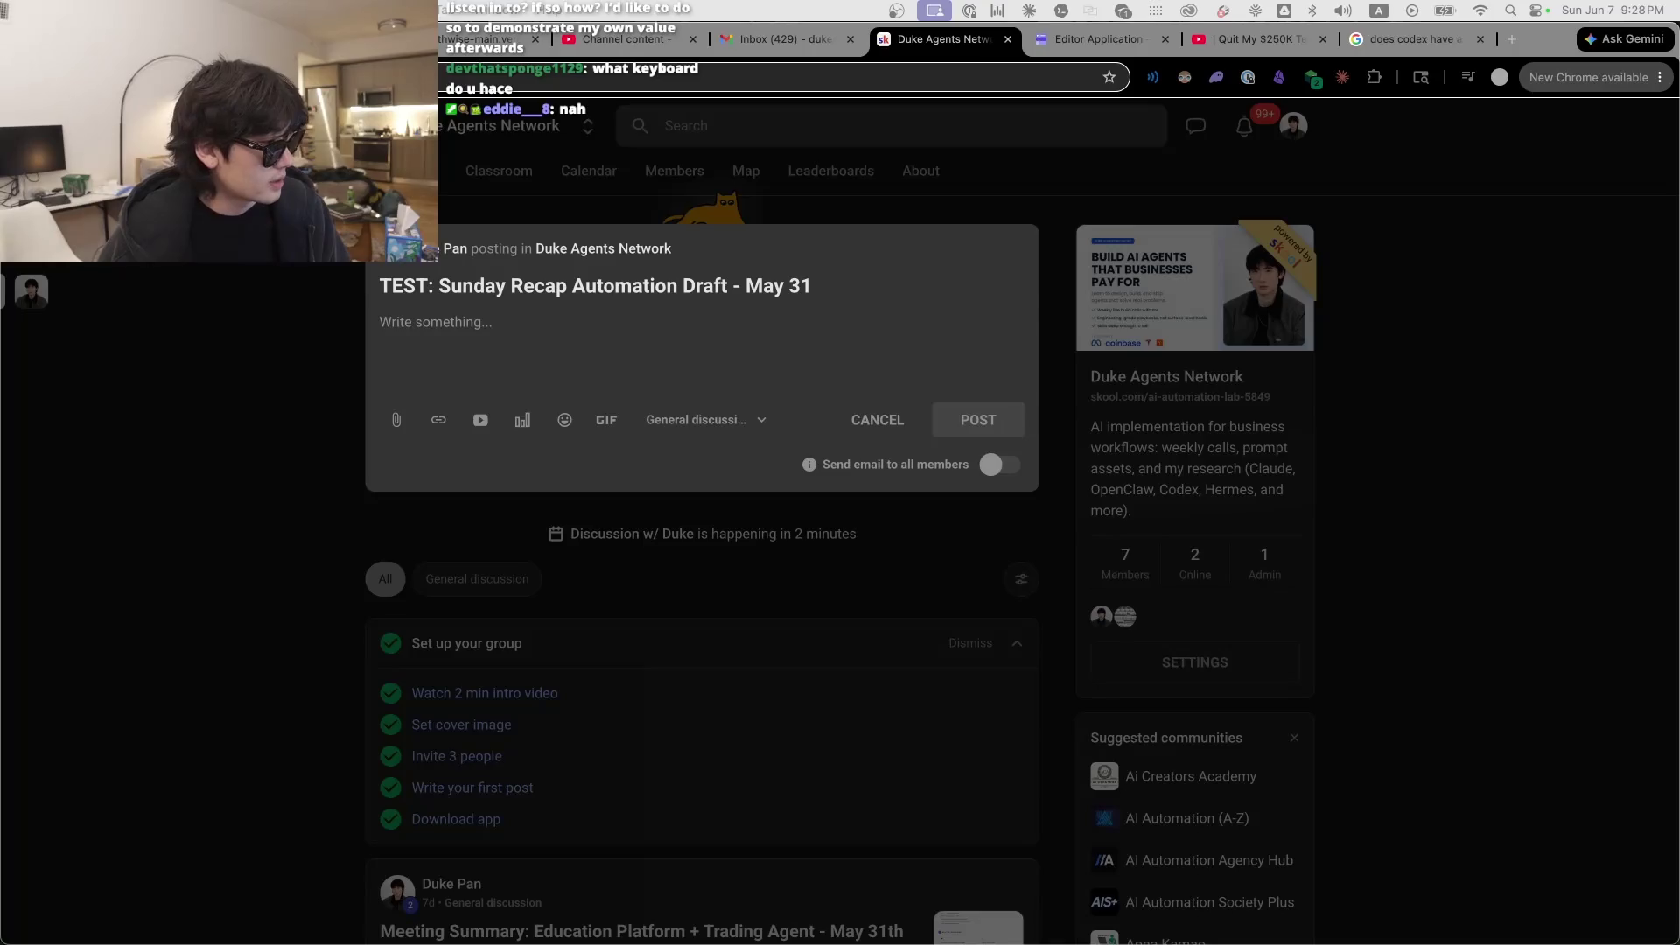
{"action": "left_click", "coordinate": [782, 378]}
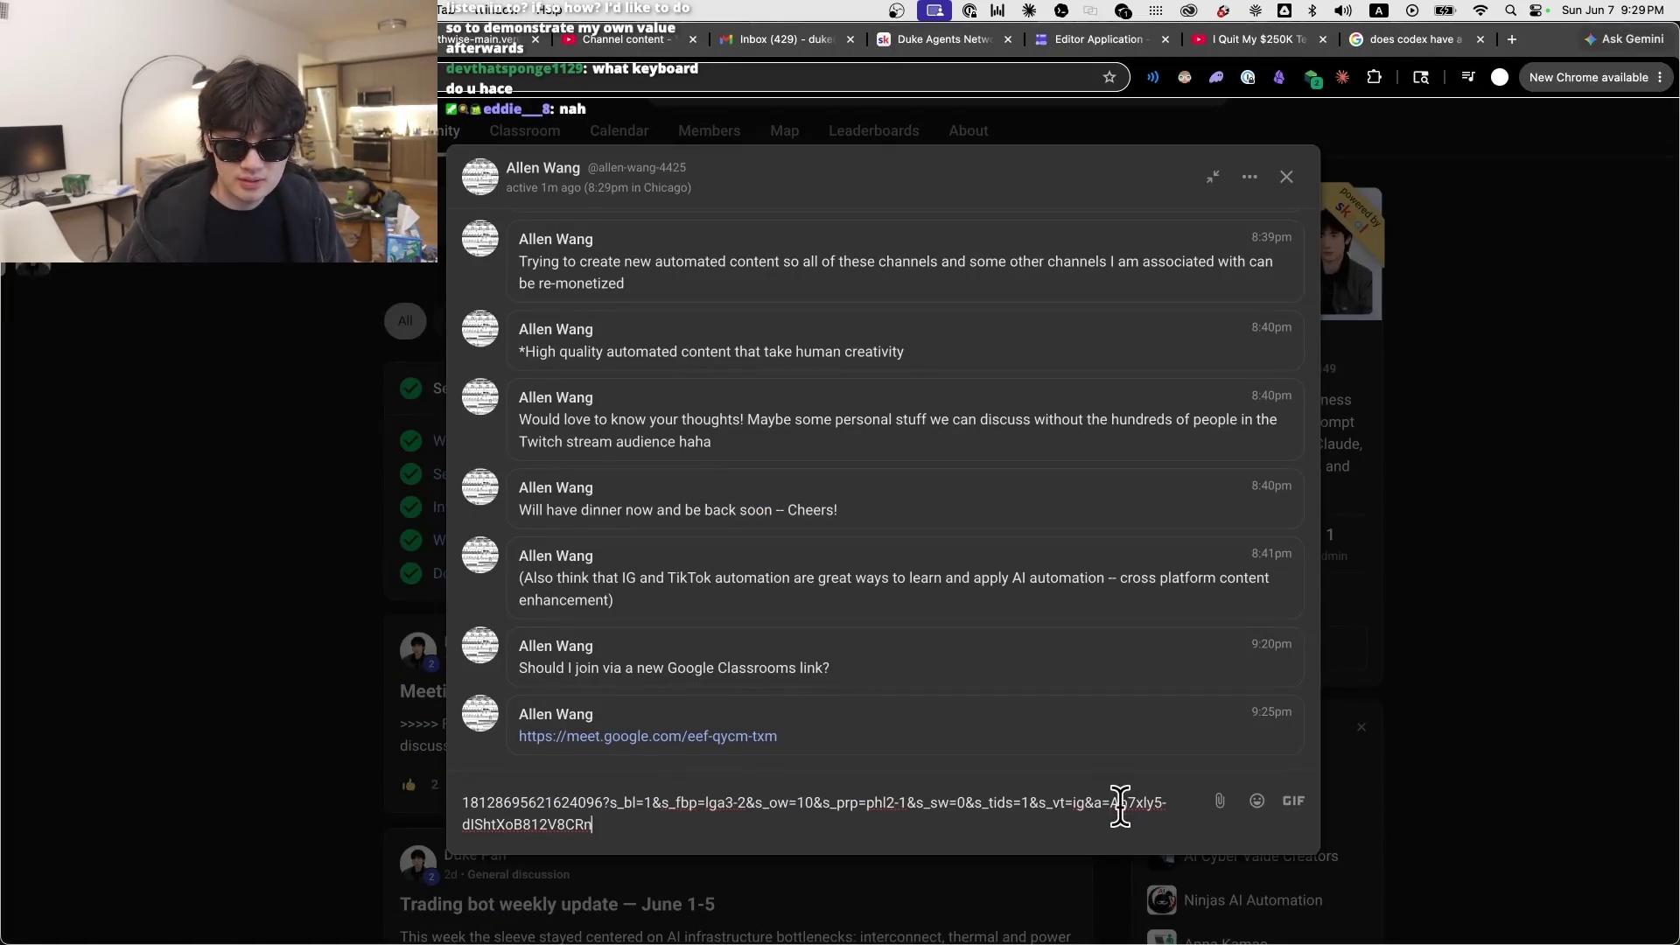
Step: Delete the stray pasted link from the member chat draft and close the chat
{"action": "triple_click", "coordinate": [1038, 826]}
{"action": "key", "text": "BackSpace"}
{"action": "key", "text": "BackSpace"}
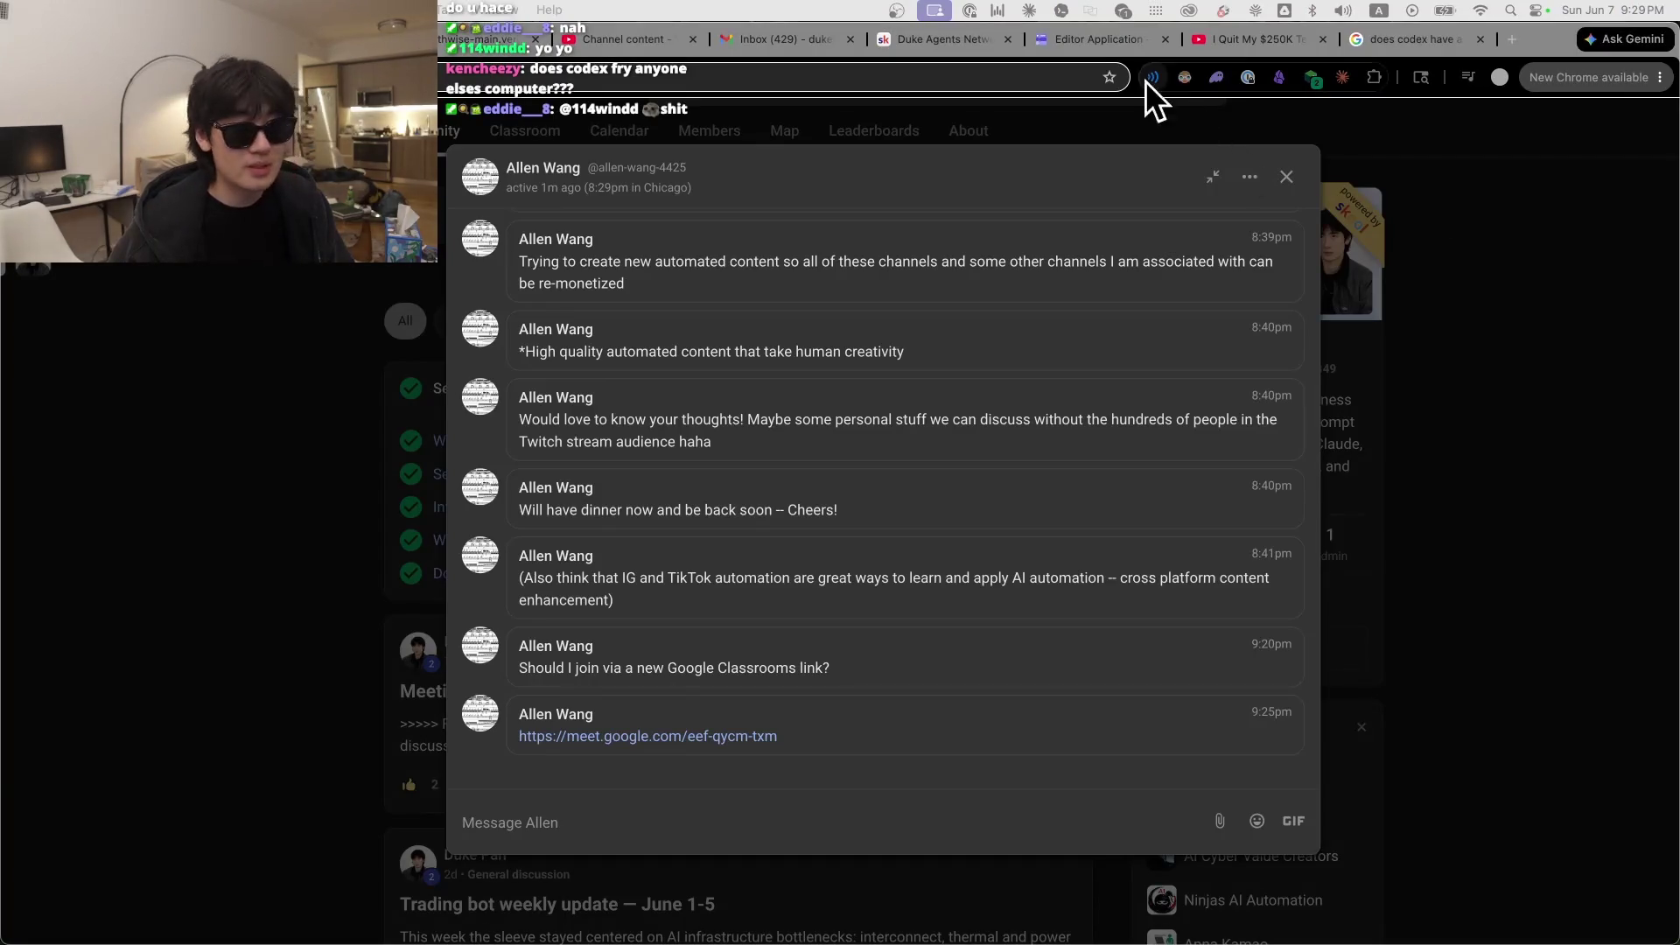
{"action": "left_click", "coordinate": [978, 40]}
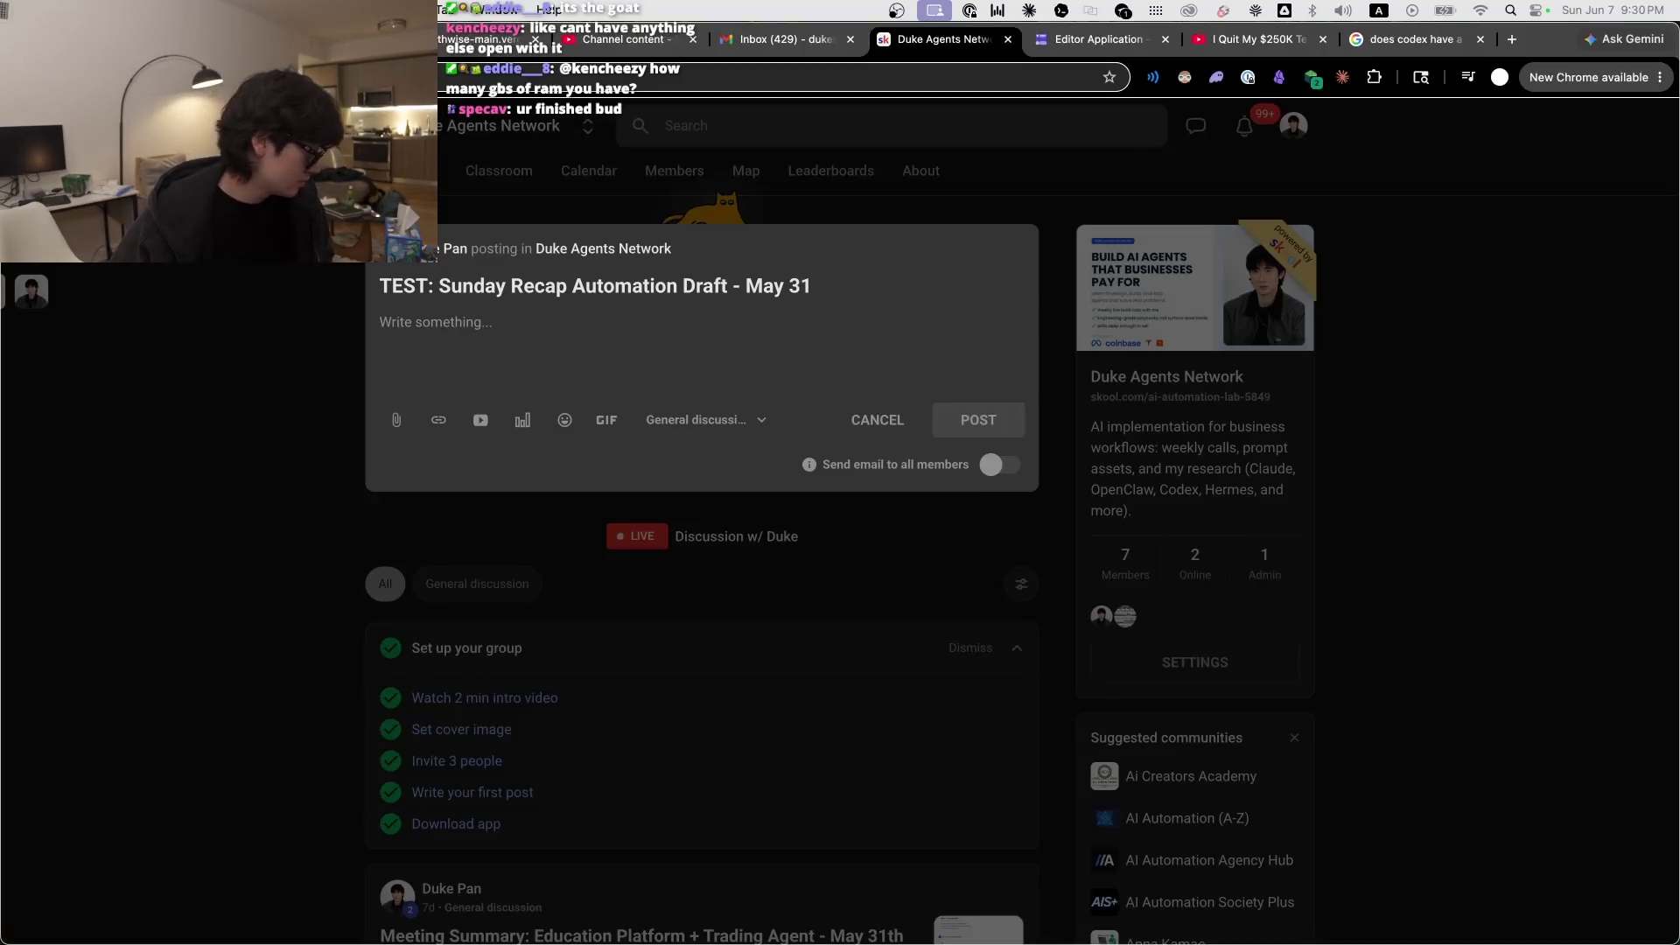
Step: Open and close a new tab, then switch to the Instagram live video window
{"action": "key", "text": "super+t"}
{"action": "key", "text": "super+w"}
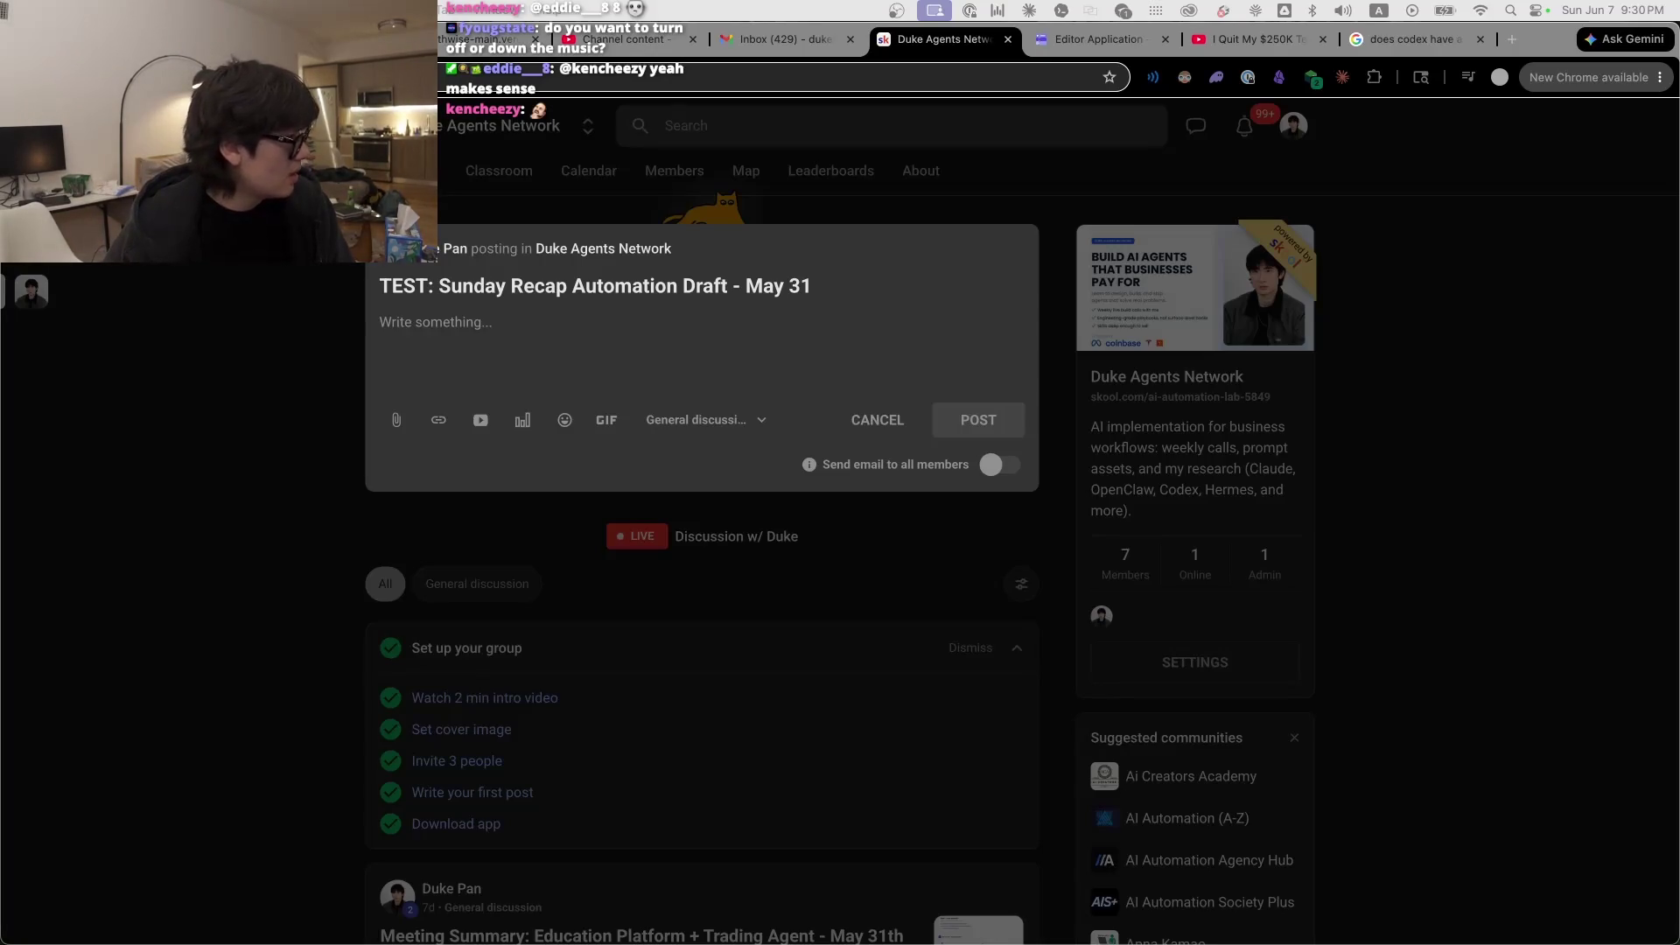
{"action": "key", "text": "super+grave"}
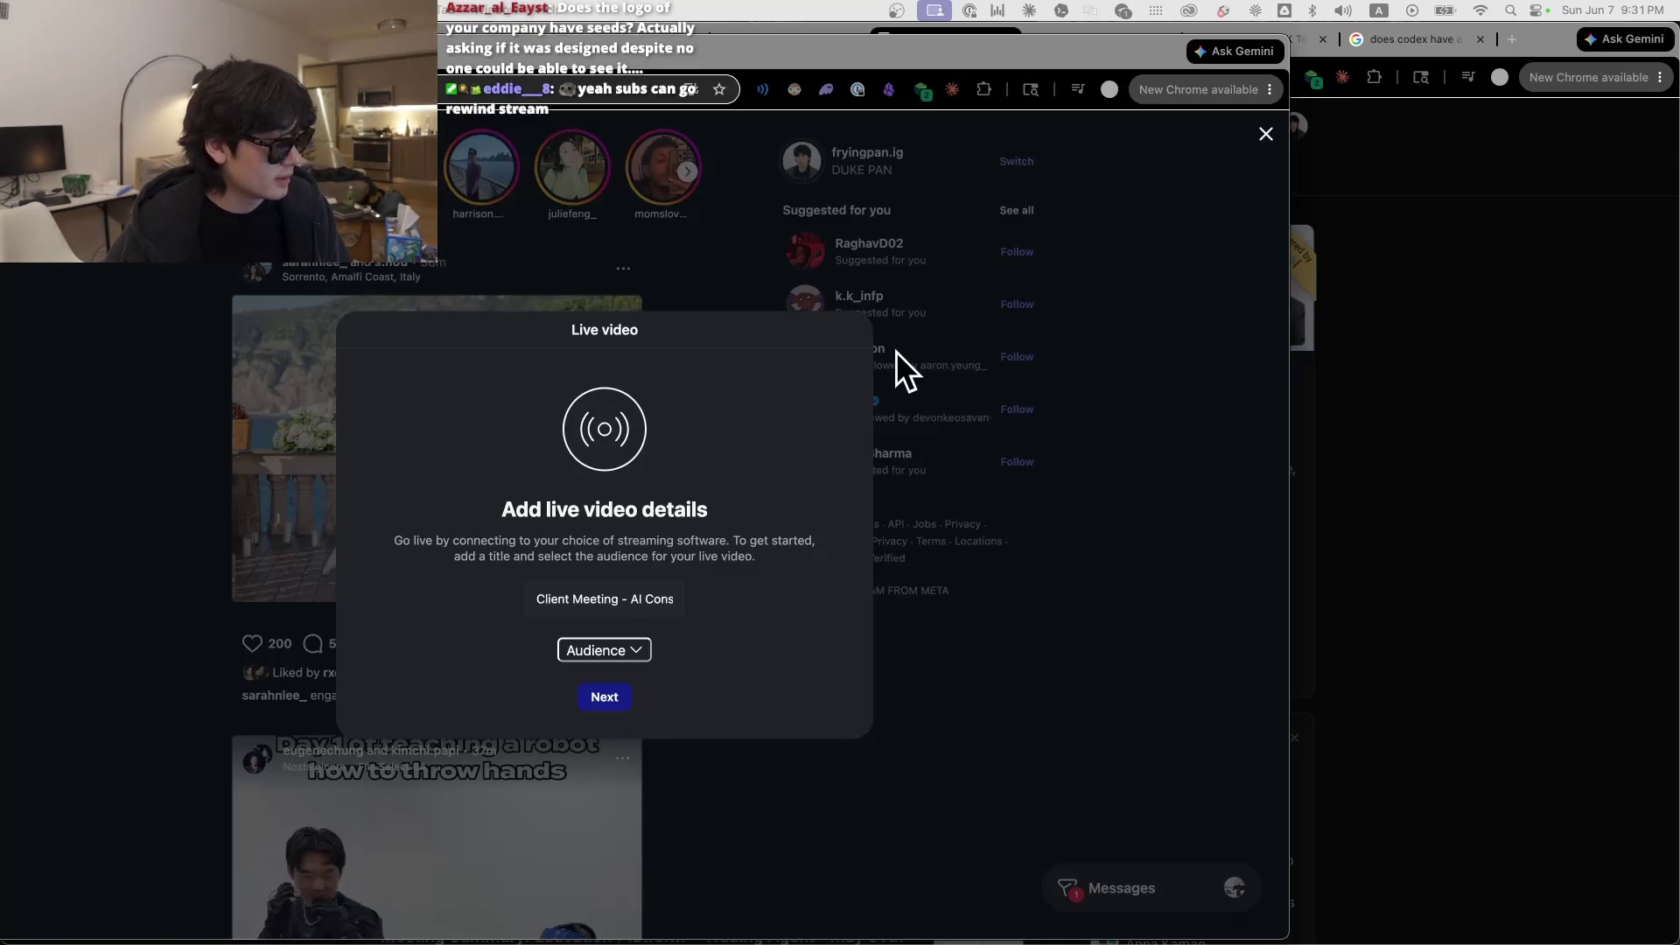
Step: Set the Instagram live video audience to Public, continue, and bring the Skool window forward
{"action": "double_click", "coordinate": [860, 28]}
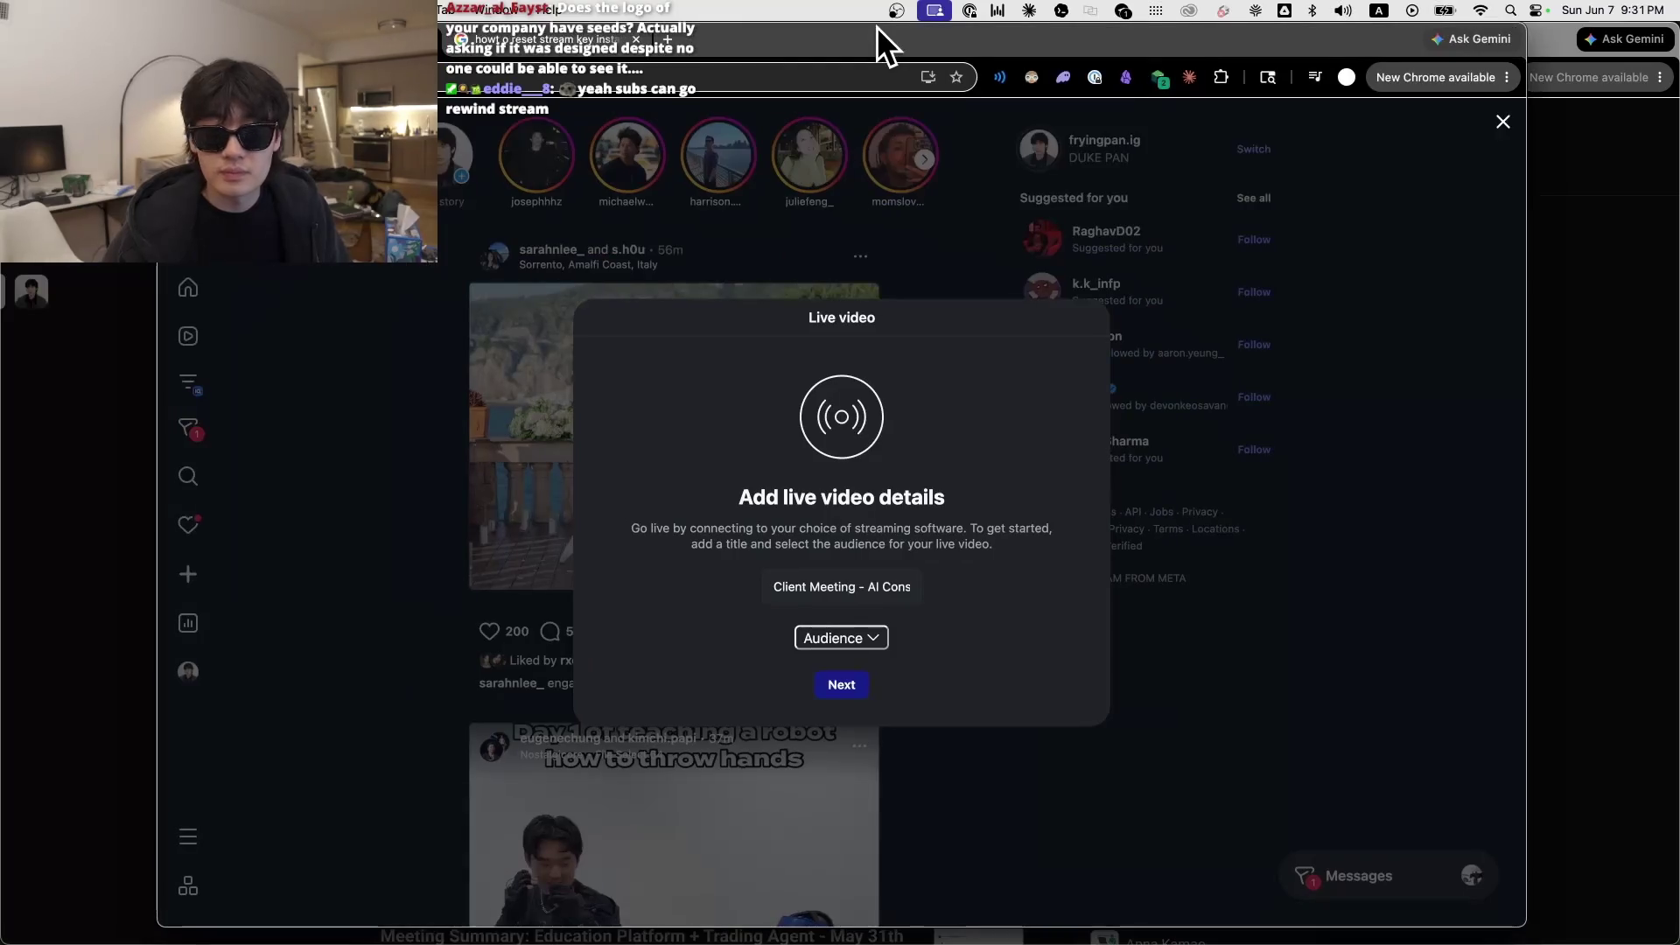
{"action": "left_click", "coordinate": [858, 646]}
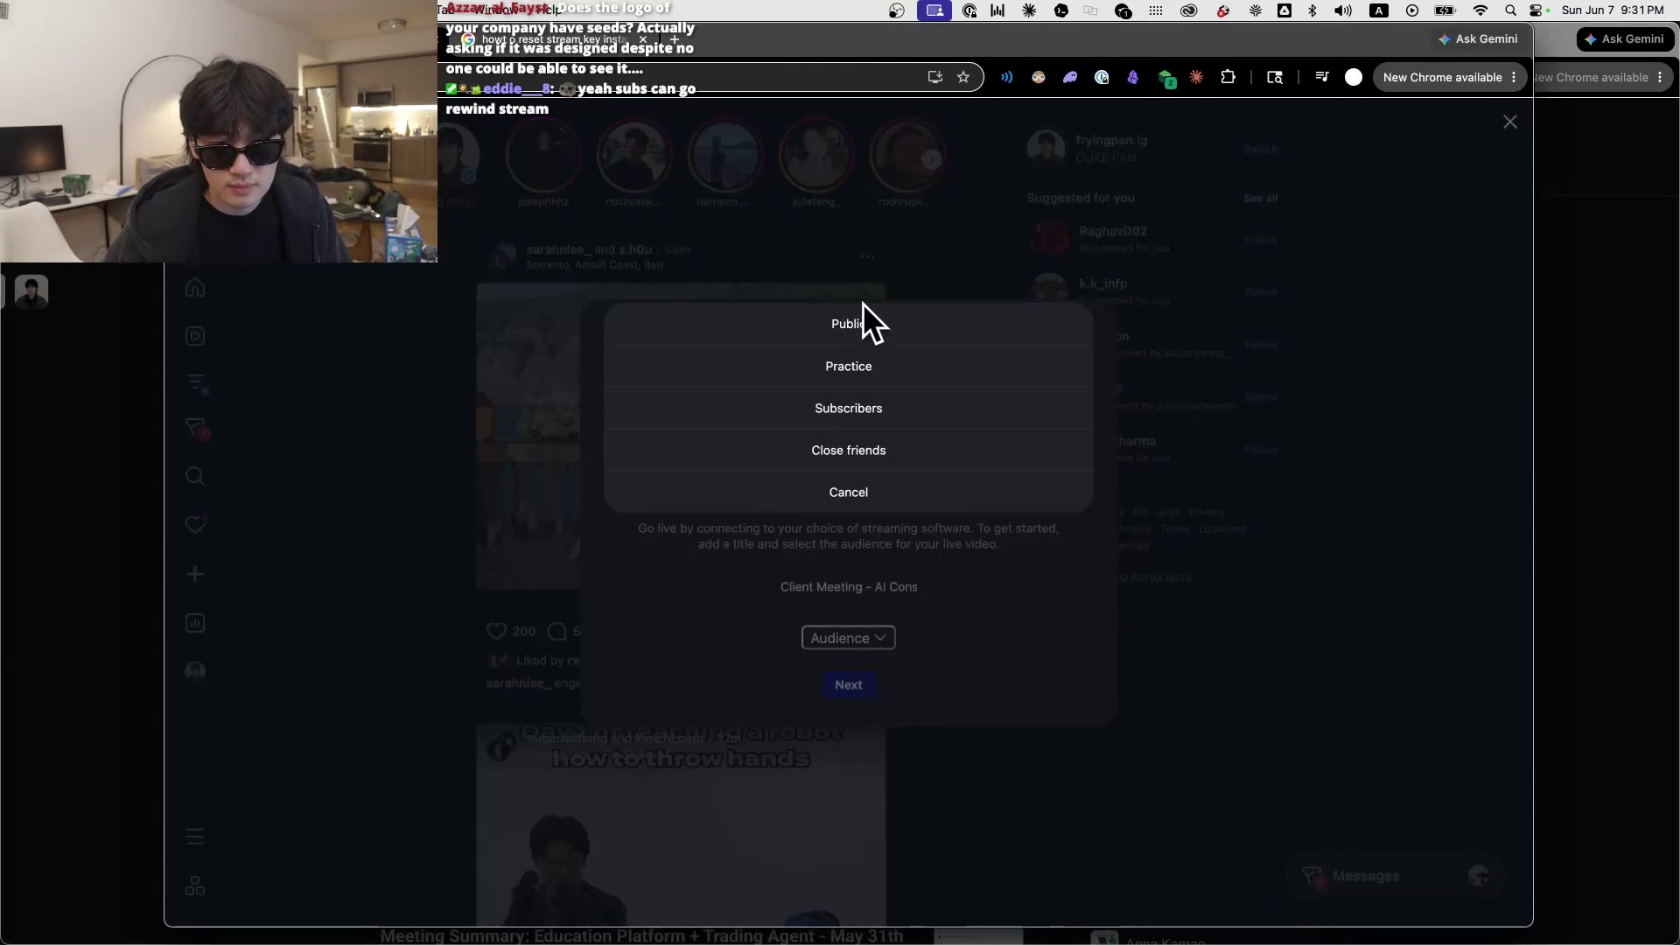
{"action": "left_click", "coordinate": [863, 313]}
{"action": "left_click", "coordinate": [862, 684]}
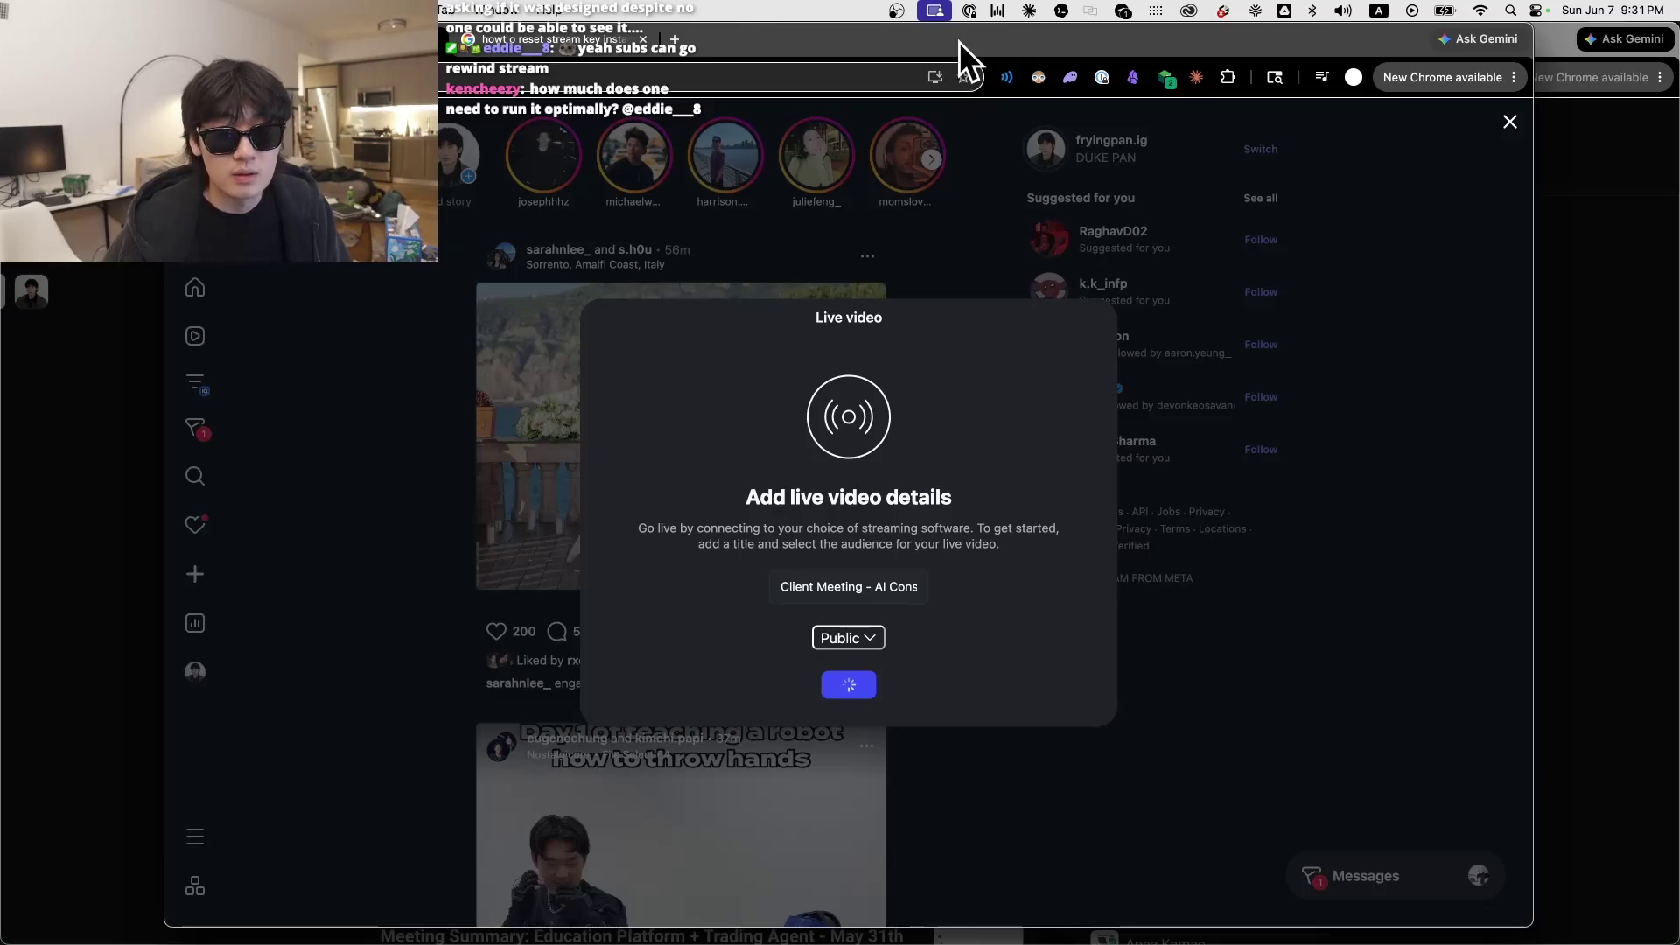
{"action": "left_click_drag", "start_coordinate": [958, 43], "coordinate": [1461, 72]}
{"action": "left_click", "coordinate": [950, 39]}
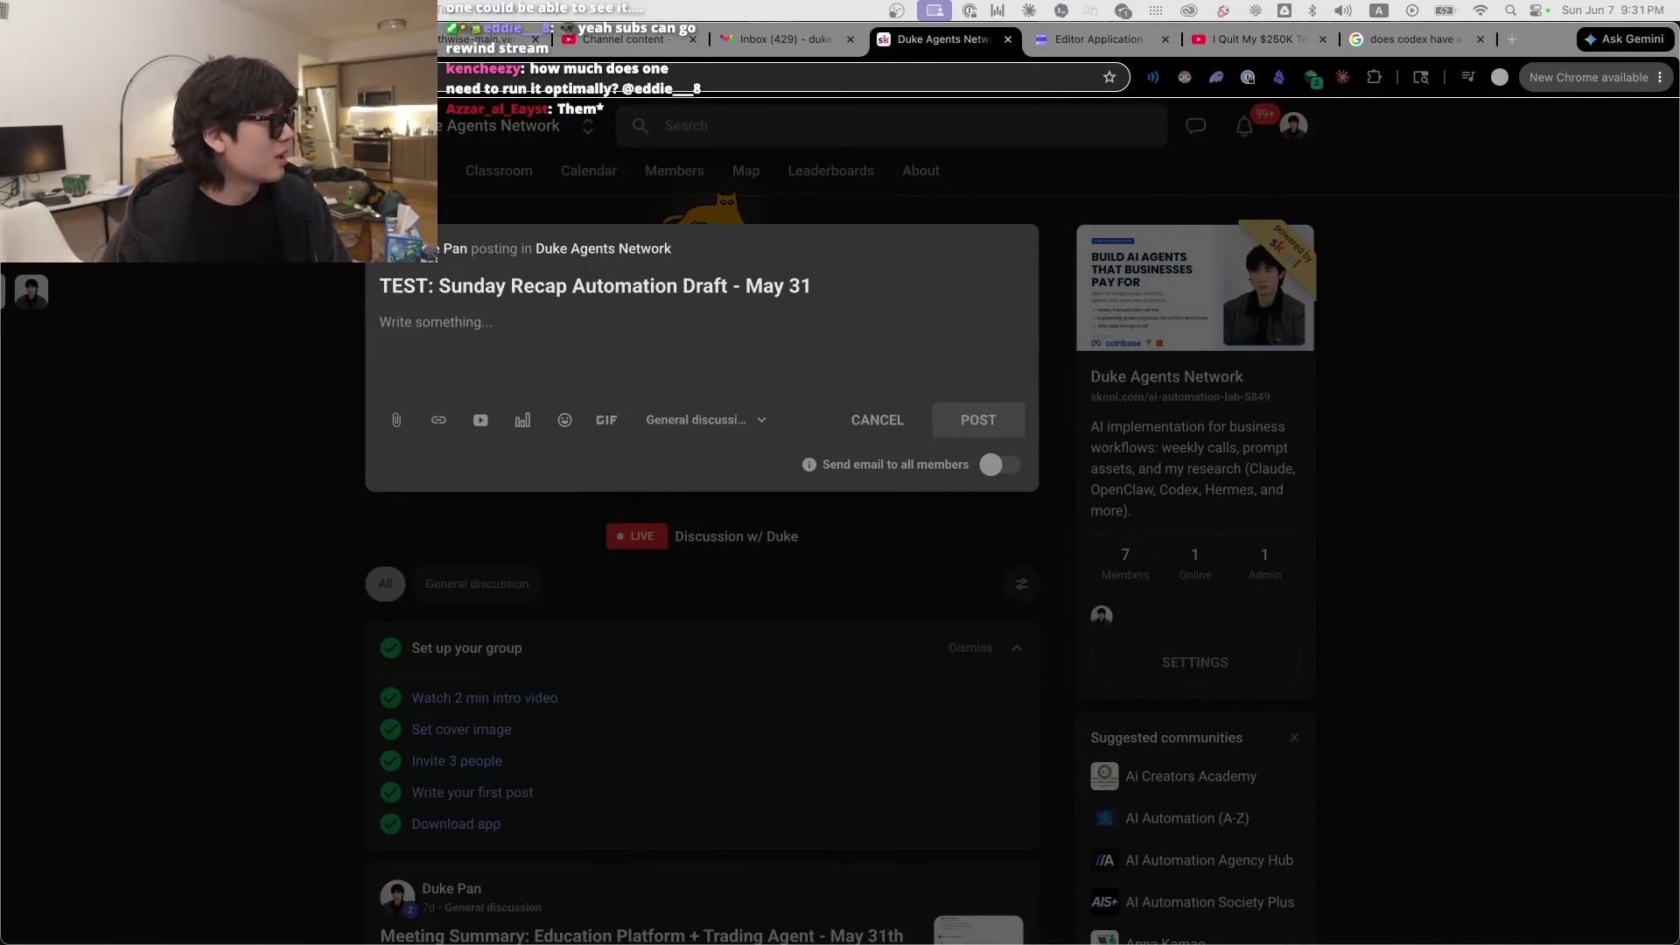